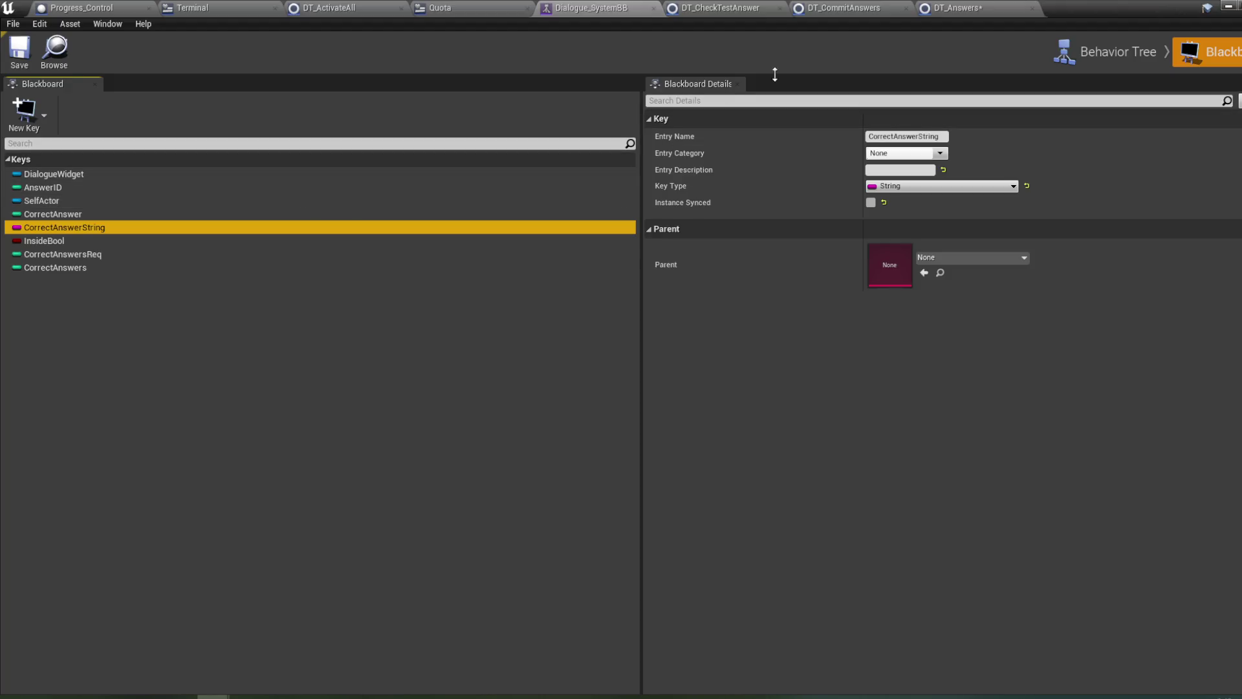
- Switch to the DT_Answers graph and select the HasCorrectAnswer? variable
{"action": "left_click", "coordinate": [966, 10]}
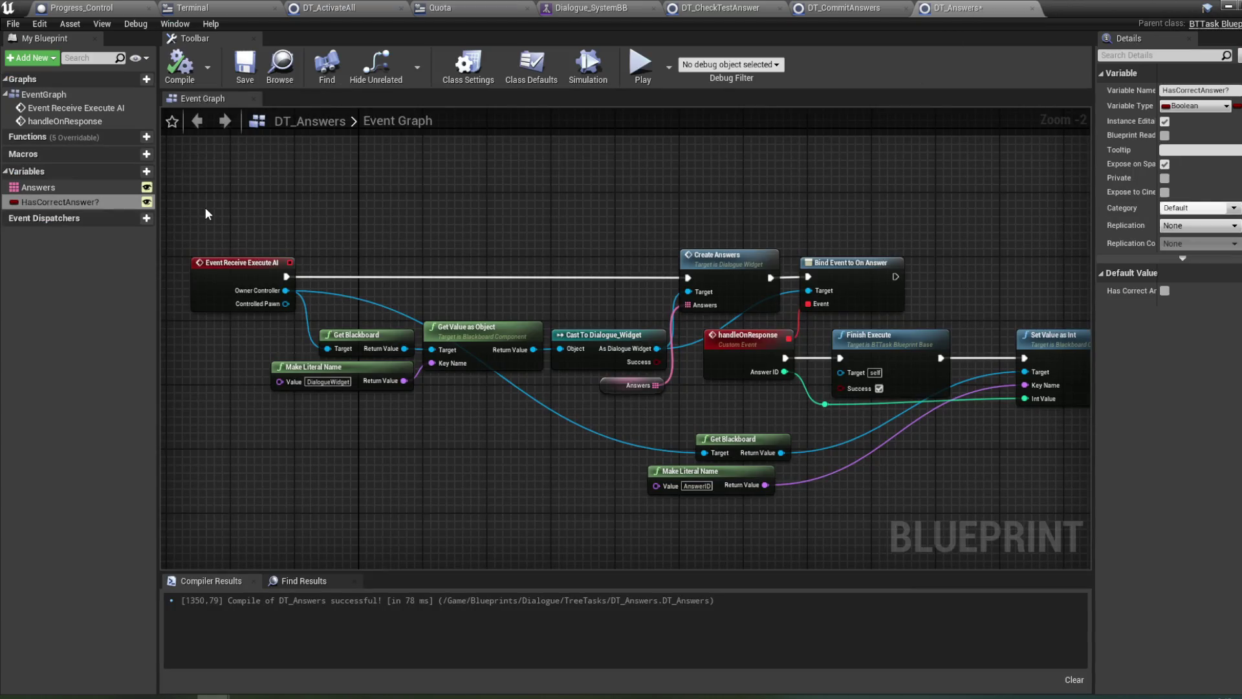
{"action": "left_click", "coordinate": [87, 190]}
{"action": "left_click", "coordinate": [87, 203]}
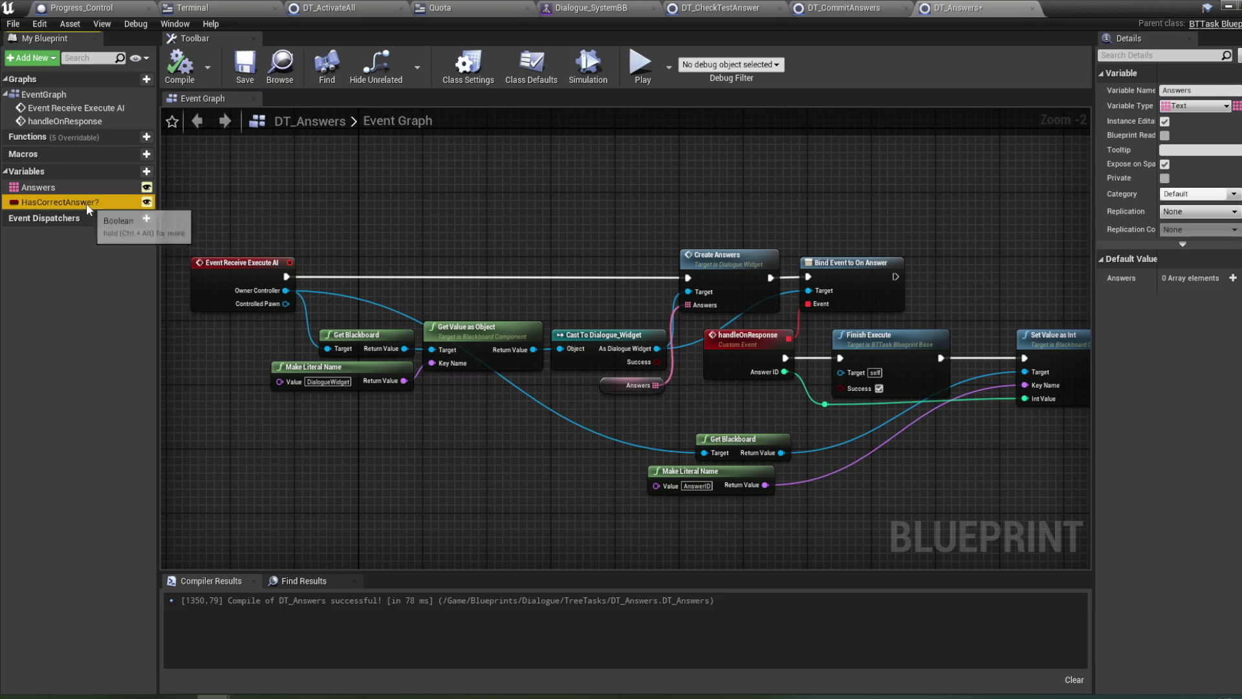
- Add a trial Text variable NewVar_0, then delete it and reselect HasCorrectAnswer?
{"action": "left_click", "coordinate": [148, 172]}
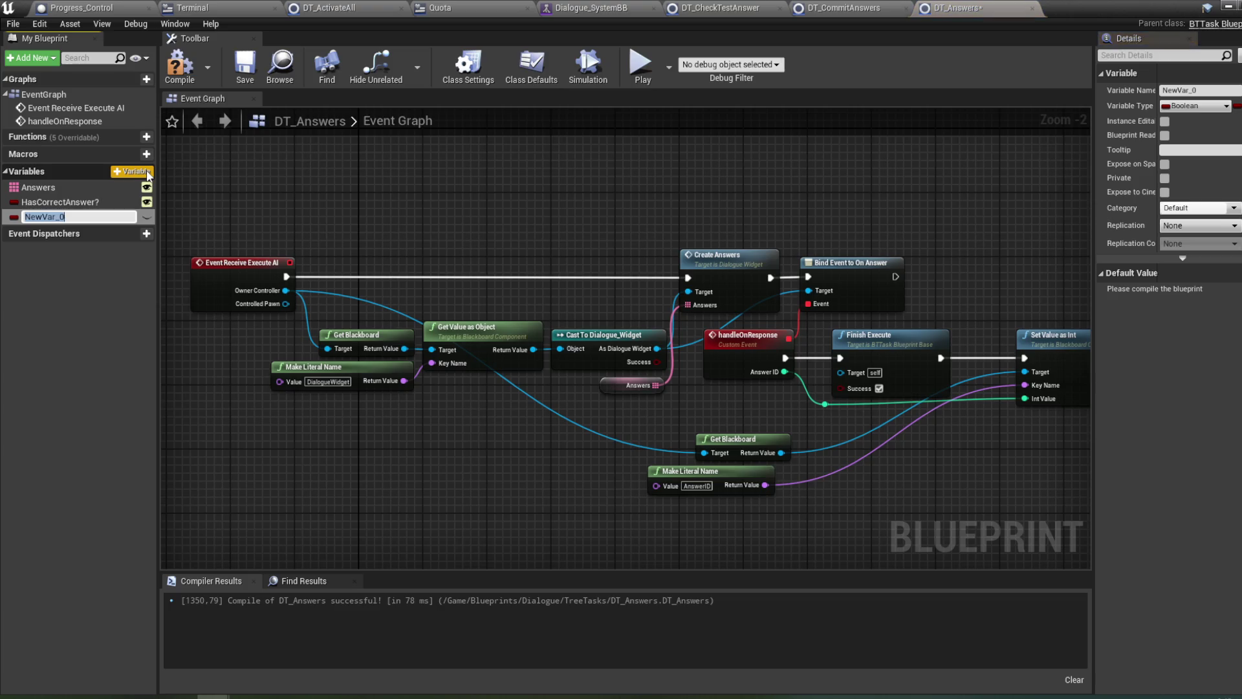
{"action": "left_click", "coordinate": [1194, 106]}
{"action": "left_click", "coordinate": [1070, 232]}
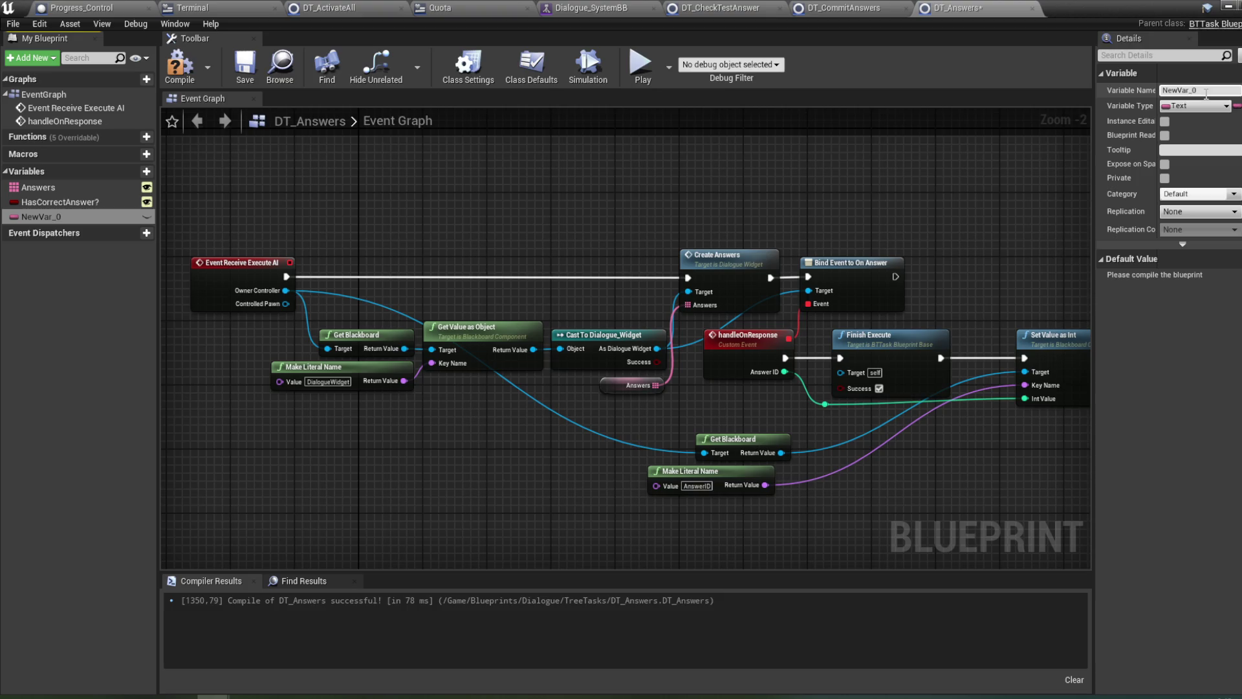
{"action": "type", "text": "Cur"}
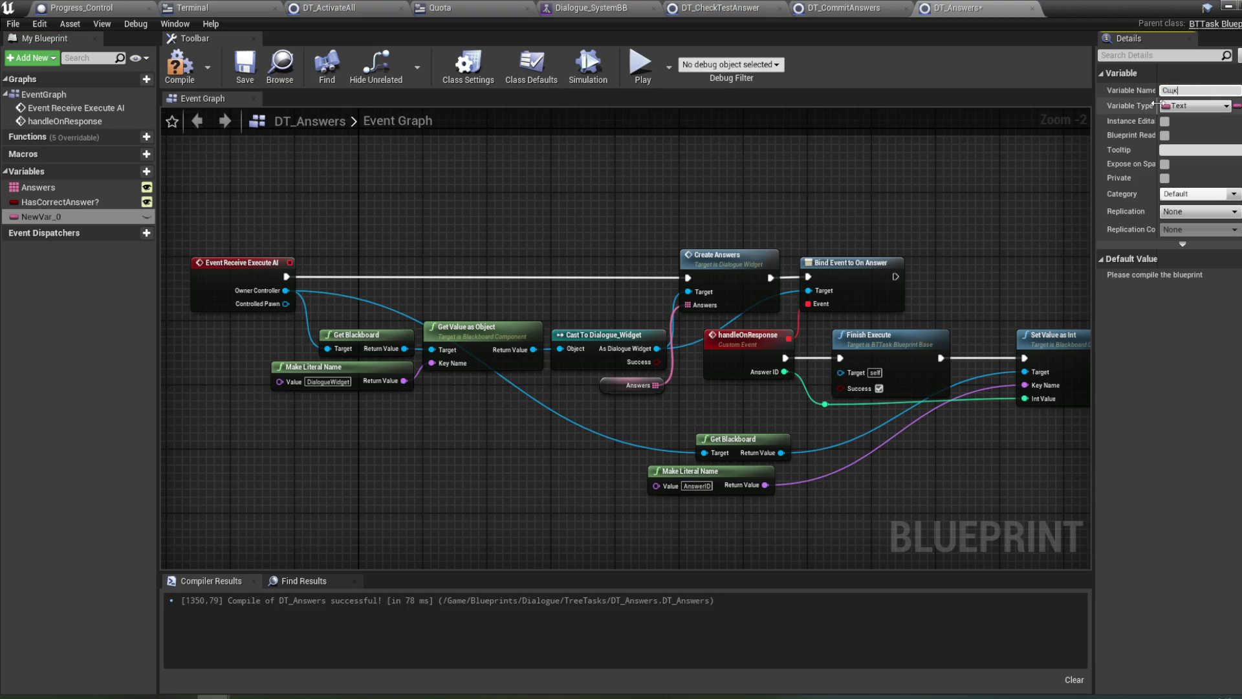
{"action": "key", "text": "BackSpace"}
{"action": "key", "text": "BackSpace"}
{"action": "mouse_move", "coordinate": [569, 184]}
{"action": "left_mouse_down"}
{"action": "mouse_move", "coordinate": [624, 184]}
{"action": "mouse_move", "coordinate": [545, 184]}
{"action": "left_mouse_up"}
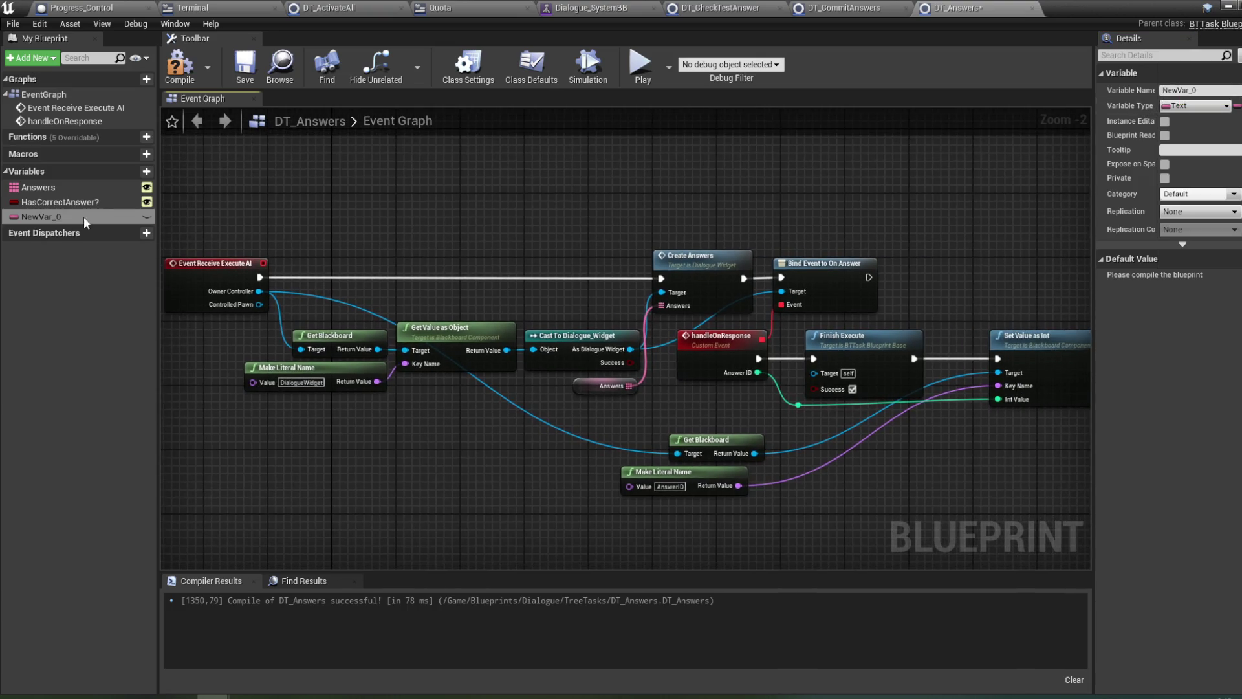
{"action": "left_click", "coordinate": [99, 221]}
{"action": "key", "text": "Delete"}
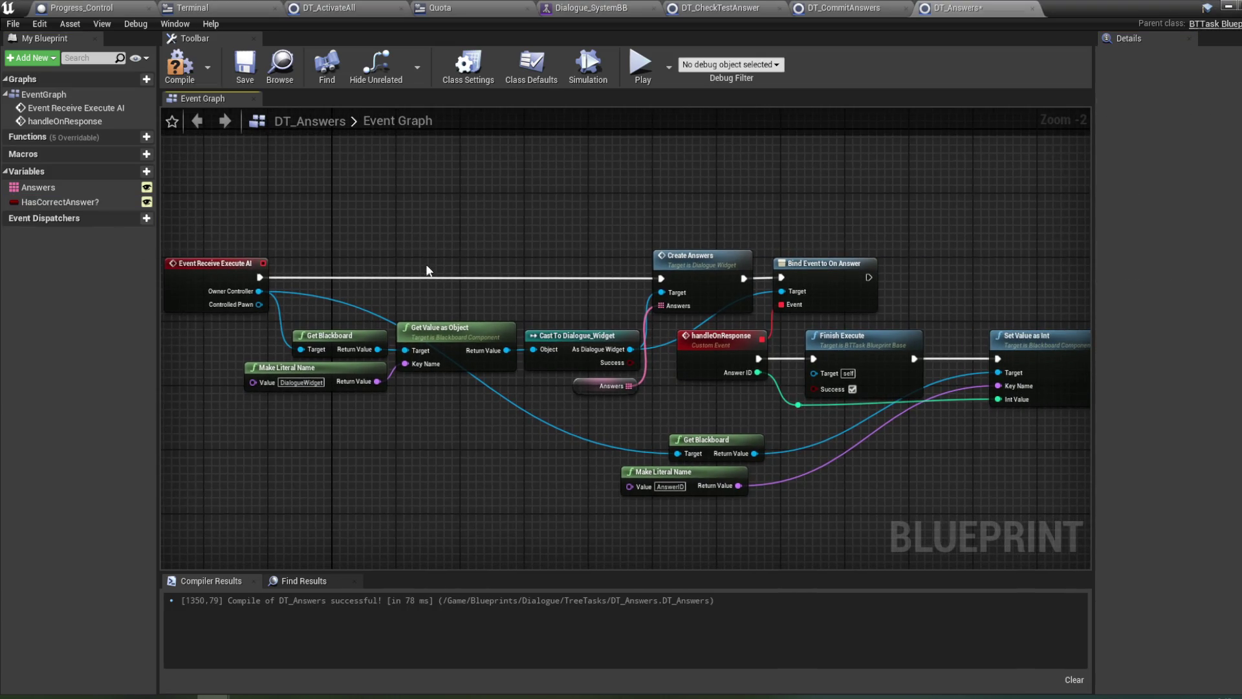
{"action": "left_click", "coordinate": [80, 202]}
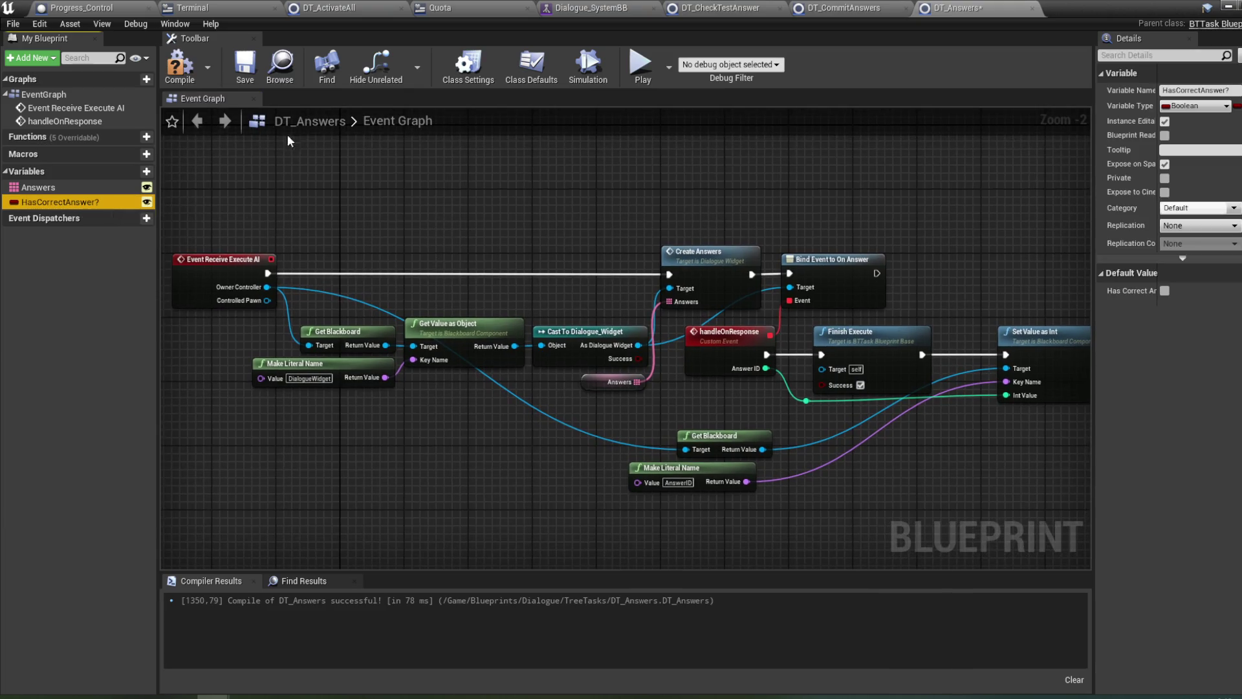
- Compile DT_Answers and shift the Set Value as Int node slightly right
{"action": "left_click", "coordinate": [179, 76]}
{"action": "left_click_drag", "start_coordinate": [461, 216], "coordinate": [449, 185]}
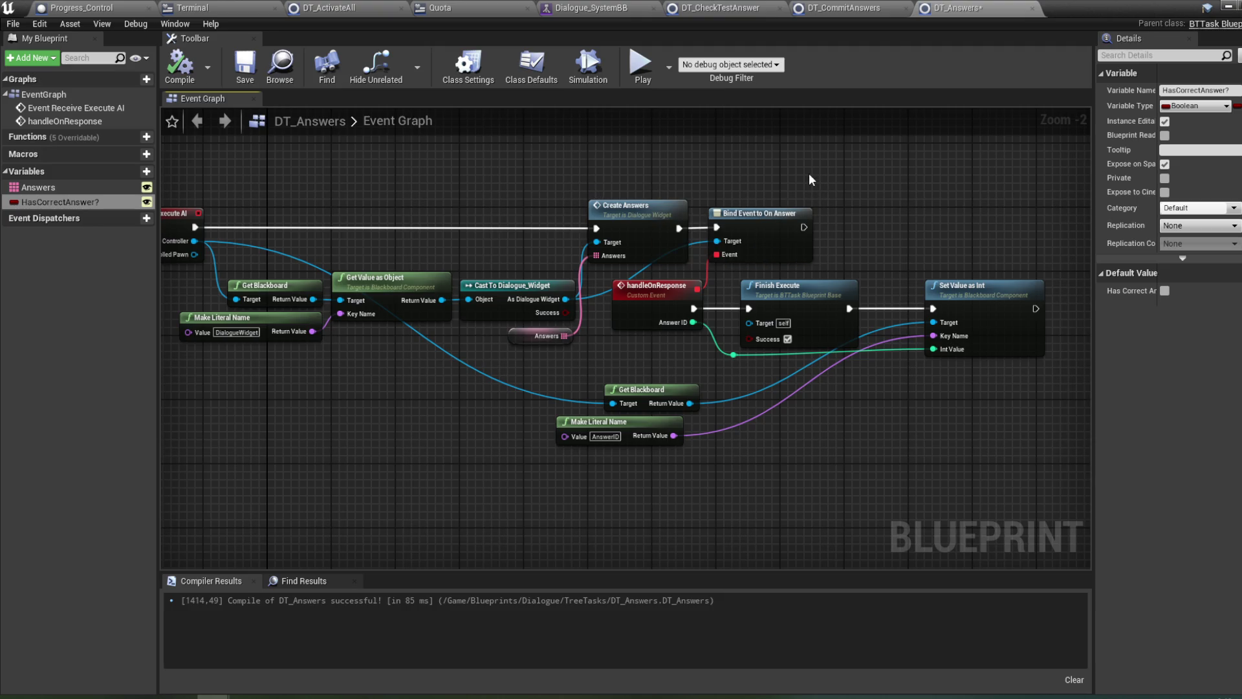
{"action": "left_click_drag", "start_coordinate": [839, 176], "coordinate": [716, 167]}
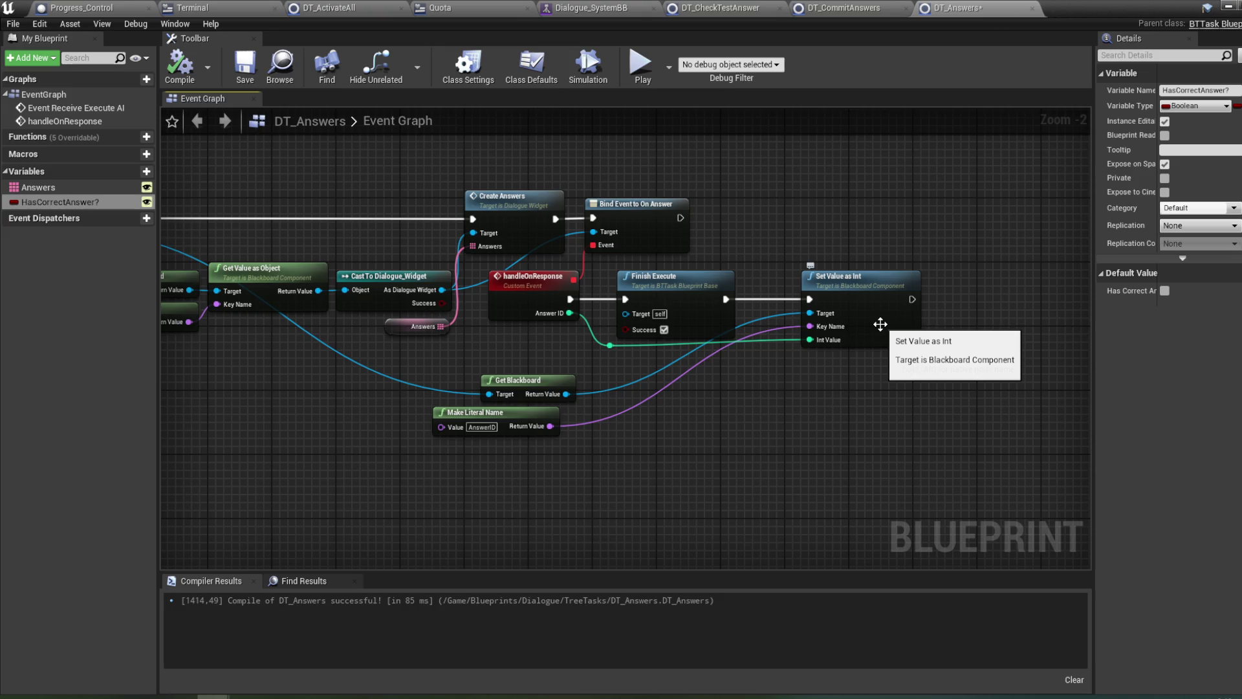
{"action": "left_click_drag", "start_coordinate": [881, 324], "coordinate": [905, 325]}
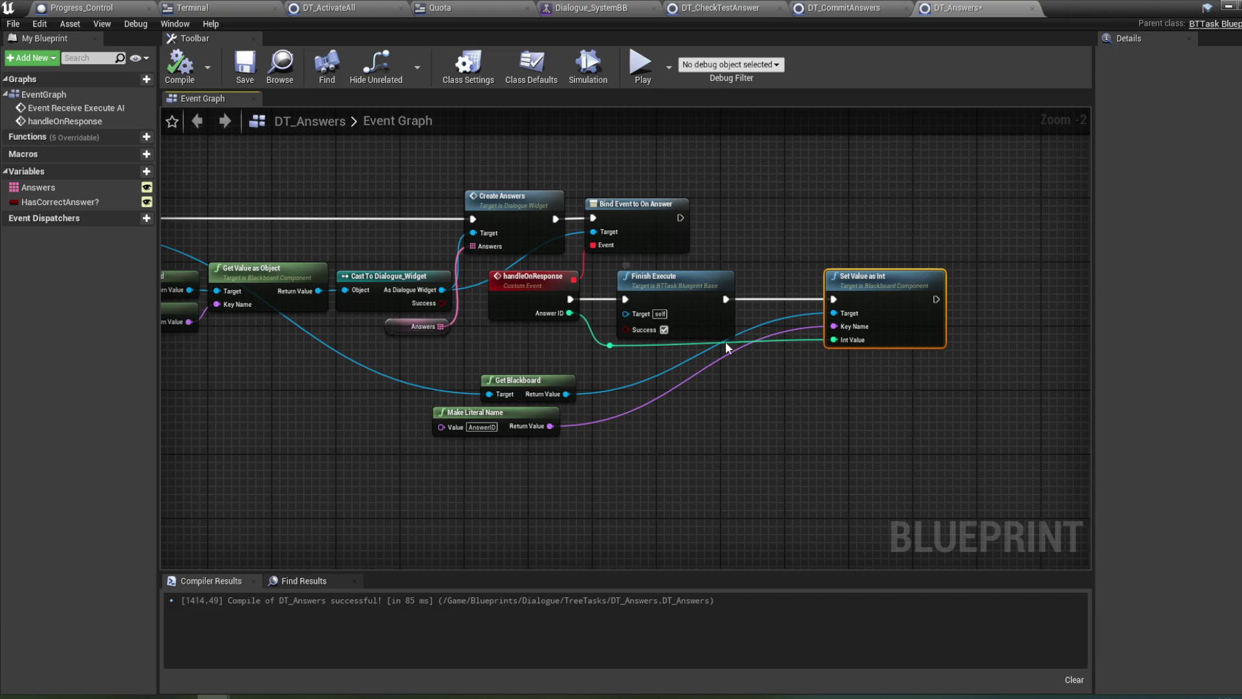
{"action": "left_click_drag", "start_coordinate": [758, 371], "coordinate": [760, 384]}
- Disconnect Finish Execute, wire handleOnResponse → Set Value as Int → Finish Execute, and recompile
{"action": "left_click", "coordinate": [633, 302], "text": "alt"}
{"action": "left_click", "coordinate": [733, 303], "text": "alt"}
{"action": "mouse_move", "coordinate": [690, 305]}
{"action": "left_mouse_down"}
{"action": "mouse_move", "coordinate": [1000, 256]}
{"action": "mouse_move", "coordinate": [1003, 233]}
{"action": "left_mouse_up"}
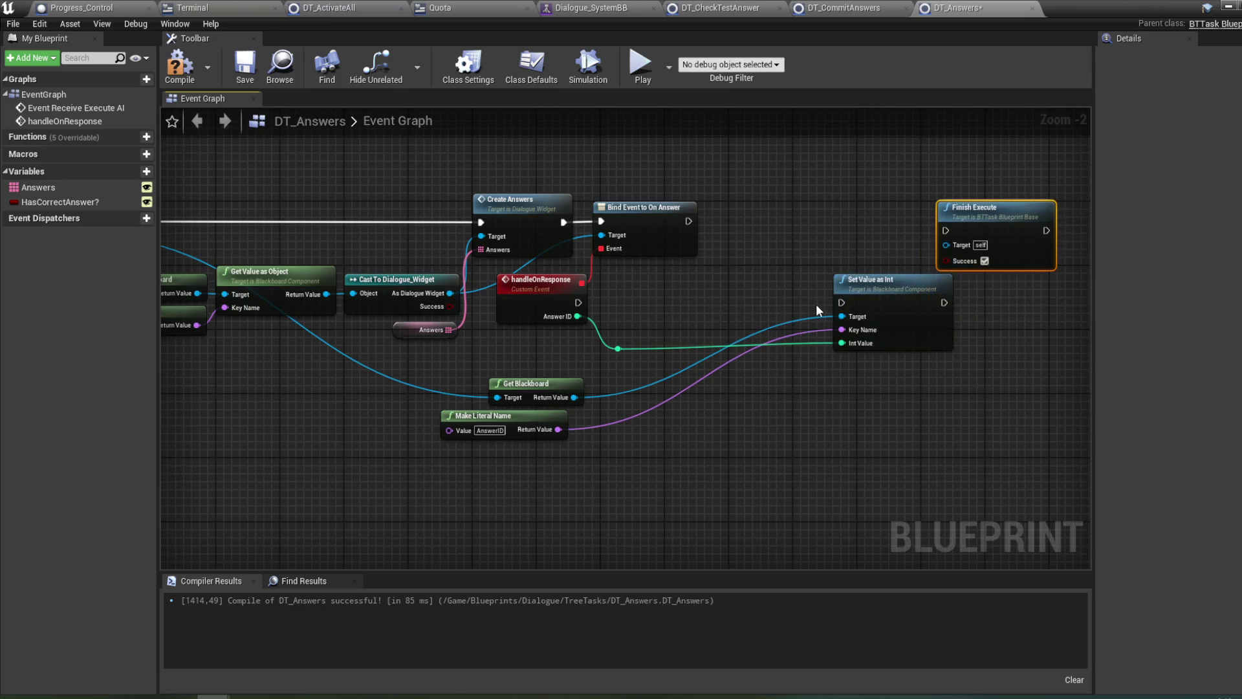
{"action": "left_click_drag", "start_coordinate": [865, 317], "coordinate": [665, 317]}
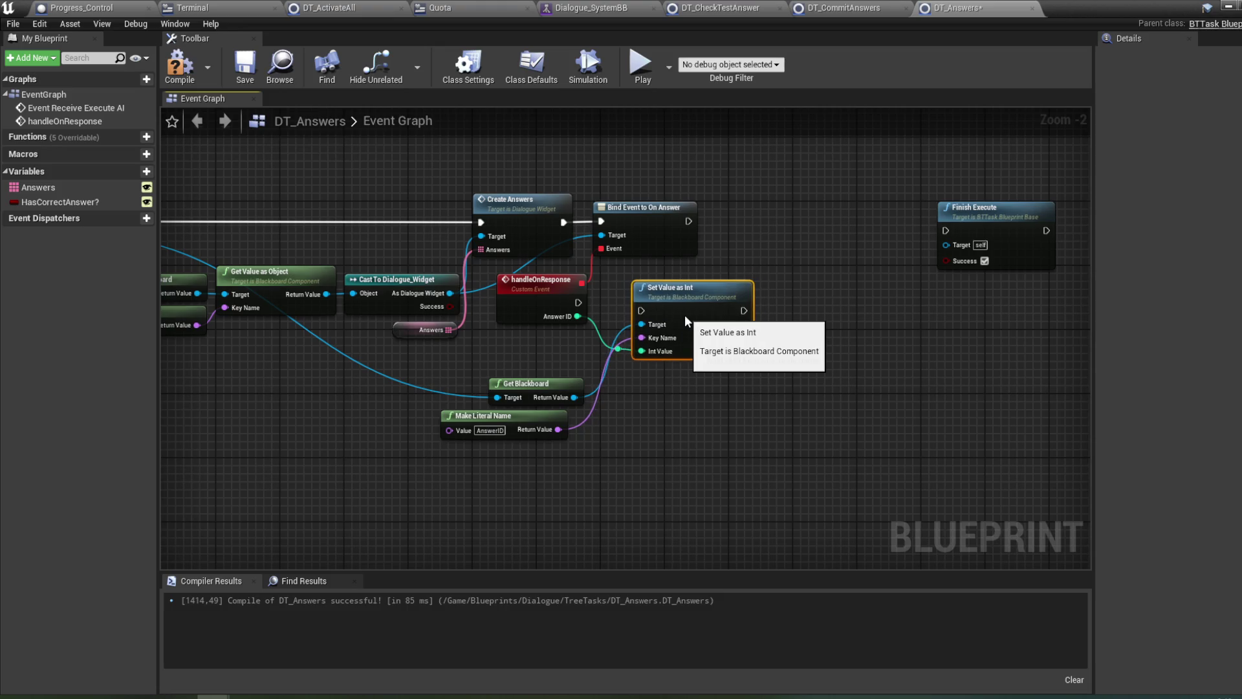
{"action": "left_click_drag", "start_coordinate": [578, 302], "coordinate": [640, 303]}
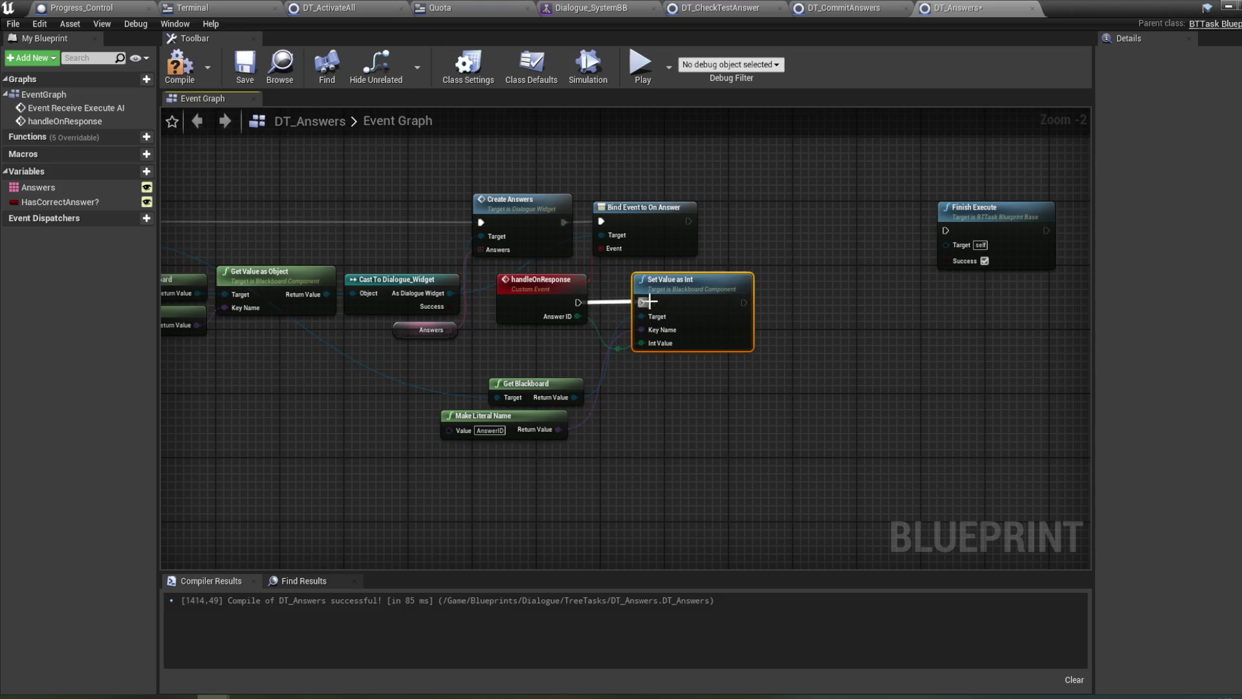
{"action": "mouse_move", "coordinate": [1010, 245]}
{"action": "left_mouse_down"}
{"action": "mouse_move", "coordinate": [930, 292]}
{"action": "mouse_move", "coordinate": [833, 317]}
{"action": "left_mouse_up"}
{"action": "left_click_drag", "start_coordinate": [743, 302], "coordinate": [769, 302]}
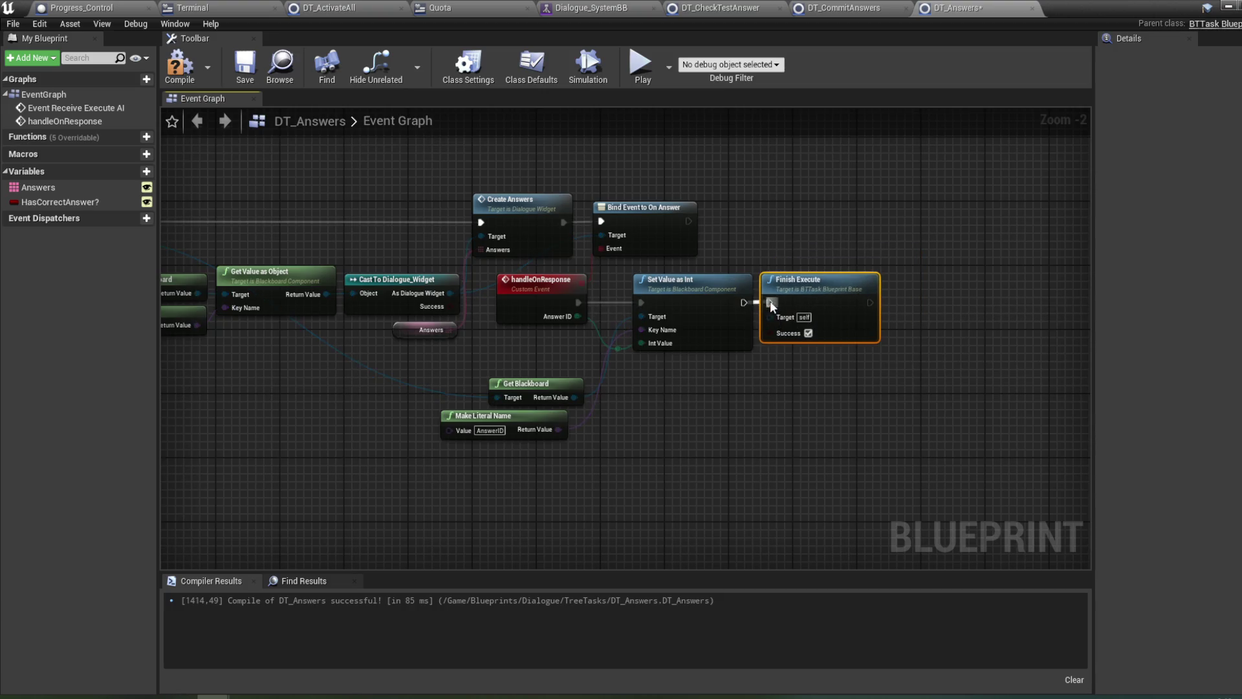
{"action": "key", "text": "F7"}
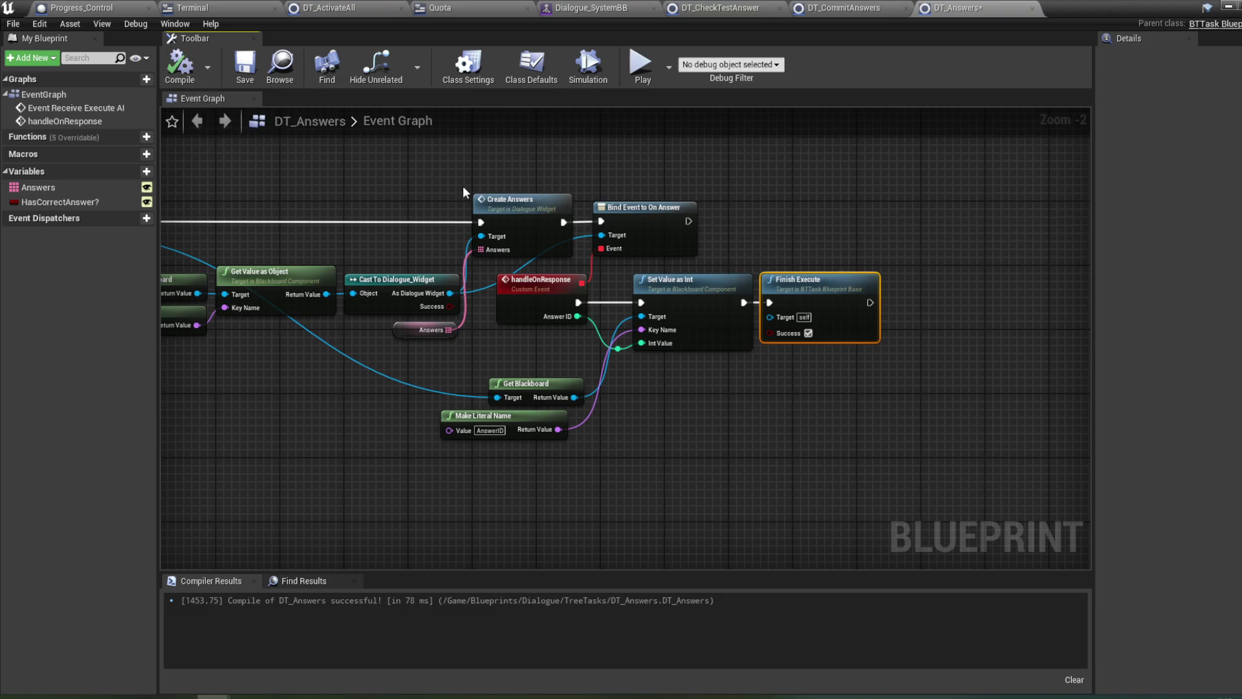
- Place a HasCorrectAnswer? getter and move Finish Execute right to make room
{"action": "left_click_drag", "start_coordinate": [435, 259], "coordinate": [338, 227]}
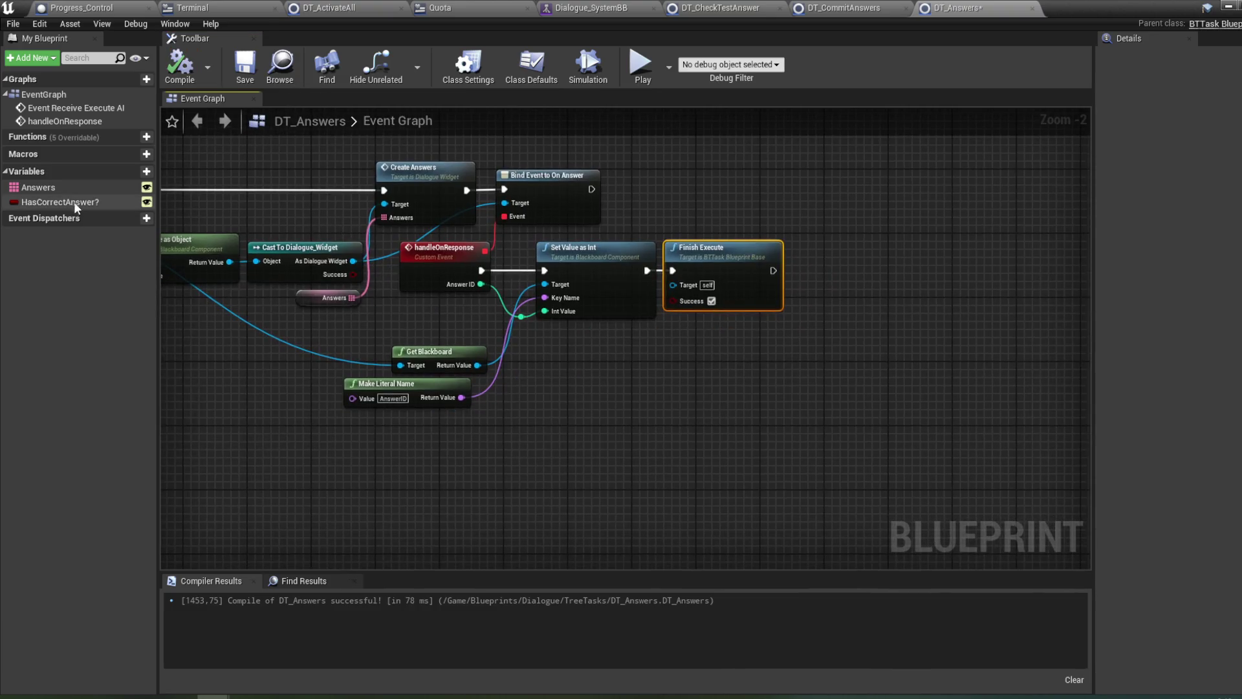
{"action": "mouse_move", "coordinate": [83, 207]}
{"action": "left_mouse_down"}
{"action": "mouse_move", "coordinate": [626, 352]}
{"action": "mouse_move", "coordinate": [582, 330]}
{"action": "left_mouse_up"}
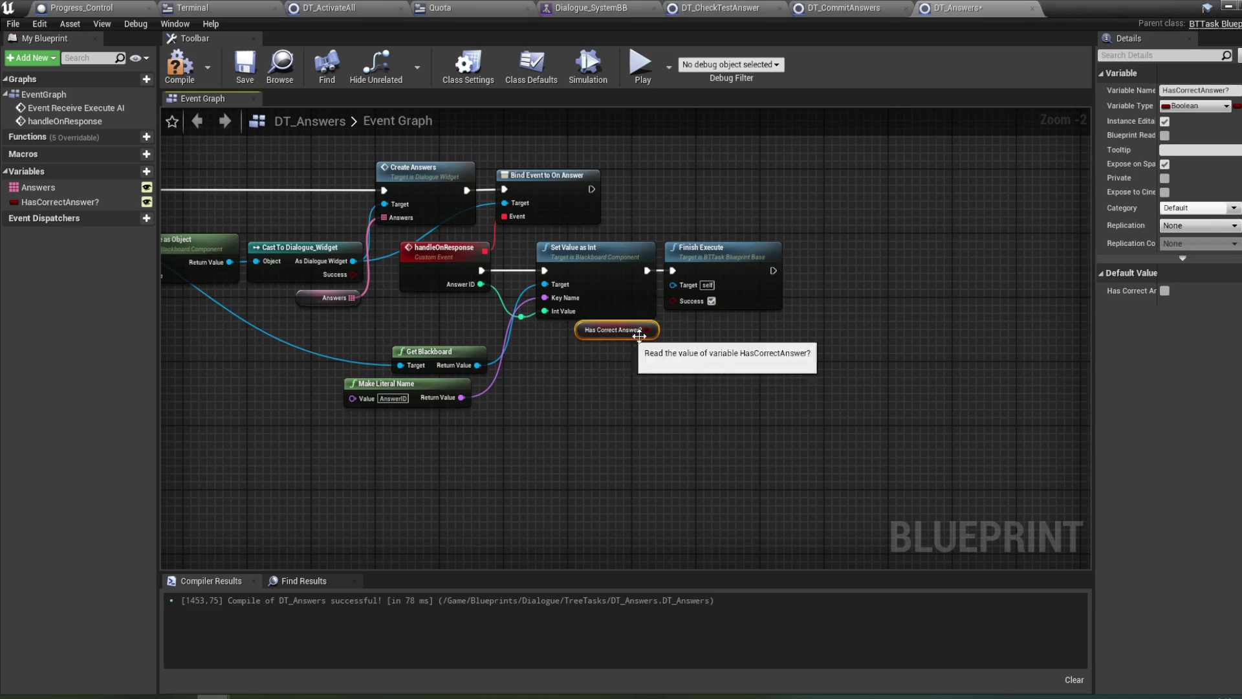
{"action": "left_click", "coordinate": [647, 315]}
{"action": "left_click_drag", "start_coordinate": [647, 301], "coordinate": [742, 301]}
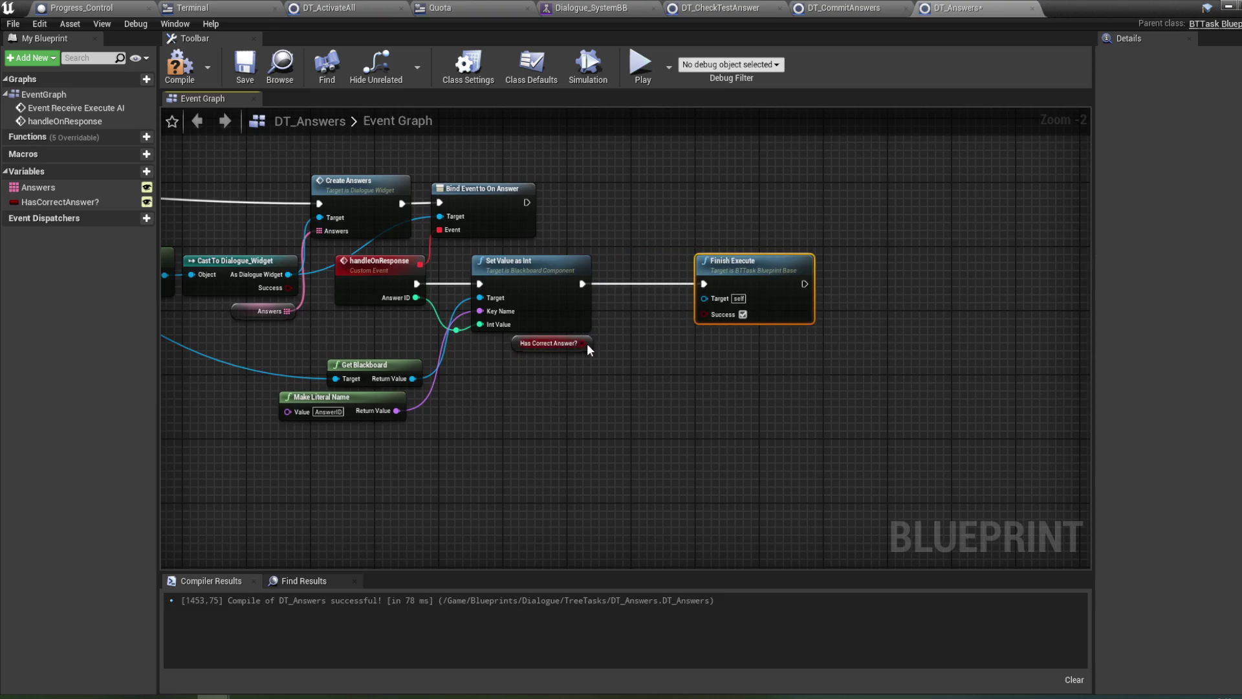
- Add a Branch driven by HasCorrectAnswer?, wire Set Value as Int into it, and compile
{"action": "left_click_drag", "start_coordinate": [614, 343], "coordinate": [641, 323]}
{"action": "type", "text": "икфт"}
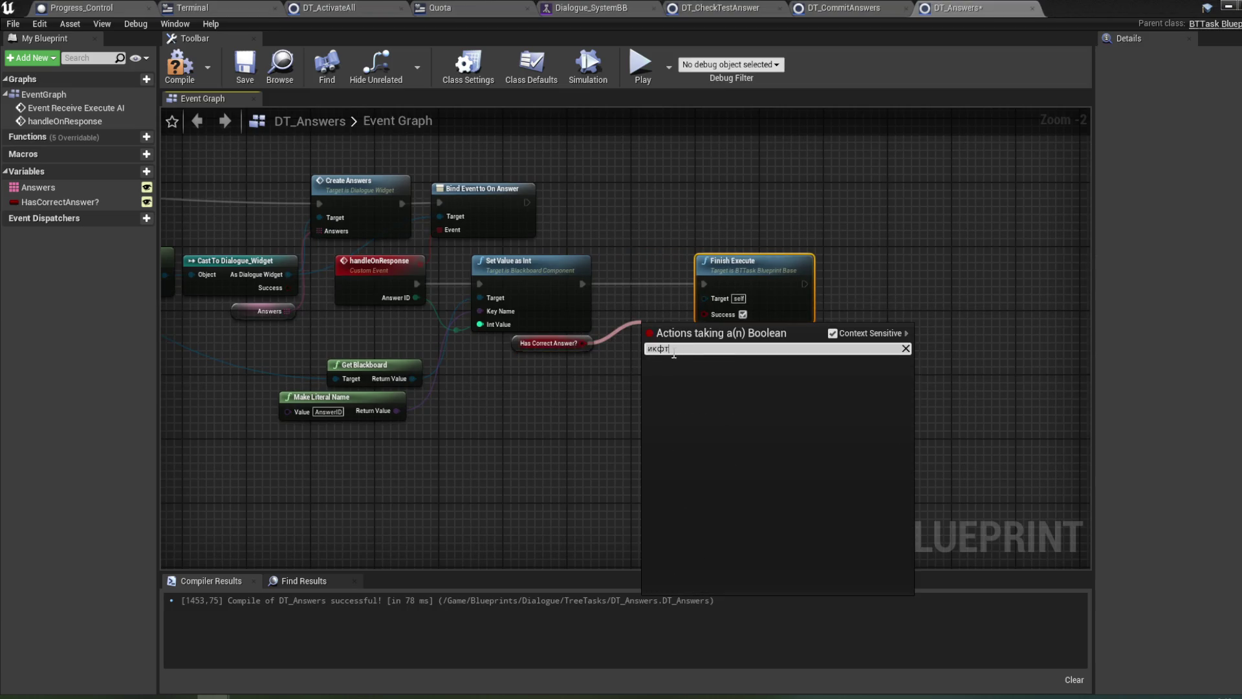
{"action": "type", "text": "branch"}
{"action": "left_click", "coordinate": [705, 385]}
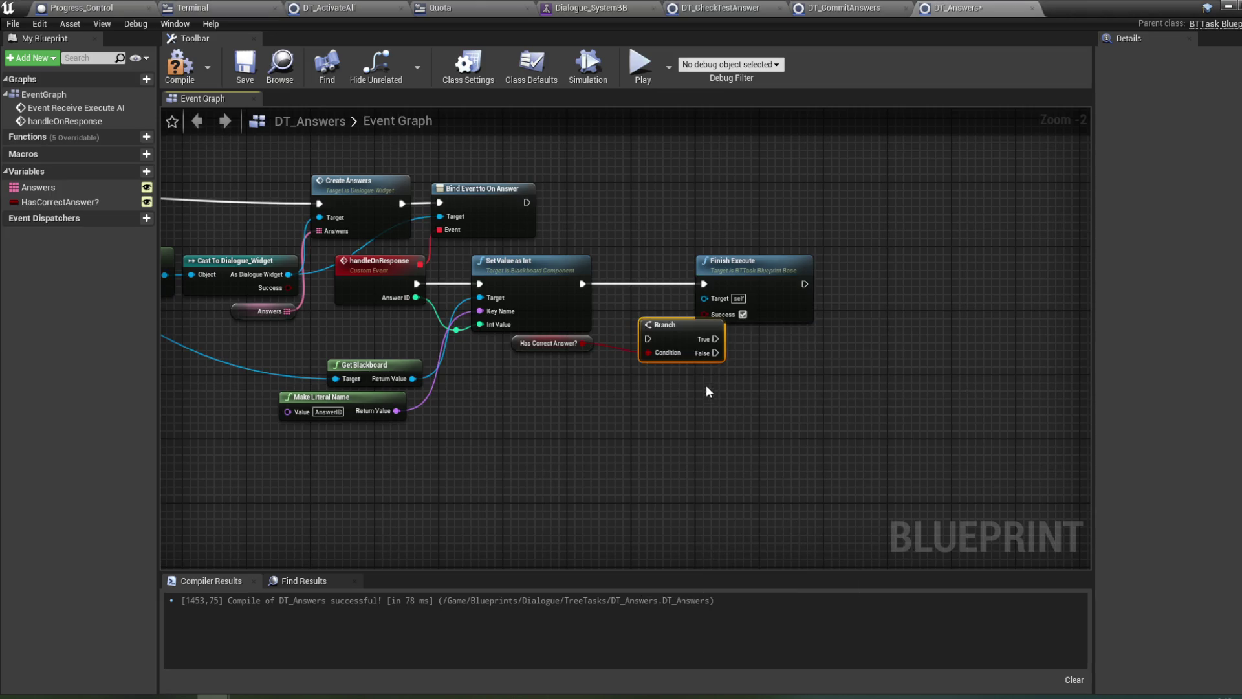
{"action": "mouse_move", "coordinate": [639, 312]}
{"action": "left_mouse_down"}
{"action": "mouse_move", "coordinate": [646, 278]}
{"action": "mouse_move", "coordinate": [616, 283]}
{"action": "left_mouse_up"}
{"action": "mouse_move", "coordinate": [683, 283]}
{"action": "left_mouse_down"}
{"action": "mouse_move", "coordinate": [762, 310]}
{"action": "mouse_move", "coordinate": [875, 308]}
{"action": "left_mouse_up"}
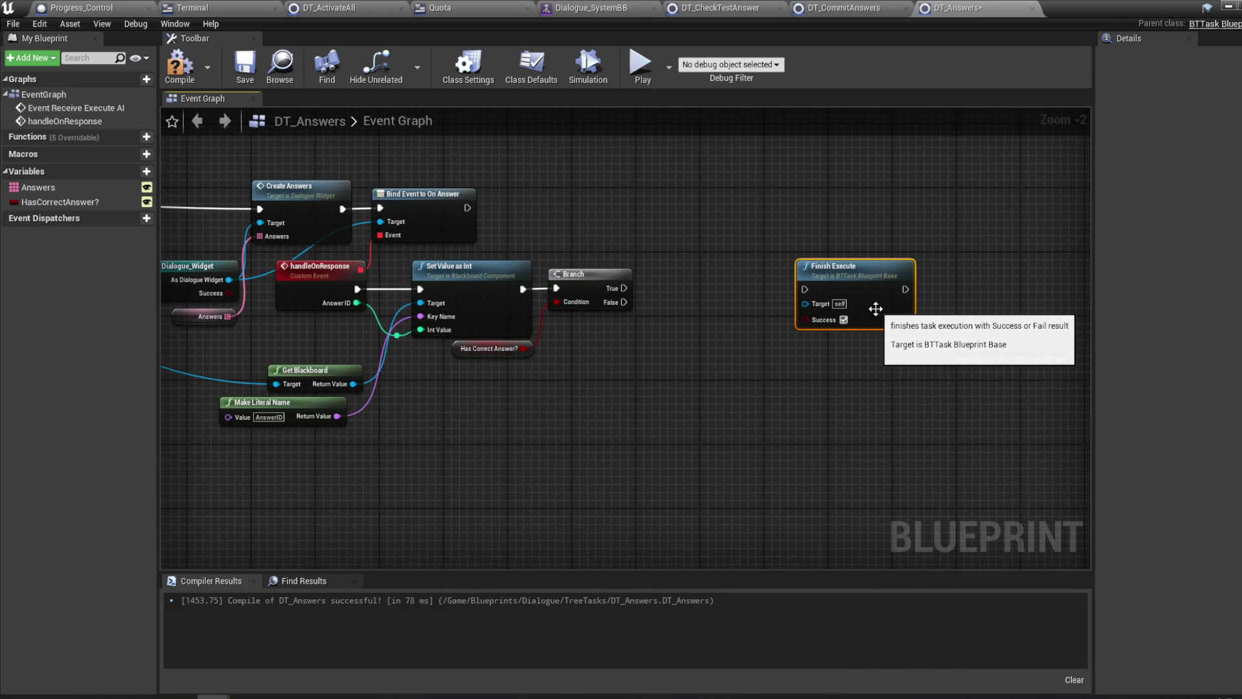
{"action": "left_click", "coordinate": [179, 65]}
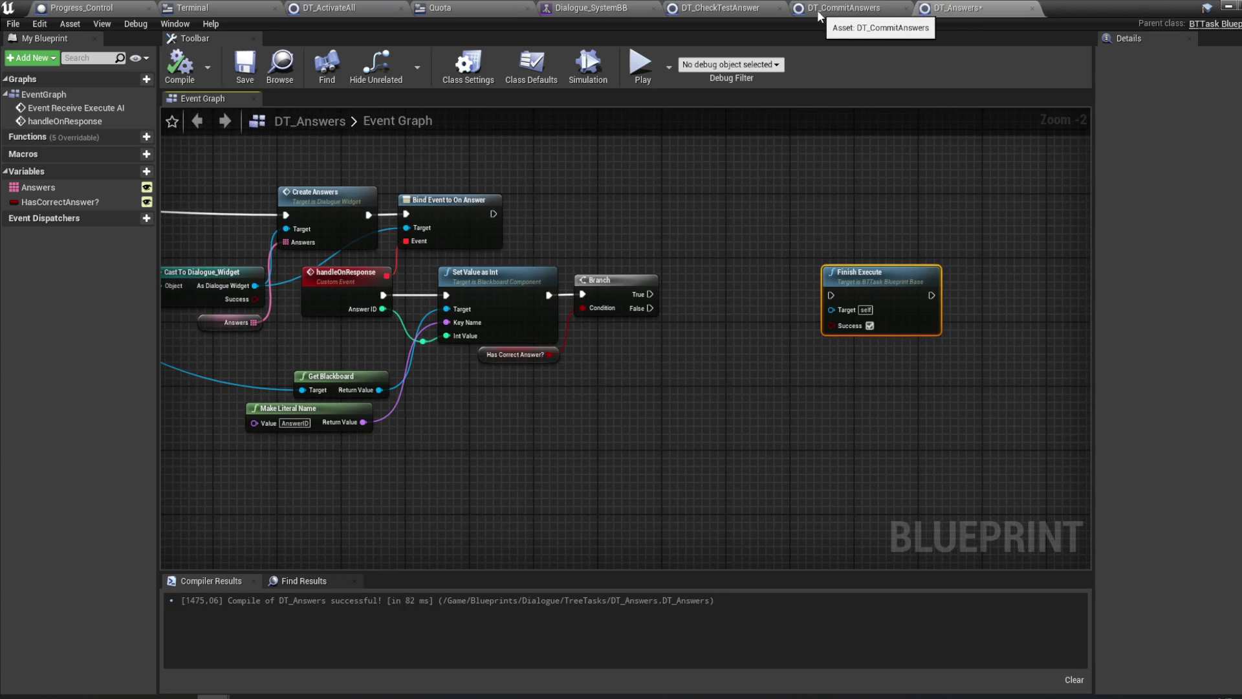
- Open the DT_AnswersRandomized task from the TreeTasks folder to inspect it, then return to DT_Answers
{"action": "mouse_move", "coordinate": [194, 696]}
{"action": "left_click", "coordinate": [71, 641]}
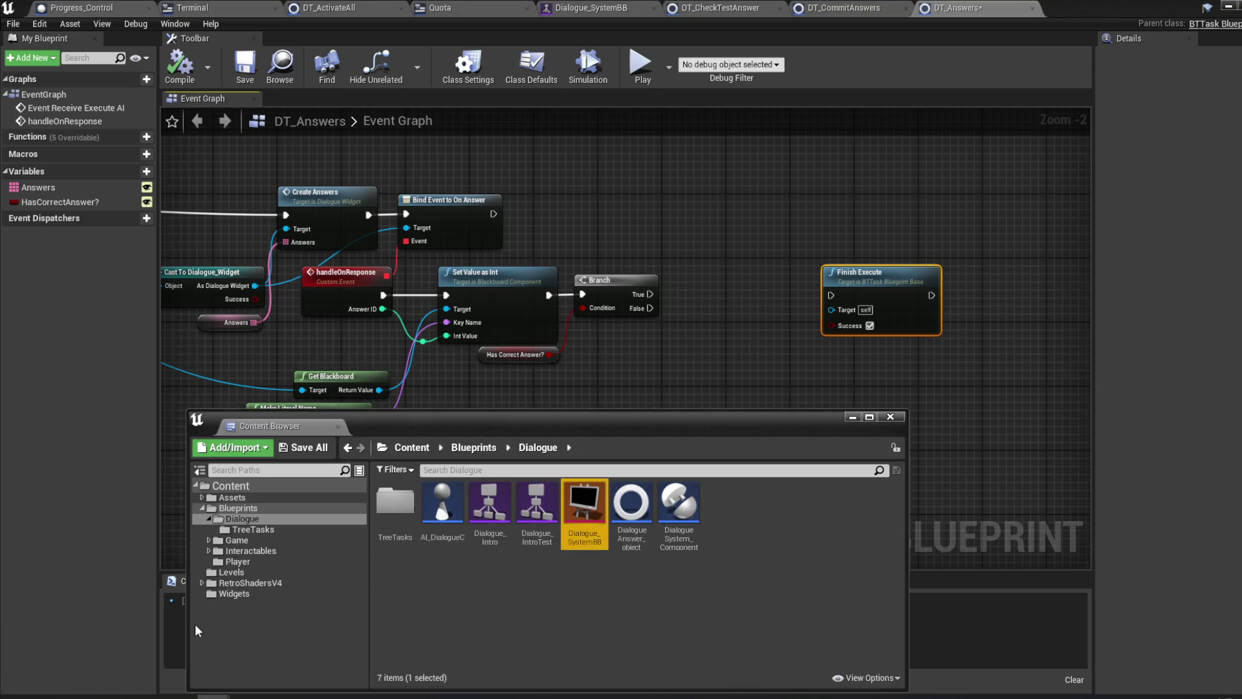
{"action": "double_click", "coordinate": [401, 518]}
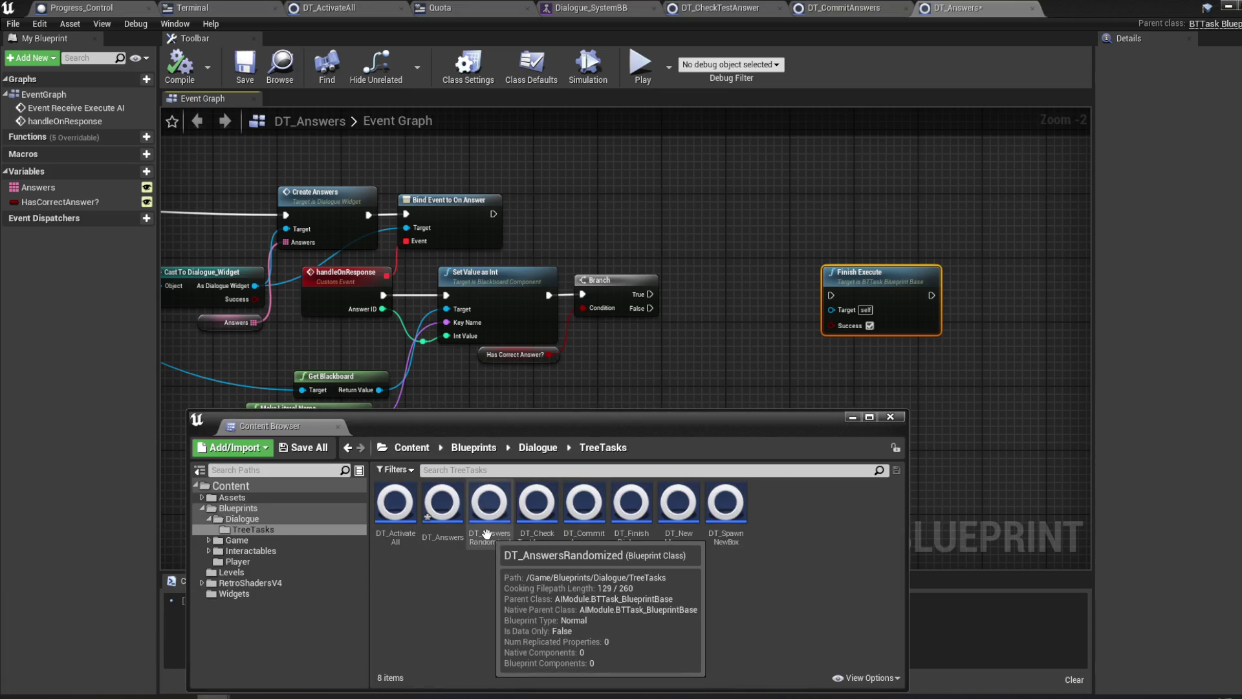
{"action": "double_click", "coordinate": [488, 534]}
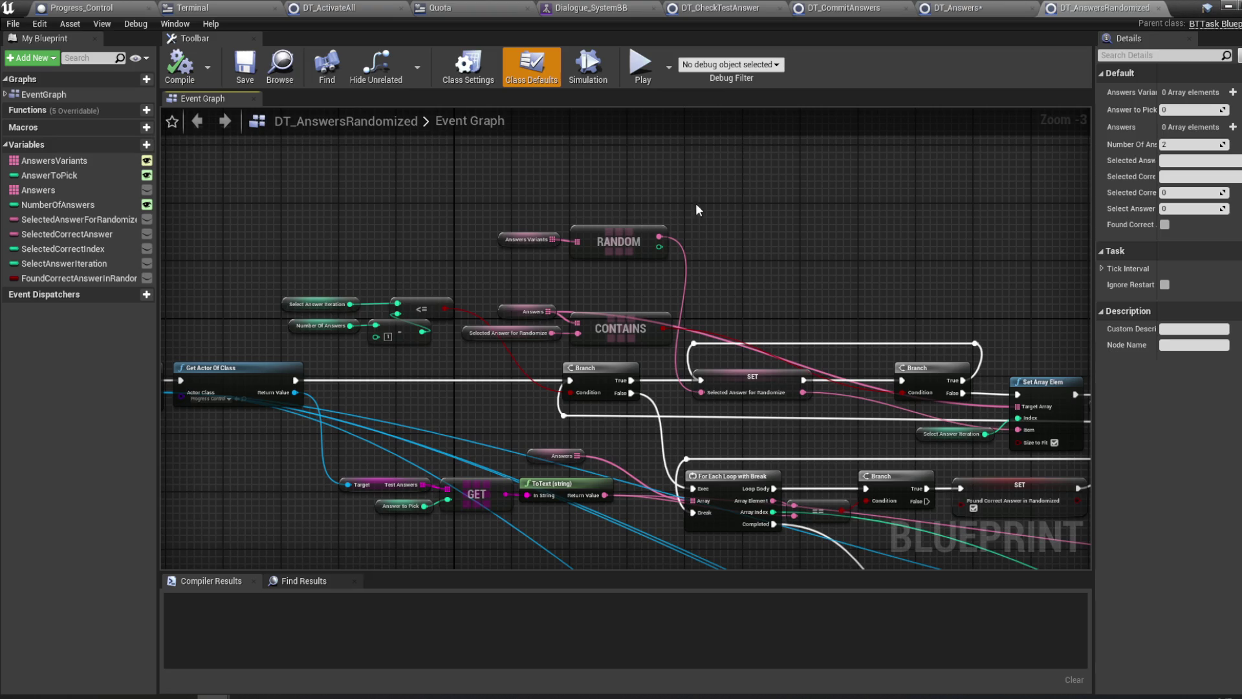
{"action": "mouse_move", "coordinate": [630, 180]}
{"action": "left_mouse_down"}
{"action": "mouse_move", "coordinate": [657, 181]}
{"action": "mouse_move", "coordinate": [654, 220]}
{"action": "mouse_move", "coordinate": [515, 144]}
{"action": "mouse_move", "coordinate": [476, 140]}
{"action": "mouse_move", "coordinate": [657, 222]}
{"action": "mouse_move", "coordinate": [792, 237]}
{"action": "mouse_move", "coordinate": [738, 191]}
{"action": "mouse_move", "coordinate": [675, 193]}
{"action": "left_mouse_up"}
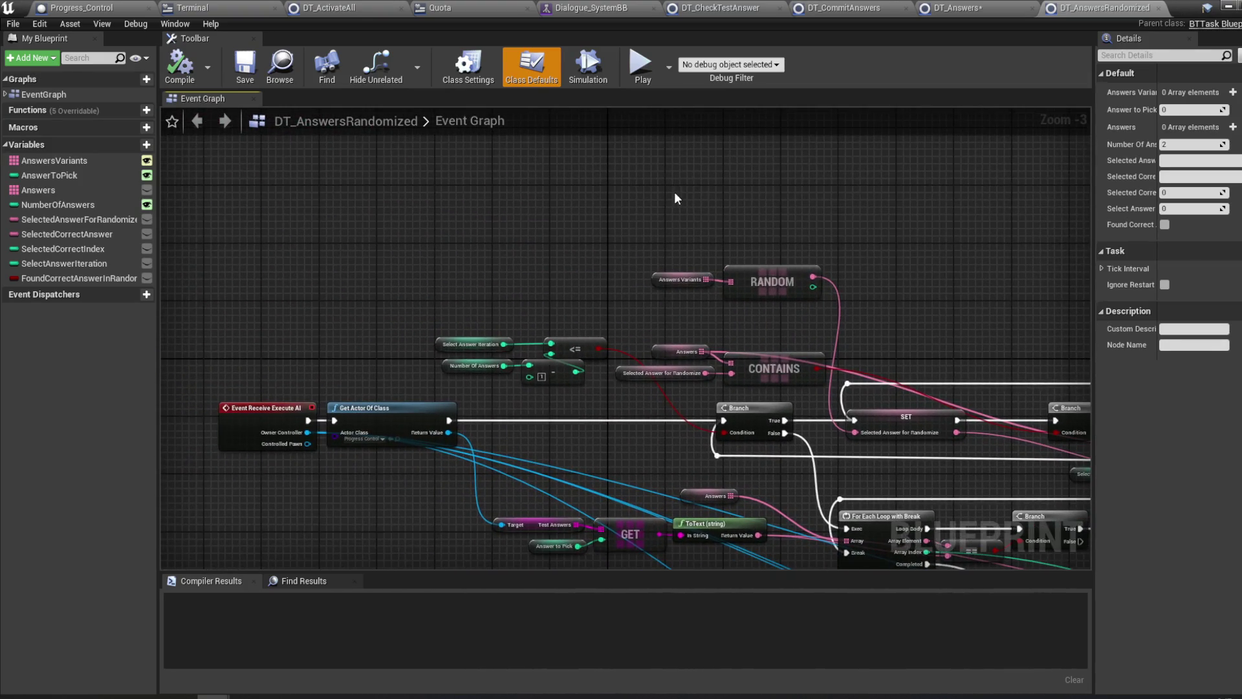
{"action": "left_click", "coordinate": [988, 5]}
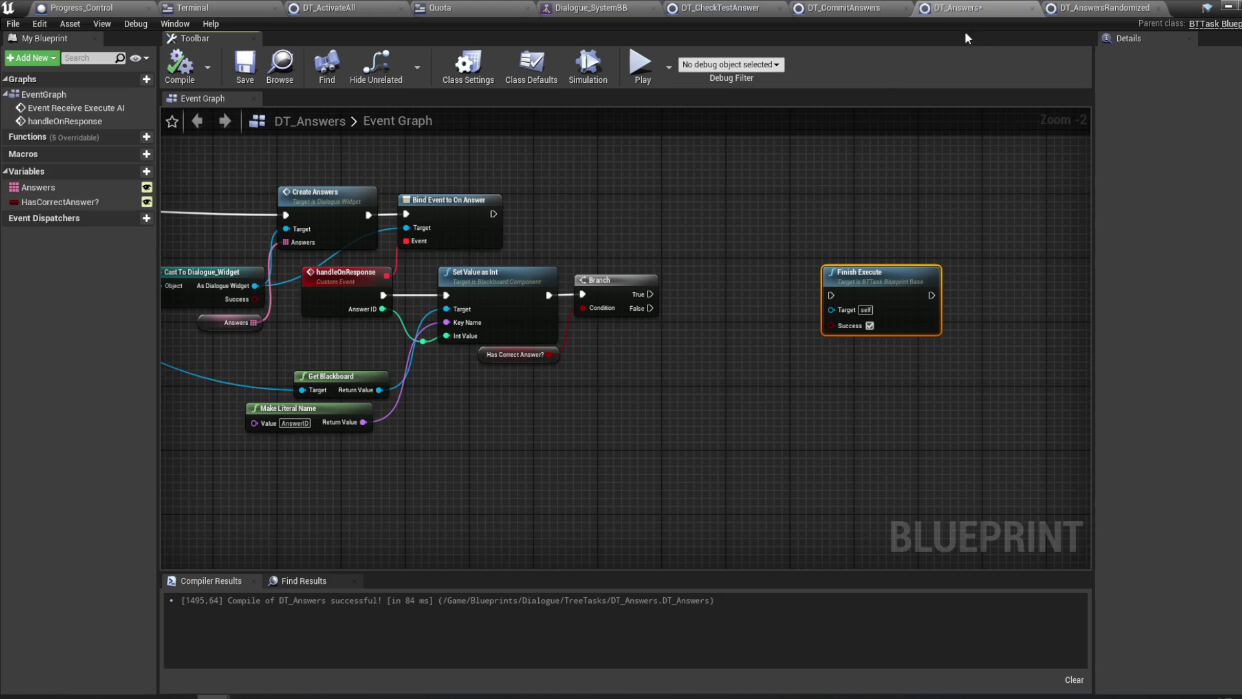
- Open the Dialogue_SystemBB blackboard from the Dialogue folder, then switch back to DT_Answers
{"action": "left_click", "coordinate": [91, 629]}
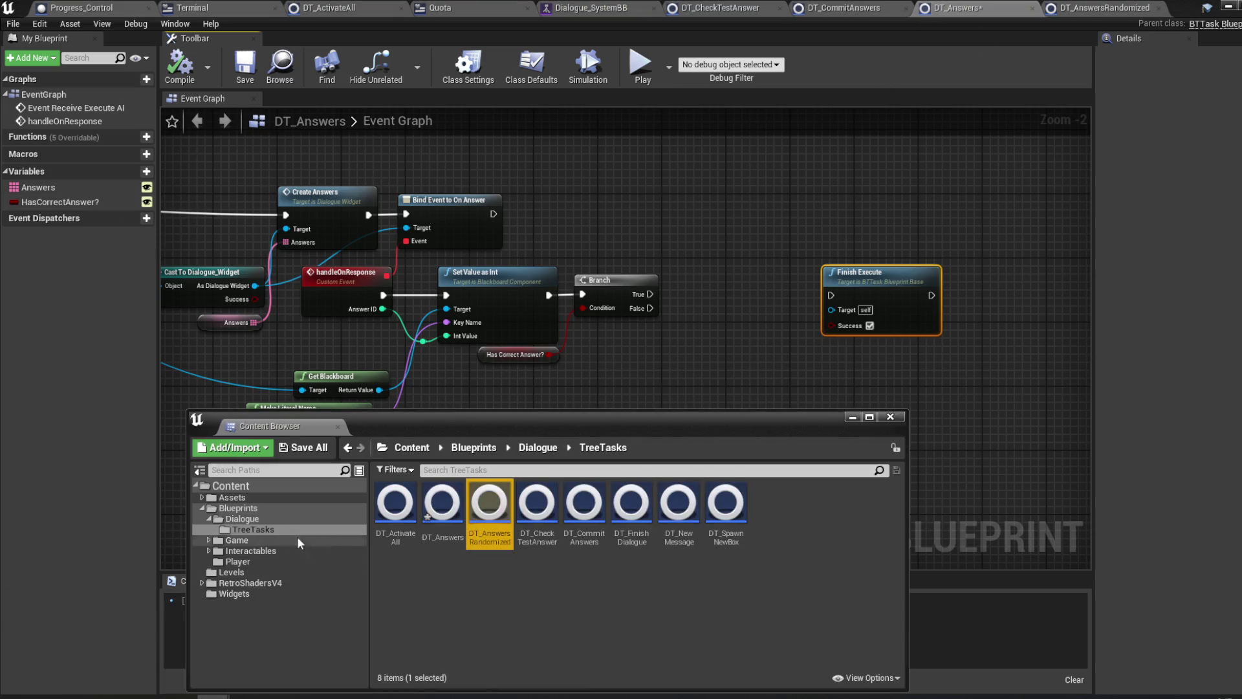
{"action": "left_click", "coordinate": [242, 518]}
{"action": "double_click", "coordinate": [574, 529]}
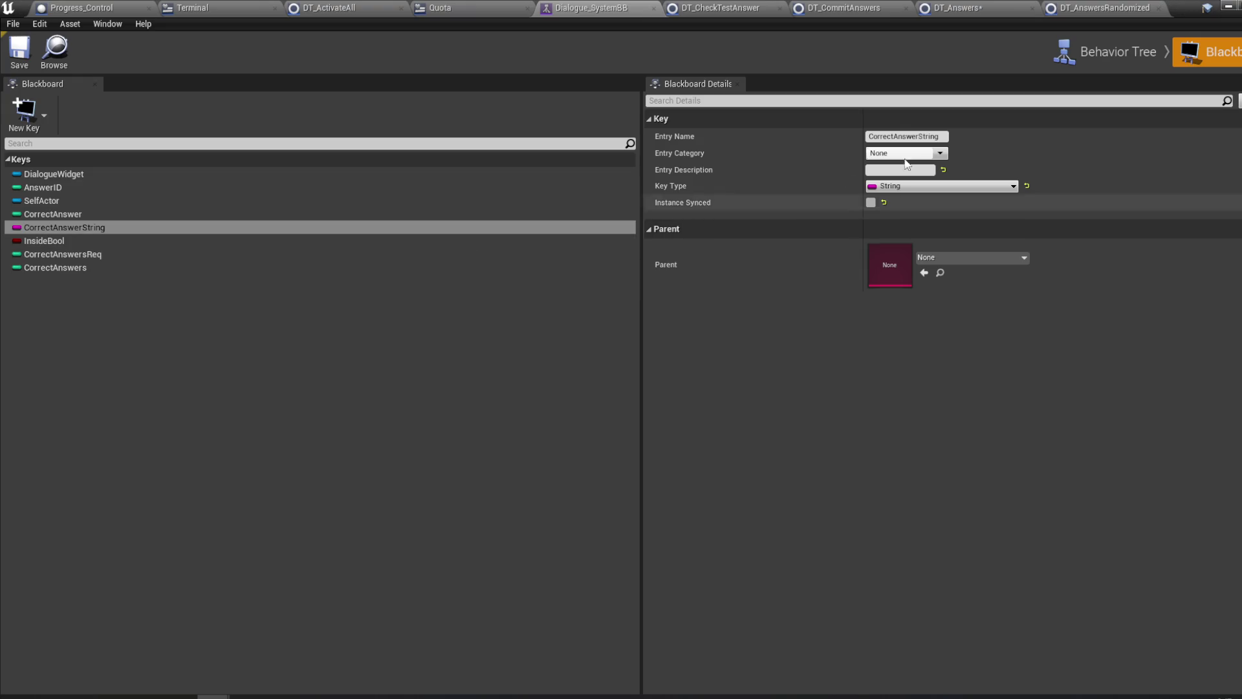
{"action": "left_click", "coordinate": [1099, 8]}
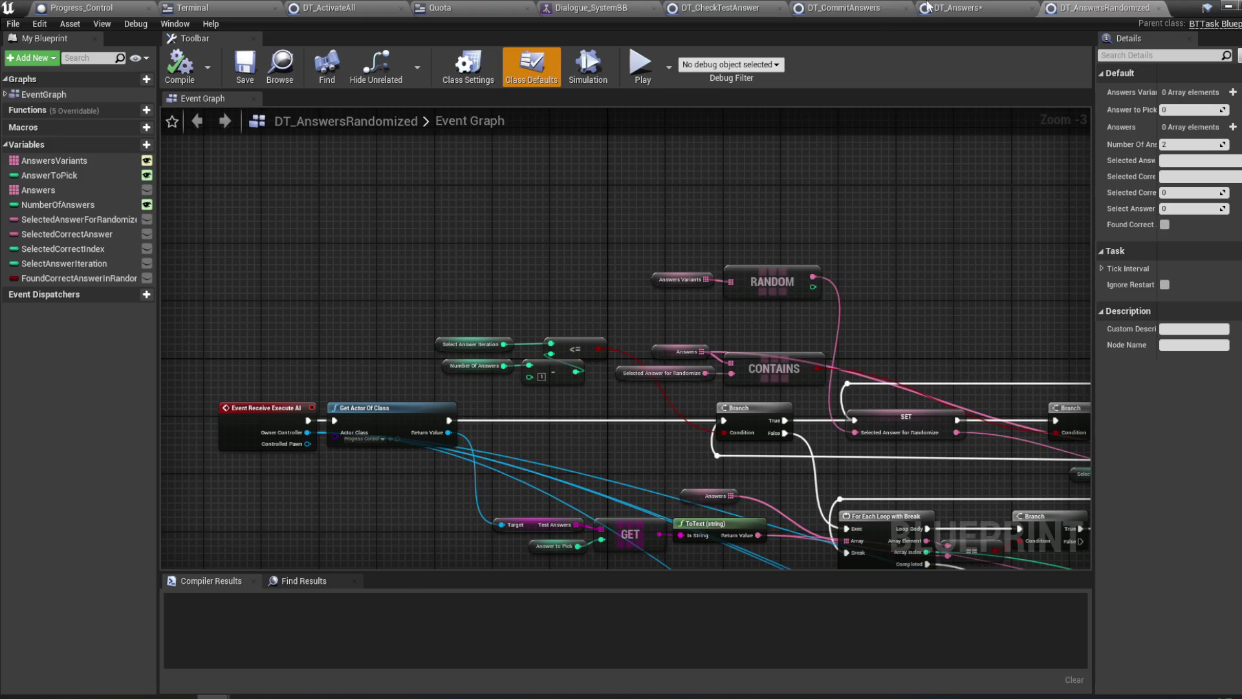
{"action": "left_click", "coordinate": [927, 8]}
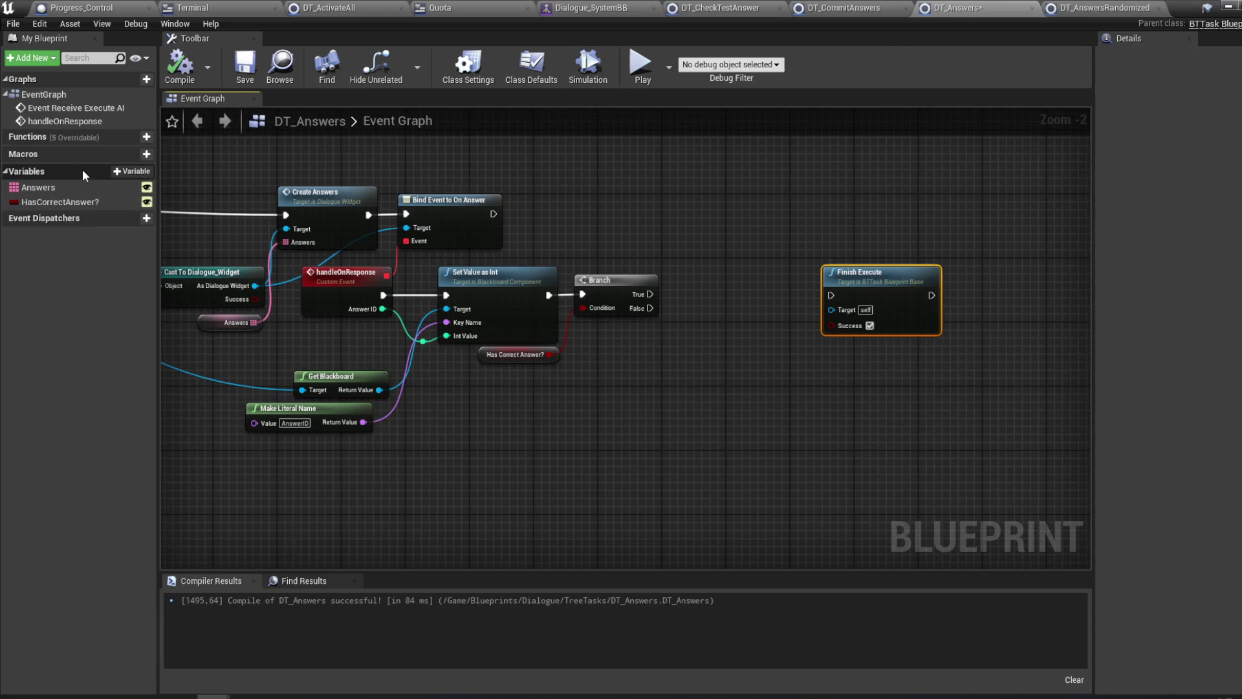
- Add a String variable named AnswerType and compile
{"action": "left_click", "coordinate": [128, 172]}
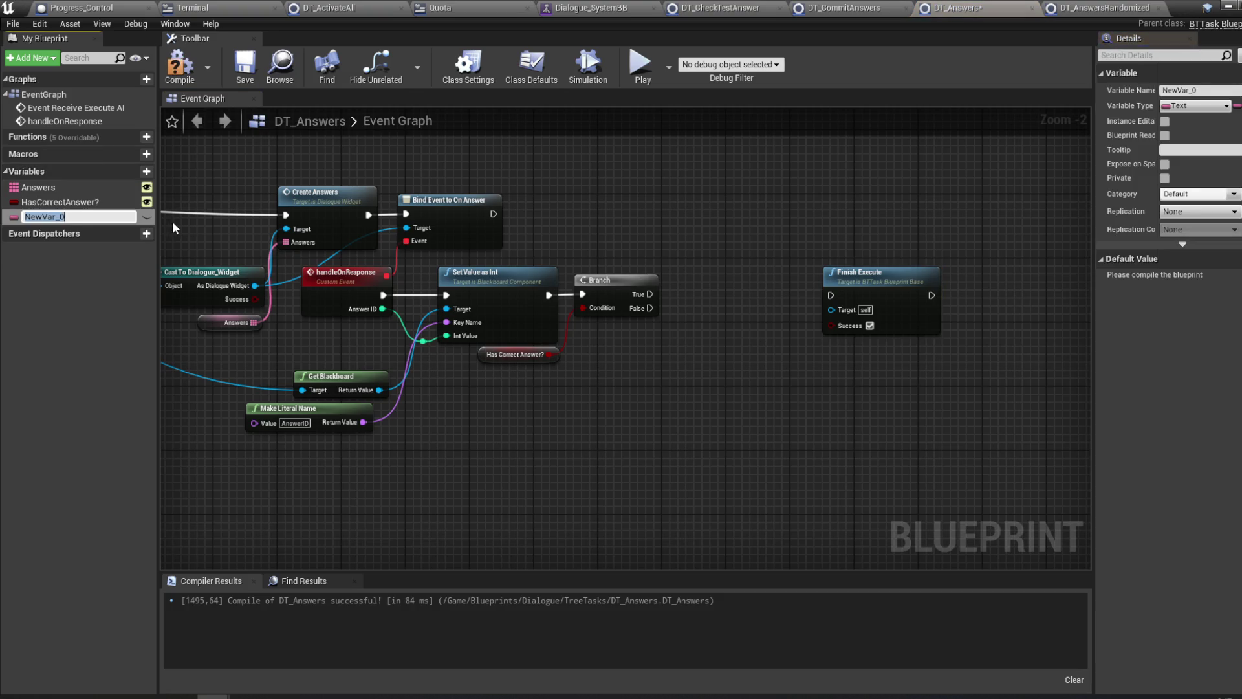
{"action": "type", "text": "AnswerTy"}
{"action": "type", "text": "pe"}
{"action": "key", "text": "Return"}
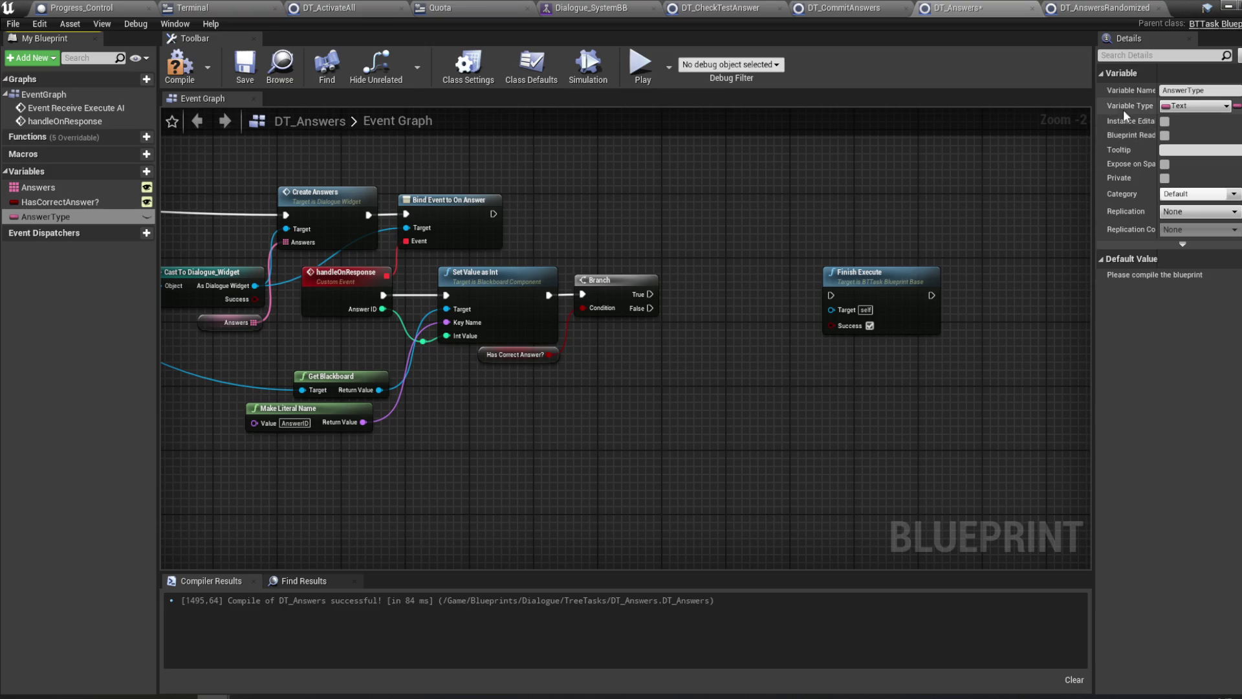
{"action": "left_click", "coordinate": [1198, 106]}
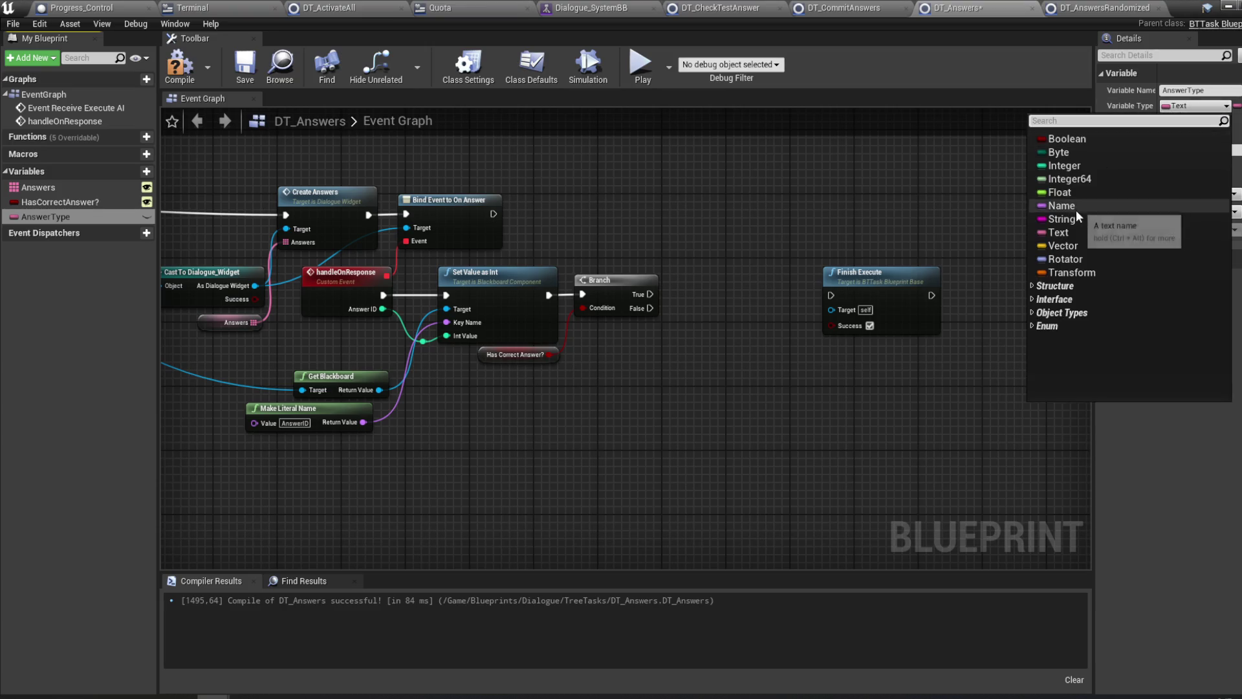
{"action": "left_click", "coordinate": [1076, 216]}
{"action": "left_click", "coordinate": [180, 65]}
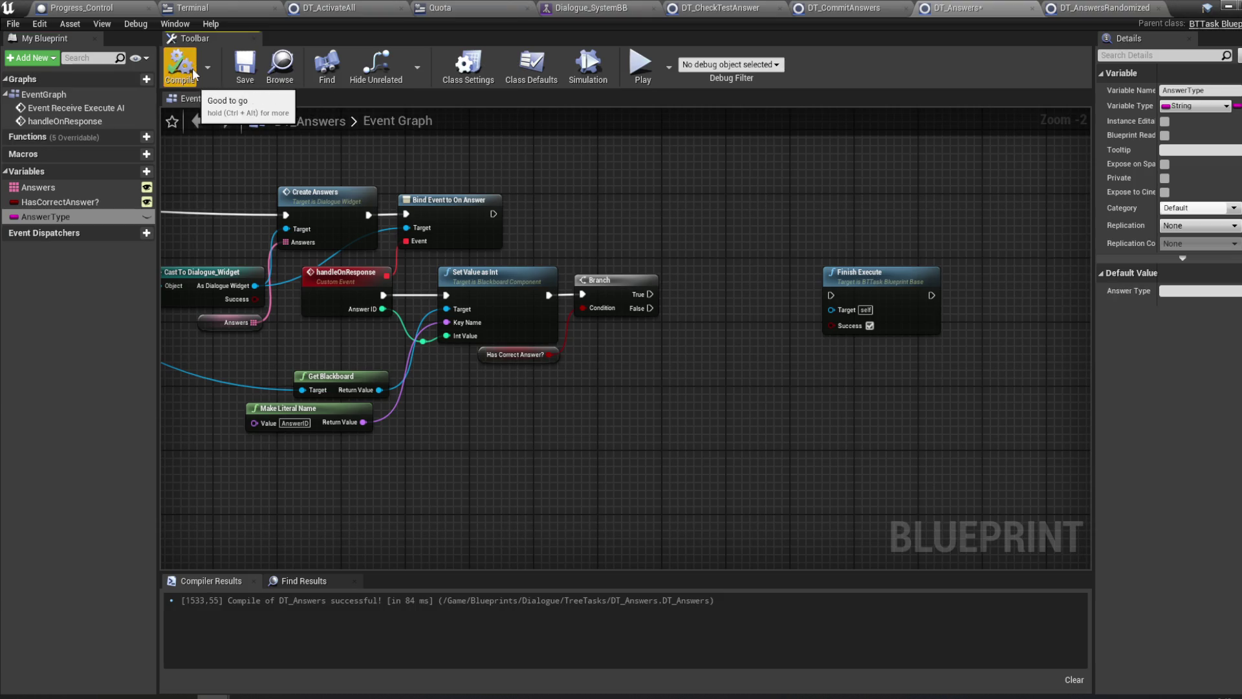
- Fill in AnswerType's tooltip, recompile, and select the AnswerType variable
{"action": "left_click", "coordinate": [1204, 150]}
{"action": "type", "text": "0 - Material, 1 - Block, 2"}
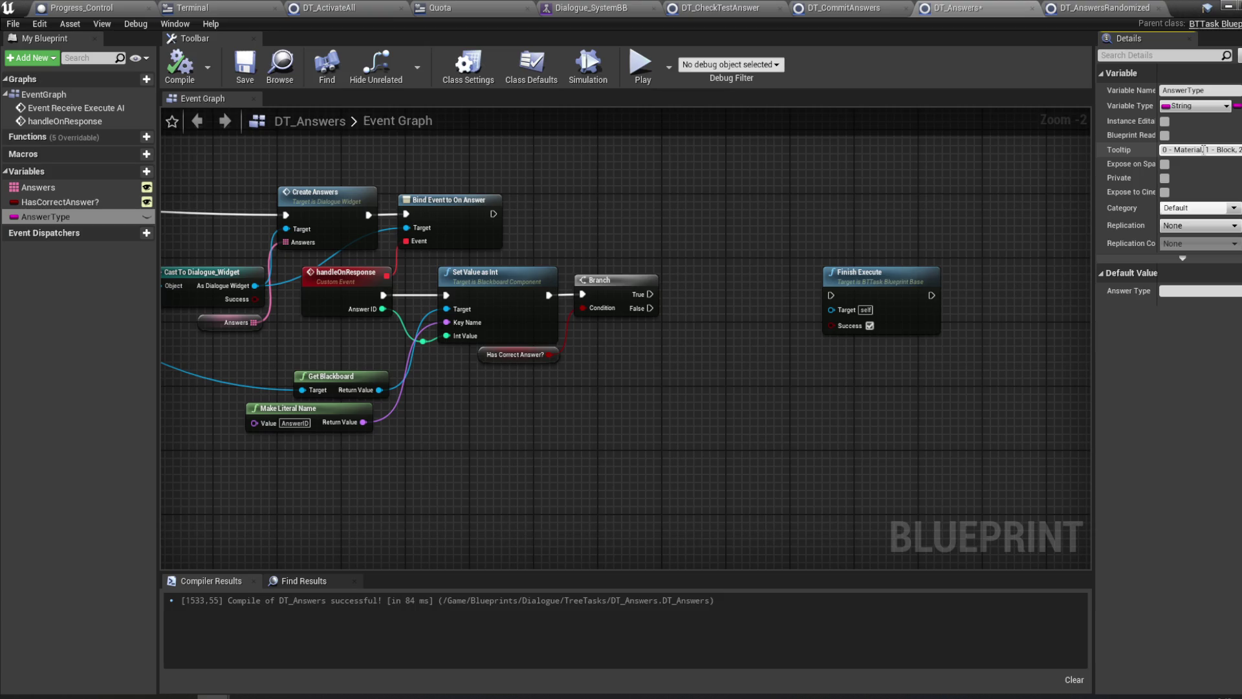
{"action": "key", "text": "shift+Return"}
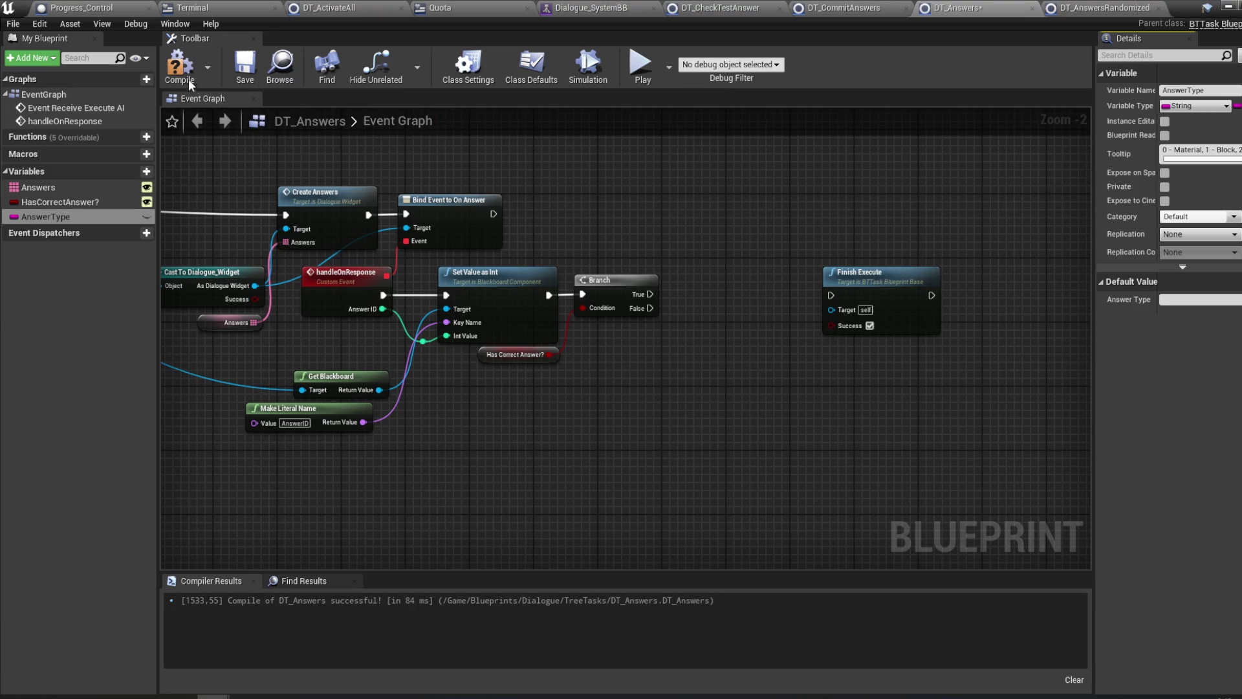
{"action": "left_click", "coordinate": [179, 64]}
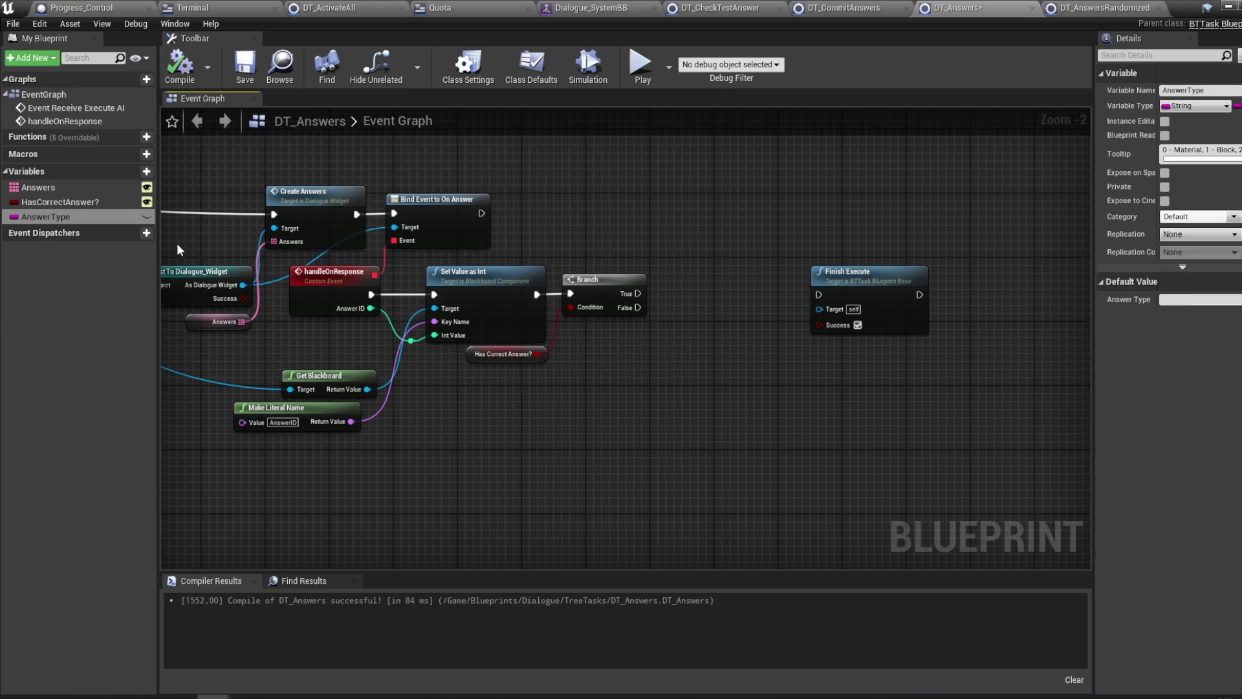
{"action": "left_click", "coordinate": [52, 216]}
- Add a Switch on String fed by an AnswerType getter and connect the Branch True output to it
{"action": "mouse_move", "coordinate": [248, 213]}
{"action": "left_mouse_down"}
{"action": "mouse_move", "coordinate": [574, 363]}
{"action": "mouse_move", "coordinate": [529, 382]}
{"action": "mouse_move", "coordinate": [611, 370]}
{"action": "left_mouse_up"}
{"action": "left_click", "coordinate": [586, 380]}
{"action": "type", "text": "sw"}
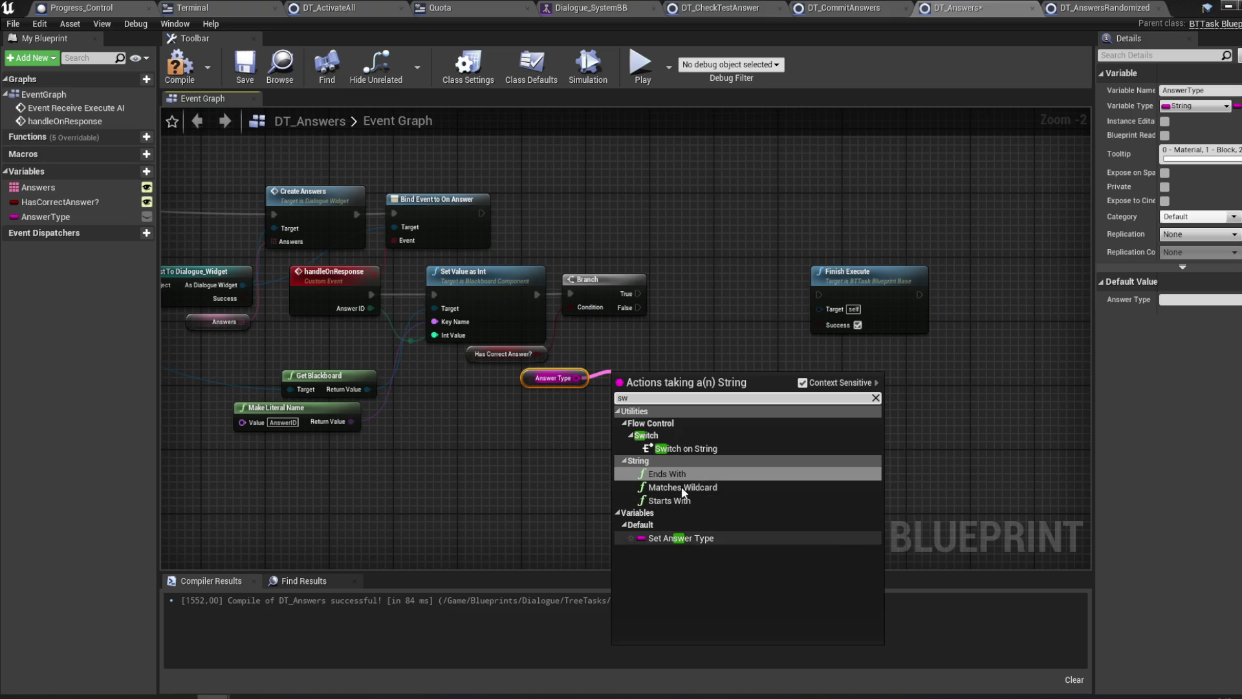
{"action": "left_click", "coordinate": [686, 449]}
{"action": "mouse_move", "coordinate": [638, 395]}
{"action": "left_mouse_down"}
{"action": "mouse_move", "coordinate": [687, 288]}
{"action": "mouse_move", "coordinate": [673, 294]}
{"action": "left_mouse_up"}
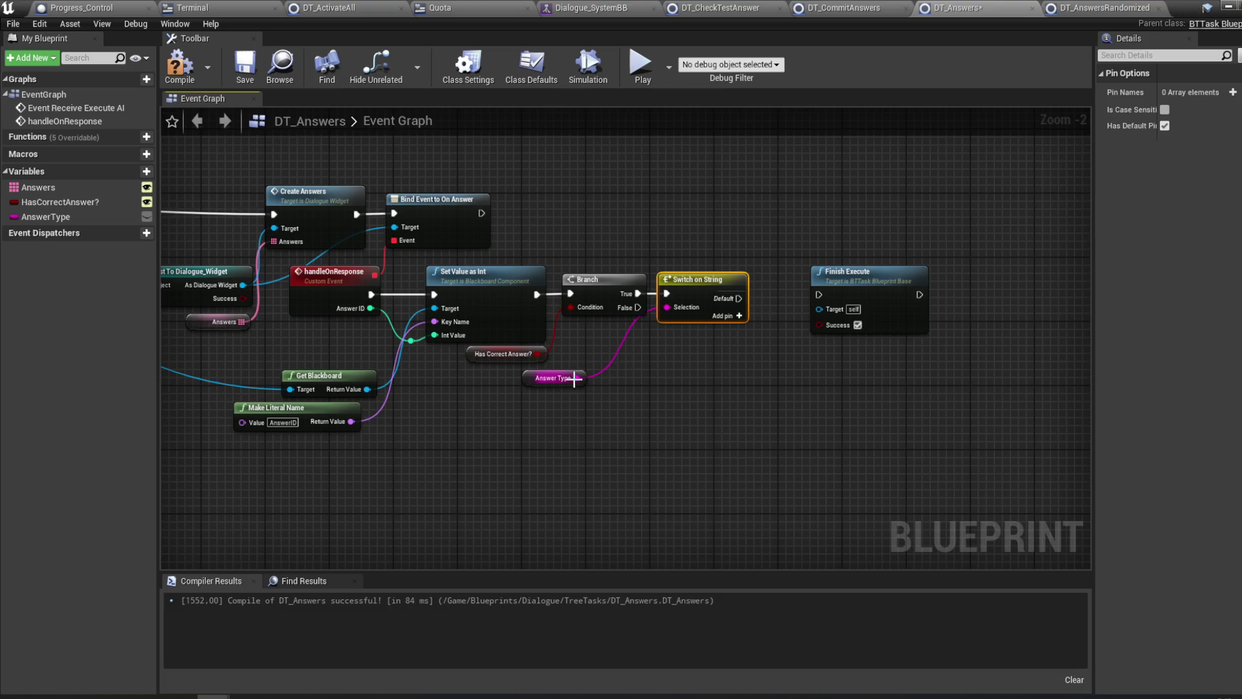
{"action": "mouse_move", "coordinate": [569, 383]}
{"action": "left_mouse_down"}
{"action": "mouse_move", "coordinate": [638, 255]}
{"action": "mouse_move", "coordinate": [630, 264]}
{"action": "left_mouse_up"}
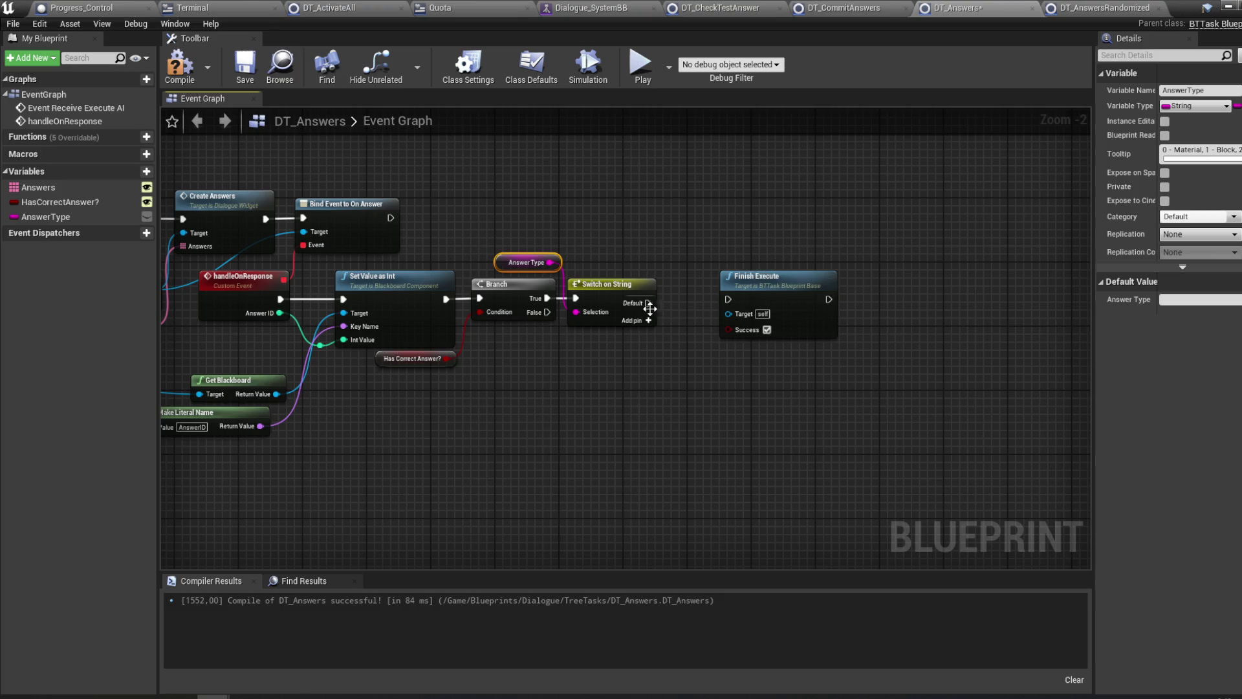
- Add a case pin to the switch and delete the AnswerType getter node
{"action": "left_click", "coordinate": [615, 301]}
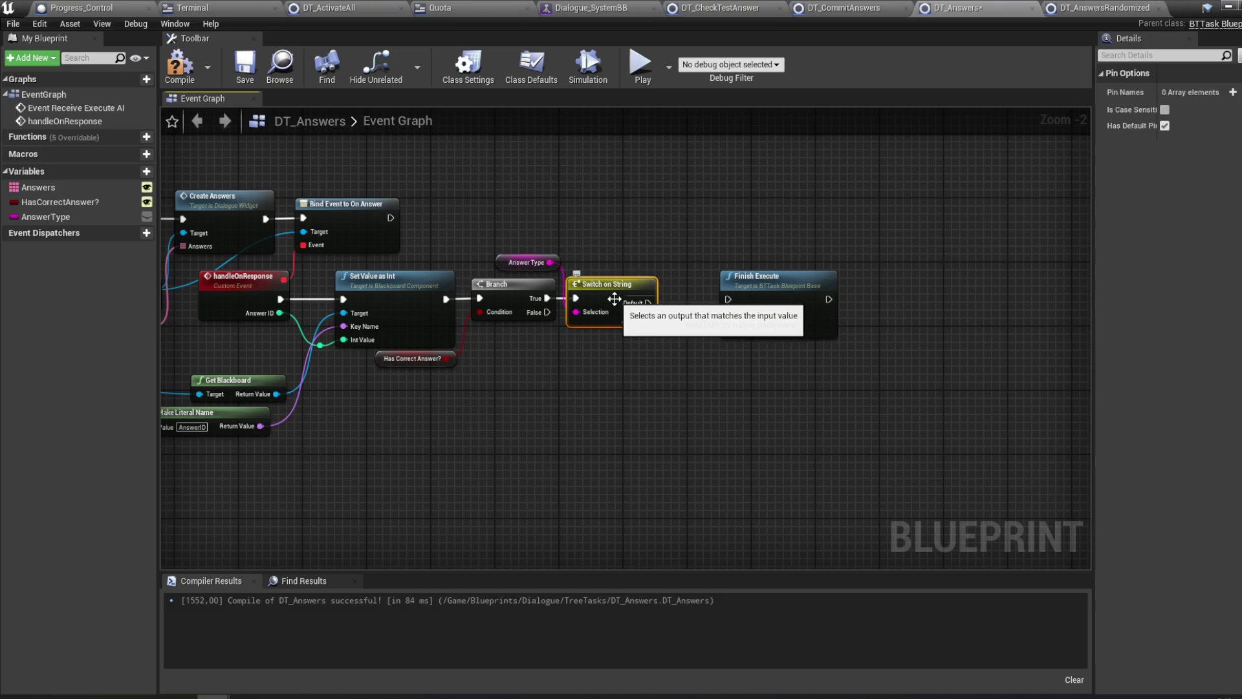
{"action": "left_click", "coordinate": [1232, 93]}
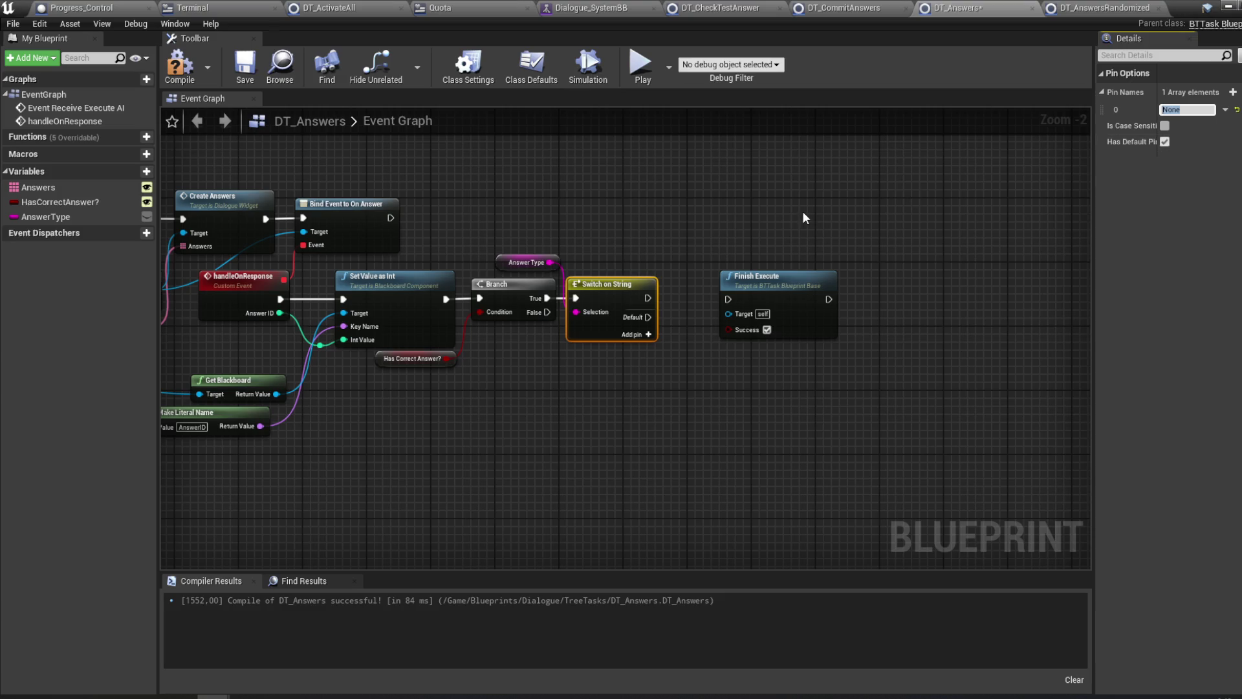
{"action": "left_click", "coordinate": [646, 228]}
{"action": "left_click", "coordinate": [521, 262]}
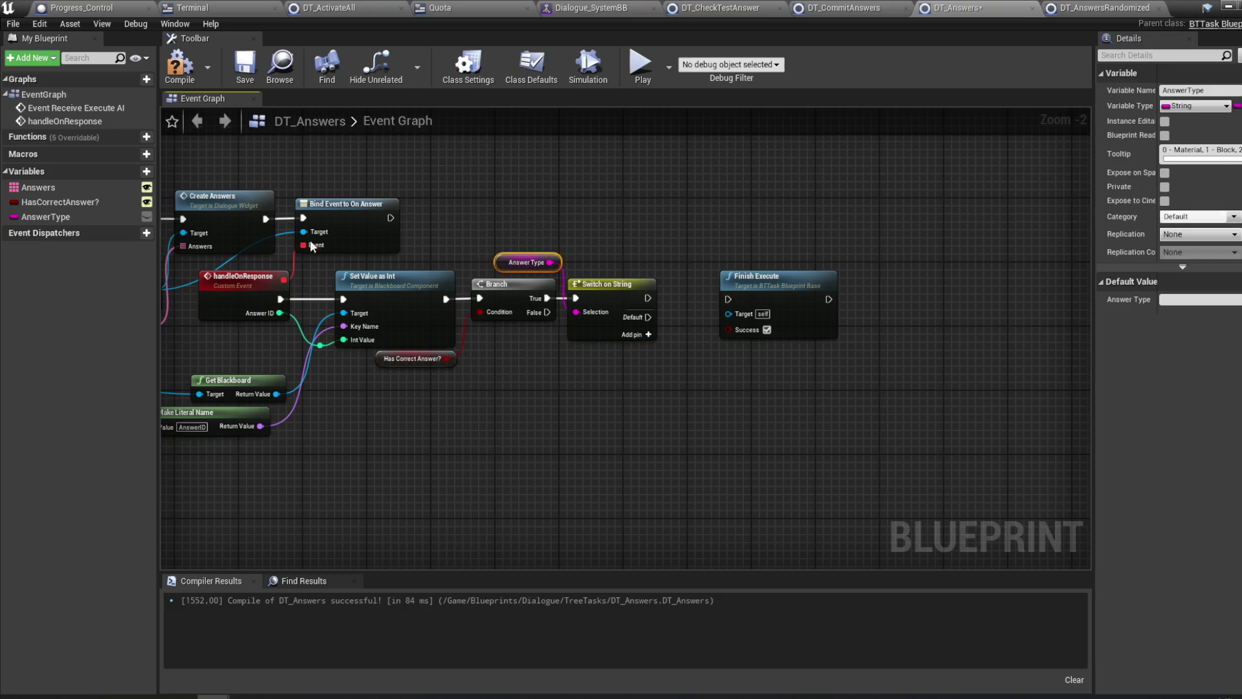
{"action": "key", "text": "Delete"}
{"action": "left_click", "coordinate": [68, 217]}
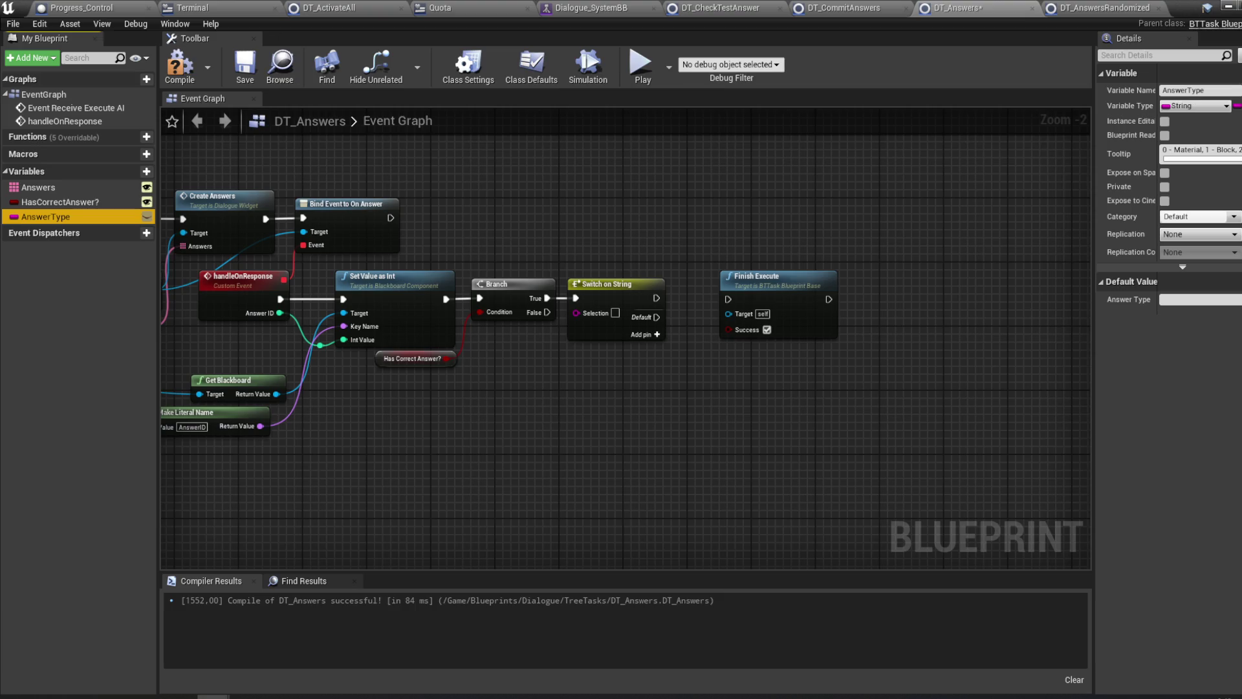
{"action": "left_click", "coordinate": [1220, 110]}
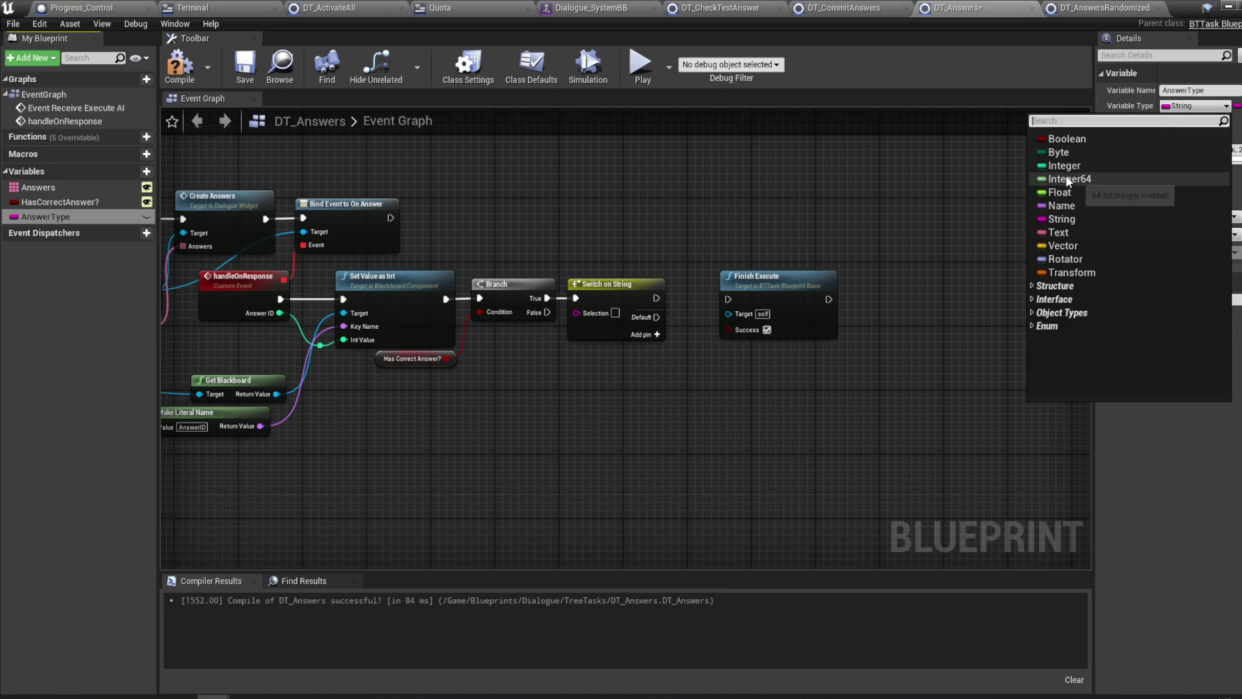
- Make AnswerType an Integer and replace Switch on String with a Switch on Int fed by AnswerType
{"action": "left_click", "coordinate": [1066, 166]}
{"action": "mouse_move", "coordinate": [61, 217]}
{"action": "left_mouse_down"}
{"action": "mouse_move", "coordinate": [569, 226]}
{"action": "mouse_move", "coordinate": [518, 254]}
{"action": "left_mouse_up"}
{"action": "left_click", "coordinate": [529, 266]}
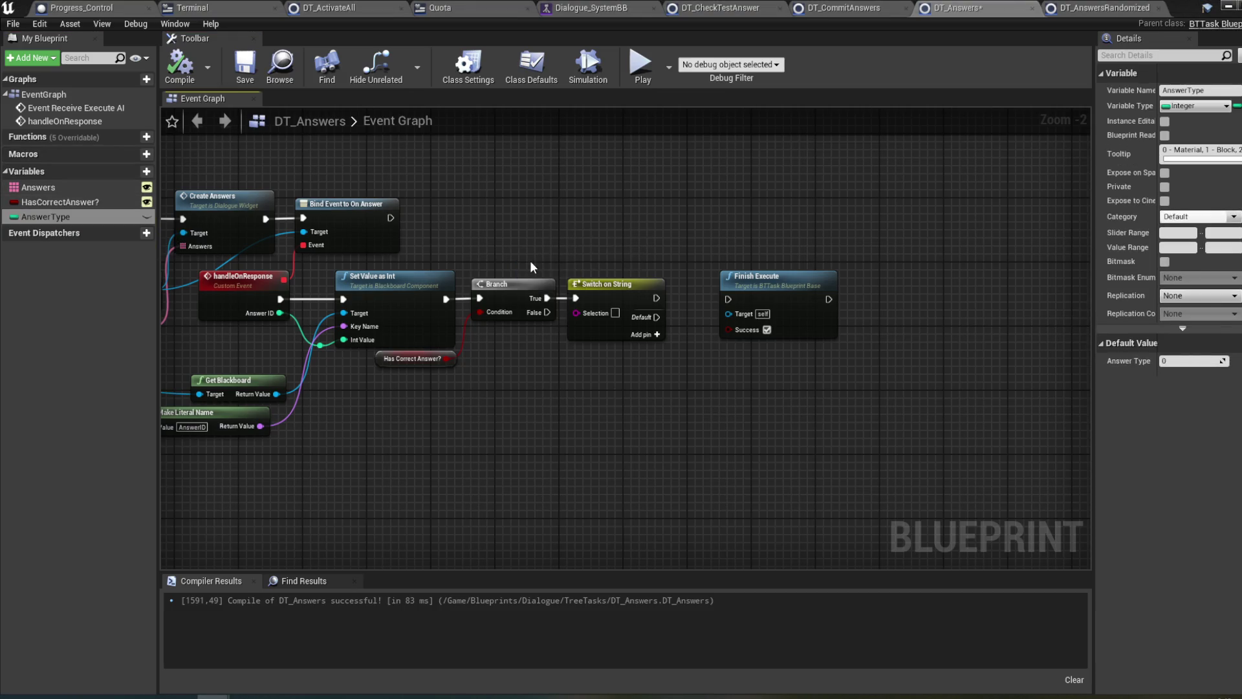
{"action": "left_click", "coordinate": [600, 292]}
{"action": "key", "text": "Delete"}
{"action": "left_click_drag", "start_coordinate": [598, 288], "coordinate": [597, 290]}
{"action": "type", "text": "sw"}
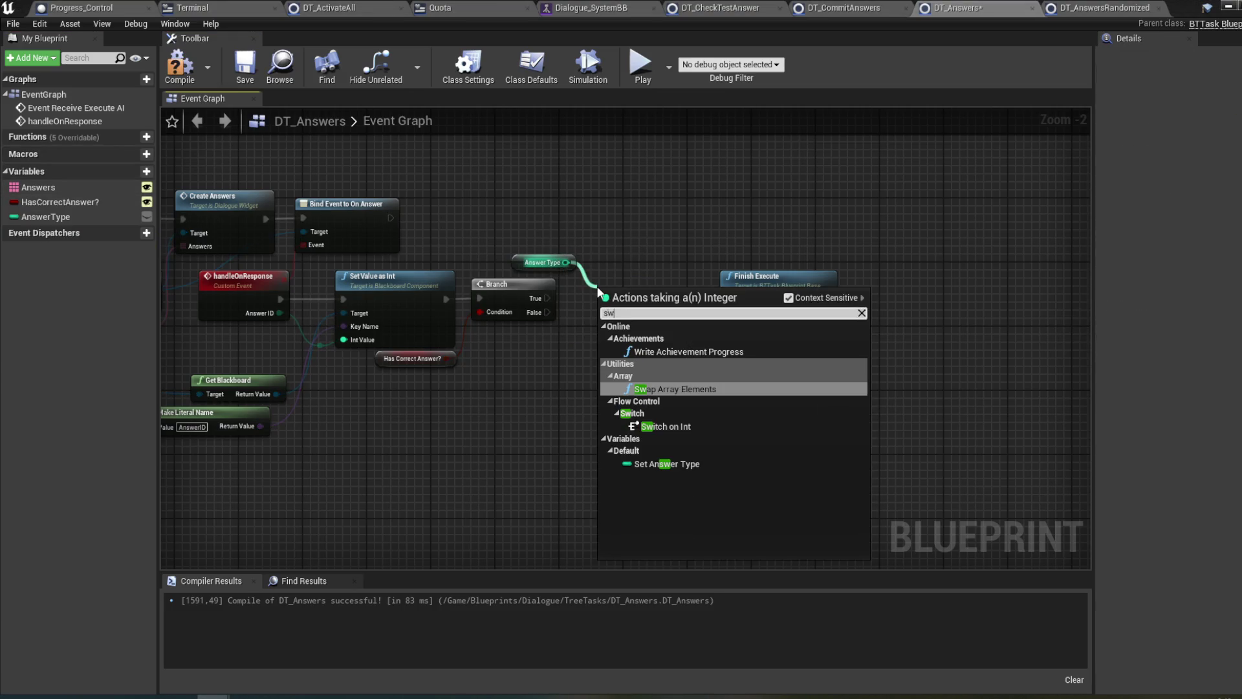
{"action": "left_click", "coordinate": [671, 425]}
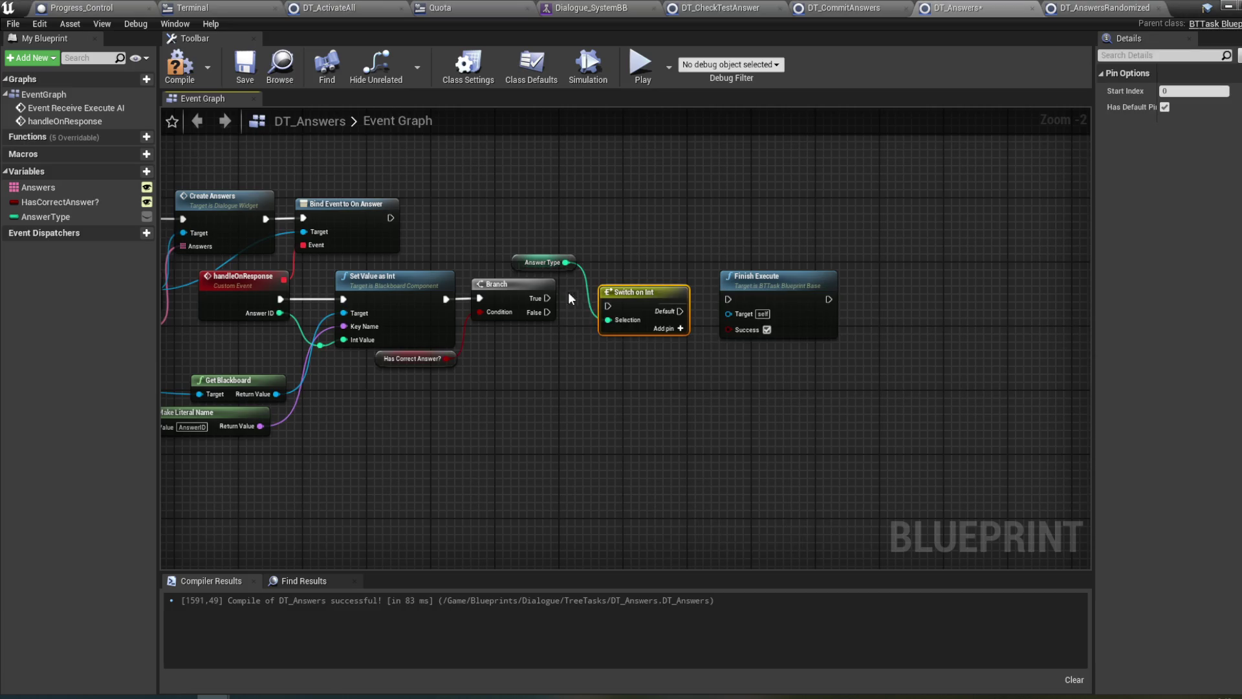
{"action": "mouse_move", "coordinate": [547, 298]}
{"action": "left_mouse_down"}
{"action": "mouse_move", "coordinate": [624, 309]}
{"action": "mouse_move", "coordinate": [588, 302]}
{"action": "left_mouse_up"}
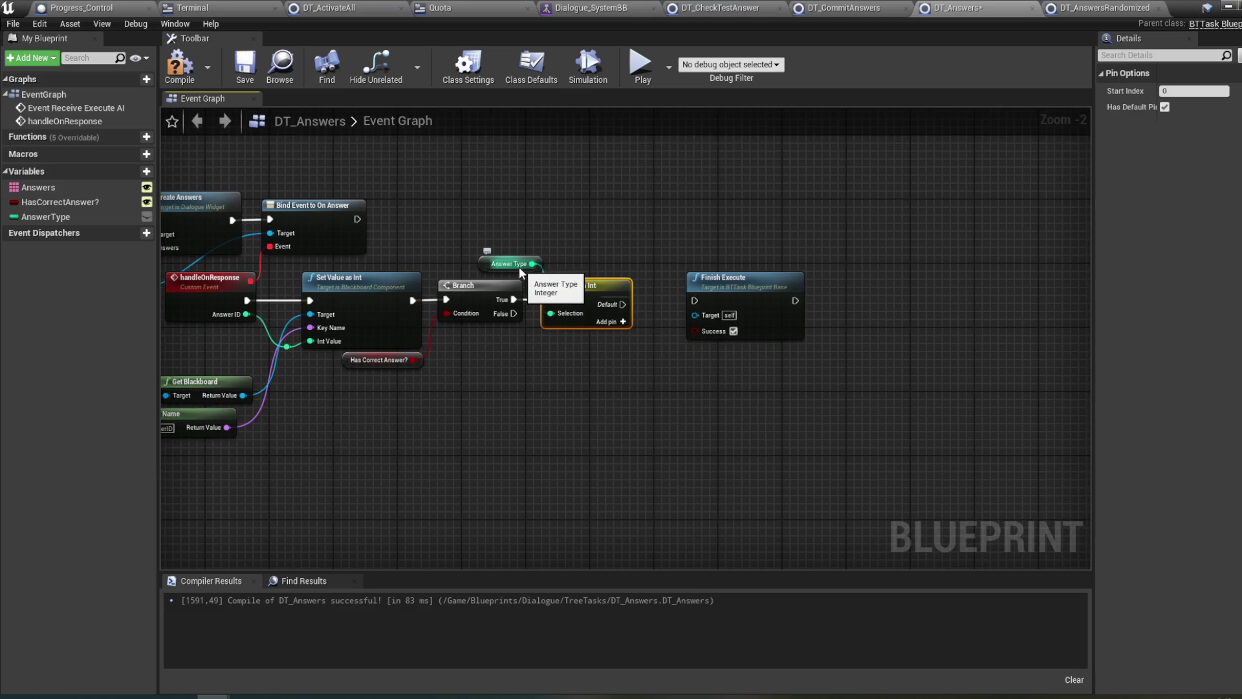
- Set the Switch on Int start index to 2, add output case 2, and compile
{"action": "left_click_drag", "start_coordinate": [524, 268], "coordinate": [506, 269]}
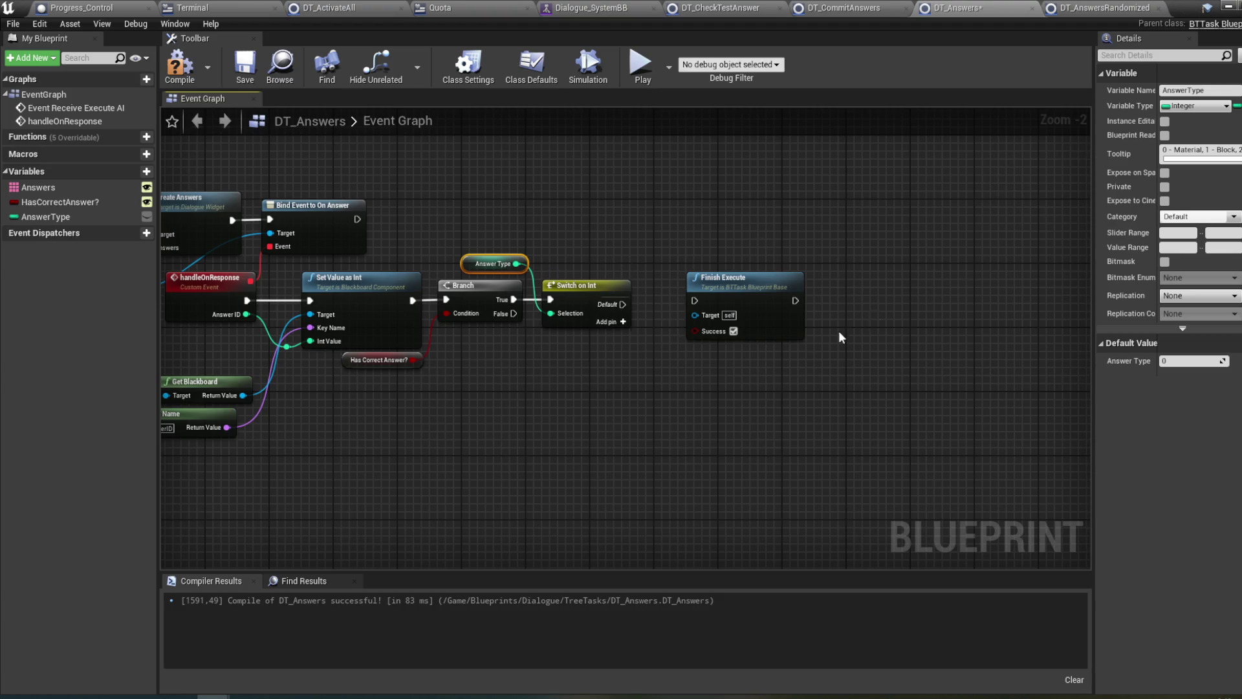
{"action": "left_click", "coordinate": [594, 293]}
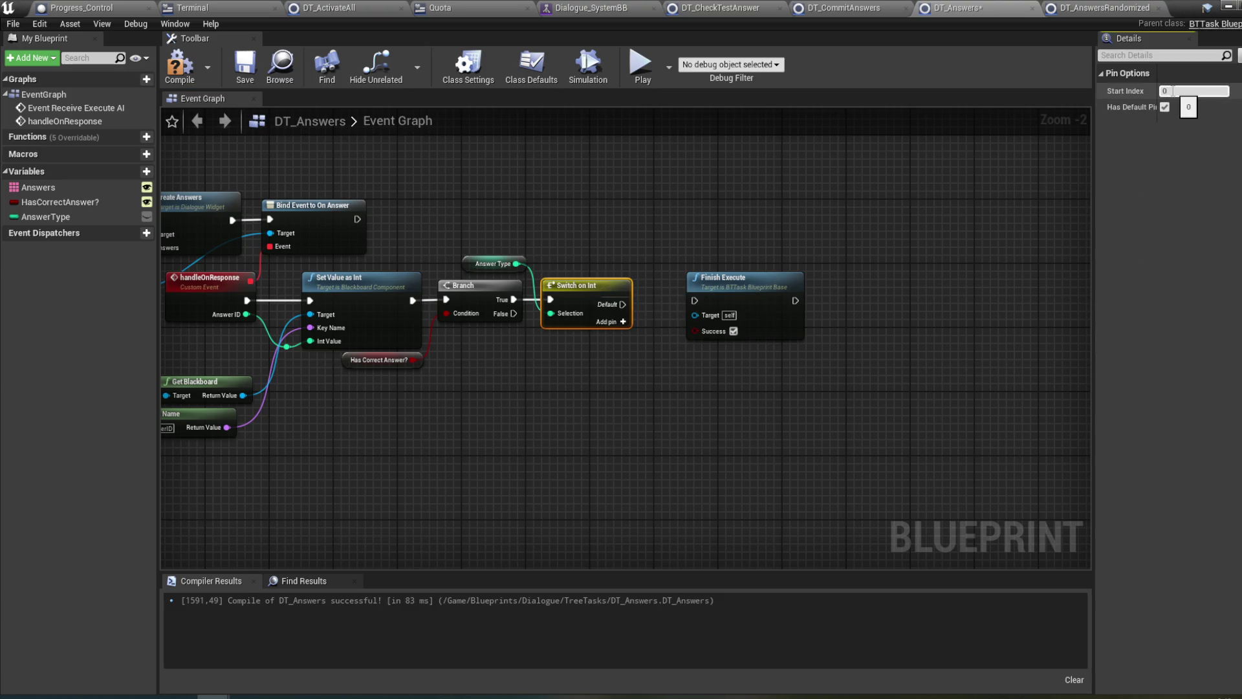
{"action": "type", "text": "2"}
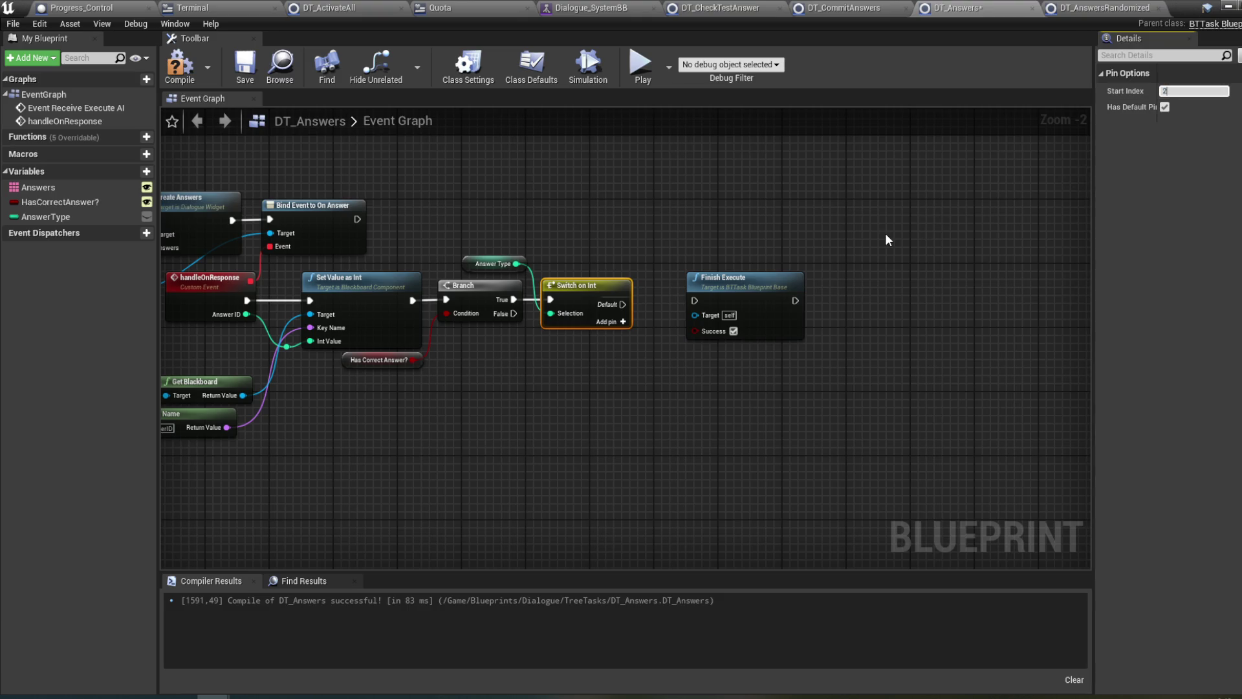
{"action": "key", "text": "Return"}
{"action": "left_click", "coordinate": [619, 319]}
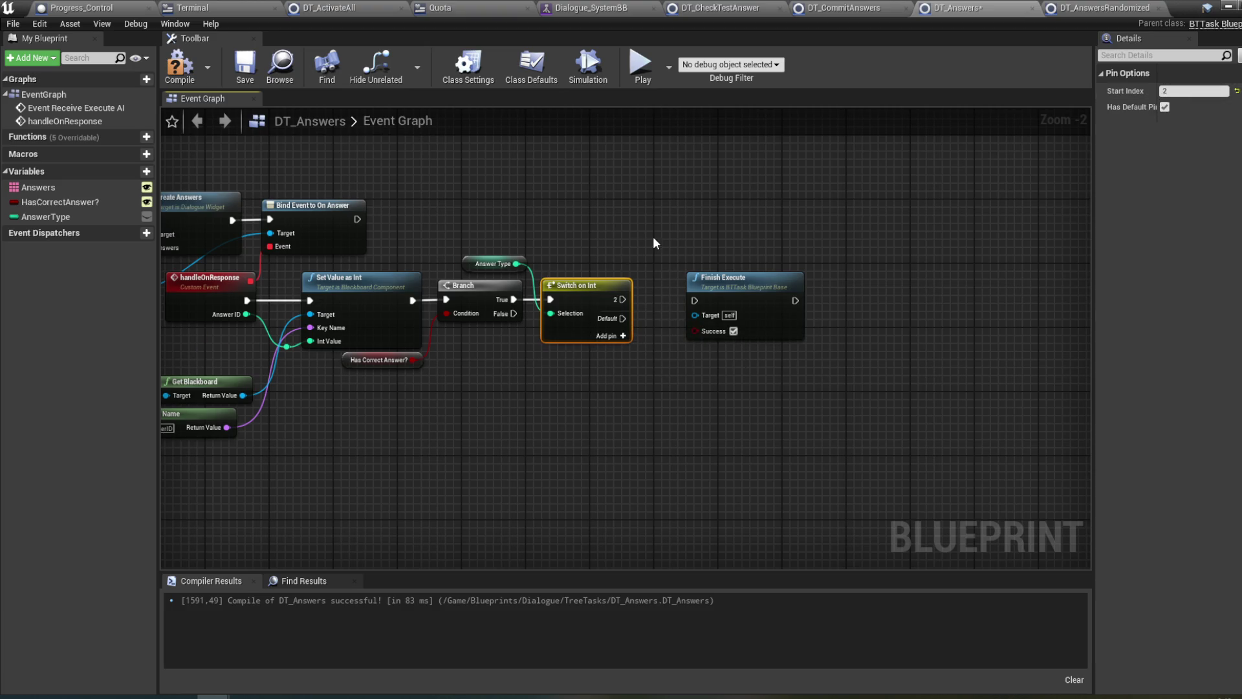
{"action": "left_click_drag", "start_coordinate": [595, 243], "coordinate": [561, 231]}
{"action": "left_click", "coordinate": [178, 62]}
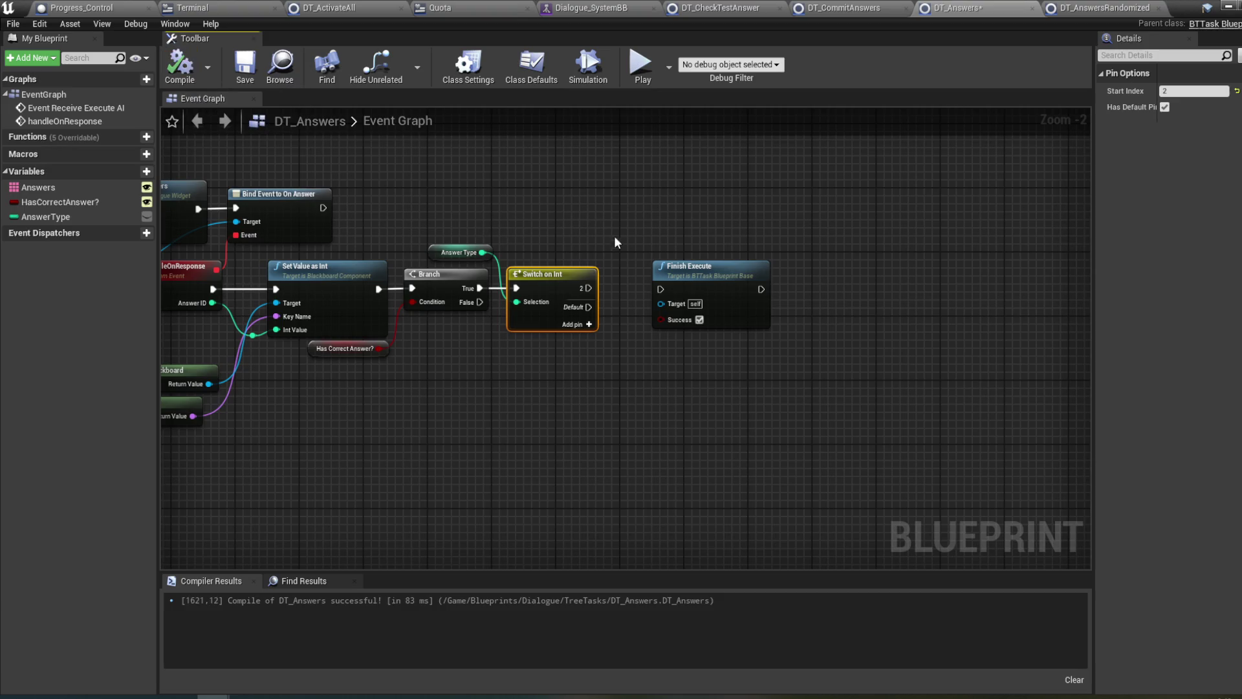
- Wire the switch Default and Branch False outputs to Finish Execute, add a reroute, and compile
{"action": "mouse_move", "coordinate": [583, 307]}
{"action": "left_mouse_down"}
{"action": "mouse_move", "coordinate": [666, 287]}
{"action": "mouse_move", "coordinate": [754, 303]}
{"action": "left_mouse_up"}
{"action": "mouse_move", "coordinate": [479, 302]}
{"action": "left_mouse_down"}
{"action": "mouse_move", "coordinate": [492, 317]}
{"action": "mouse_move", "coordinate": [724, 305]}
{"action": "left_mouse_up"}
{"action": "left_click", "coordinate": [495, 301]}
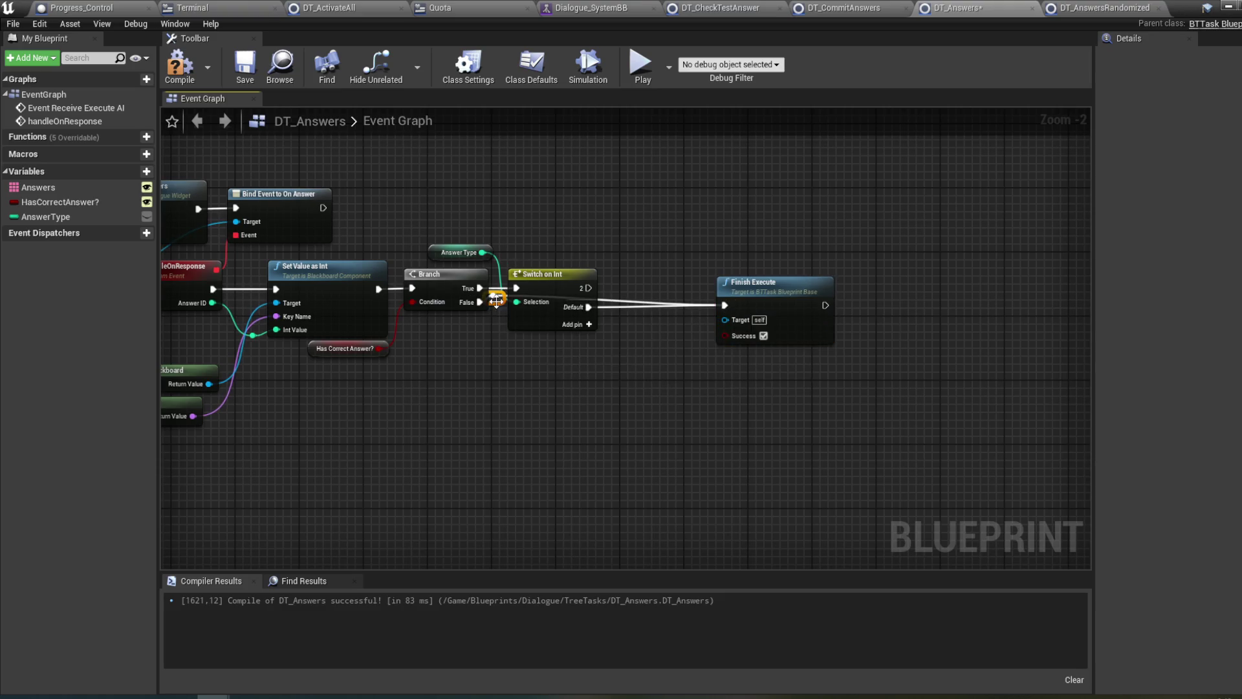
{"action": "mouse_move", "coordinate": [496, 305]}
{"action": "left_mouse_down"}
{"action": "mouse_move", "coordinate": [512, 351]}
{"action": "mouse_move", "coordinate": [561, 338]}
{"action": "mouse_move", "coordinate": [677, 346]}
{"action": "left_mouse_up"}
{"action": "double_click", "coordinate": [560, 337]}
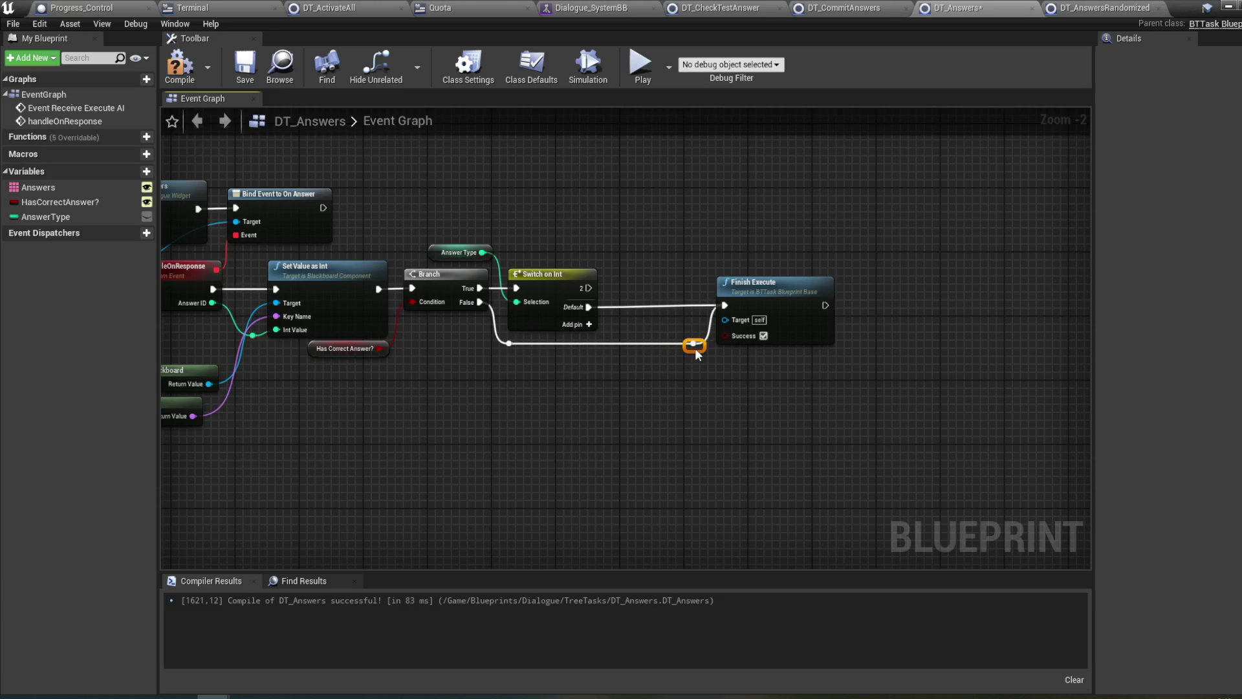
{"action": "scroll", "coordinate": [712, 323], "scroll_direction": "down", "scroll_amount": 2}
{"action": "scroll", "coordinate": [661, 300], "scroll_direction": "up", "scroll_amount": 2}
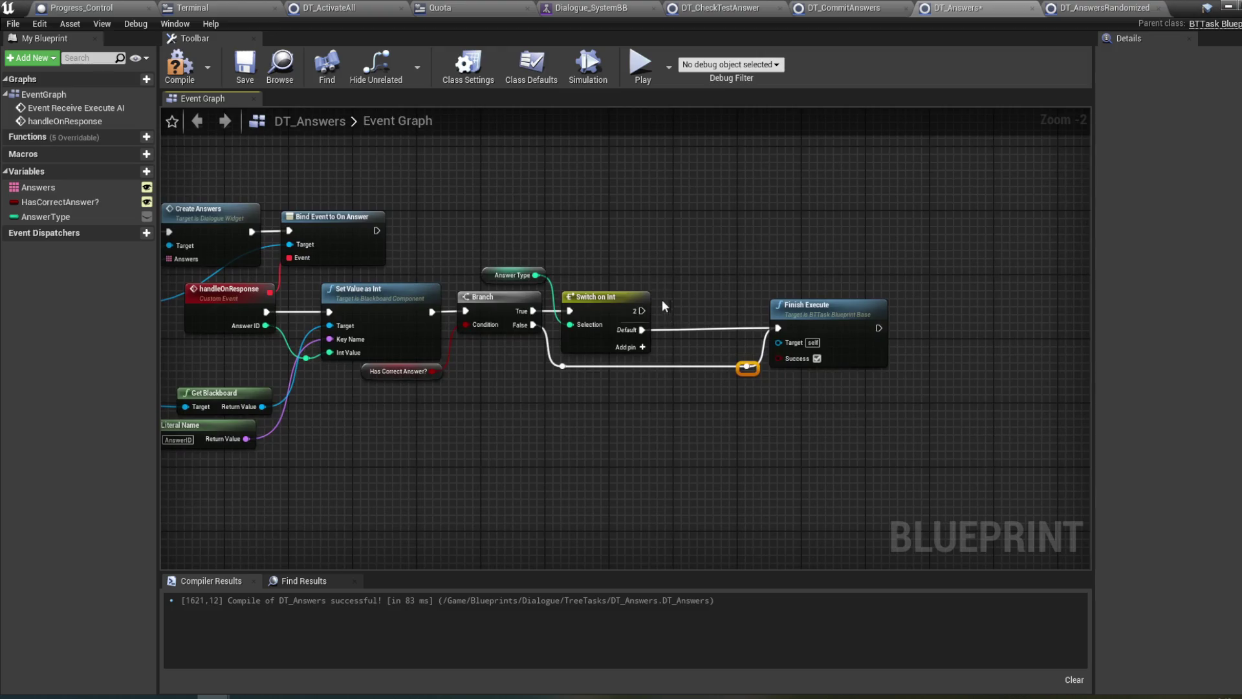
{"action": "left_click", "coordinate": [193, 79]}
{"action": "left_click", "coordinate": [1115, 9]}
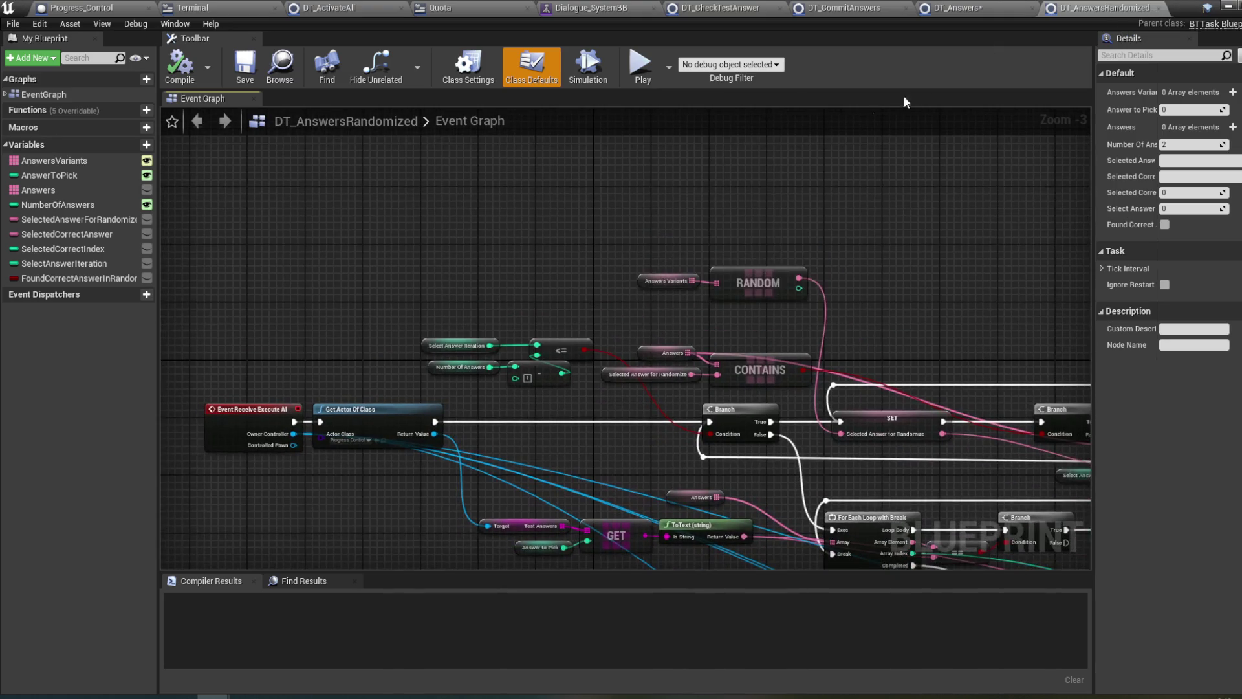
- Add a Get Actor Of Class node and run it from the Switch on Int case 2
{"action": "left_click", "coordinate": [957, 8]}
{"action": "right_click", "coordinate": [596, 259]}
{"action": "type", "text": "get actor of c"}
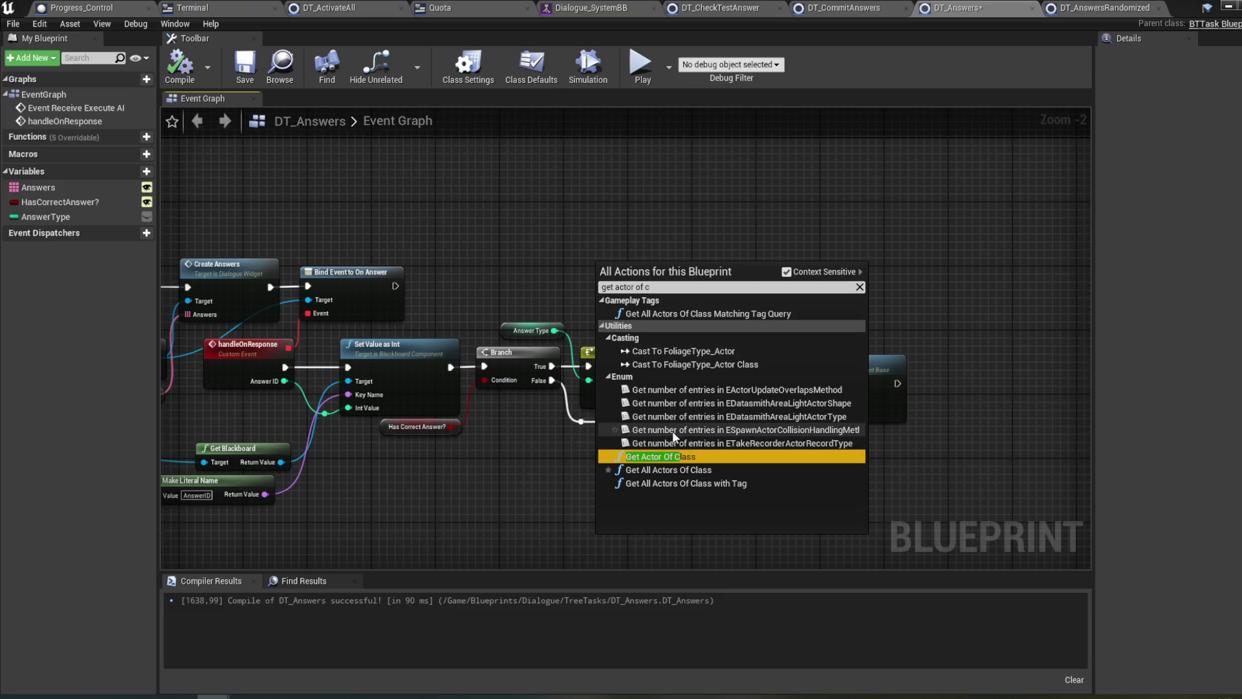
{"action": "left_click", "coordinate": [682, 455]}
{"action": "left_click_drag", "start_coordinate": [672, 275], "coordinate": [754, 346]}
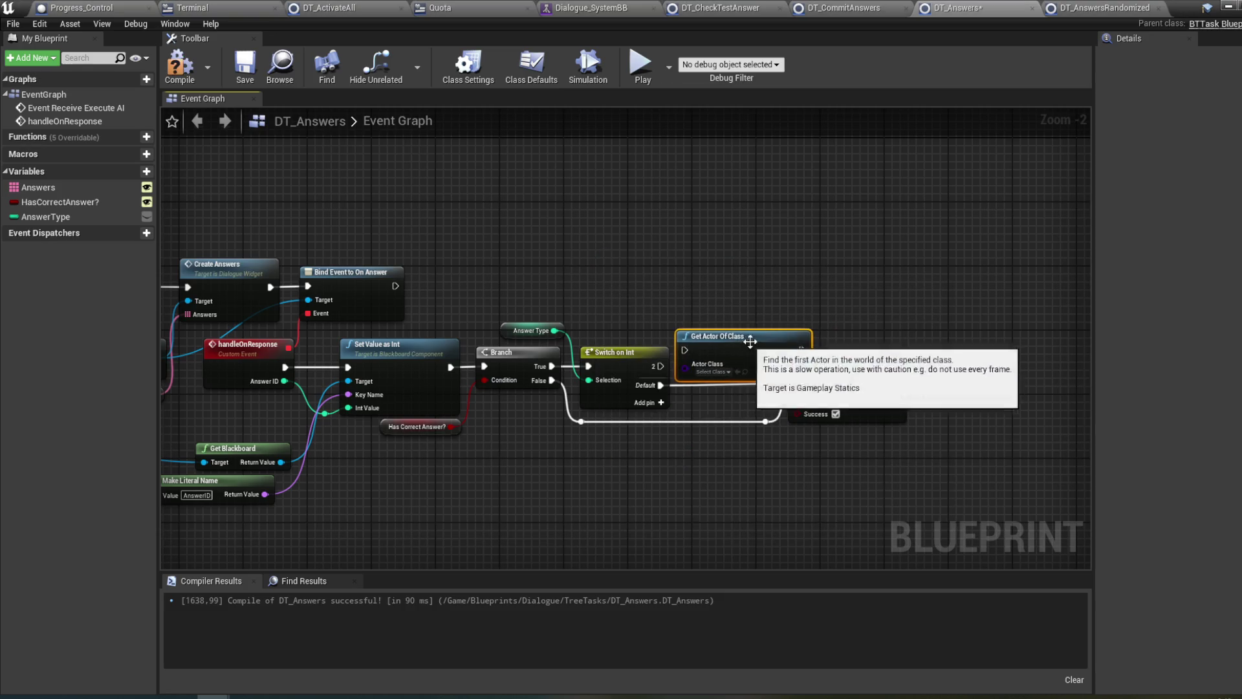
{"action": "left_click_drag", "start_coordinate": [709, 387], "coordinate": [796, 385]}
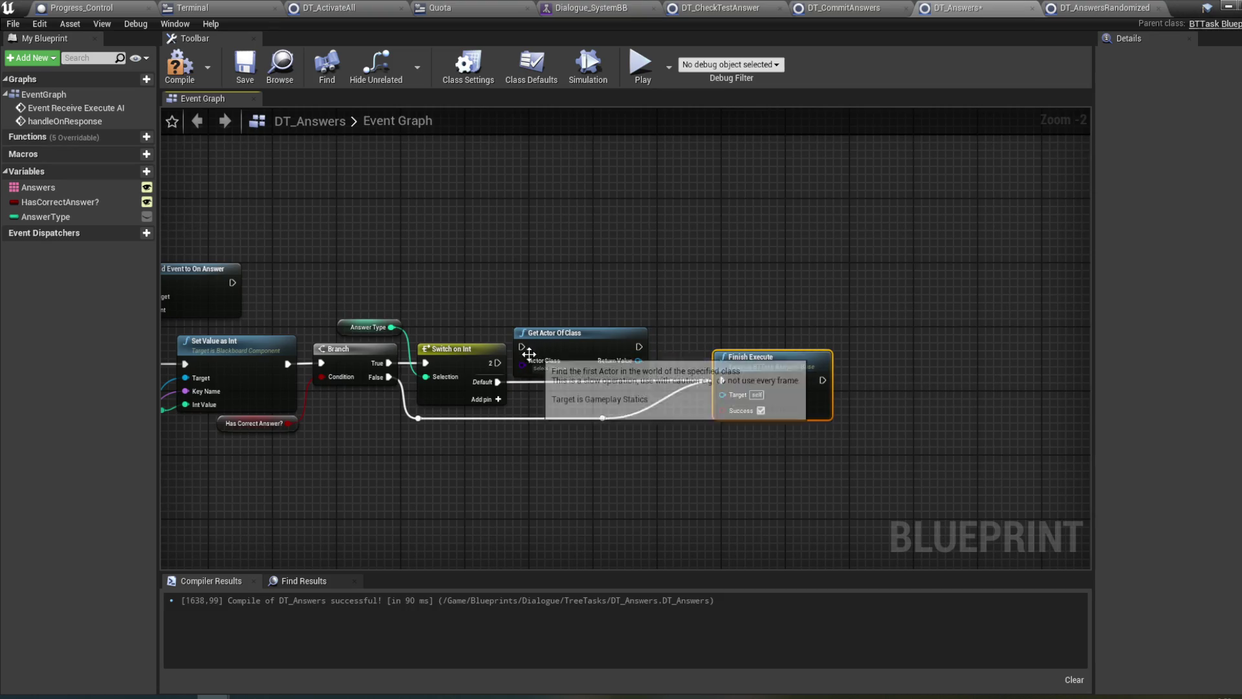
{"action": "left_click_drag", "start_coordinate": [496, 363], "coordinate": [583, 308]}
- Set the actor class to Progress_Control and add a Test Answers getter from its return value
{"action": "left_click", "coordinate": [552, 329]}
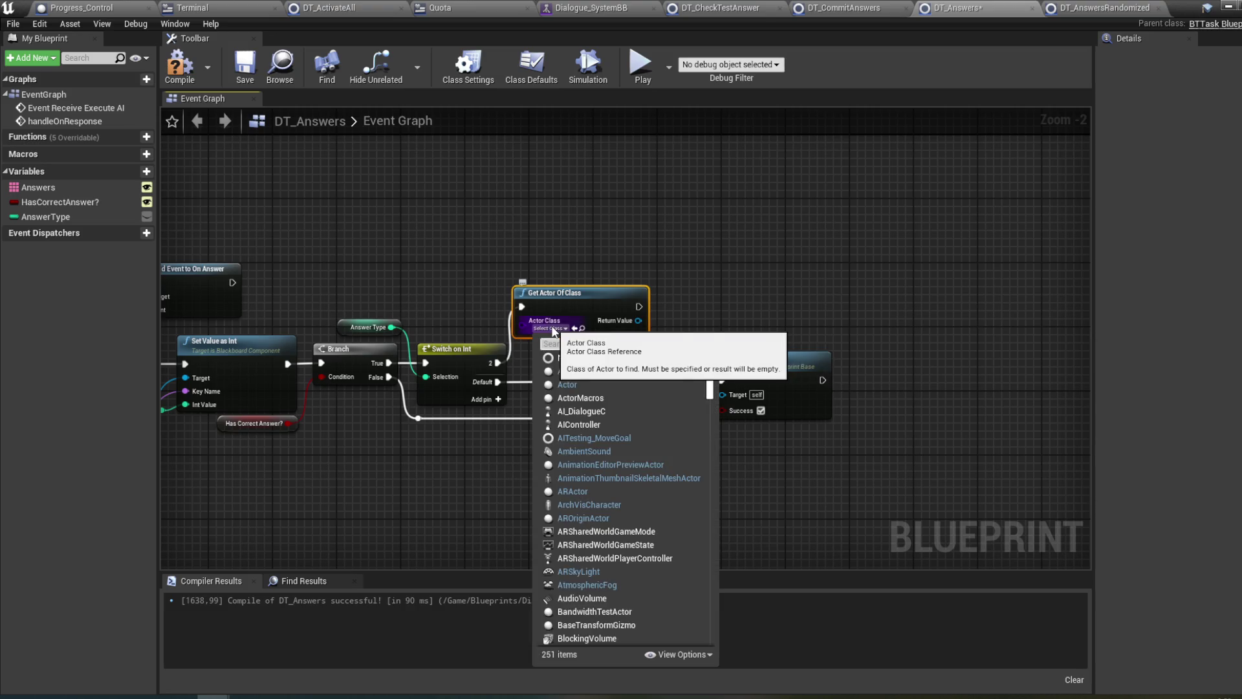
{"action": "type", "text": "pro"}
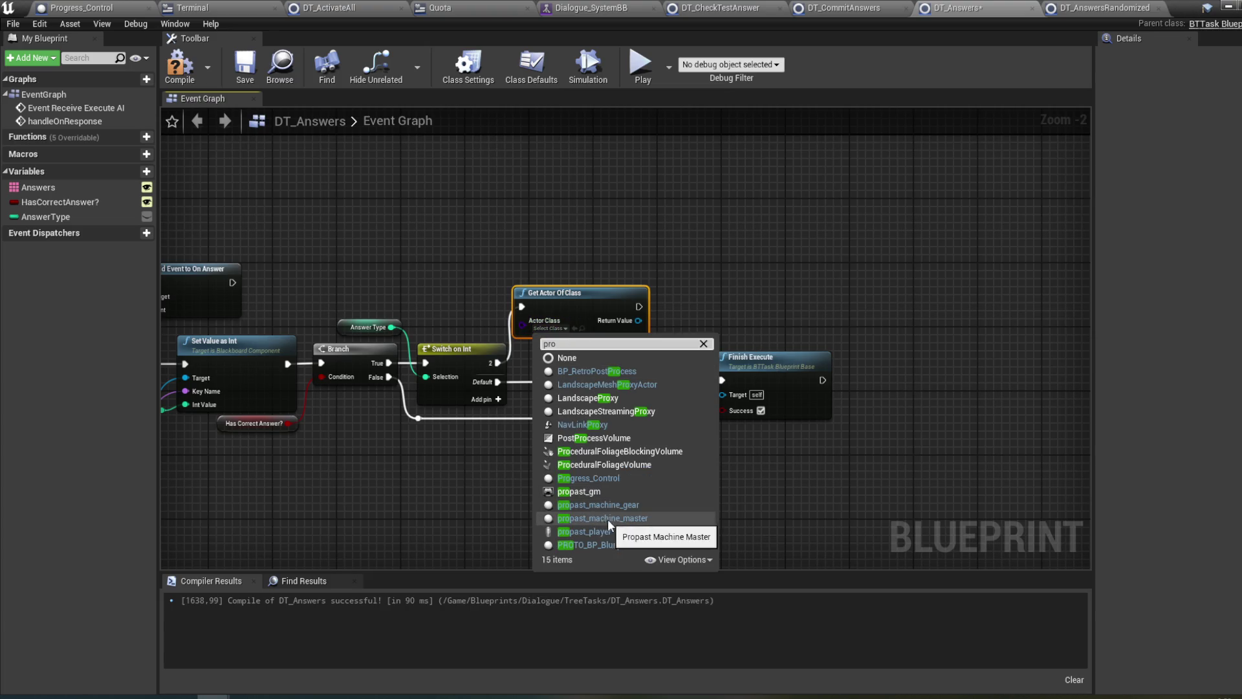
{"action": "left_click", "coordinate": [603, 479]}
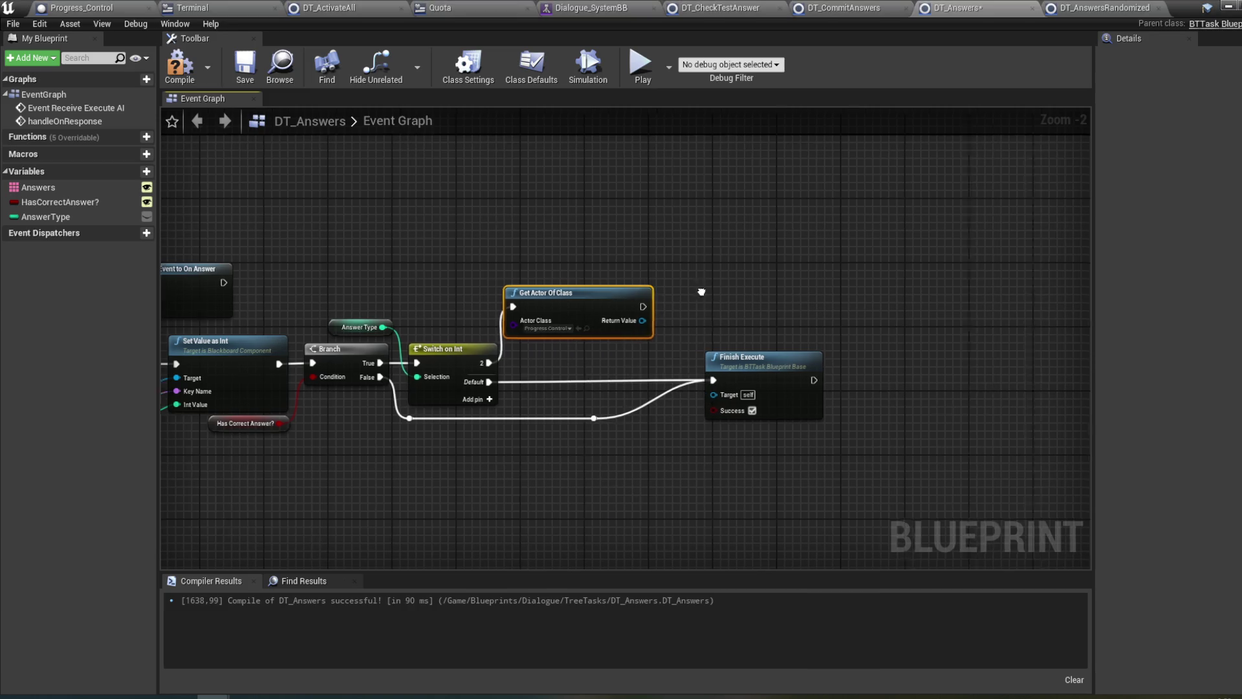
{"action": "left_click_drag", "start_coordinate": [570, 321], "coordinate": [620, 323]}
{"action": "type", "text": "a"}
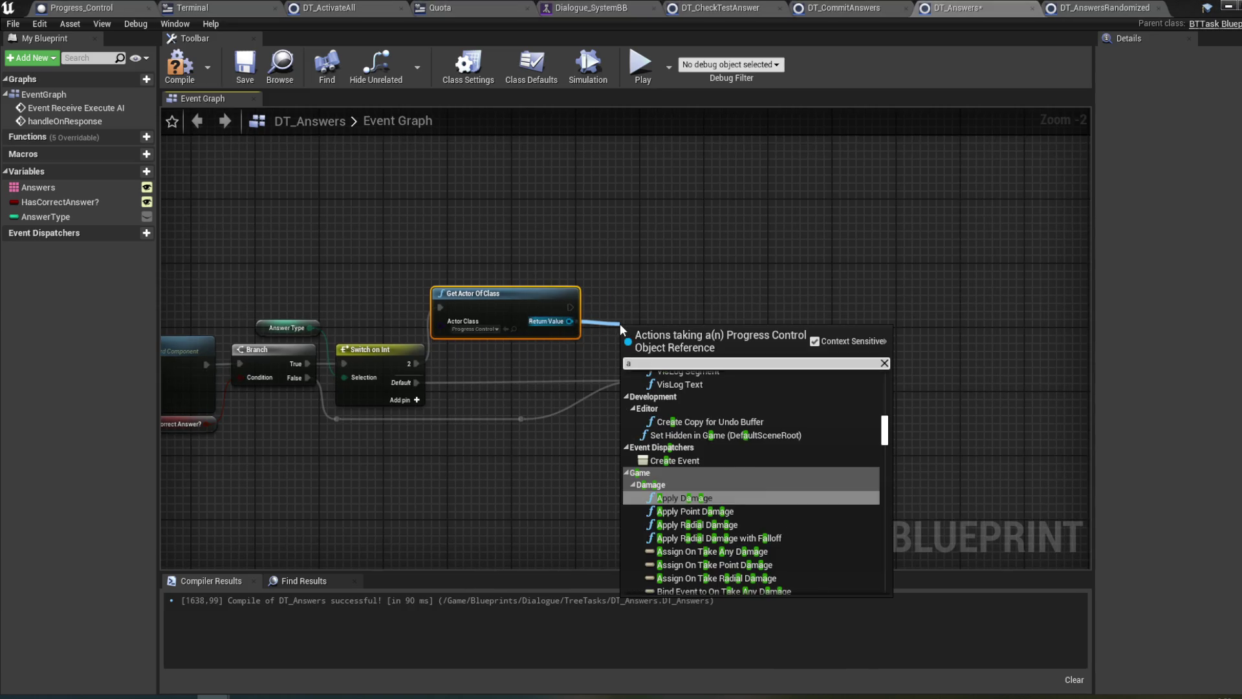
{"action": "type", "text": "nsw"}
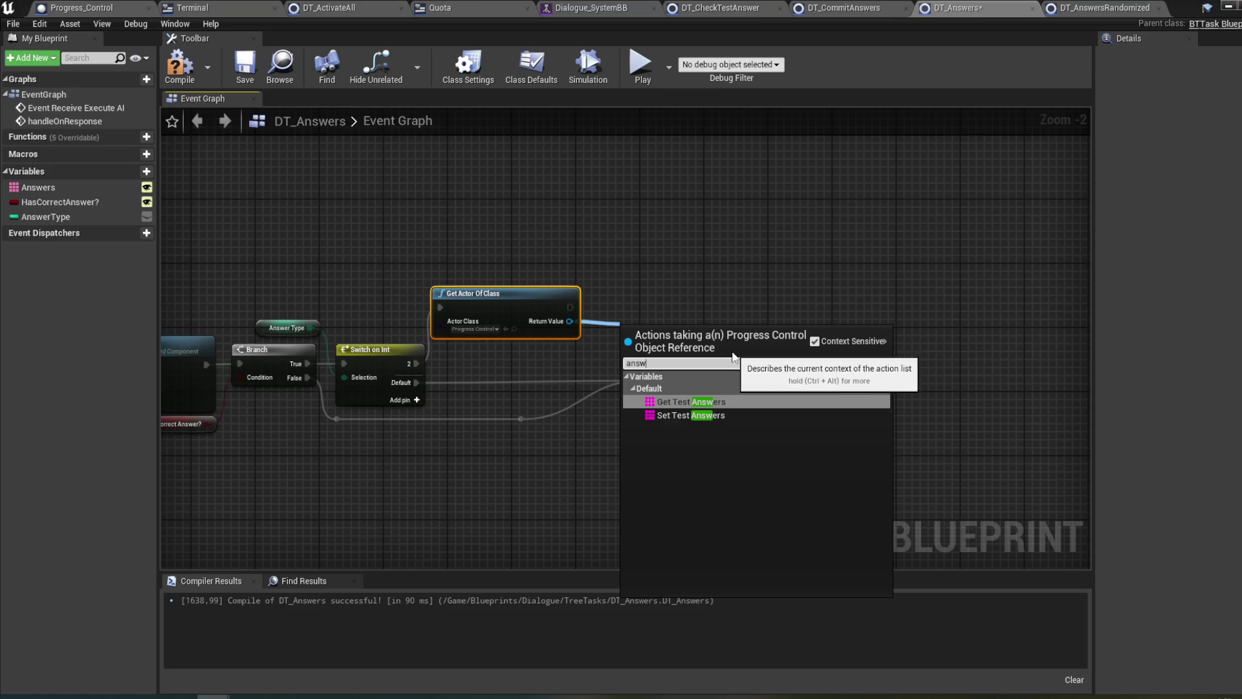
{"action": "left_click", "coordinate": [689, 402]}
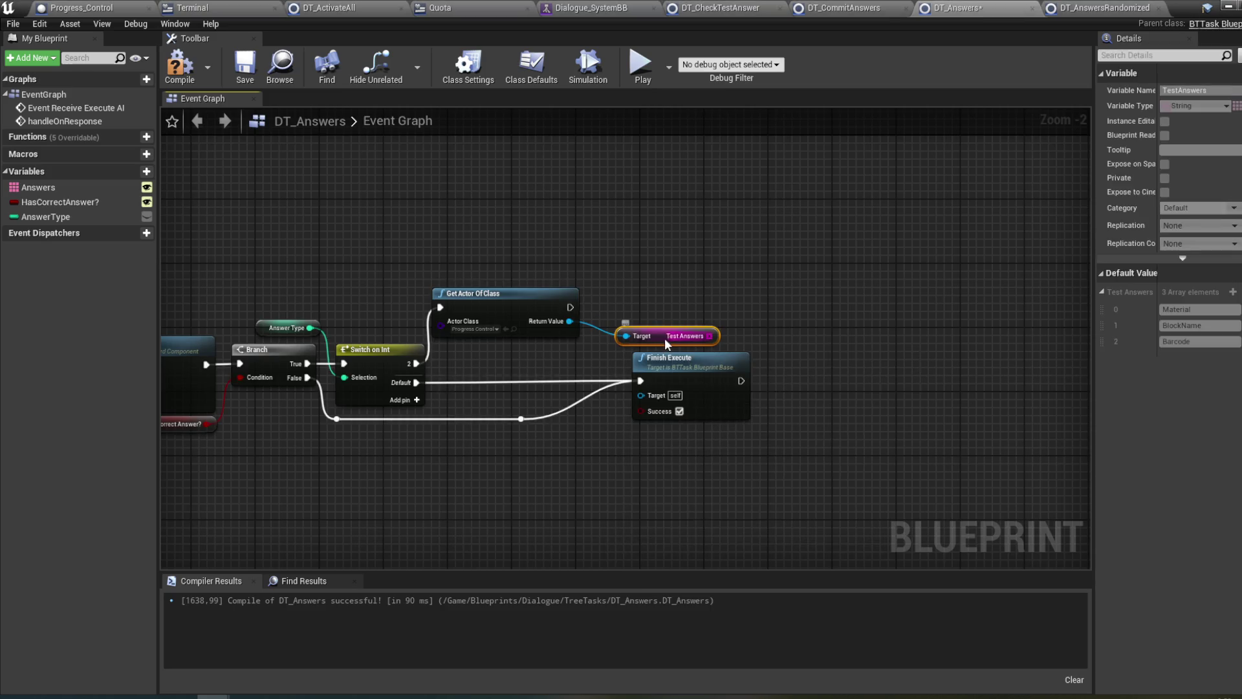
- Tidy the layout, moving Finish Execute further right and adjusting the reroute knots
{"action": "left_click_drag", "start_coordinate": [644, 334], "coordinate": [626, 319]}
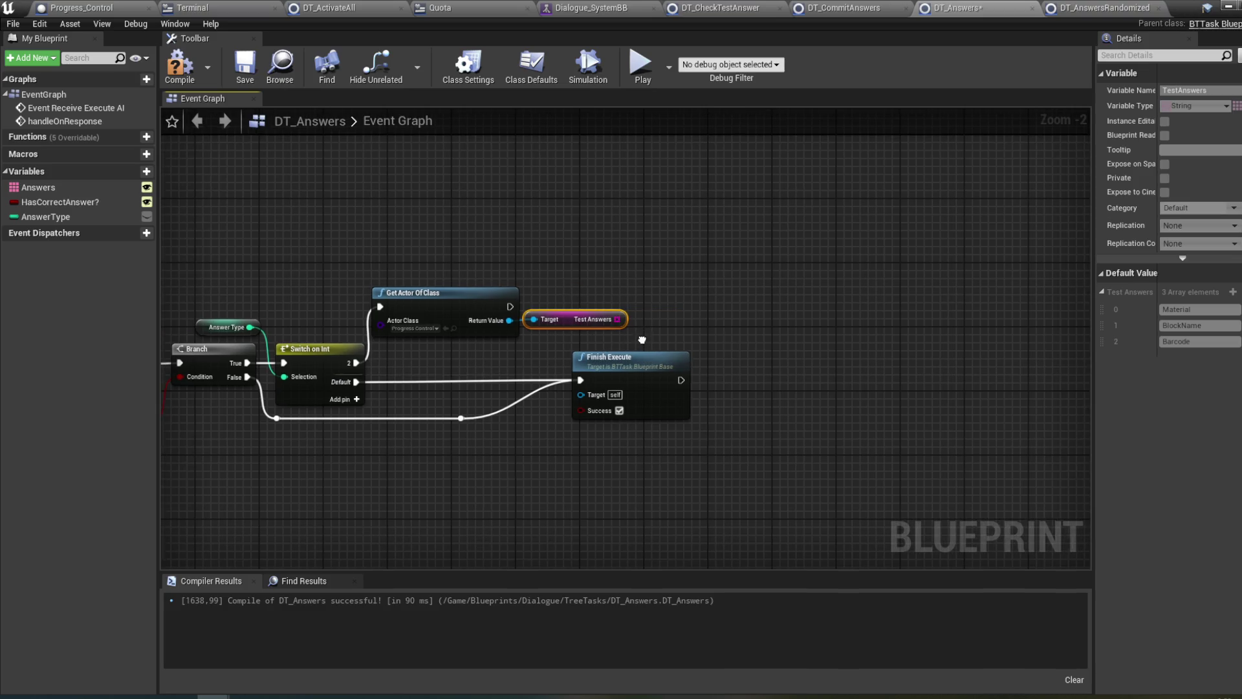
{"action": "left_click_drag", "start_coordinate": [621, 370], "coordinate": [731, 371]}
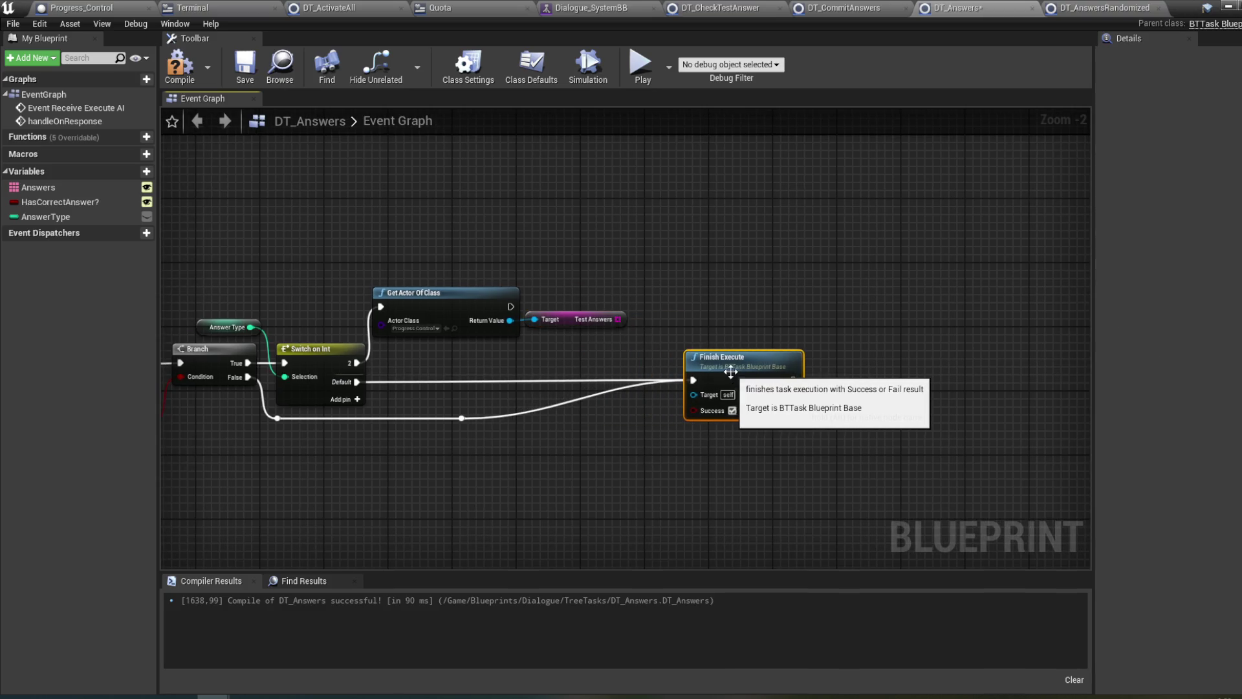
{"action": "mouse_move", "coordinate": [416, 437]}
{"action": "left_mouse_down"}
{"action": "mouse_move", "coordinate": [493, 416]}
{"action": "mouse_move", "coordinate": [636, 423]}
{"action": "left_mouse_up"}
{"action": "left_click_drag", "start_coordinate": [473, 449], "coordinate": [774, 444]}
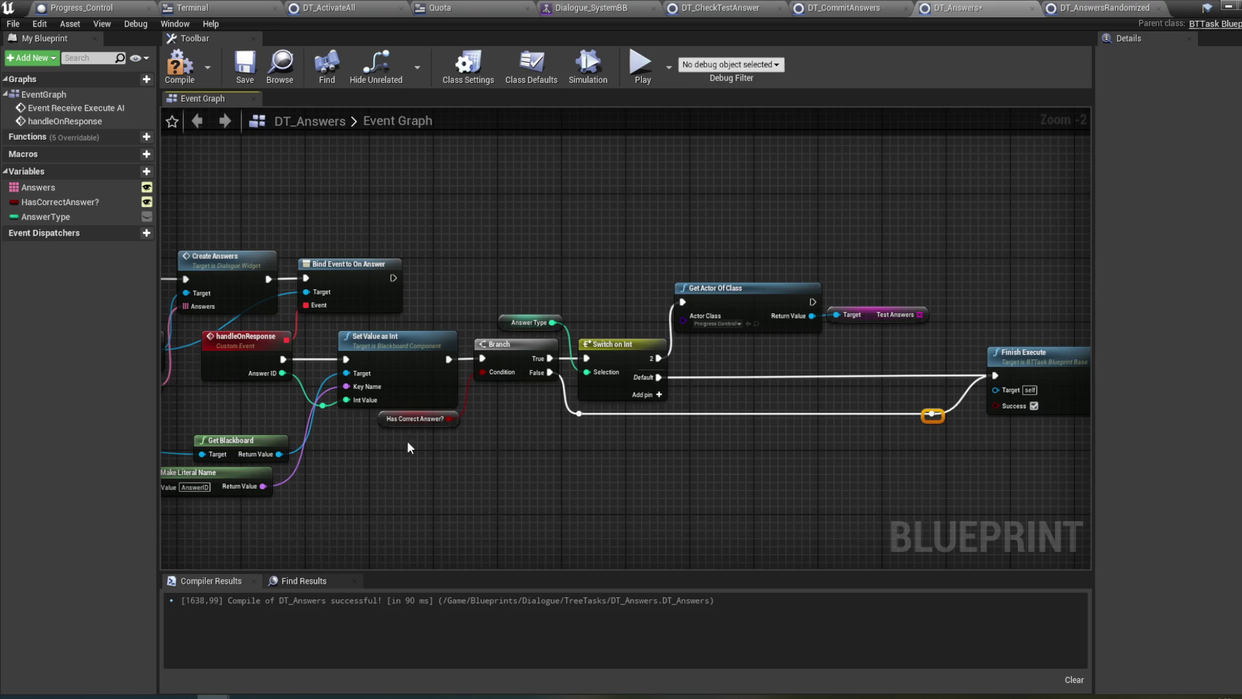
{"action": "left_click", "coordinate": [323, 403]}
{"action": "left_click_drag", "start_coordinate": [732, 474], "coordinate": [645, 457]}
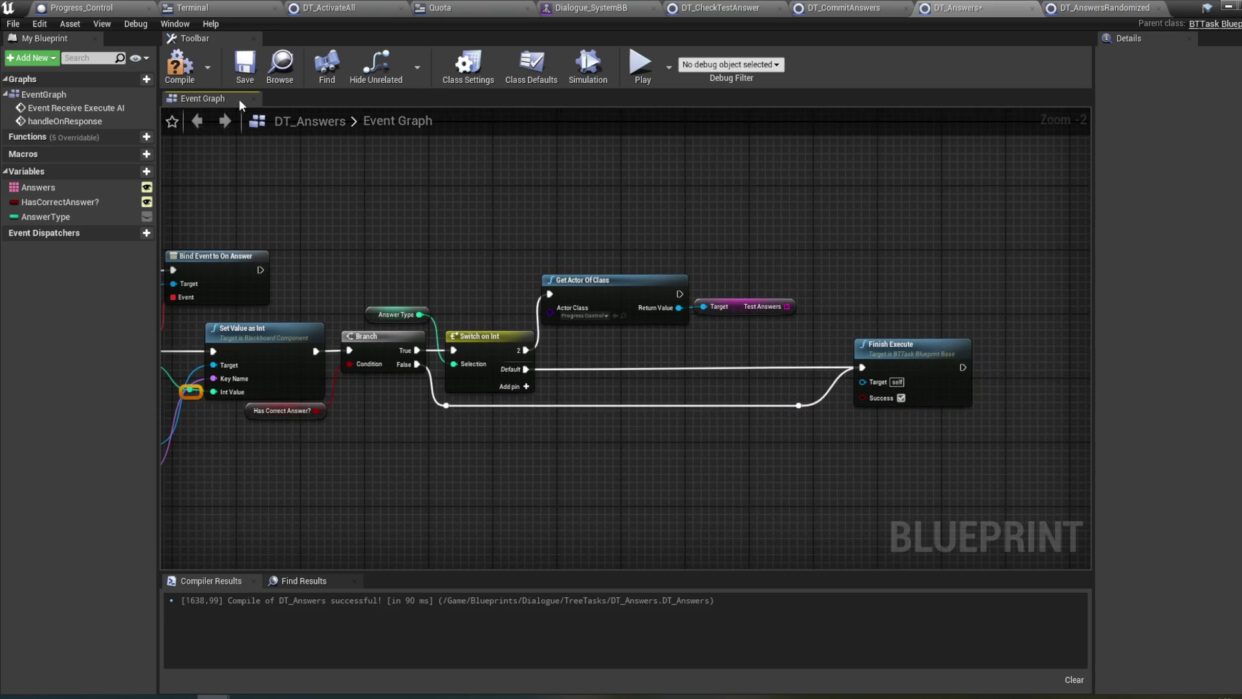
- Compile DT_Answers and browse 'get' actions from the Test Answers pin without adding any
{"action": "left_click", "coordinate": [192, 75]}
{"action": "mouse_move", "coordinate": [297, 199]}
{"action": "left_mouse_down"}
{"action": "mouse_move", "coordinate": [503, 231]}
{"action": "mouse_move", "coordinate": [434, 209]}
{"action": "mouse_move", "coordinate": [431, 226]}
{"action": "mouse_move", "coordinate": [343, 227]}
{"action": "left_mouse_up"}
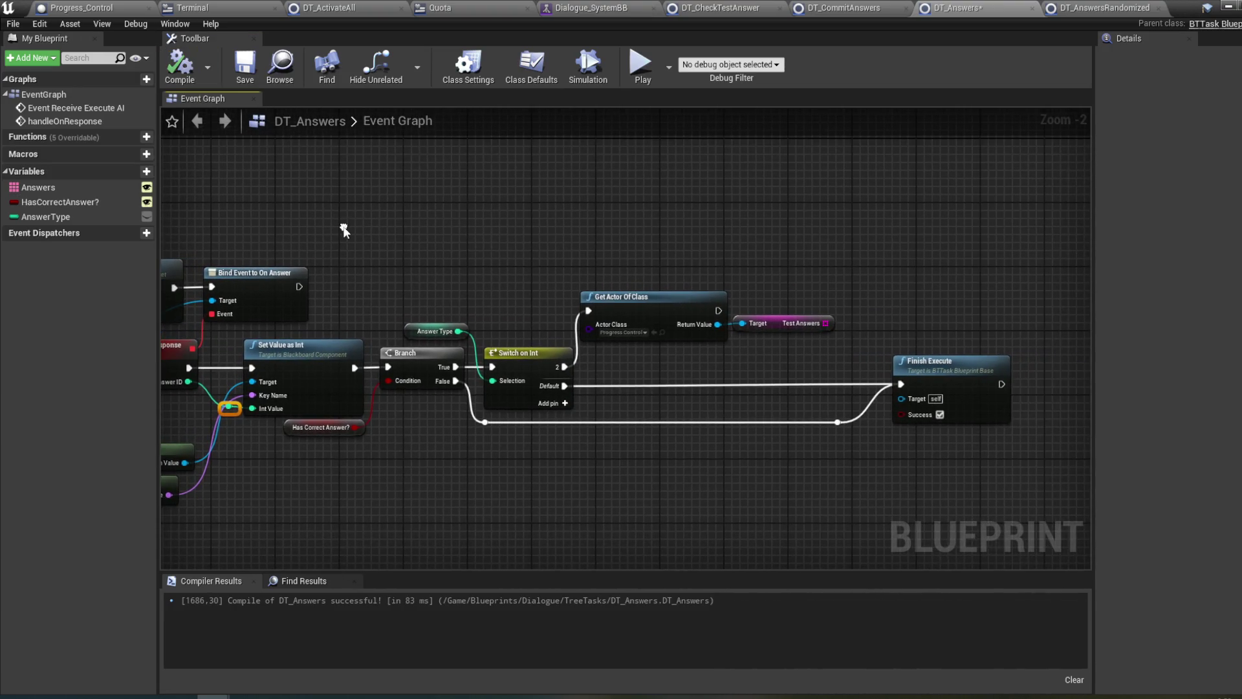
{"action": "left_click_drag", "start_coordinate": [821, 324], "coordinate": [847, 305]}
{"action": "type", "text": "get"}
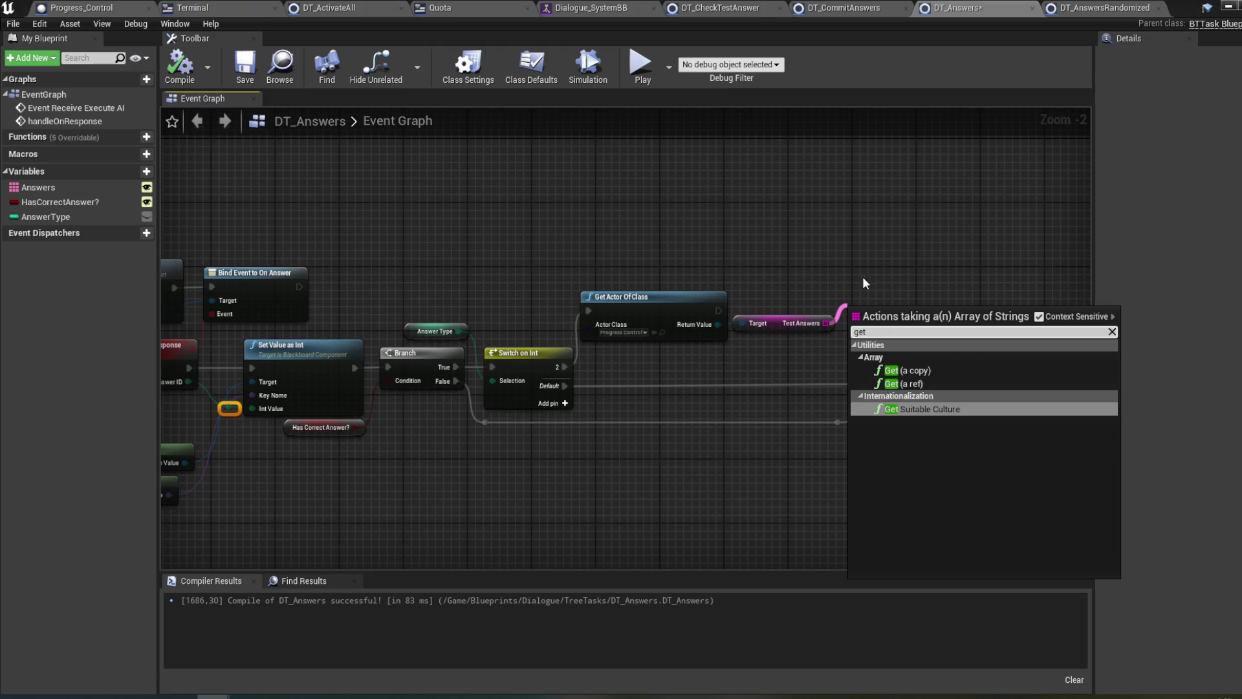
{"action": "left_click_drag", "start_coordinate": [863, 276], "coordinate": [886, 274]}
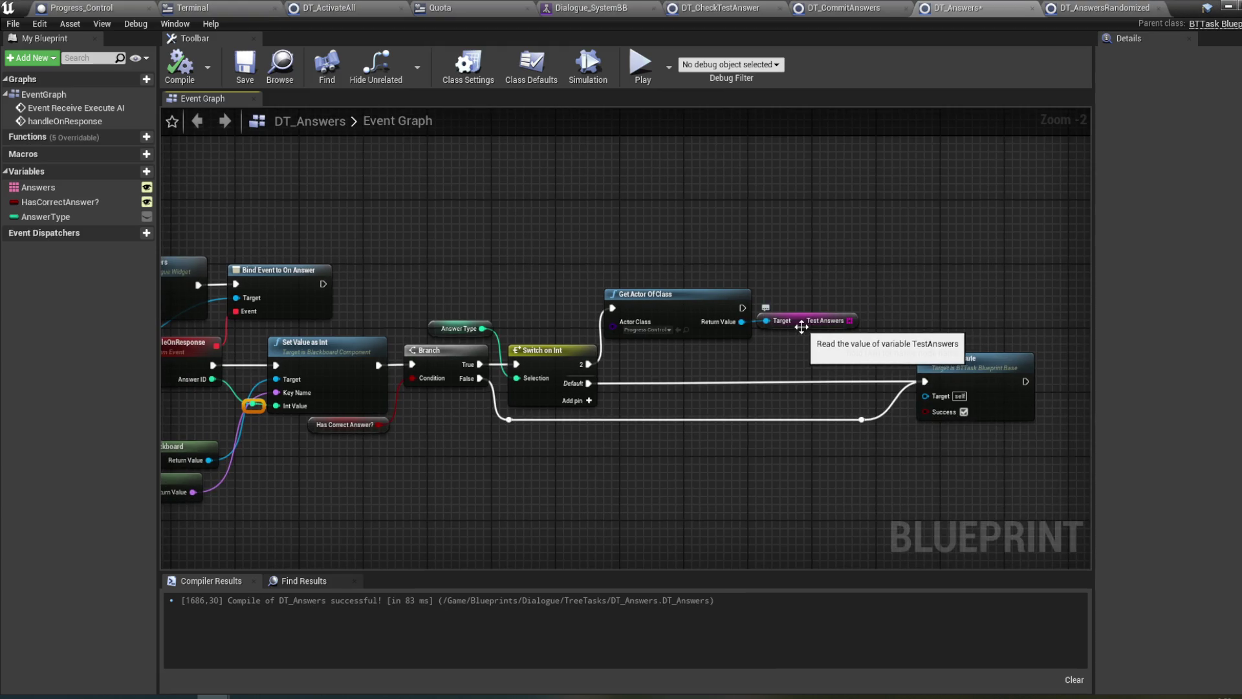
{"action": "left_click_drag", "start_coordinate": [844, 321], "coordinate": [879, 318]}
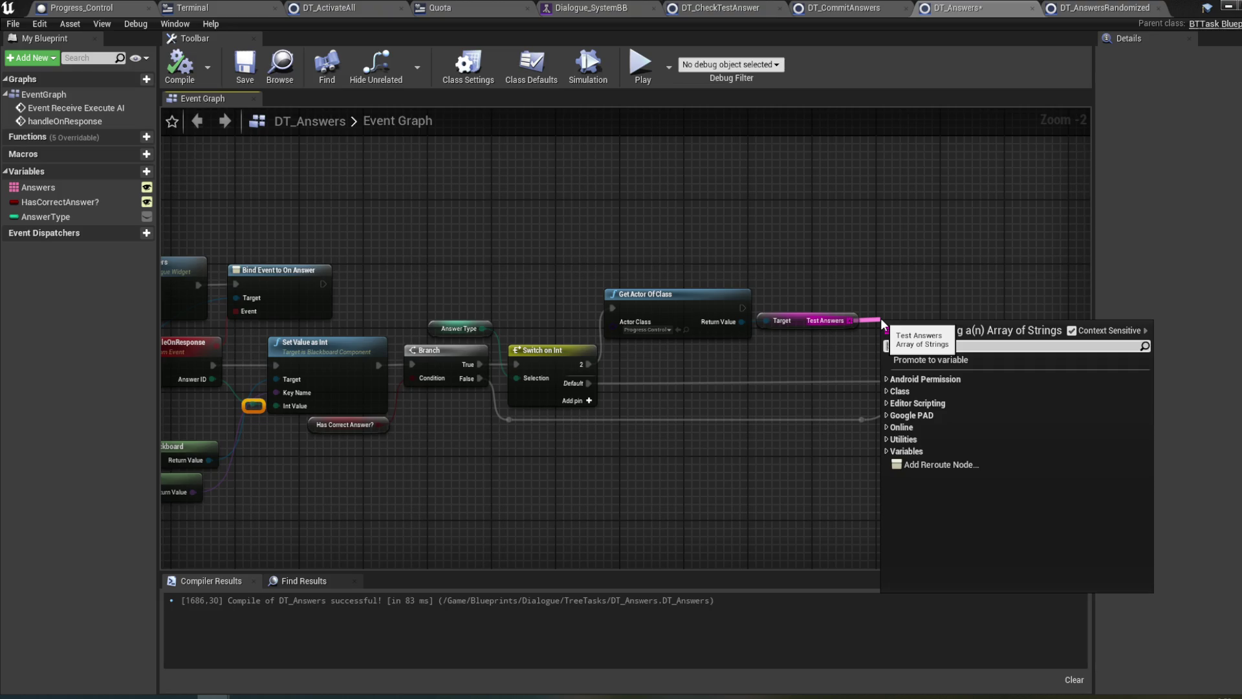
- Compare with DT_CheckTestAnswer and DT_AnswersRandomized, then open Test Answers array actions in DT_Answers
{"action": "left_click", "coordinate": [712, 15]}
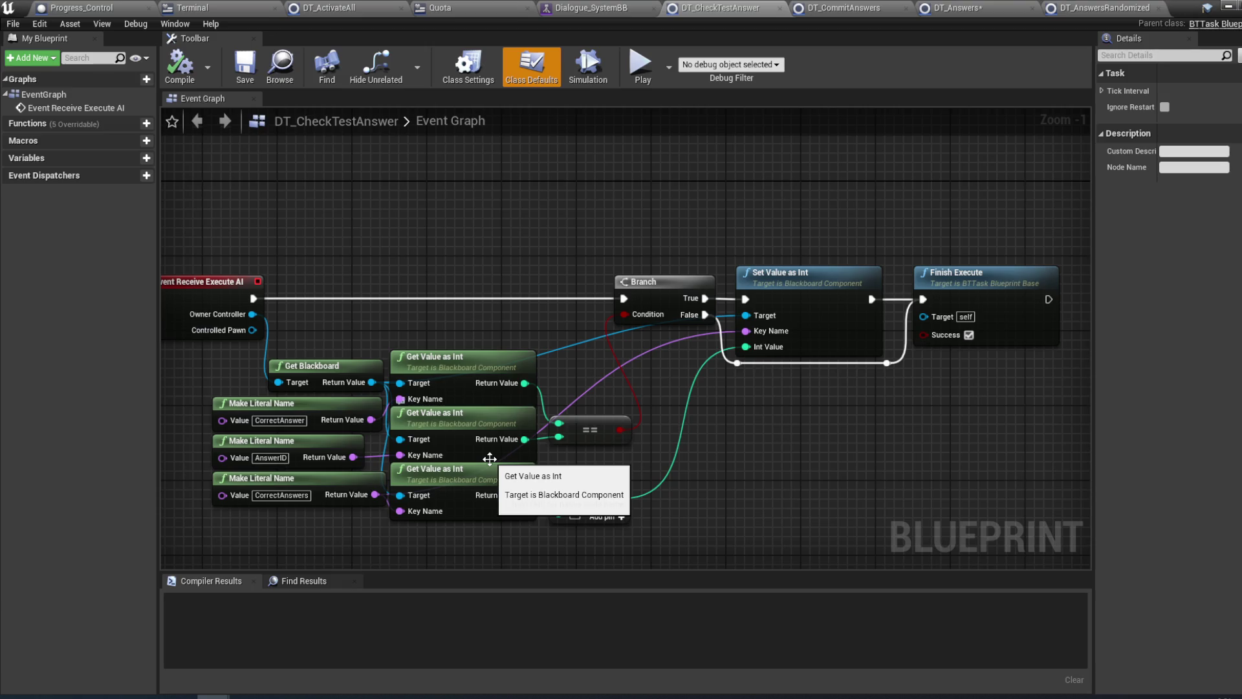
{"action": "left_click", "coordinate": [1082, 13]}
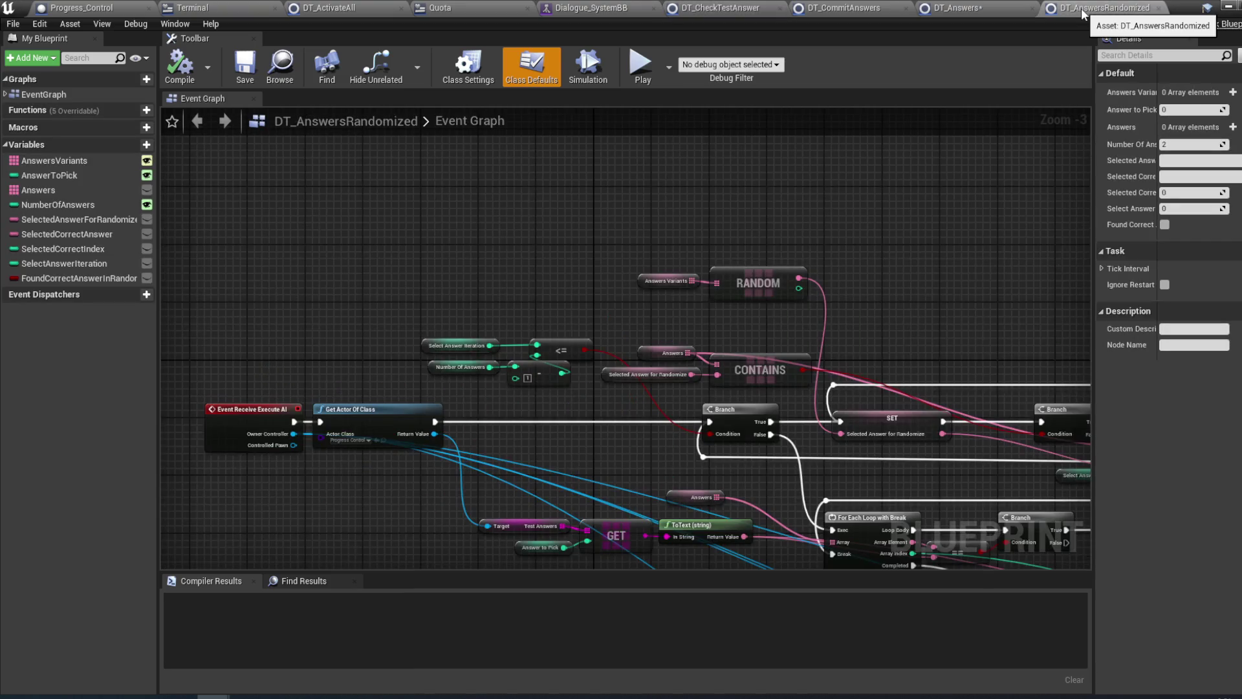
{"action": "left_click", "coordinate": [958, 8]}
{"action": "left_click_drag", "start_coordinate": [840, 319], "coordinate": [881, 317]}
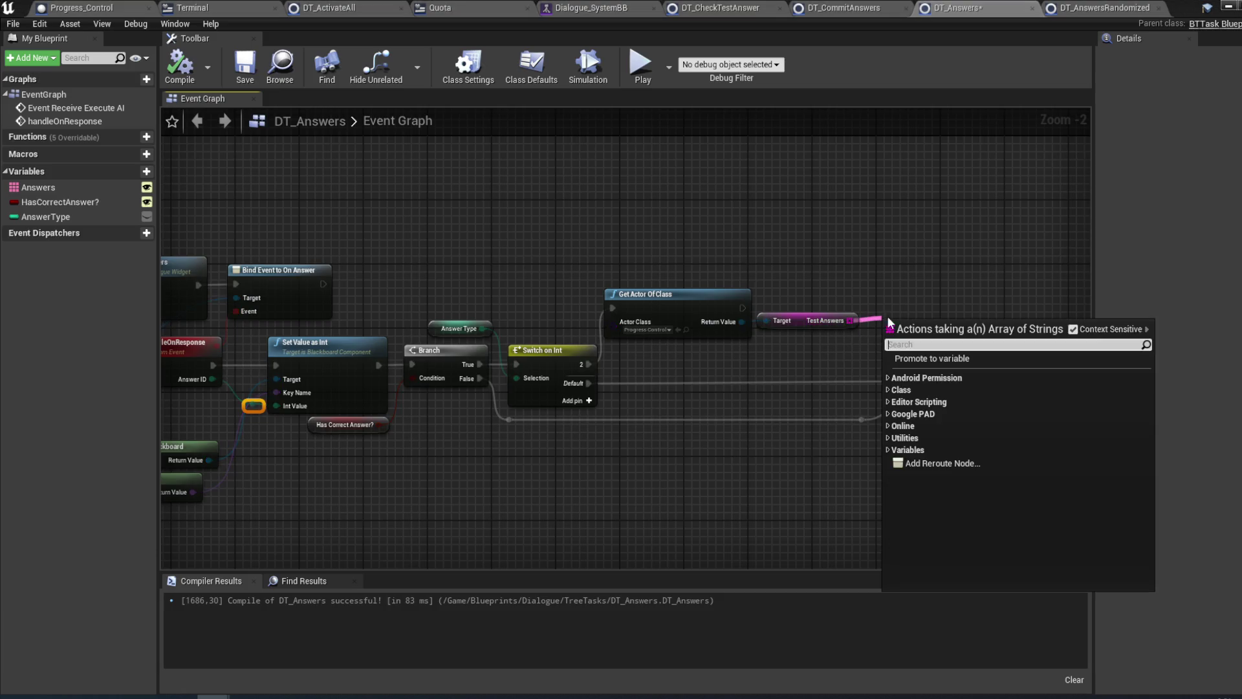
- Add a Get node reading index 2 of Test Answers, shifting Finish Execute and the reroute right
{"action": "type", "text": "get"}
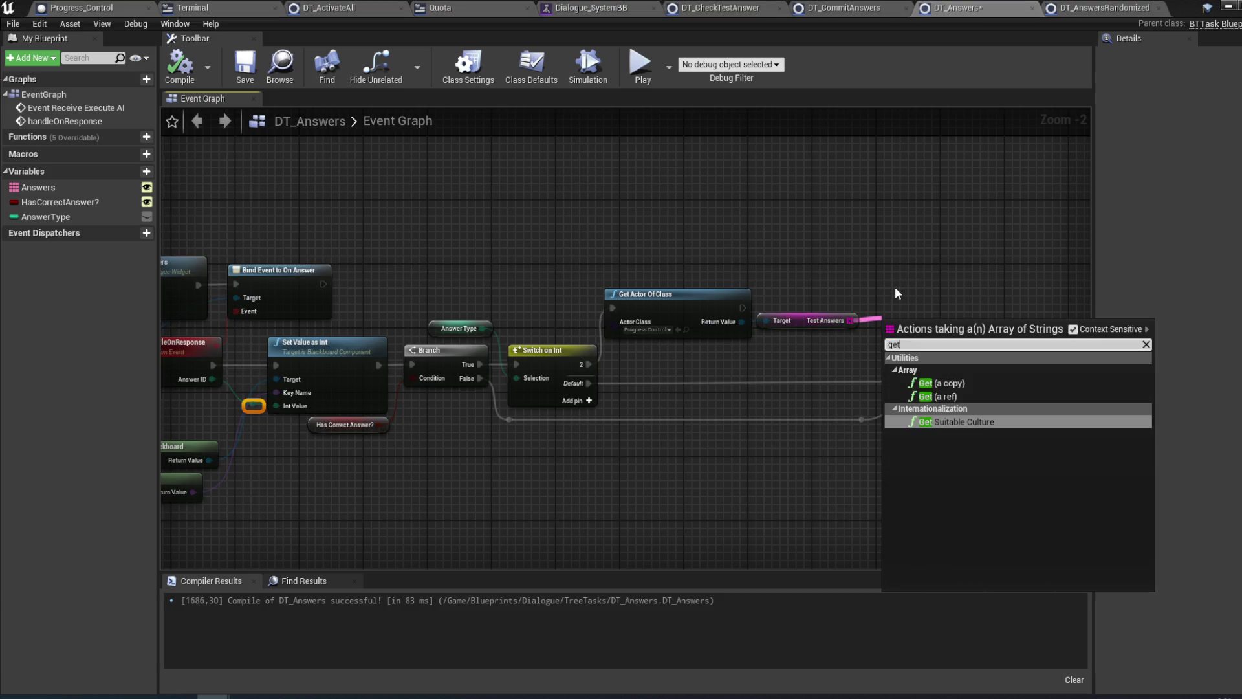
{"action": "left_click", "coordinate": [964, 397]}
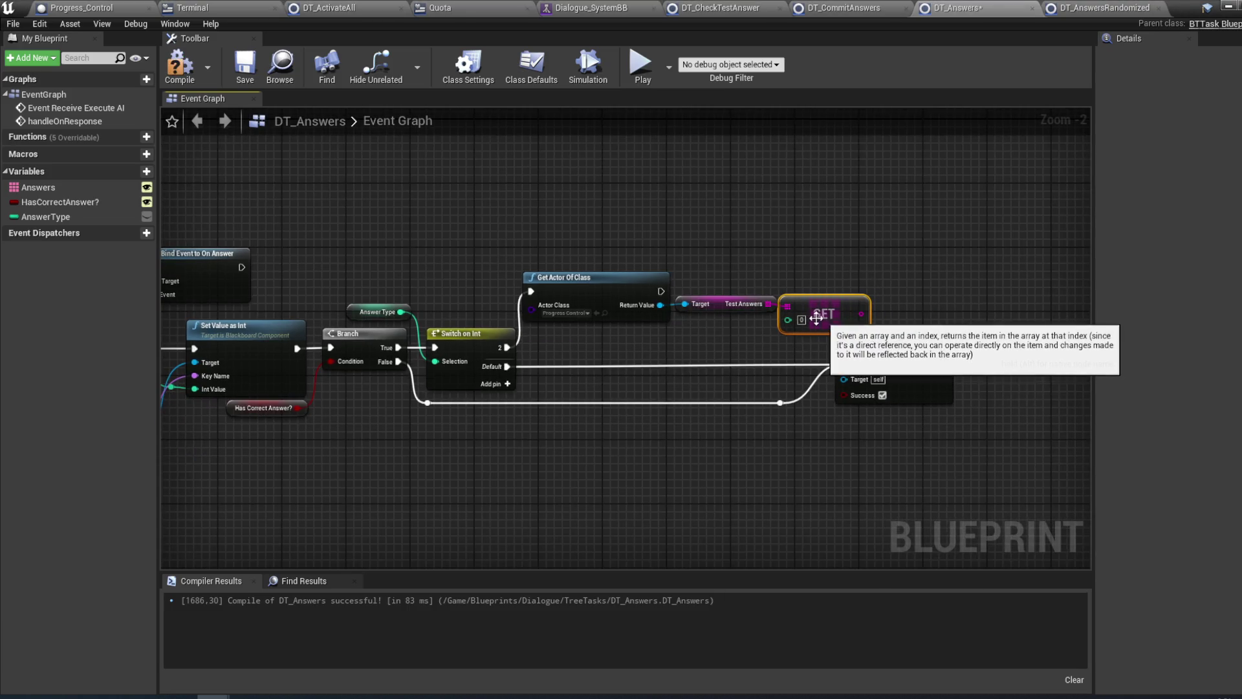
{"action": "left_click", "coordinate": [809, 320]}
{"action": "type", "text": "2"}
{"action": "left_click", "coordinate": [895, 297]}
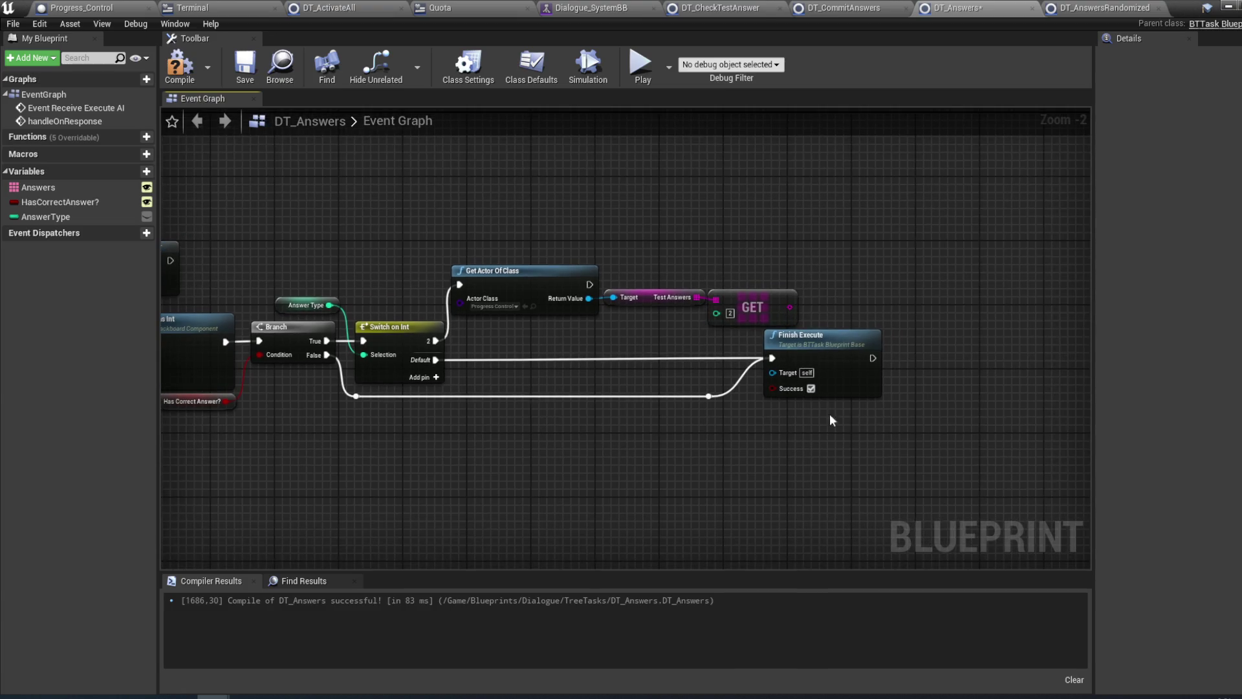
{"action": "left_click_drag", "start_coordinate": [828, 378], "coordinate": [981, 378]}
{"action": "left_click", "coordinate": [708, 397]}
{"action": "left_click_drag", "start_coordinate": [714, 400], "coordinate": [876, 400]}
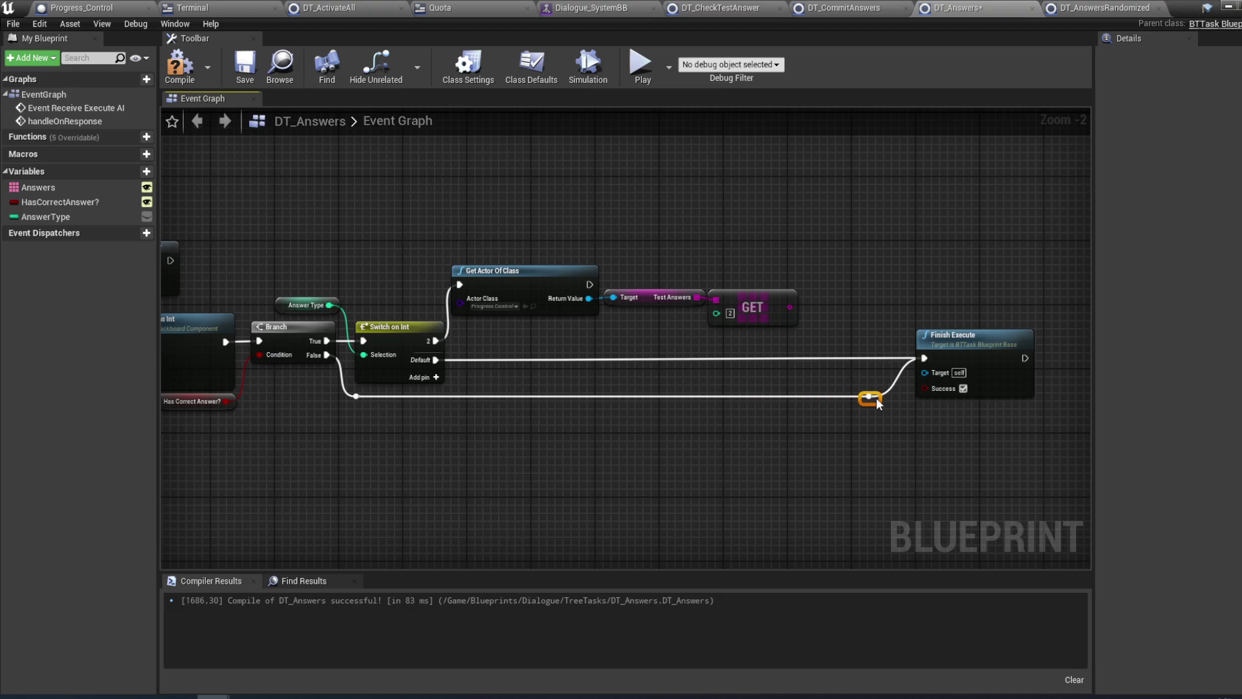
- Feed the retrieved answer string into a new Switch on String node
{"action": "left_click_drag", "start_coordinate": [790, 307], "coordinate": [812, 345]}
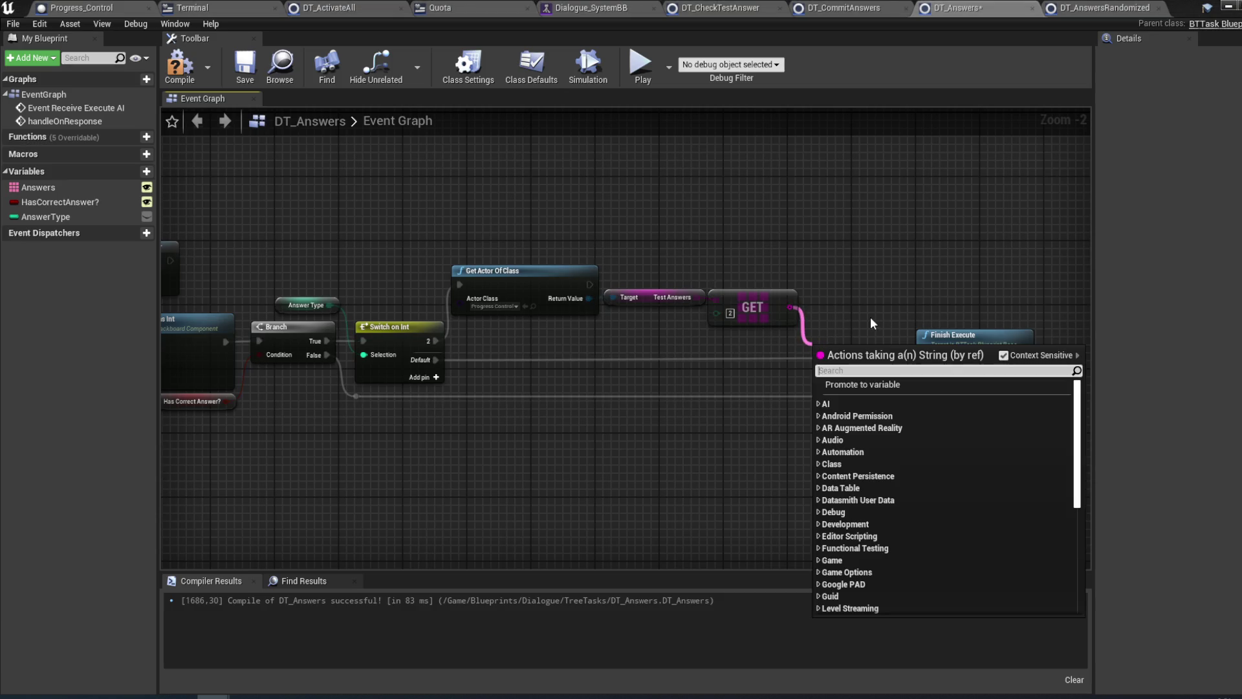
{"action": "type", "text": "get"}
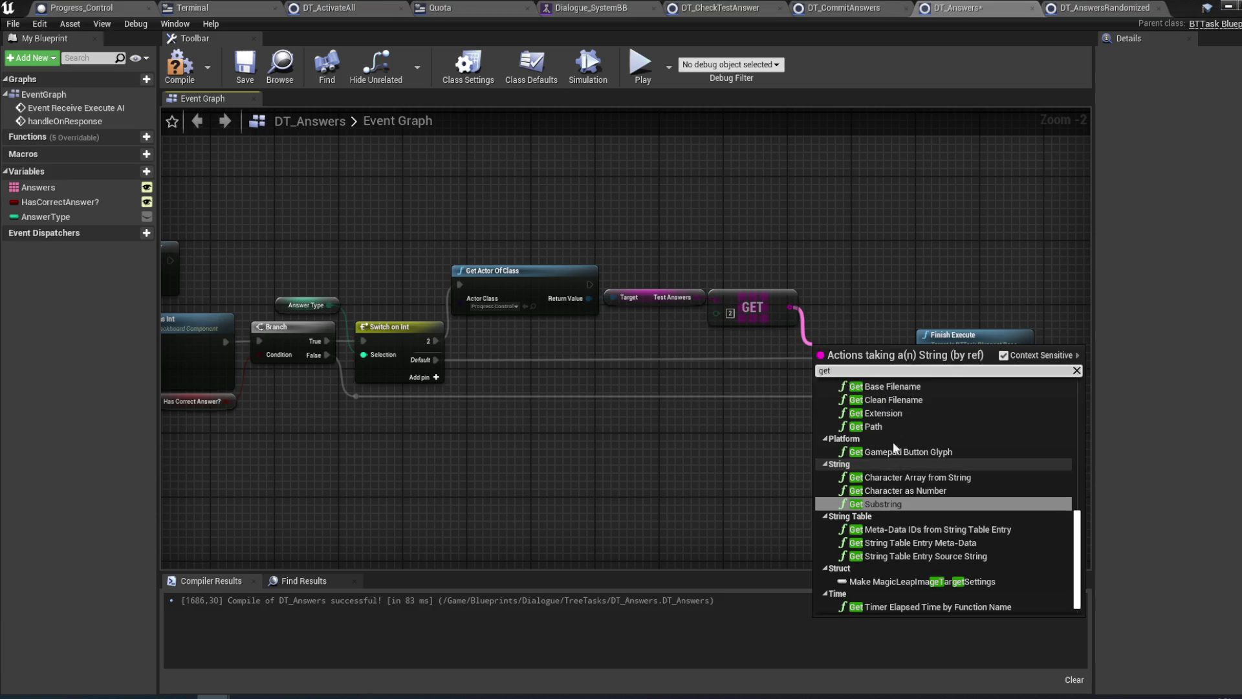
{"action": "key", "text": "Escape"}
{"action": "left_click_drag", "start_coordinate": [788, 309], "coordinate": [808, 323]}
{"action": "type", "text": "sw"}
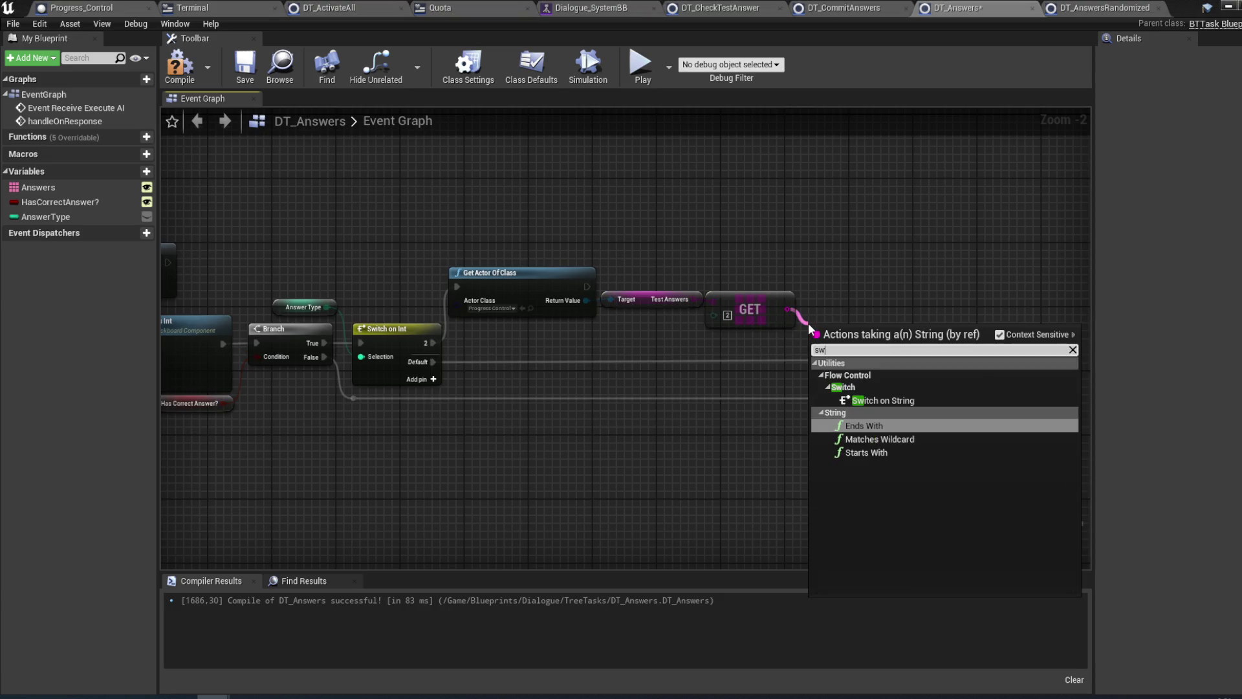
{"action": "left_click", "coordinate": [880, 400]}
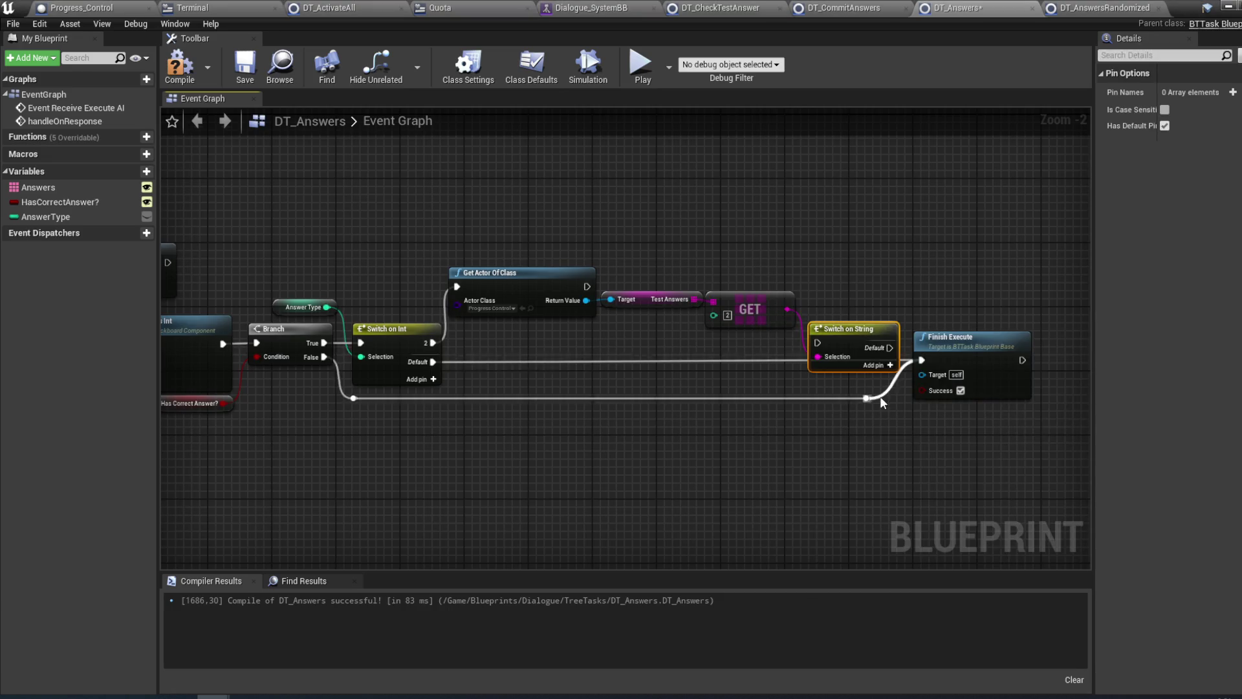
- Give Switch on String two case pins named Yes and No
{"action": "left_click", "coordinate": [1233, 92]}
{"action": "left_click", "coordinate": [1188, 109]}
{"action": "type", "text": "Yes"}
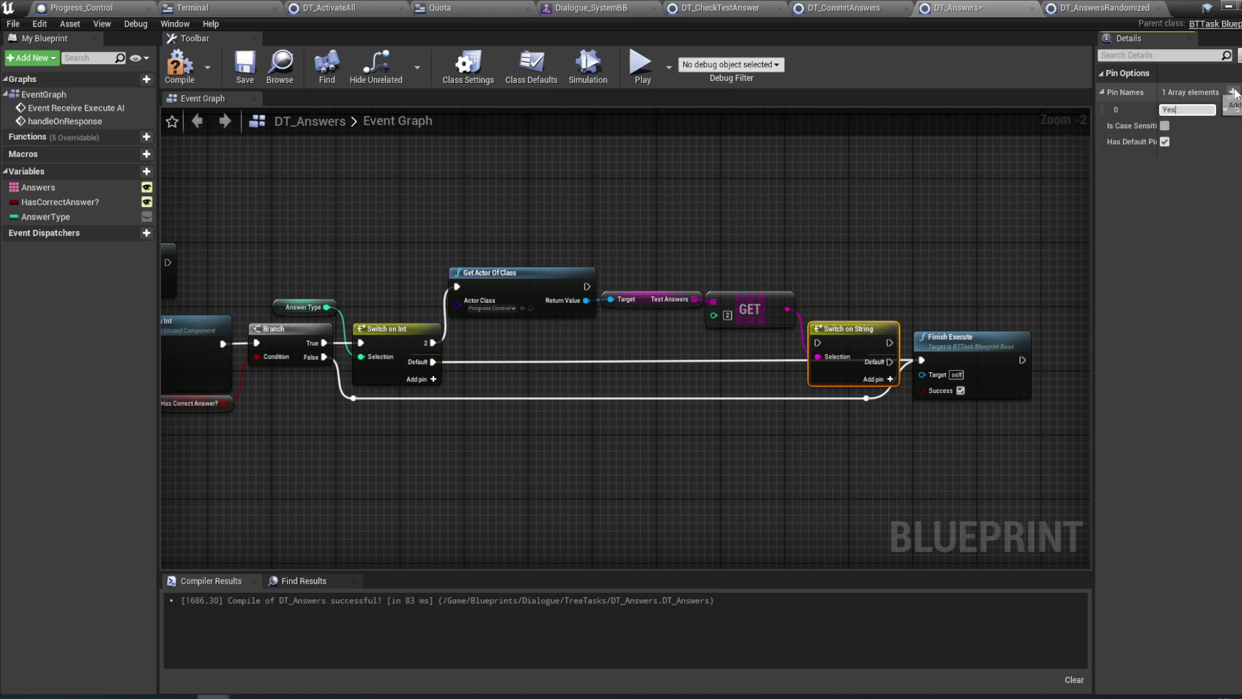
{"action": "left_click", "coordinate": [1233, 92]}
{"action": "left_click", "coordinate": [1164, 126]}
{"action": "type", "text": "No"}
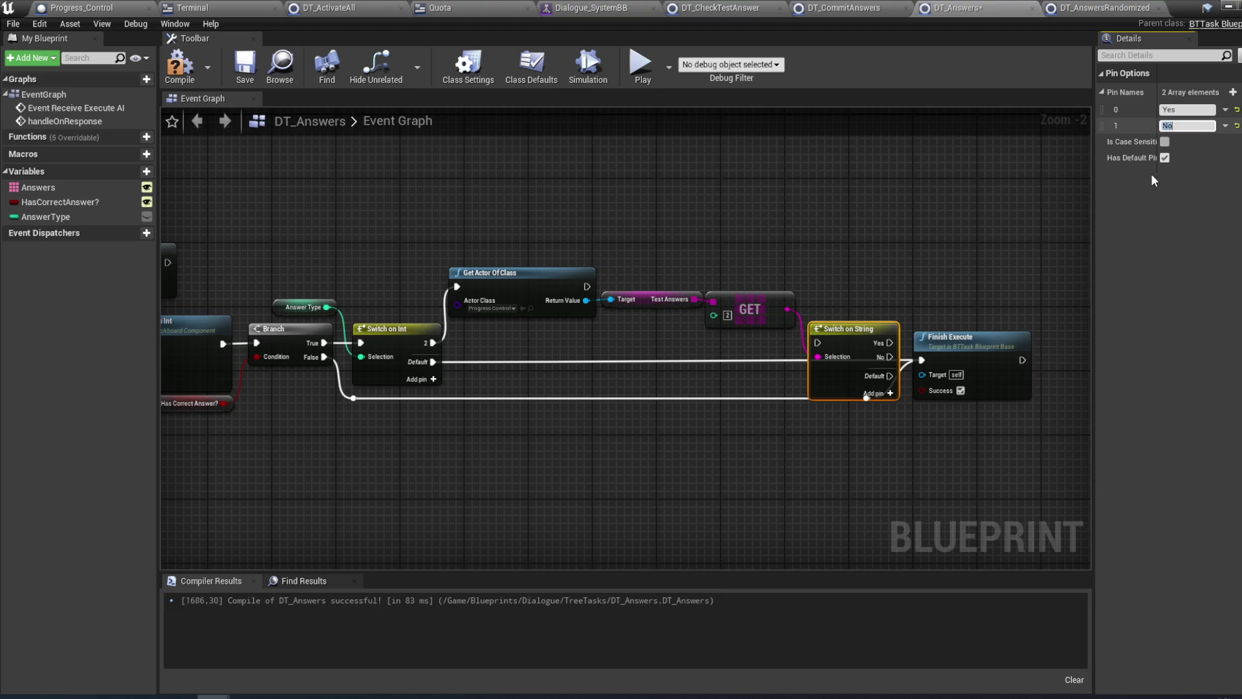
{"action": "key", "text": "Return"}
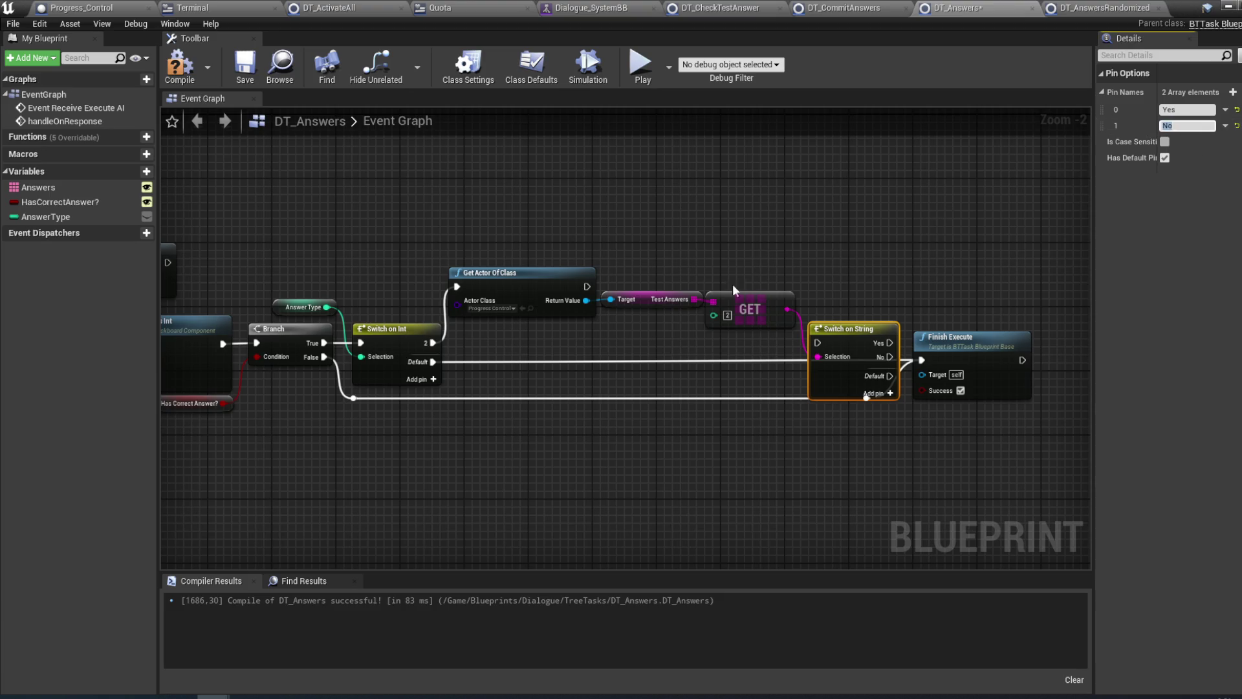
- Run execution from Get Actor Of Class into Switch on String through a reroute, and wire Default toward Finish Execute
{"action": "mouse_move", "coordinate": [587, 286]}
{"action": "left_mouse_down"}
{"action": "mouse_move", "coordinate": [735, 297]}
{"action": "mouse_move", "coordinate": [818, 343]}
{"action": "left_mouse_up"}
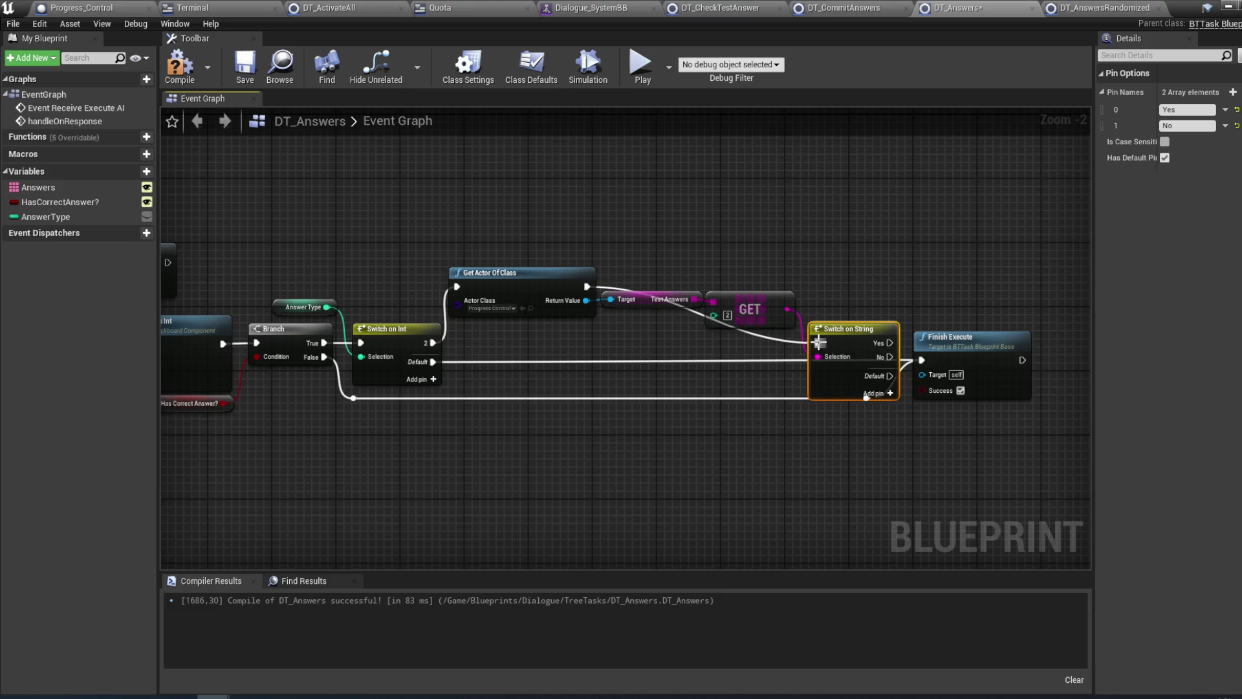
{"action": "double_click", "coordinate": [693, 312]}
{"action": "left_click_drag", "start_coordinate": [696, 316], "coordinate": [788, 288]}
{"action": "mouse_move", "coordinate": [957, 360]}
{"action": "left_mouse_down"}
{"action": "mouse_move", "coordinate": [892, 352]}
{"action": "mouse_move", "coordinate": [947, 352]}
{"action": "left_mouse_up"}
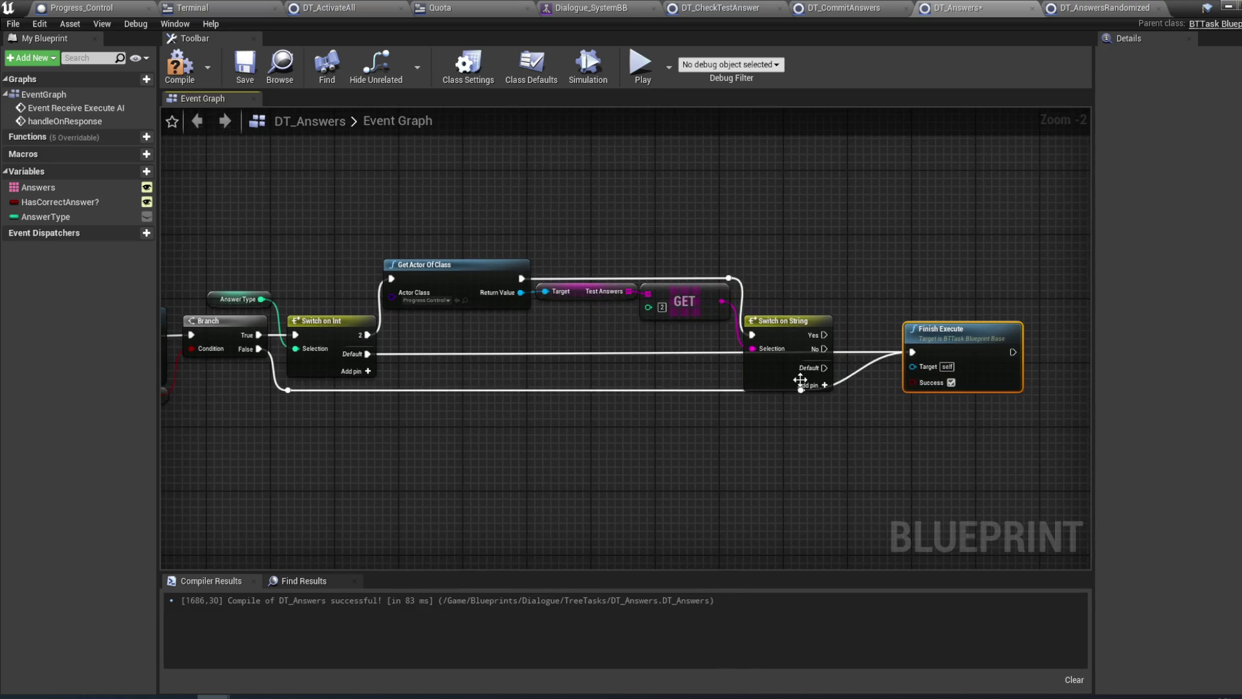
{"action": "left_click_drag", "start_coordinate": [819, 366], "coordinate": [914, 352]}
- Connect the Switch on String Default outcome to Finish Execute and nudge Finish Execute right
{"action": "left_click_drag", "start_coordinate": [920, 405], "coordinate": [806, 421]}
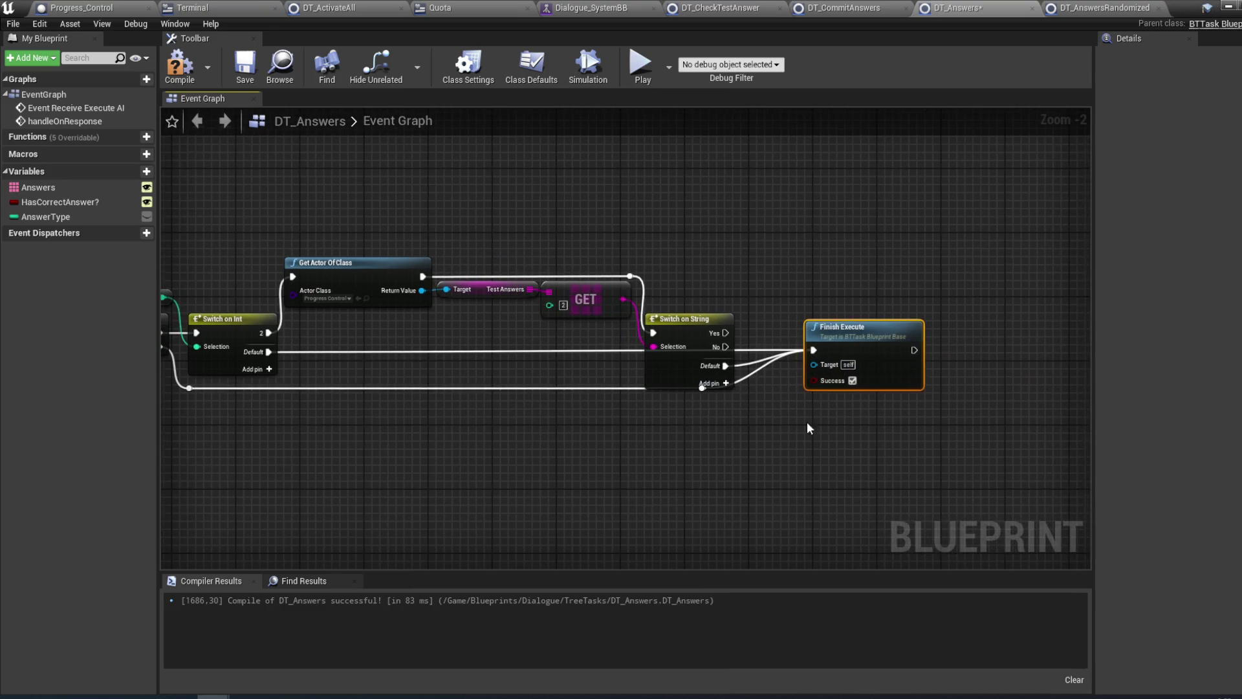
{"action": "left_click_drag", "start_coordinate": [876, 361], "coordinate": [980, 354]}
{"action": "left_click_drag", "start_coordinate": [727, 272], "coordinate": [1050, 263]}
{"action": "mouse_move", "coordinate": [623, 410]}
{"action": "left_mouse_down"}
{"action": "mouse_move", "coordinate": [661, 430]}
{"action": "mouse_move", "coordinate": [757, 429]}
{"action": "left_mouse_up"}
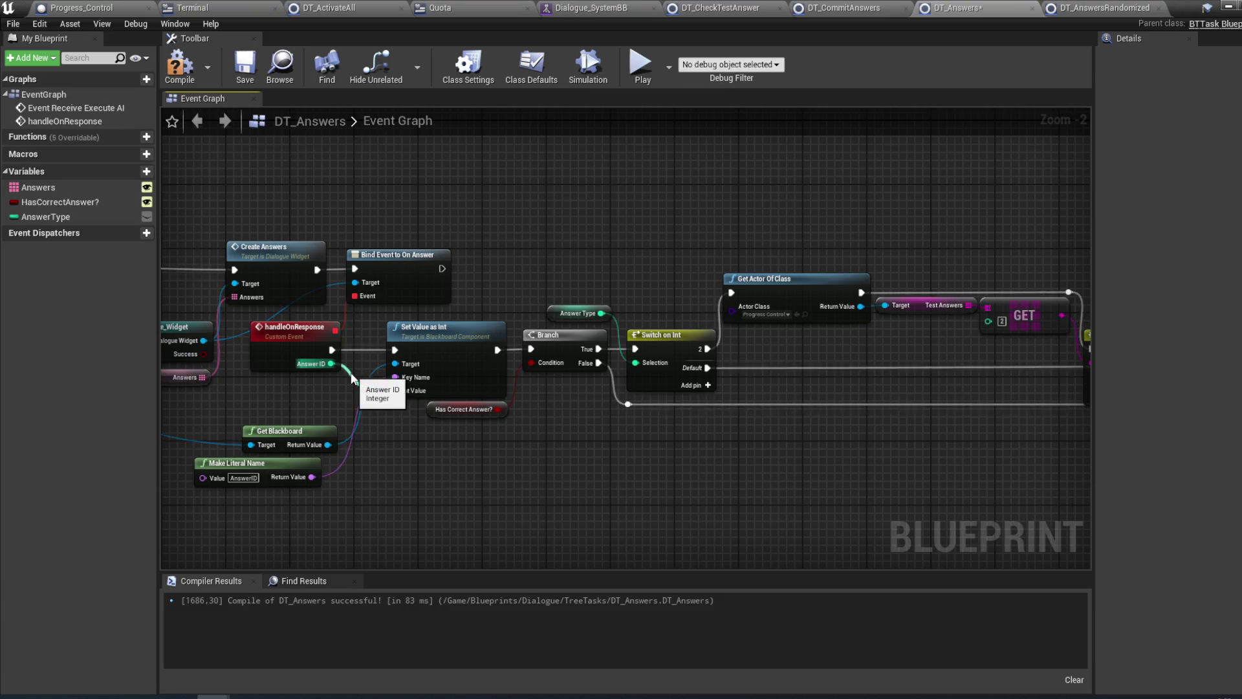
- Pull a new connection off the Answer ID reroute on the Int Value wire
{"action": "left_click", "coordinate": [372, 389]}
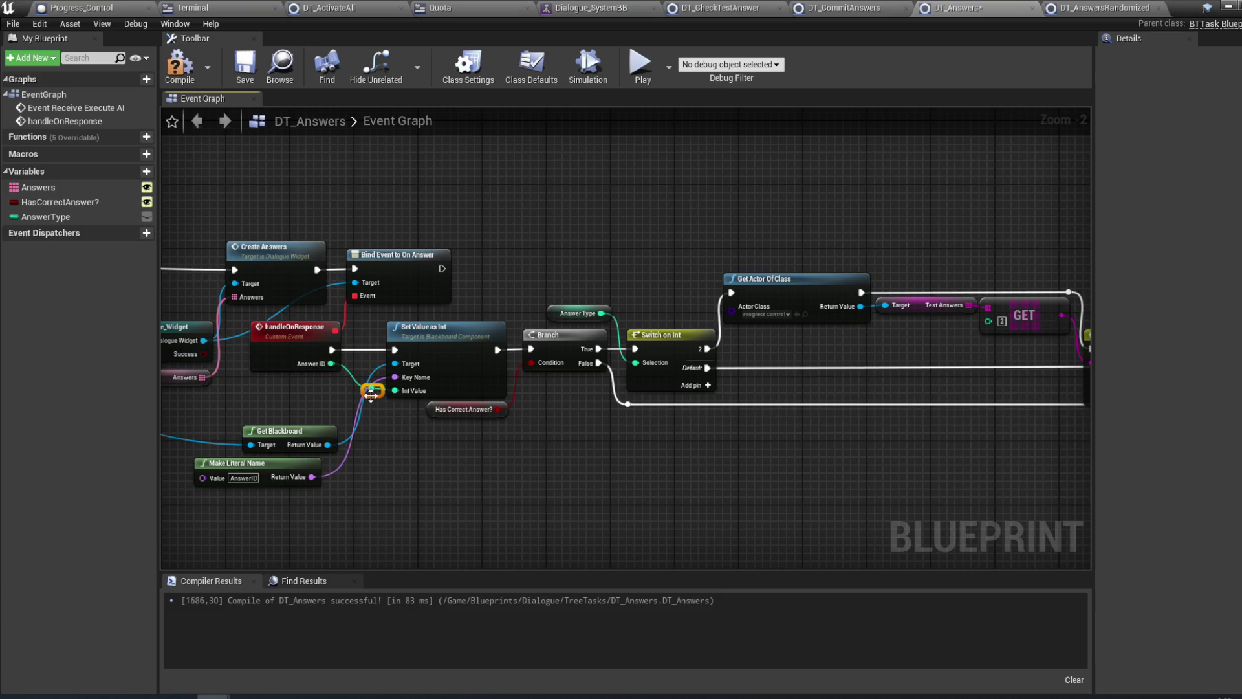
{"action": "left_click_drag", "start_coordinate": [370, 399], "coordinate": [332, 405]}
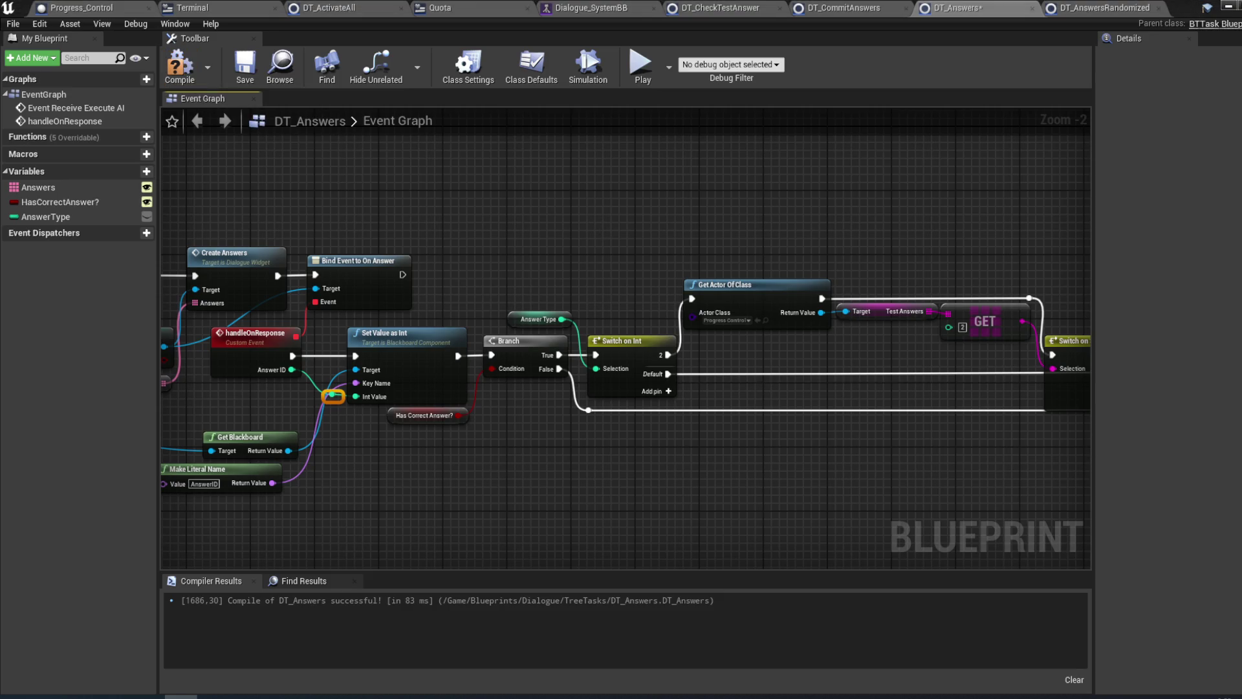
{"action": "left_click_drag", "start_coordinate": [540, 475], "coordinate": [528, 467]}
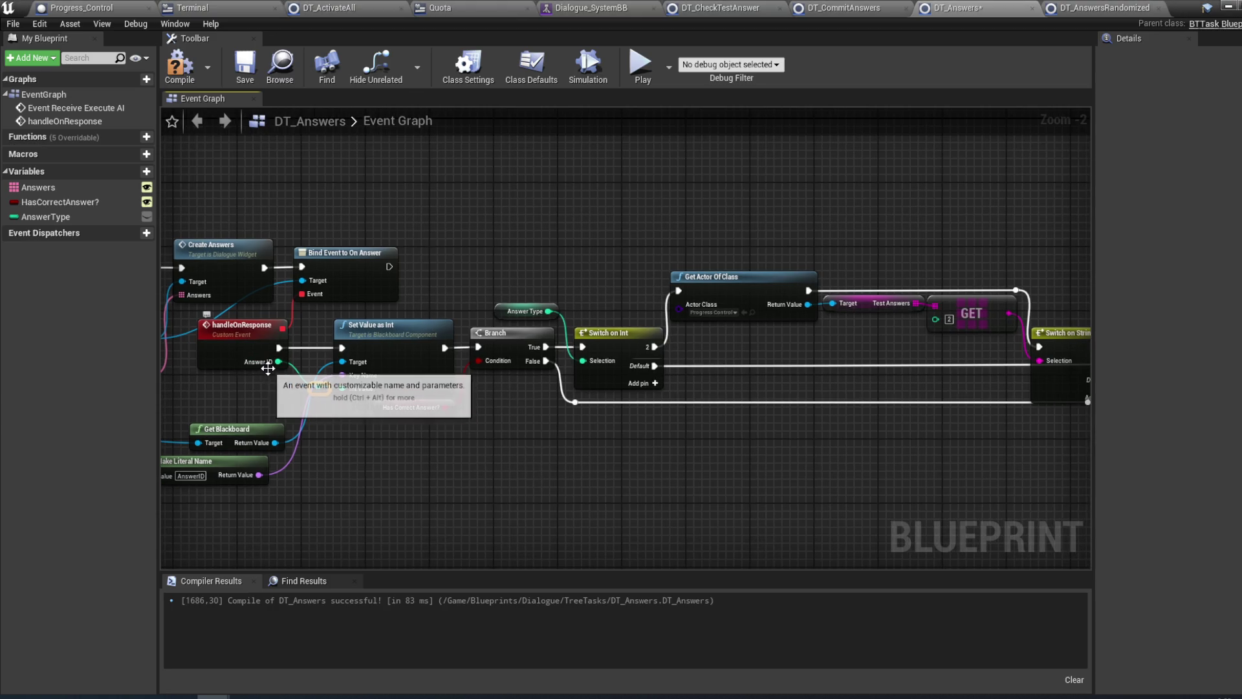
{"action": "left_click_drag", "start_coordinate": [732, 464], "coordinate": [589, 463]}
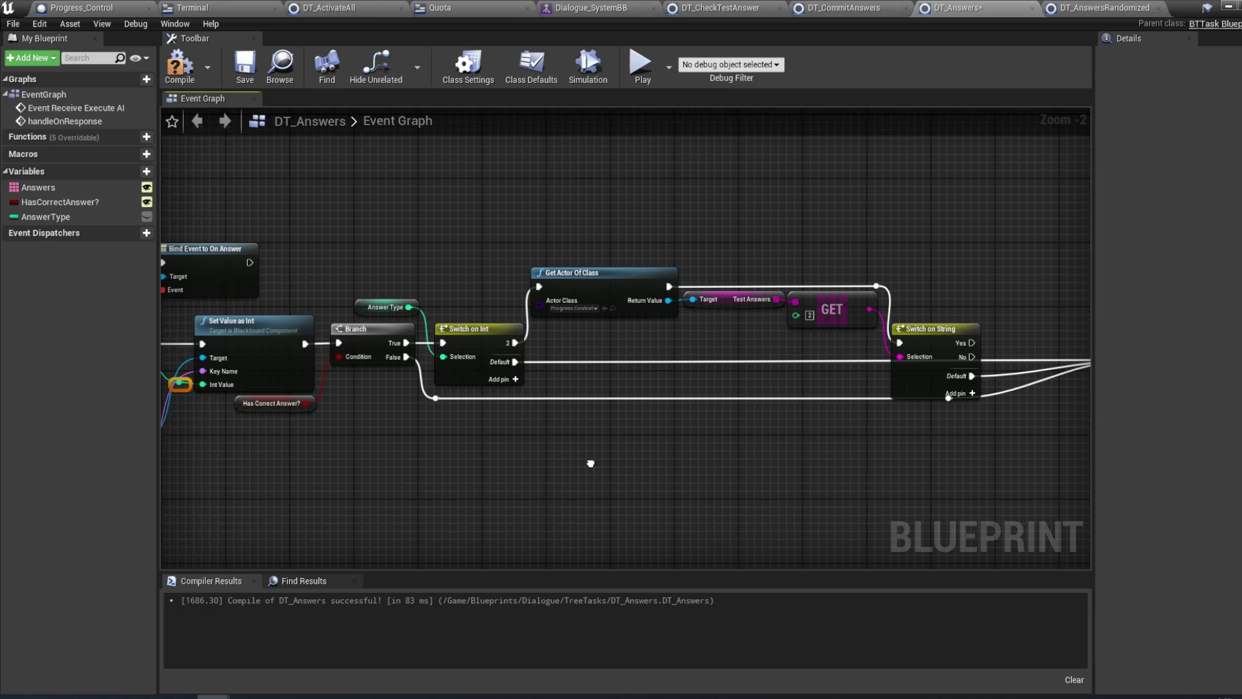
{"action": "left_click_drag", "start_coordinate": [590, 463], "coordinate": [727, 466]}
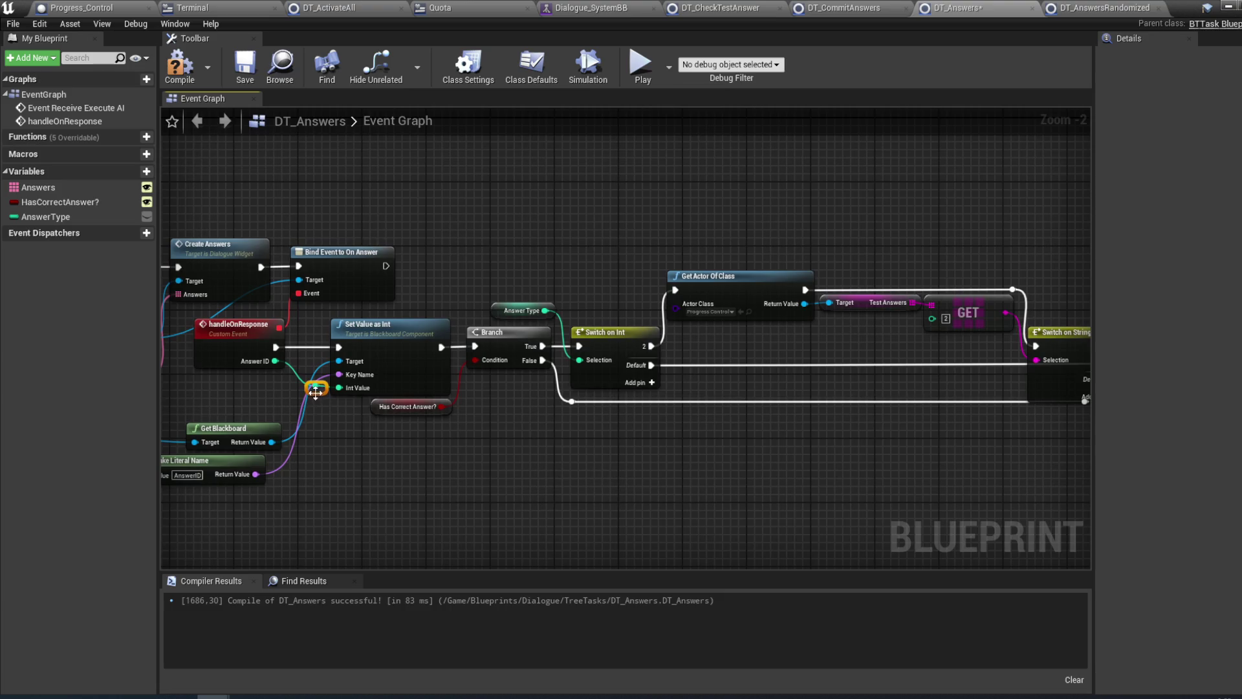
{"action": "mouse_move", "coordinate": [315, 391]}
{"action": "left_mouse_down"}
{"action": "mouse_move", "coordinate": [1129, 388]}
{"action": "mouse_move", "coordinate": [1146, 458]}
{"action": "mouse_move", "coordinate": [785, 445]}
{"action": "mouse_move", "coordinate": [840, 437]}
{"action": "left_mouse_up"}
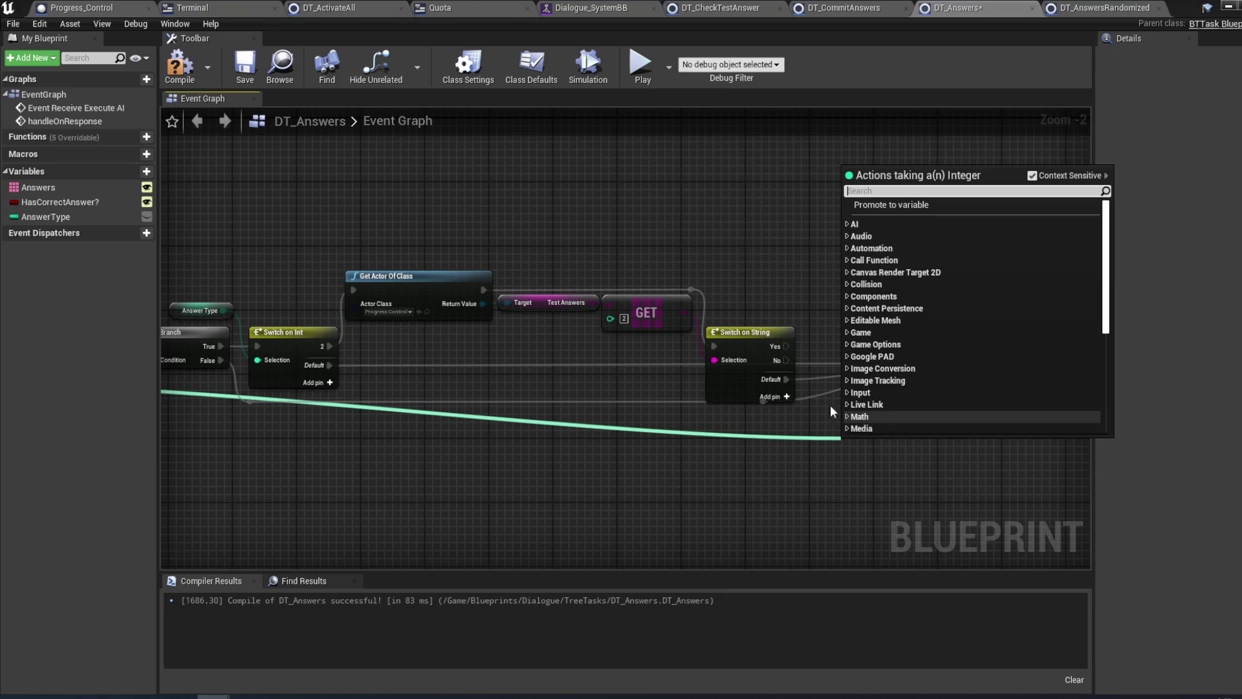
- Delete the Switch on String and add a string Equal comparison on the fetched answer
{"action": "left_click", "coordinate": [830, 405]}
{"action": "left_click", "coordinate": [757, 337]}
{"action": "key", "text": "Delete"}
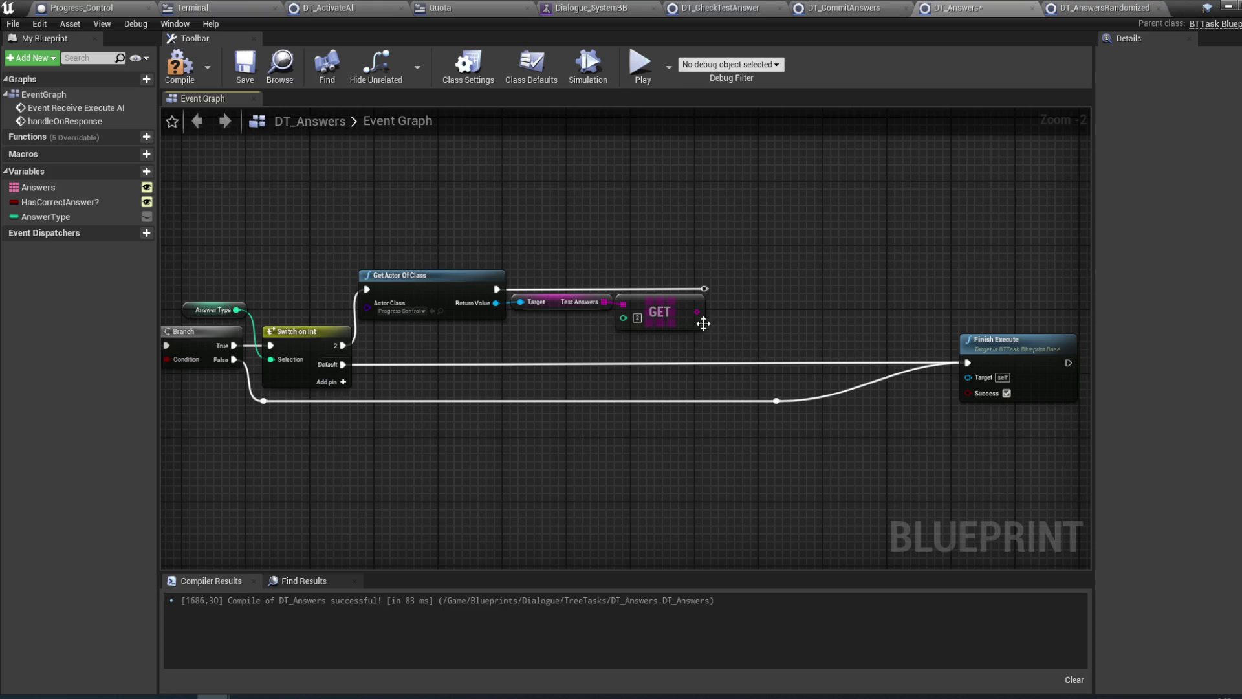
{"action": "left_click_drag", "start_coordinate": [696, 313], "coordinate": [731, 319]}
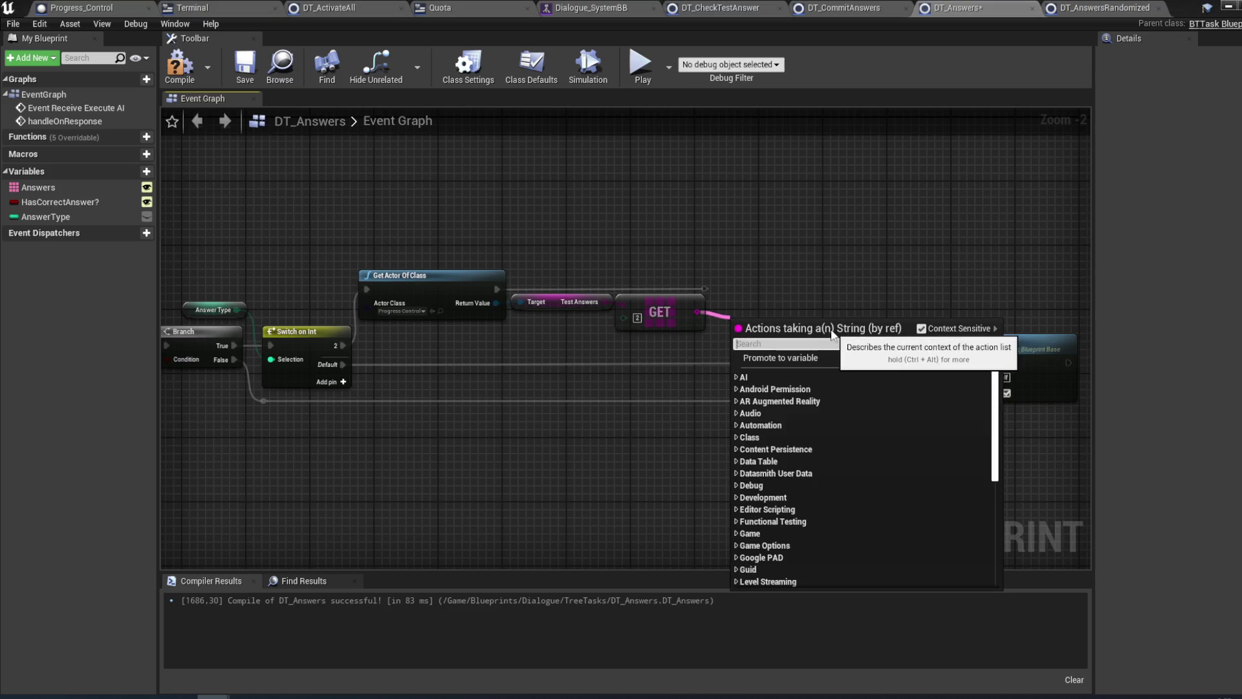
{"action": "type", "text": "equal"}
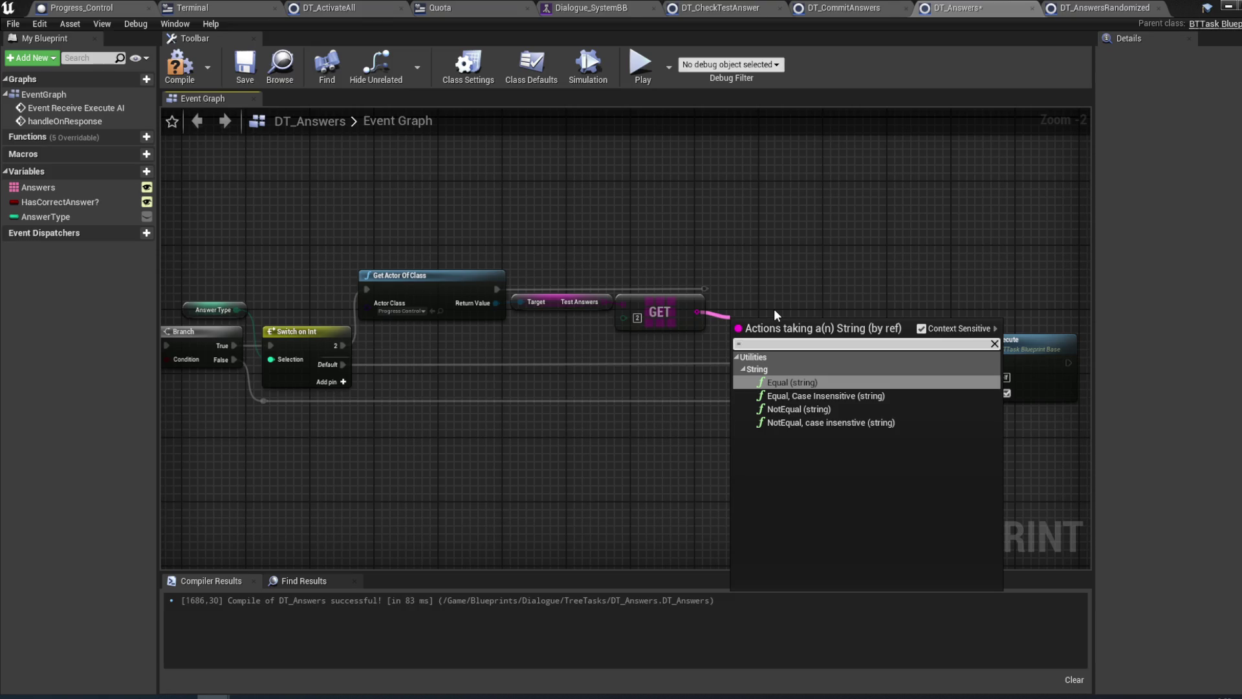
{"action": "key", "text": "Escape"}
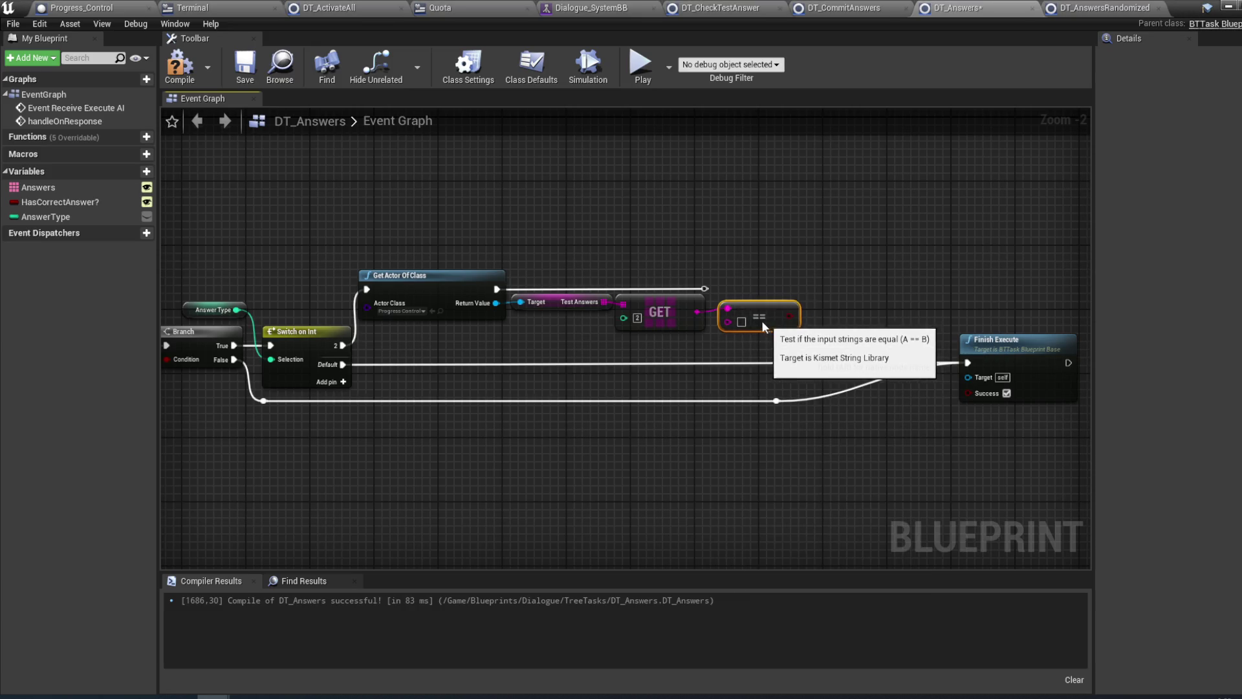
- Drive a new Branch with the comparison result and route the execution flow into it
{"action": "left_click_drag", "start_coordinate": [780, 324], "coordinate": [809, 343]}
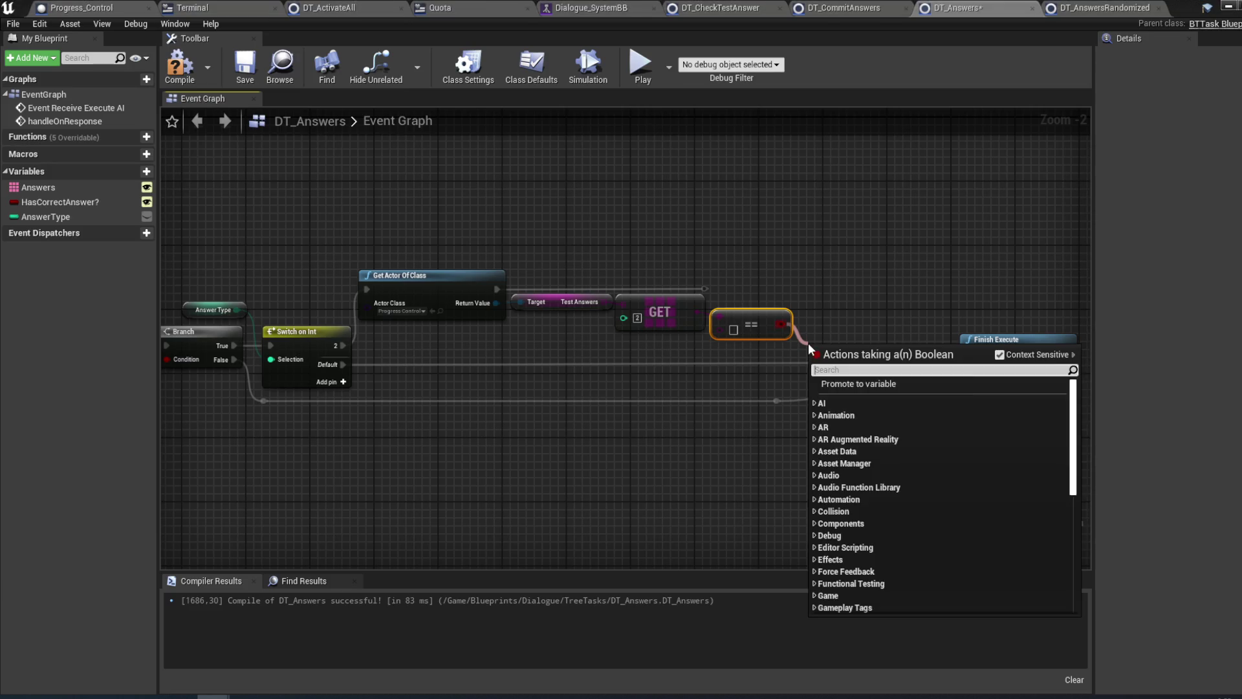
{"action": "type", "text": "bran"}
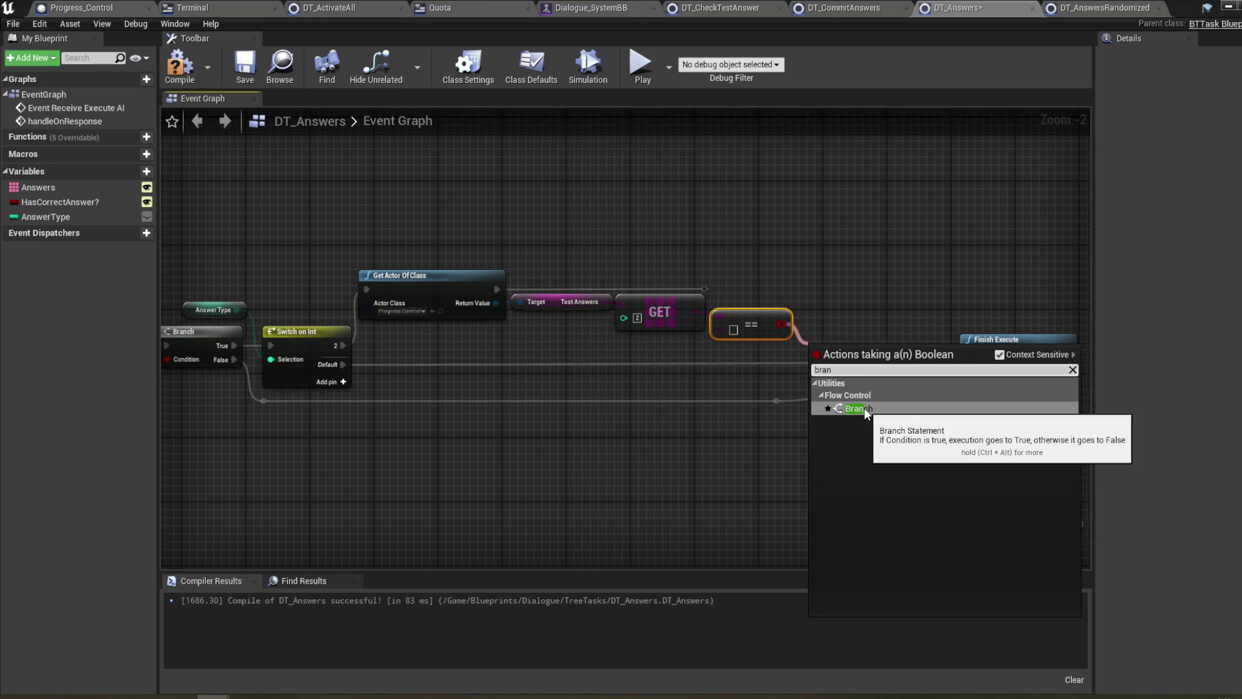
{"action": "left_click", "coordinate": [866, 410]}
{"action": "mouse_move", "coordinate": [343, 364]}
{"action": "left_mouse_down"}
{"action": "mouse_move", "coordinate": [635, 369]}
{"action": "mouse_move", "coordinate": [561, 425]}
{"action": "left_mouse_up"}
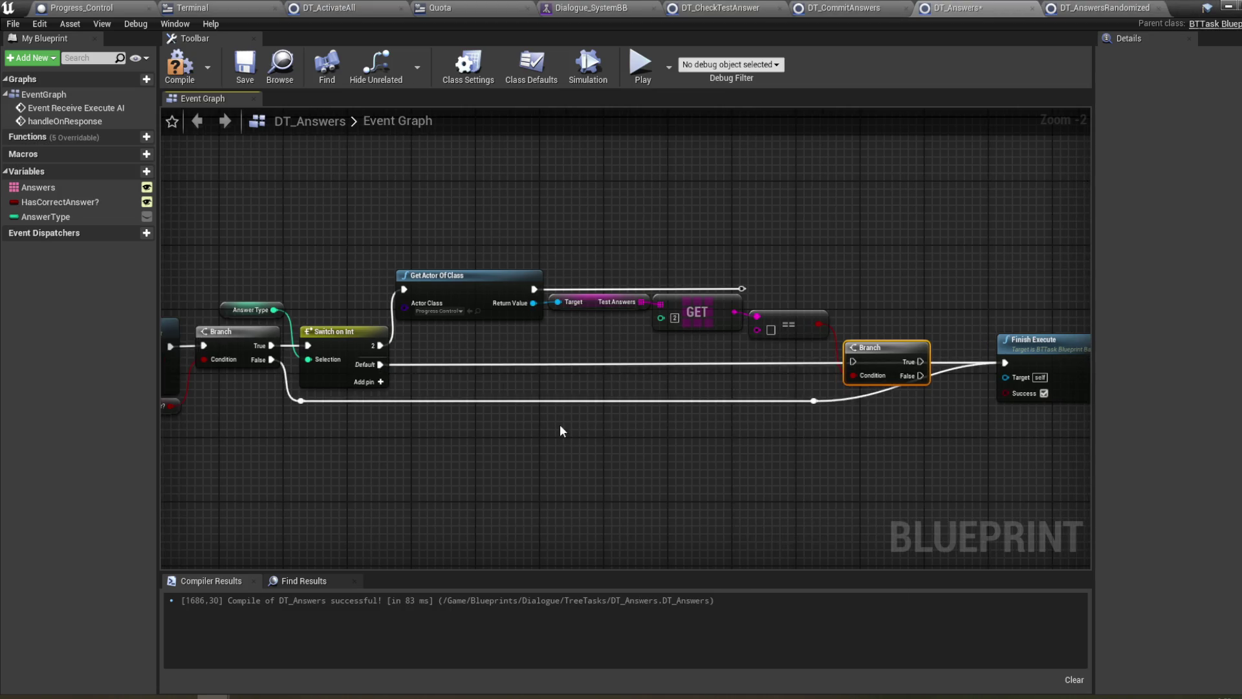
{"action": "mouse_move", "coordinate": [741, 289]}
{"action": "left_mouse_down"}
{"action": "mouse_move", "coordinate": [776, 327]}
{"action": "mouse_move", "coordinate": [855, 363]}
{"action": "left_mouse_up"}
{"action": "left_click_drag", "start_coordinate": [906, 323], "coordinate": [797, 316]}
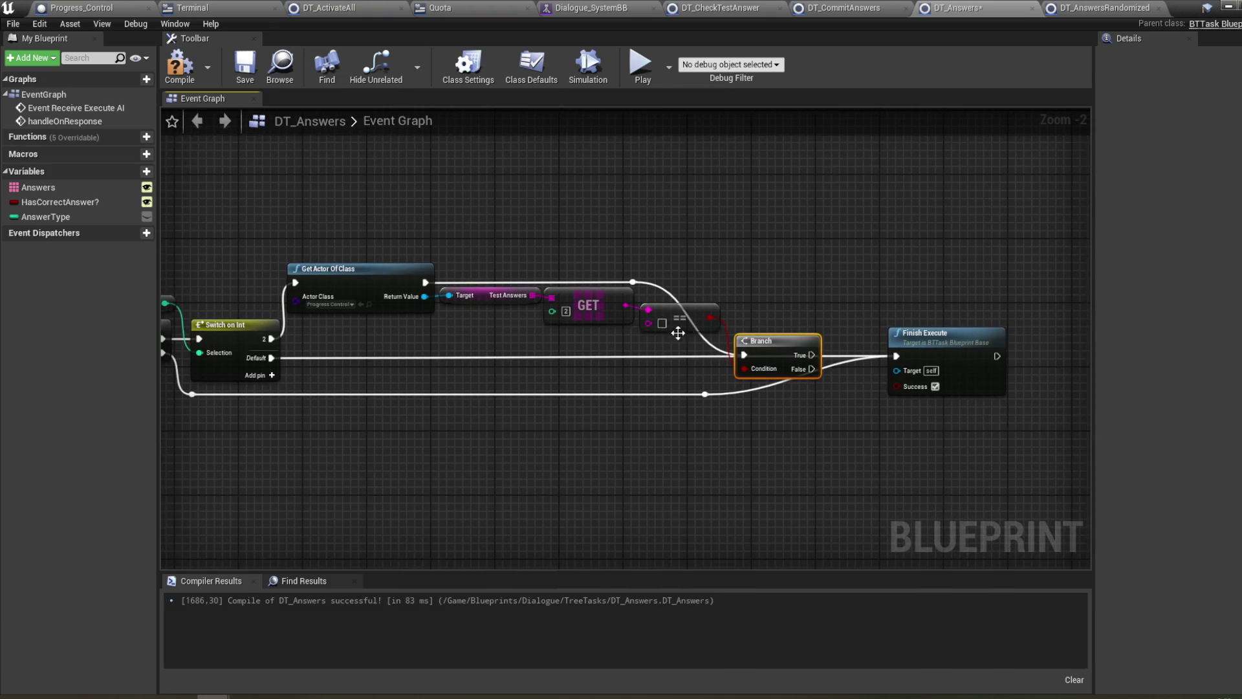
- Compare the answer against 'Yes' and compile DT_Answers
{"action": "left_click", "coordinate": [662, 322]}
{"action": "left_click", "coordinate": [693, 453]}
{"action": "left_click", "coordinate": [185, 77]}
{"action": "left_click_drag", "start_coordinate": [770, 265], "coordinate": [747, 258]}
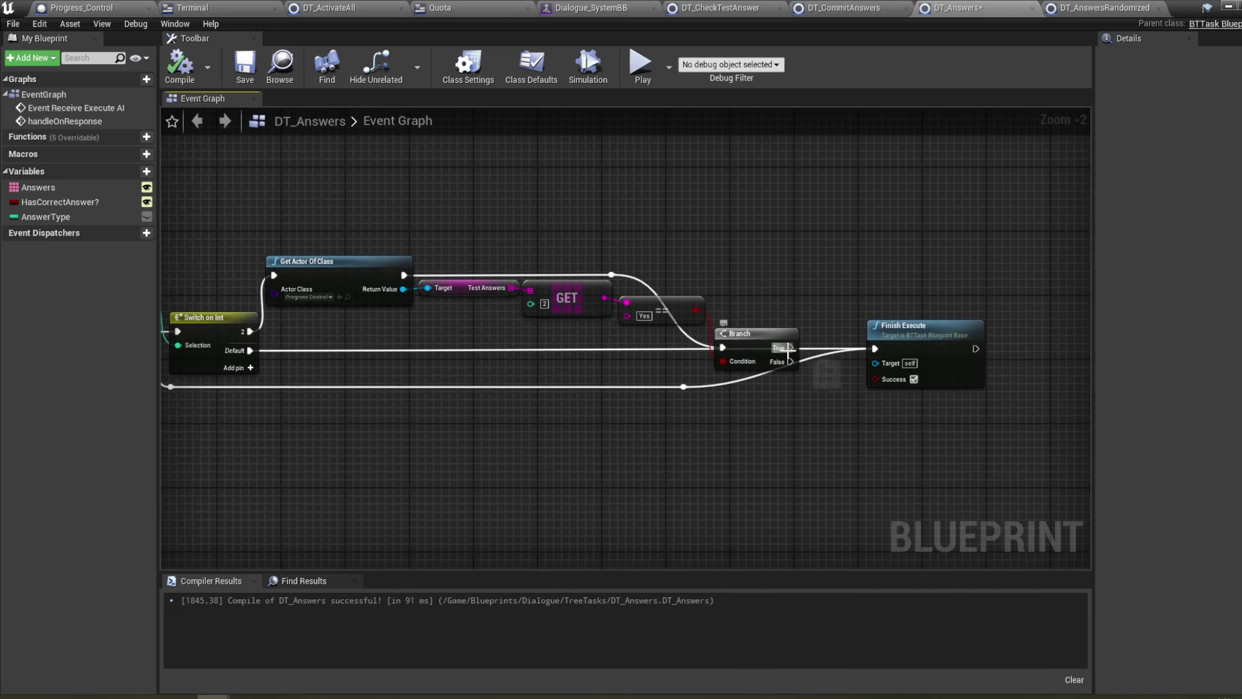
- Move Finish Execute right of the Branch and pan back to the Cast To Dialogue_Widget nodes
{"action": "left_click_drag", "start_coordinate": [881, 421], "coordinate": [757, 422]}
{"action": "left_click_drag", "start_coordinate": [821, 352], "coordinate": [909, 355]}
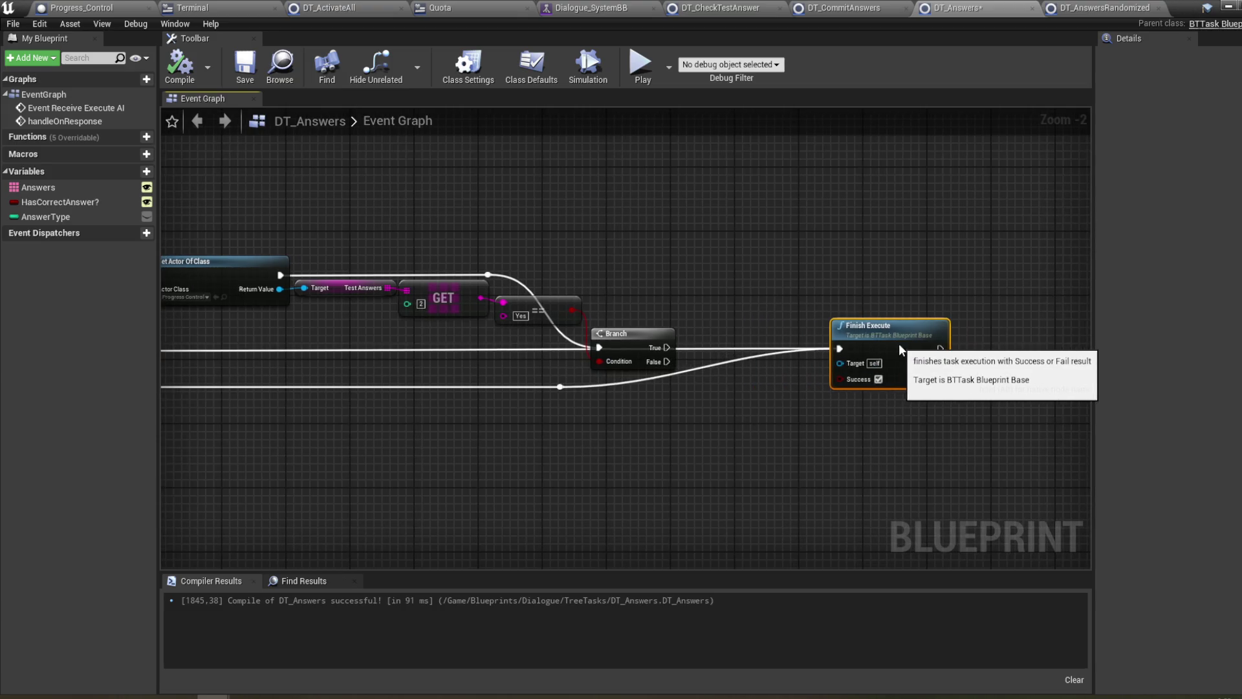
{"action": "mouse_move", "coordinate": [479, 432]}
{"action": "left_mouse_down"}
{"action": "mouse_move", "coordinate": [617, 445]}
{"action": "mouse_move", "coordinate": [804, 440]}
{"action": "mouse_move", "coordinate": [569, 427]}
{"action": "mouse_move", "coordinate": [1058, 409]}
{"action": "left_mouse_up"}
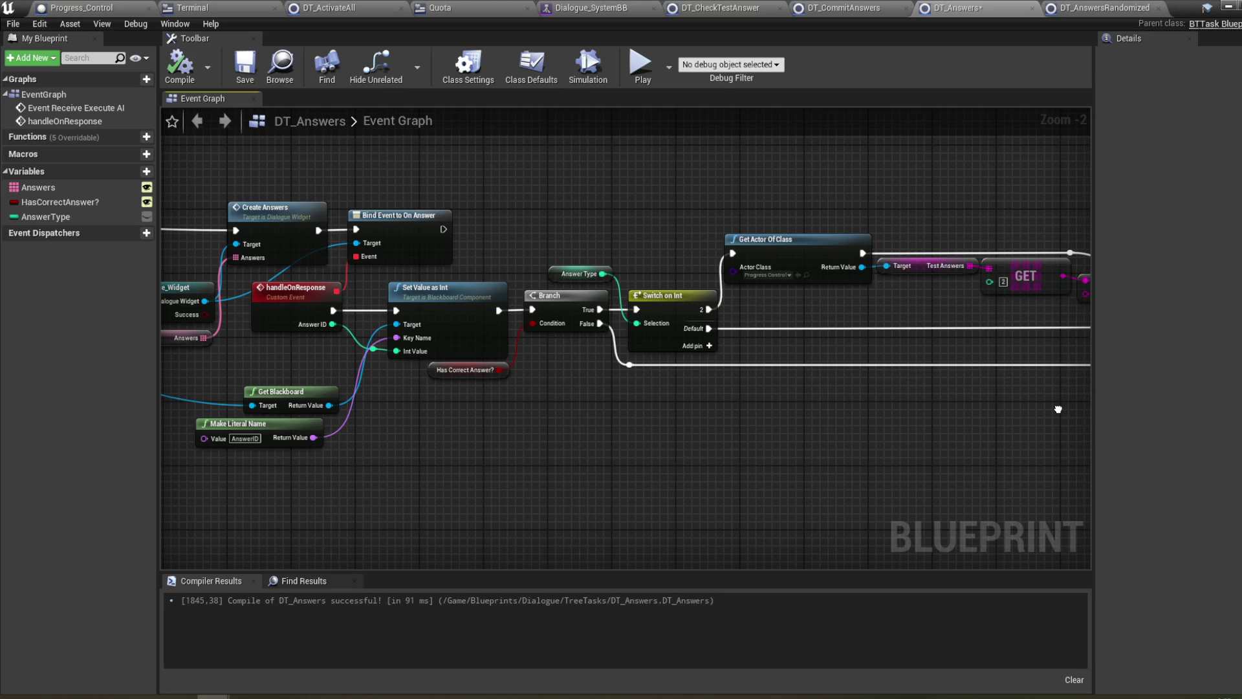
{"action": "left_click_drag", "start_coordinate": [1058, 409], "coordinate": [1034, 408]}
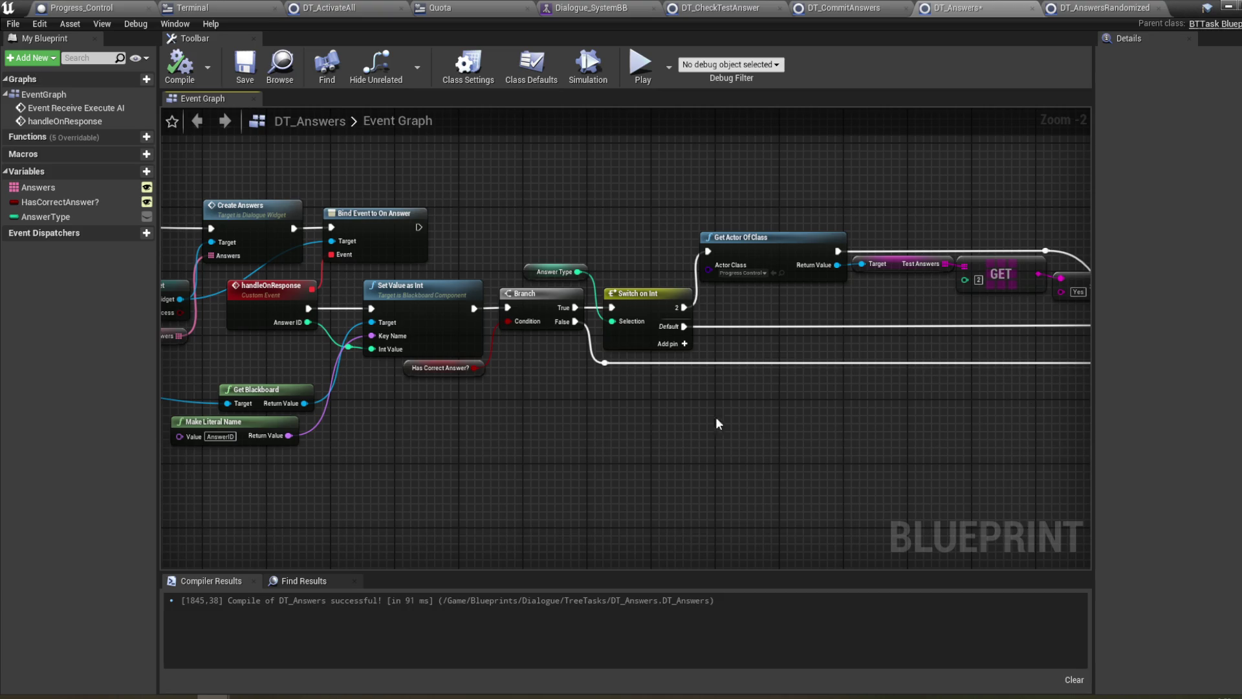
{"action": "mouse_move", "coordinate": [513, 437]}
{"action": "left_mouse_down"}
{"action": "mouse_move", "coordinate": [631, 425]}
{"action": "mouse_move", "coordinate": [705, 448]}
{"action": "mouse_move", "coordinate": [616, 449]}
{"action": "left_mouse_up"}
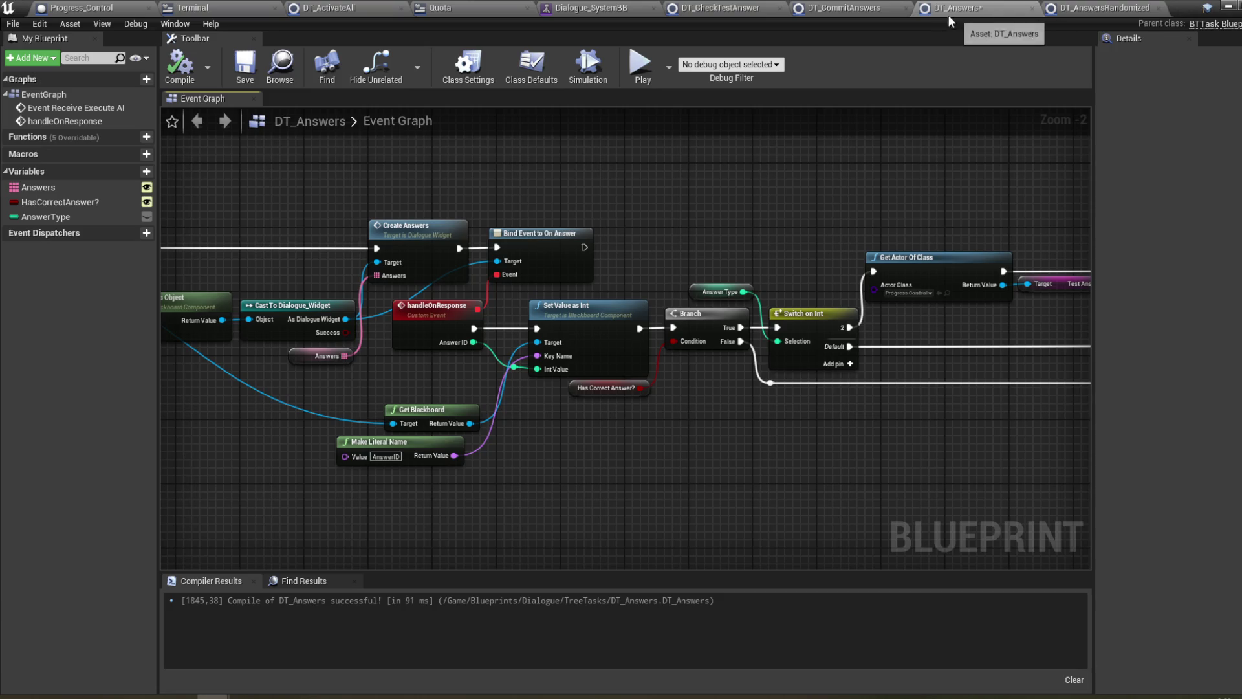
- Glance at DT_AnswersRandomized, then return to DT_Answers to view the Branch and Finish Execute
{"action": "left_click", "coordinate": [1074, 10]}
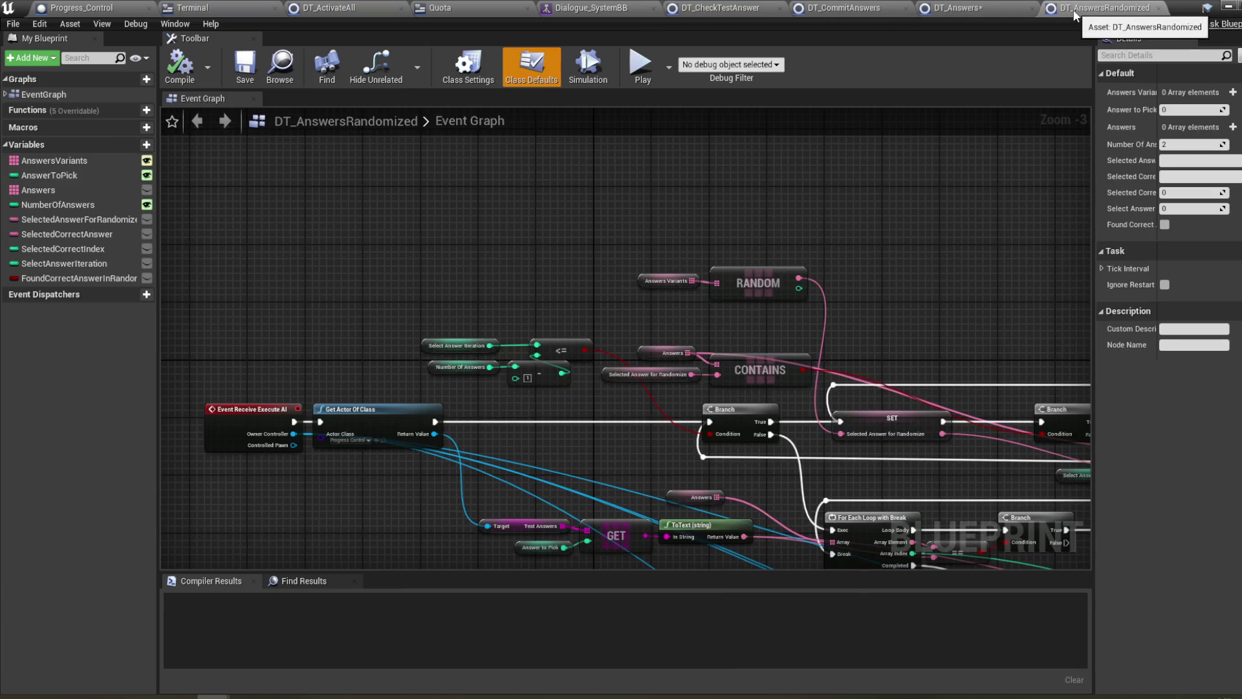
{"action": "mouse_move", "coordinate": [863, 244]}
{"action": "left_mouse_down"}
{"action": "mouse_move", "coordinate": [784, 149]}
{"action": "mouse_move", "coordinate": [794, 134]}
{"action": "left_mouse_up"}
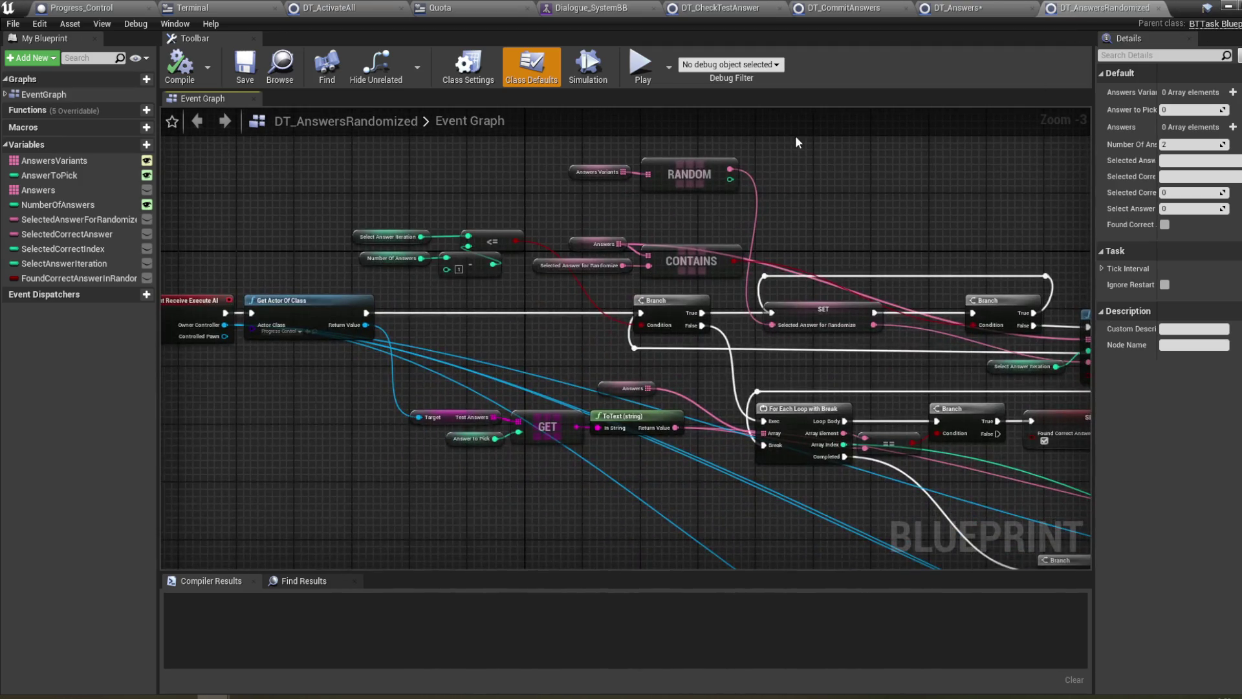
{"action": "left_click", "coordinate": [960, 9]}
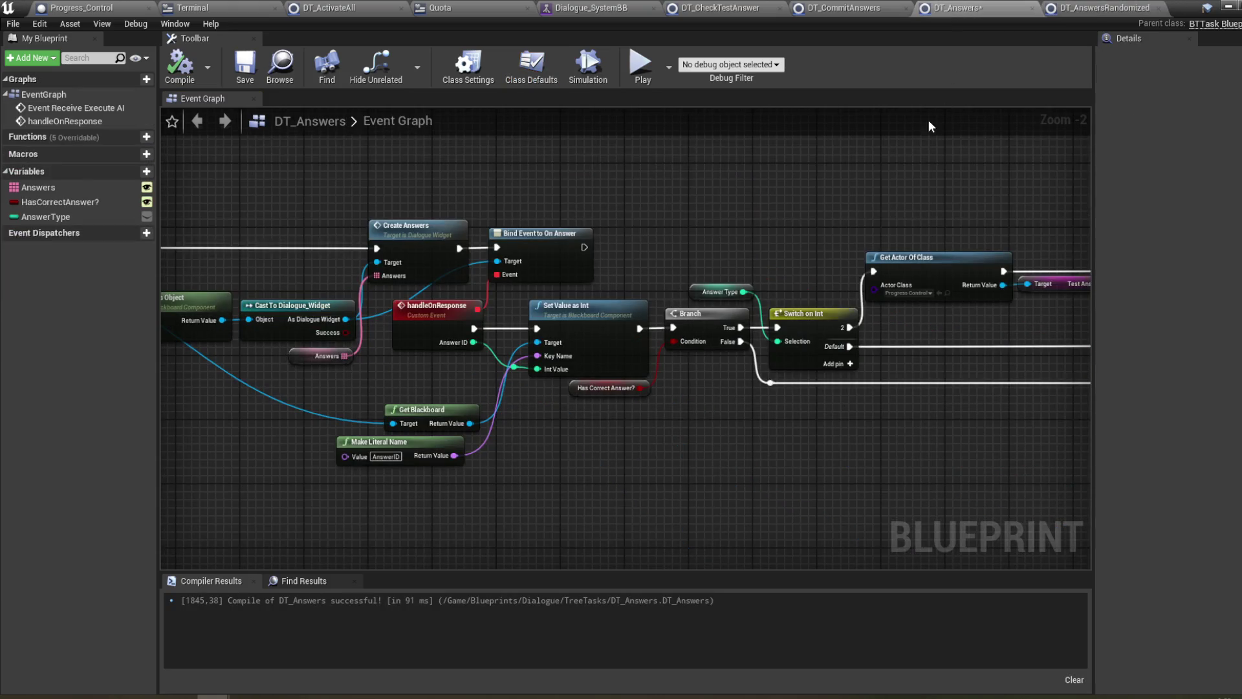
{"action": "left_click_drag", "start_coordinate": [858, 194], "coordinate": [636, 201]}
{"action": "left_click_drag", "start_coordinate": [799, 210], "coordinate": [646, 219]}
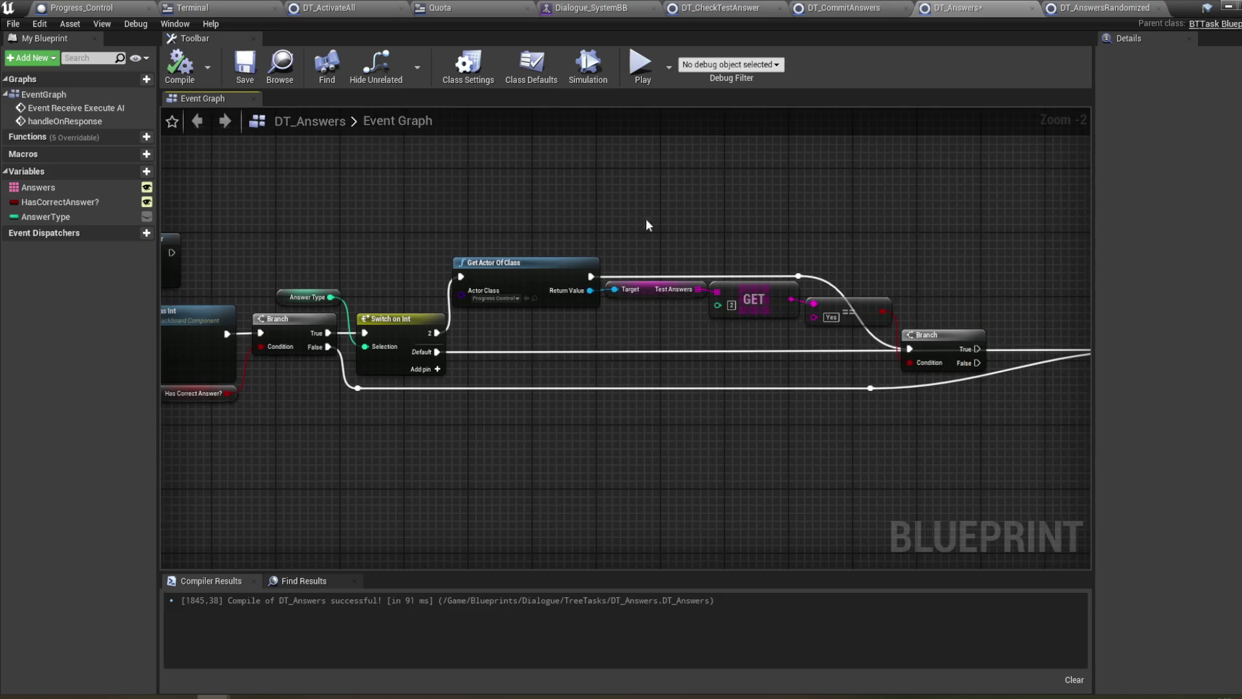
{"action": "left_click_drag", "start_coordinate": [805, 238], "coordinate": [673, 244]}
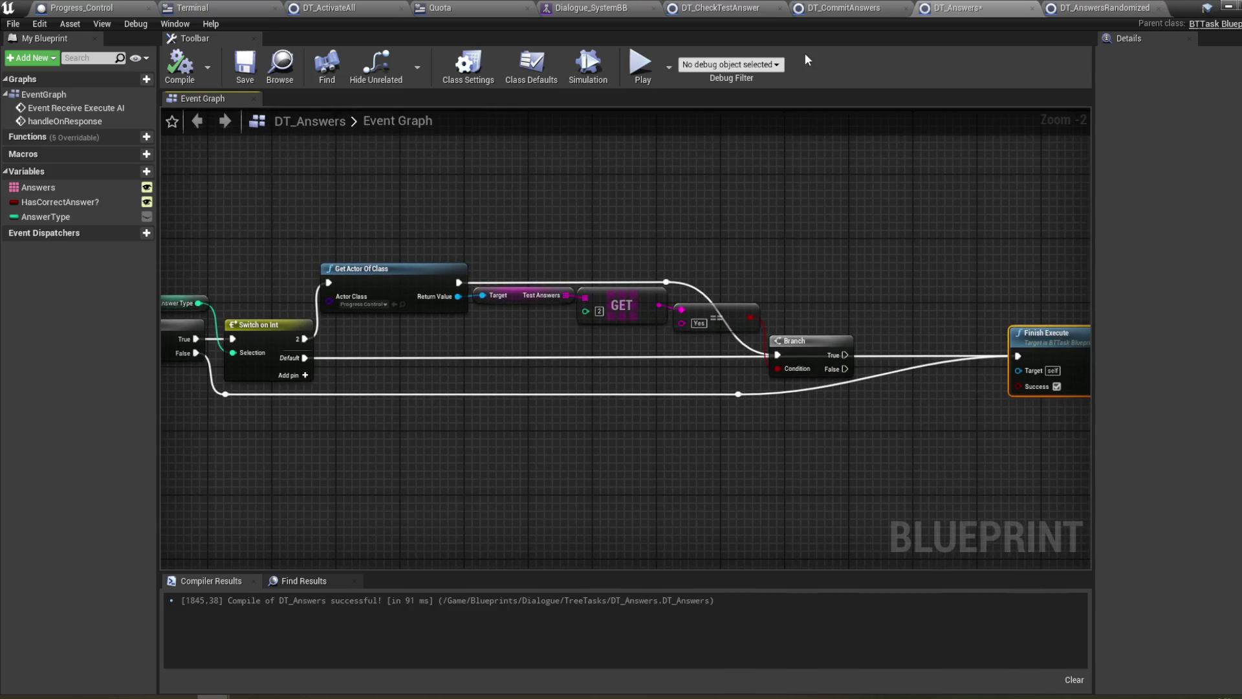
- Switch to DT_CheckTestAnswer and nudge its Get Blackboard node into place
{"action": "left_click", "coordinate": [727, 10]}
{"action": "scroll", "coordinate": [425, 251], "scroll_direction": "up", "scroll_amount": 1}
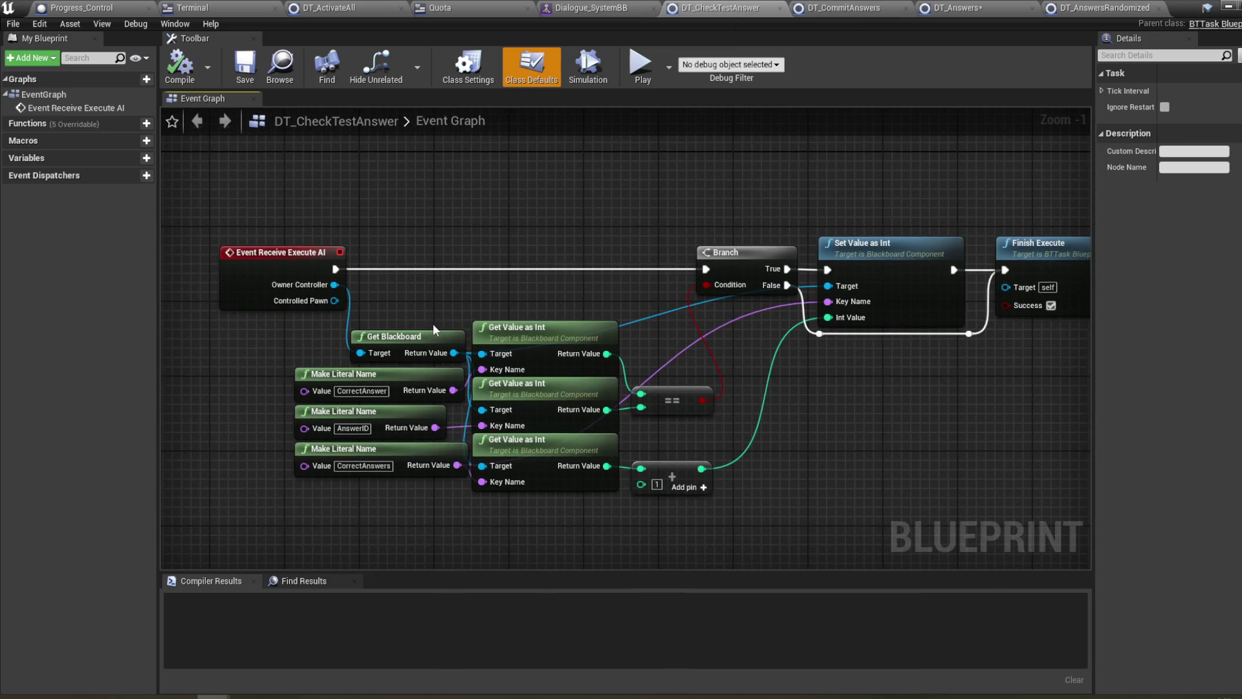
{"action": "mouse_move", "coordinate": [433, 328]}
{"action": "left_mouse_down"}
{"action": "mouse_move", "coordinate": [433, 231]}
{"action": "mouse_move", "coordinate": [424, 341]}
{"action": "left_mouse_up"}
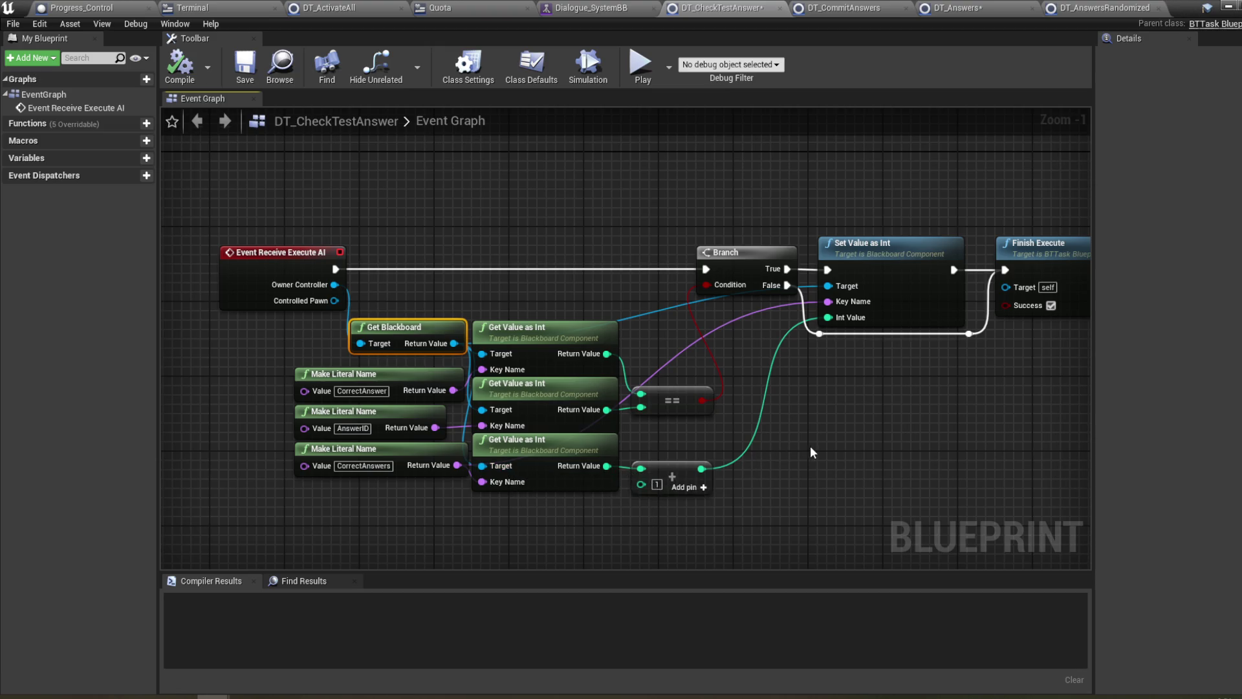
{"action": "left_click_drag", "start_coordinate": [811, 447], "coordinate": [755, 442]}
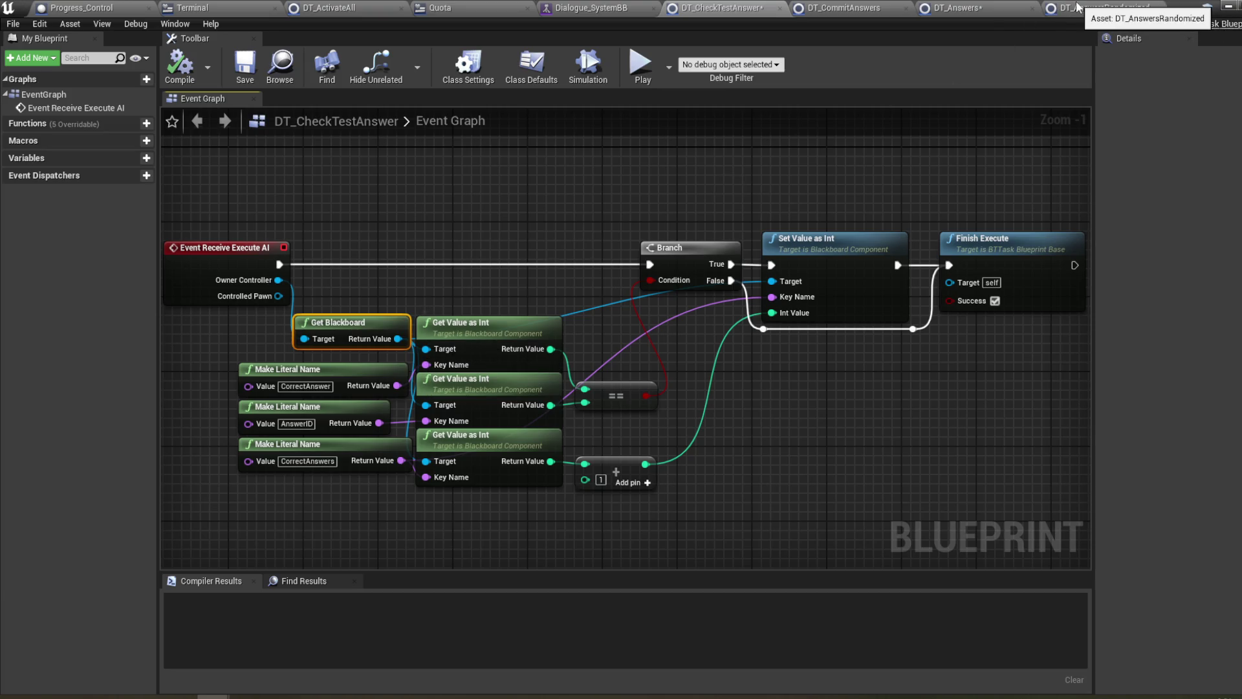
- Look over the DT_AnswersRandomized graph, then go back to DT_Answers
{"action": "left_click", "coordinate": [1077, 7]}
{"action": "left_click", "coordinate": [976, 6]}
{"action": "left_click", "coordinate": [1064, 9]}
{"action": "left_click_drag", "start_coordinate": [593, 262], "coordinate": [545, 297]}
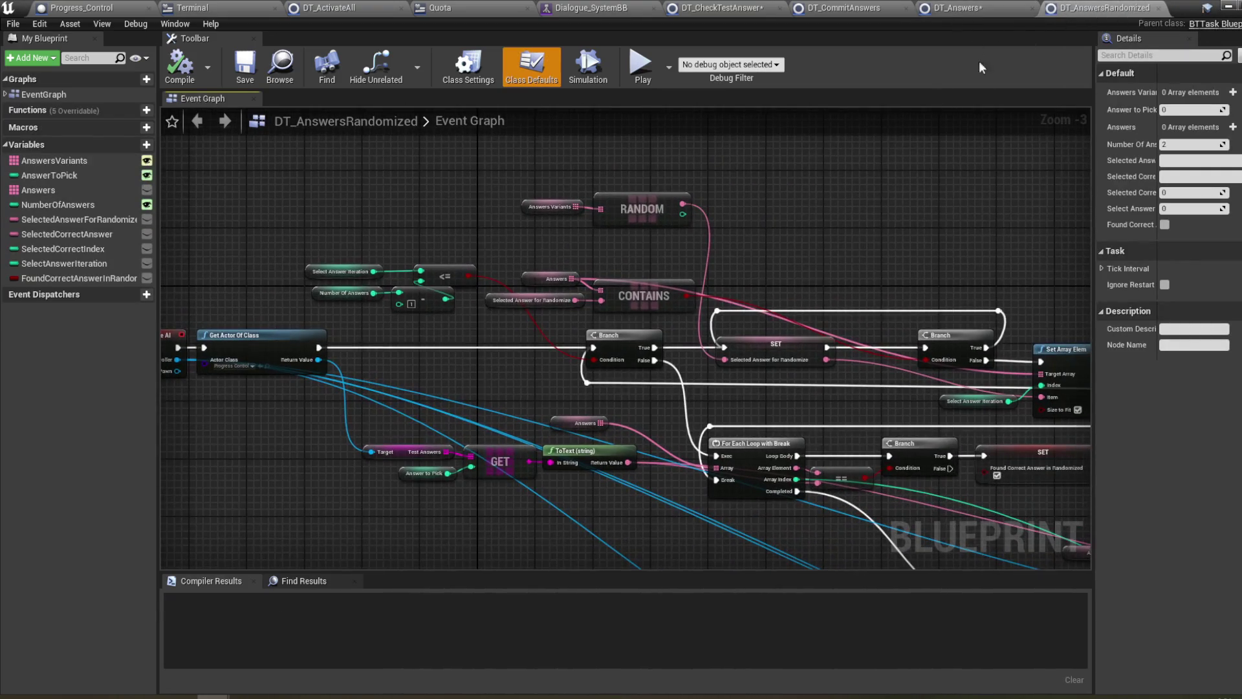
{"action": "left_click", "coordinate": [983, 6]}
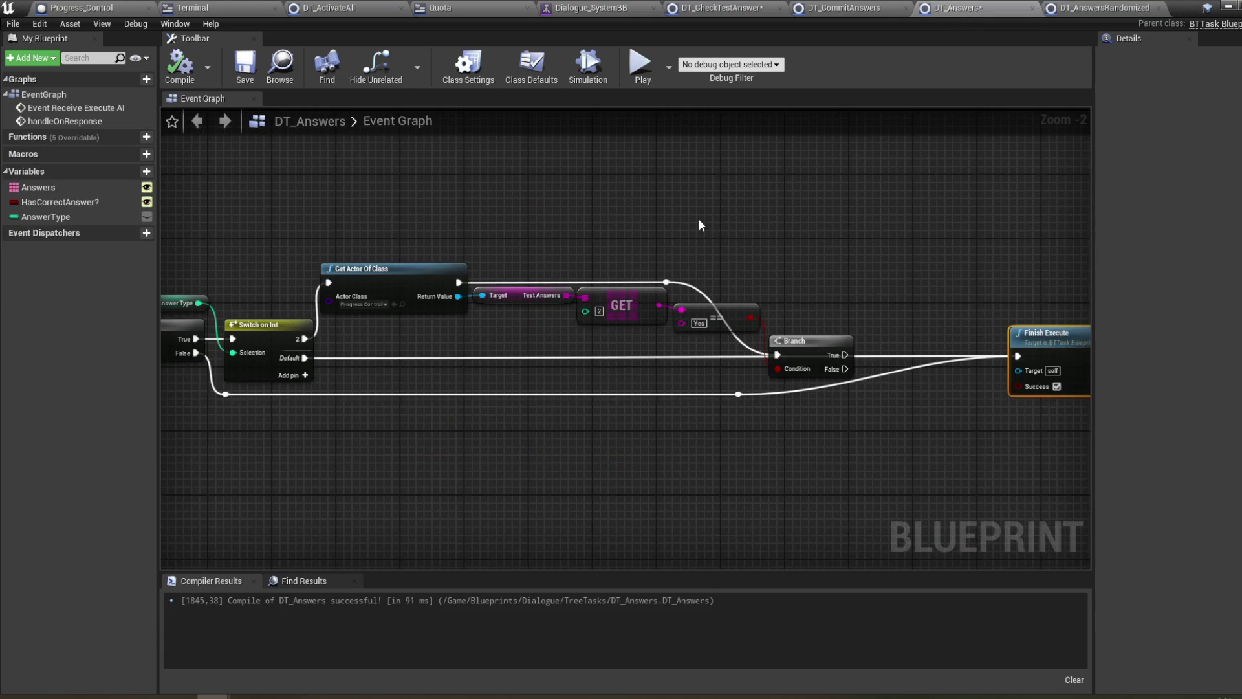
- Recenter DT_Answers, checking the Branch and == nodes, and pan to the handleOnResponse nodes
{"action": "mouse_move", "coordinate": [610, 235]}
{"action": "left_mouse_down"}
{"action": "mouse_move", "coordinate": [744, 236]}
{"action": "mouse_move", "coordinate": [633, 227]}
{"action": "left_mouse_up"}
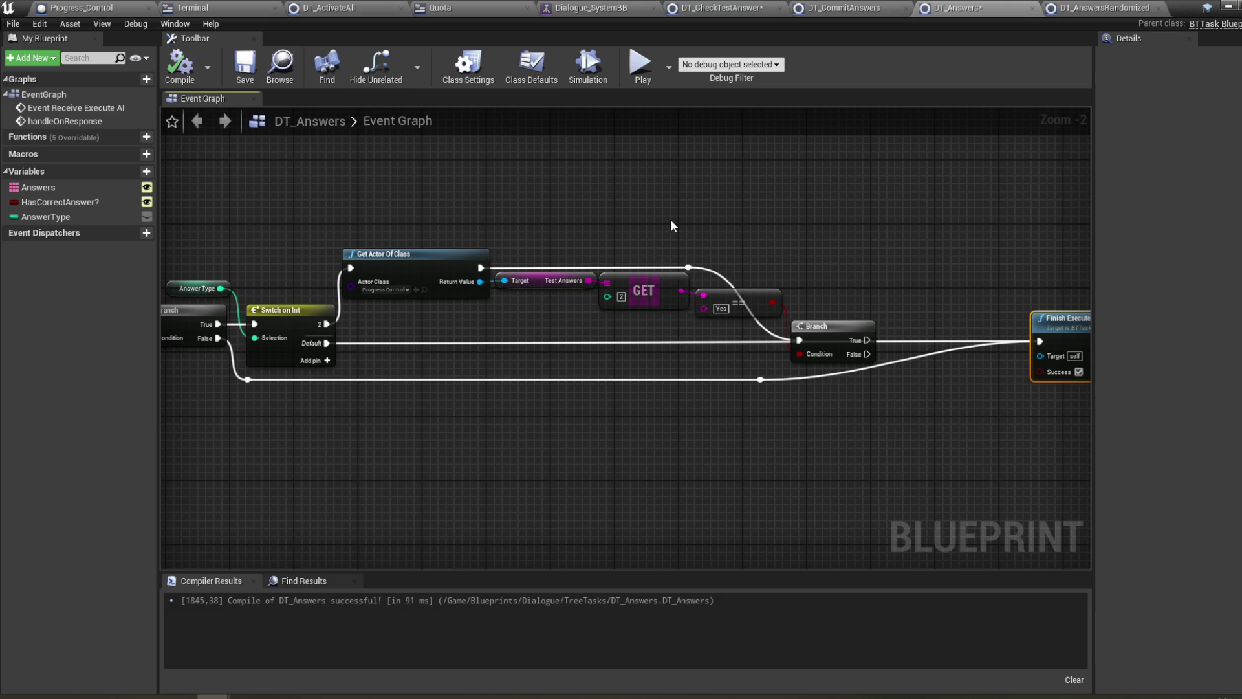
{"action": "left_click_drag", "start_coordinate": [671, 218], "coordinate": [694, 222]}
{"action": "left_click", "coordinate": [860, 349]}
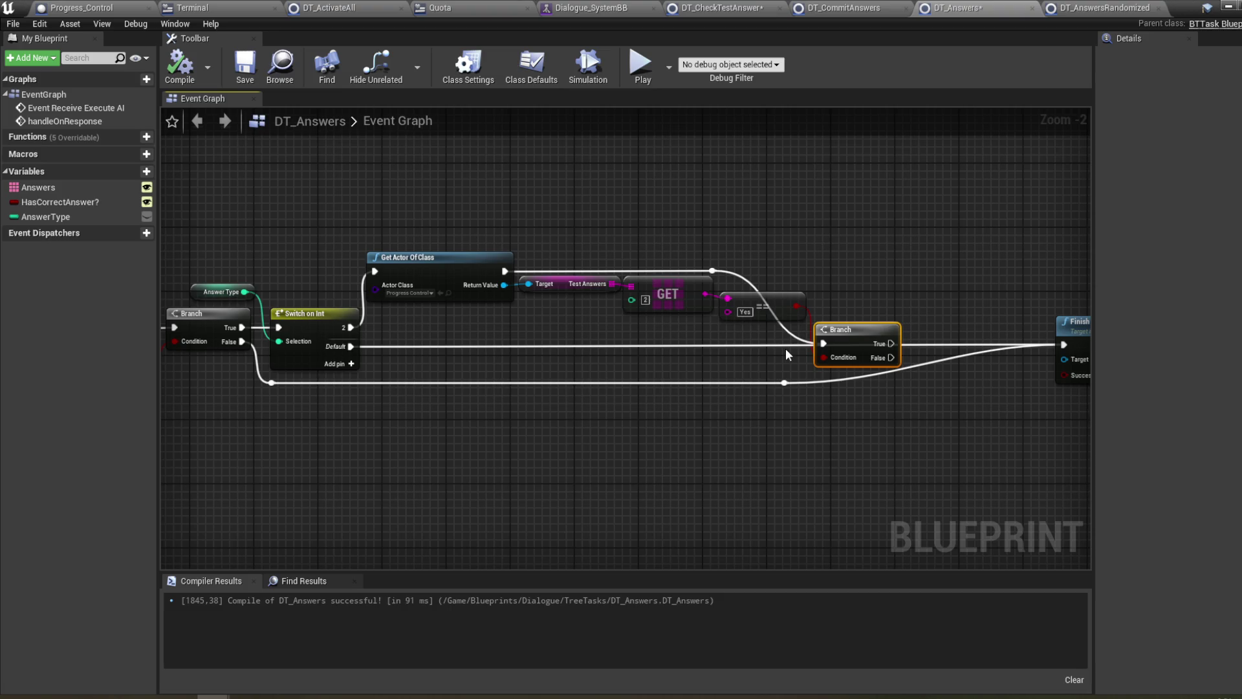
{"action": "left_click", "coordinate": [770, 307]}
{"action": "left_click_drag", "start_coordinate": [850, 268], "coordinate": [817, 262]}
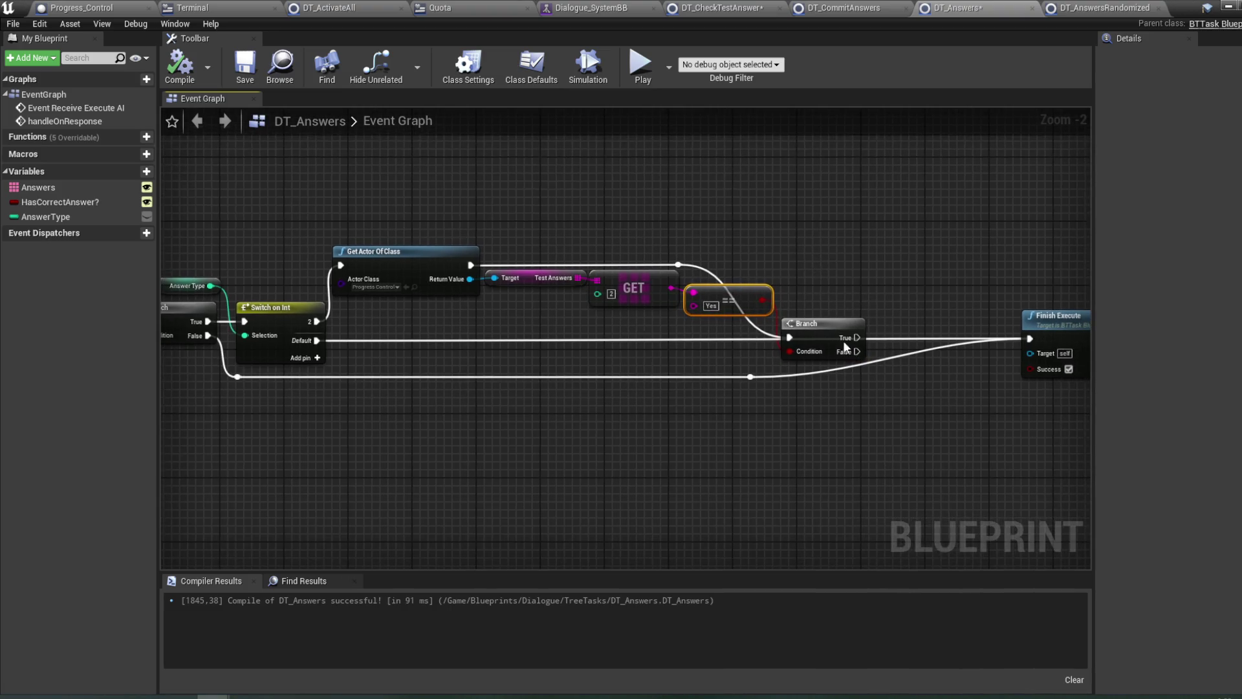
{"action": "left_click_drag", "start_coordinate": [869, 295], "coordinate": [836, 292]}
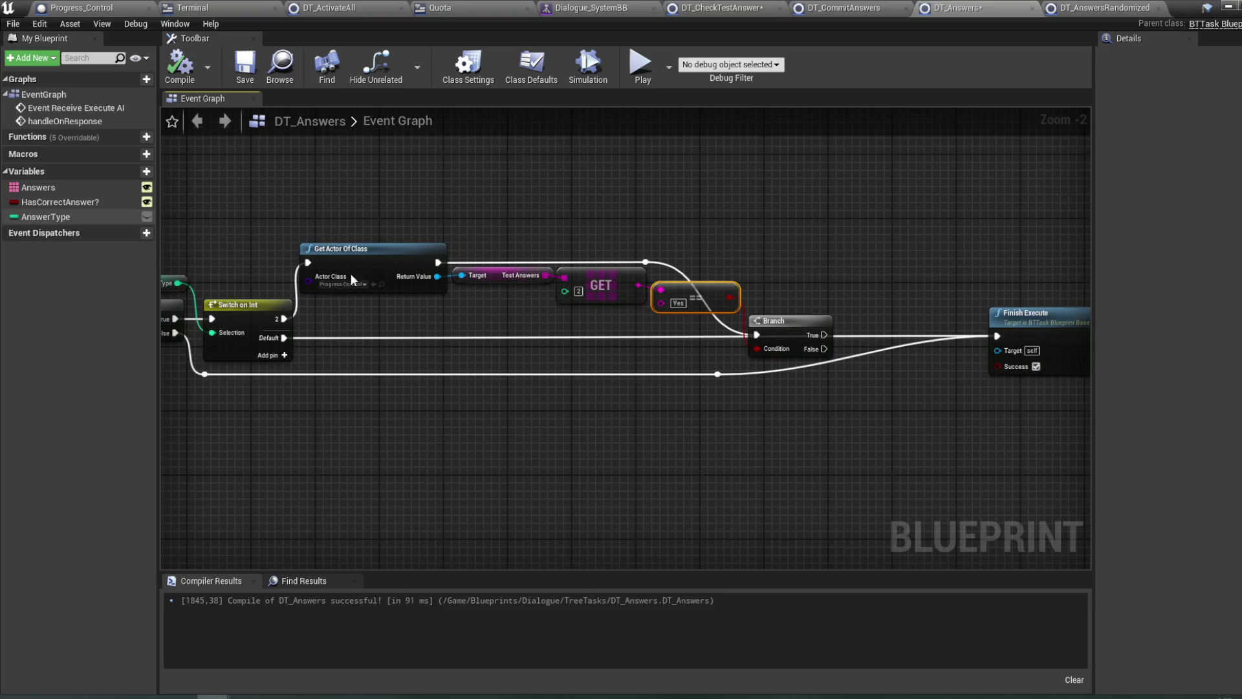
{"action": "left_click", "coordinate": [512, 398]}
{"action": "mouse_move", "coordinate": [512, 398]}
{"action": "left_mouse_down"}
{"action": "mouse_move", "coordinate": [932, 408]}
{"action": "mouse_move", "coordinate": [537, 415]}
{"action": "left_mouse_up"}
- Save the blueprints with Ctrl+Shift+S and pull a wire from Get Blackboard's Return Value
{"action": "mouse_move", "coordinate": [358, 405]}
{"action": "left_mouse_down"}
{"action": "mouse_move", "coordinate": [586, 410]}
{"action": "mouse_move", "coordinate": [643, 393]}
{"action": "mouse_move", "coordinate": [584, 409]}
{"action": "mouse_move", "coordinate": [554, 436]}
{"action": "left_mouse_up"}
{"action": "key", "text": "Escape"}
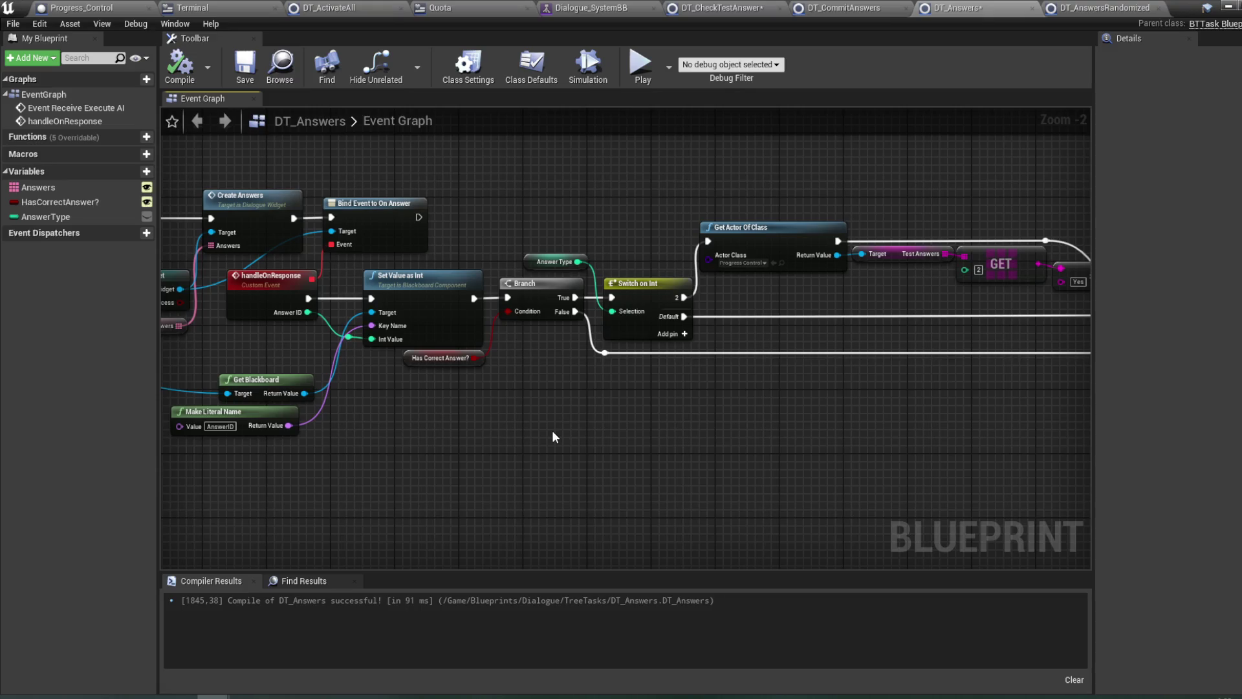
{"action": "key", "text": "ctrl+shift+s"}
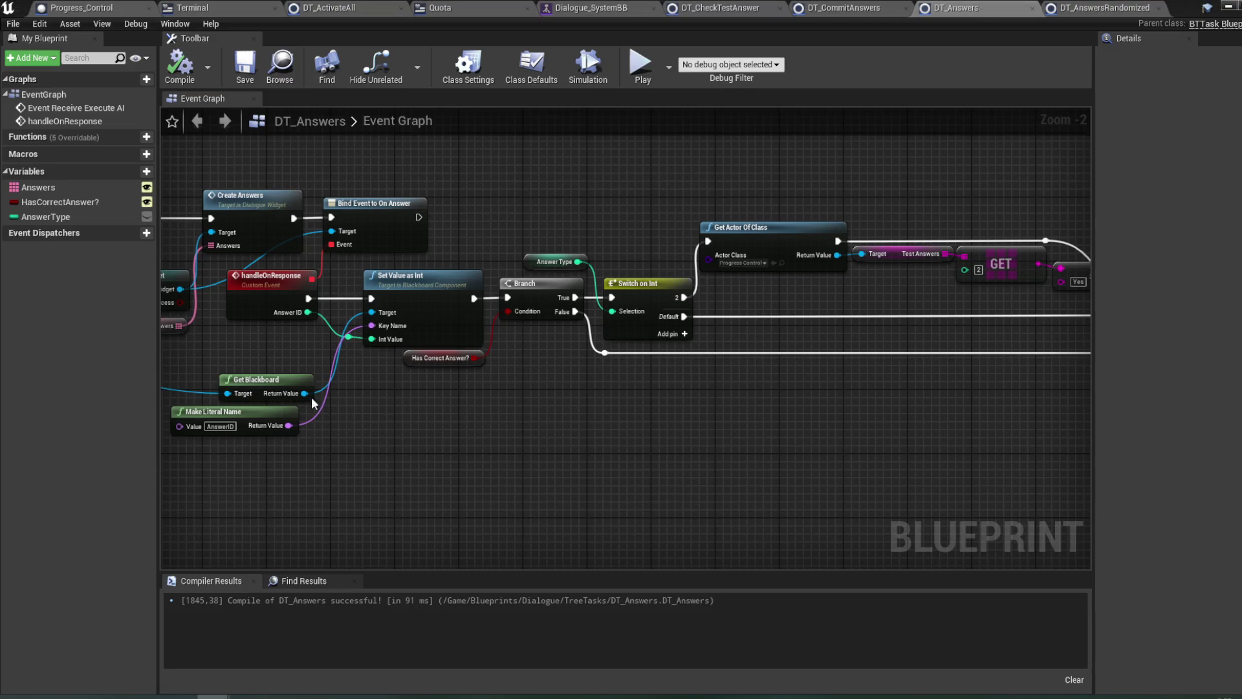
{"action": "left_click_drag", "start_coordinate": [303, 393], "coordinate": [621, 402]}
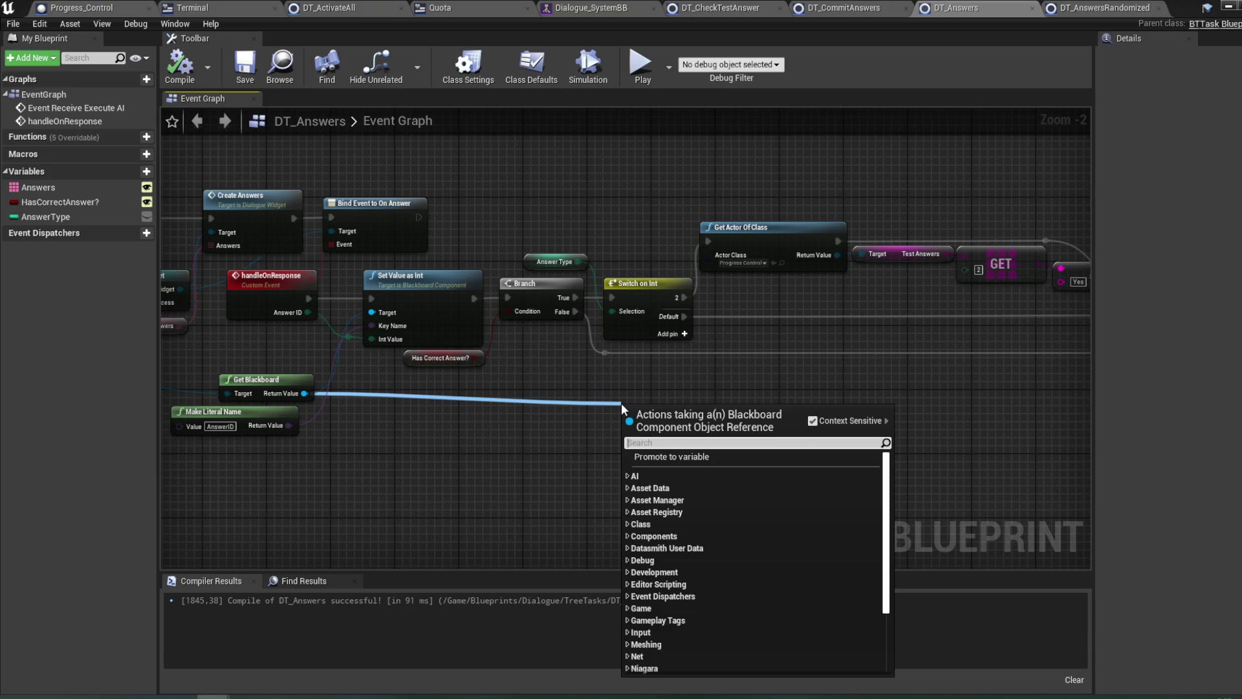
- Place a Set Value as Int node keyed by a pasted copy of Make Literal Name
{"action": "type", "text": "set value as in"}
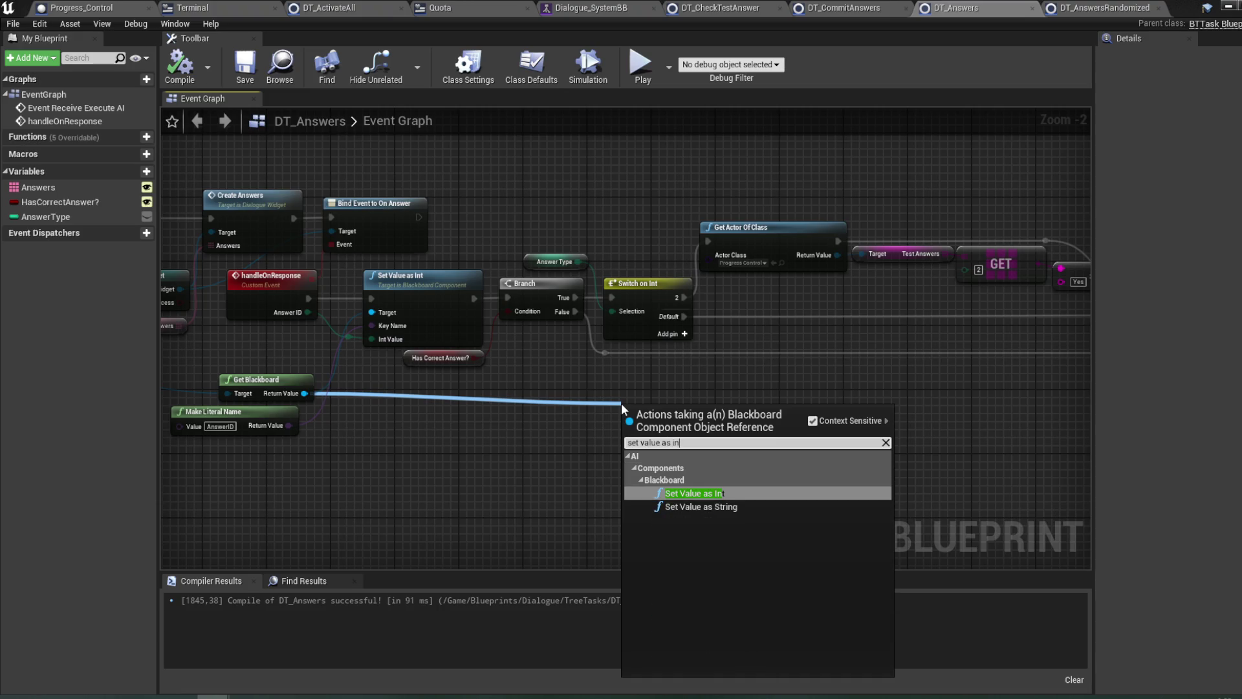
{"action": "key", "text": "Return"}
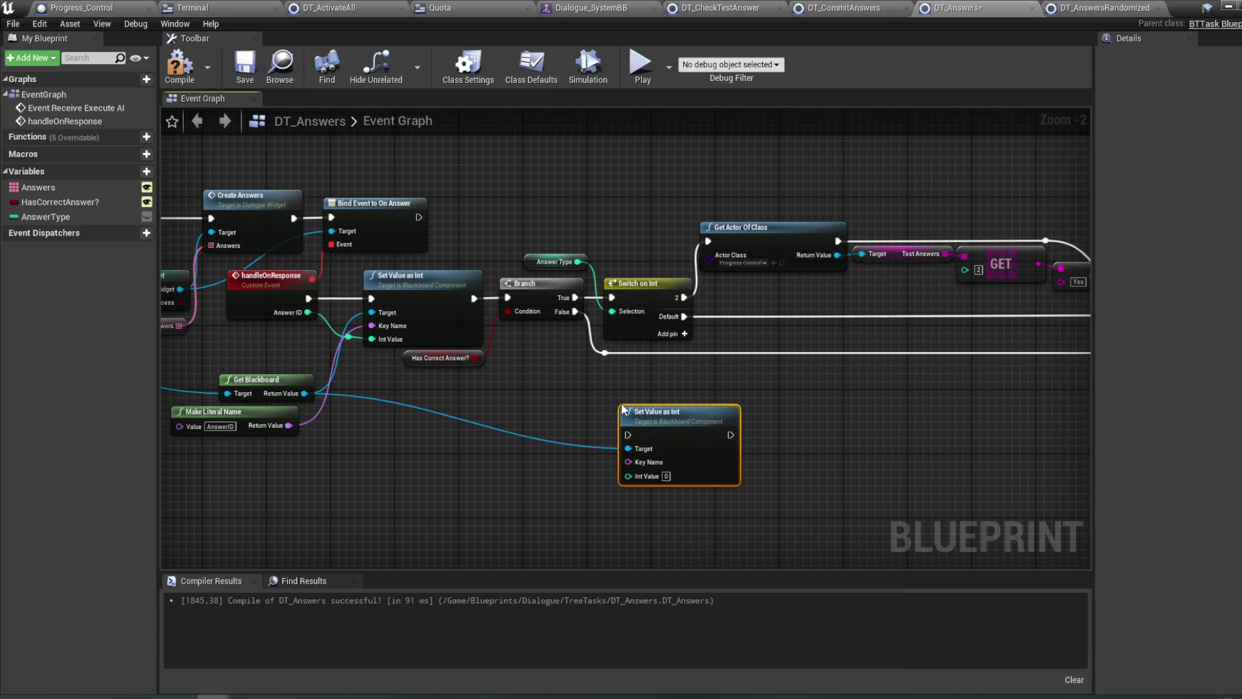
{"action": "left_click", "coordinate": [278, 412]}
{"action": "key", "text": "ctrl+c"}
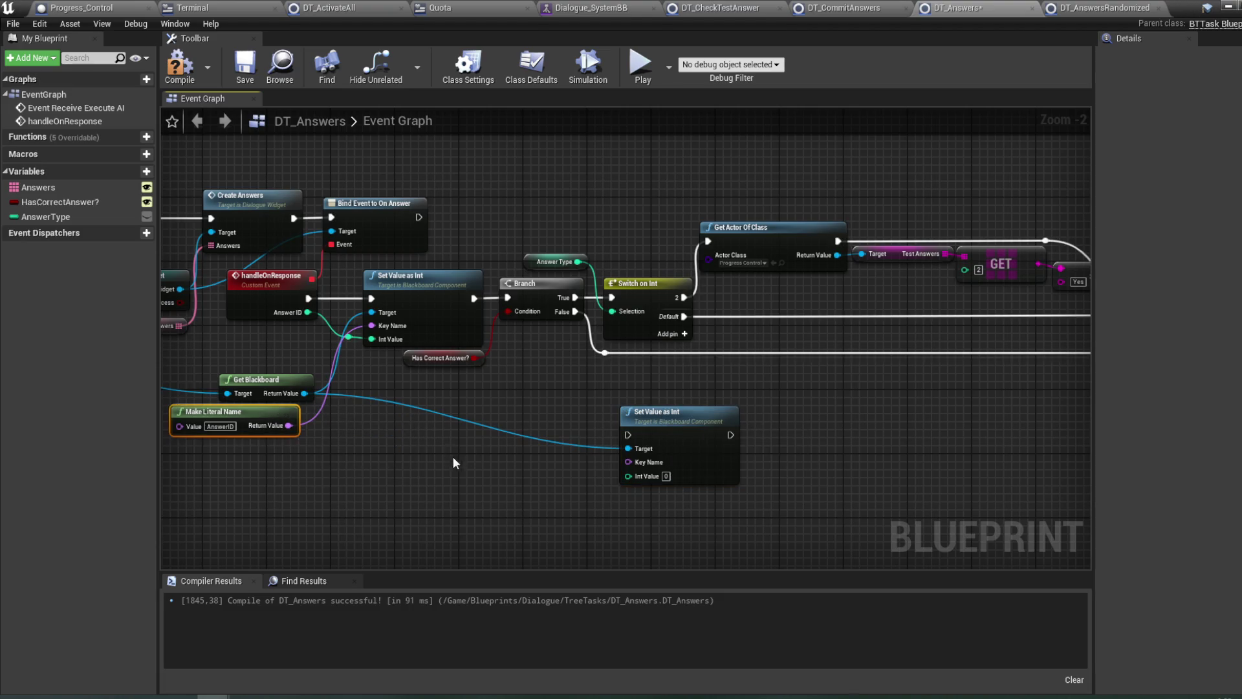
{"action": "key", "text": "ctrl+v"}
{"action": "mouse_move", "coordinate": [586, 474]}
{"action": "left_mouse_down"}
{"action": "mouse_move", "coordinate": [633, 466]}
{"action": "mouse_move", "coordinate": [632, 483]}
{"action": "mouse_move", "coordinate": [564, 492]}
{"action": "left_mouse_up"}
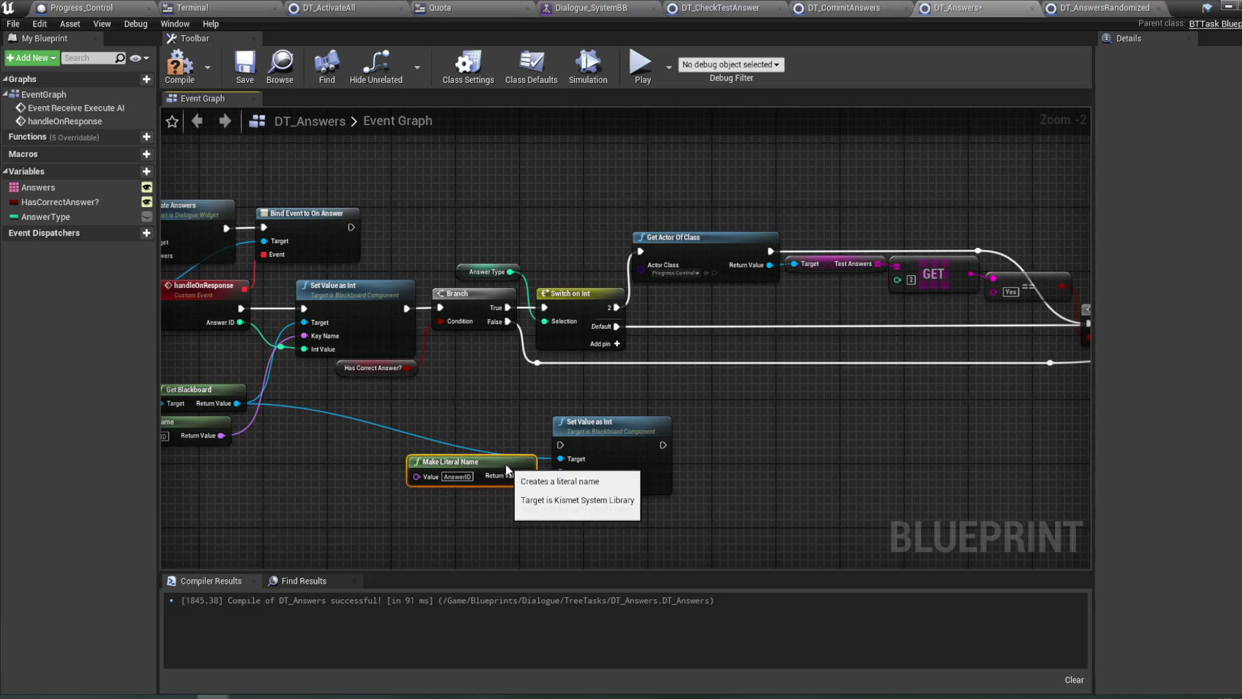
- Move the two new nodes to the right and delete the Branch node
{"action": "left_click", "coordinate": [624, 469], "text": "ctrl"}
{"action": "mouse_move", "coordinate": [547, 480]}
{"action": "left_mouse_down"}
{"action": "mouse_move", "coordinate": [784, 460]}
{"action": "mouse_move", "coordinate": [615, 460]}
{"action": "mouse_move", "coordinate": [841, 442]}
{"action": "left_mouse_up"}
{"action": "left_click", "coordinate": [843, 442]}
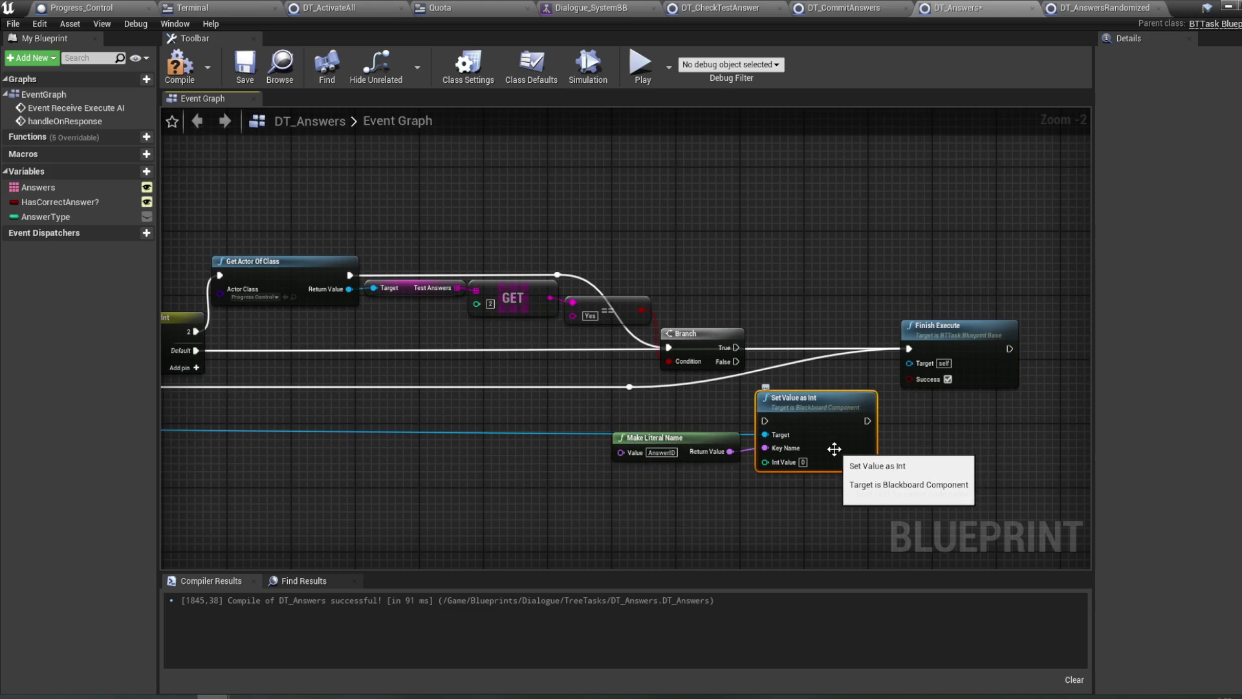
{"action": "mouse_move", "coordinate": [841, 451]}
{"action": "left_mouse_down"}
{"action": "mouse_move", "coordinate": [835, 382]}
{"action": "mouse_move", "coordinate": [838, 442]}
{"action": "left_mouse_up"}
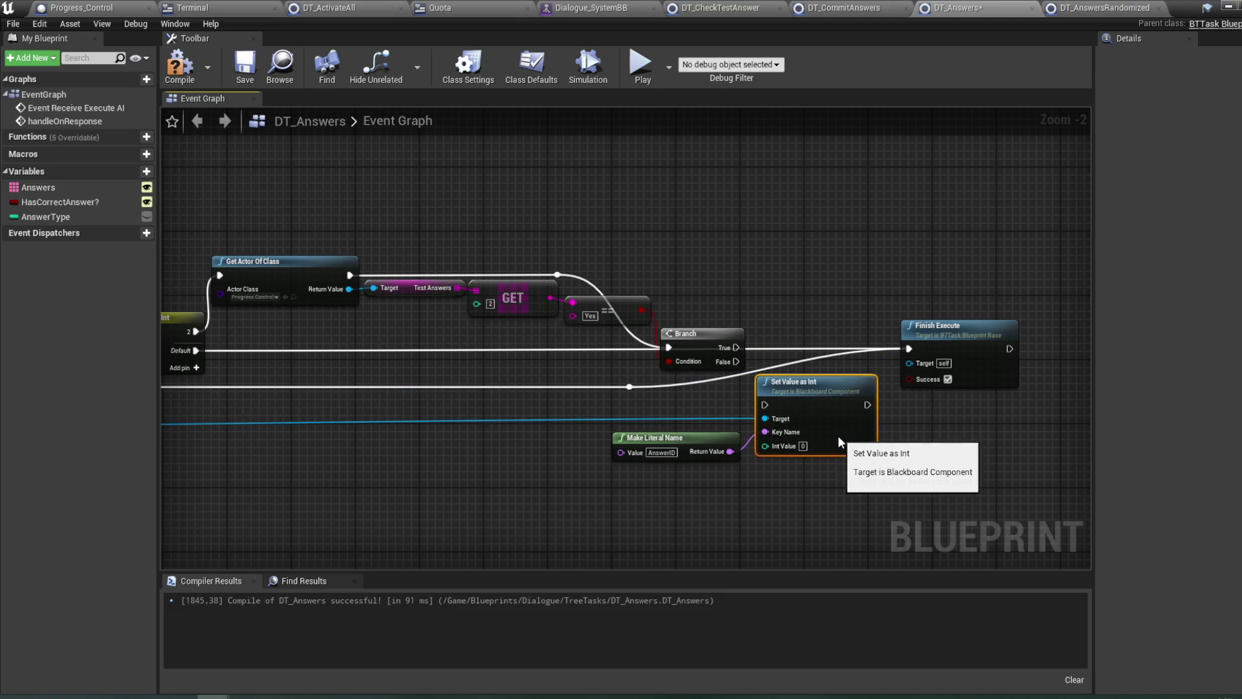
{"action": "left_click", "coordinate": [706, 338]}
{"action": "key", "text": "Delete"}
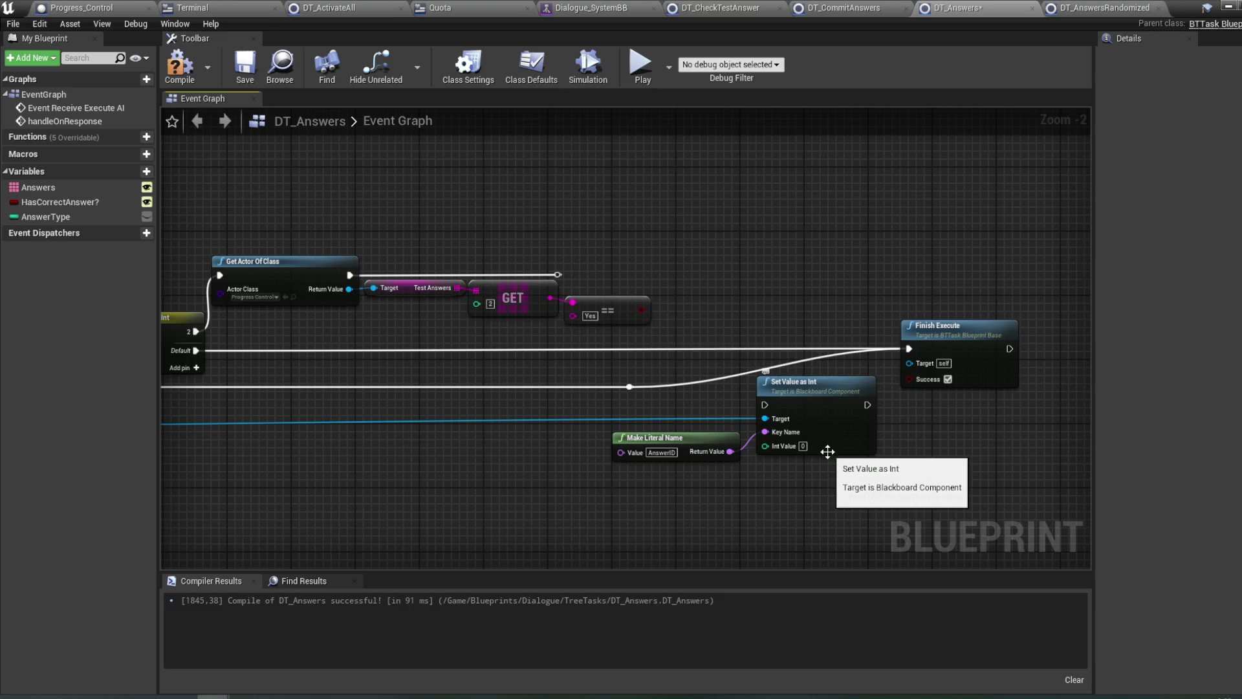
- Put Set Value as Int in the Branch's place, wire its execution, and start replacing the AnswerID key name
{"action": "mouse_move", "coordinate": [829, 444]}
{"action": "left_mouse_down"}
{"action": "mouse_move", "coordinate": [783, 403]}
{"action": "mouse_move", "coordinate": [768, 316]}
{"action": "mouse_move", "coordinate": [798, 314]}
{"action": "left_mouse_up"}
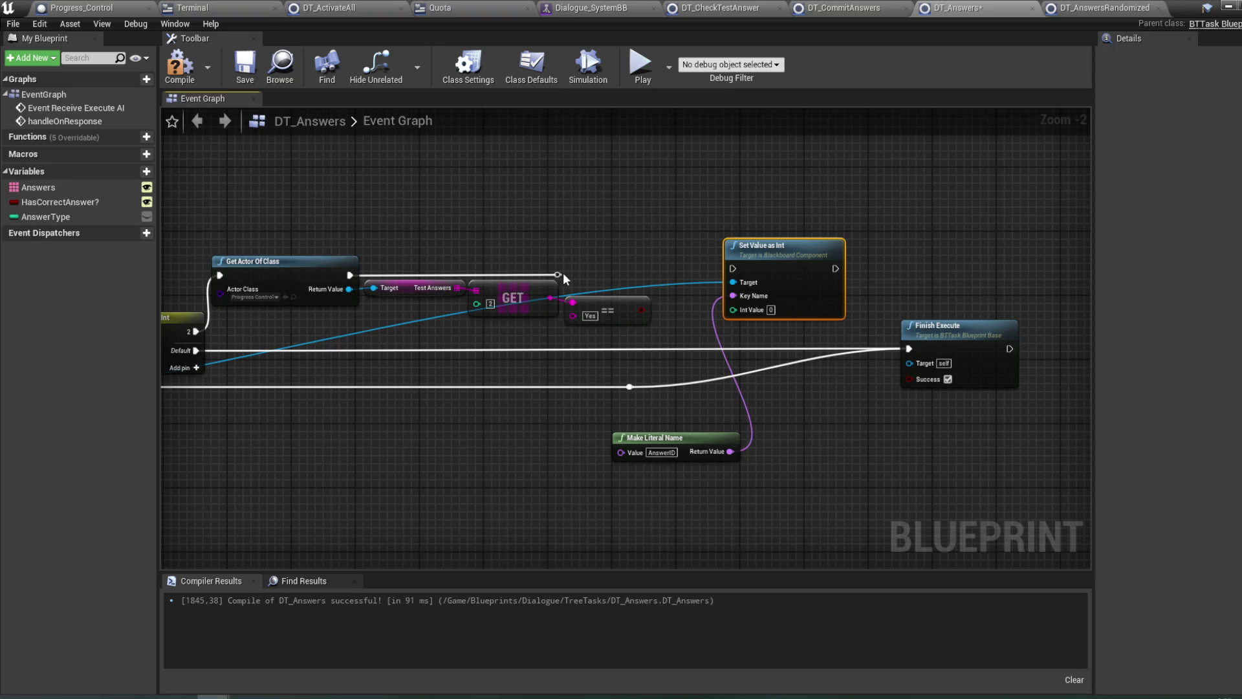
{"action": "left_click_drag", "start_coordinate": [560, 275], "coordinate": [732, 268]}
{"action": "left_click_drag", "start_coordinate": [704, 435], "coordinate": [670, 203]}
{"action": "double_click", "coordinate": [630, 220]}
{"action": "type", "text": "Correct"}
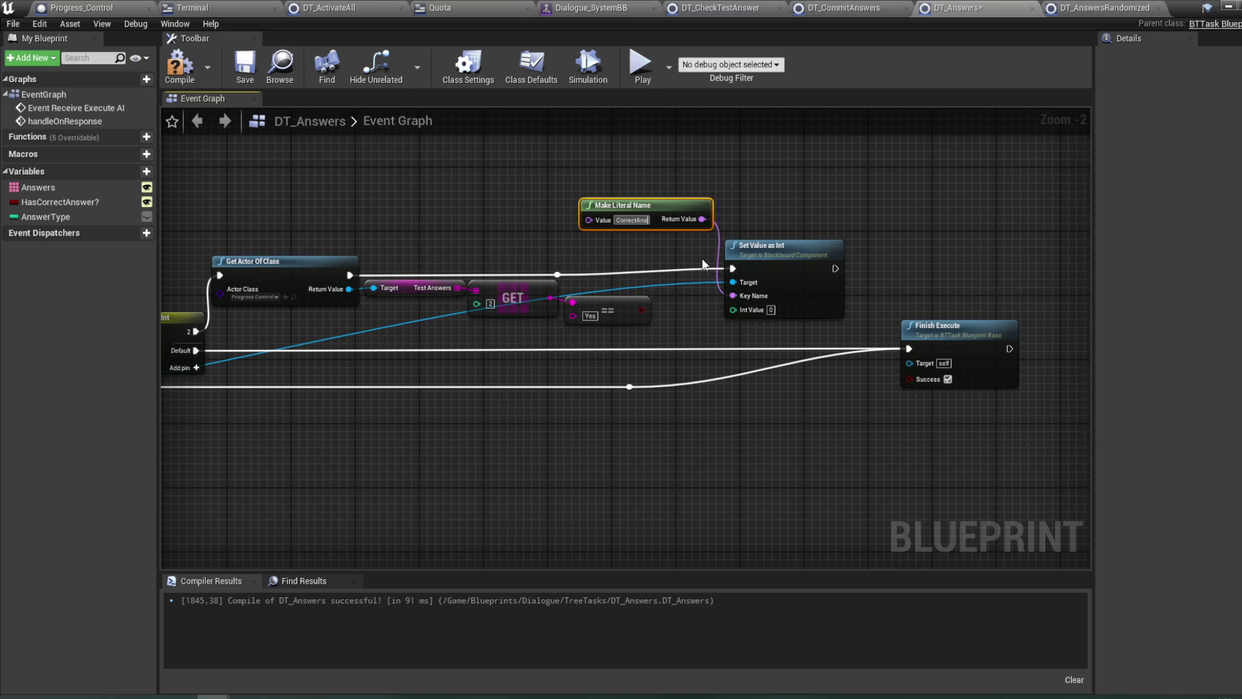
- Feed Int Value from a Select node with a Boolean index driven by the == result
{"action": "left_click_drag", "start_coordinate": [733, 310], "coordinate": [690, 330]}
{"action": "type", "text": "selec"}
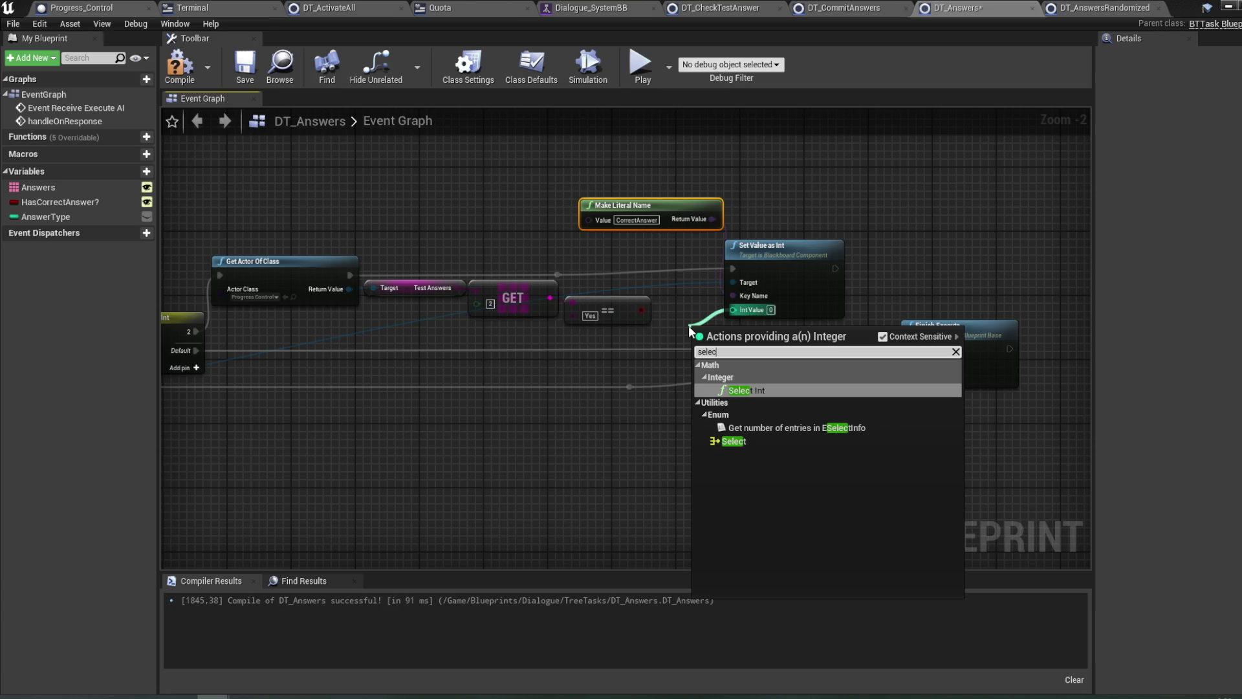
{"action": "key", "text": "Down"}
{"action": "key", "text": "Down"}
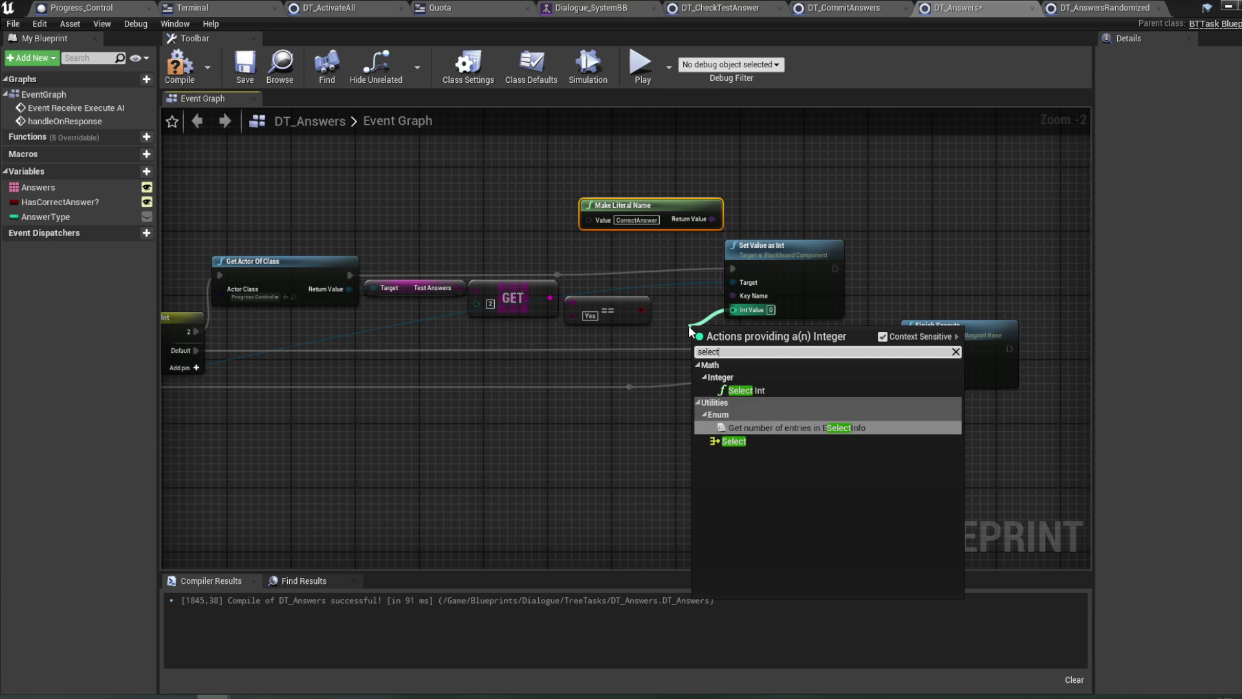
{"action": "key", "text": "Return"}
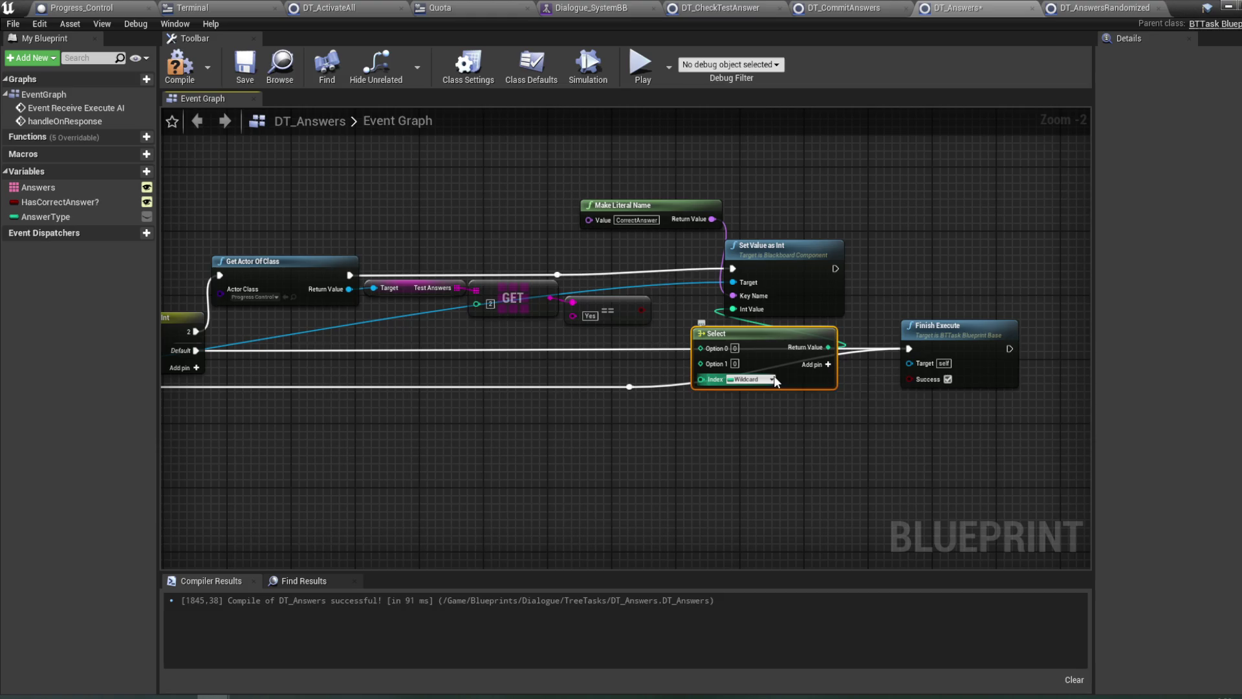
{"action": "mouse_move", "coordinate": [801, 382]}
{"action": "left_mouse_down"}
{"action": "mouse_move", "coordinate": [696, 423]}
{"action": "mouse_move", "coordinate": [671, 388]}
{"action": "mouse_move", "coordinate": [670, 404]}
{"action": "left_mouse_up"}
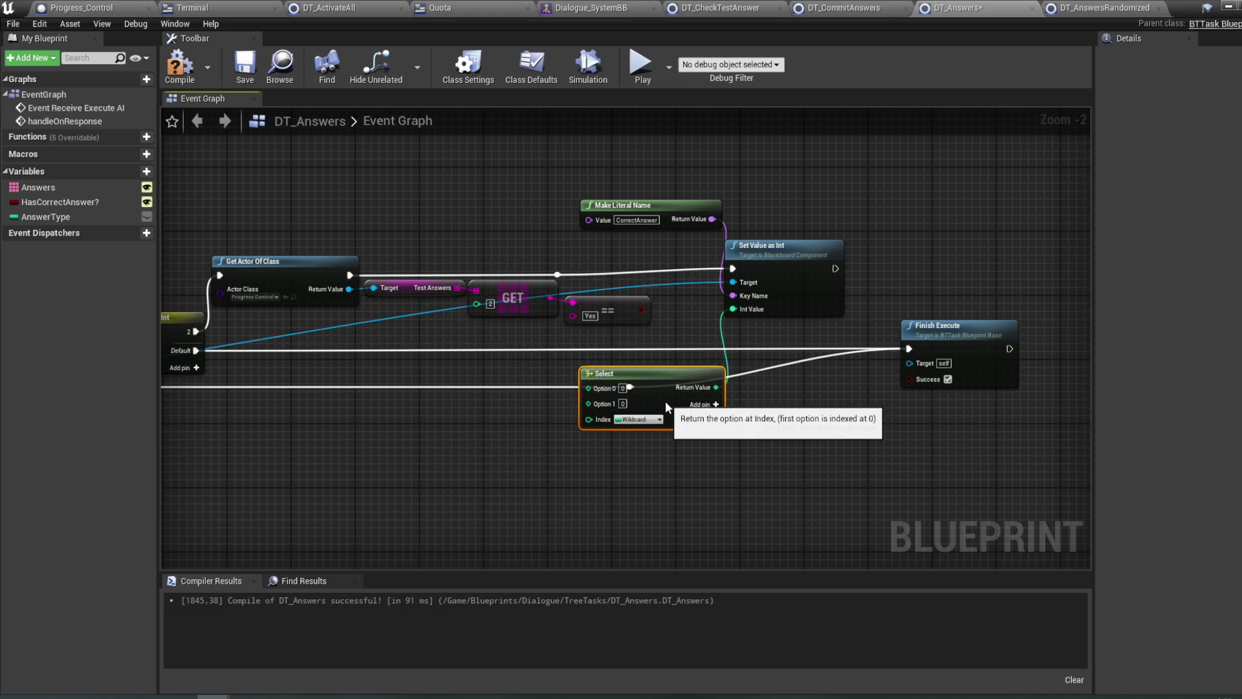
{"action": "left_click", "coordinate": [630, 420]}
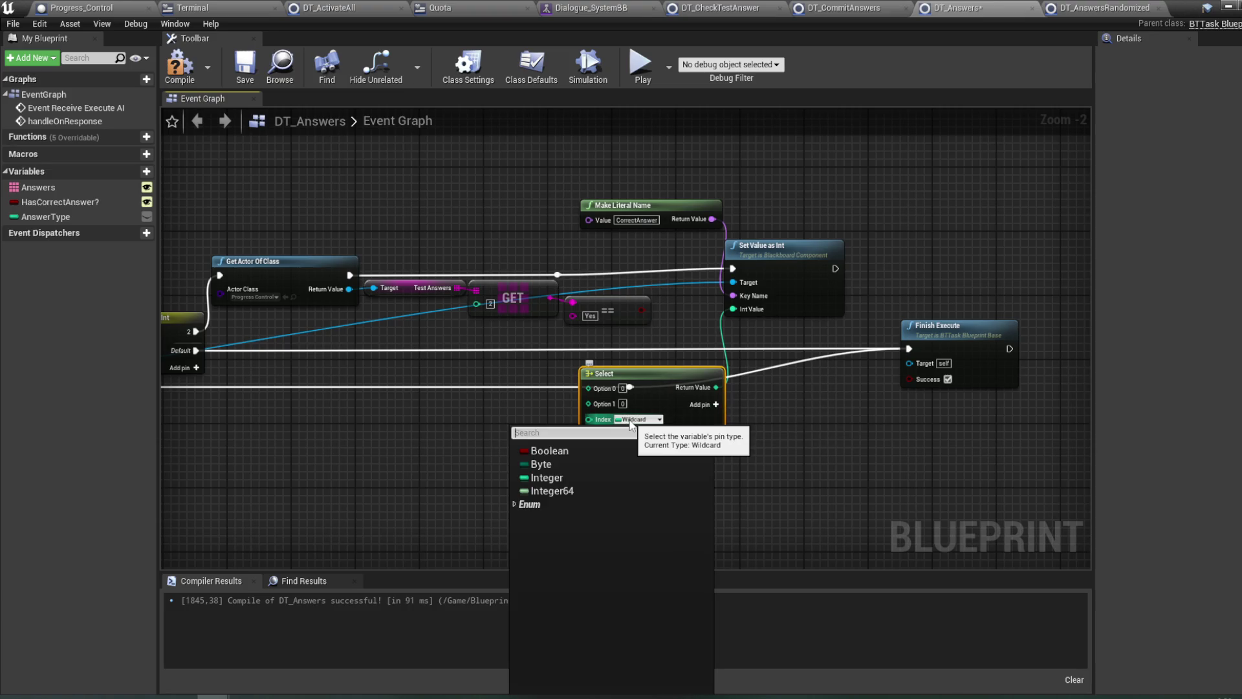
{"action": "left_click", "coordinate": [598, 451]}
{"action": "mouse_move", "coordinate": [641, 309]}
{"action": "left_mouse_down"}
{"action": "mouse_move", "coordinate": [604, 429]}
{"action": "mouse_move", "coordinate": [686, 398]}
{"action": "mouse_move", "coordinate": [687, 185]}
{"action": "mouse_move", "coordinate": [702, 184]}
{"action": "left_mouse_up"}
- Connect Set Value as Int to Finish Execute and compile DT_Answers
{"action": "mouse_move", "coordinate": [792, 286]}
{"action": "left_mouse_down"}
{"action": "mouse_move", "coordinate": [716, 298]}
{"action": "mouse_move", "coordinate": [740, 307]}
{"action": "left_mouse_up"}
{"action": "left_click_drag", "start_coordinate": [762, 233], "coordinate": [810, 258]}
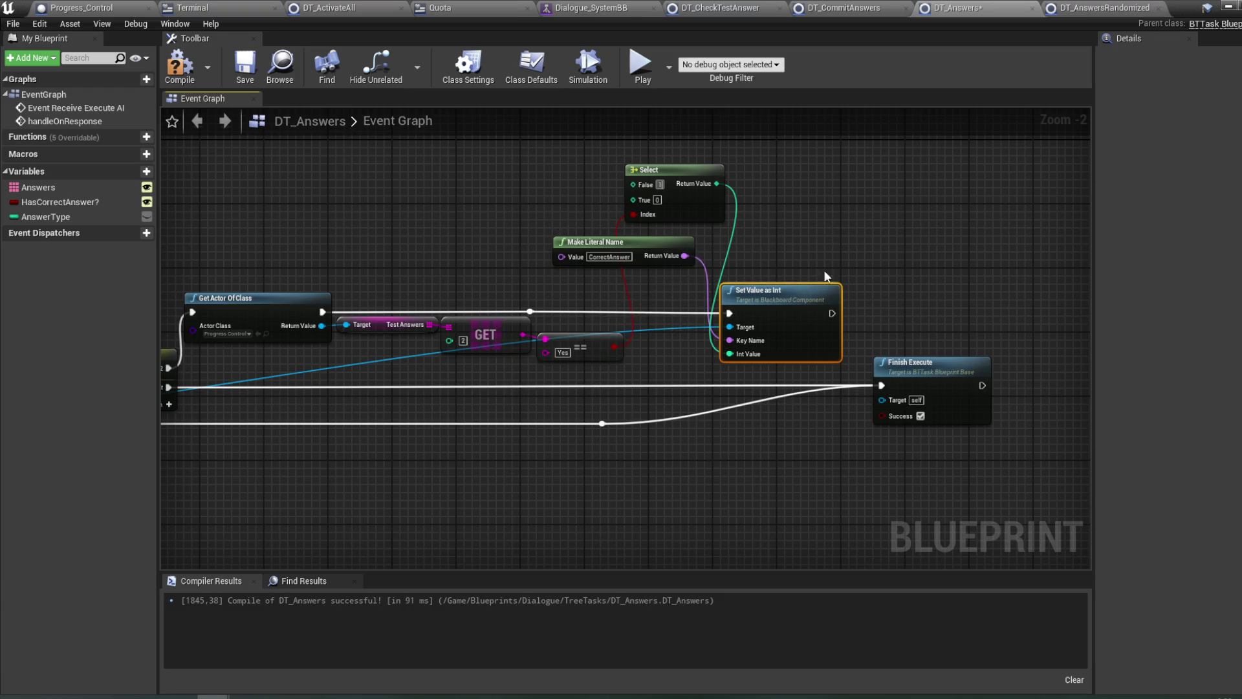
{"action": "left_click", "coordinate": [839, 246]}
{"action": "left_click_drag", "start_coordinate": [832, 313], "coordinate": [884, 386]}
{"action": "left_click", "coordinate": [189, 76]}
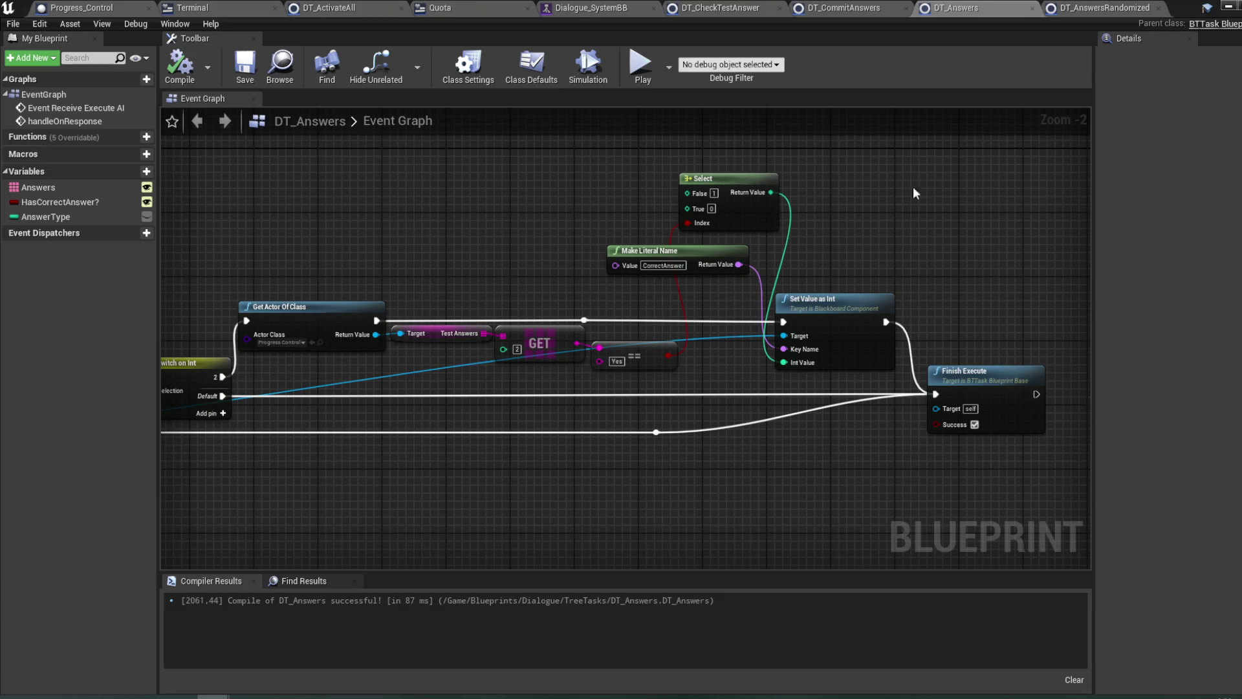
{"action": "left_click", "coordinate": [592, 10]}
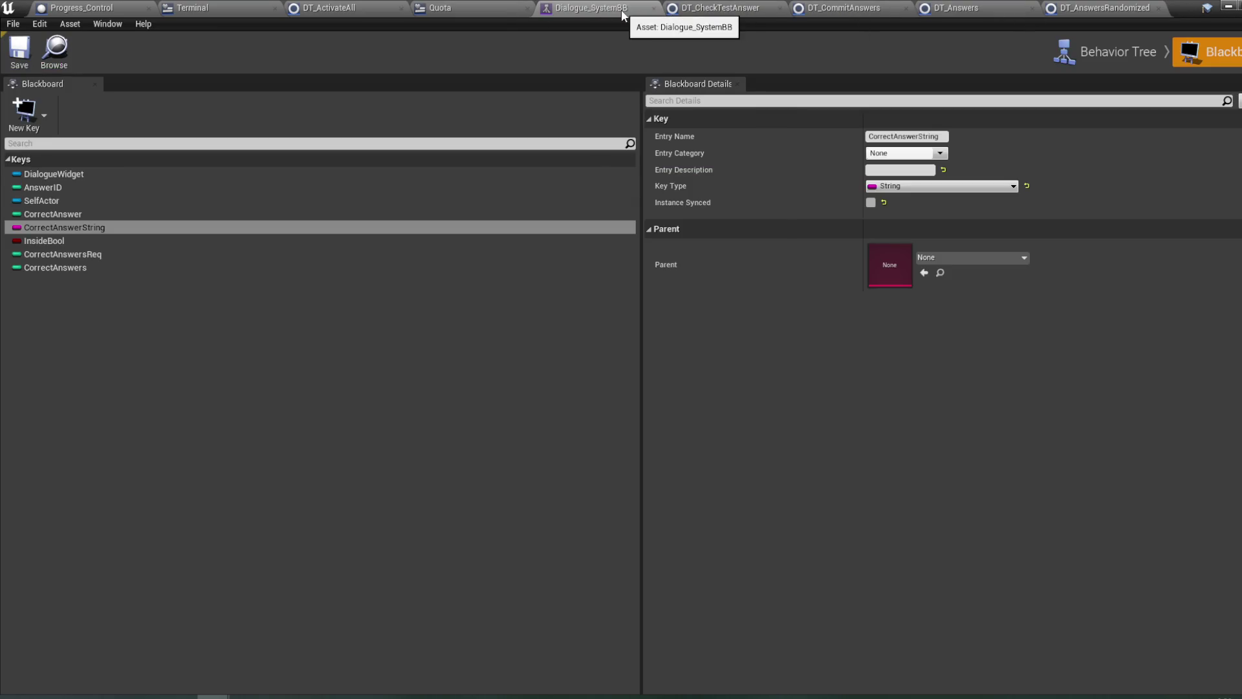
- Inspect the Dialogue_IntroTest tasks: DT_CheckTestAnswer, DT_NewMessage, DT_SpawnNewBox and the message nodes
{"action": "left_click", "coordinate": [1108, 53]}
{"action": "mouse_move", "coordinate": [707, 279]}
{"action": "left_mouse_down"}
{"action": "mouse_move", "coordinate": [700, 223]}
{"action": "mouse_move", "coordinate": [671, 344]}
{"action": "mouse_move", "coordinate": [691, 353]}
{"action": "left_mouse_up"}
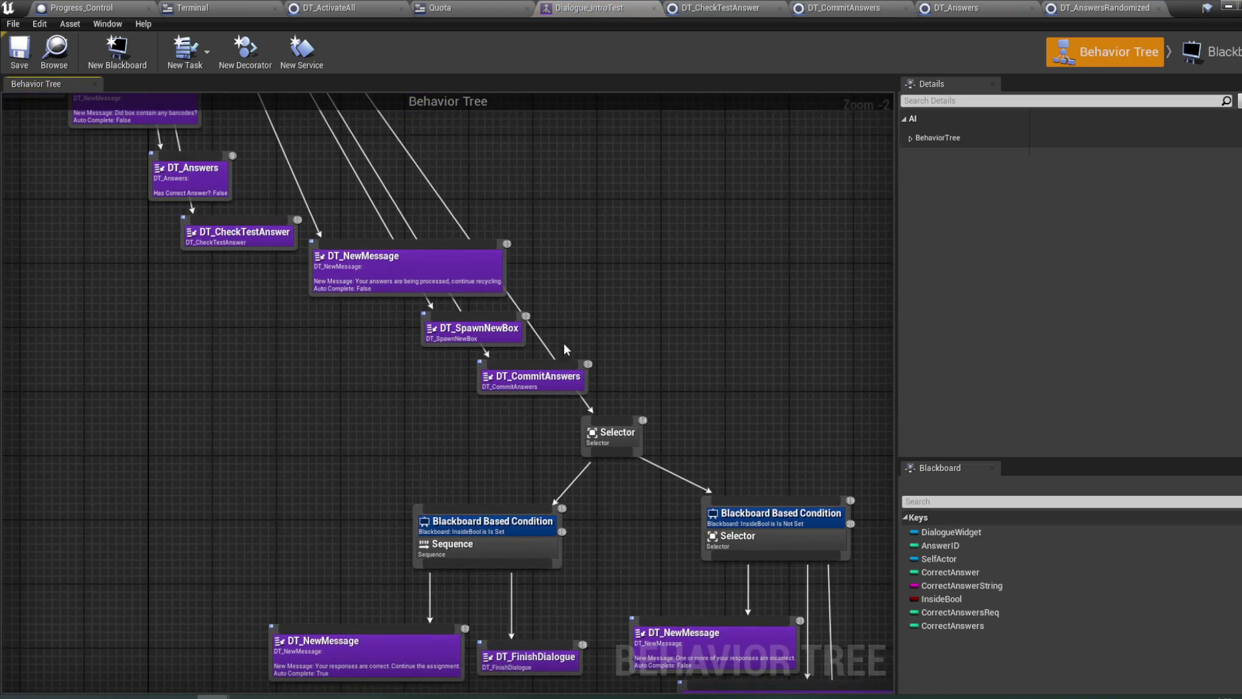
{"action": "left_click_drag", "start_coordinate": [564, 349], "coordinate": [678, 390]}
{"action": "left_click", "coordinate": [285, 317]}
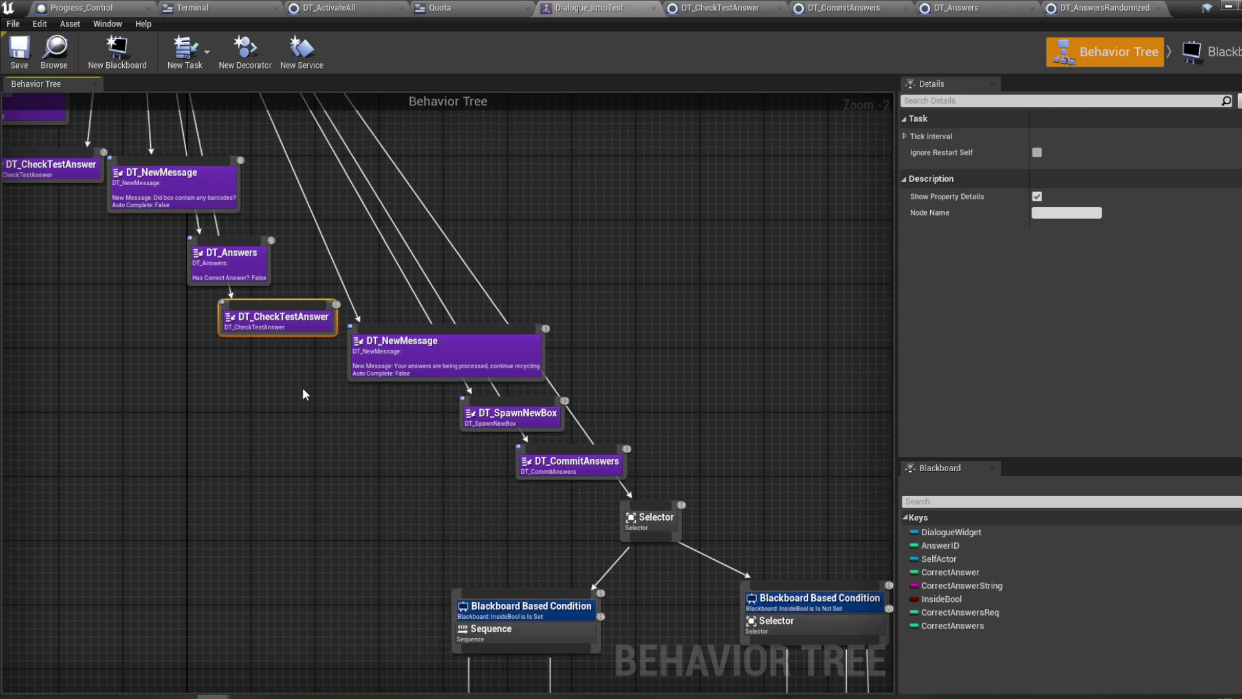
{"action": "left_click", "coordinate": [466, 338]}
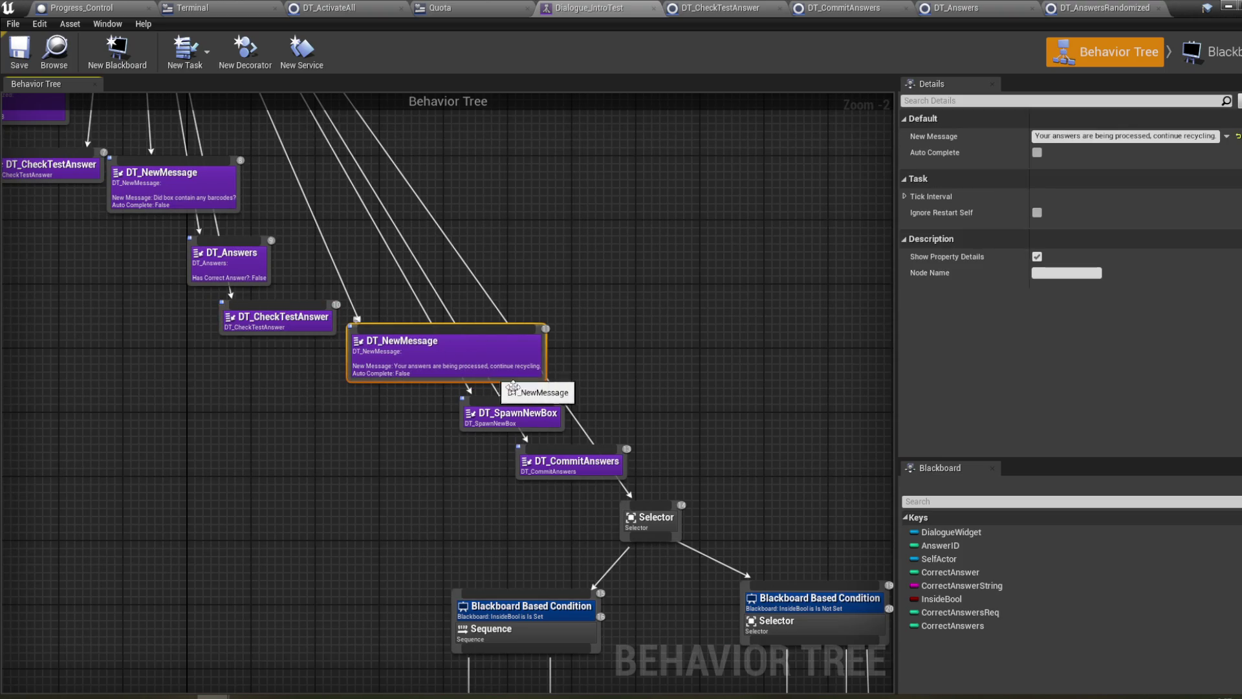
{"action": "left_click", "coordinate": [510, 423]}
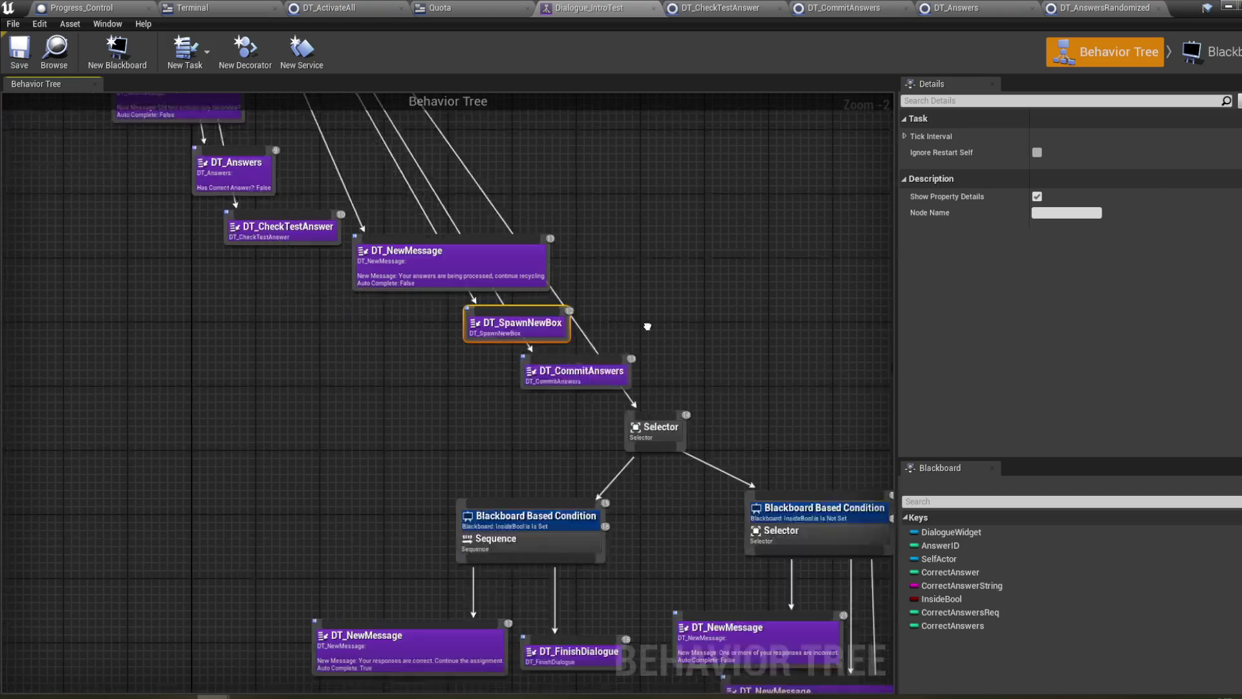
{"action": "left_click", "coordinate": [488, 587]}
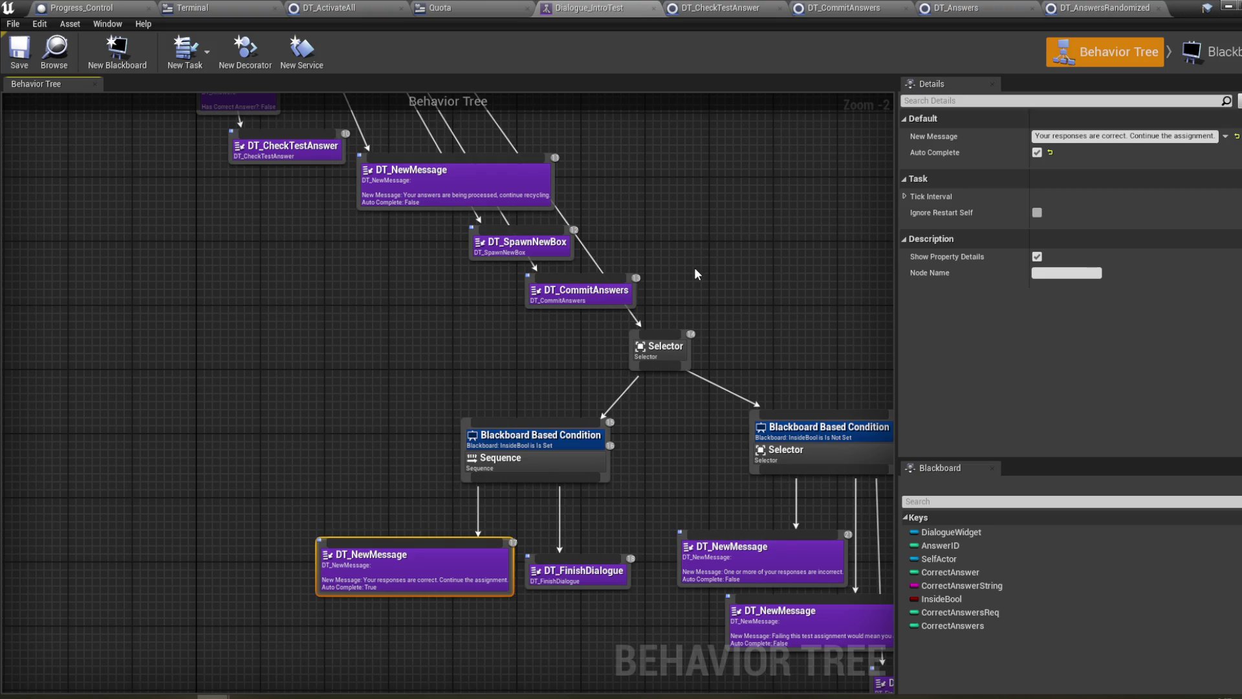
{"action": "left_click_drag", "start_coordinate": [698, 228], "coordinate": [650, 362]}
{"action": "left_click", "coordinate": [505, 331]}
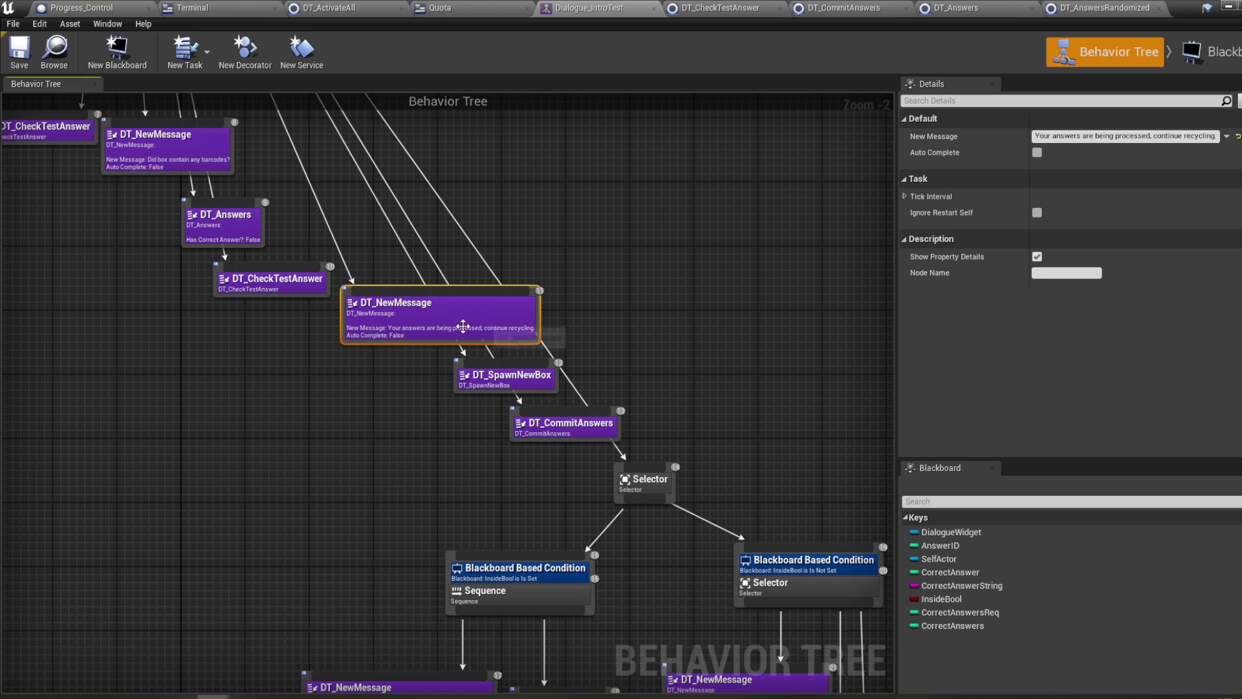
- Move the branch from DT_SpawnNewBox downward up and left, then save the tree
{"action": "mouse_move", "coordinate": [482, 285]}
{"action": "left_mouse_down"}
{"action": "mouse_move", "coordinate": [611, 440]}
{"action": "mouse_move", "coordinate": [605, 471]}
{"action": "mouse_move", "coordinate": [632, 248]}
{"action": "left_mouse_up"}
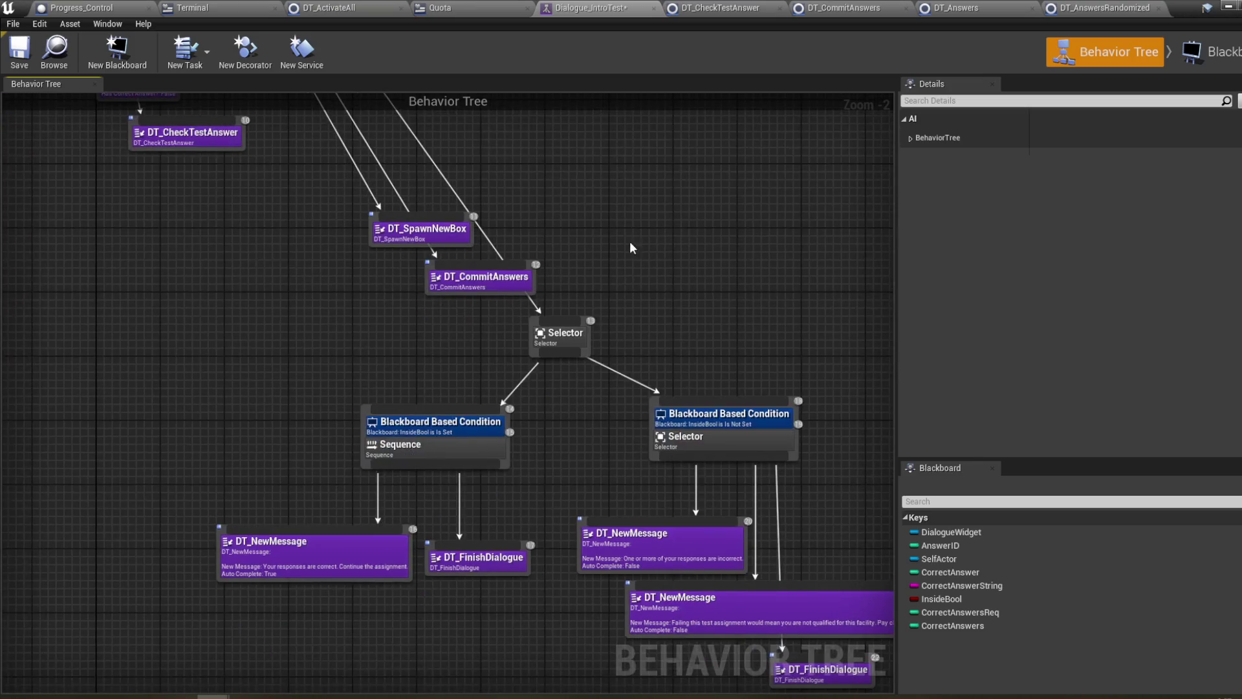
{"action": "scroll", "coordinate": [718, 329], "scroll_direction": "down", "scroll_amount": 1}
{"action": "mouse_move", "coordinate": [817, 381]}
{"action": "left_mouse_down"}
{"action": "mouse_move", "coordinate": [718, 329]}
{"action": "mouse_move", "coordinate": [760, 383]}
{"action": "left_mouse_up"}
{"action": "mouse_move", "coordinate": [822, 616]}
{"action": "left_mouse_down"}
{"action": "mouse_move", "coordinate": [374, 282]}
{"action": "mouse_move", "coordinate": [285, 196]}
{"action": "mouse_move", "coordinate": [504, 444]}
{"action": "left_mouse_up"}
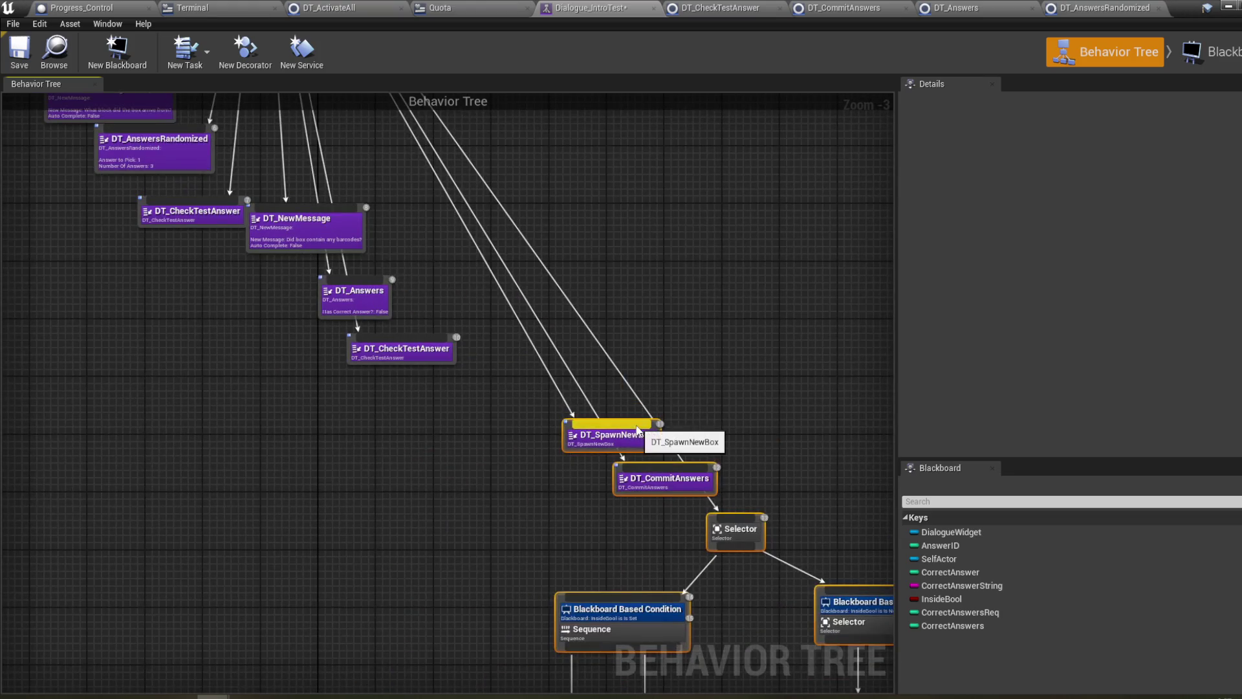
{"action": "mouse_move", "coordinate": [637, 431]}
{"action": "left_mouse_down"}
{"action": "mouse_move", "coordinate": [579, 418]}
{"action": "mouse_move", "coordinate": [550, 380]}
{"action": "mouse_move", "coordinate": [520, 388]}
{"action": "mouse_move", "coordinate": [619, 384]}
{"action": "left_mouse_up"}
{"action": "left_click", "coordinate": [18, 65]}
- Review the rearranged tree and close the Behavior Tree editor
{"action": "left_click_drag", "start_coordinate": [250, 244], "coordinate": [314, 266]}
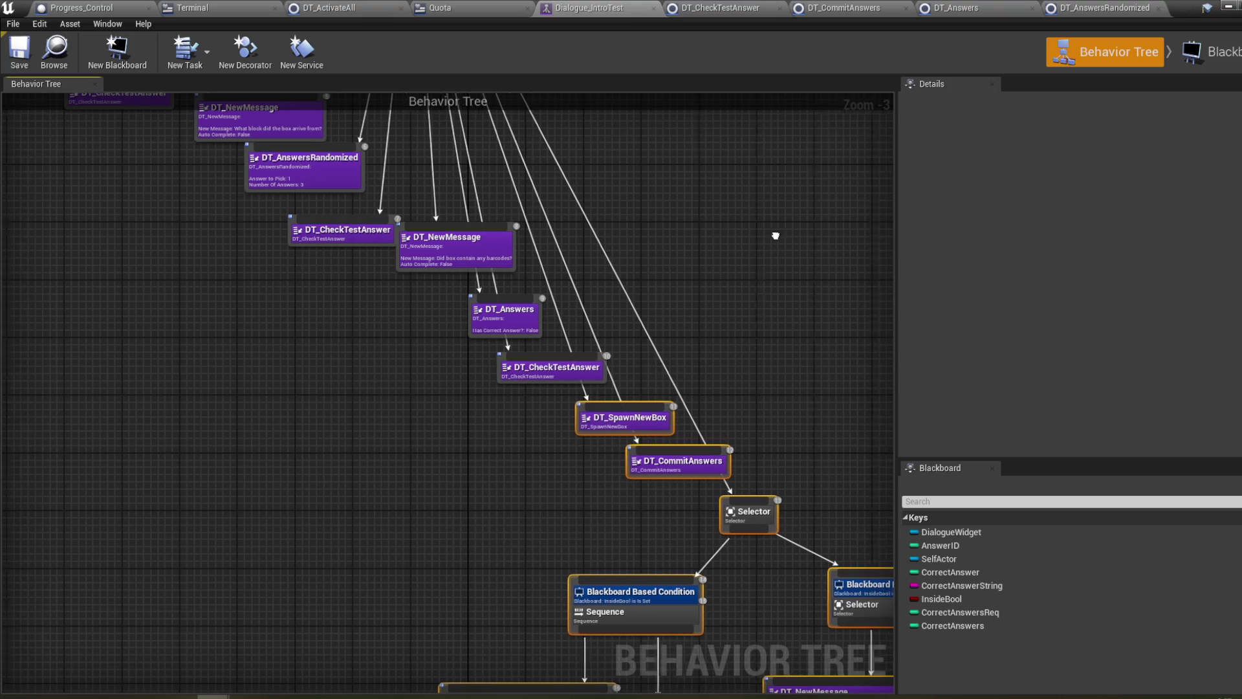
{"action": "left_click_drag", "start_coordinate": [774, 233], "coordinate": [677, 247]}
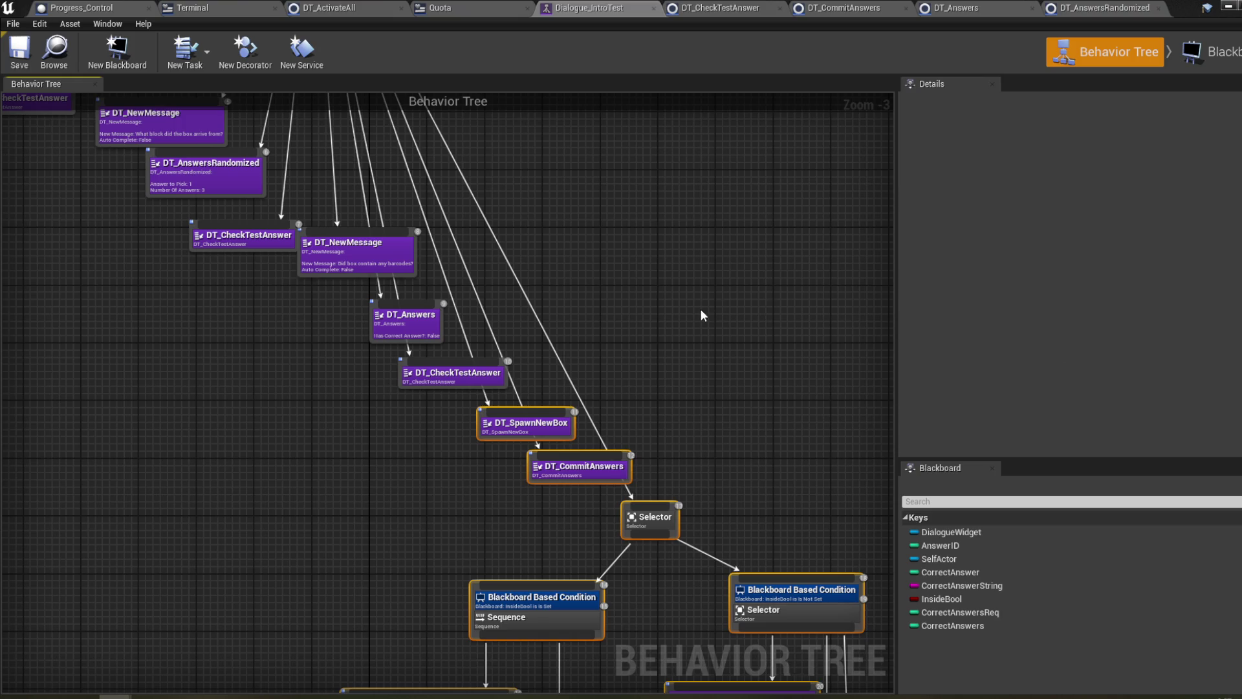
{"action": "left_click_drag", "start_coordinate": [632, 283], "coordinate": [571, 261]}
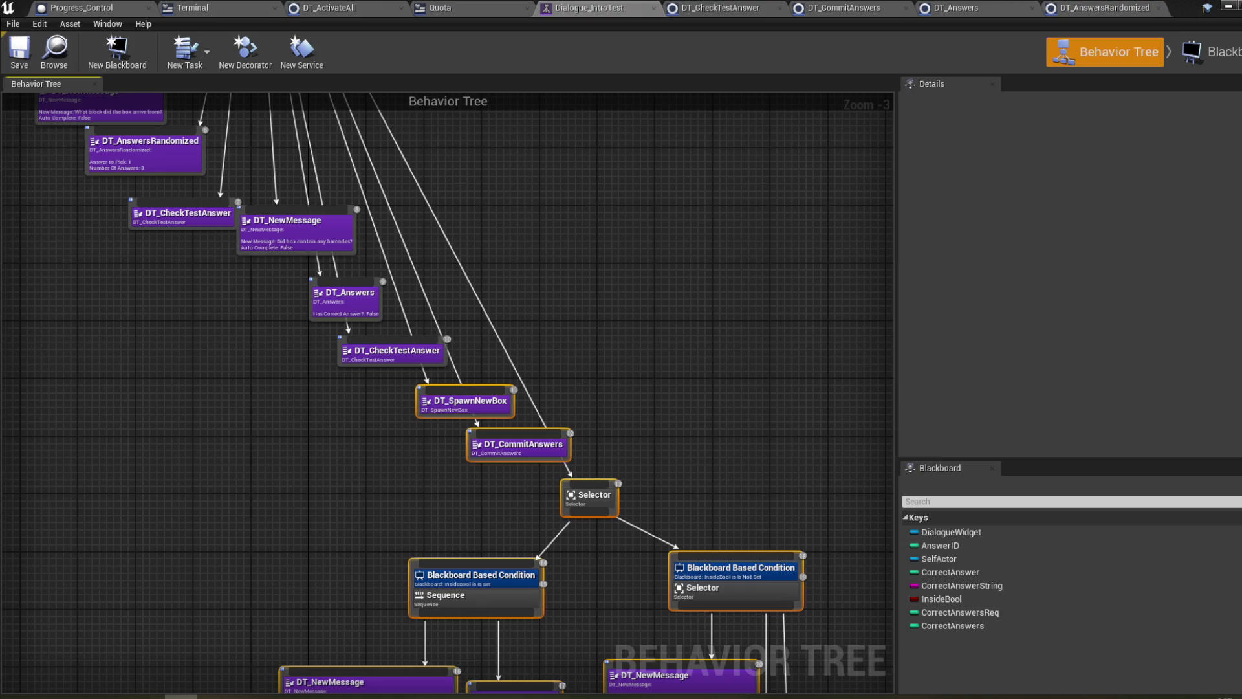
{"action": "left_click", "coordinate": [1227, 14]}
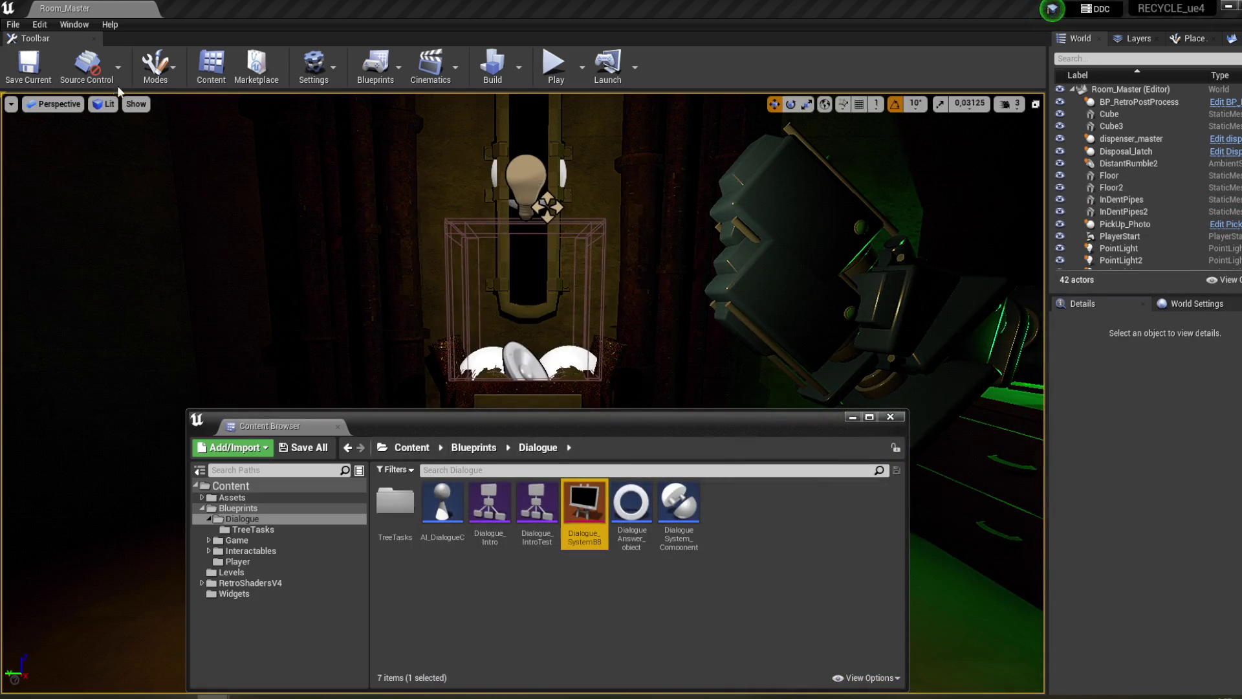
- Hide the Content Browser, start a play session, and walk to the laptop terminal to use it
{"action": "left_click", "coordinate": [852, 417]}
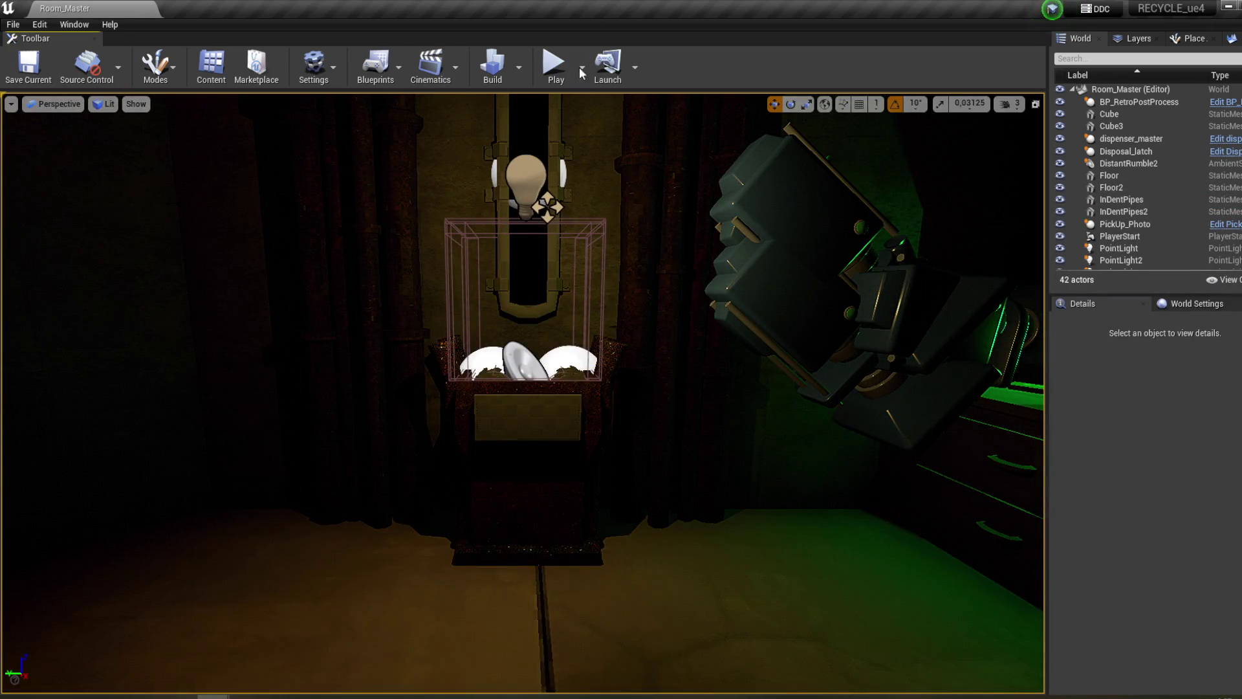
{"action": "left_click", "coordinate": [554, 63]}
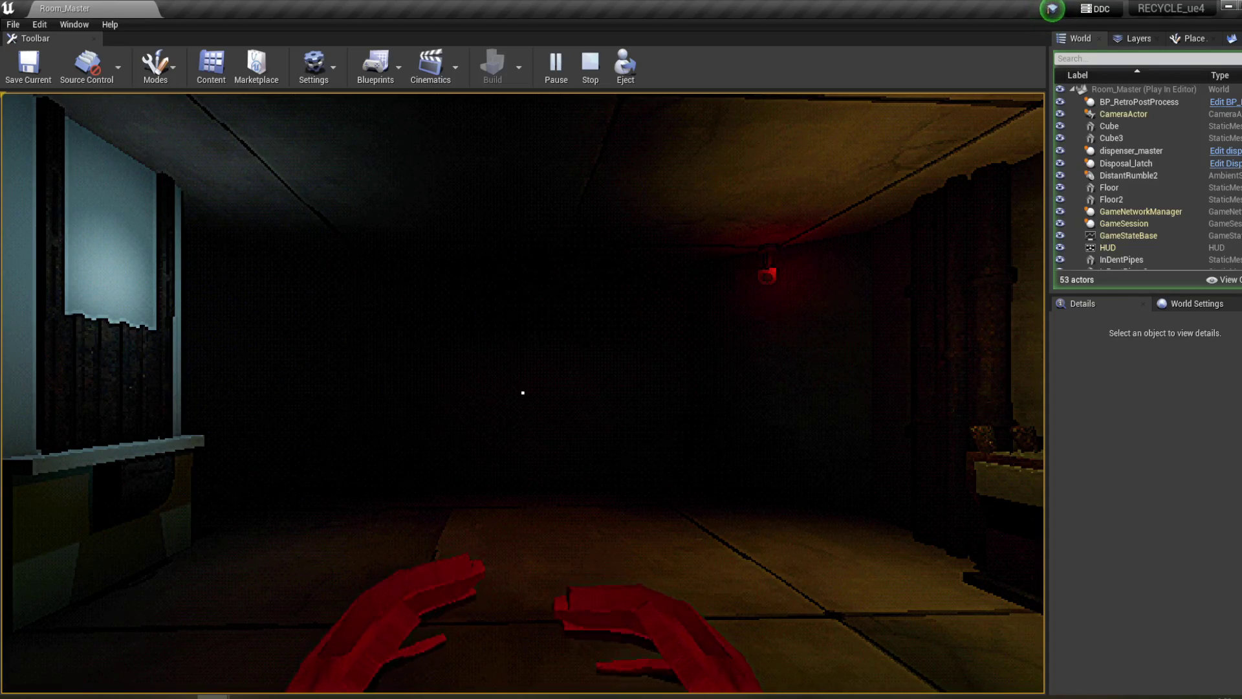
{"action": "mouse_move", "coordinate": [522, 392]}
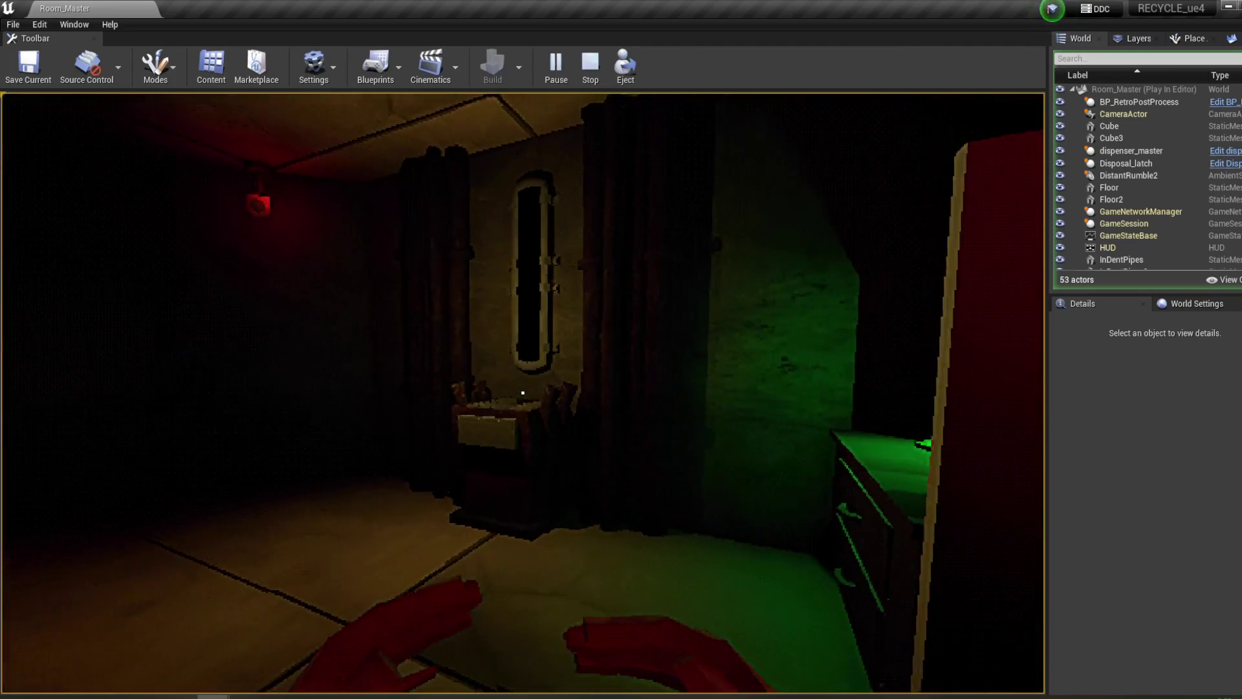
{"action": "key", "text": "w"}
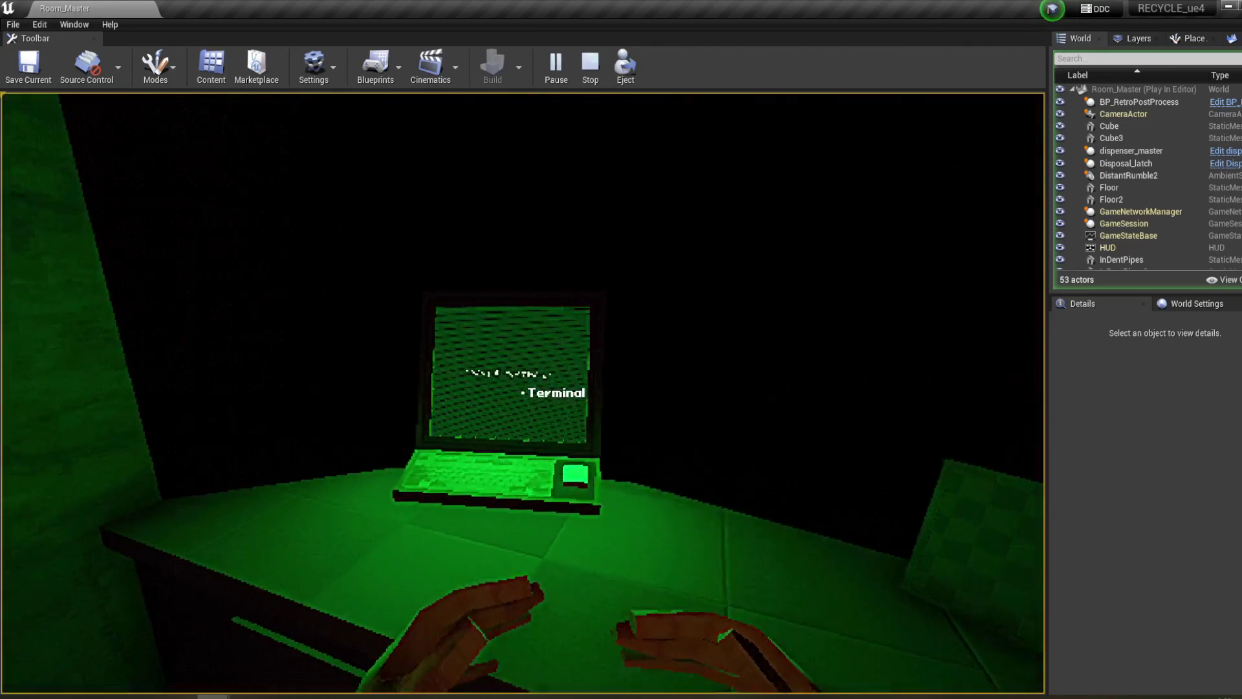
{"action": "left_click", "coordinate": [523, 392]}
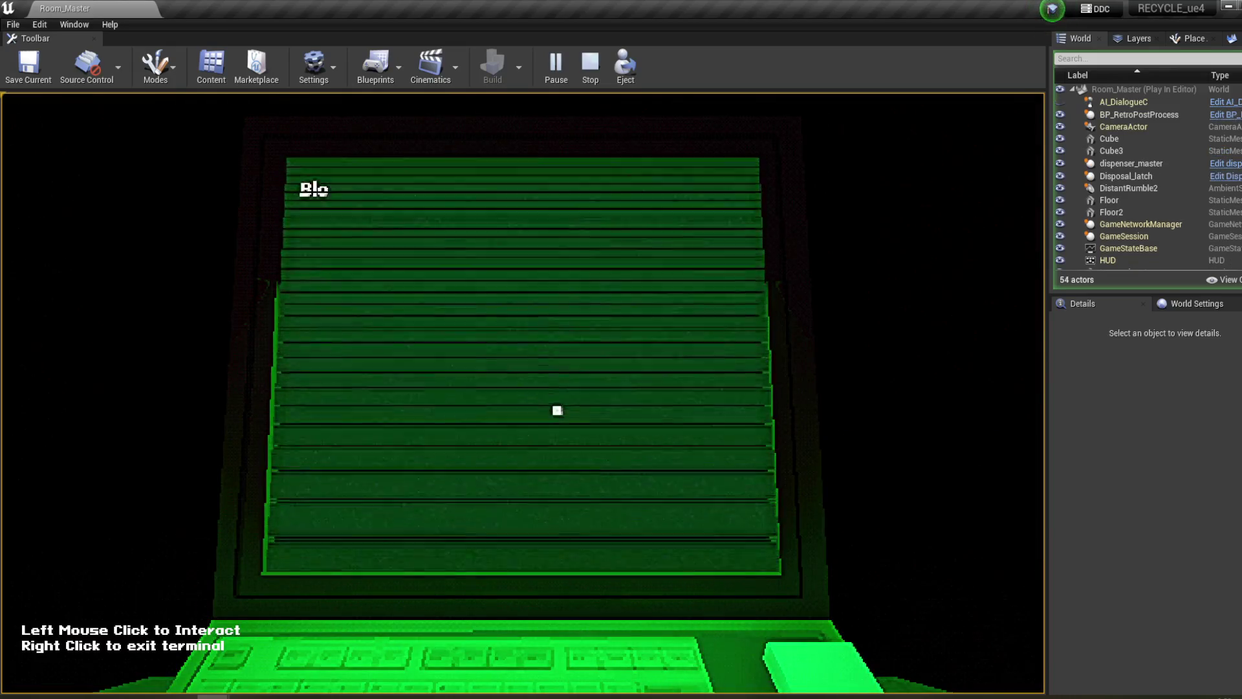
- Click through the intro messages, answer Yes to the instructions question, and stop the session
{"action": "left_click", "coordinate": [524, 399]}
{"action": "left_click", "coordinate": [521, 396]}
{"action": "left_click", "coordinate": [518, 408]}
{"action": "left_click", "coordinate": [518, 407]}
{"action": "left_click", "coordinate": [517, 408]}
{"action": "left_click", "coordinate": [518, 408]}
{"action": "left_click", "coordinate": [517, 408]}
{"action": "left_click", "coordinate": [518, 409]}
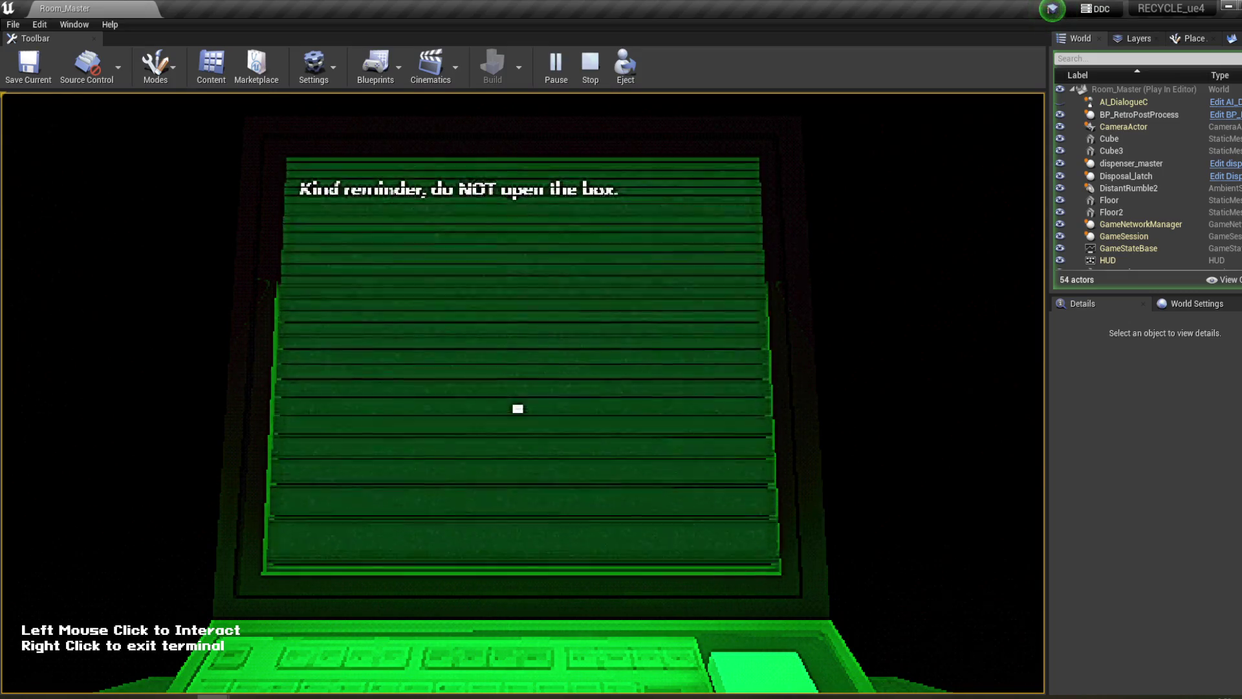
{"action": "left_click", "coordinate": [518, 408]}
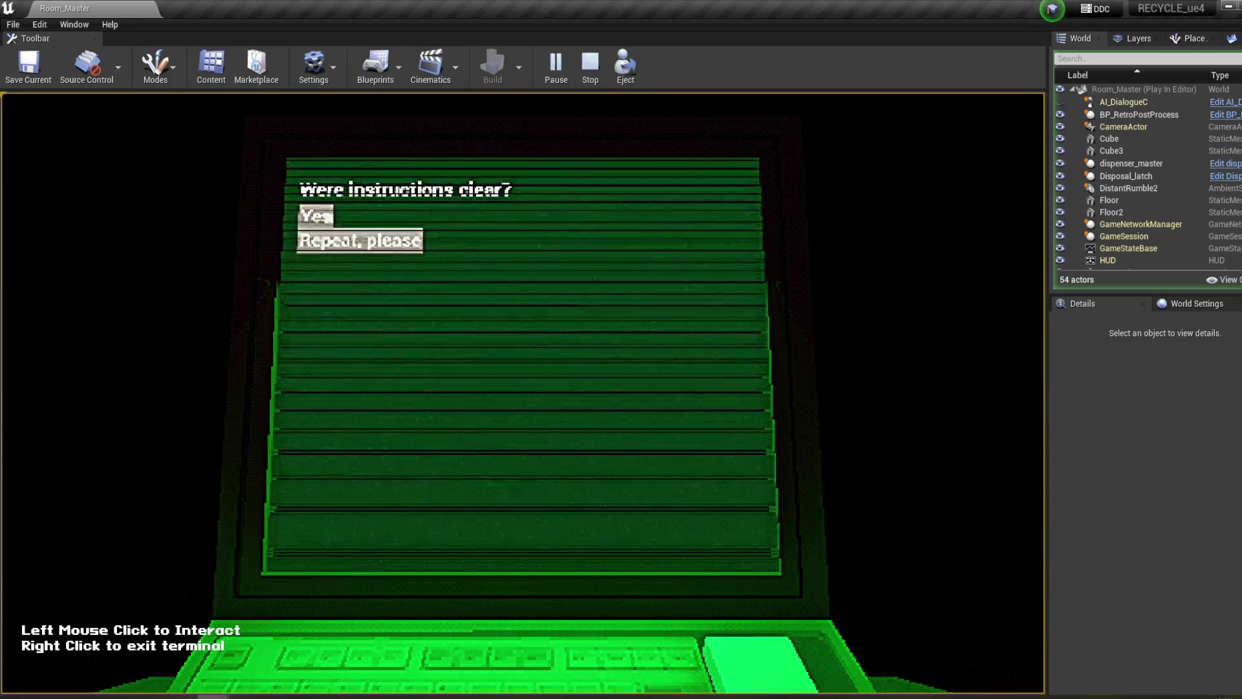
{"action": "left_click", "coordinate": [315, 215]}
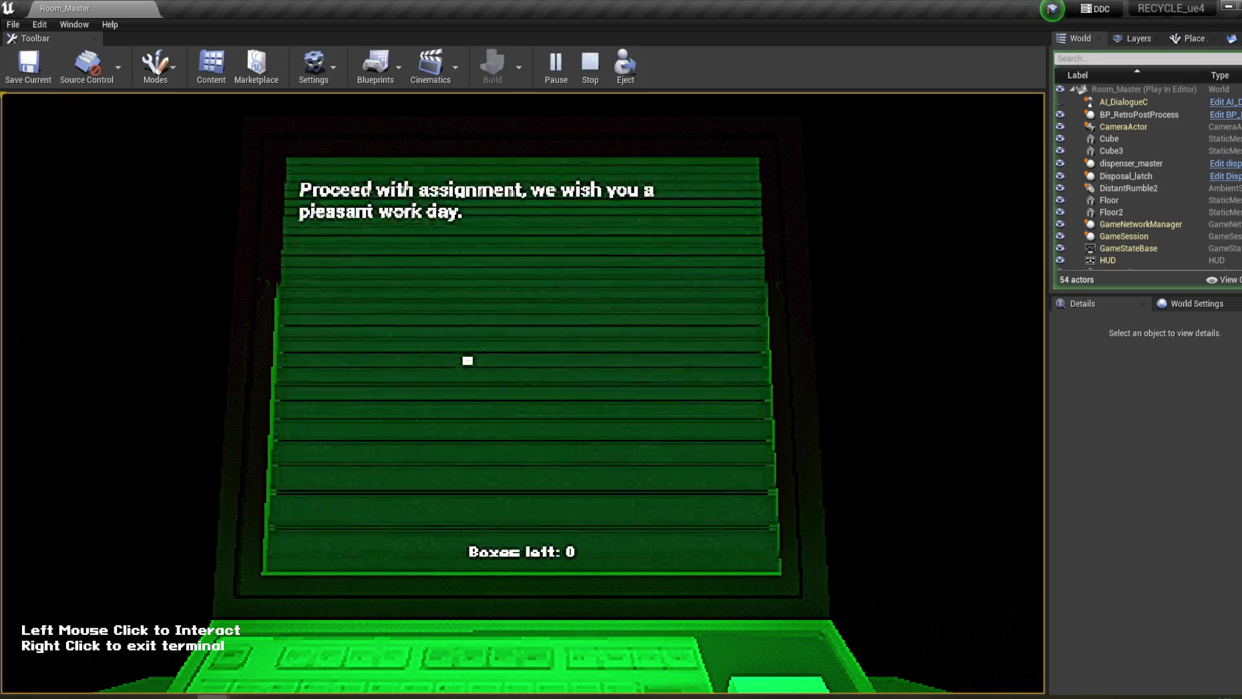
{"action": "key", "text": "Escape"}
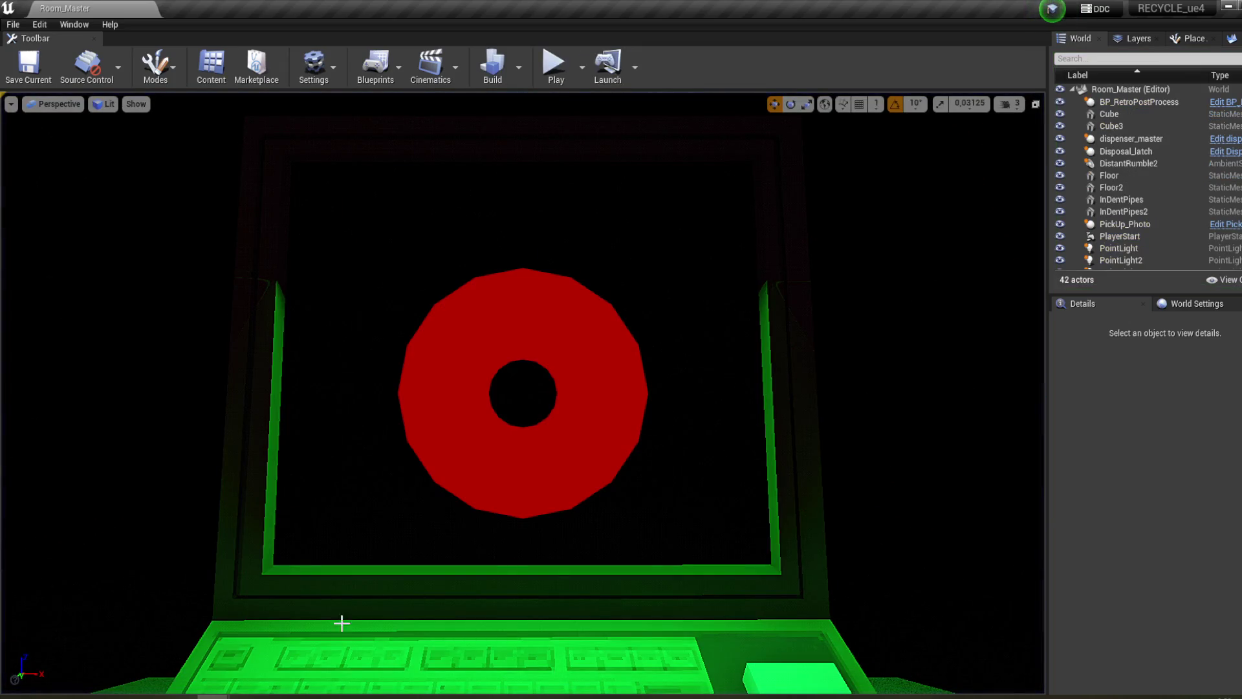
- Open Blueprints/Game/Progress_Control and confirm the BoxesLeft variable defaults to 5
{"action": "left_click", "coordinate": [90, 644]}
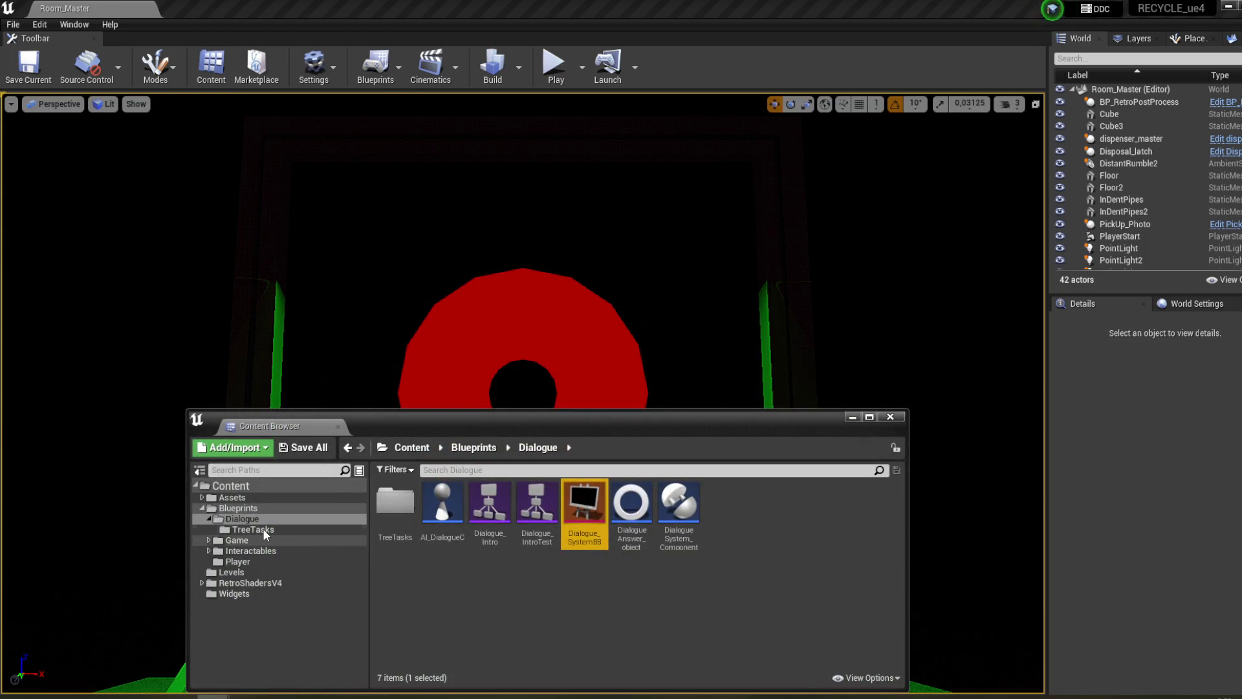
{"action": "left_click", "coordinate": [262, 552]}
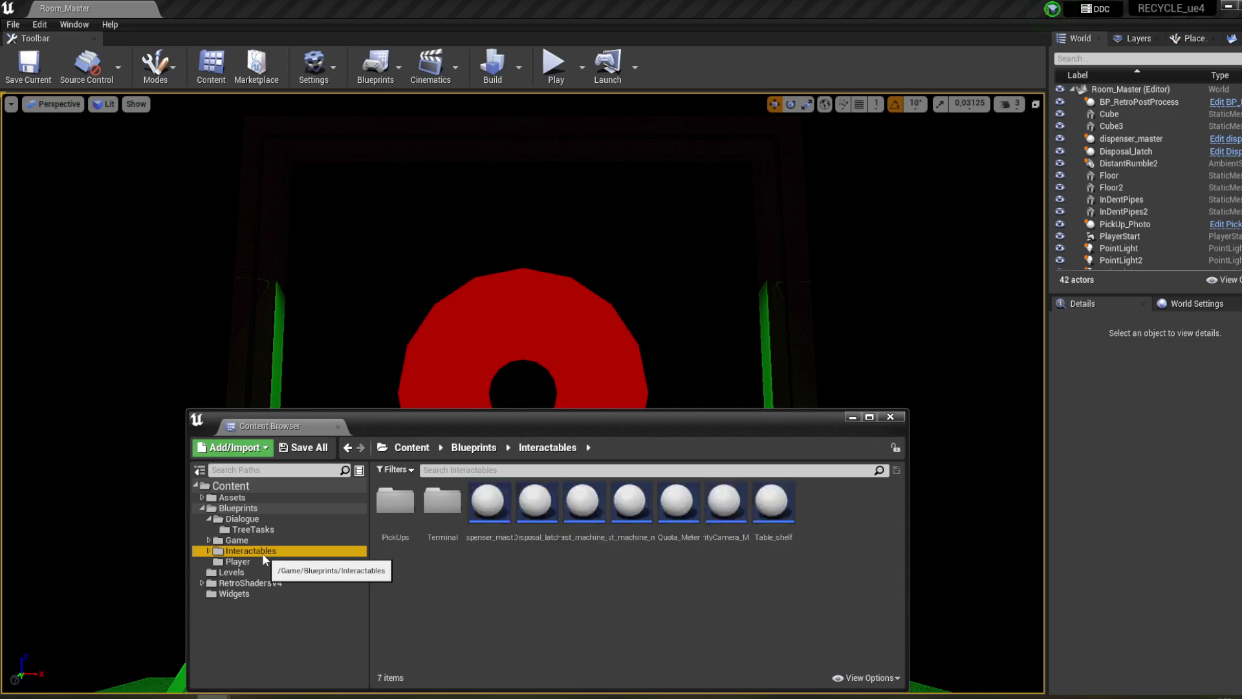
{"action": "left_click", "coordinate": [359, 541]}
{"action": "double_click", "coordinate": [491, 535]}
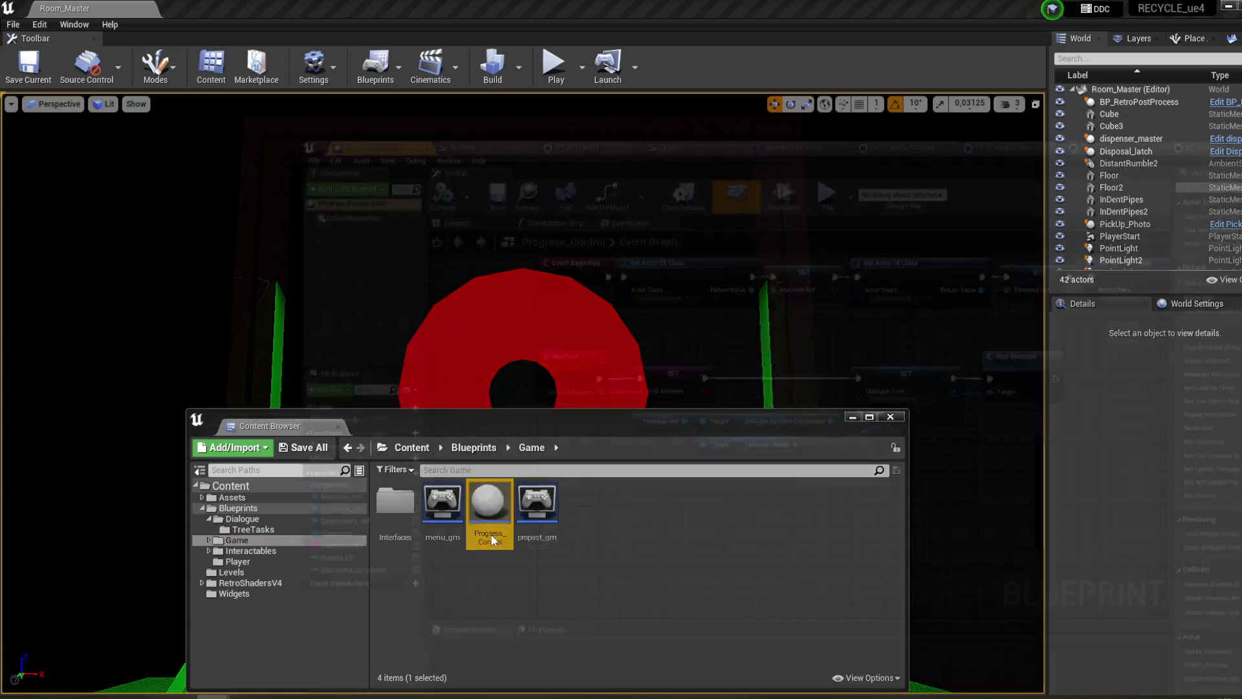
{"action": "left_click", "coordinate": [71, 498]}
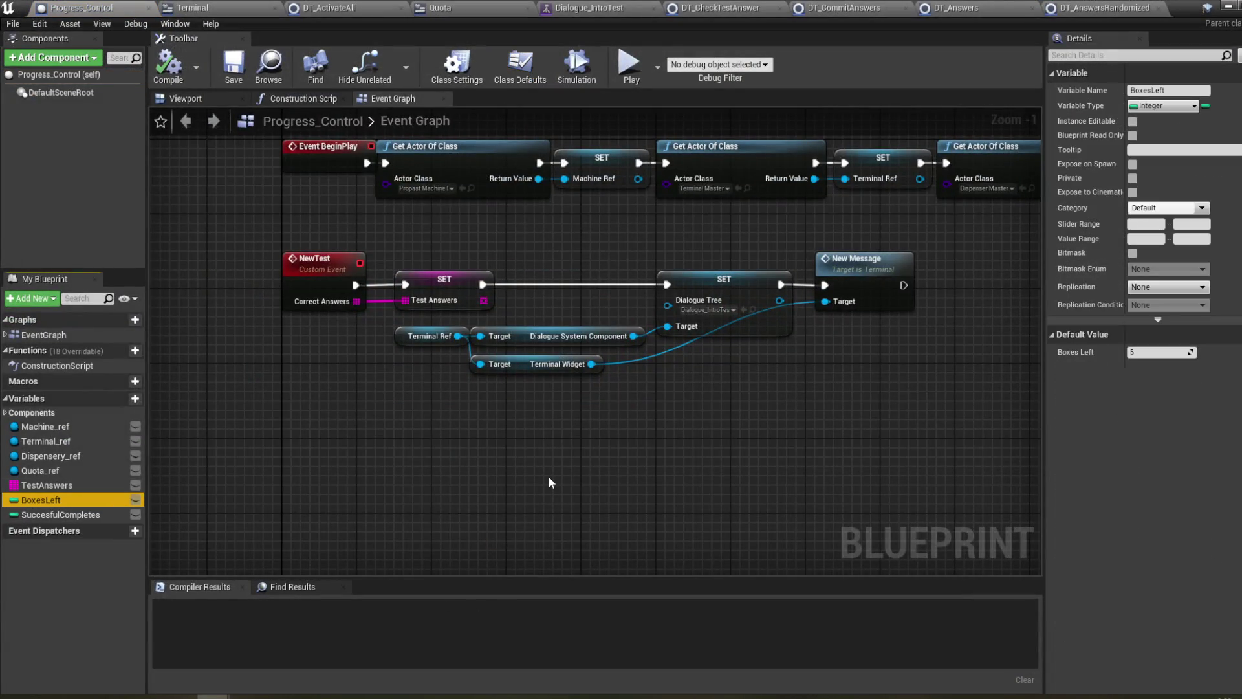
{"action": "left_click_drag", "start_coordinate": [614, 478], "coordinate": [613, 482]}
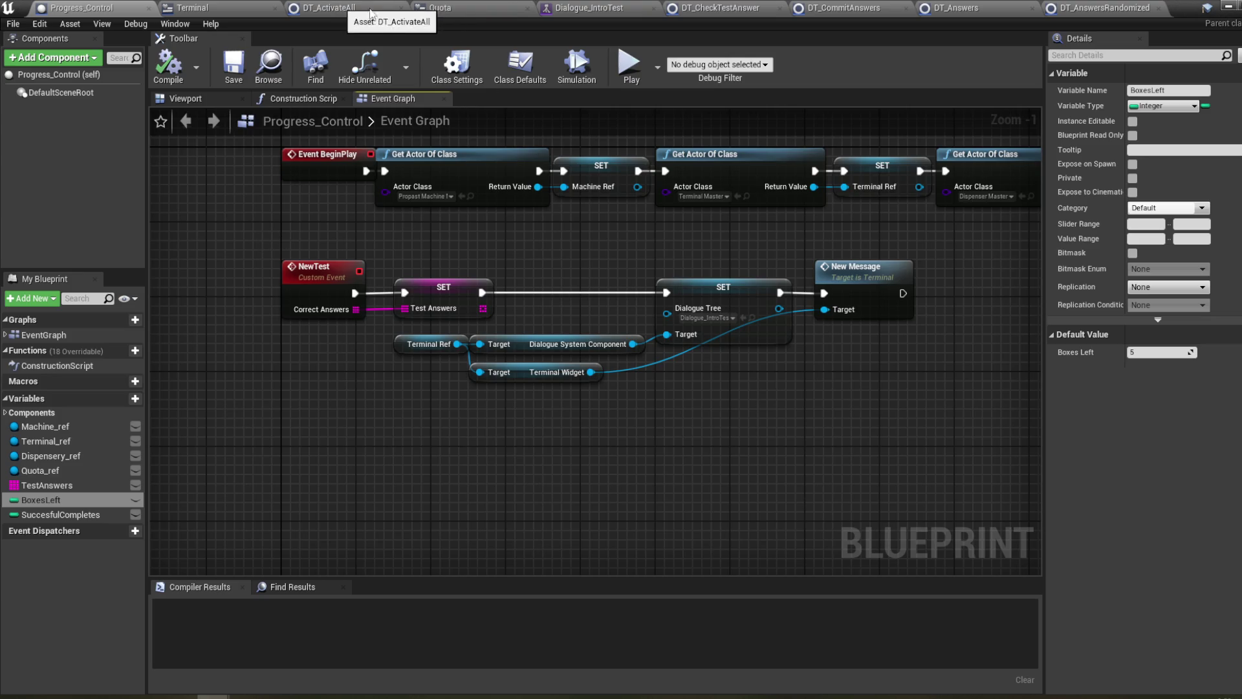
- Open the Dialogue_Widget blueprint from the Widgets folder
{"action": "left_click", "coordinate": [195, 7]}
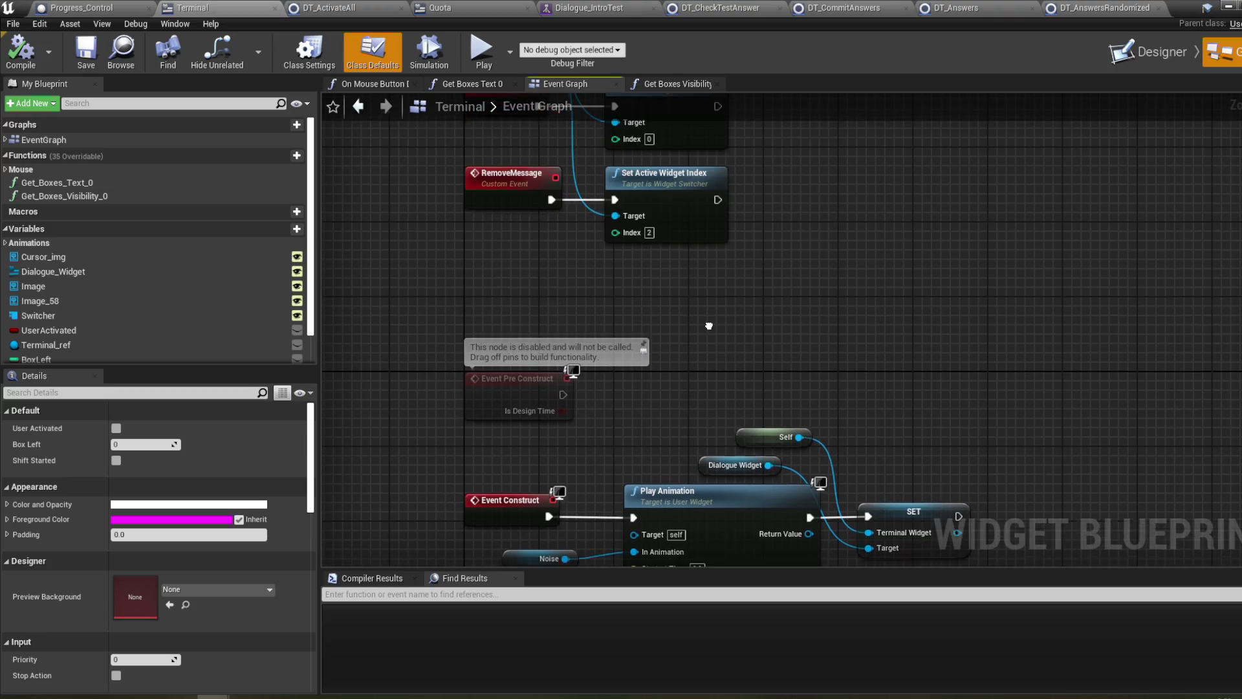
{"action": "mouse_move", "coordinate": [220, 696]}
{"action": "left_click", "coordinate": [71, 647]}
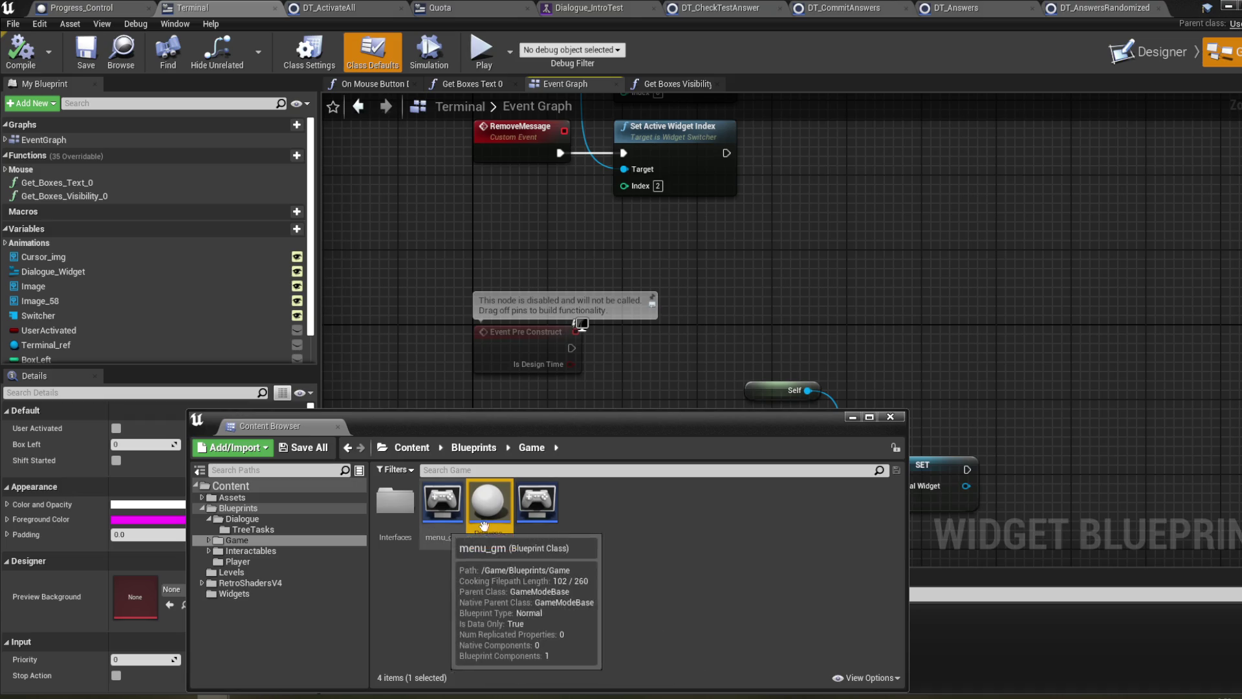
{"action": "left_click", "coordinate": [234, 594]}
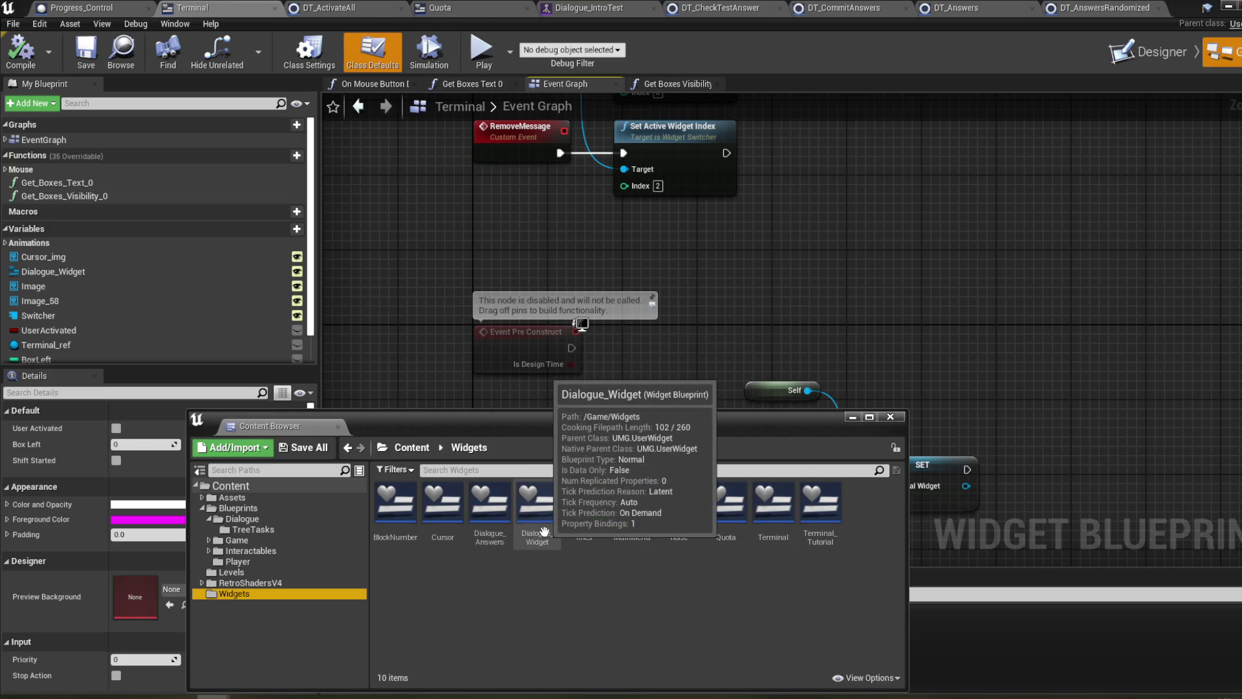
{"action": "double_click", "coordinate": [536, 517]}
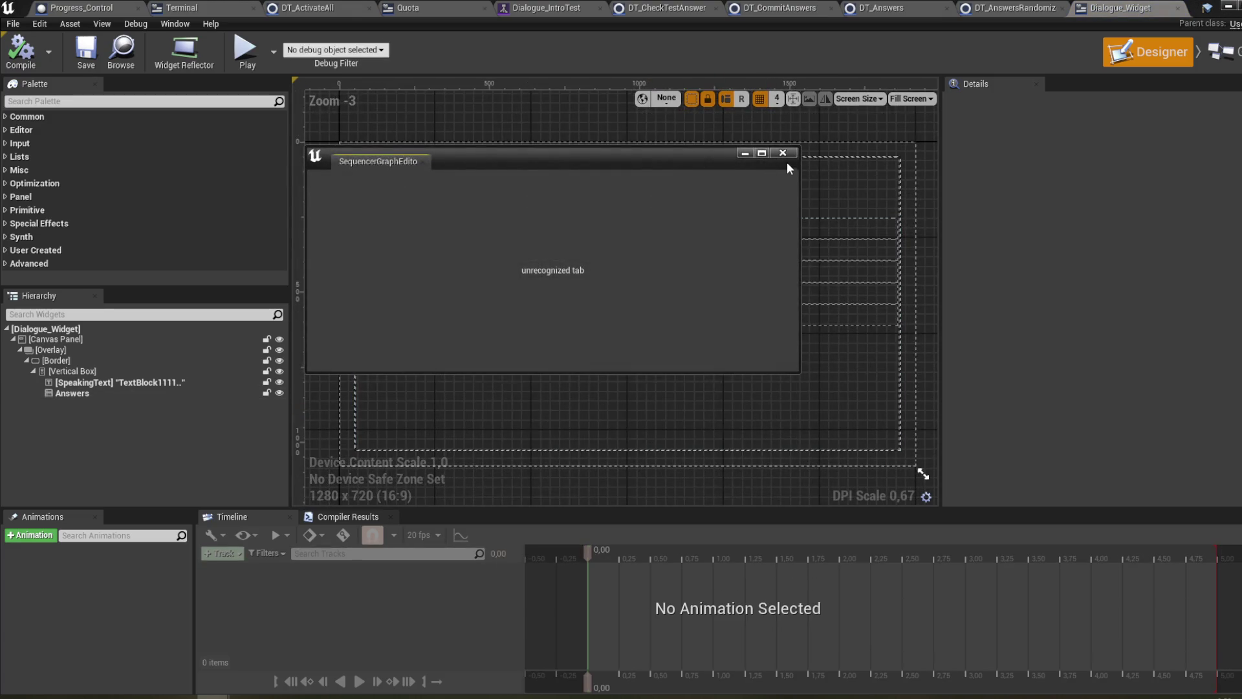
- Close the stray floating window and open the widget's Get_SpeakingText_Text_0 function graph
{"action": "left_click", "coordinate": [783, 153]}
{"action": "left_click", "coordinate": [1220, 52]}
{"action": "mouse_move", "coordinate": [557, 181]}
{"action": "left_mouse_down"}
{"action": "mouse_move", "coordinate": [629, 249]}
{"action": "mouse_move", "coordinate": [647, 241]}
{"action": "left_mouse_up"}
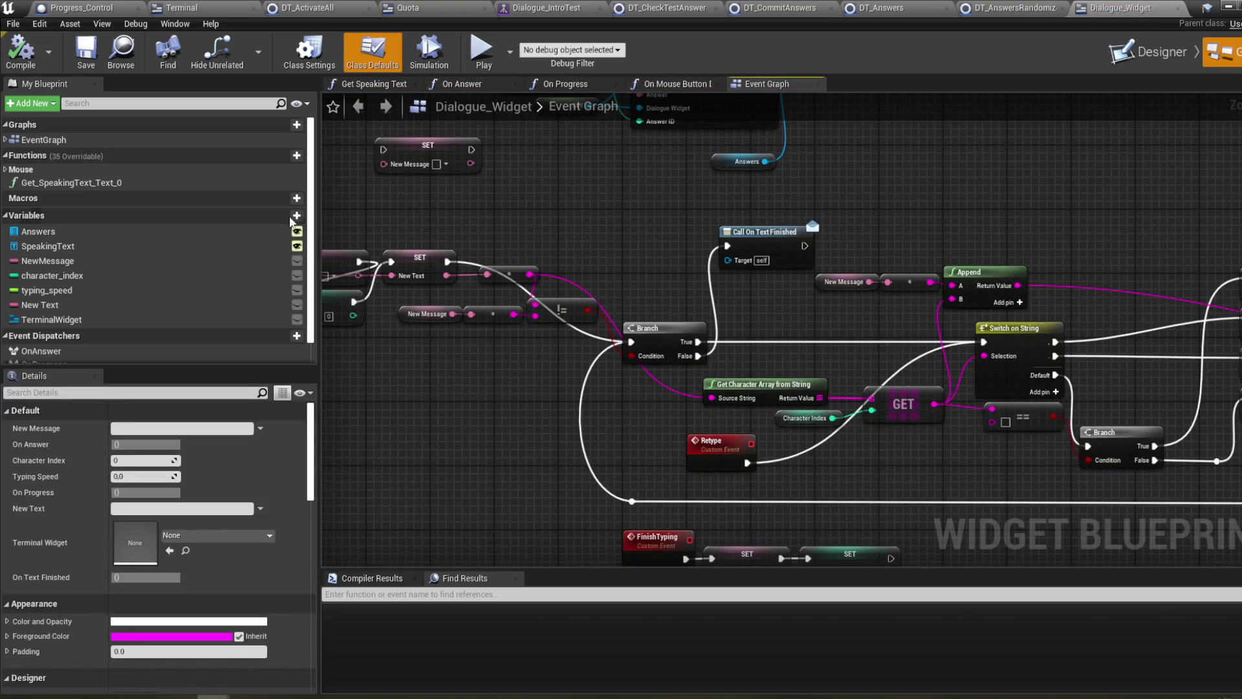
{"action": "double_click", "coordinate": [212, 186]}
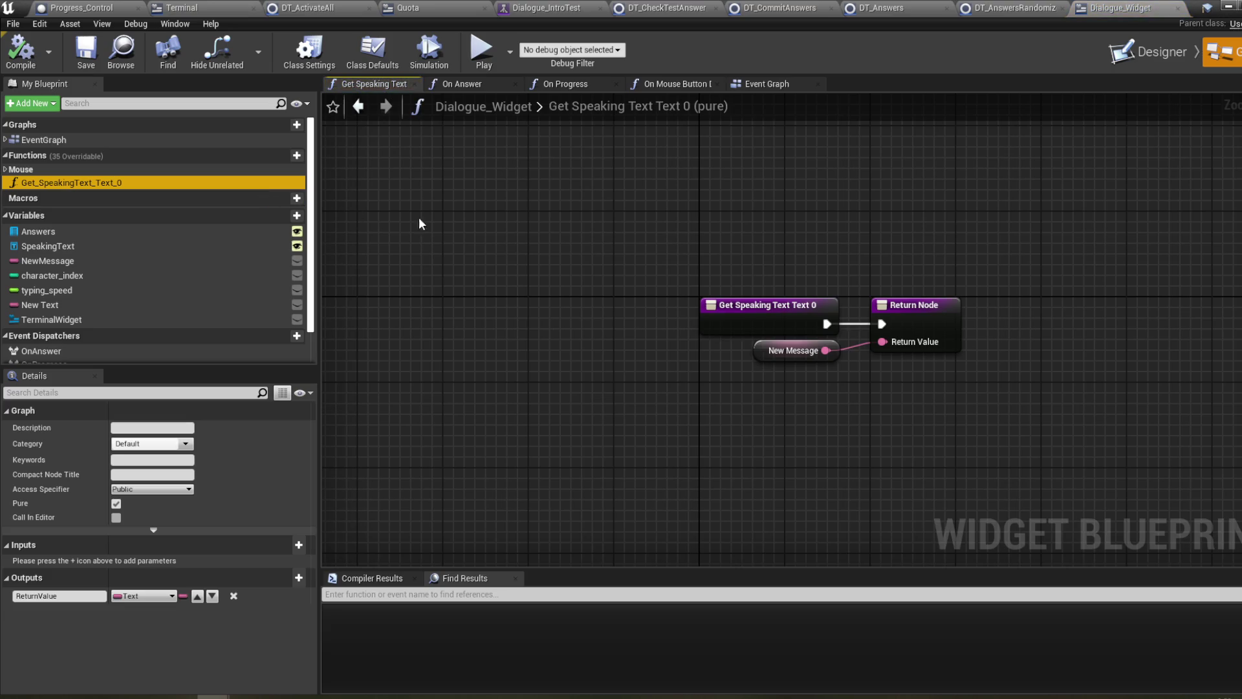
- Open the Terminal widget and inspect Box Left in its Get_Boxes_Text_0 function
{"action": "mouse_move", "coordinate": [125, 687]}
{"action": "left_click", "coordinate": [91, 654]}
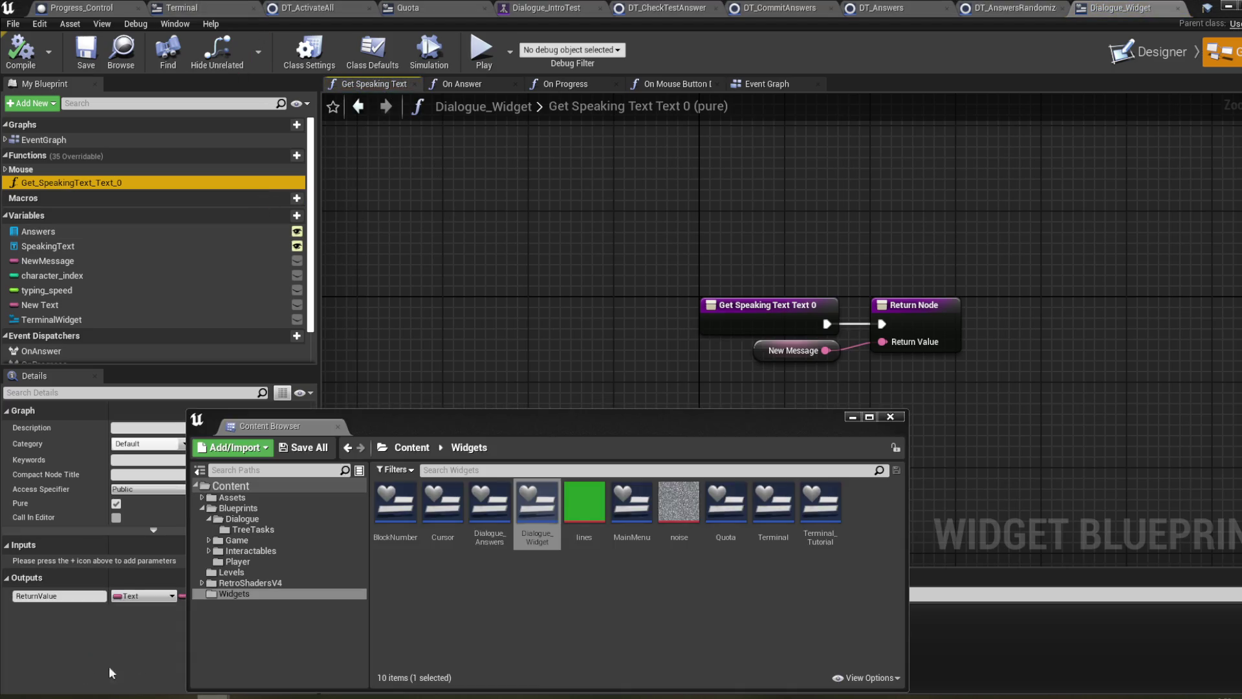
{"action": "double_click", "coordinate": [841, 512]}
{"action": "mouse_move", "coordinate": [669, 362]}
{"action": "left_mouse_down"}
{"action": "mouse_move", "coordinate": [666, 288]}
{"action": "mouse_move", "coordinate": [666, 518]}
{"action": "left_mouse_up"}
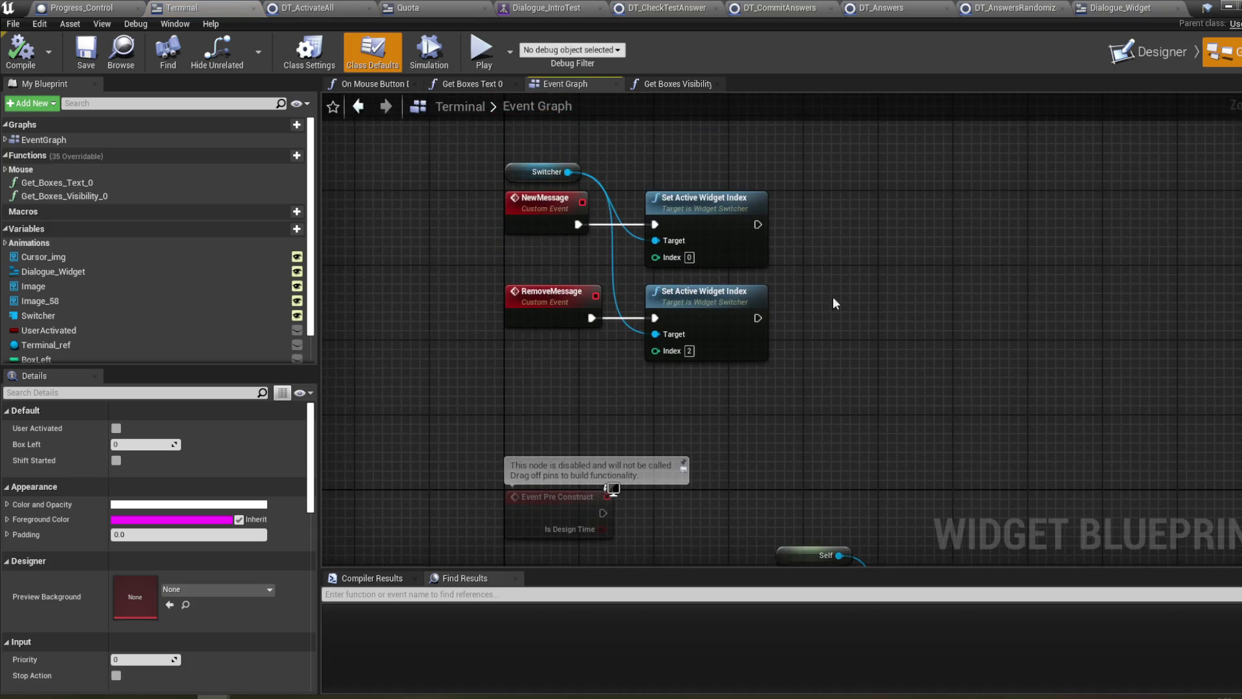
{"action": "left_click_drag", "start_coordinate": [835, 303], "coordinate": [806, 349]}
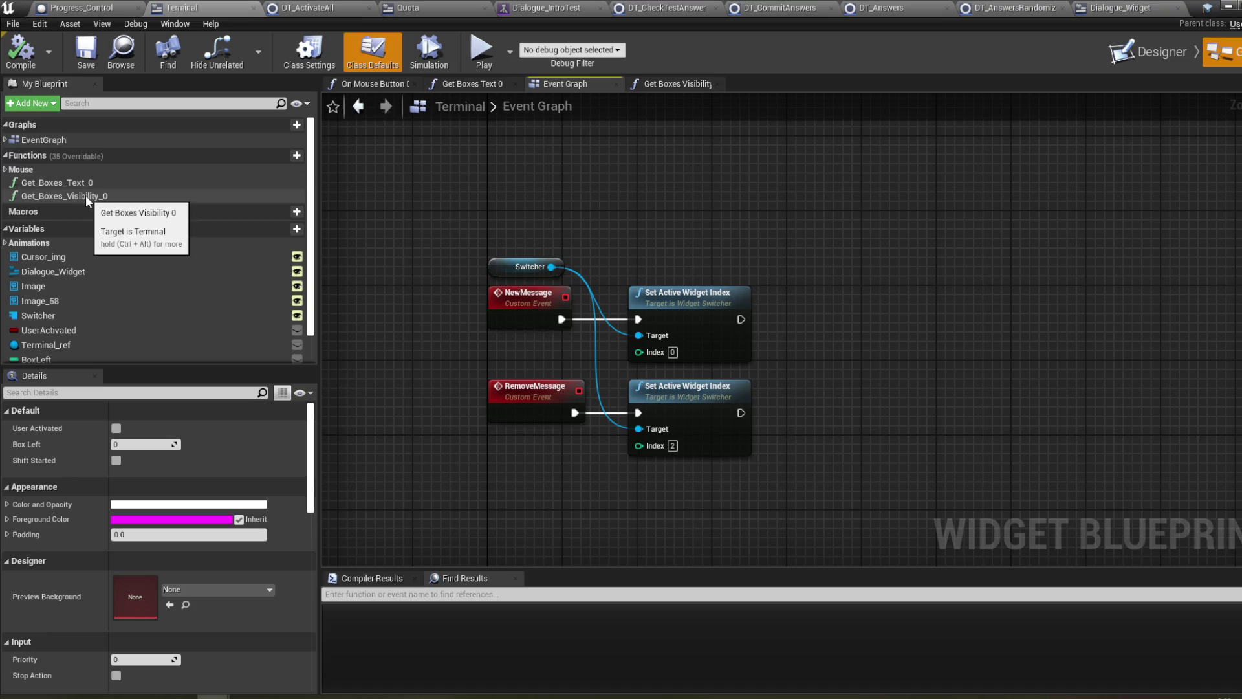
{"action": "double_click", "coordinate": [57, 183]}
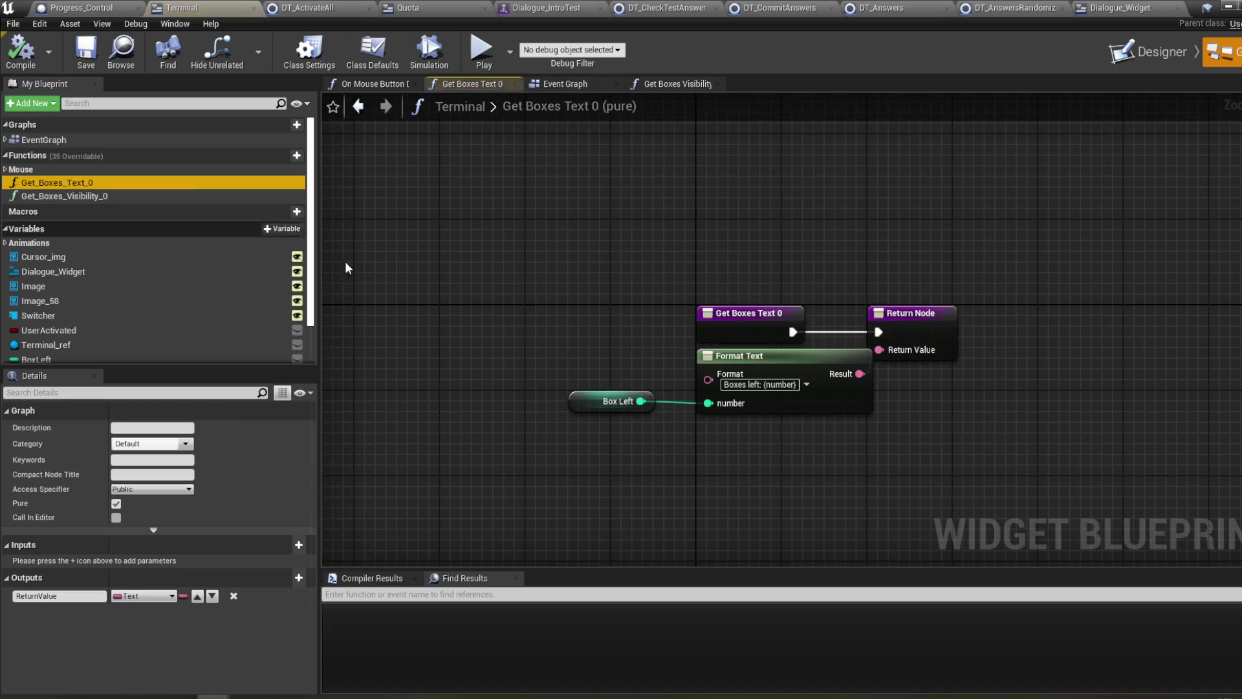
{"action": "left_click", "coordinate": [586, 394]}
- Return to the Terminal event graph and check the BoxLeft and ShiftStarted variable properties
{"action": "left_click", "coordinate": [582, 85]}
{"action": "mouse_move", "coordinate": [631, 204]}
{"action": "left_mouse_down"}
{"action": "mouse_move", "coordinate": [630, 241]}
{"action": "mouse_move", "coordinate": [635, 221]}
{"action": "left_mouse_up"}
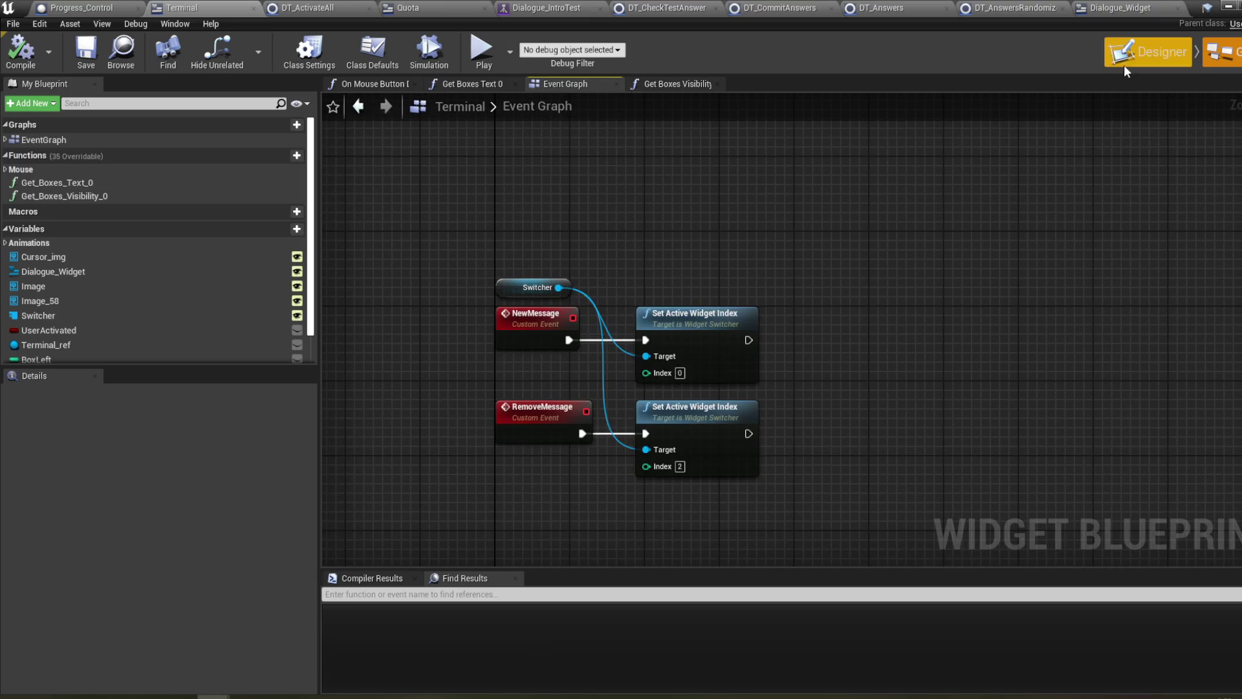
{"action": "left_click_drag", "start_coordinate": [600, 146], "coordinate": [614, 162]}
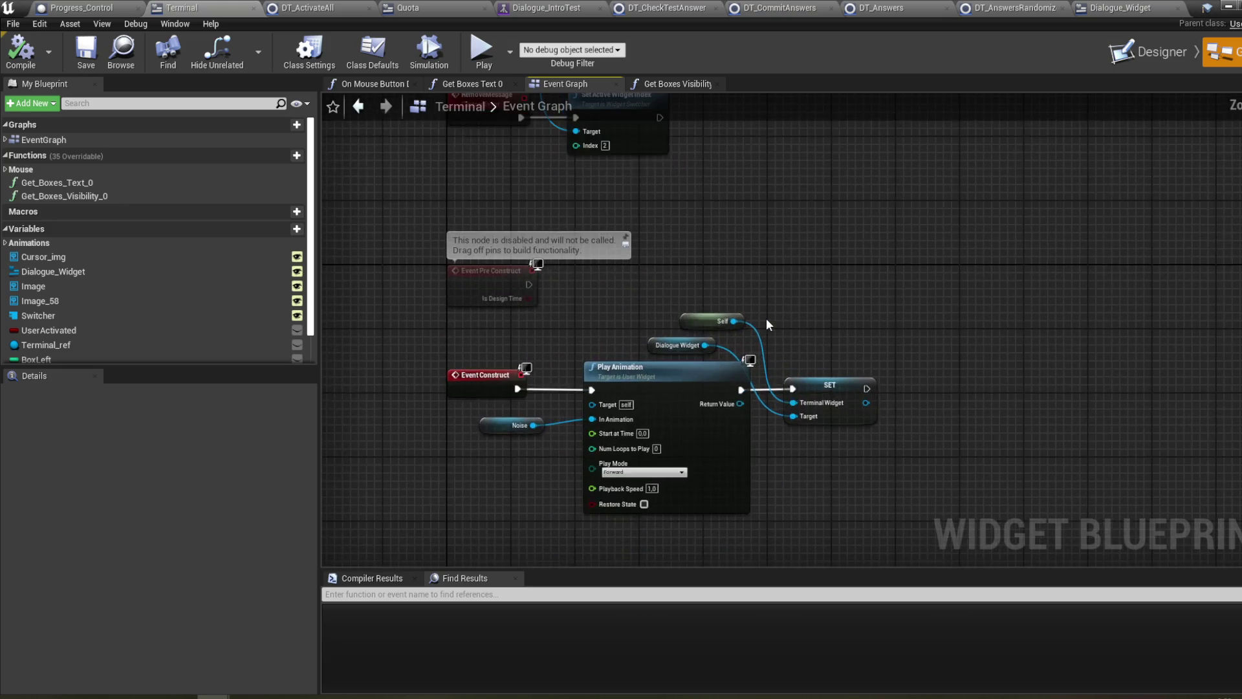
{"action": "left_click_drag", "start_coordinate": [845, 335], "coordinate": [893, 308]}
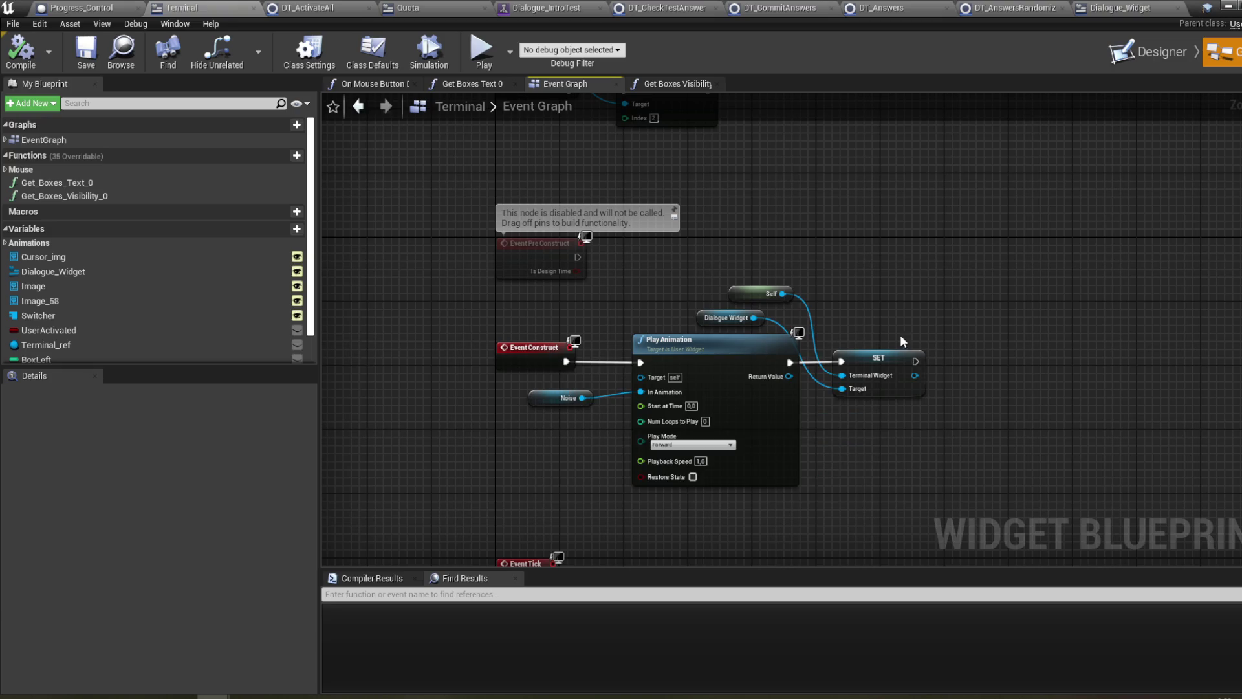
{"action": "scroll", "coordinate": [209, 304], "scroll_direction": "down", "scroll_amount": 1}
{"action": "scroll", "coordinate": [208, 301], "scroll_direction": "down", "scroll_amount": 1}
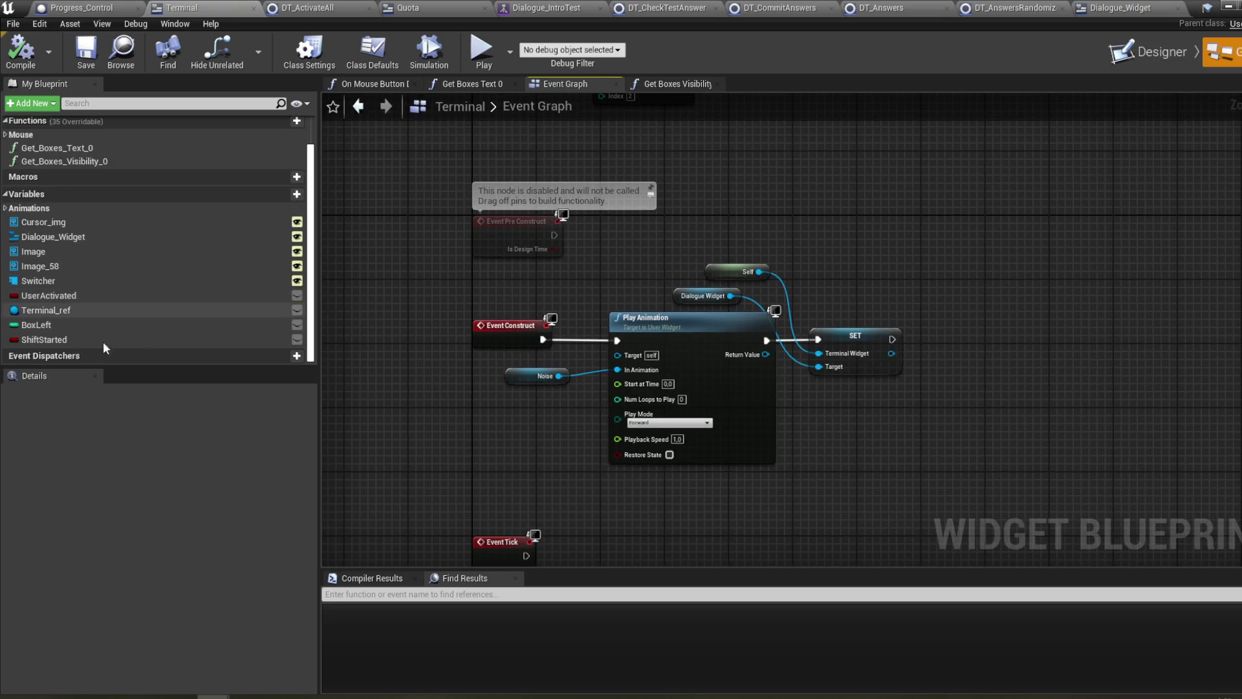
{"action": "left_click", "coordinate": [76, 336]}
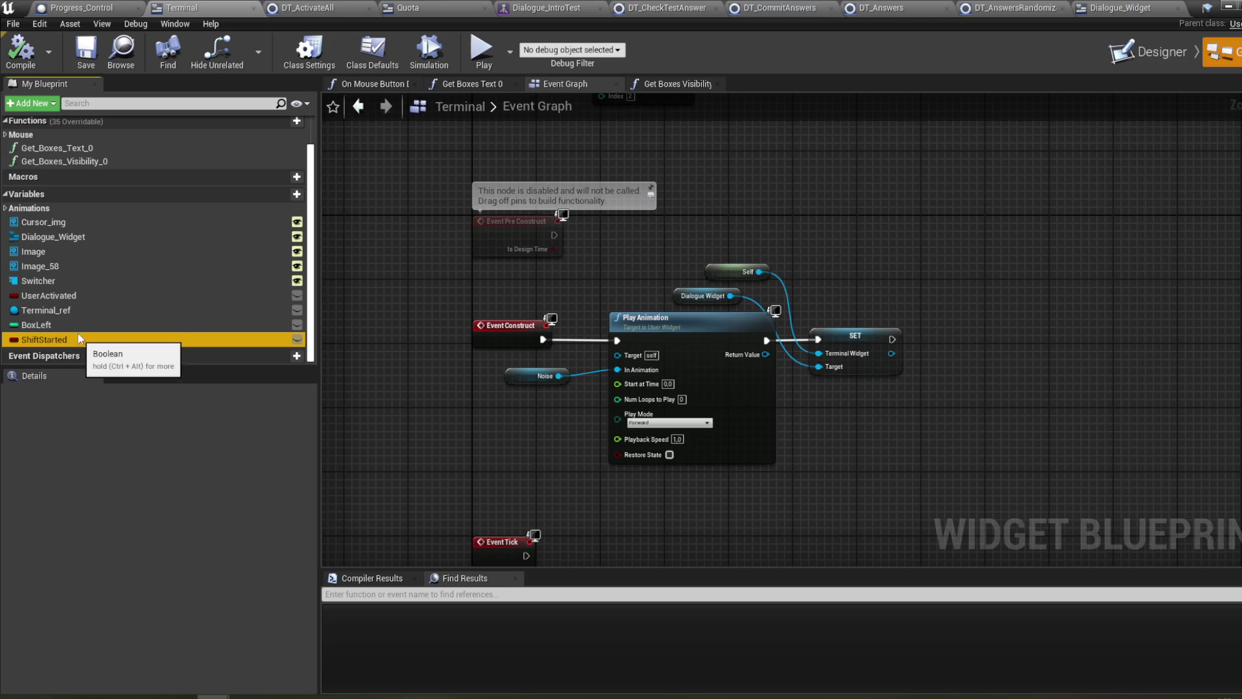
{"action": "left_click", "coordinate": [76, 320]}
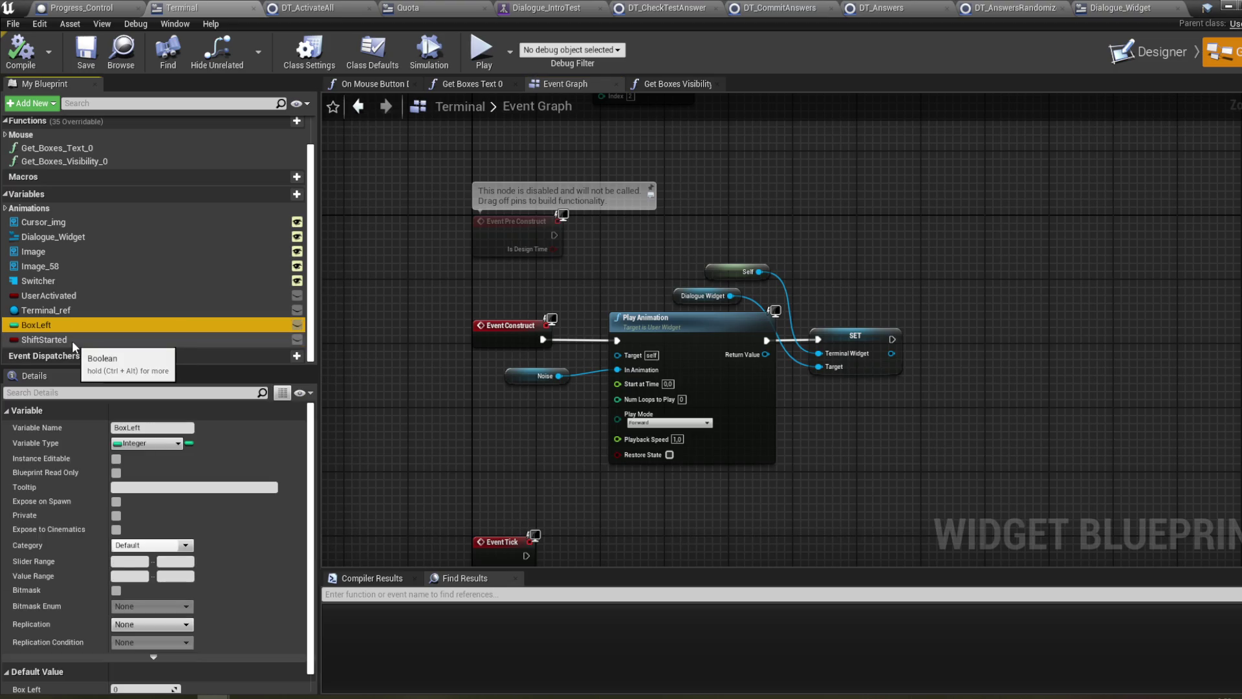
{"action": "left_click", "coordinate": [73, 340]}
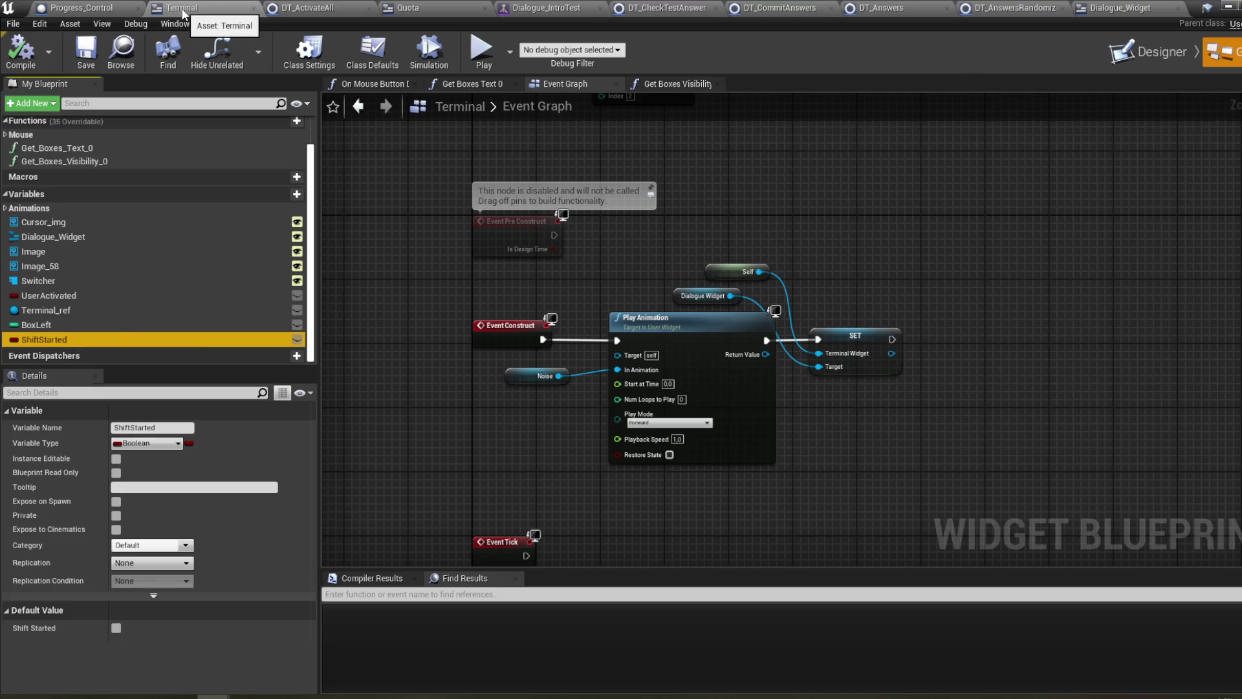
- In Progress_Control's event graph, select the Get Actor Of Class and SET Quota Ref nodes
{"action": "left_click", "coordinate": [98, 9]}
{"action": "mouse_move", "coordinate": [466, 251]}
{"action": "left_mouse_down"}
{"action": "mouse_move", "coordinate": [463, 289]}
{"action": "mouse_move", "coordinate": [492, 285]}
{"action": "left_mouse_up"}
{"action": "mouse_move", "coordinate": [561, 228]}
{"action": "left_mouse_down"}
{"action": "mouse_move", "coordinate": [573, 241]}
{"action": "mouse_move", "coordinate": [735, 231]}
{"action": "mouse_move", "coordinate": [715, 250]}
{"action": "mouse_move", "coordinate": [634, 258]}
{"action": "mouse_move", "coordinate": [665, 257]}
{"action": "mouse_move", "coordinate": [483, 252]}
{"action": "mouse_move", "coordinate": [658, 264]}
{"action": "left_mouse_up"}
{"action": "scroll", "coordinate": [573, 240], "scroll_direction": "down", "scroll_amount": 2}
{"action": "scroll", "coordinate": [634, 257], "scroll_direction": "up", "scroll_amount": 2}
{"action": "left_click_drag", "start_coordinate": [715, 407], "coordinate": [915, 272]}
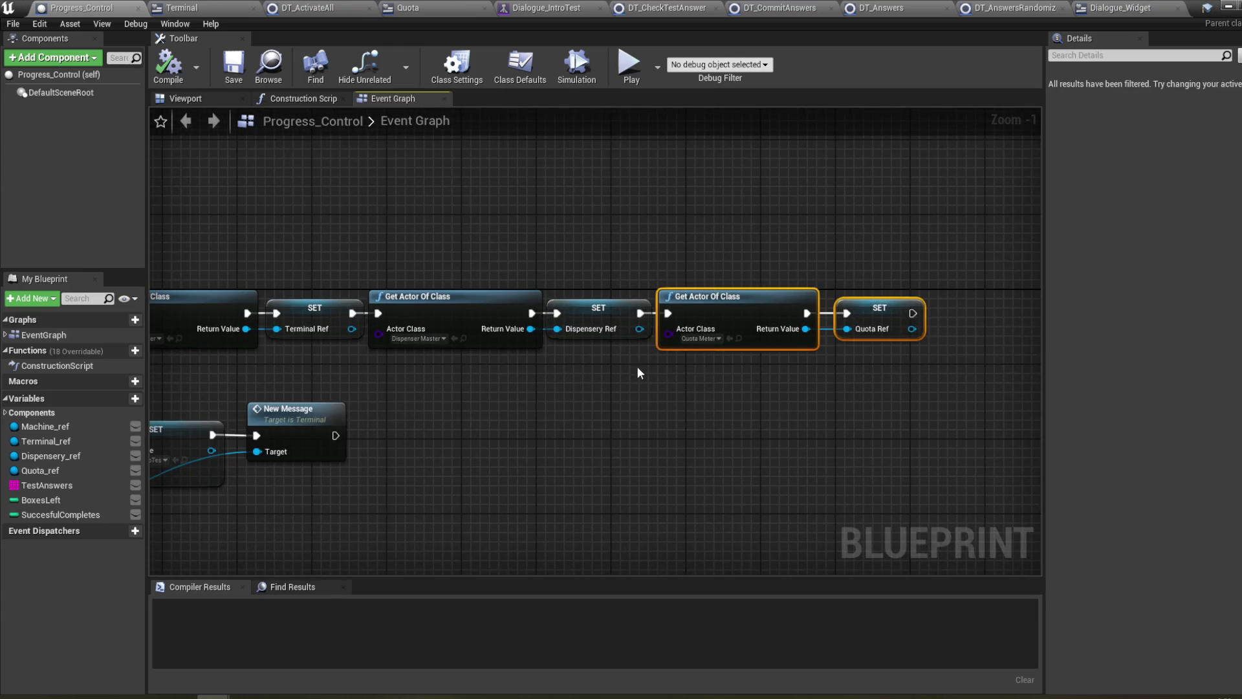
- Shift the Get Actor and SET nodes right and add Get Terminal Widget from Terminal Ref
{"action": "mouse_move", "coordinate": [476, 416]}
{"action": "left_mouse_down"}
{"action": "mouse_move", "coordinate": [735, 410]}
{"action": "mouse_move", "coordinate": [521, 397]}
{"action": "mouse_move", "coordinate": [828, 262]}
{"action": "left_mouse_up"}
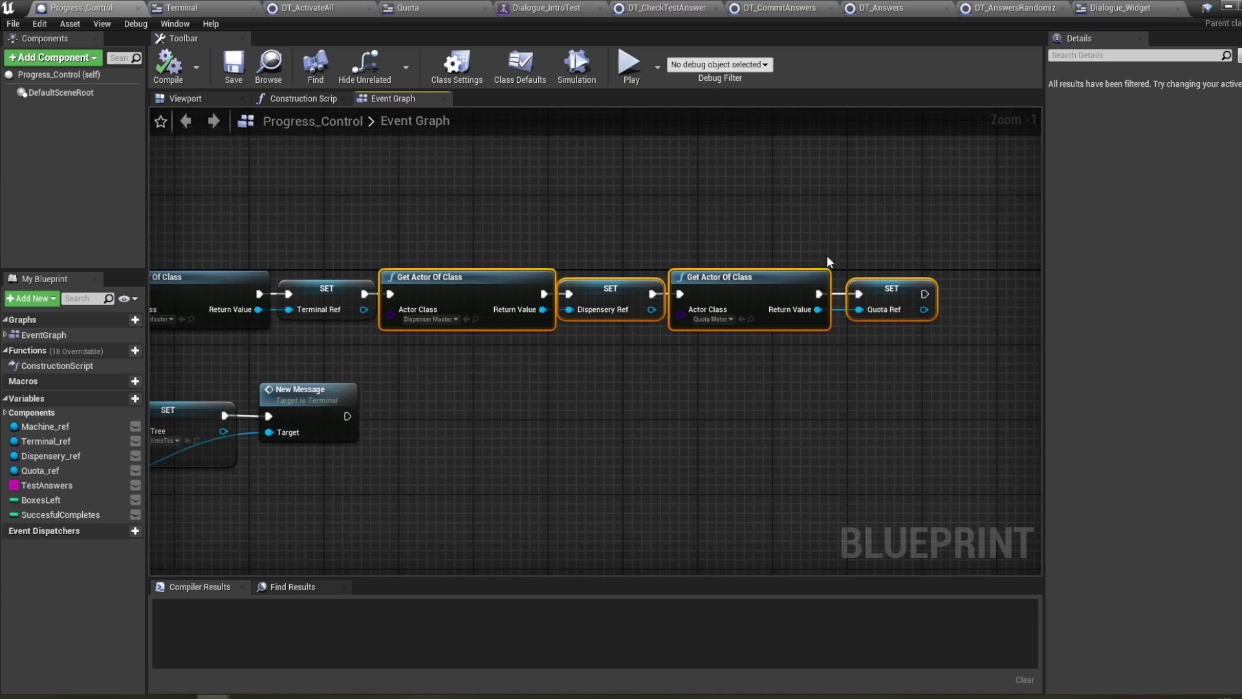
{"action": "left_click_drag", "start_coordinate": [466, 303], "coordinate": [672, 303]}
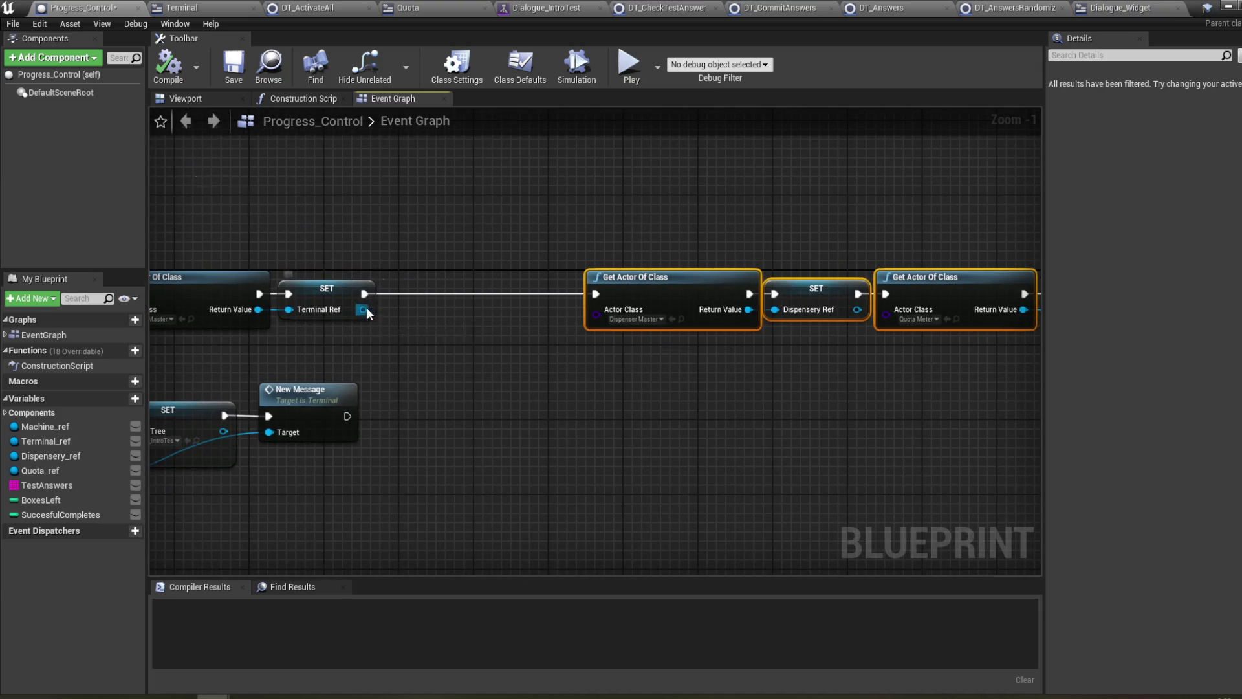
{"action": "left_click_drag", "start_coordinate": [366, 311], "coordinate": [398, 345]}
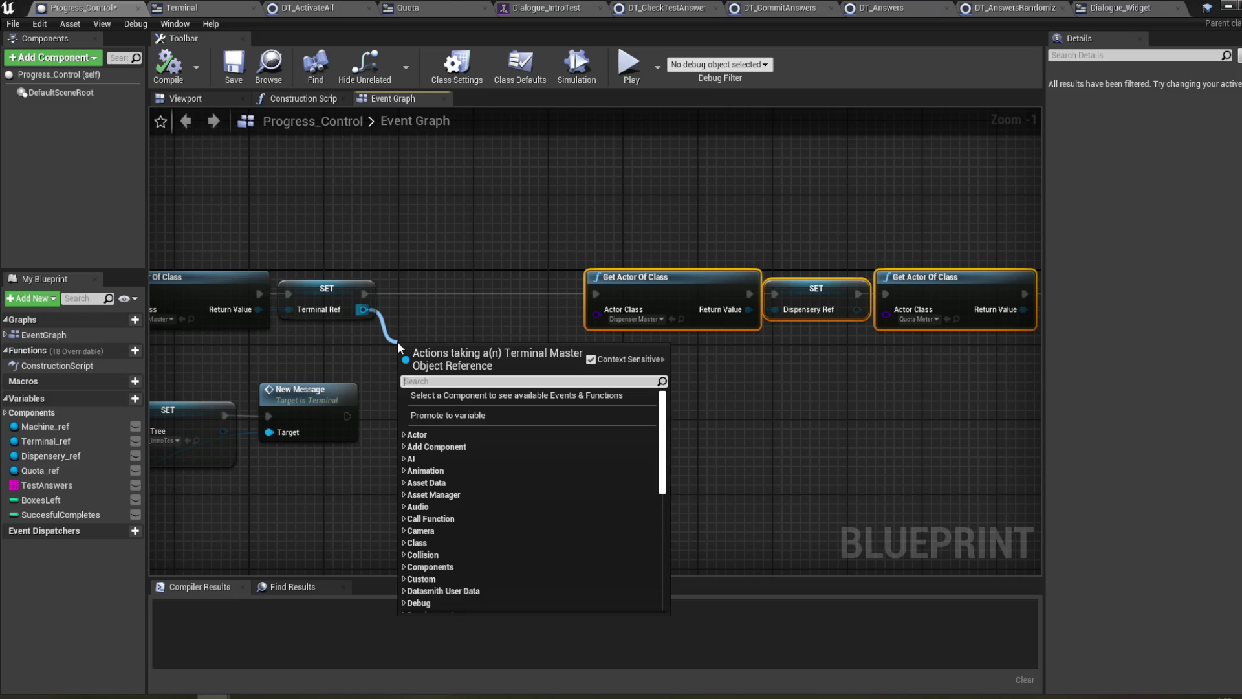
{"action": "type", "text": "get termin"}
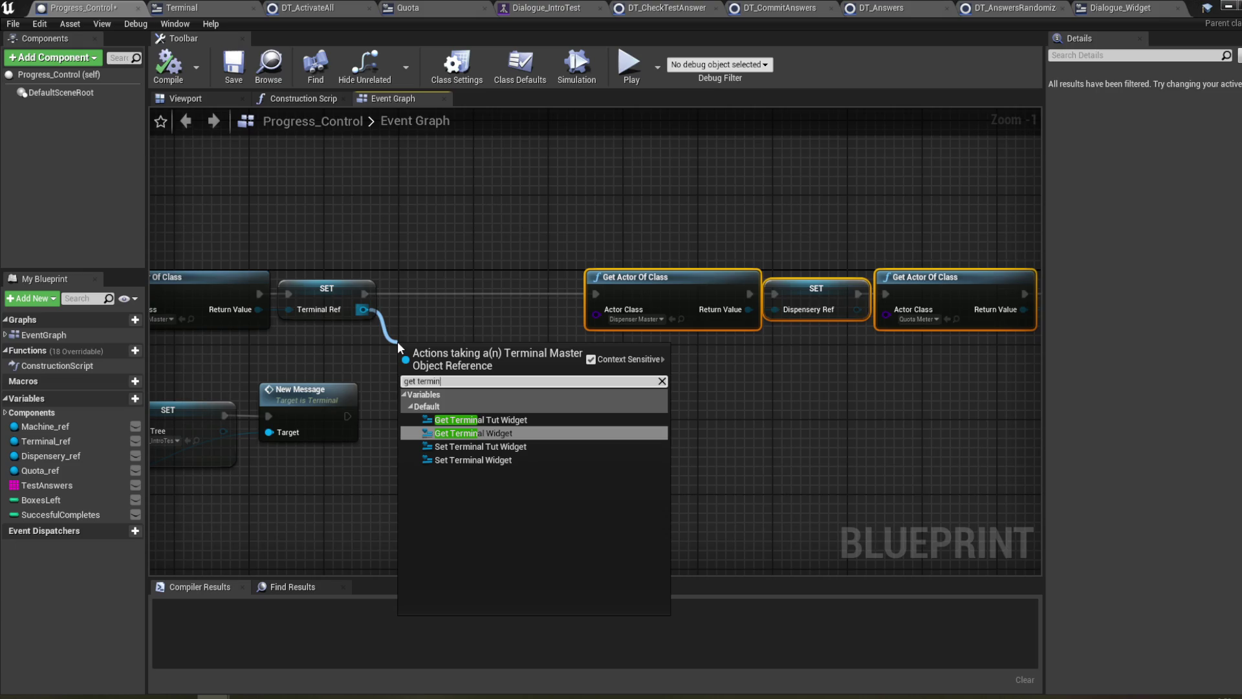
{"action": "key", "text": "Return"}
{"action": "left_click_drag", "start_coordinate": [453, 355], "coordinate": [322, 347]}
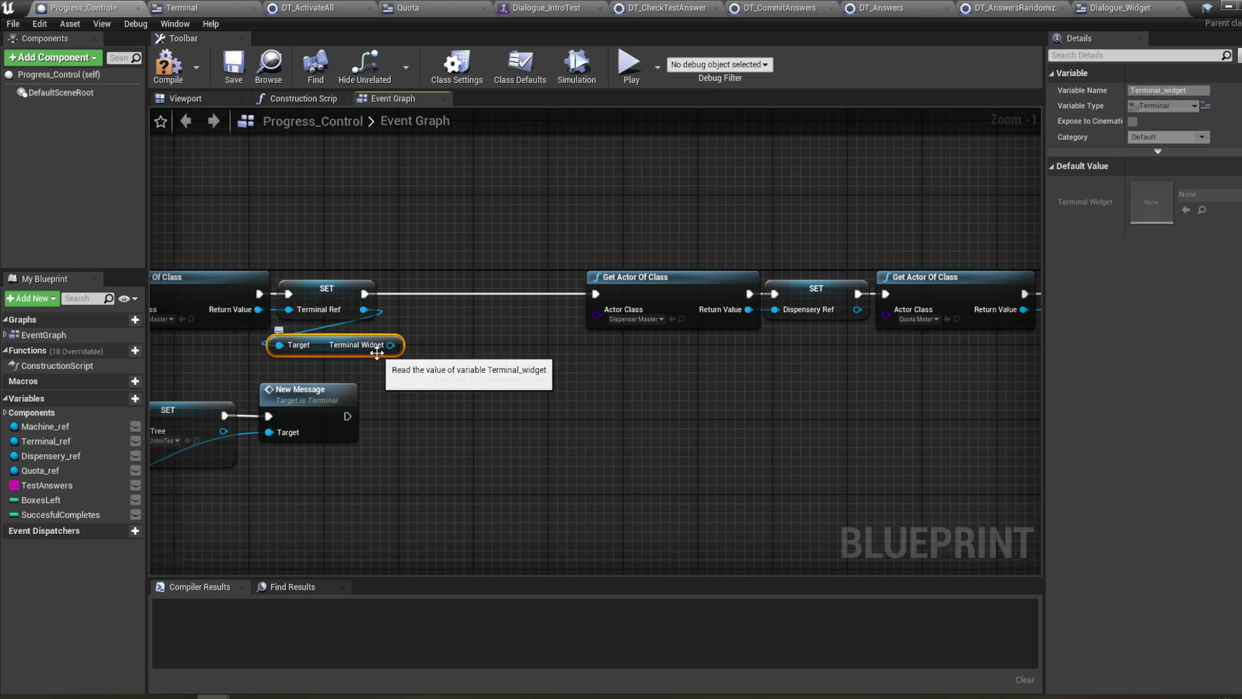
- Add Set Box Left after SET Terminal Ref, fed by a BoxesLeft getter
{"action": "left_click_drag", "start_coordinate": [390, 345], "coordinate": [445, 341]}
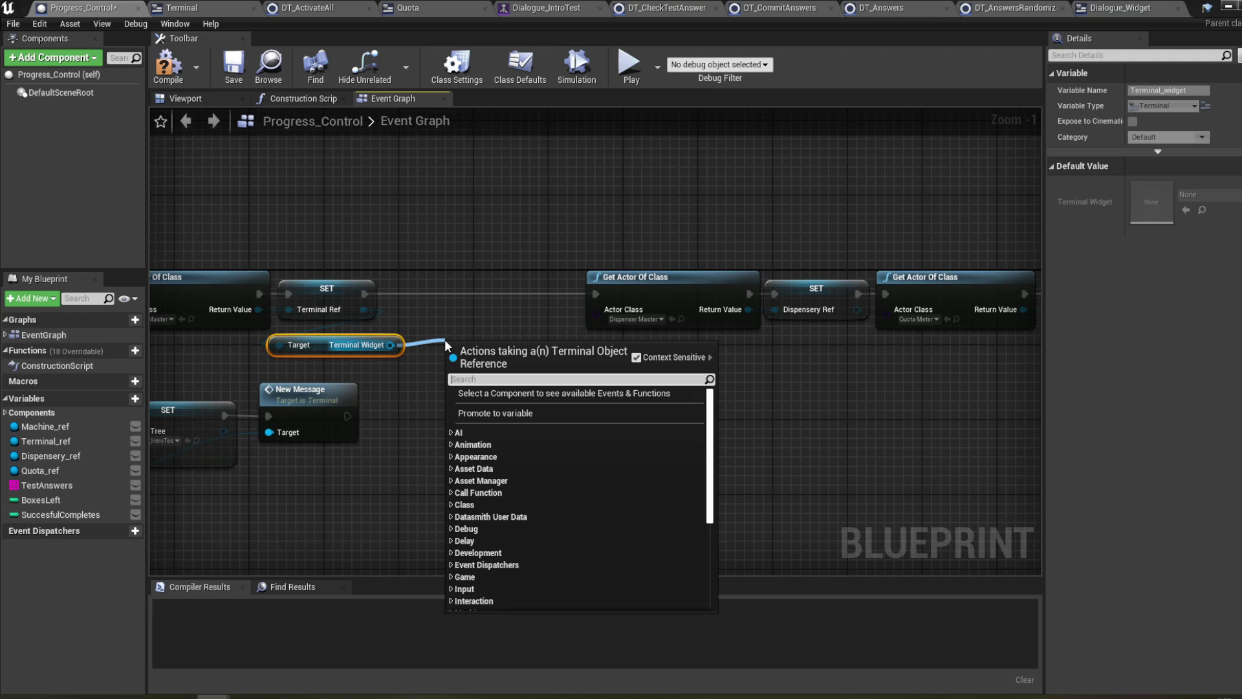
{"action": "type", "text": "set box"}
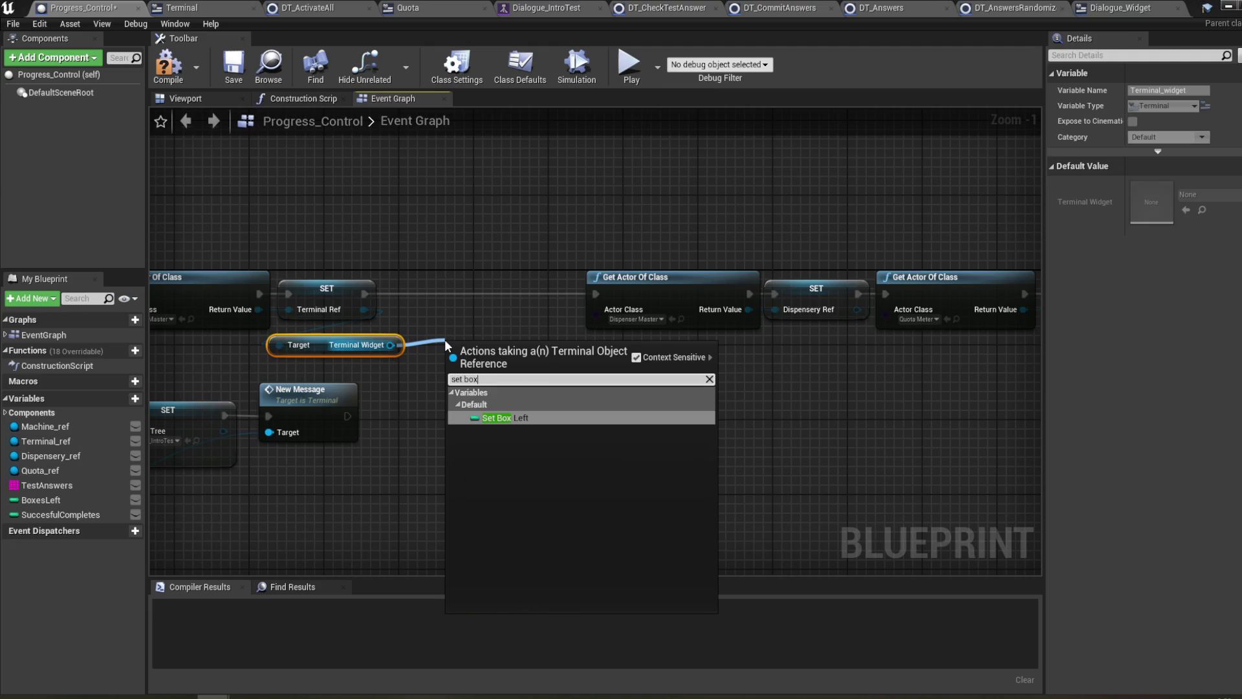
{"action": "key", "text": "Return"}
{"action": "mouse_move", "coordinate": [364, 294]}
{"action": "left_mouse_down"}
{"action": "mouse_move", "coordinate": [461, 359]}
{"action": "mouse_move", "coordinate": [476, 293]}
{"action": "mouse_move", "coordinate": [595, 294]}
{"action": "left_mouse_up"}
{"action": "mouse_move", "coordinate": [45, 499]}
{"action": "left_mouse_down"}
{"action": "mouse_move", "coordinate": [177, 455]}
{"action": "mouse_move", "coordinate": [406, 246]}
{"action": "mouse_move", "coordinate": [524, 310]}
{"action": "left_mouse_up"}
{"action": "left_click", "coordinate": [432, 264]}
- Compile and save Progress_Control, then view the Dialogue_IntroTest tree around DT_CommitAnswers
{"action": "key", "text": "F7"}
{"action": "key", "text": "ctrl+s"}
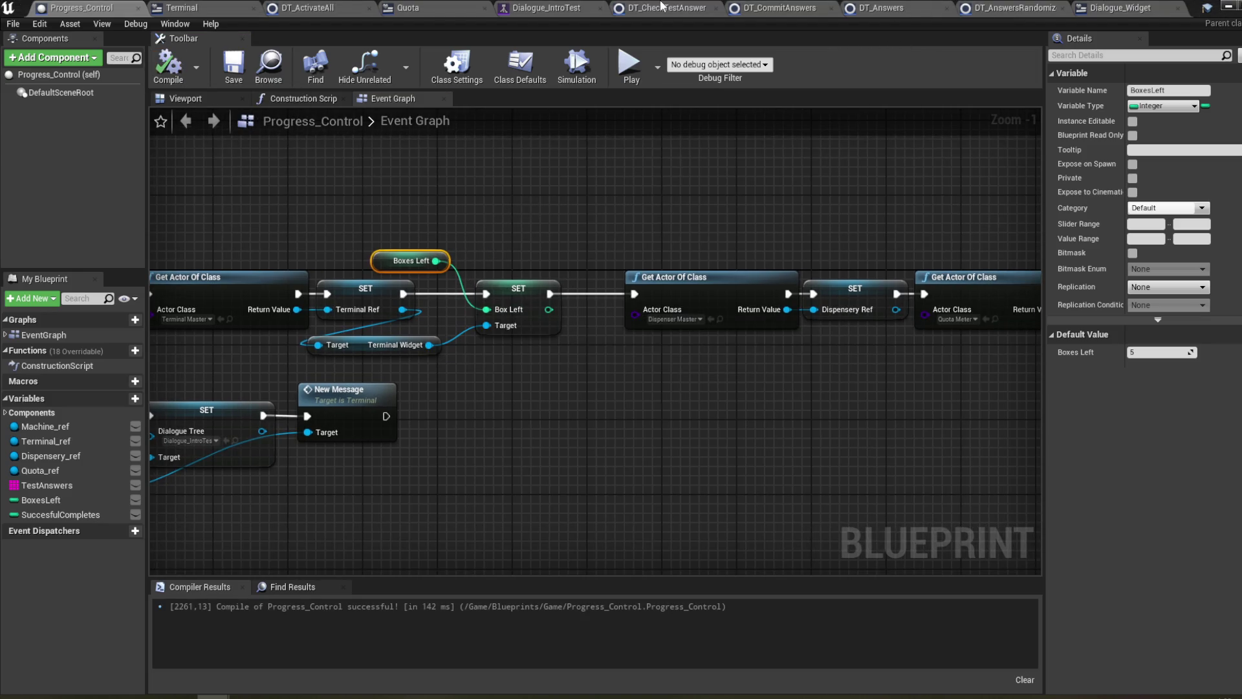
{"action": "left_click", "coordinate": [560, 10]}
{"action": "mouse_move", "coordinate": [570, 81]}
{"action": "left_mouse_down"}
{"action": "mouse_move", "coordinate": [580, 191]}
{"action": "mouse_move", "coordinate": [576, 169]}
{"action": "mouse_move", "coordinate": [668, 208]}
{"action": "mouse_move", "coordinate": [689, 163]}
{"action": "mouse_move", "coordinate": [675, 258]}
{"action": "left_mouse_up"}
{"action": "left_click_drag", "start_coordinate": [585, 339], "coordinate": [662, 349]}
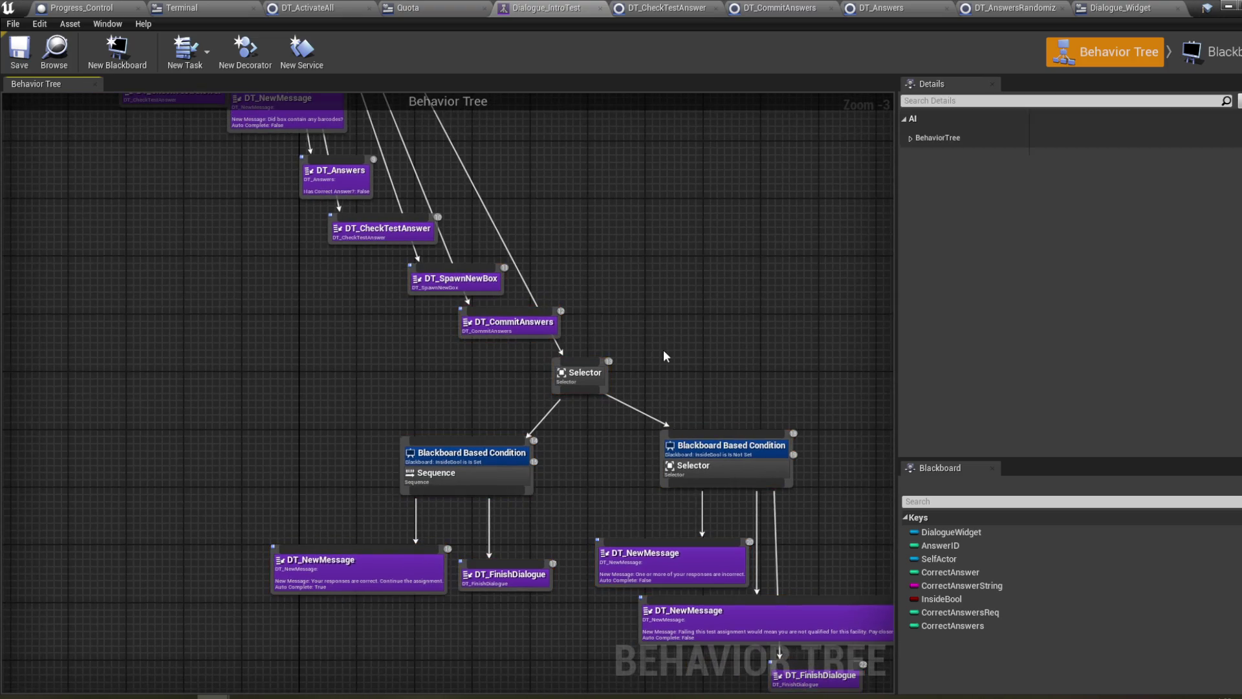
- Review the DT_CommitAnswers task graph, then load the Menu level and hide the Content Browser
{"action": "double_click", "coordinate": [542, 331]}
{"action": "left_click_drag", "start_coordinate": [542, 424], "coordinate": [793, 404]}
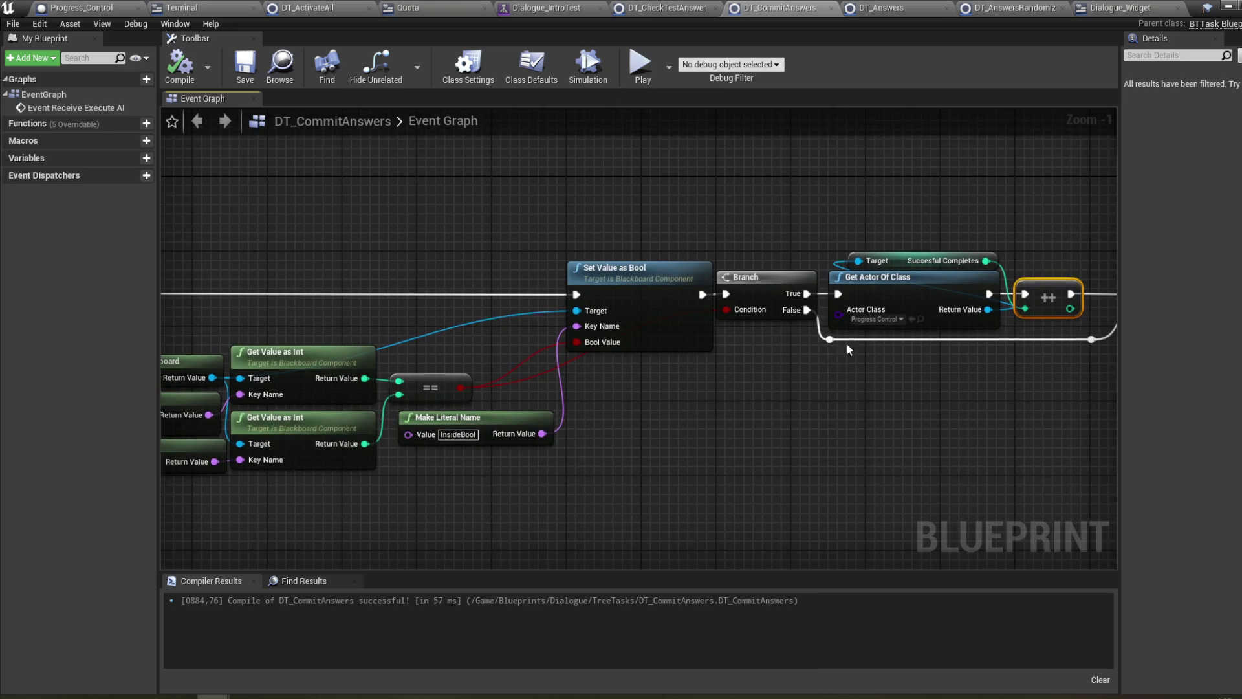
{"action": "left_click", "coordinate": [1228, 6]}
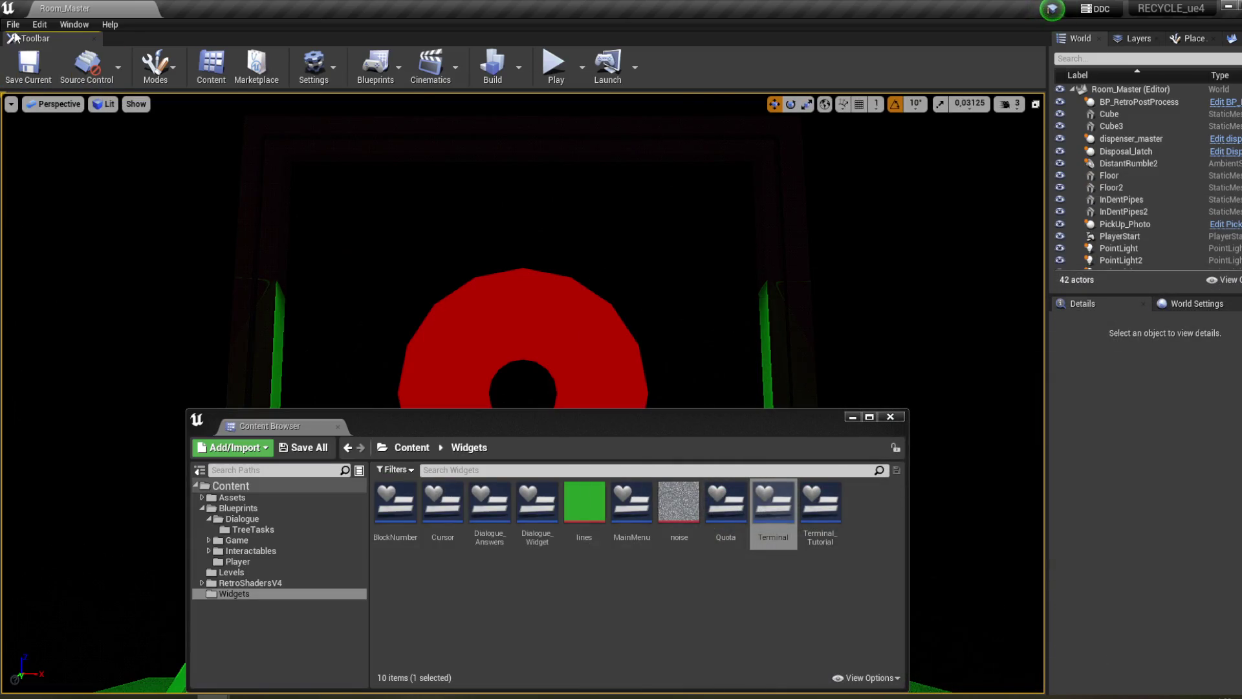
{"action": "left_click", "coordinate": [18, 26]}
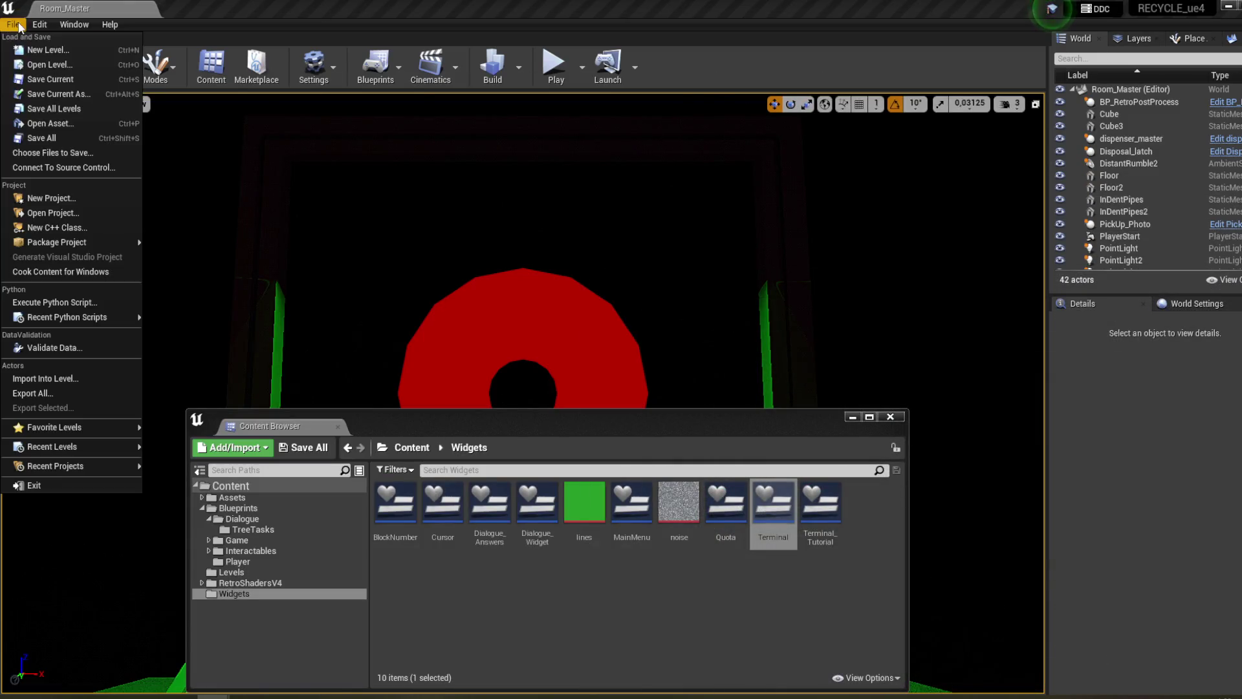
{"action": "left_click", "coordinate": [39, 64]}
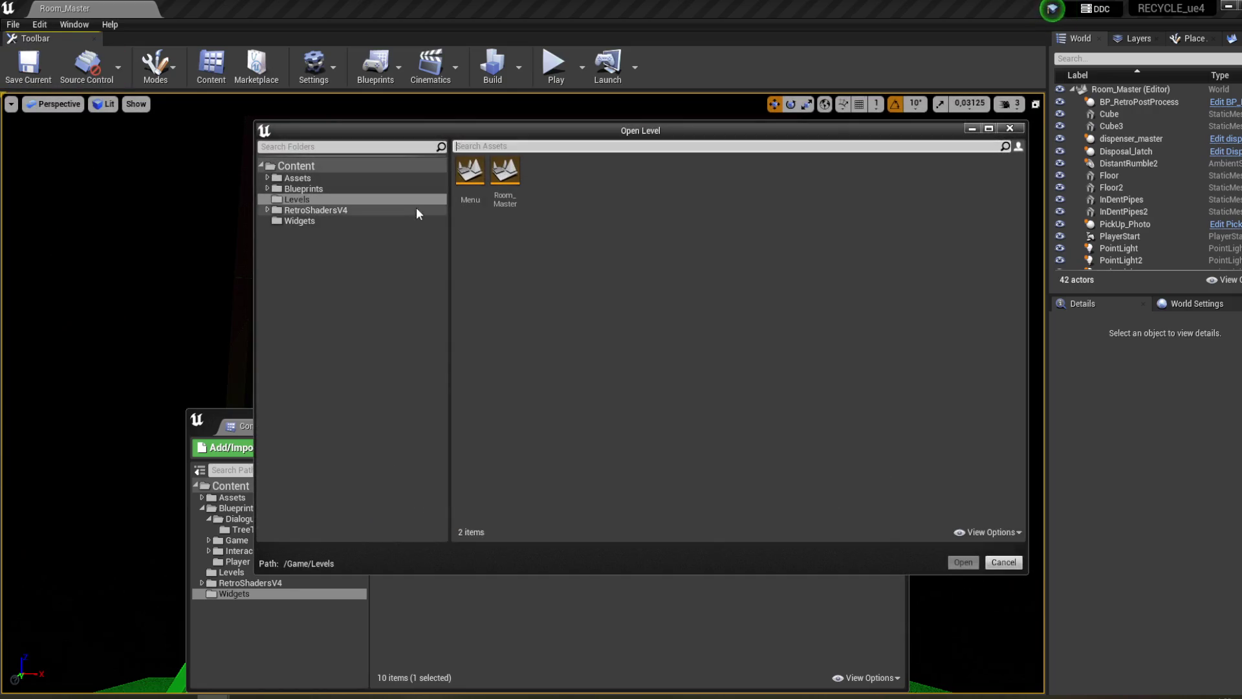
{"action": "double_click", "coordinate": [467, 188]}
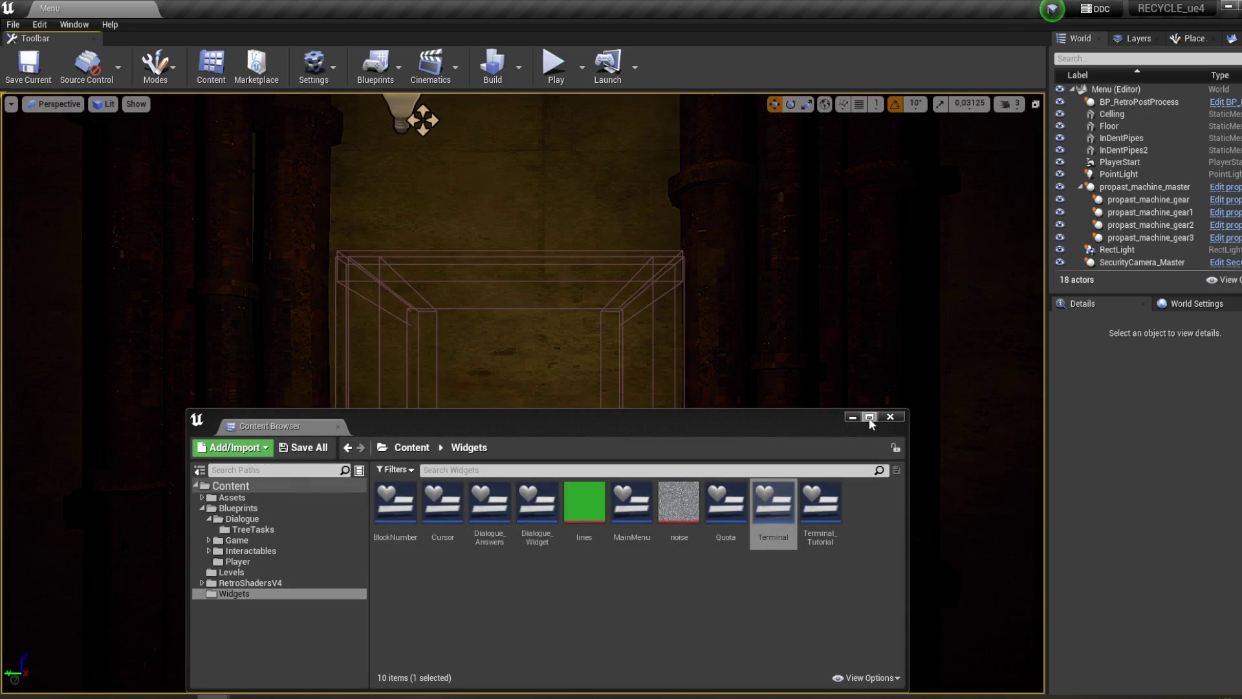
{"action": "left_click", "coordinate": [853, 417]}
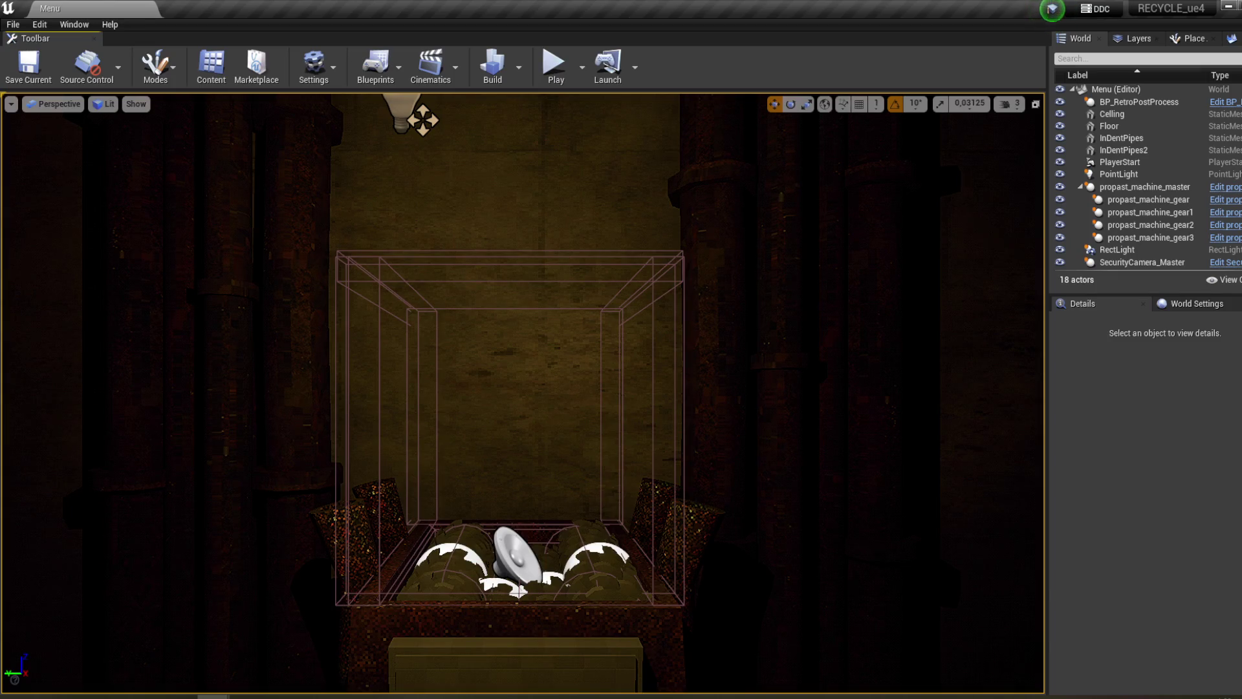
- Play the level, start the game from the menu, and check the terminal shows Boxes left: 5
{"action": "left_click", "coordinate": [554, 68]}
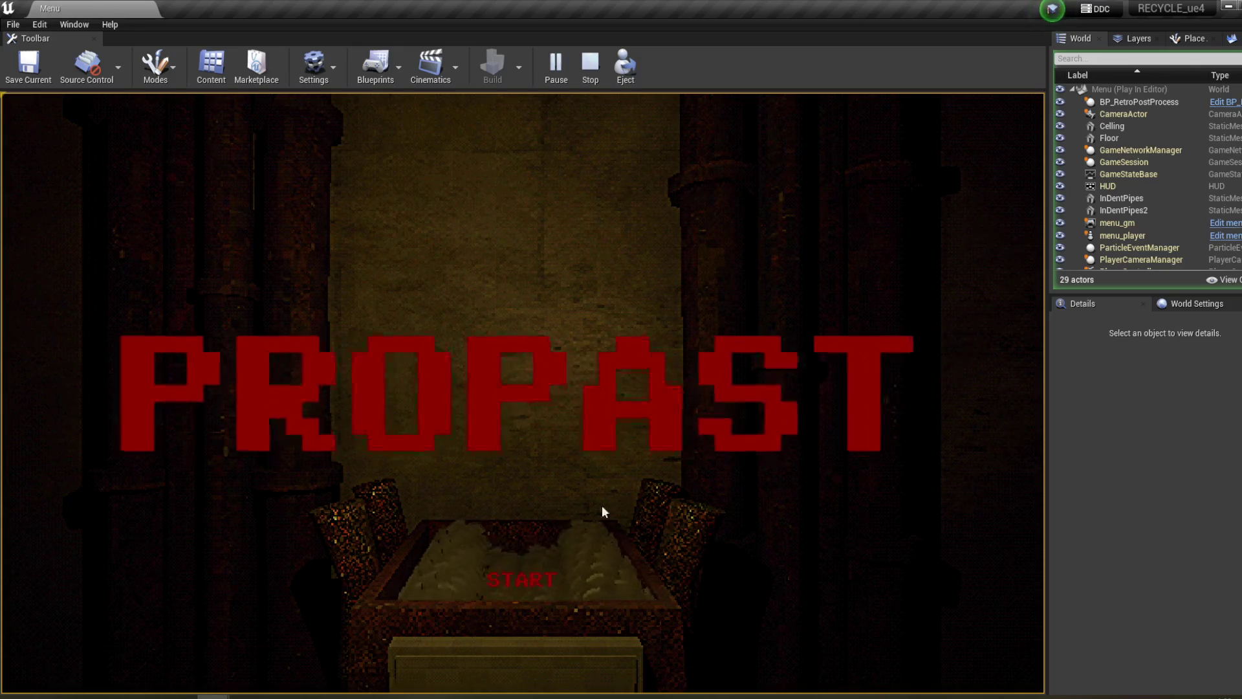
{"action": "left_click", "coordinate": [547, 577]}
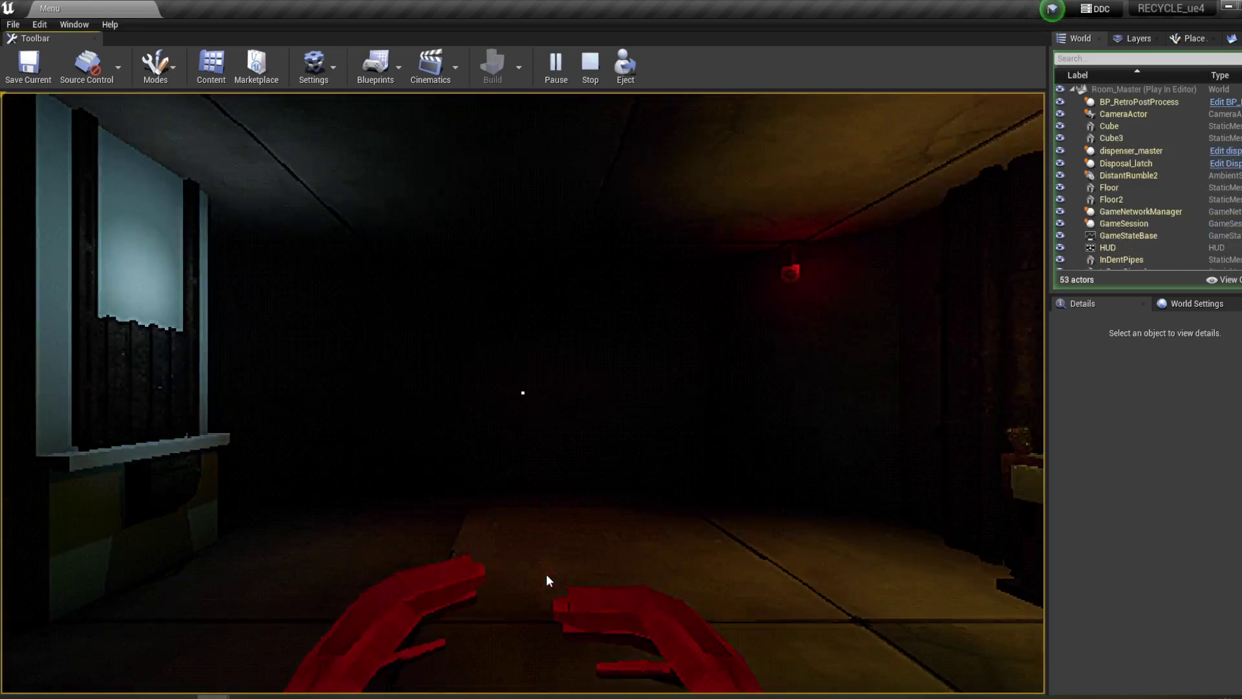
{"action": "left_click", "coordinate": [546, 573]}
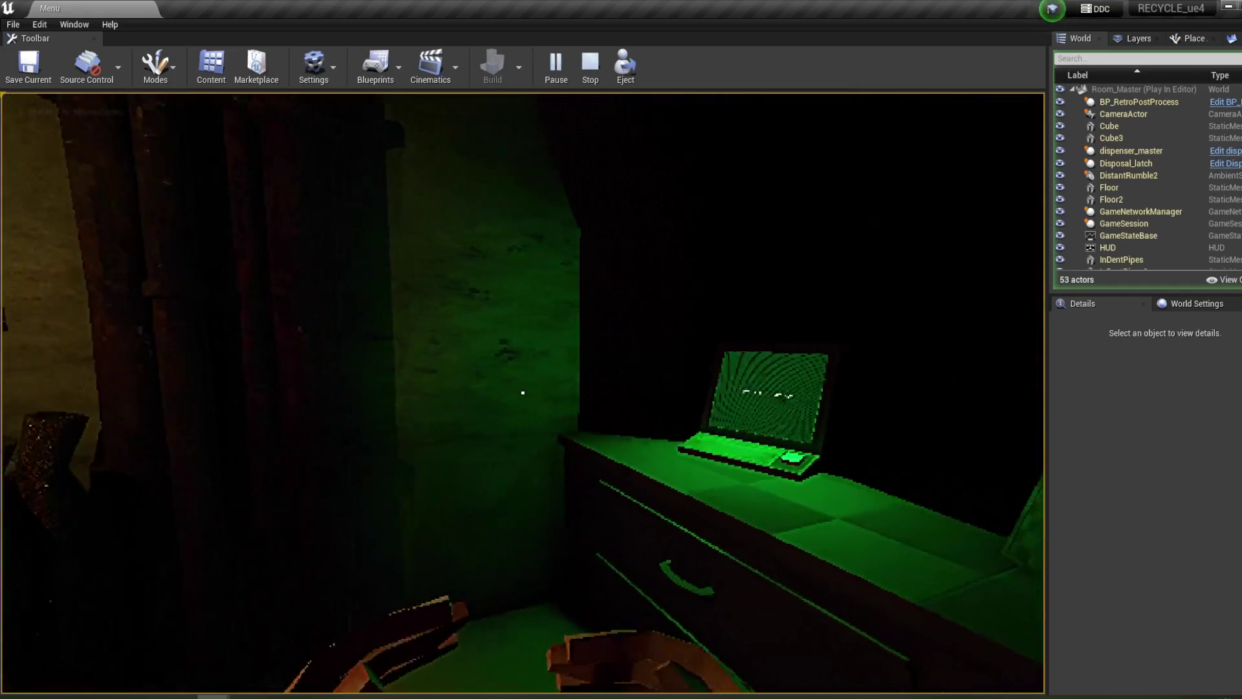
{"action": "left_click", "coordinate": [523, 393]}
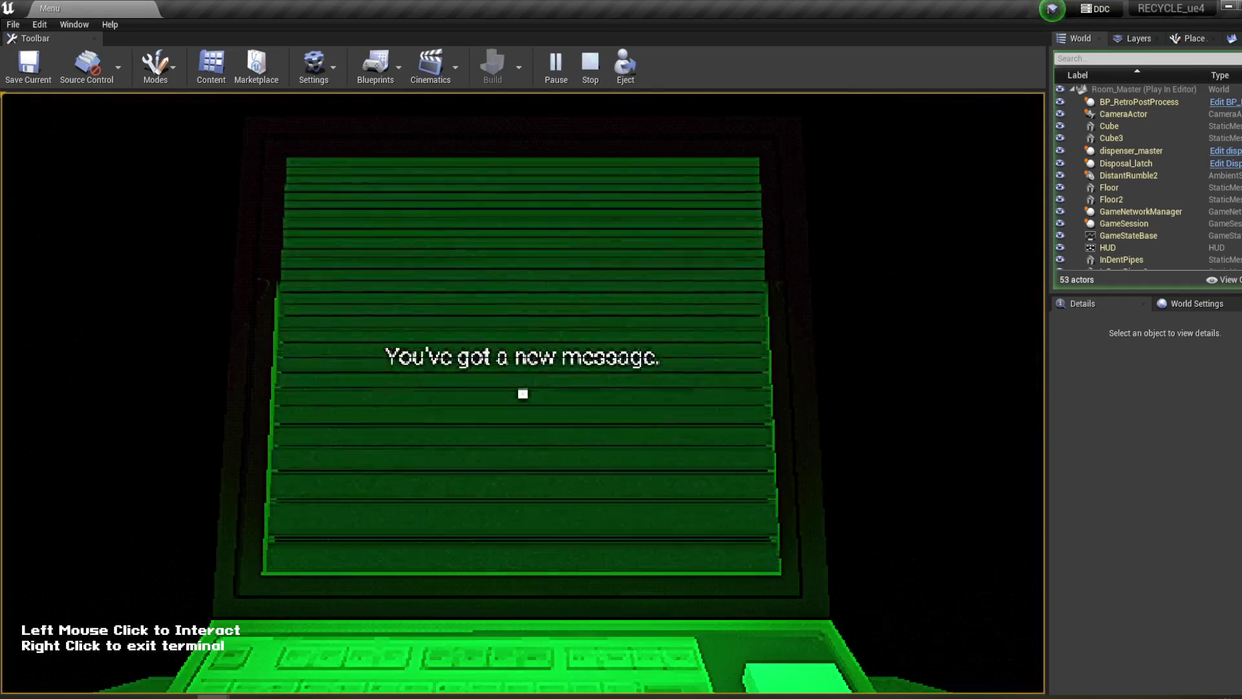
{"action": "left_click", "coordinate": [530, 397]}
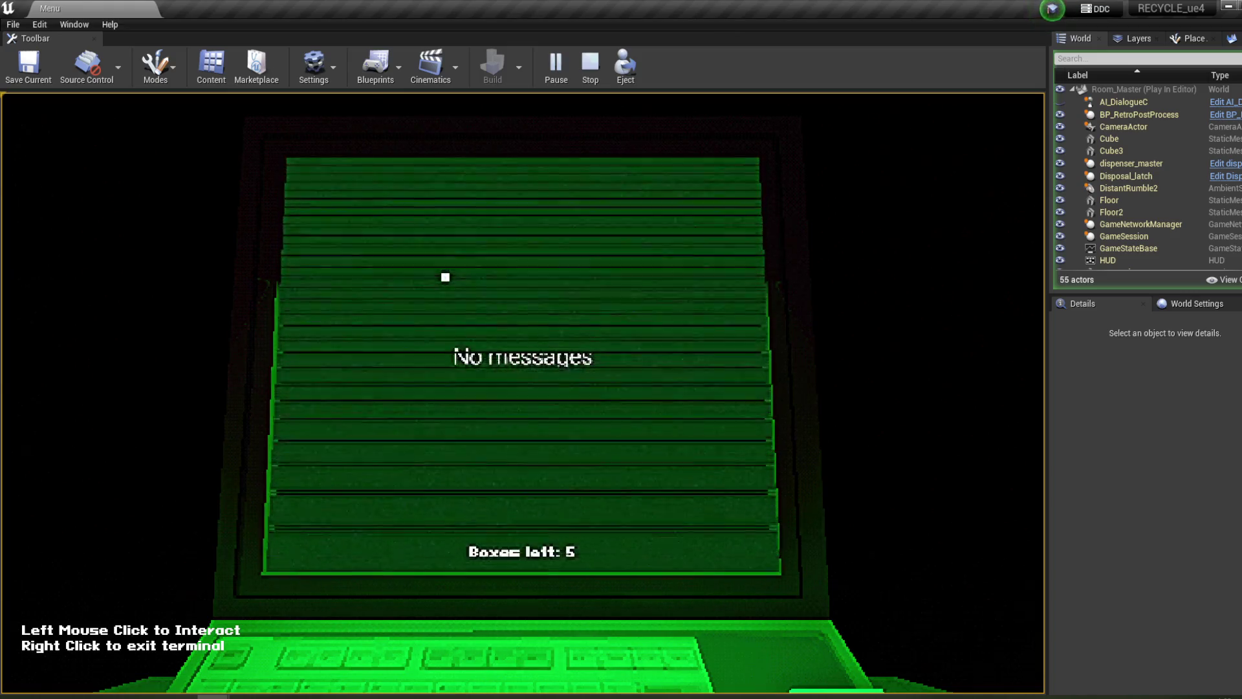
{"action": "right_click", "coordinate": [445, 277]}
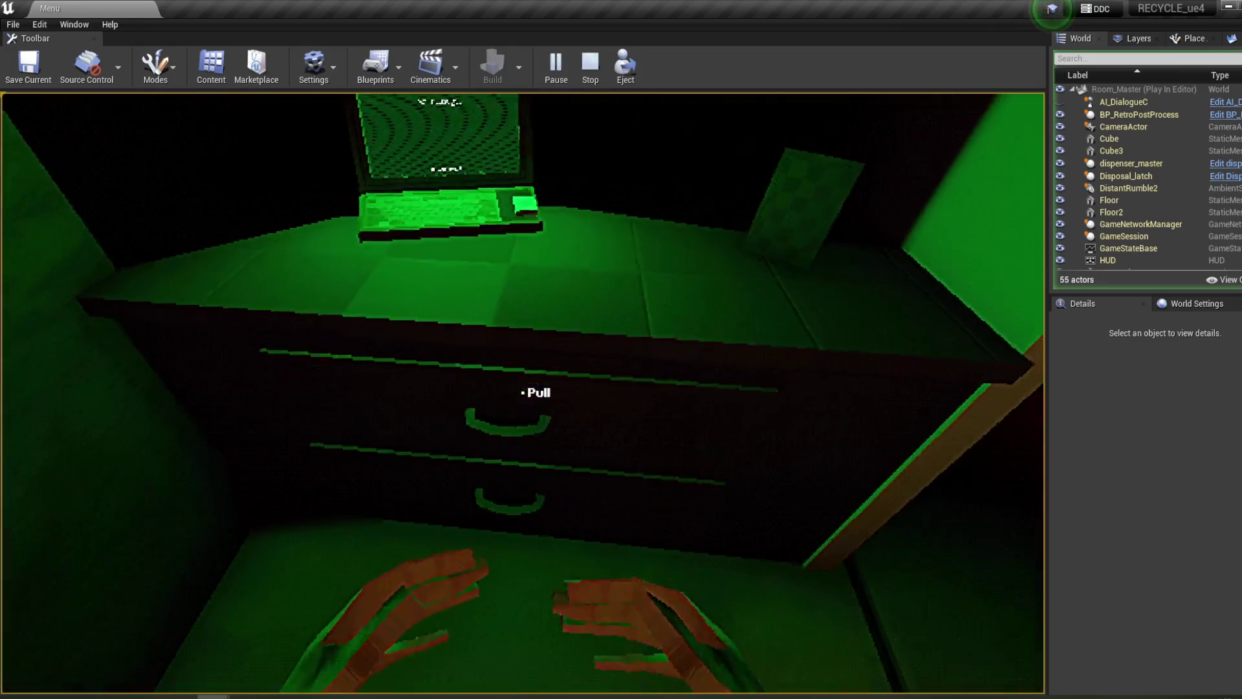
- Open the desk drawers and take the box from the window shelf
{"action": "left_click", "coordinate": [522, 392]}
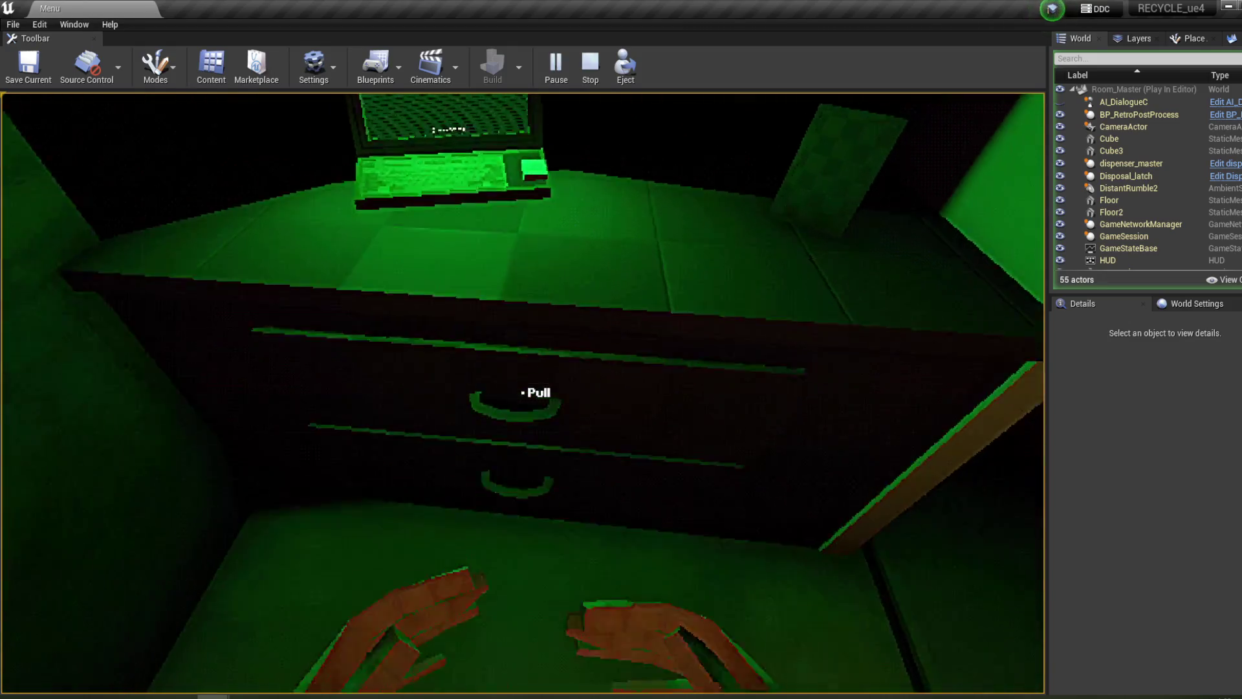
{"action": "left_click", "coordinate": [522, 392]}
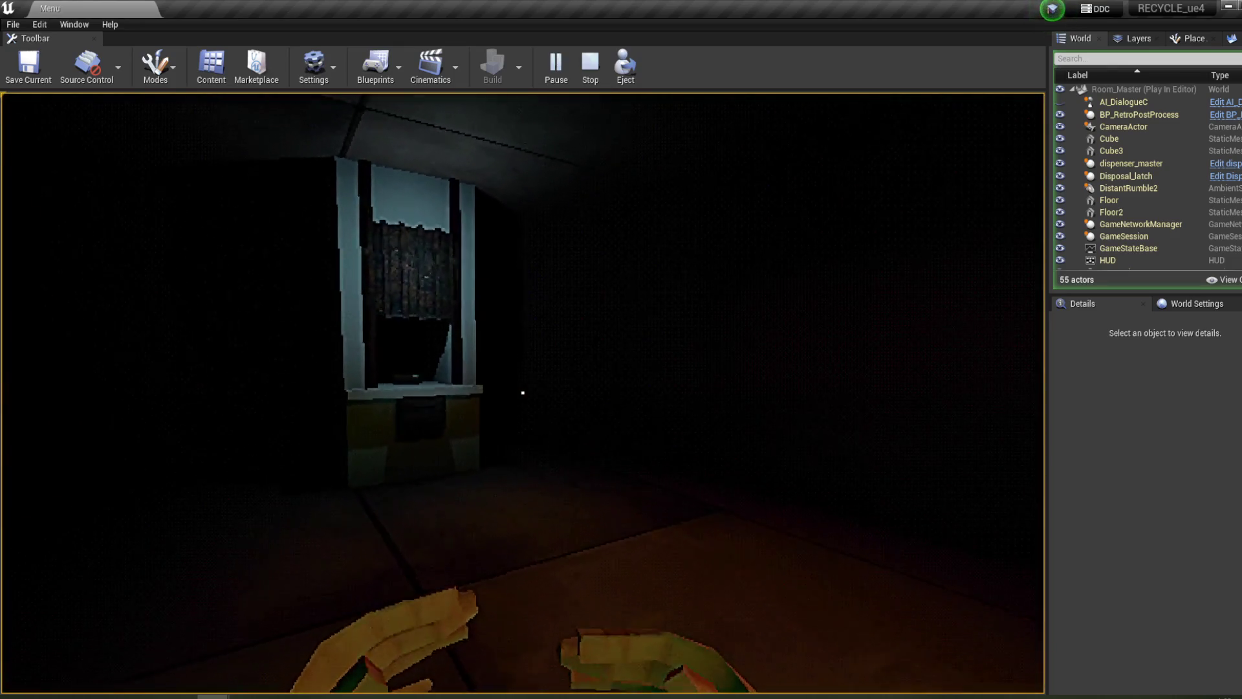
{"action": "key", "text": "w"}
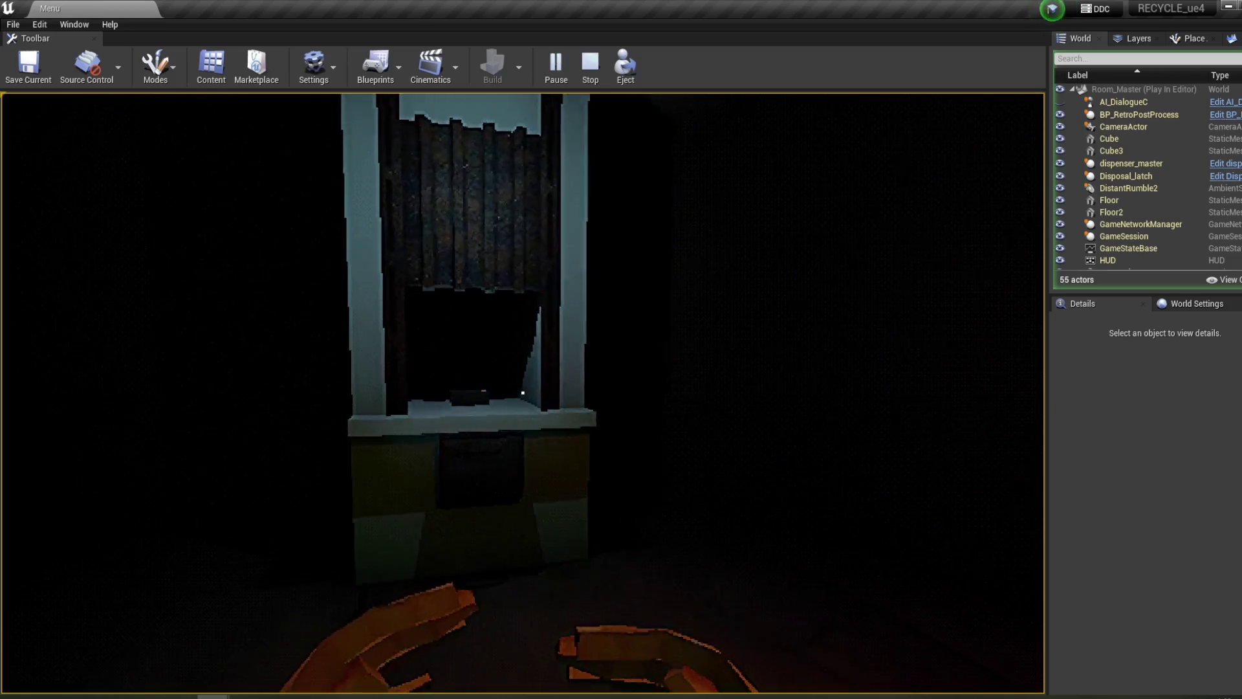
{"action": "left_click", "coordinate": [523, 392]}
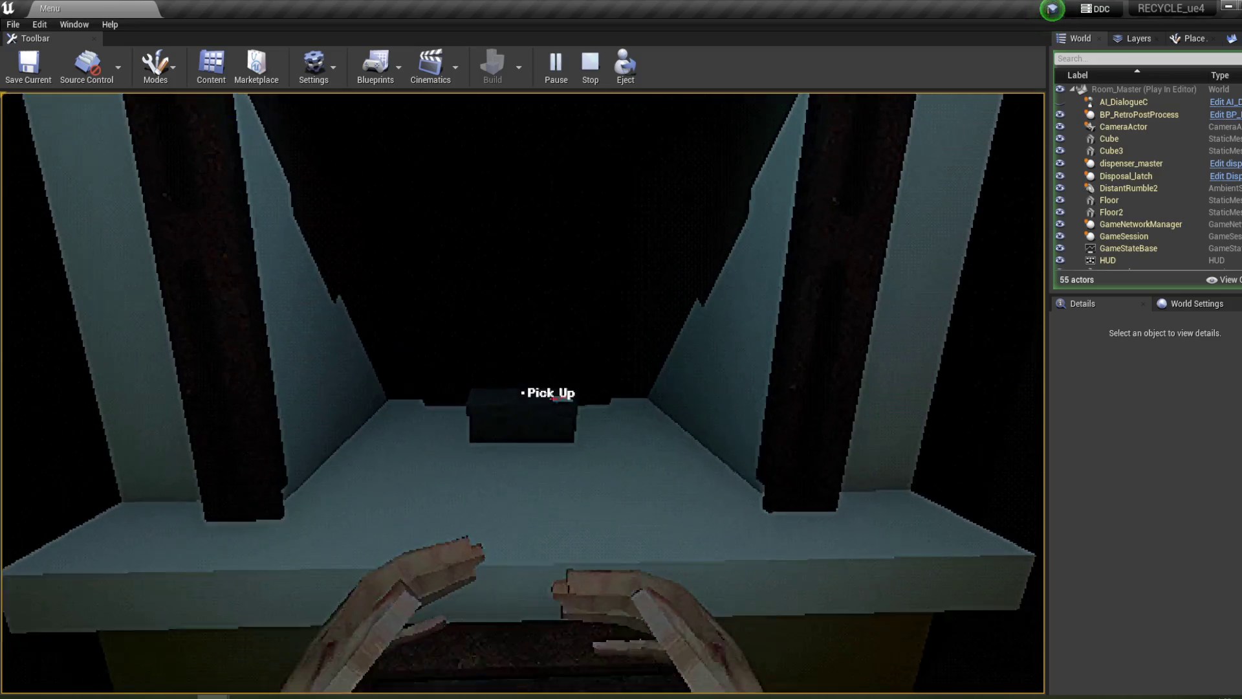
{"action": "left_click", "coordinate": [523, 392]}
{"action": "key", "text": "w"}
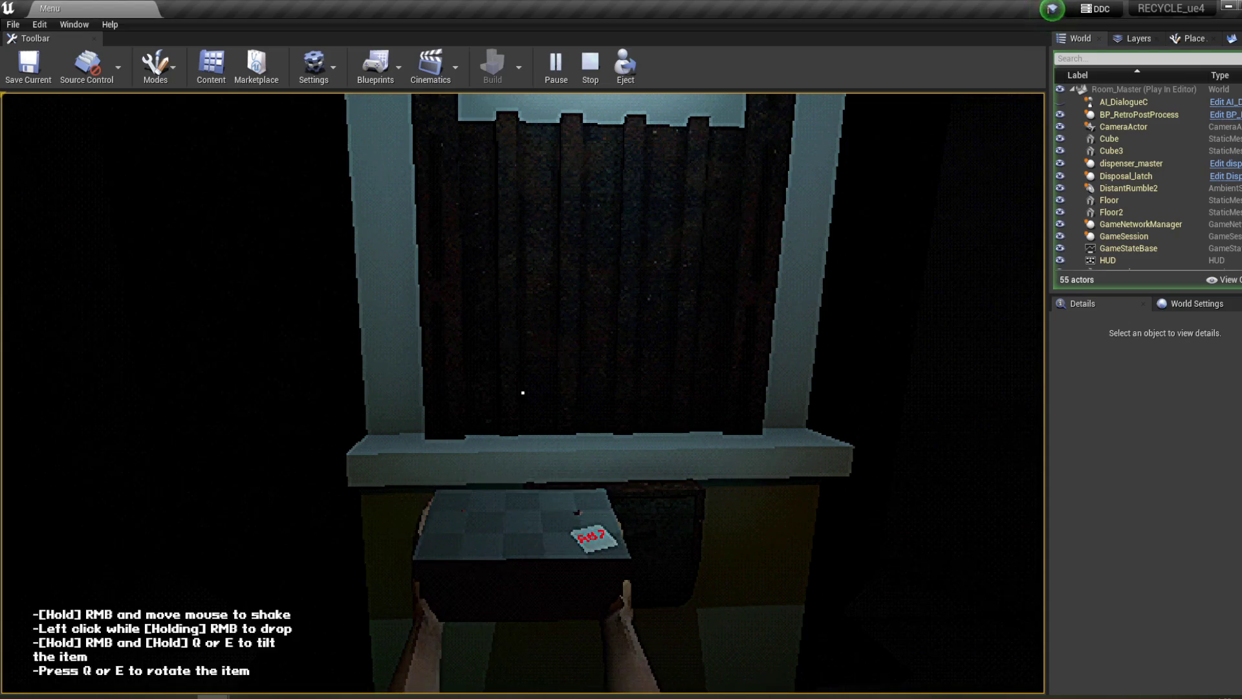
{"action": "key", "text": "w"}
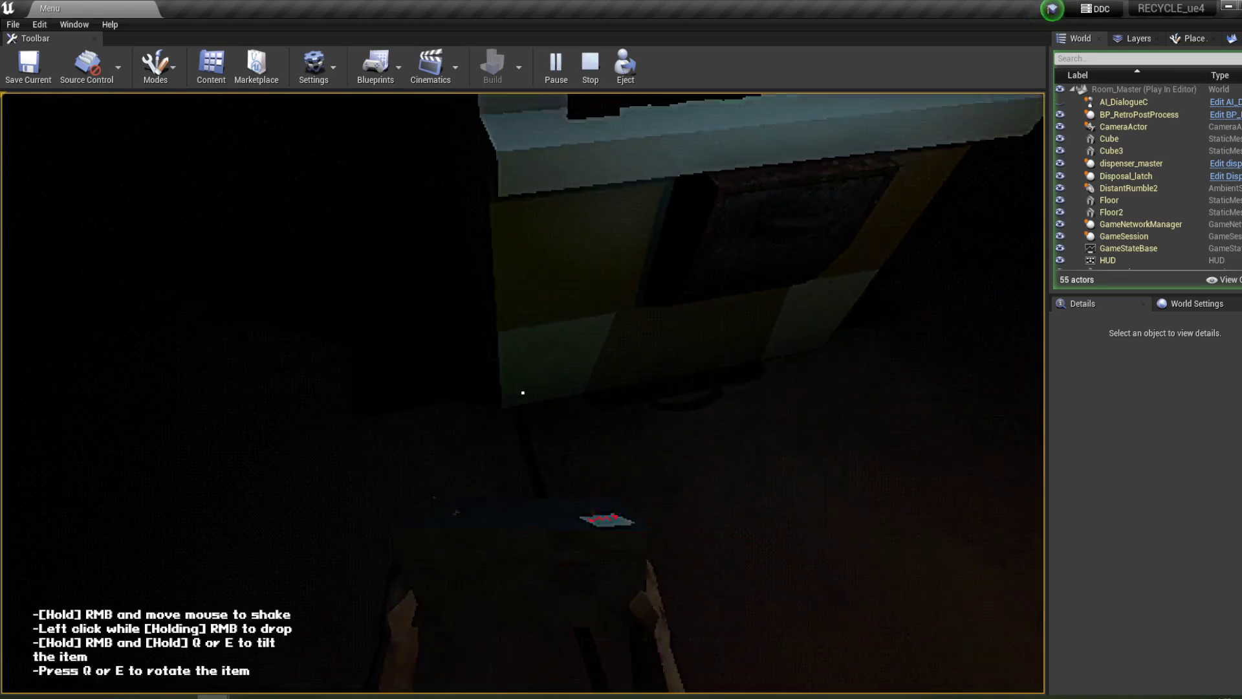
{"action": "left_click", "coordinate": [523, 393]}
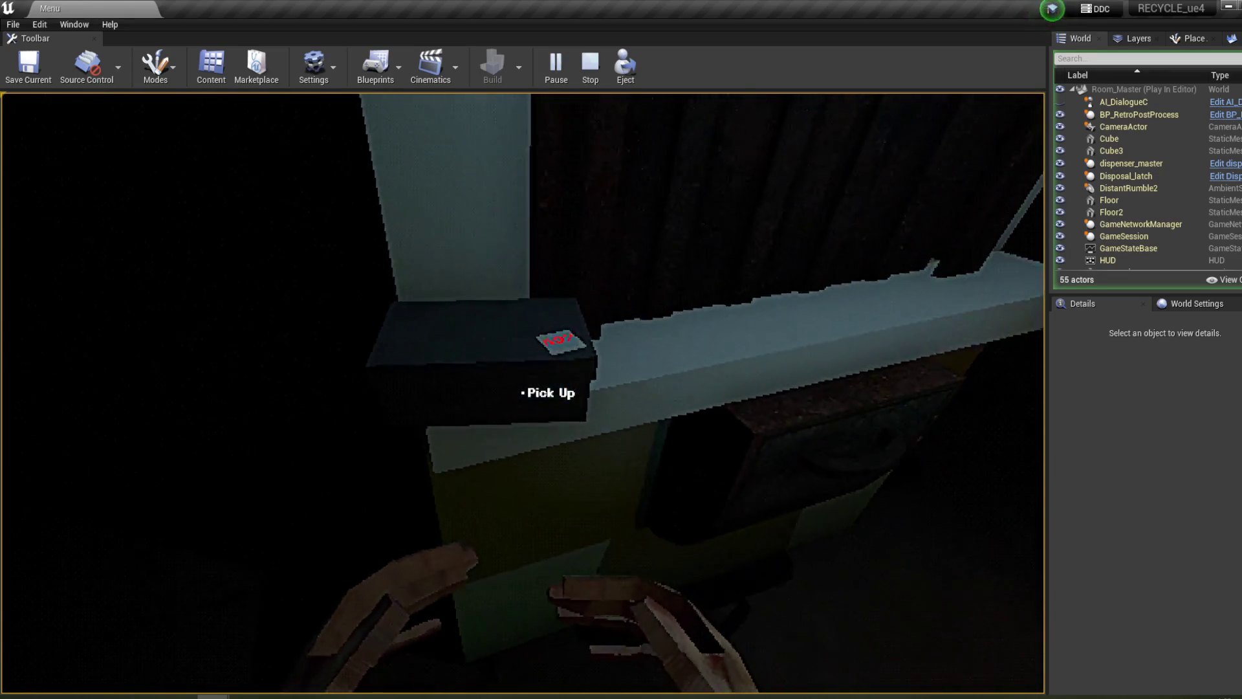
{"action": "left_click", "coordinate": [522, 393]}
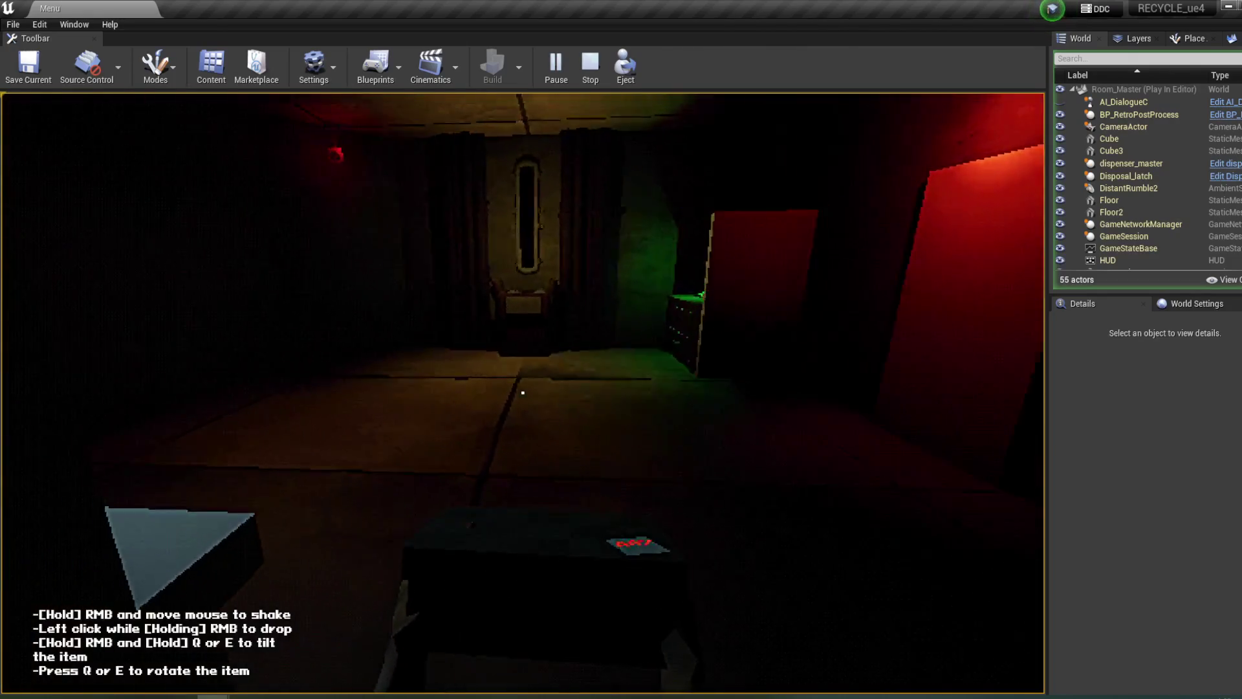
- Carry the box to the disposal chute and drop it into the bin
{"action": "key", "text": "w"}
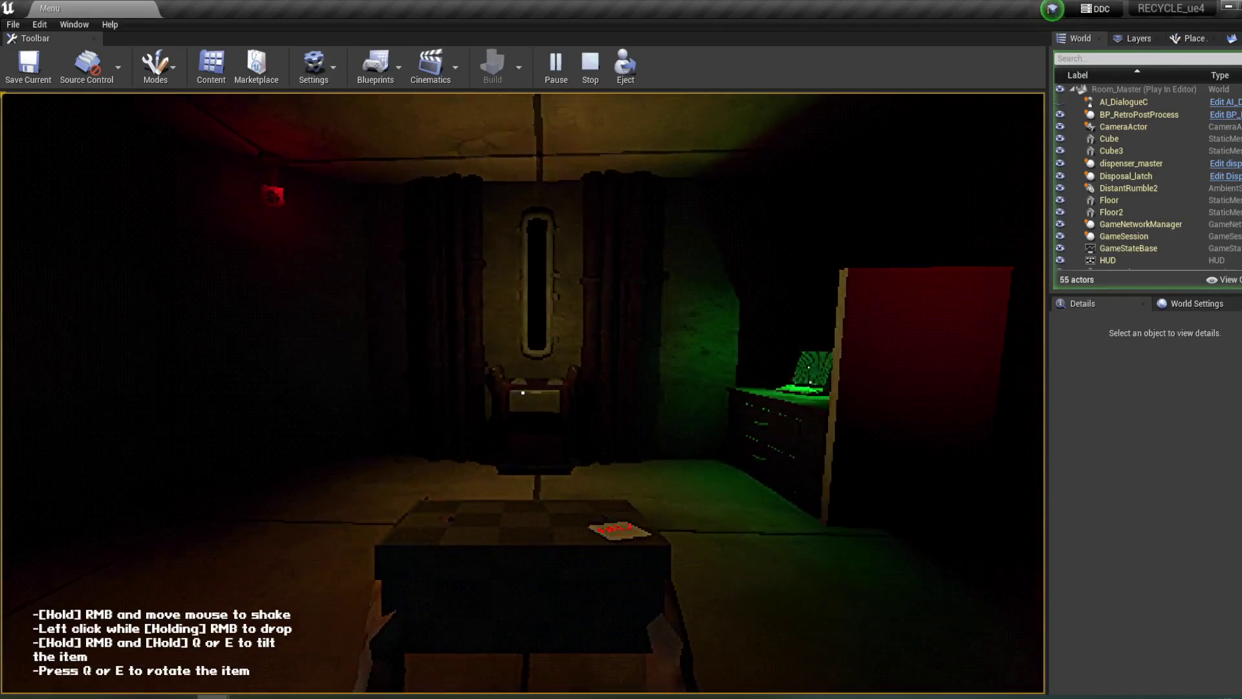
{"action": "key", "text": "w"}
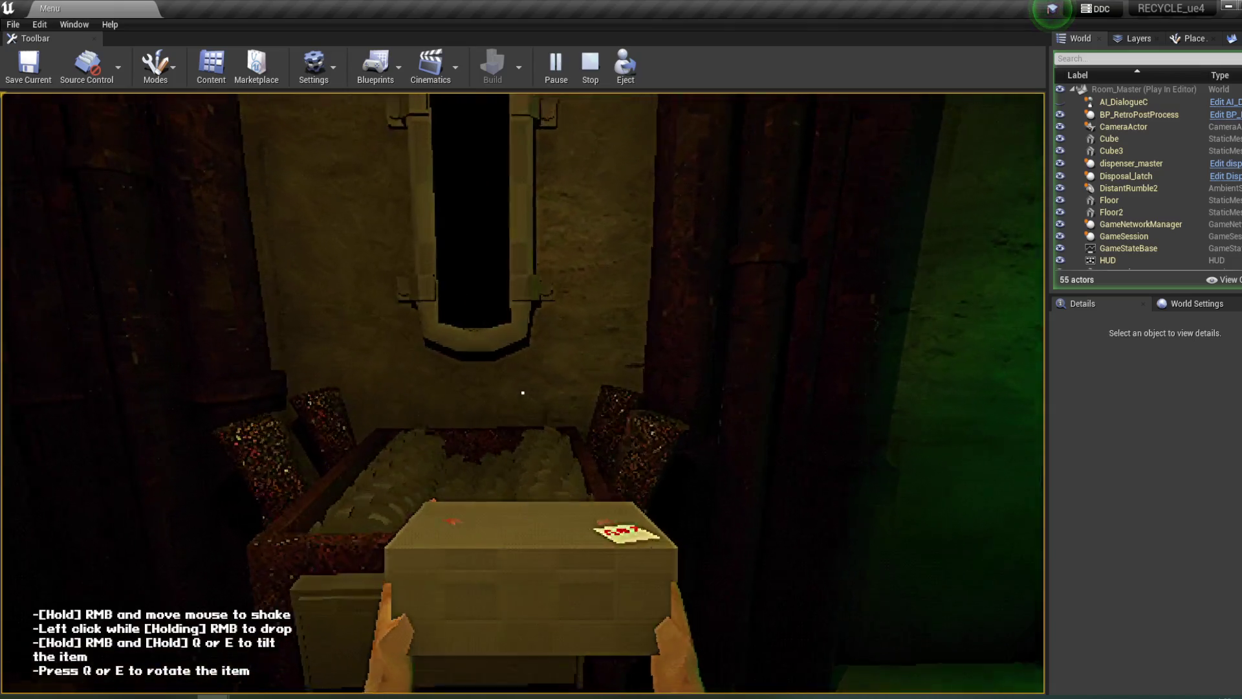
{"action": "left_click", "coordinate": [522, 393]}
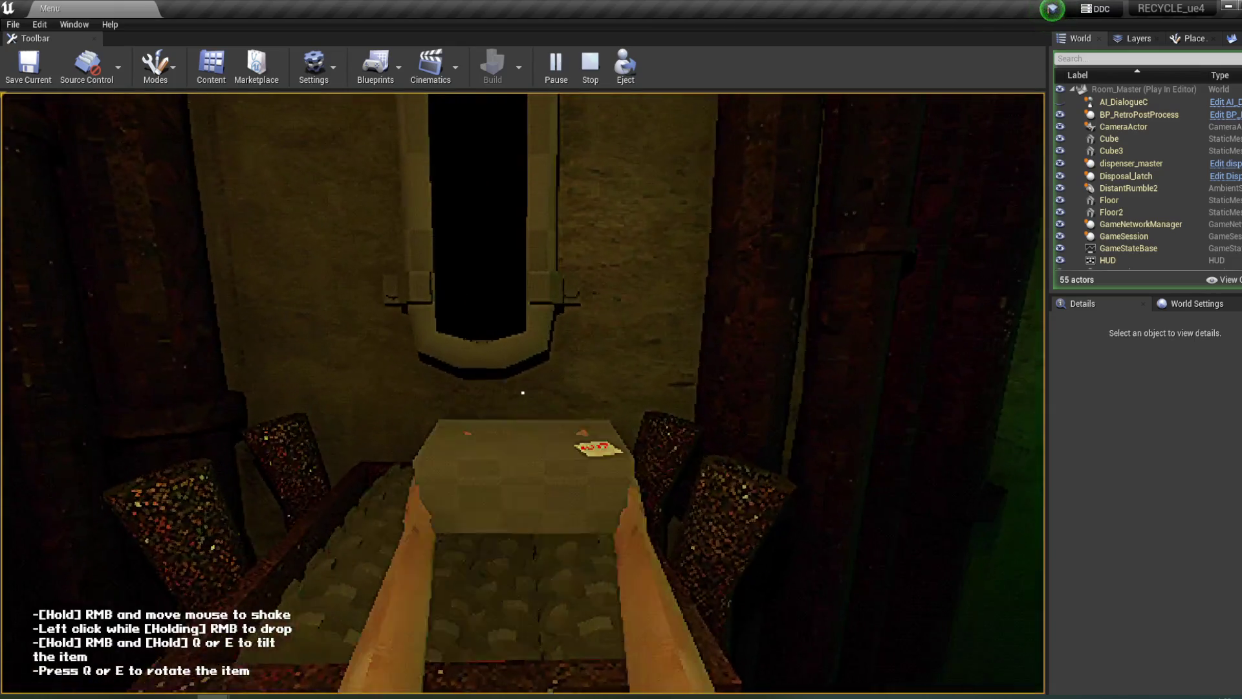
{"action": "left_click", "coordinate": [523, 392]}
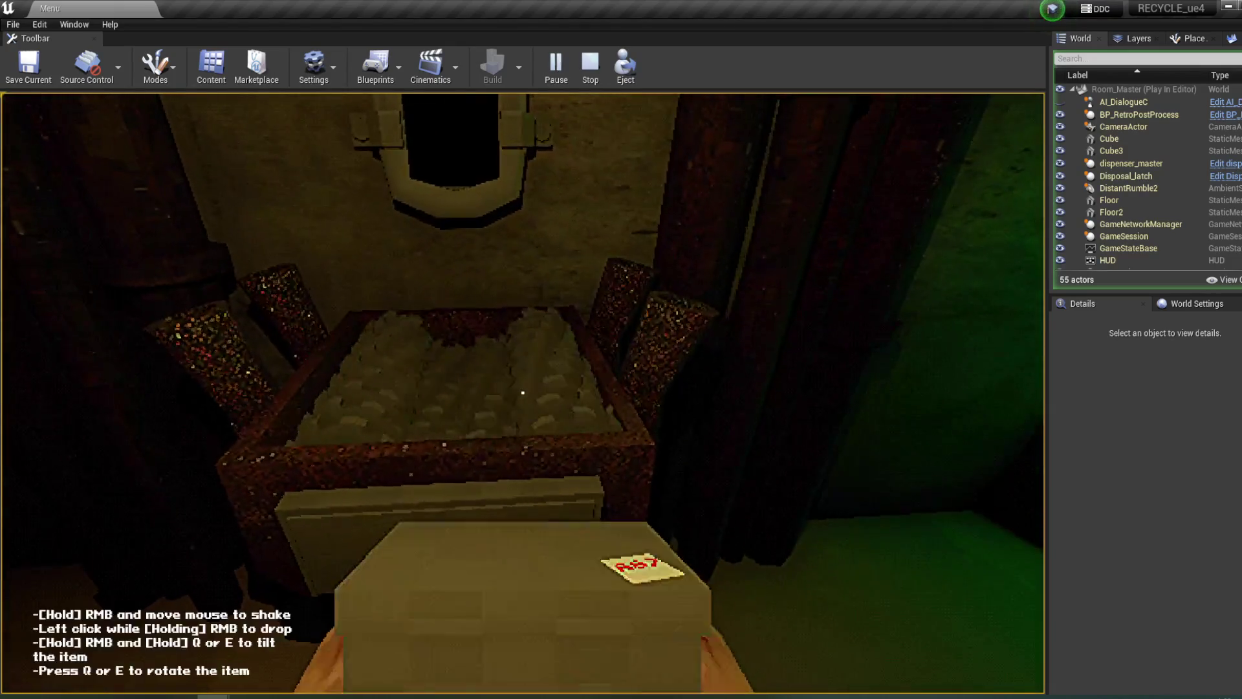
{"action": "left_click", "coordinate": [522, 393]}
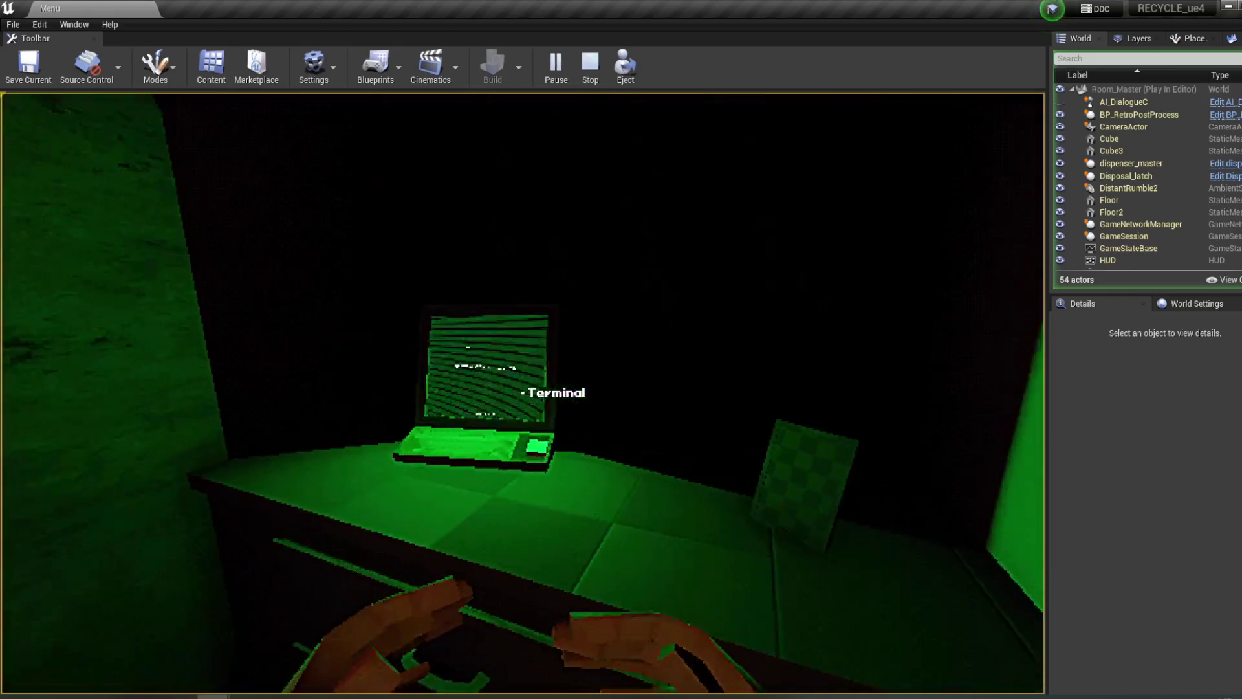
- Answer the terminal's materials, source block and barcode questions, then exit the terminal
{"action": "left_click", "coordinate": [523, 392]}
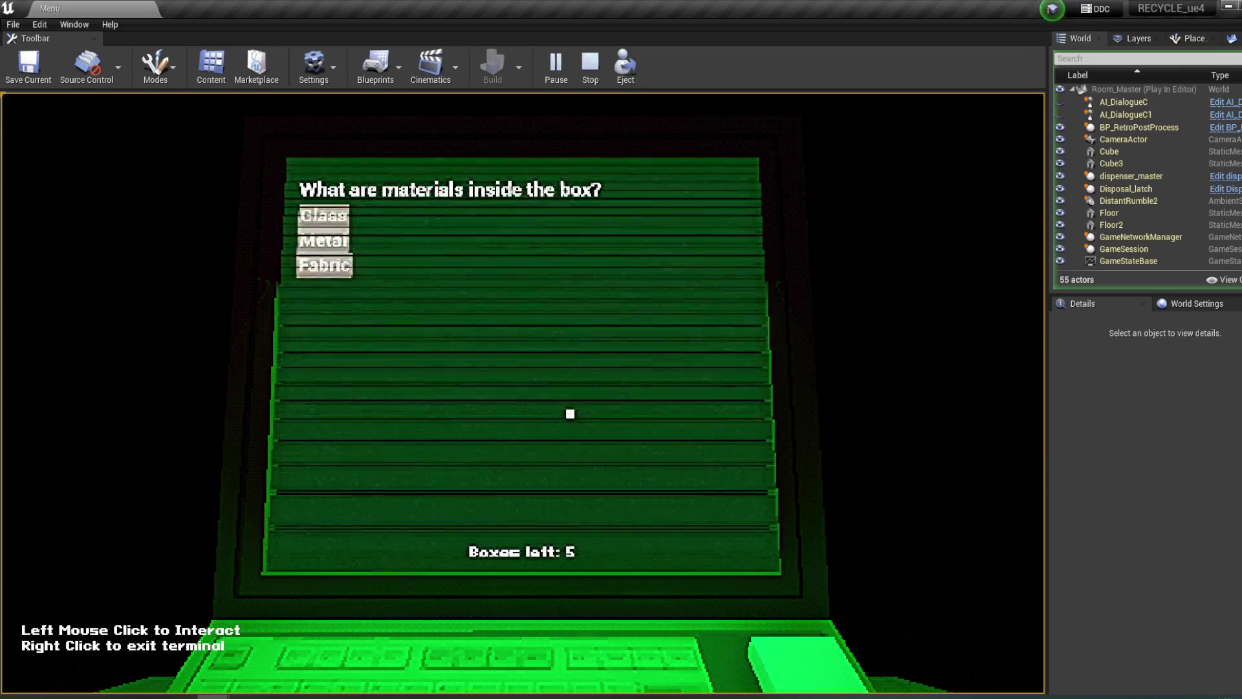
{"action": "left_click", "coordinate": [323, 265]}
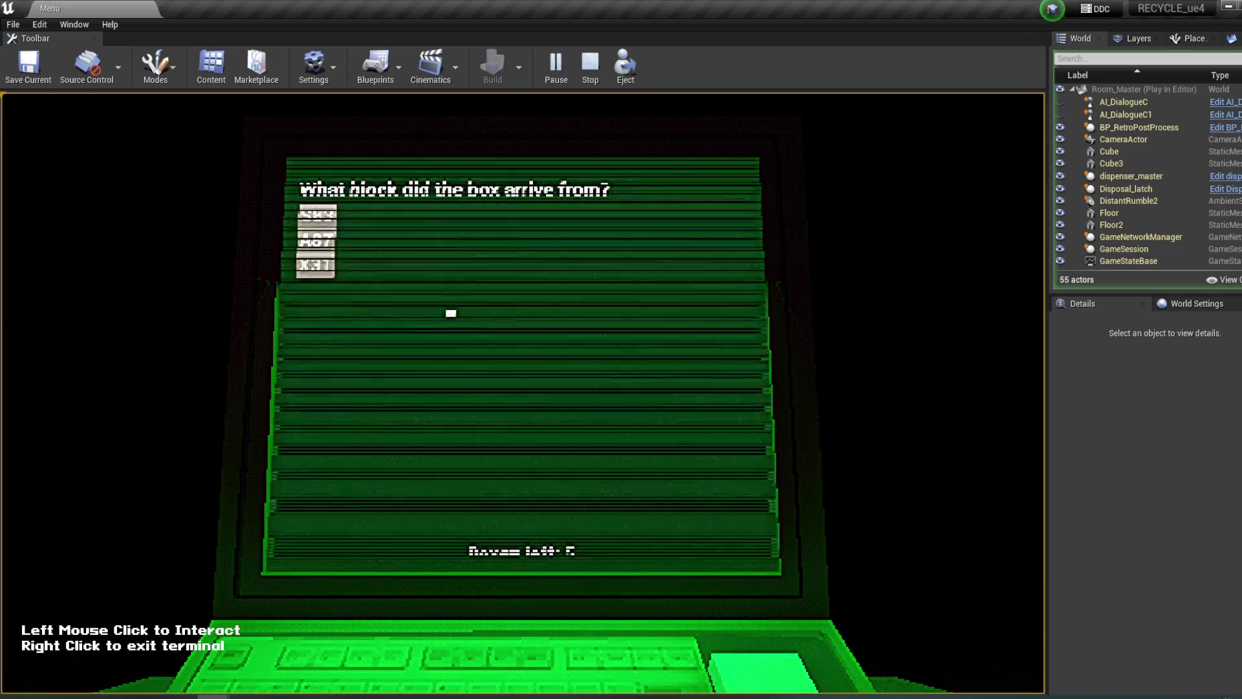
{"action": "left_click", "coordinate": [320, 252]}
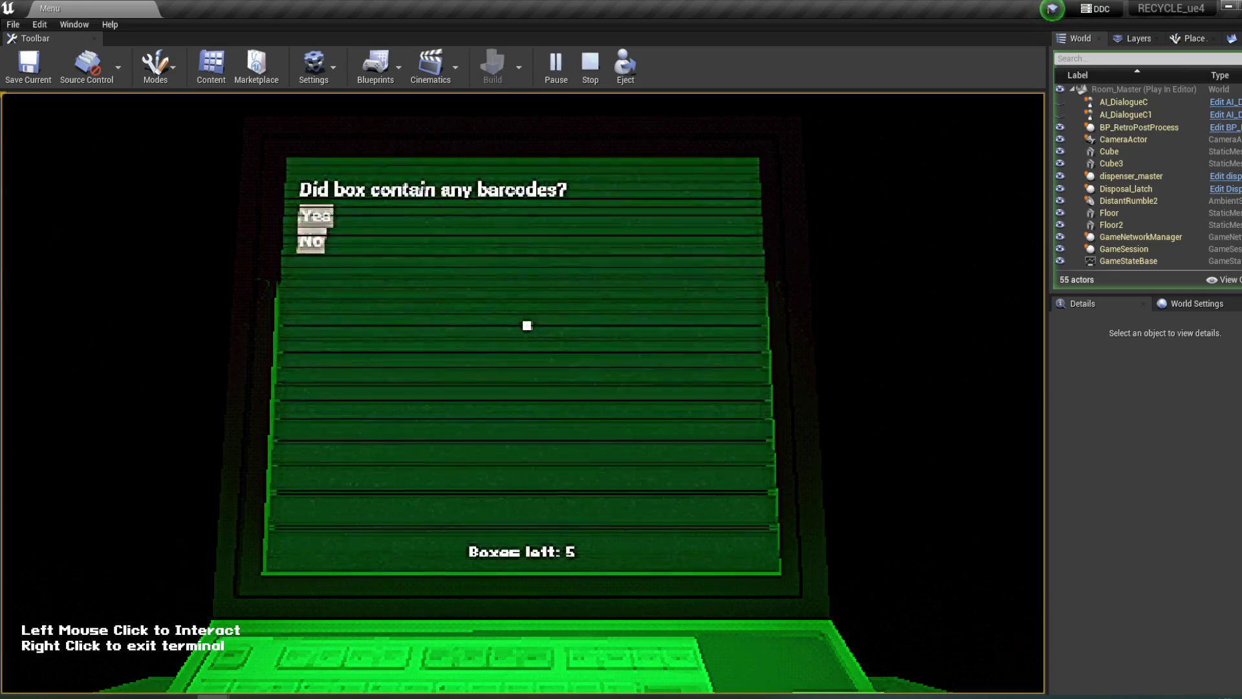
{"action": "left_click", "coordinate": [316, 216]}
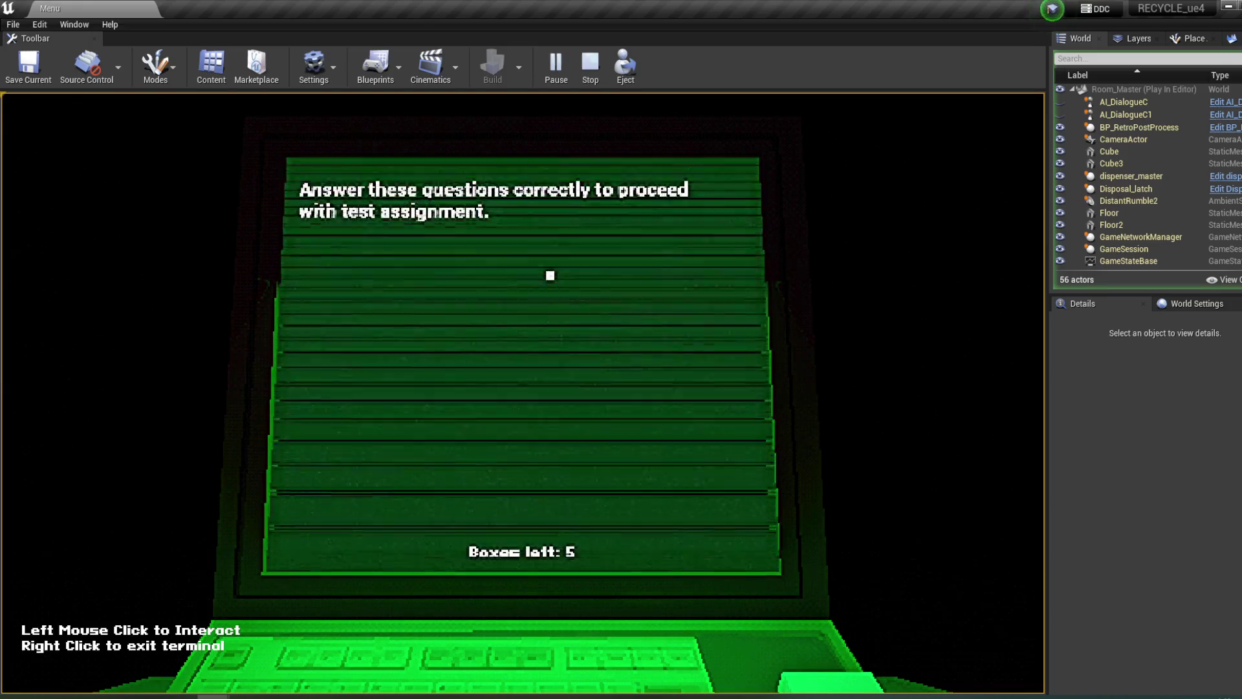
{"action": "right_click", "coordinate": [550, 275]}
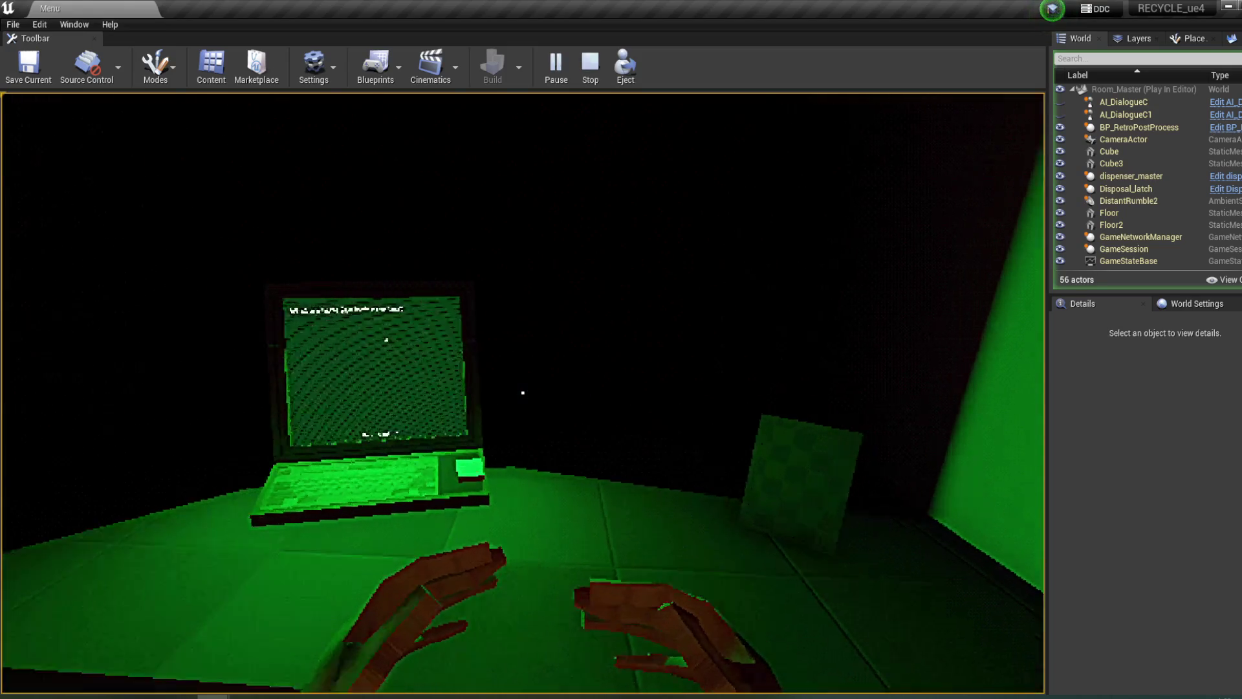
{"action": "left_click", "coordinate": [522, 392]}
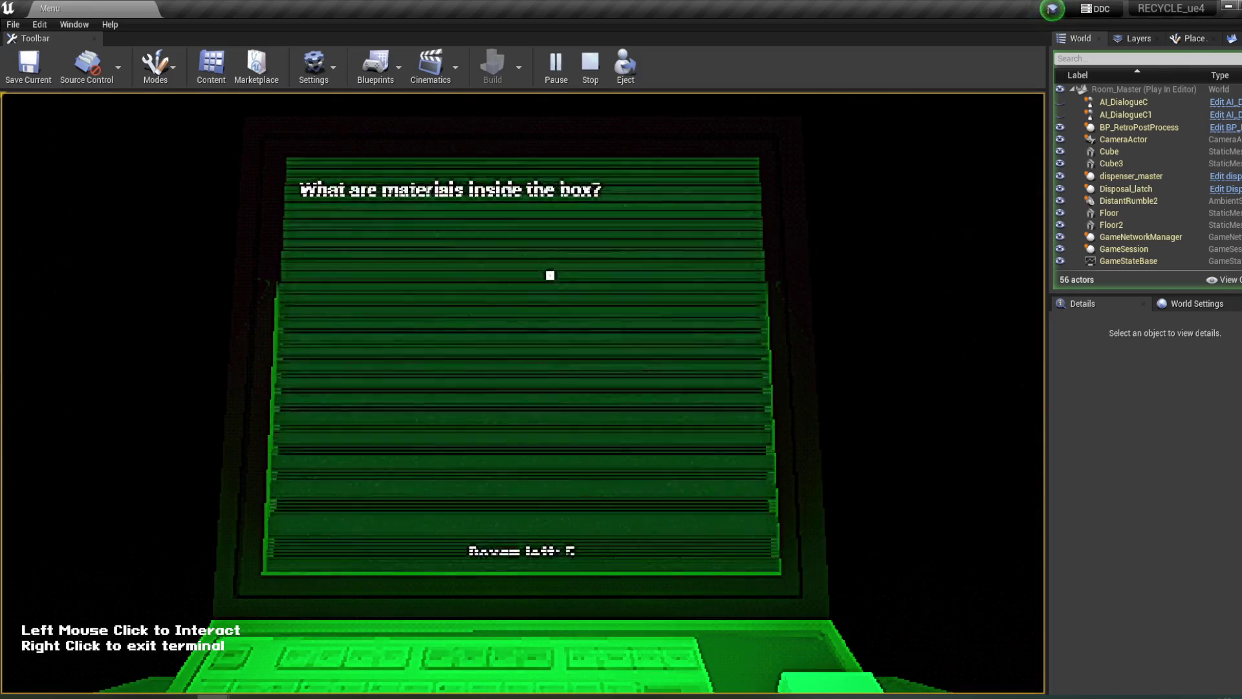
{"action": "right_click", "coordinate": [549, 276]}
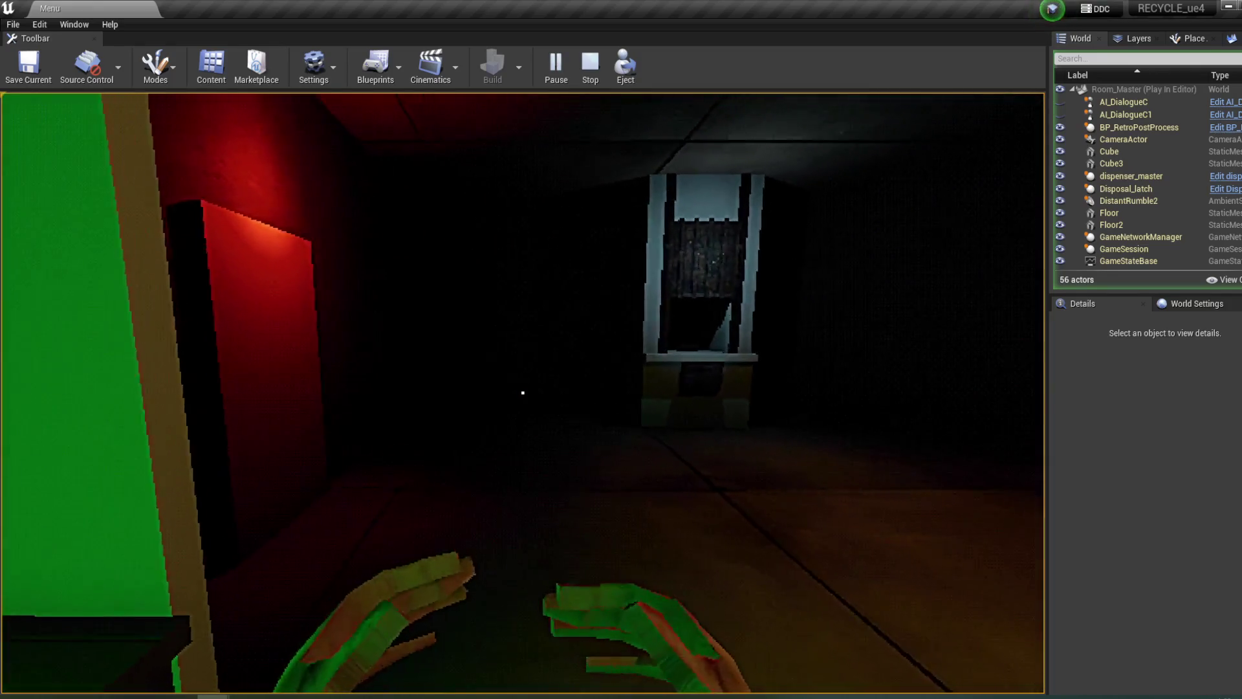
- Stop the play session and bring up the Content Browser on the Widgets folder
{"action": "key", "text": "Escape"}
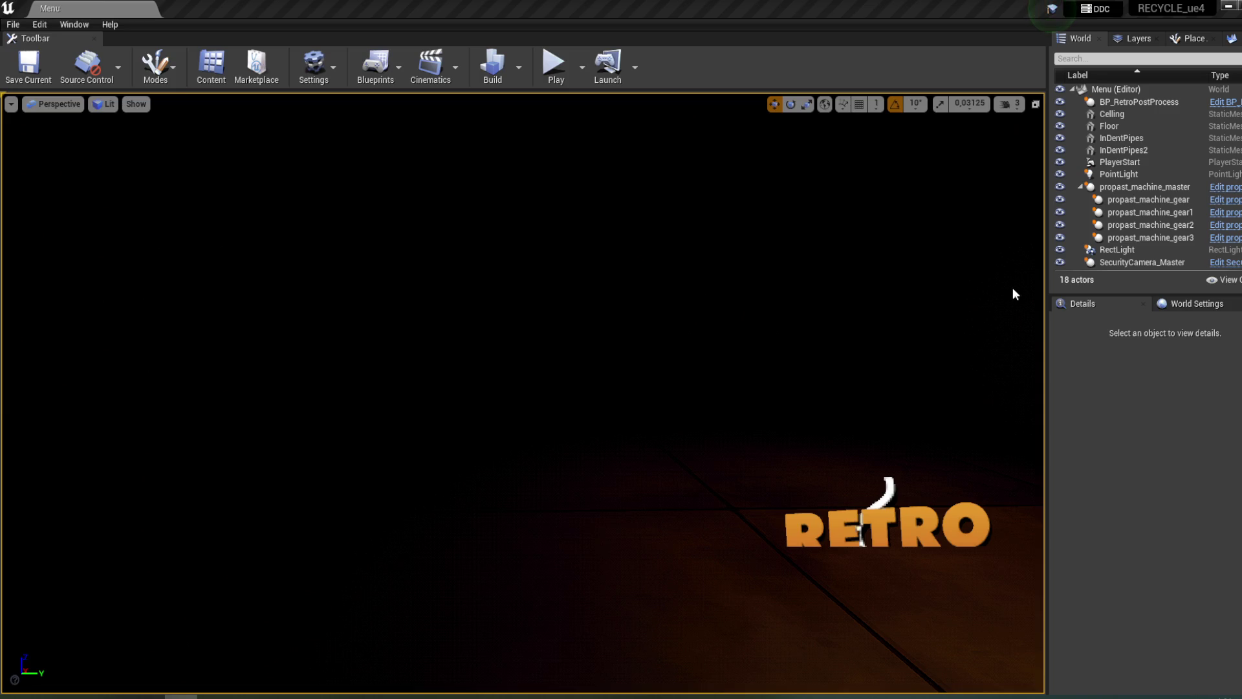
{"action": "mouse_move", "coordinate": [194, 696]}
{"action": "left_click", "coordinate": [119, 638]}
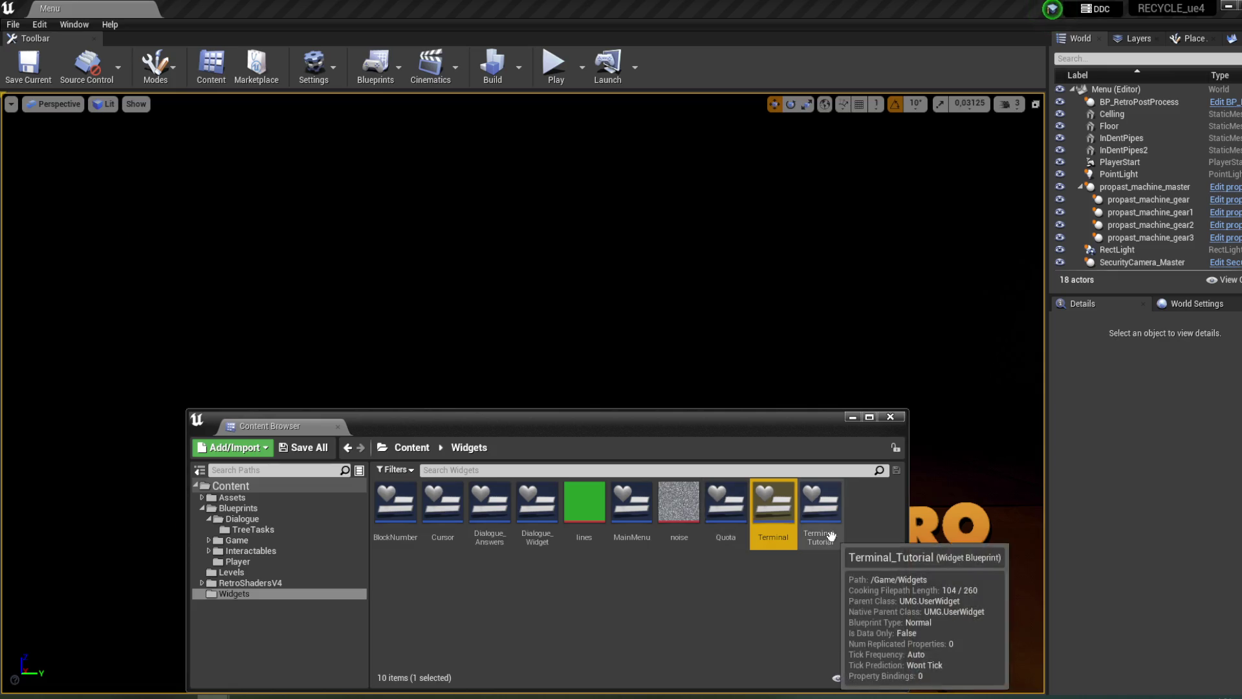
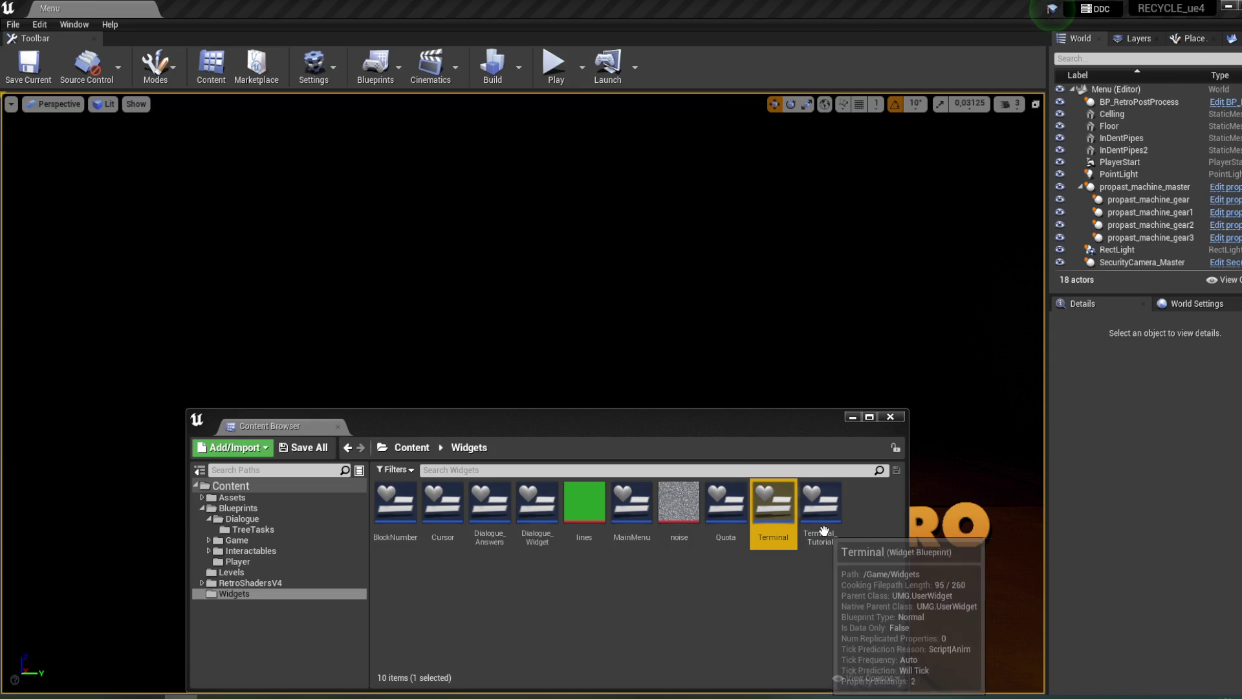
- Browse the Content Browser to Blueprints > Dialogue and select the Dialogue_SystemBB blackboard
{"action": "left_click", "coordinate": [261, 560]}
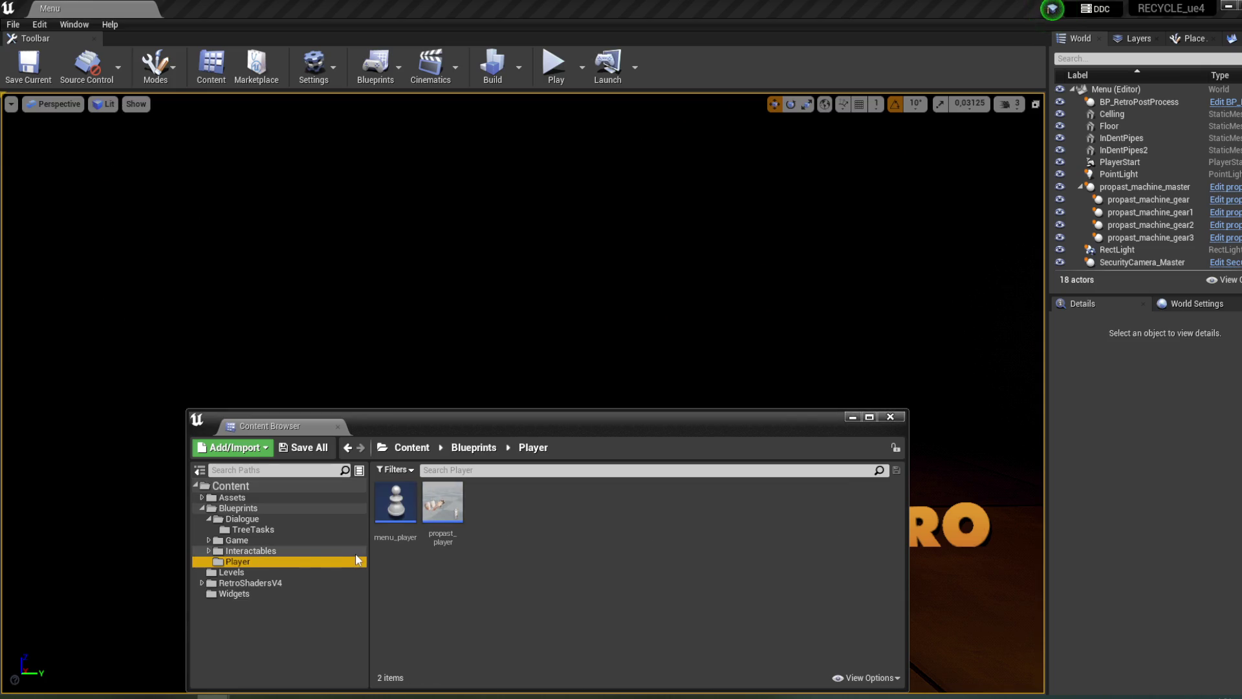
{"action": "left_click", "coordinate": [316, 551]}
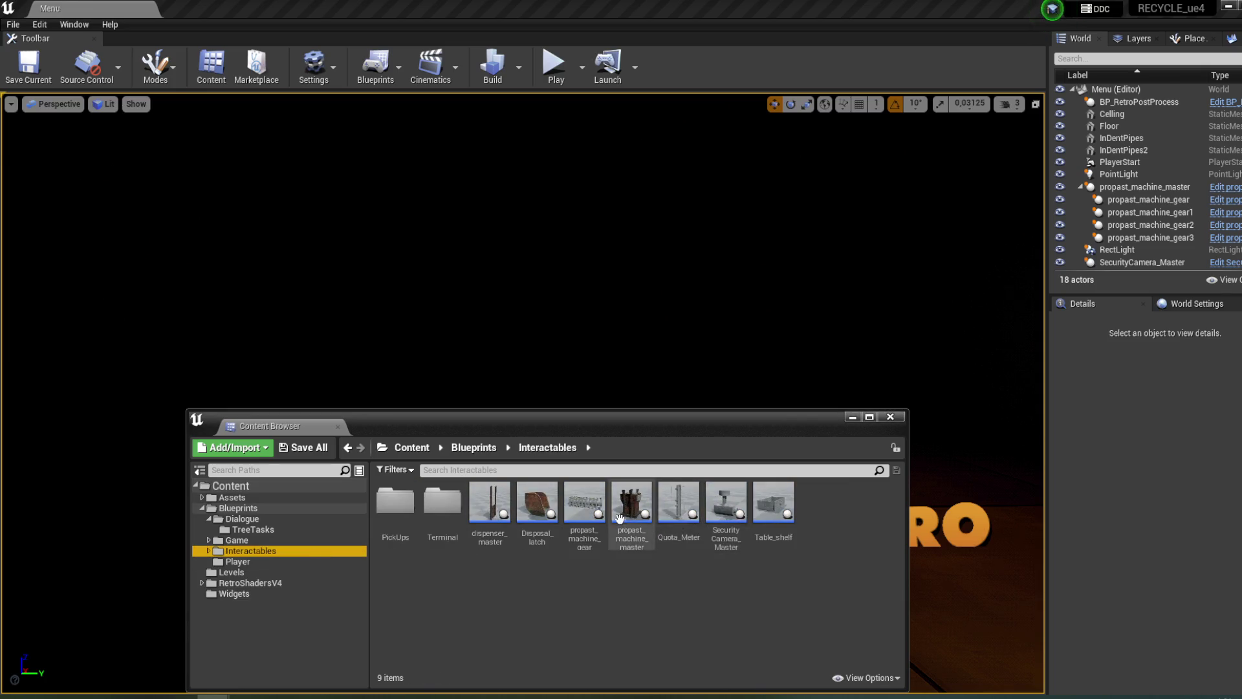
{"action": "left_click", "coordinate": [252, 508]}
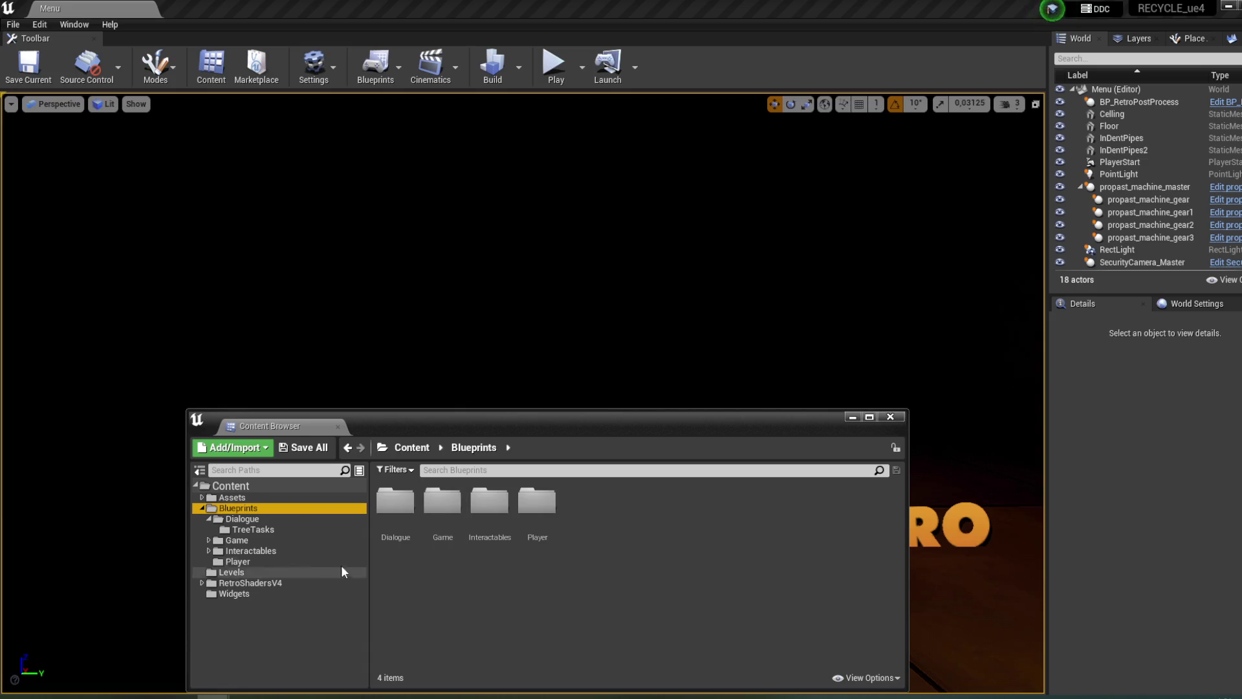
{"action": "left_click", "coordinate": [295, 529]}
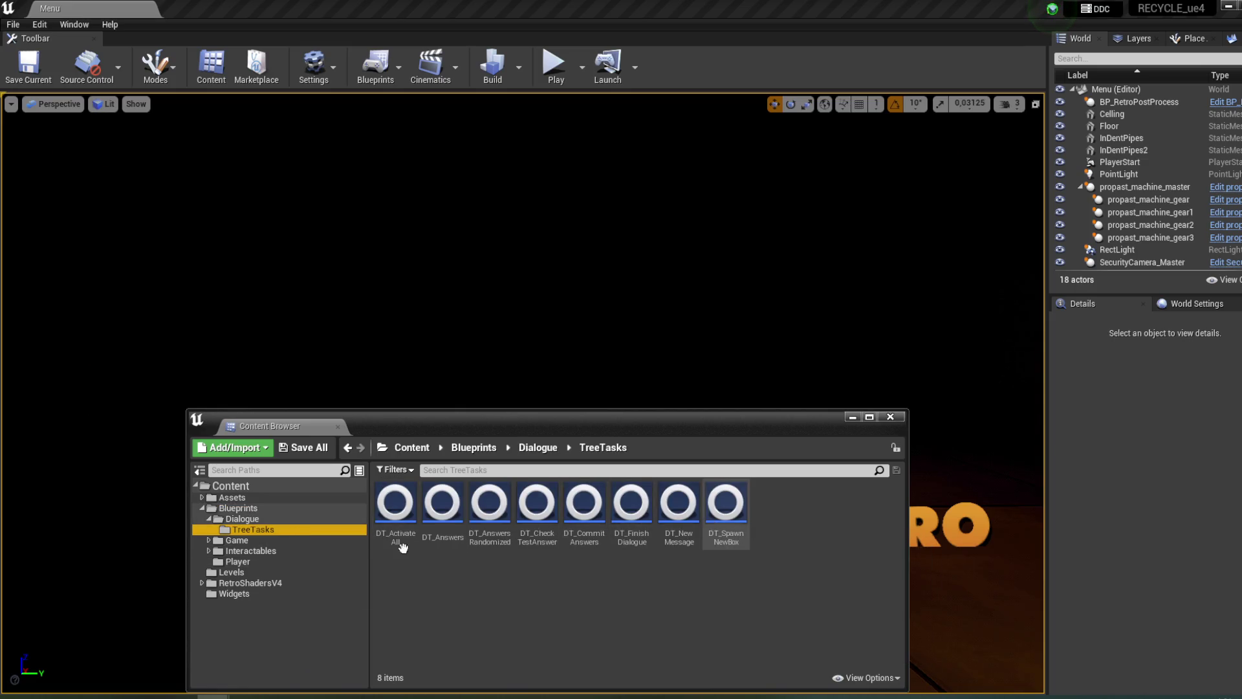
{"action": "left_click", "coordinate": [264, 519]}
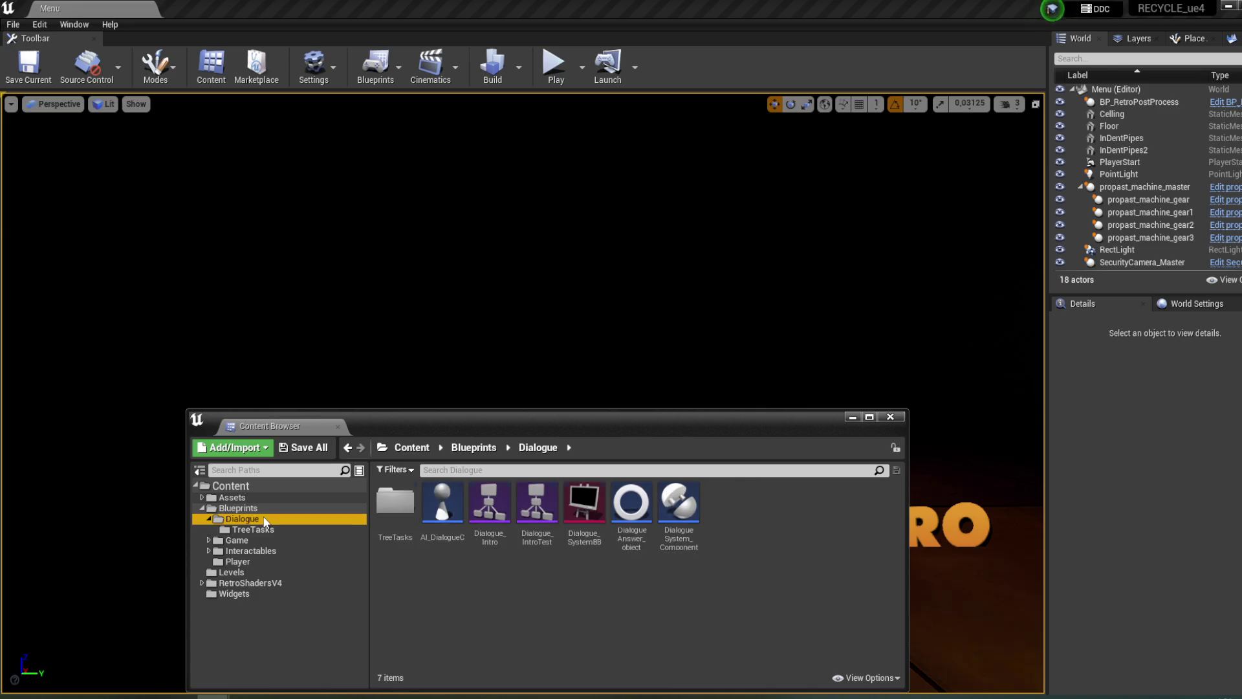
{"action": "left_click", "coordinate": [585, 533]}
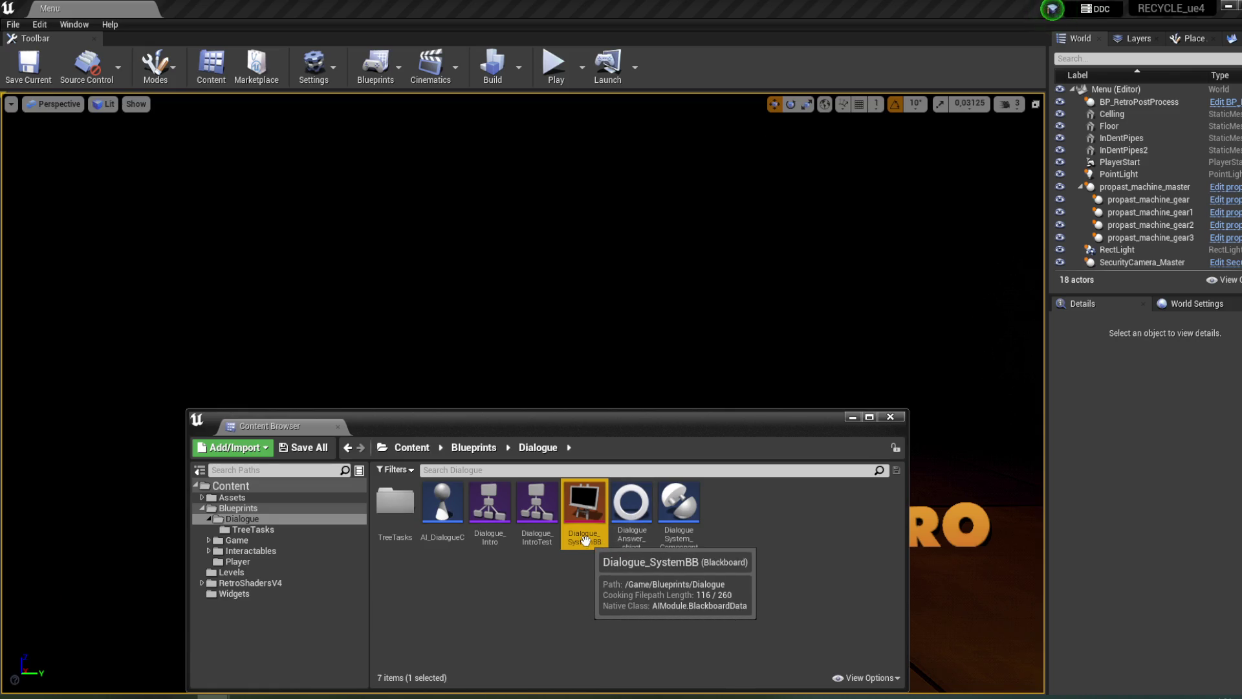
- Open Dialogue_IntroTest and inspect both InsideBool blackboard conditions, then open DT_CommitAnswers
{"action": "double_click", "coordinate": [537, 515]}
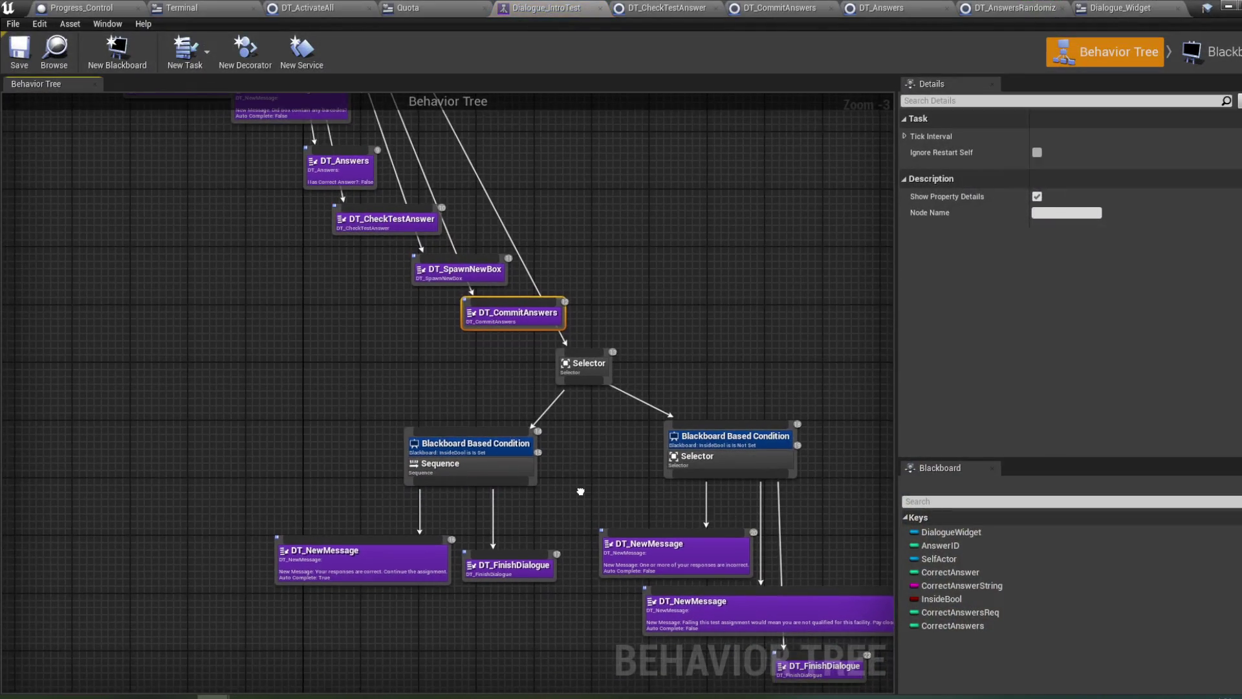
{"action": "left_click", "coordinate": [734, 407]}
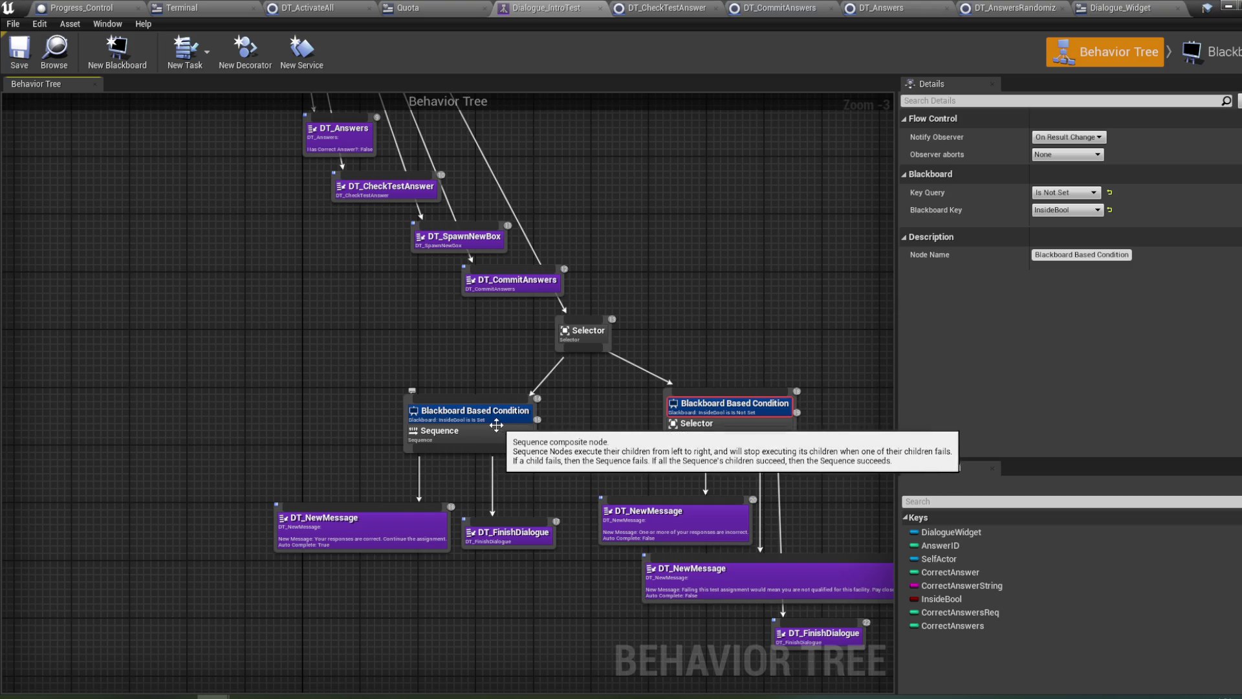
{"action": "left_click", "coordinate": [528, 421]}
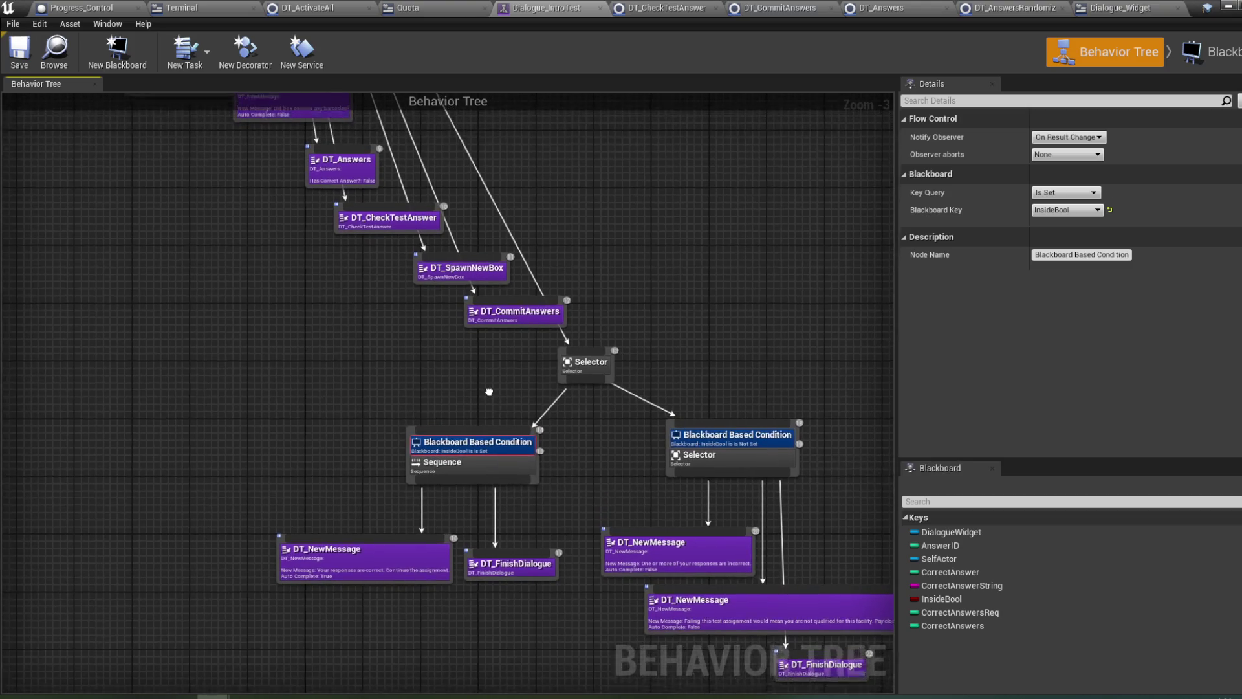
{"action": "double_click", "coordinate": [517, 315]}
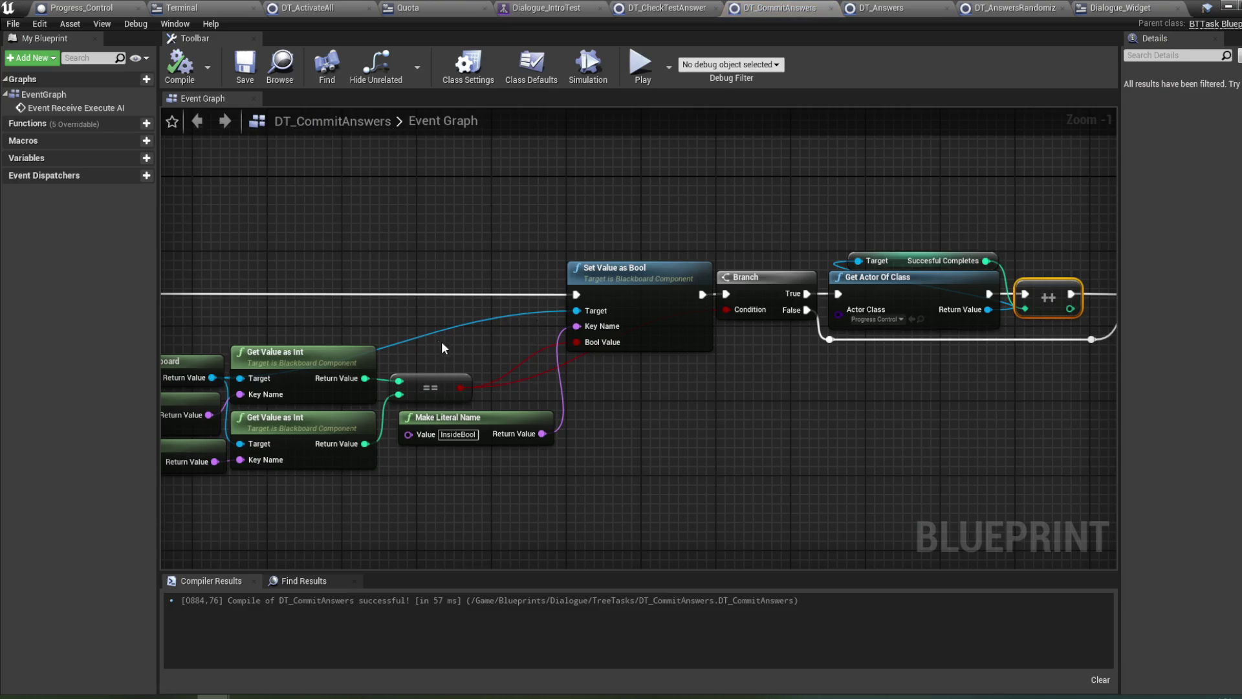
- Move Get Blackboard, Get Value as Int, the == node and the CorrectAnswersReq name node higher
{"action": "left_click_drag", "start_coordinate": [435, 349], "coordinate": [469, 336]}
{"action": "mouse_move", "coordinate": [739, 372]}
{"action": "left_mouse_down"}
{"action": "mouse_move", "coordinate": [631, 368]}
{"action": "mouse_move", "coordinate": [969, 356]}
{"action": "mouse_move", "coordinate": [938, 355]}
{"action": "left_mouse_up"}
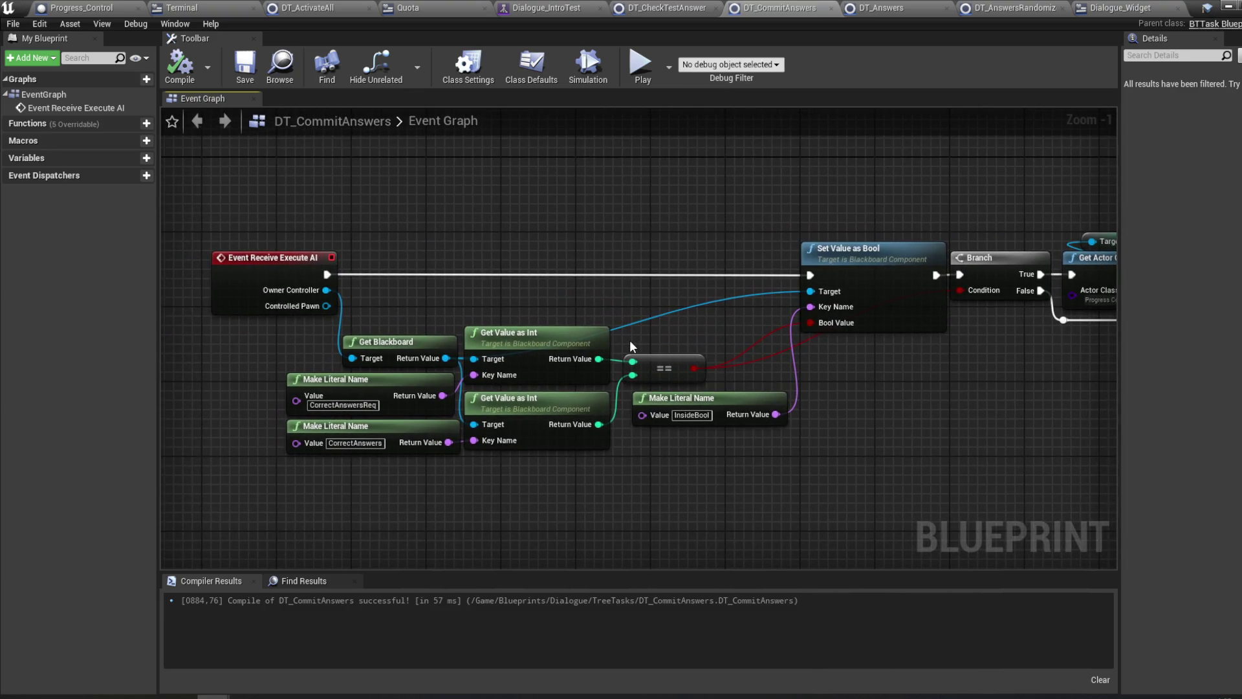
{"action": "mouse_move", "coordinate": [435, 332]}
{"action": "left_mouse_down"}
{"action": "mouse_move", "coordinate": [510, 347]}
{"action": "mouse_move", "coordinate": [527, 306]}
{"action": "mouse_move", "coordinate": [529, 176]}
{"action": "left_mouse_up"}
{"action": "left_click_drag", "start_coordinate": [676, 317], "coordinate": [613, 329]}
{"action": "left_click_drag", "start_coordinate": [618, 372], "coordinate": [614, 229]}
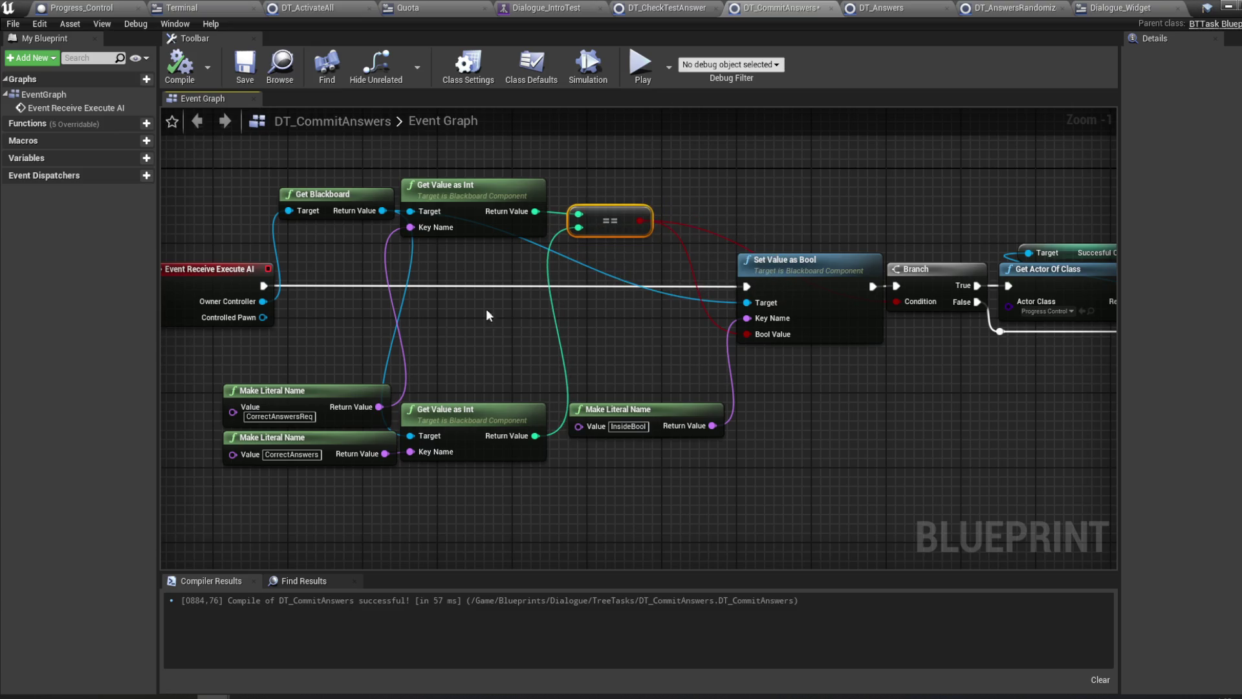
{"action": "mouse_move", "coordinate": [349, 398]}
{"action": "left_mouse_down"}
{"action": "mouse_move", "coordinate": [349, 146]}
{"action": "mouse_move", "coordinate": [368, 156]}
{"action": "left_mouse_up"}
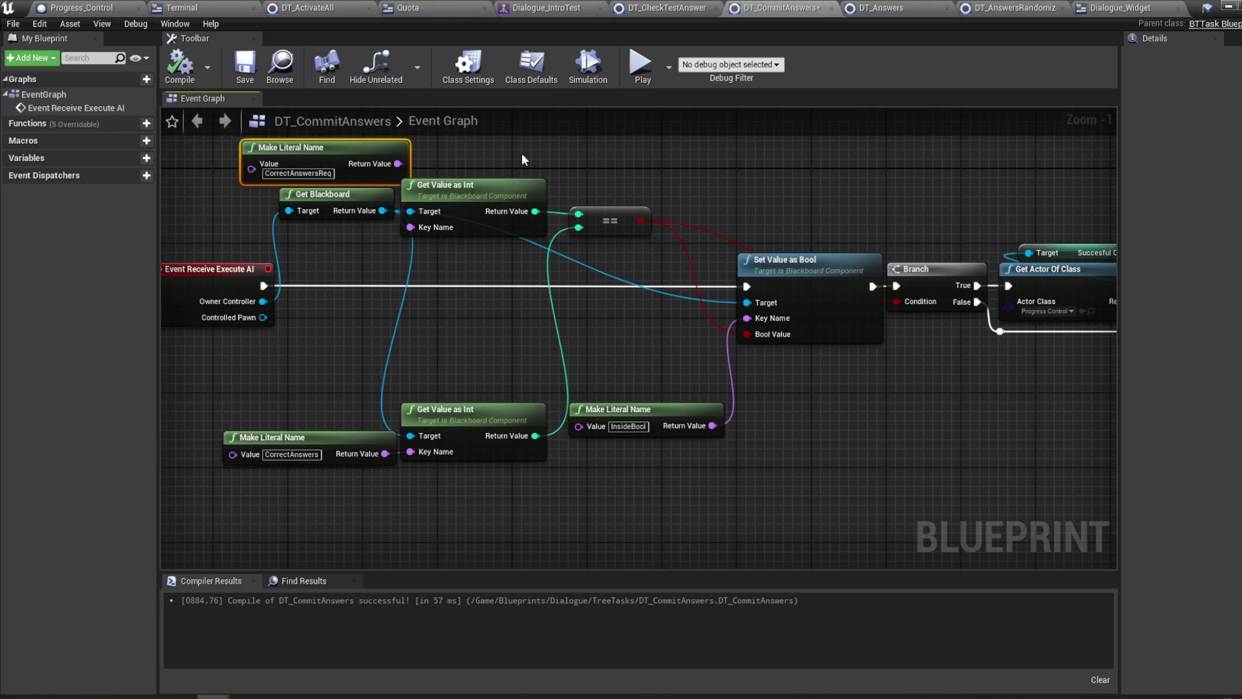
- Lower the CorrectAnswersReq name and Get Blackboard nodes into place and recompile DT_CommitAnswers
{"action": "left_click_drag", "start_coordinate": [391, 152], "coordinate": [381, 152]}
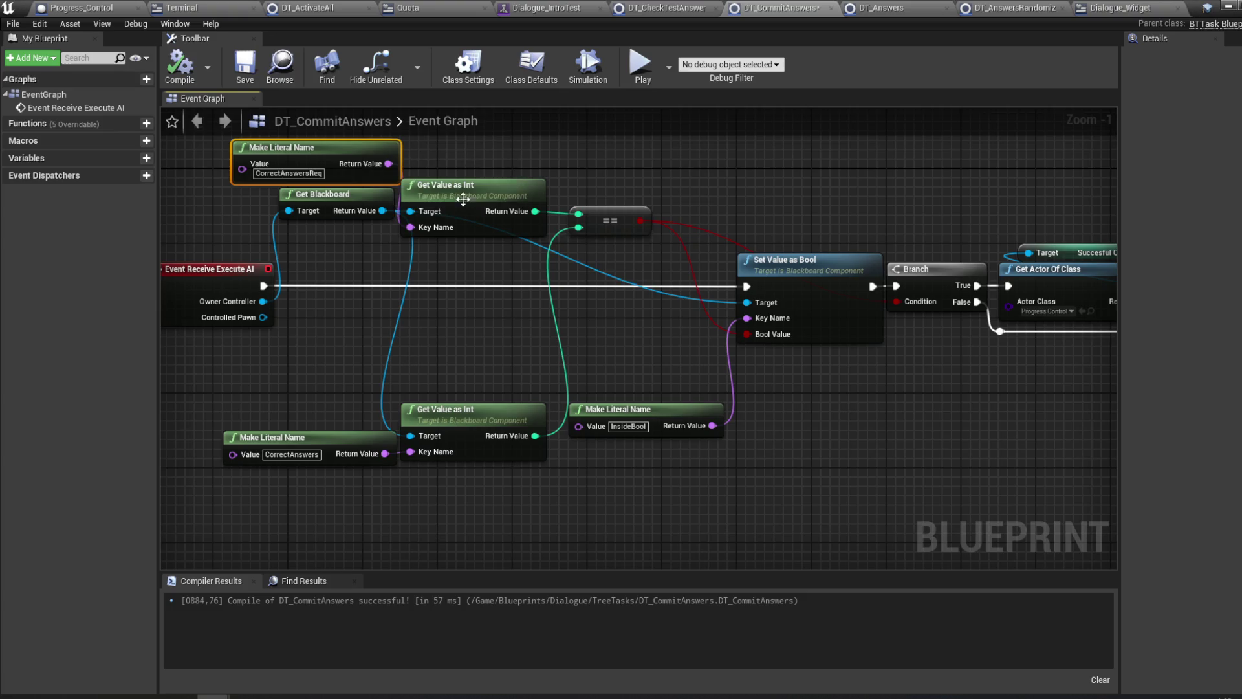
{"action": "mouse_move", "coordinate": [544, 182]}
{"action": "left_mouse_down"}
{"action": "mouse_move", "coordinate": [518, 201]}
{"action": "mouse_move", "coordinate": [611, 203]}
{"action": "mouse_move", "coordinate": [551, 210]}
{"action": "left_mouse_up"}
{"action": "left_click_drag", "start_coordinate": [456, 247], "coordinate": [497, 382]}
{"action": "left_click_drag", "start_coordinate": [322, 419], "coordinate": [241, 327]}
{"action": "mouse_move", "coordinate": [375, 345]}
{"action": "left_mouse_down"}
{"action": "mouse_move", "coordinate": [365, 392]}
{"action": "mouse_move", "coordinate": [375, 381]}
{"action": "left_mouse_up"}
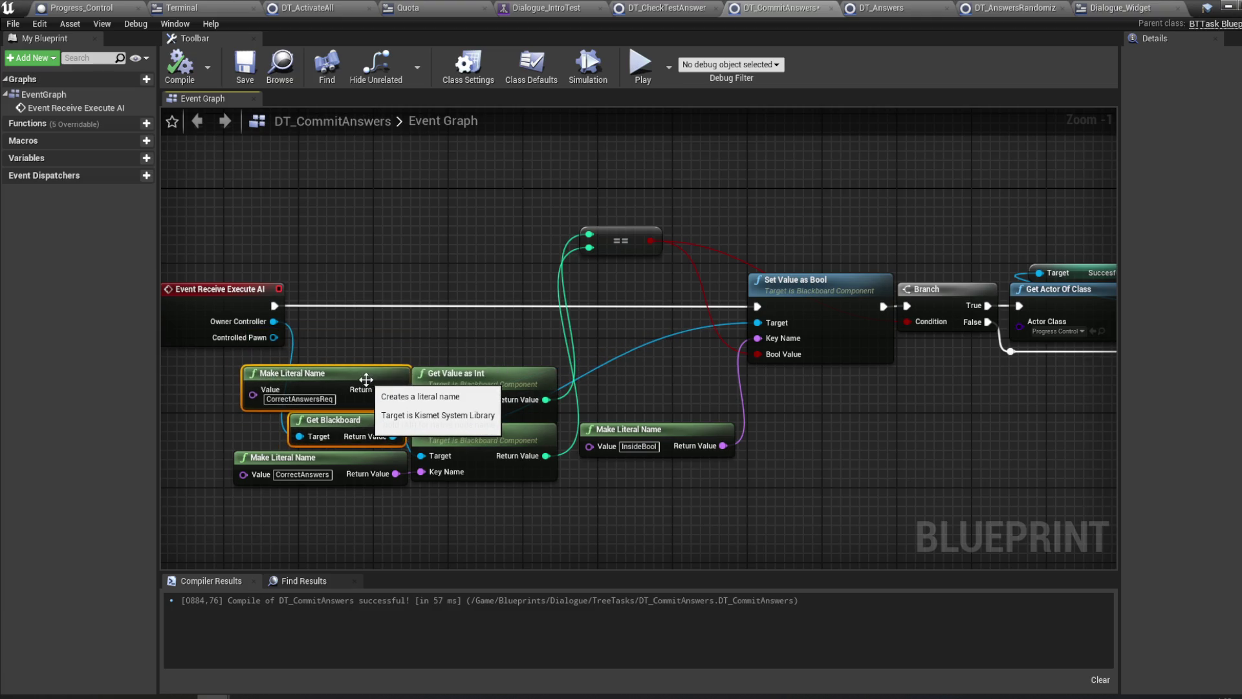
{"action": "left_click", "coordinate": [180, 65]}
- Show the Dialogue_IntroTest blackboard keys and confirm CorrectAnswersReq is an Int key
{"action": "left_click", "coordinate": [530, 7]}
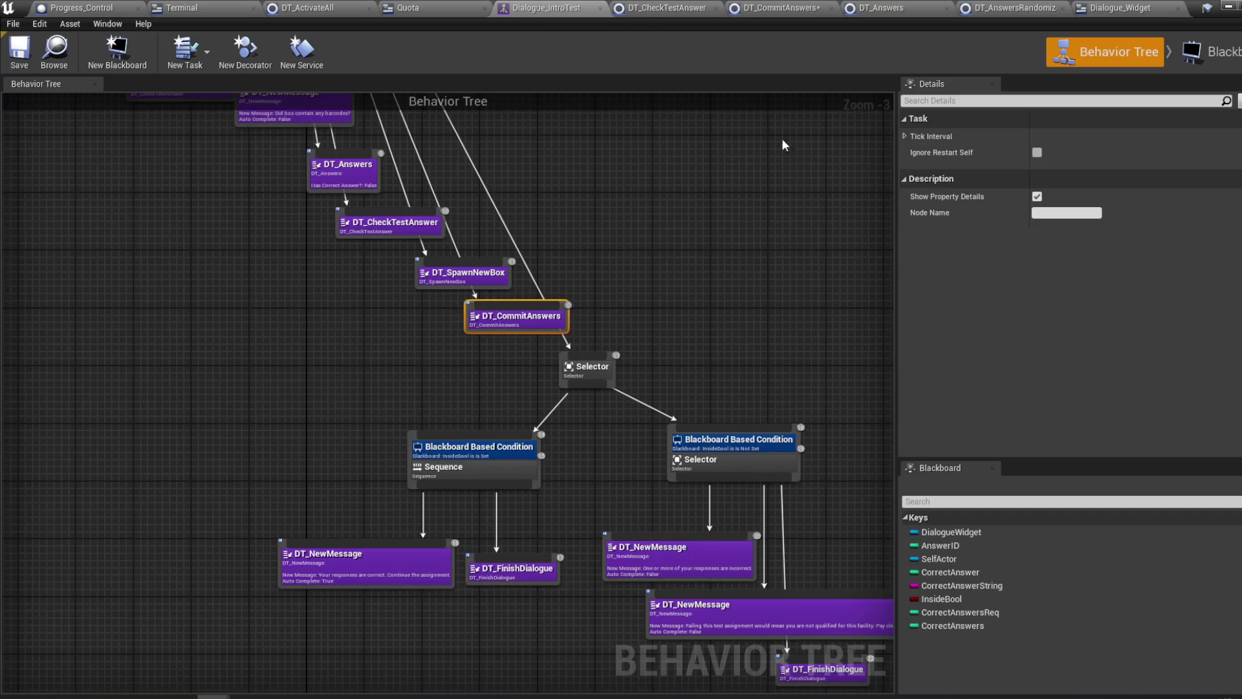
{"action": "scroll", "coordinate": [797, 298], "scroll_direction": "up", "scroll_amount": 1}
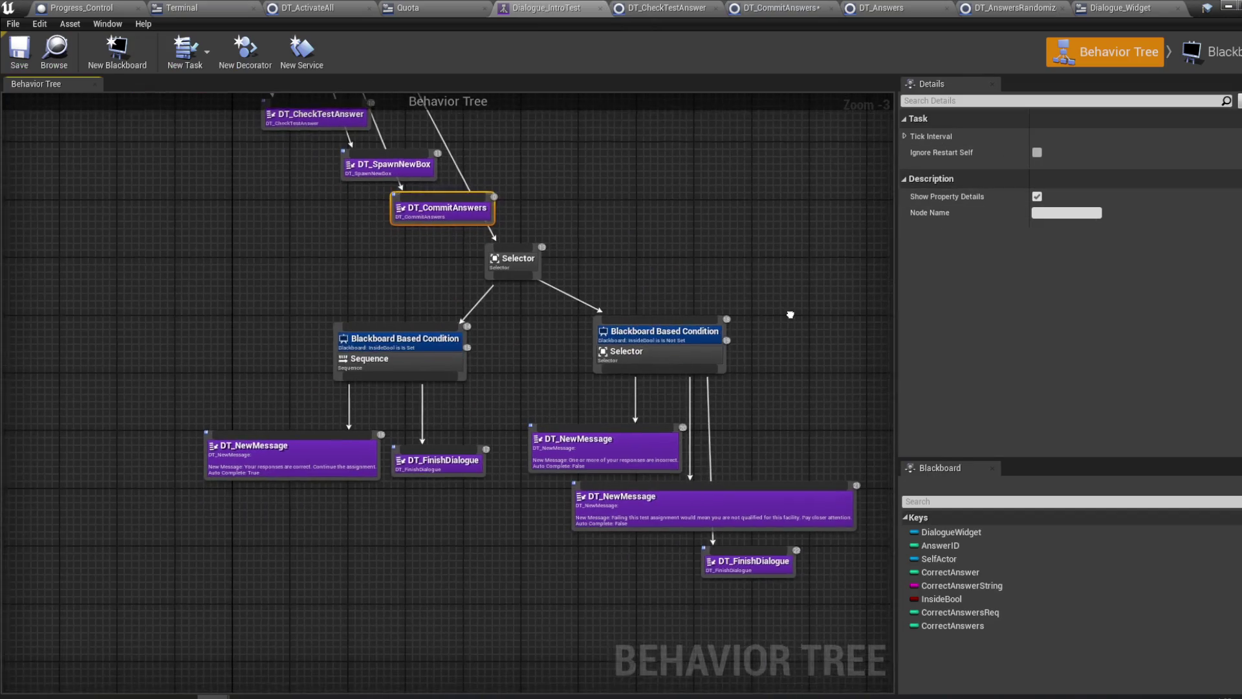
{"action": "left_click", "coordinate": [1193, 58]}
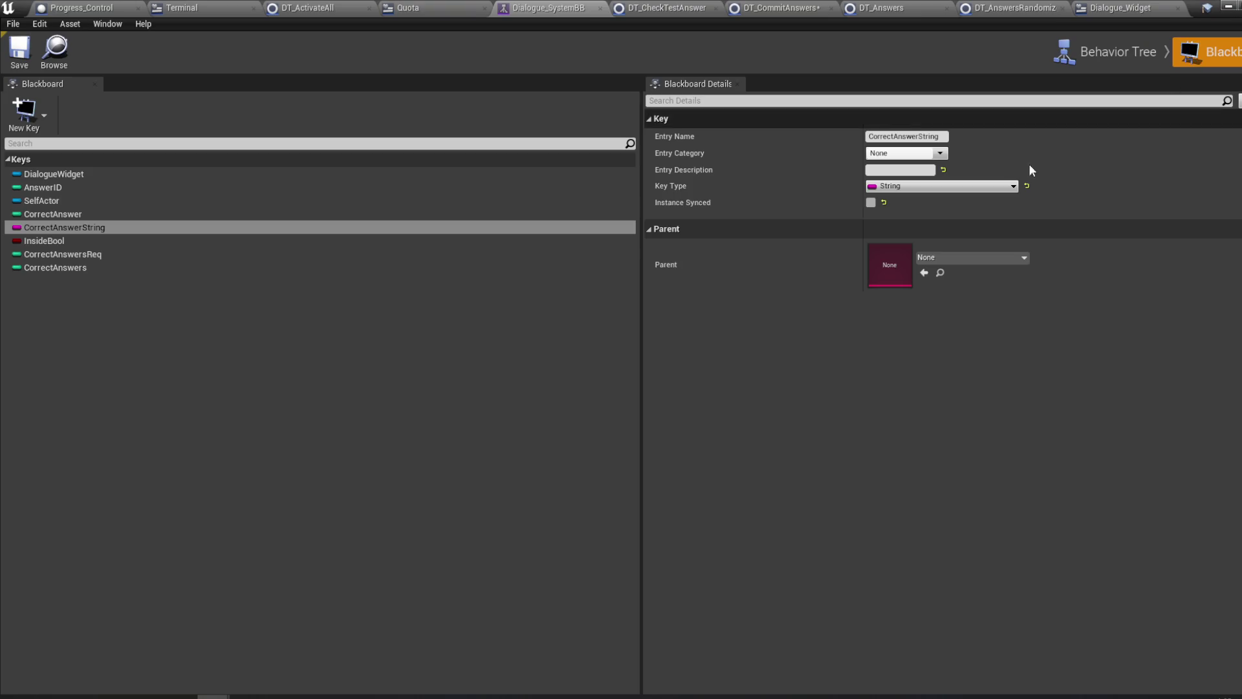
{"action": "left_click", "coordinate": [172, 256]}
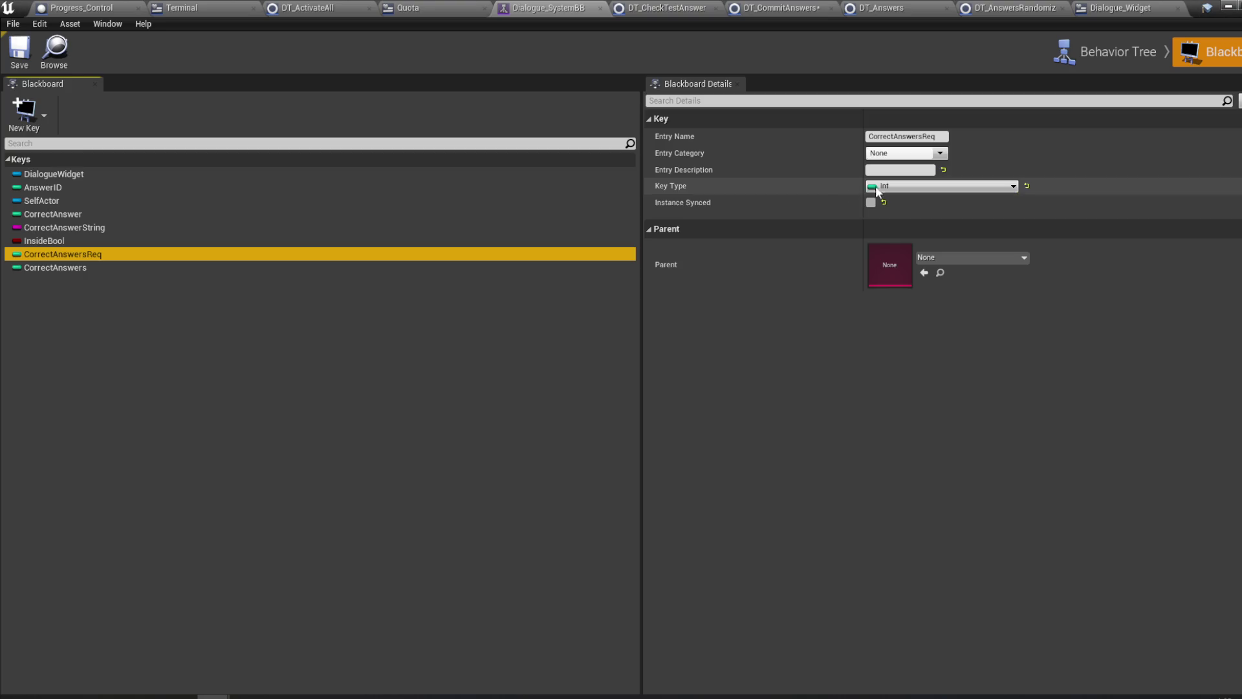
{"action": "left_click", "coordinate": [20, 52]}
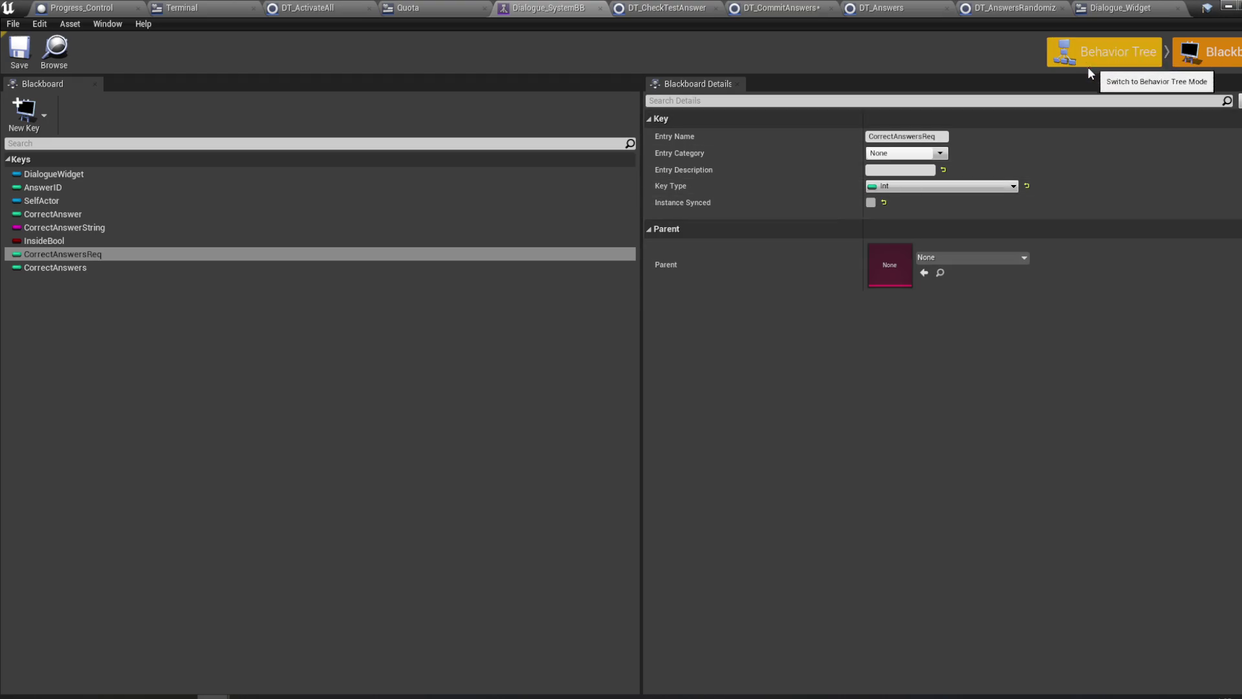
- Open the TreeTasks folder in the Content Browser and select the DT_NewMessage task
{"action": "mouse_move", "coordinate": [214, 696]}
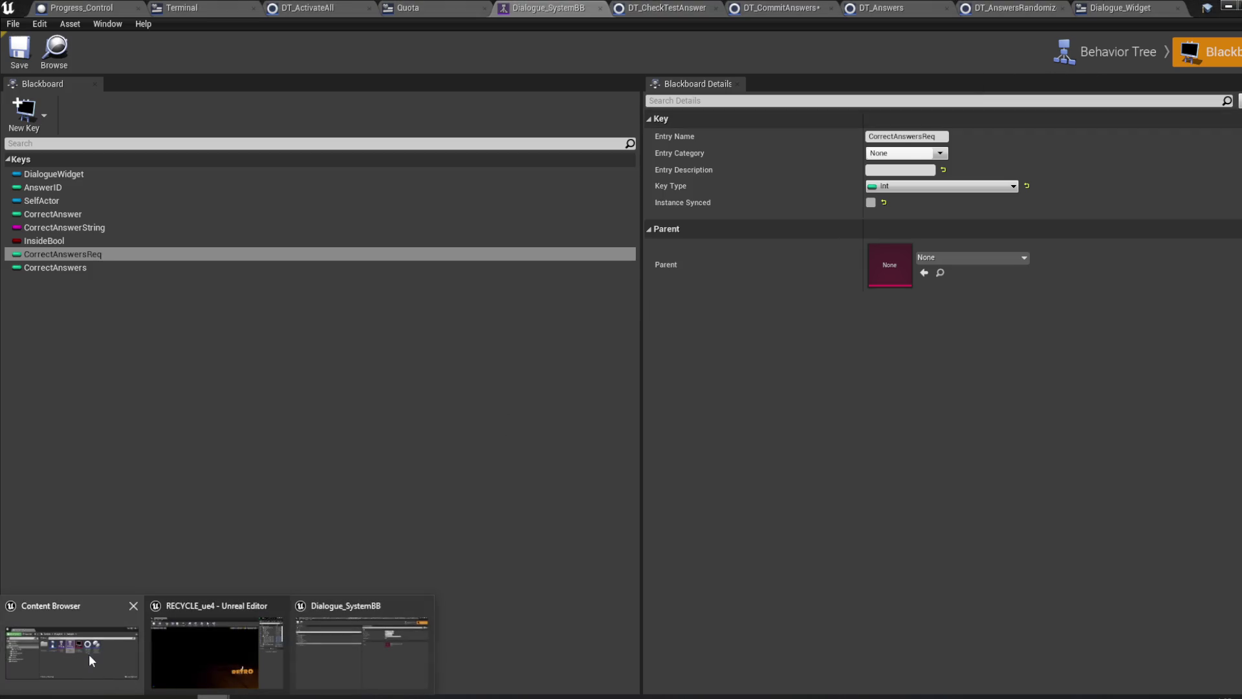
{"action": "left_click", "coordinate": [71, 640]}
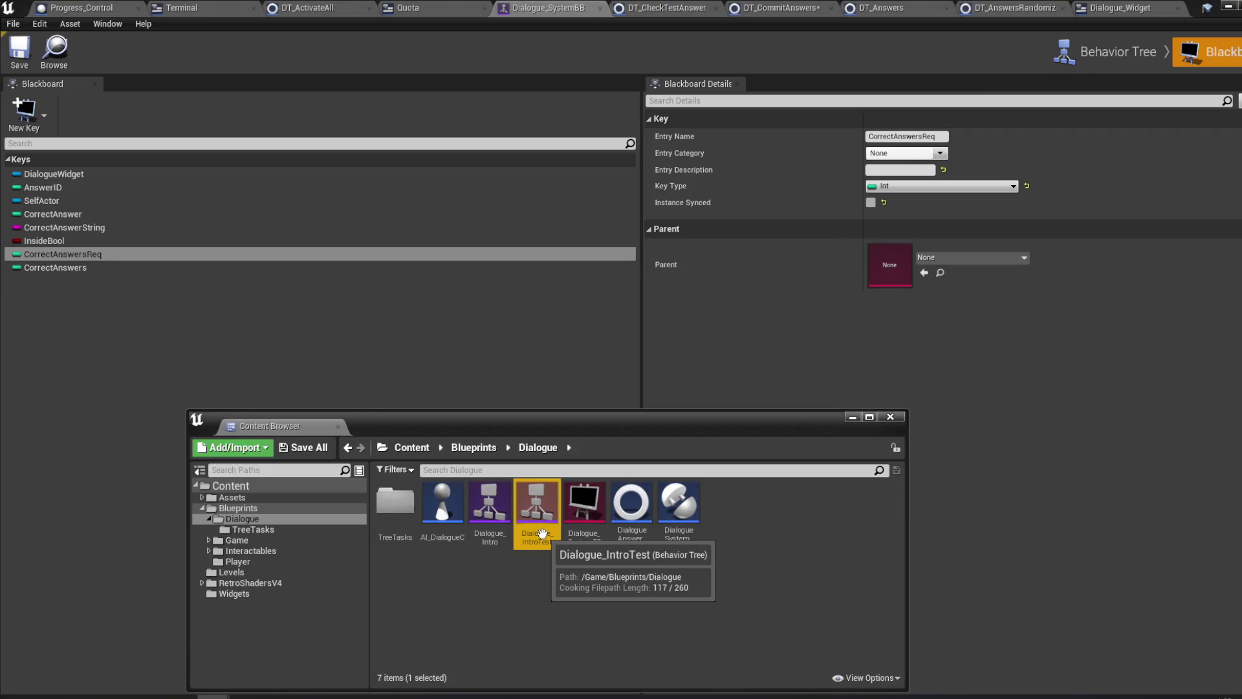
{"action": "double_click", "coordinate": [395, 501]}
{"action": "left_click", "coordinate": [688, 540]}
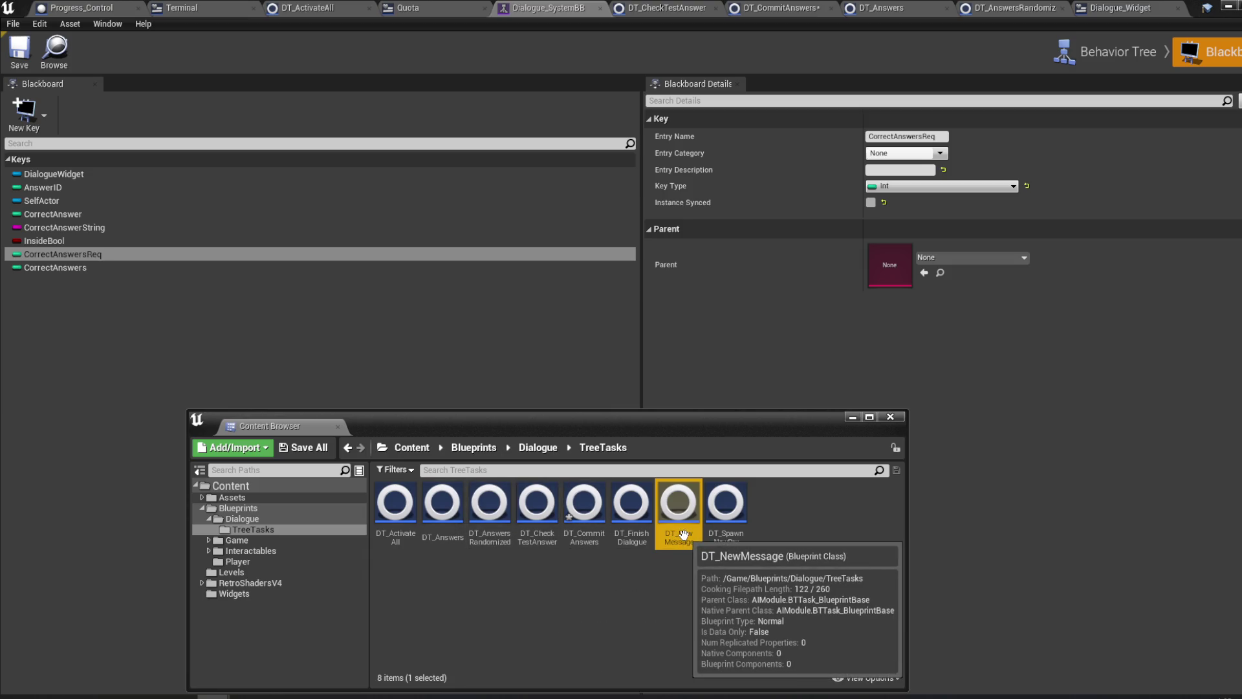
{"action": "right_click", "coordinate": [684, 524]}
{"action": "right_click", "coordinate": [669, 603]}
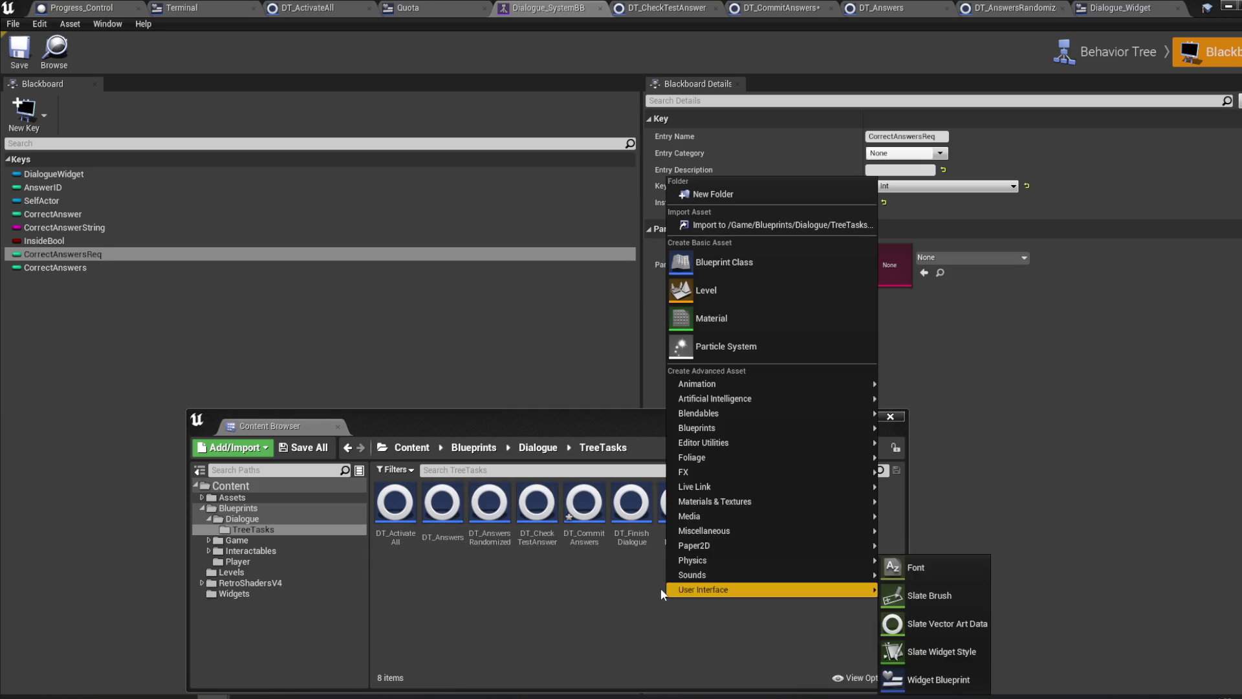
{"action": "key", "text": "Escape"}
- Duplicate DT_NewMessage as DT_SetAnswersReq and open it for editing
{"action": "right_click", "coordinate": [679, 522]}
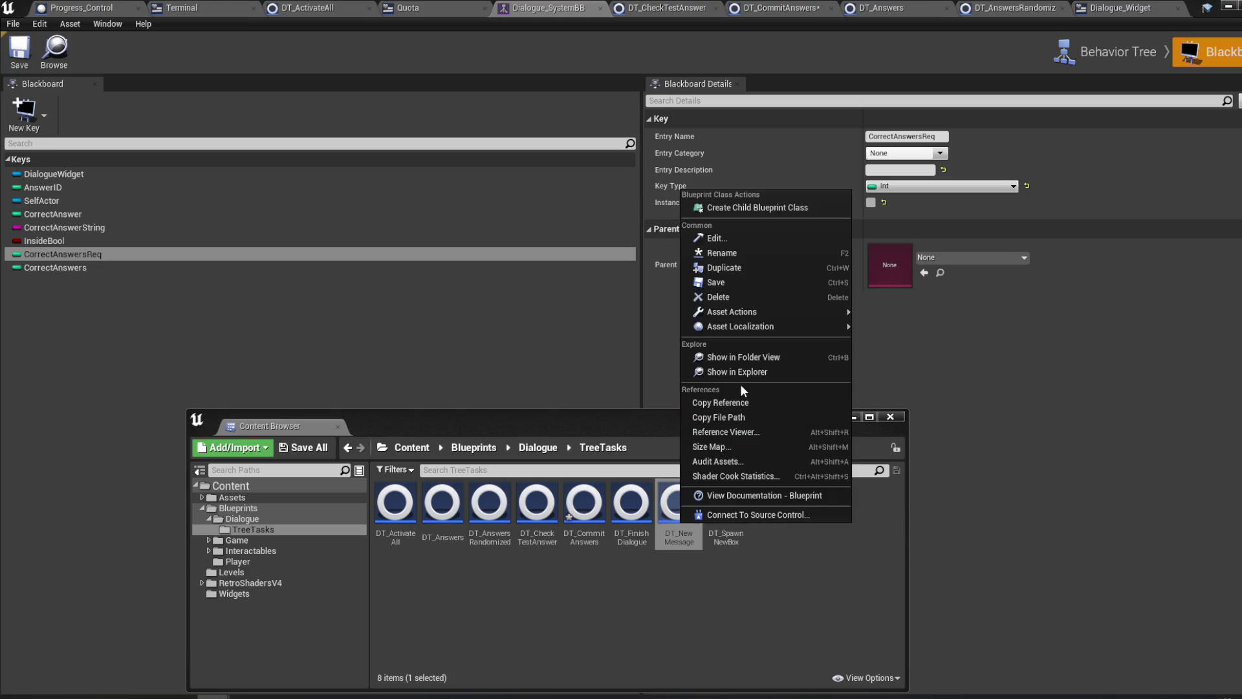
{"action": "left_click", "coordinate": [757, 268]}
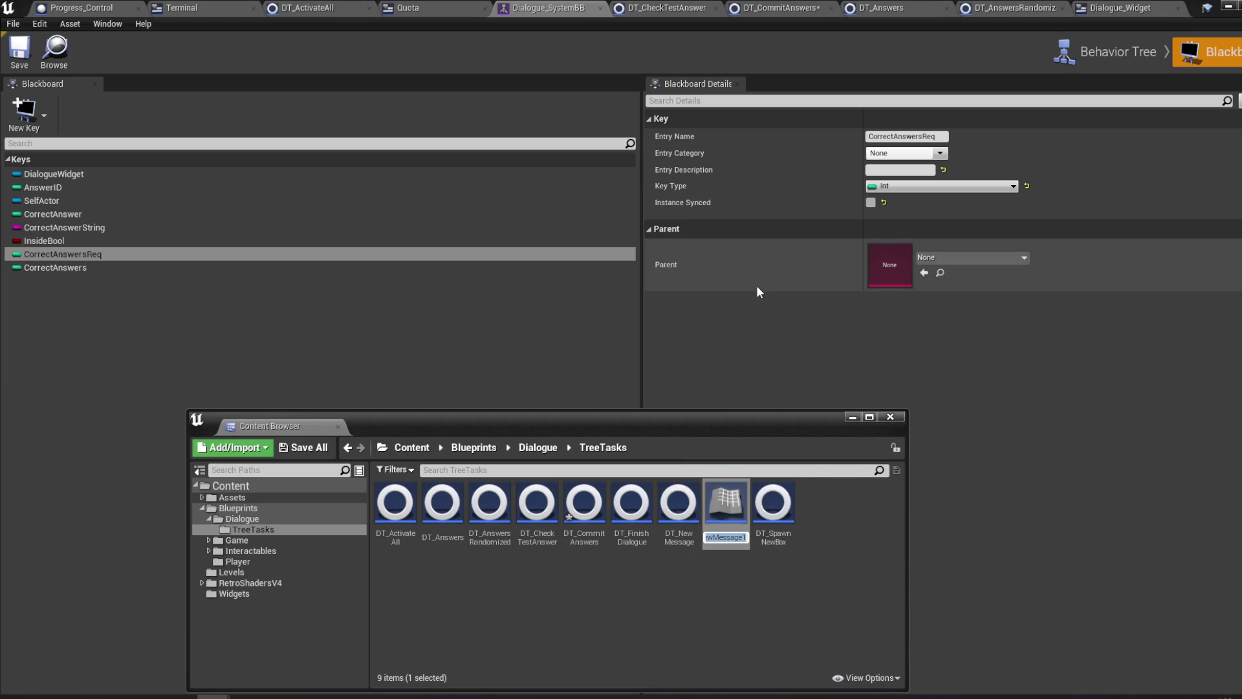
{"action": "type", "text": "DT_Set"}
{"action": "type", "text": "Ans"}
{"action": "key", "text": "Return"}
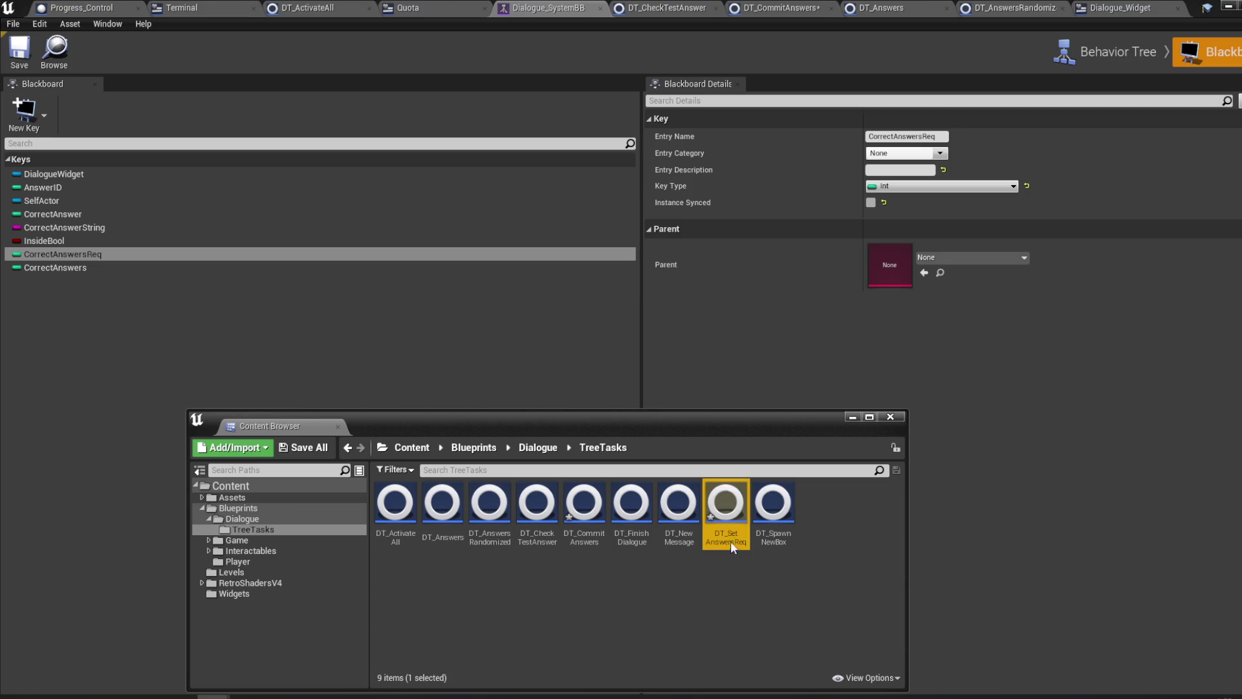
{"action": "double_click", "coordinate": [734, 546]}
- Delete the Progress, AutoComplete and Cast To Dialogue_Widget nodes from DT_SetAnswersReq
{"action": "scroll", "coordinate": [582, 336], "scroll_direction": "down", "scroll_amount": 2}
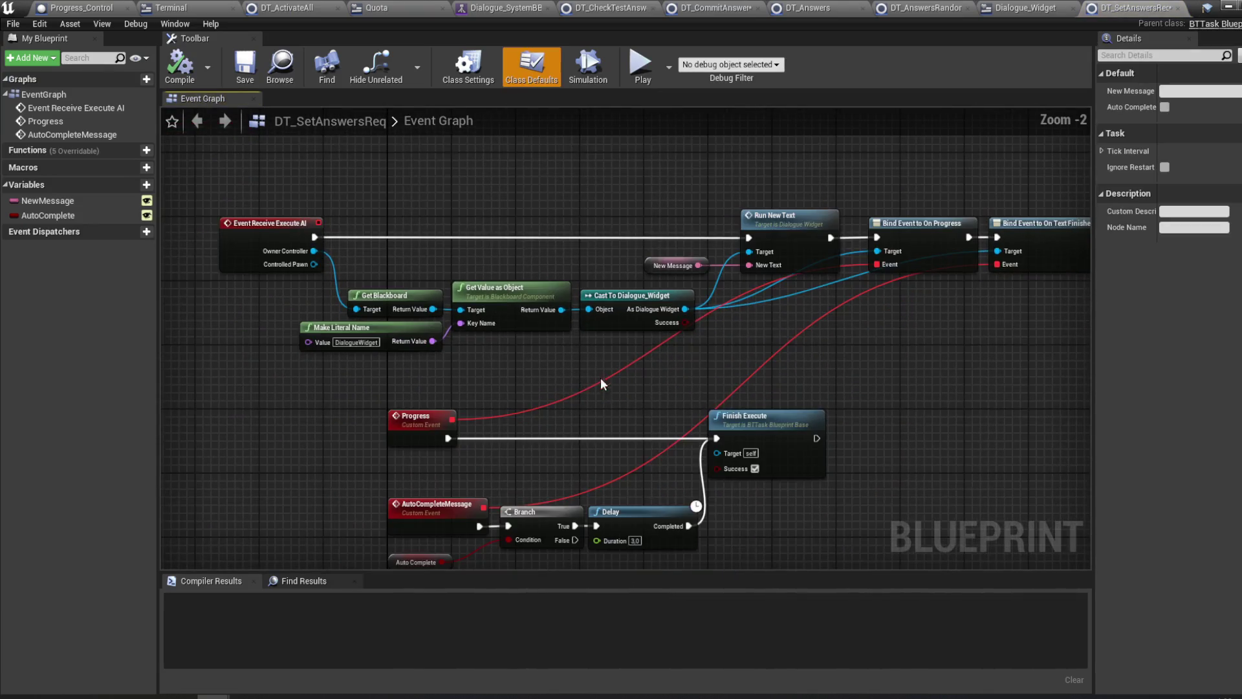
{"action": "left_click_drag", "start_coordinate": [592, 357], "coordinate": [616, 336]}
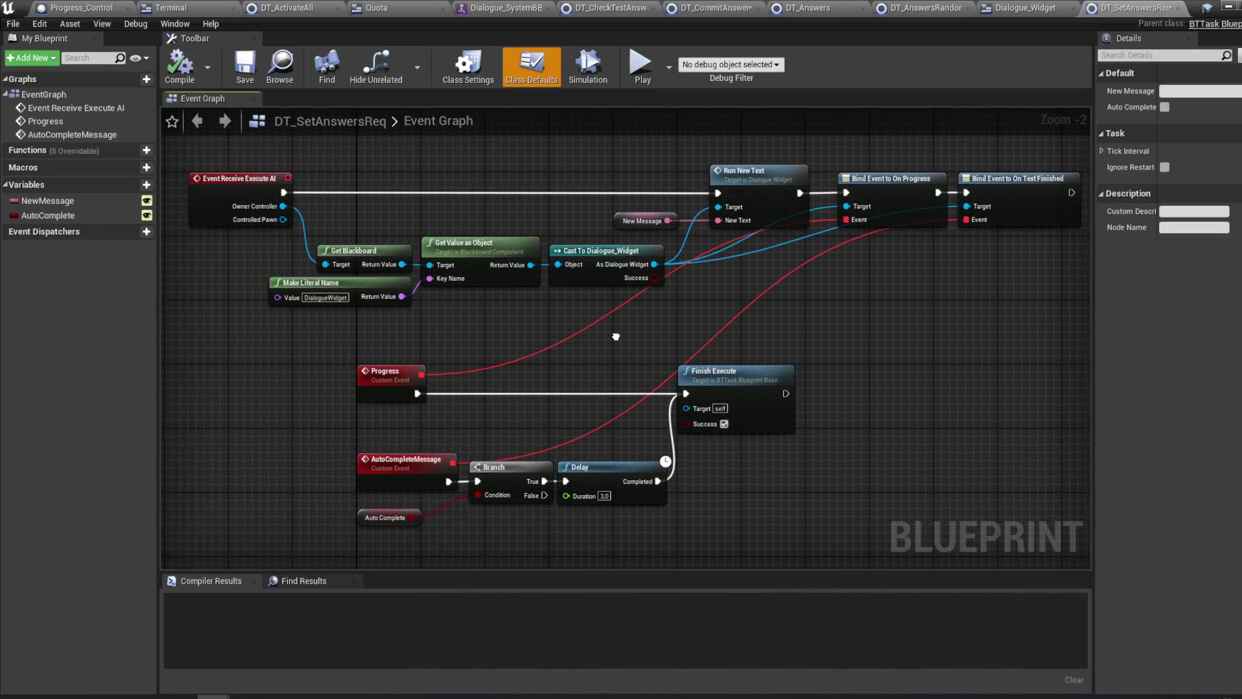
{"action": "left_click", "coordinate": [620, 403], "text": "alt"}
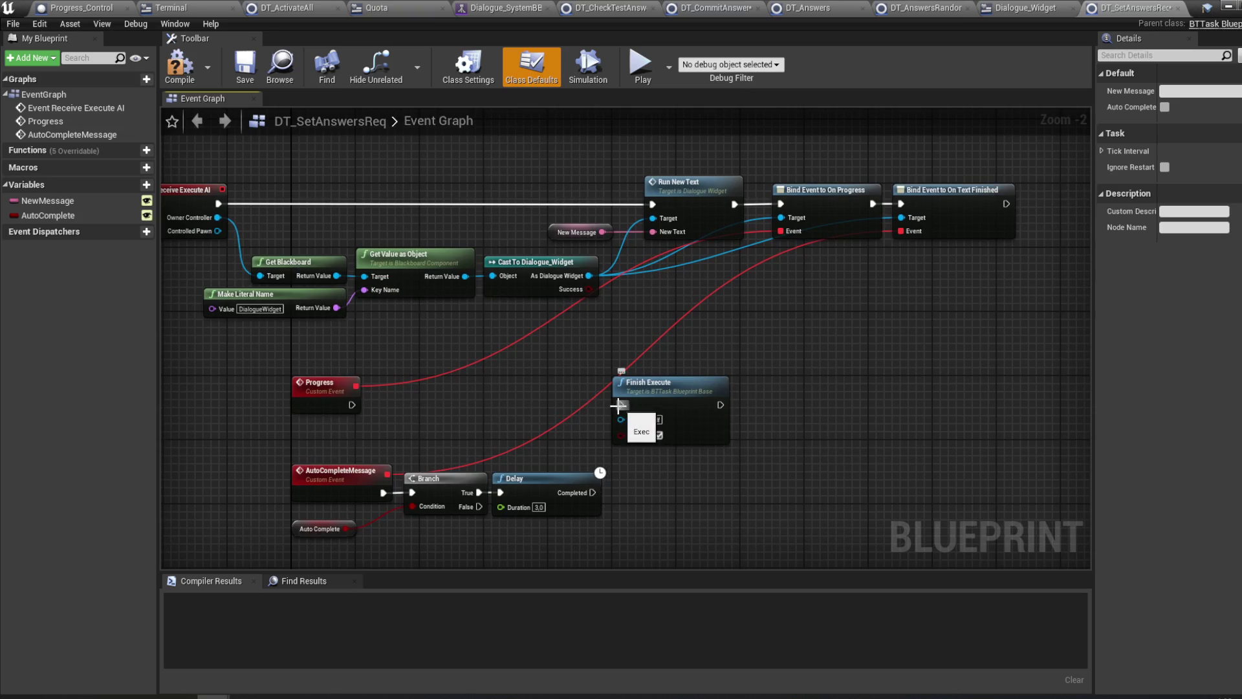
{"action": "left_click_drag", "start_coordinate": [630, 512], "coordinate": [375, 378]}
{"action": "key", "text": "Delete"}
{"action": "left_click_drag", "start_coordinate": [532, 350], "coordinate": [480, 408]}
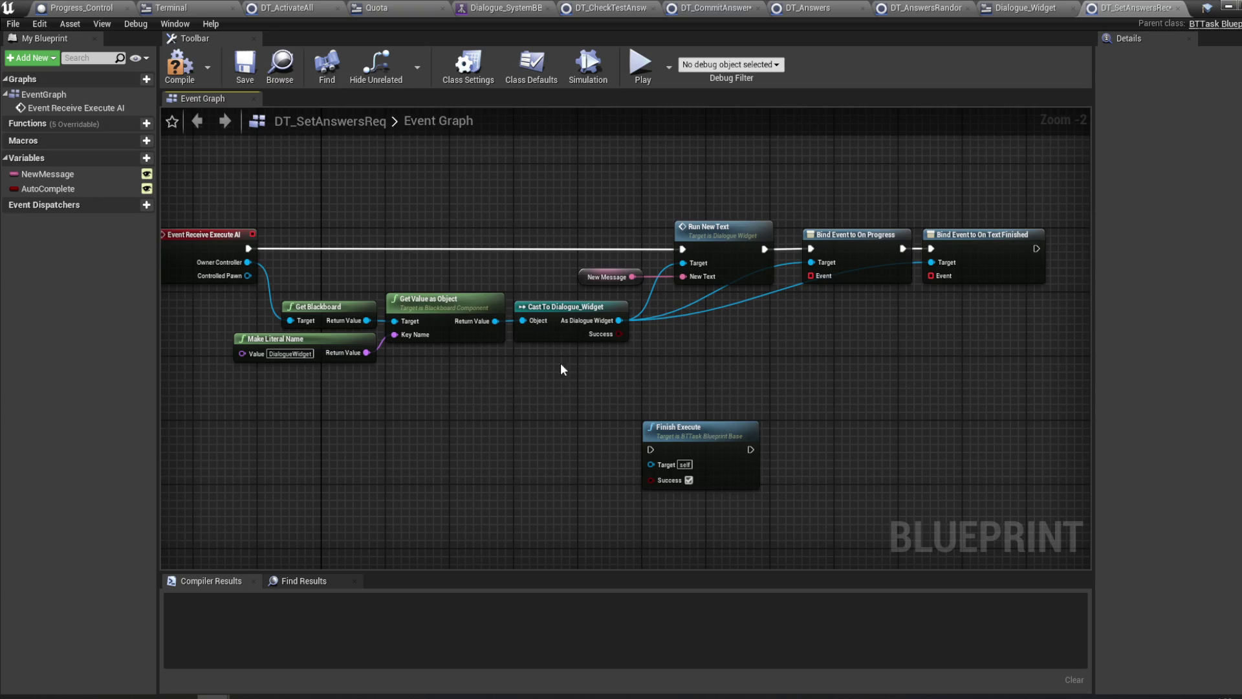
{"action": "left_click", "coordinate": [548, 340]}
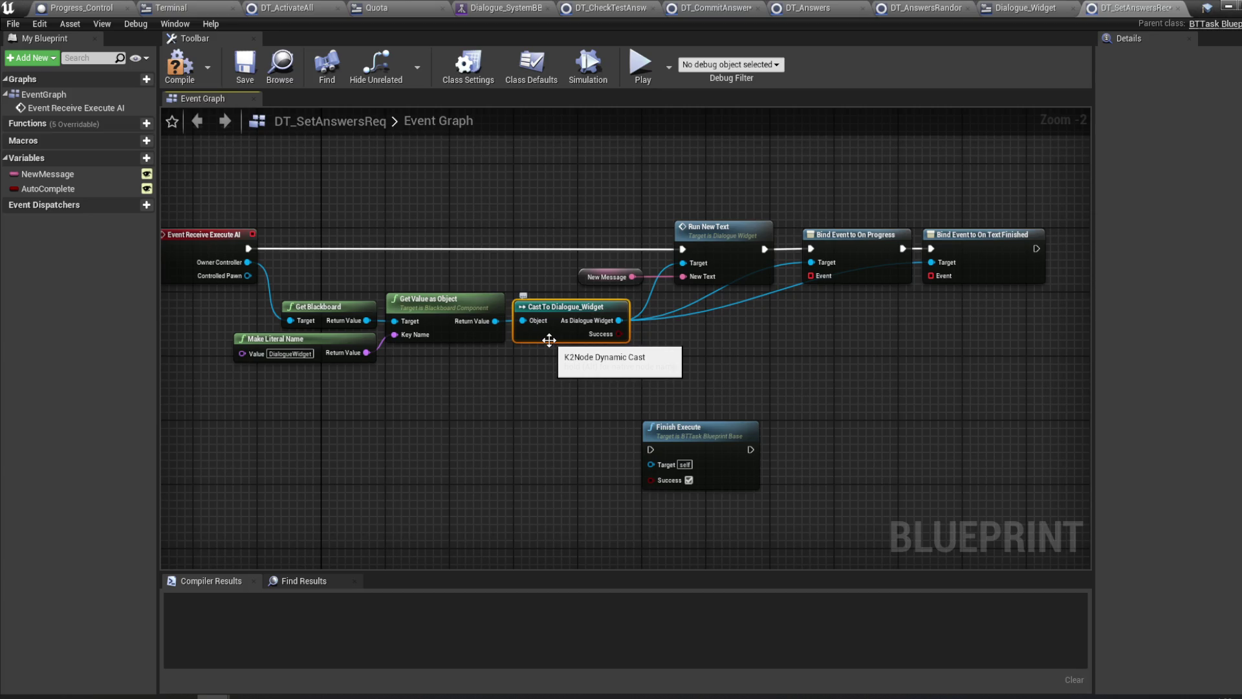
{"action": "key", "text": "Delete"}
- Delete the New Message, Run New Text and Bind Event nodes; wire Event Receive Execute AI to Finish Execute
{"action": "mouse_move", "coordinate": [1001, 321]}
{"action": "left_mouse_down"}
{"action": "mouse_move", "coordinate": [526, 183]}
{"action": "mouse_move", "coordinate": [653, 262]}
{"action": "left_mouse_up"}
{"action": "key", "text": "Delete"}
{"action": "left_click_drag", "start_coordinate": [774, 446], "coordinate": [774, 282]}
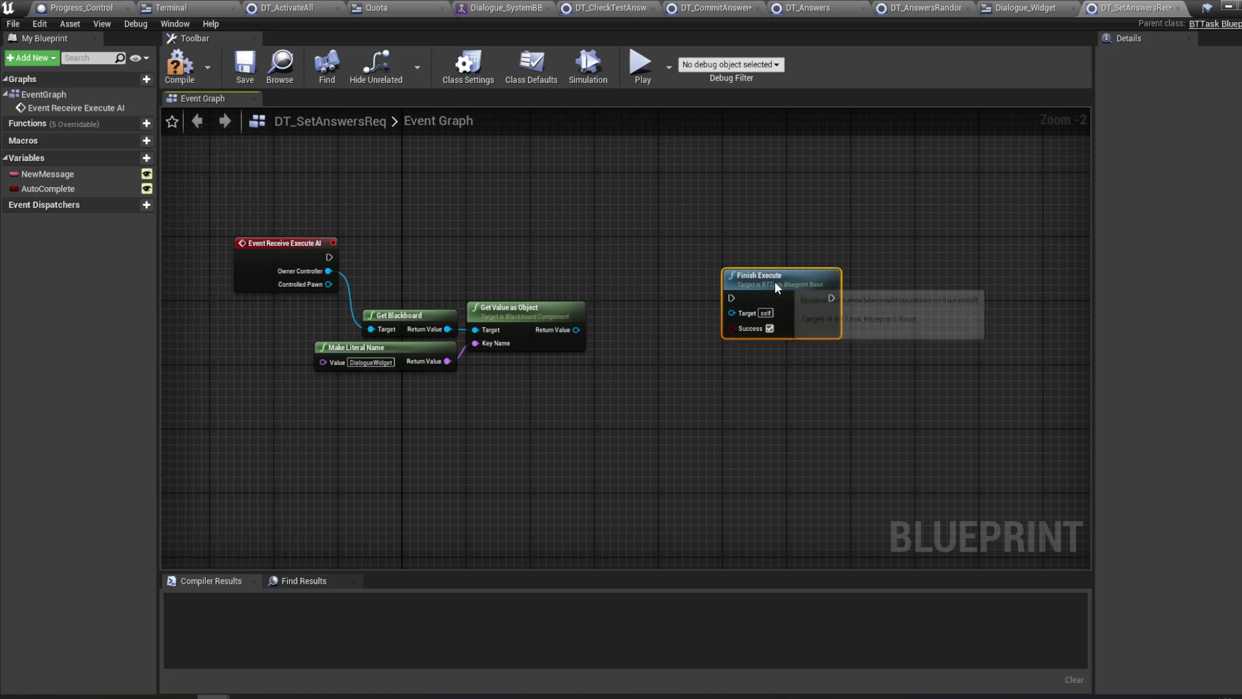
{"action": "mouse_move", "coordinate": [330, 257]}
{"action": "left_mouse_down"}
{"action": "mouse_move", "coordinate": [630, 266]}
{"action": "mouse_move", "coordinate": [746, 306]}
{"action": "mouse_move", "coordinate": [731, 298]}
{"action": "mouse_move", "coordinate": [817, 252]}
{"action": "mouse_move", "coordinate": [784, 280]}
{"action": "left_mouse_up"}
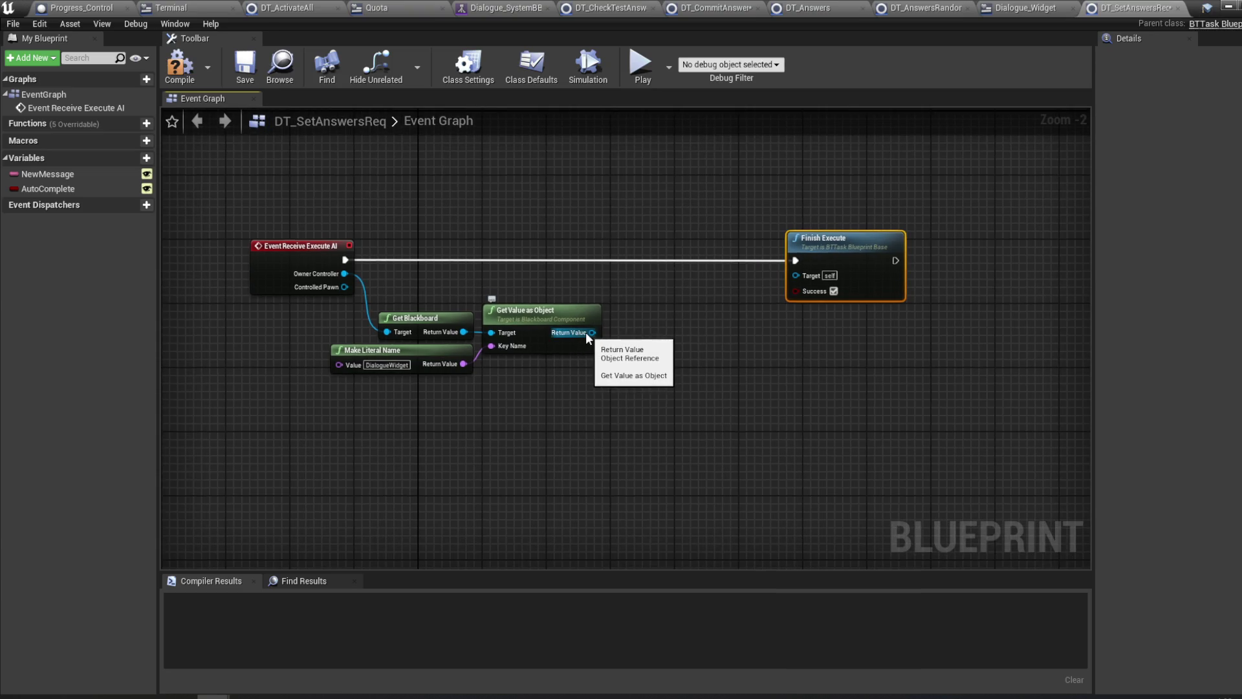
{"action": "left_click_drag", "start_coordinate": [585, 332], "coordinate": [652, 301]}
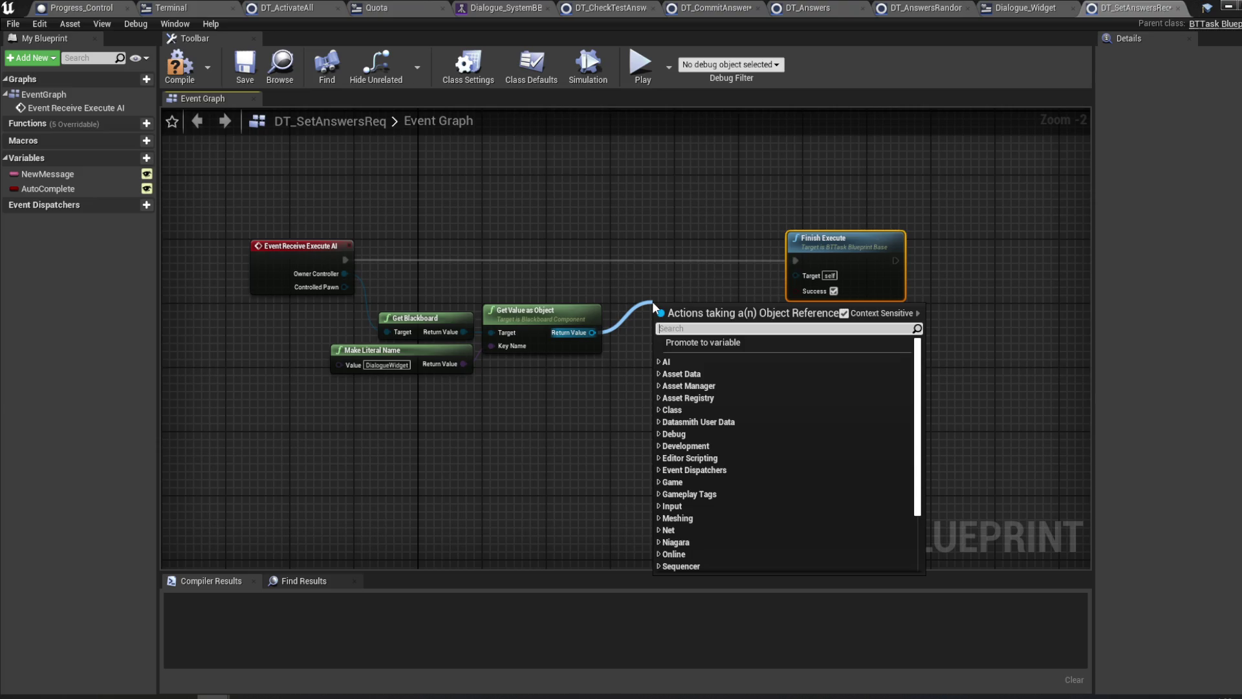
- Replace Get Value as Object with a Set Value as Int node from Get Blackboard
{"action": "left_click", "coordinate": [387, 364]}
{"action": "type", "text": "Correct"}
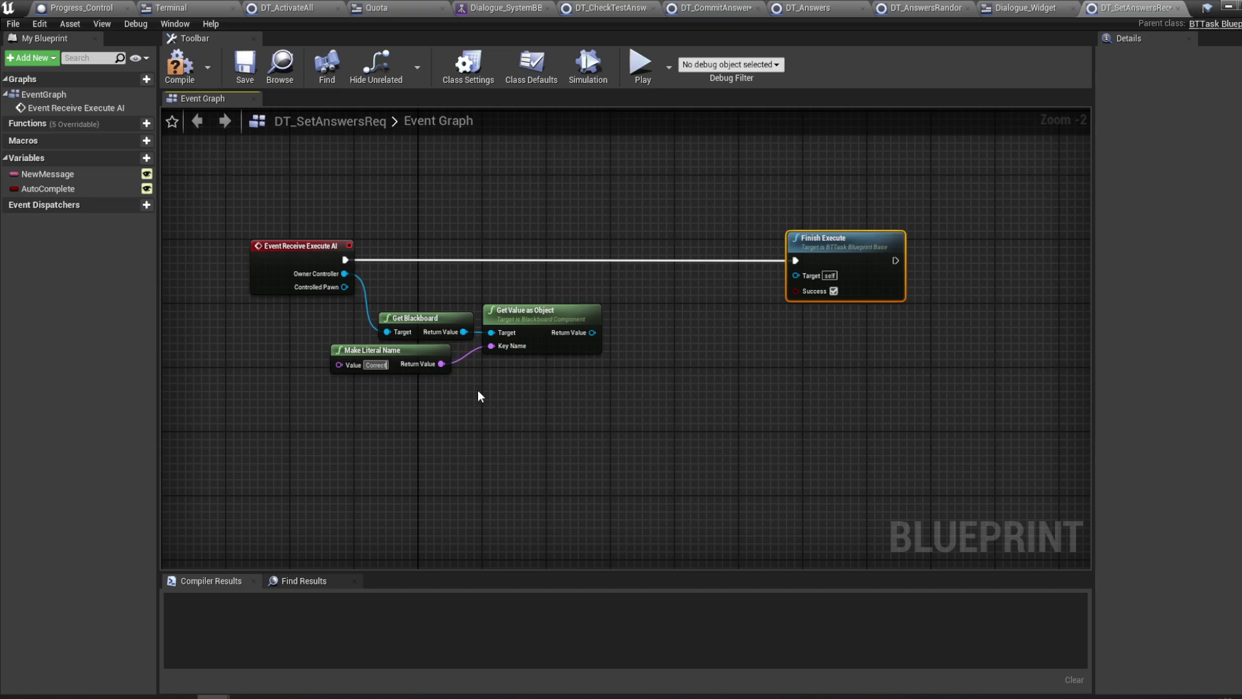
{"action": "left_click", "coordinate": [549, 308]}
{"action": "left_click", "coordinate": [403, 358], "text": "ctrl"}
{"action": "key", "text": "Delete"}
{"action": "left_click_drag", "start_coordinate": [464, 332], "coordinate": [499, 329]}
{"action": "type", "text": "set value"}
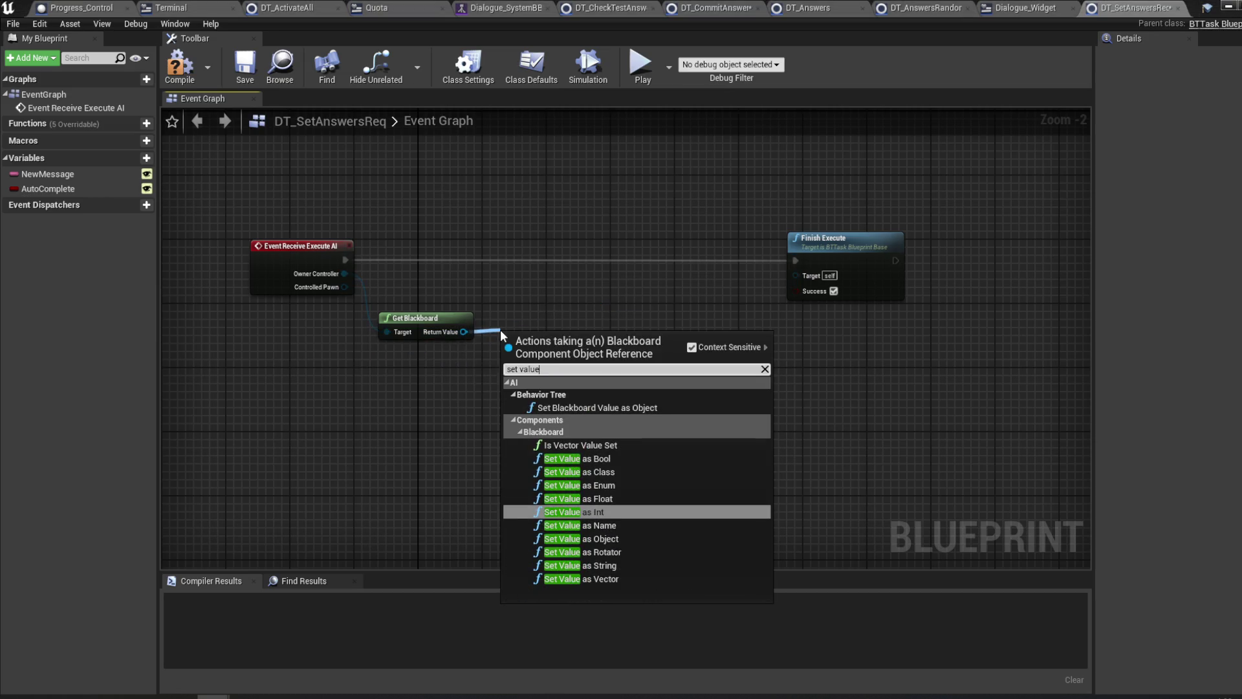
{"action": "key", "text": "Return"}
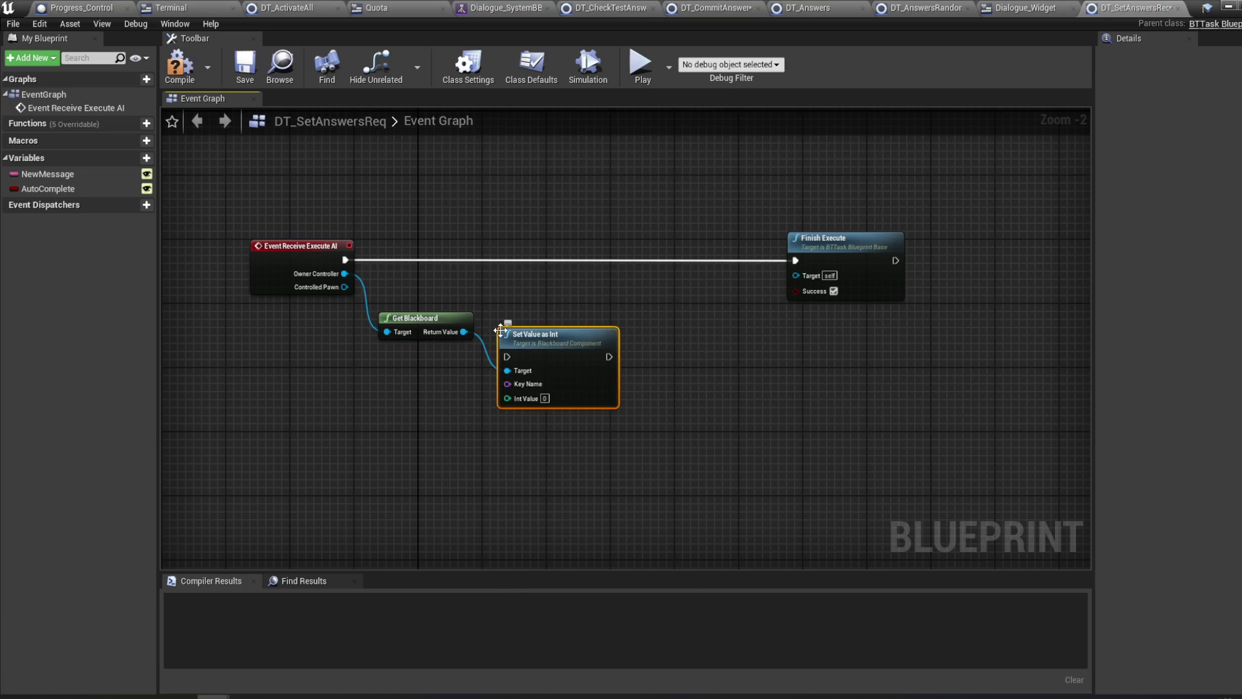
- Feed Set Value as Int's Key Name from a Make Literal Name set to 'CorrectAnswersReq'
{"action": "left_click_drag", "start_coordinate": [504, 384], "coordinate": [436, 382]}
{"action": "type", "text": "make literal name"}
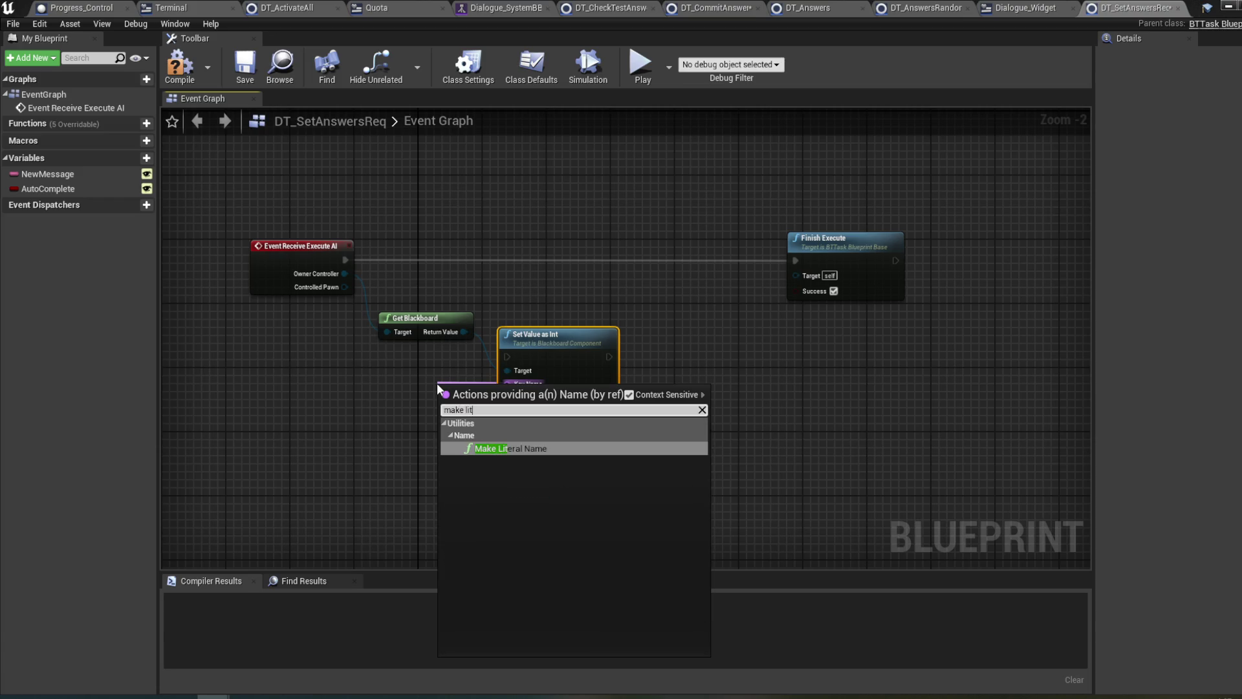
{"action": "key", "text": "Return"}
{"action": "mouse_move", "coordinate": [491, 399]}
{"action": "left_mouse_down"}
{"action": "mouse_move", "coordinate": [420, 396]}
{"action": "mouse_move", "coordinate": [430, 373]}
{"action": "mouse_move", "coordinate": [412, 360]}
{"action": "left_mouse_up"}
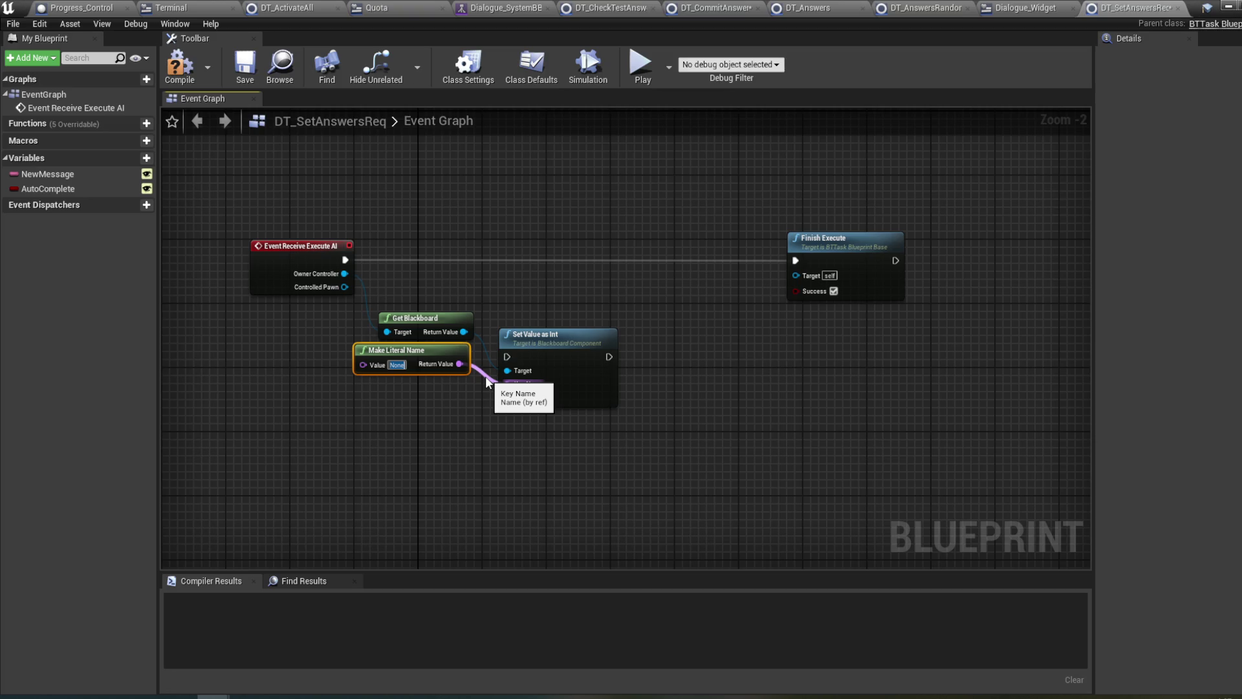
{"action": "key", "text": "BackSpace"}
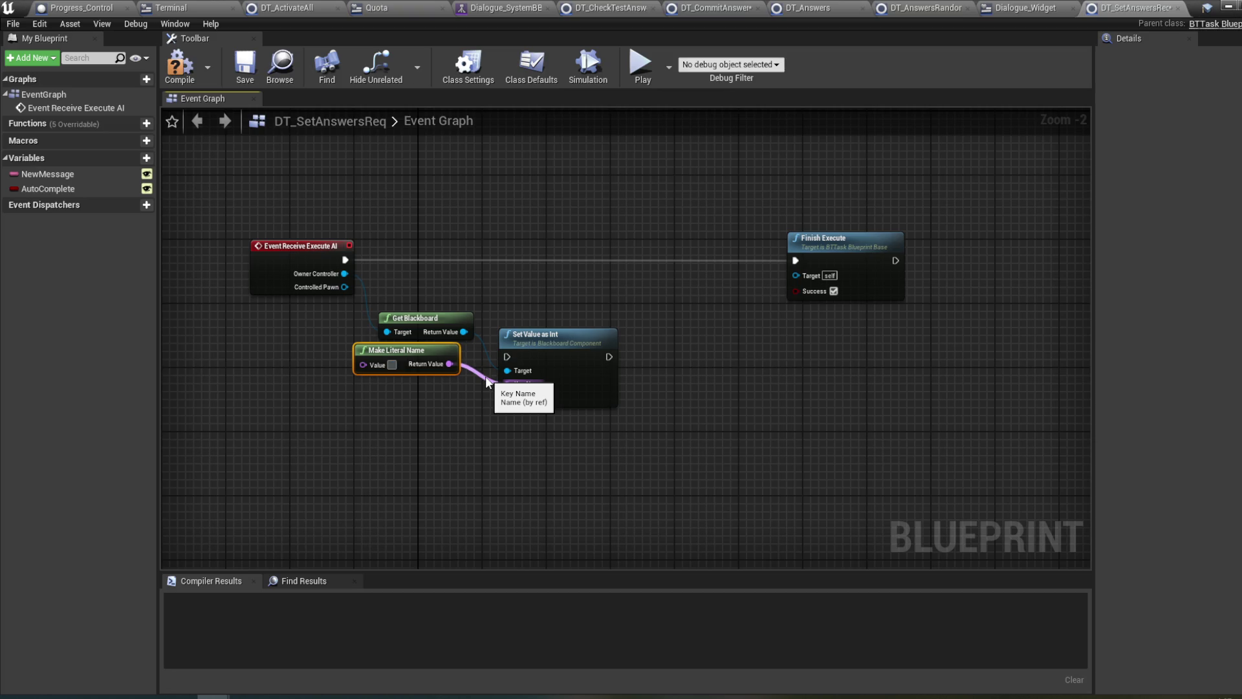
{"action": "type", "text": "CorrectAnswersReq"}
{"action": "key", "text": "Return"}
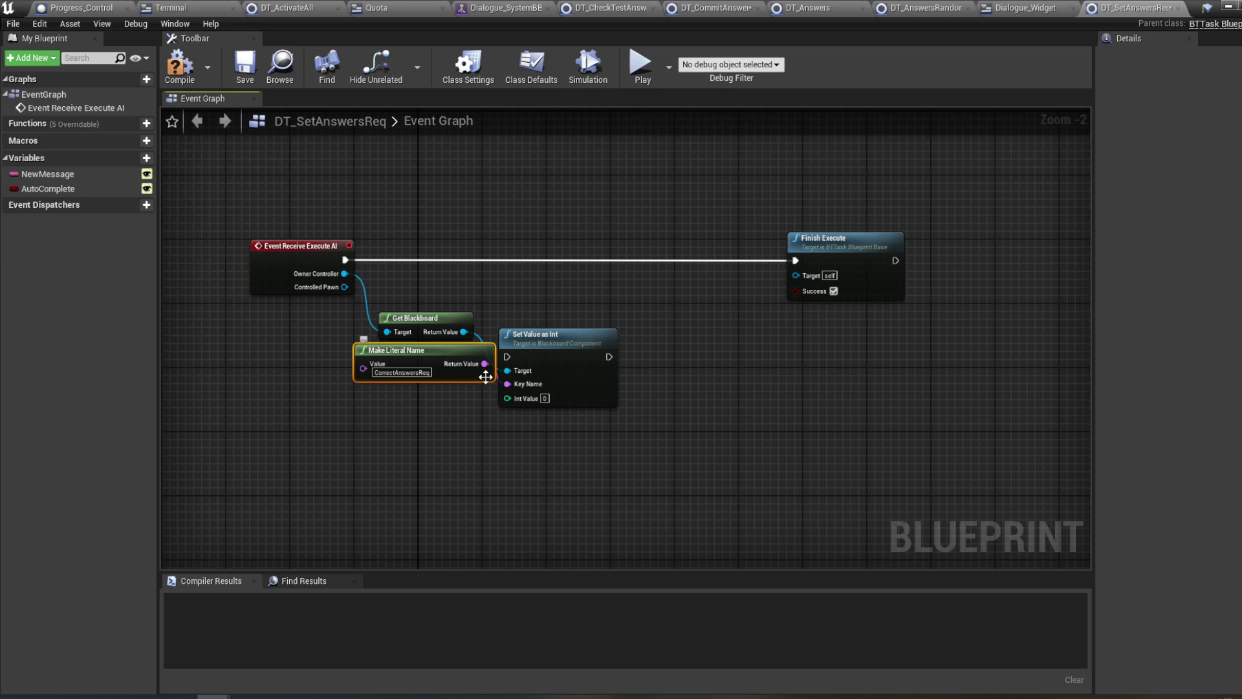
- Set Int Value to 3, route execution through Set Value as Int to Finish Execute, and compile
{"action": "left_click_drag", "start_coordinate": [579, 358], "coordinate": [610, 360]}
{"action": "type", "text": "3"}
{"action": "left_click", "coordinate": [607, 436]}
{"action": "left_click_drag", "start_coordinate": [345, 260], "coordinate": [539, 356]}
{"action": "mouse_move", "coordinate": [634, 356]}
{"action": "left_mouse_down"}
{"action": "mouse_move", "coordinate": [621, 262]}
{"action": "mouse_move", "coordinate": [844, 250]}
{"action": "mouse_move", "coordinate": [796, 259]}
{"action": "left_mouse_up"}
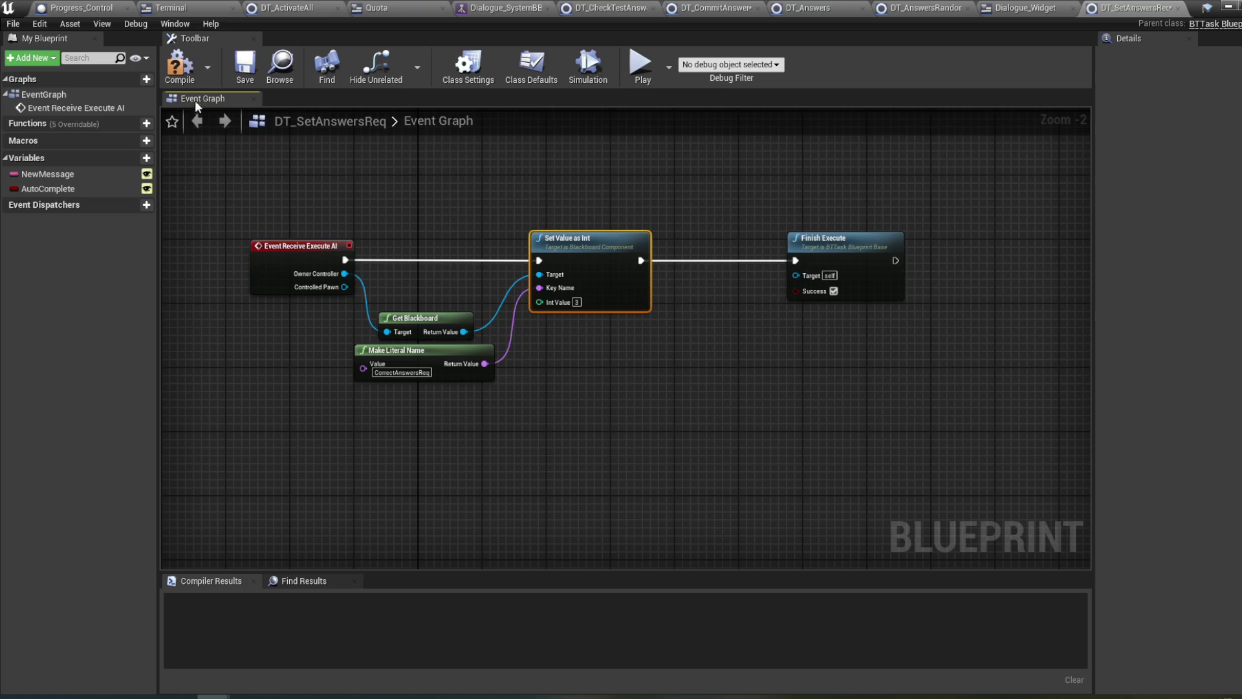
{"action": "left_click", "coordinate": [187, 76]}
{"action": "left_click_drag", "start_coordinate": [572, 204], "coordinate": [608, 196]}
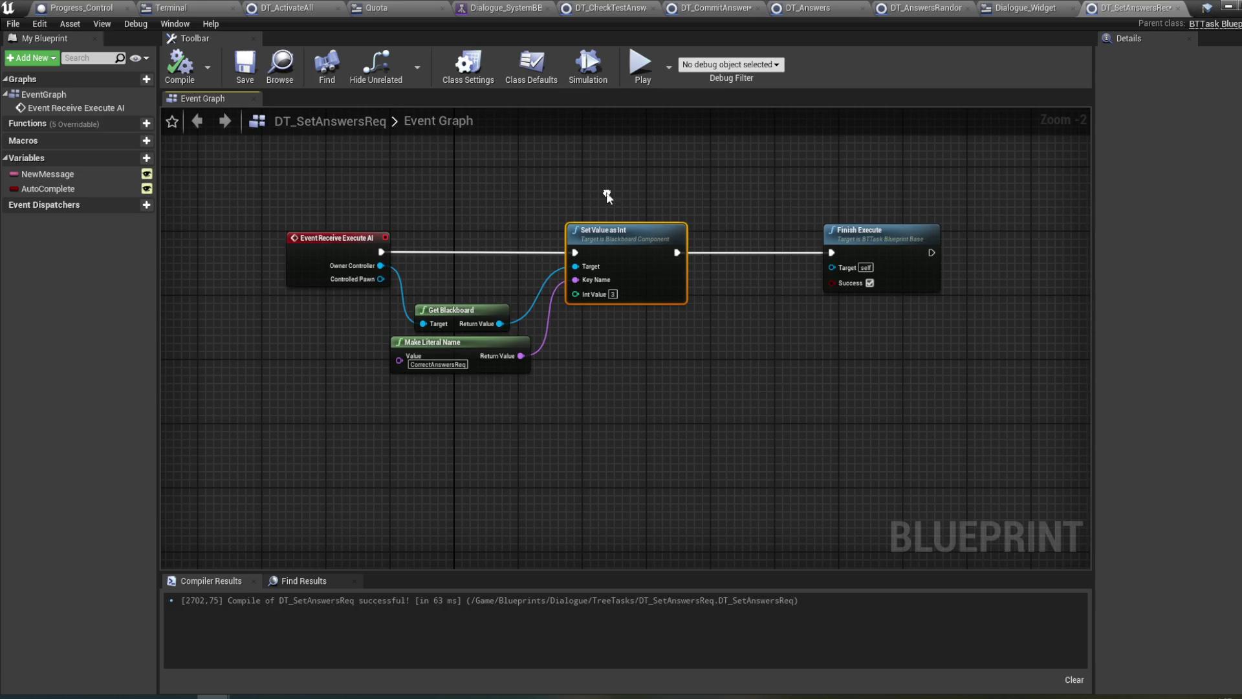
- Add a DT Set Answers Req task under Dialogue_IntroTest's Sequence and open its blueprint
{"action": "left_click", "coordinate": [508, 8]}
{"action": "left_click", "coordinate": [1067, 62]}
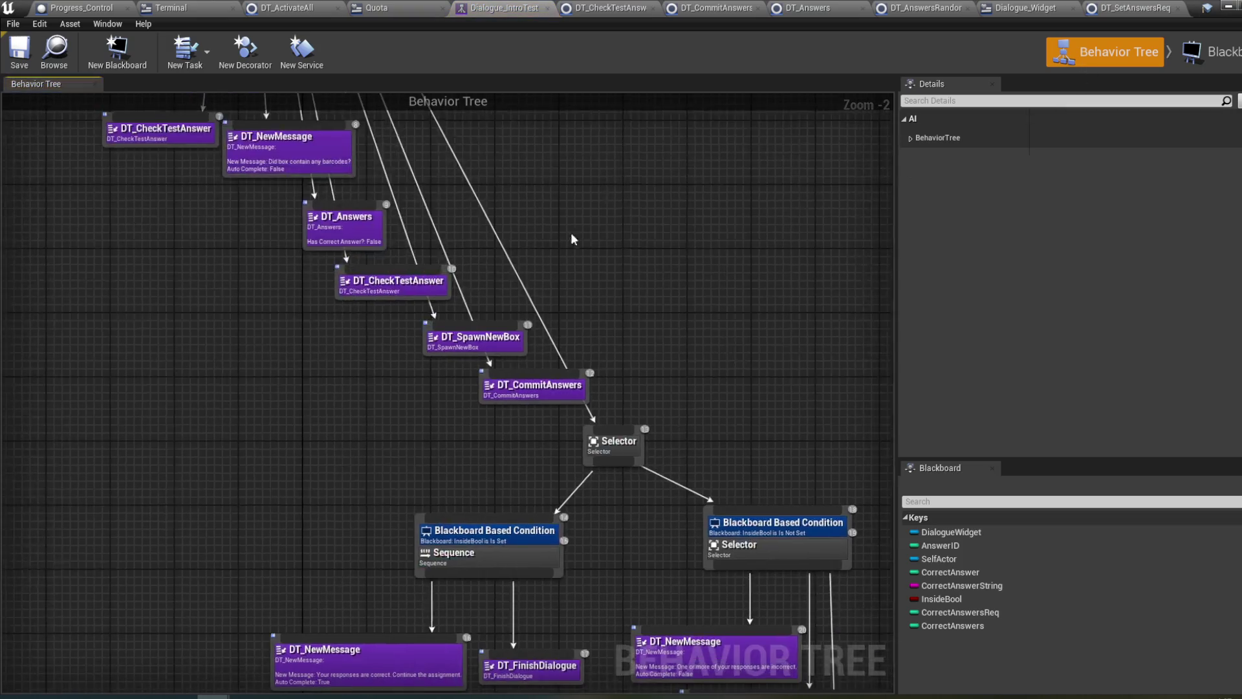
{"action": "left_click_drag", "start_coordinate": [545, 309], "coordinate": [639, 353]}
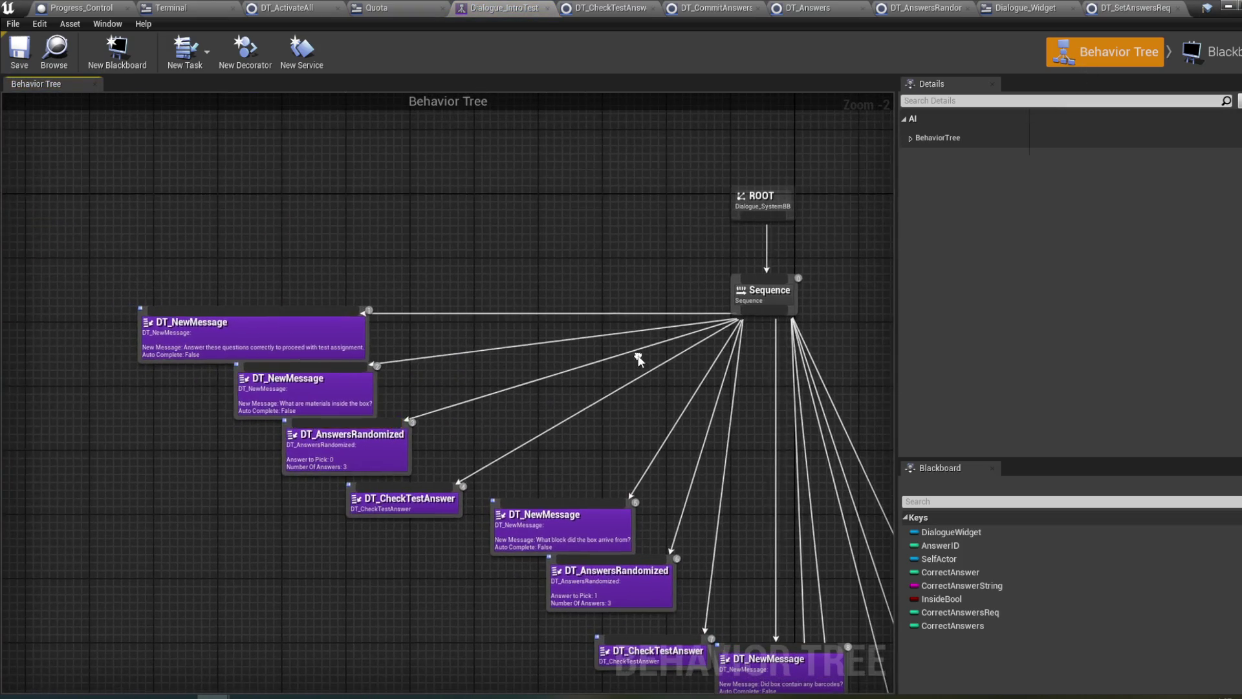
{"action": "left_click_drag", "start_coordinate": [757, 313], "coordinate": [44, 234]}
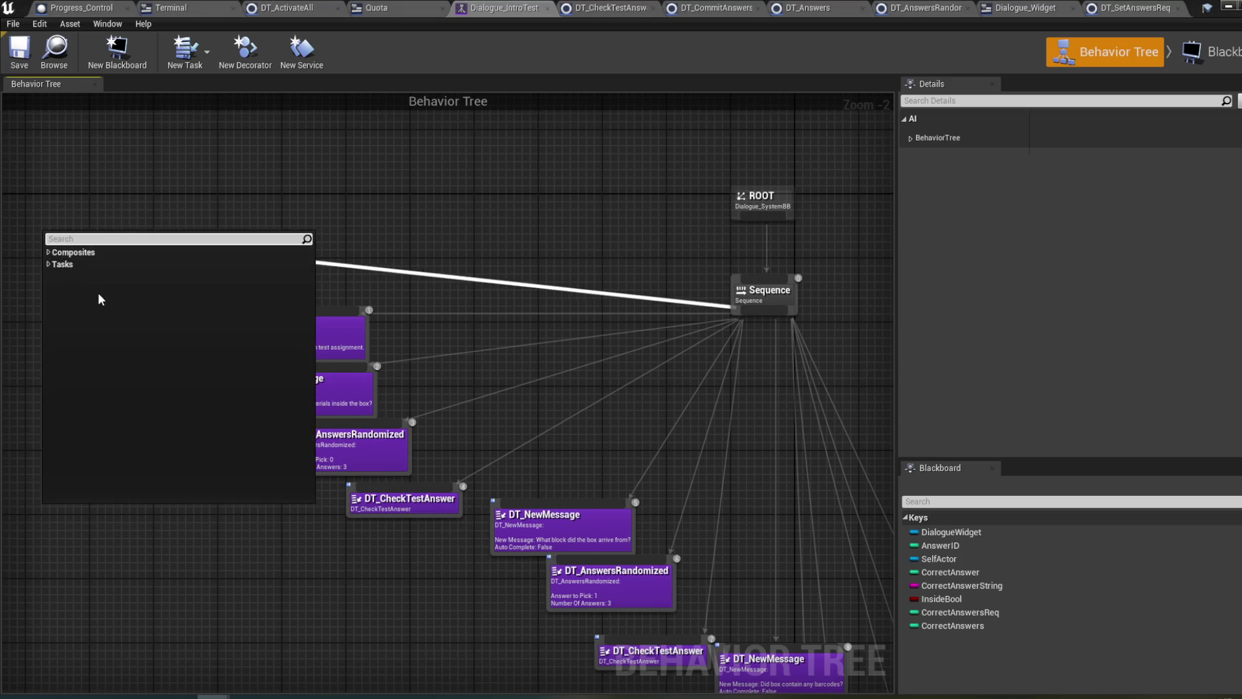
{"action": "left_click", "coordinate": [69, 265]}
{"action": "left_click", "coordinate": [49, 264]}
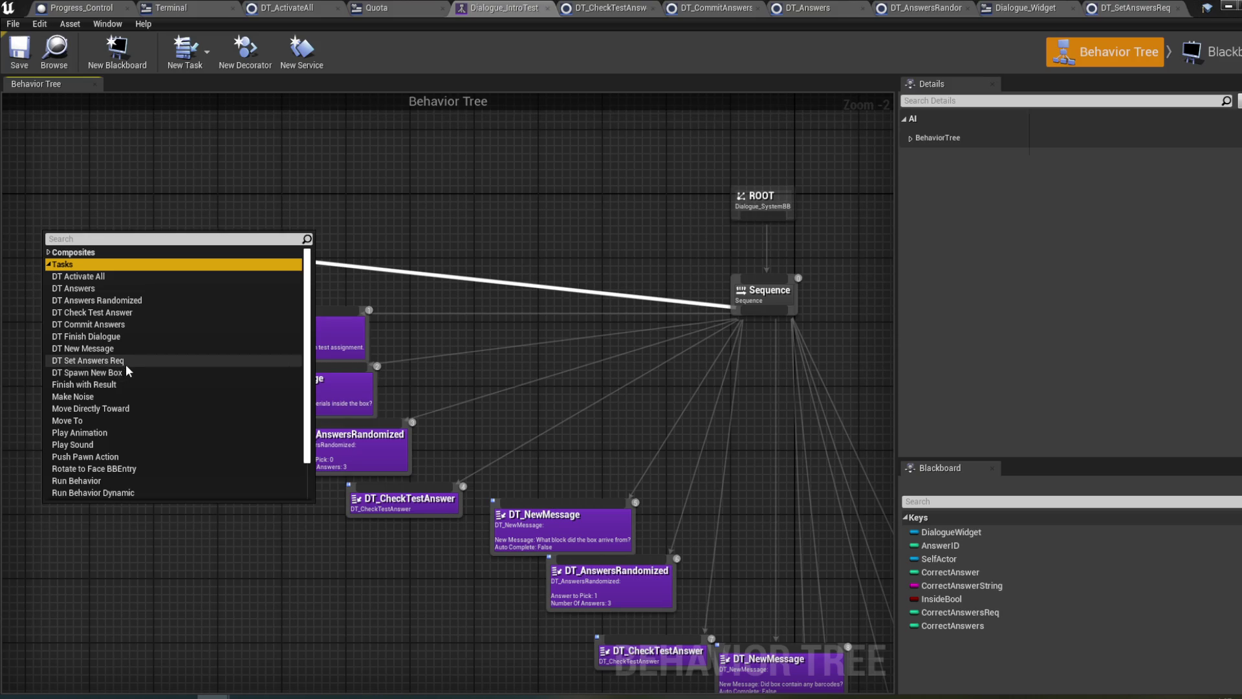
{"action": "left_click", "coordinate": [126, 362]}
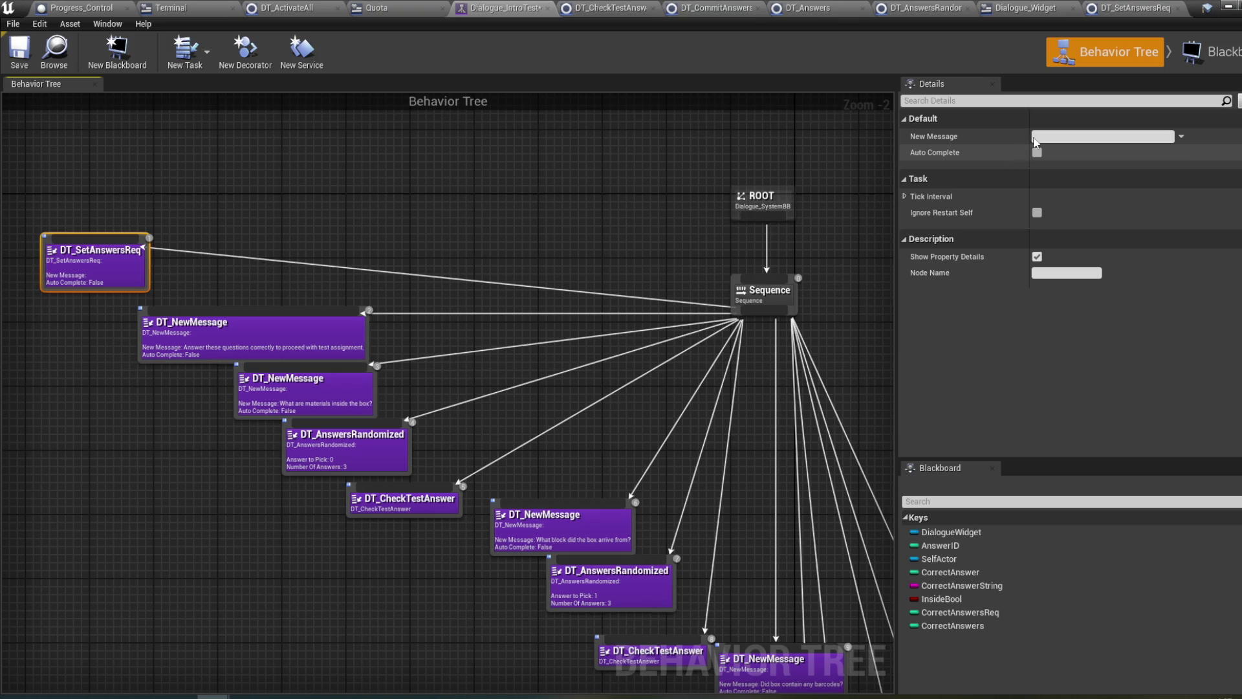
{"action": "double_click", "coordinate": [125, 269]}
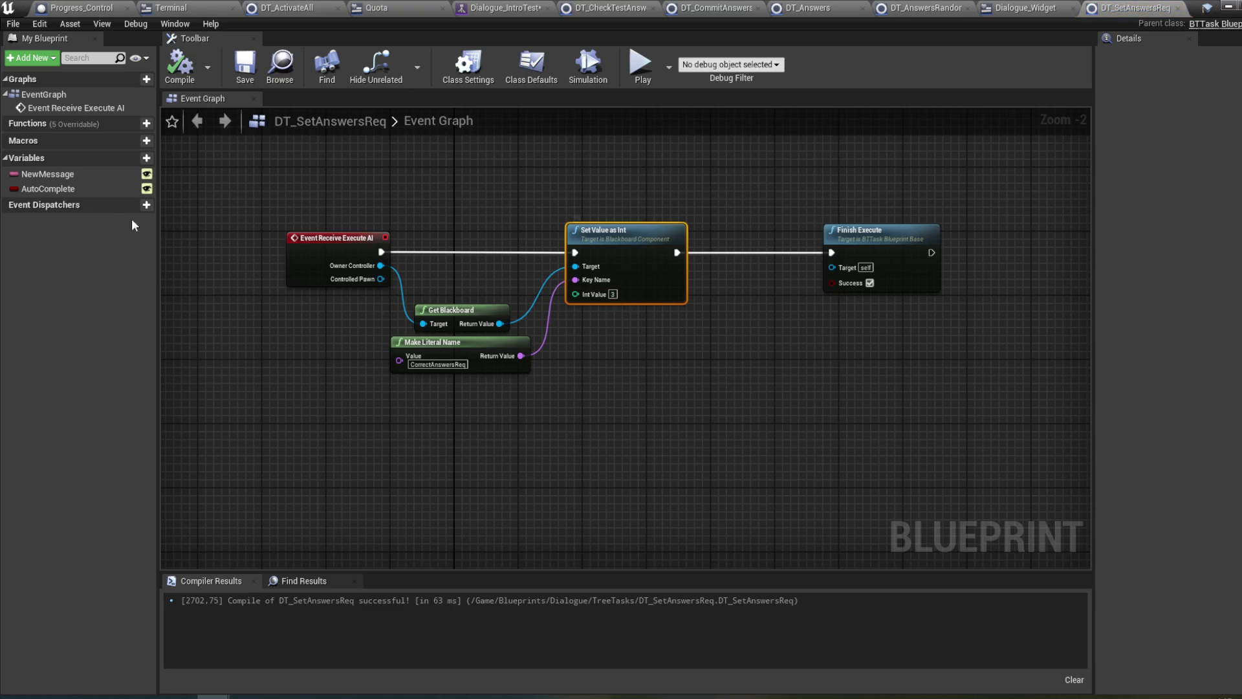
- Delete the AutoComplete and NewMessage variables, add an instance-editable integer Req, and compile
{"action": "left_click", "coordinate": [93, 190]}
{"action": "key", "text": "Delete"}
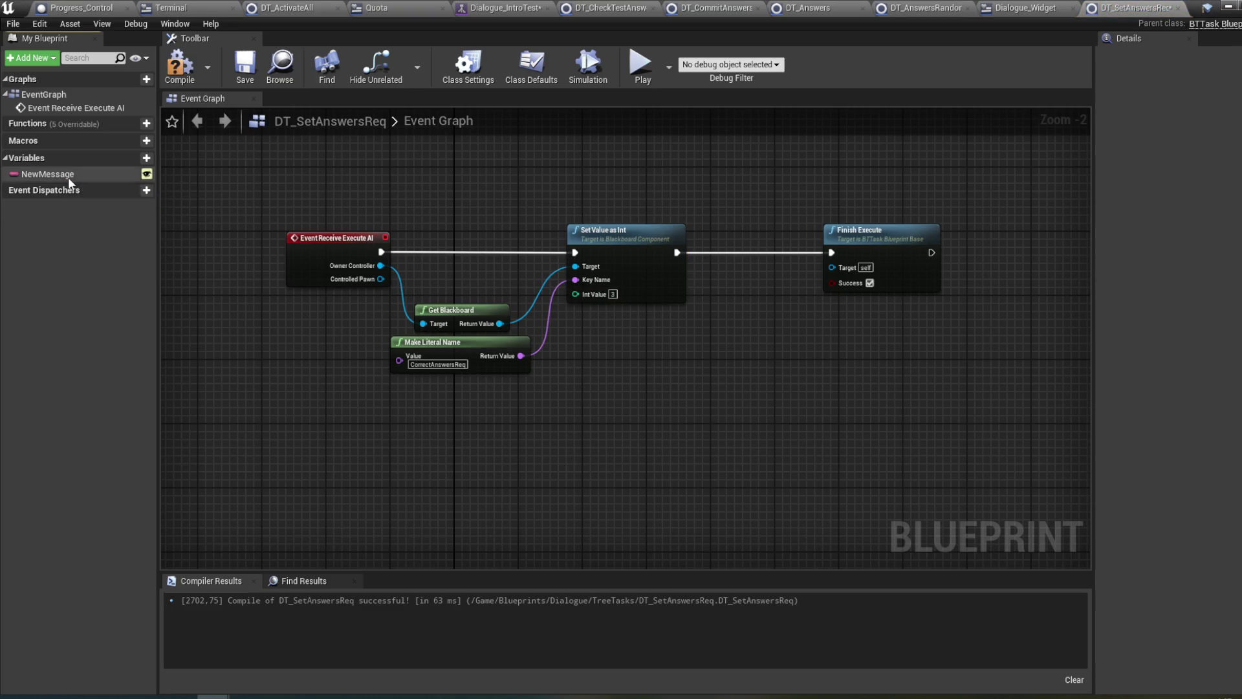
{"action": "left_click", "coordinate": [68, 177]}
{"action": "key", "text": "Delete"}
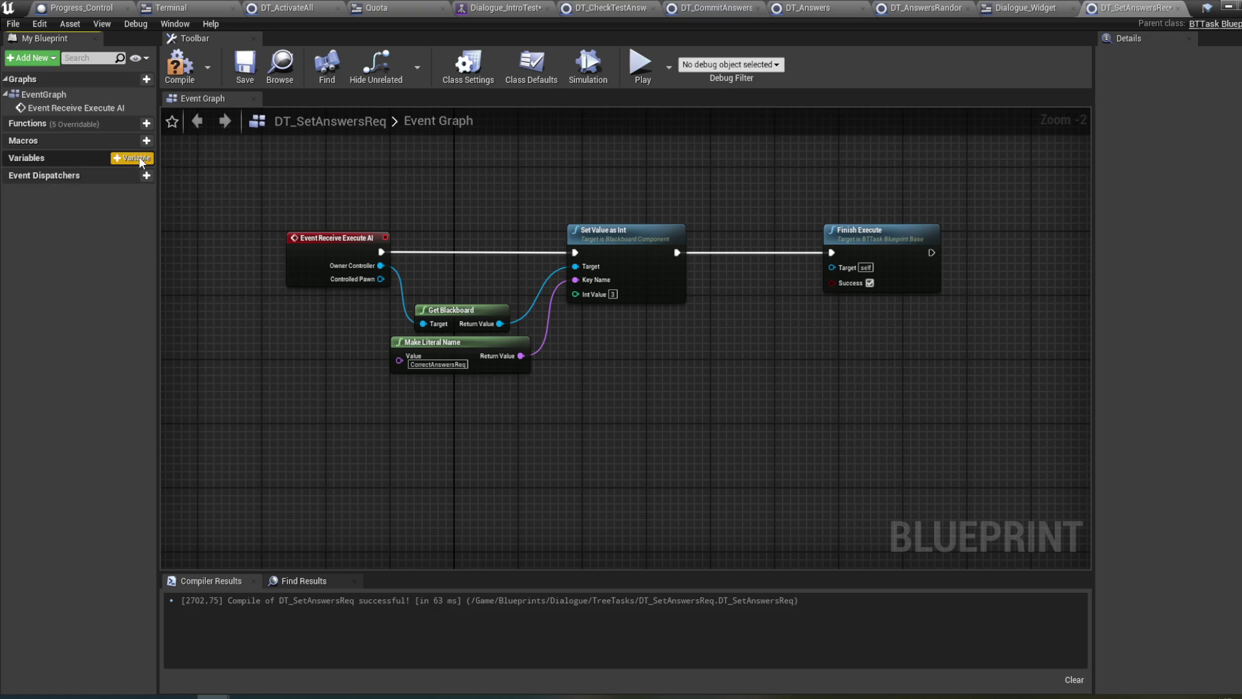
{"action": "left_click", "coordinate": [141, 161]}
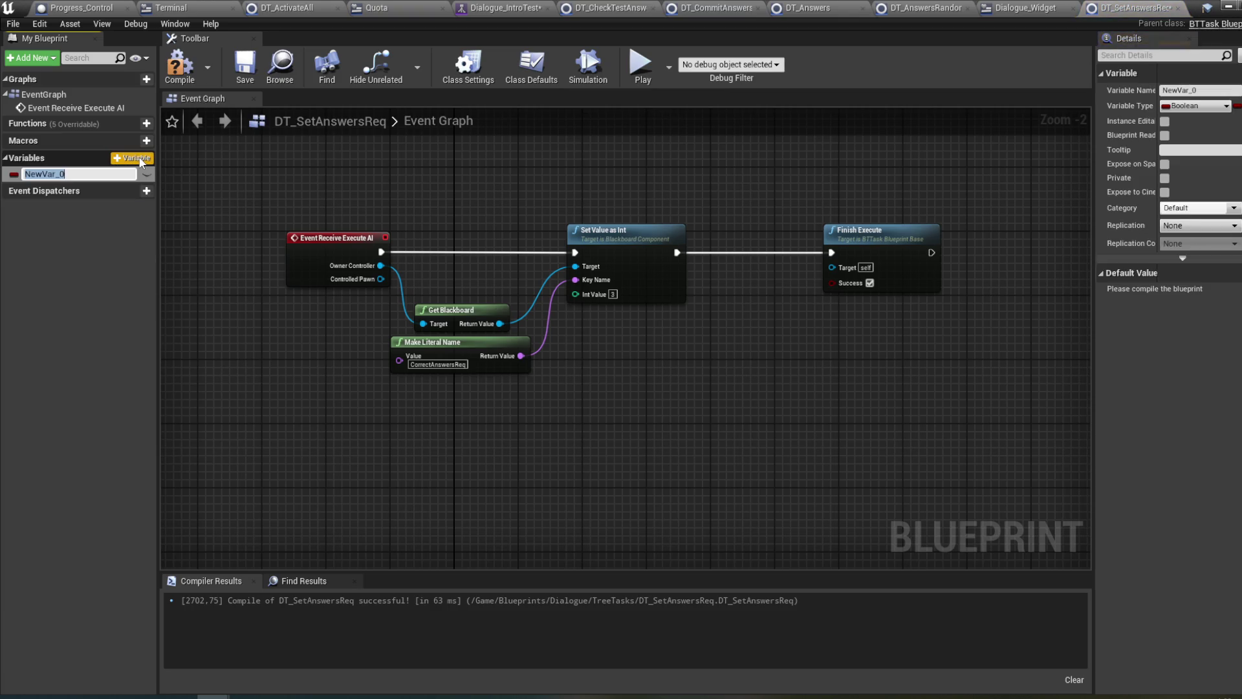
{"action": "type", "text": "Req"}
{"action": "key", "text": "Return"}
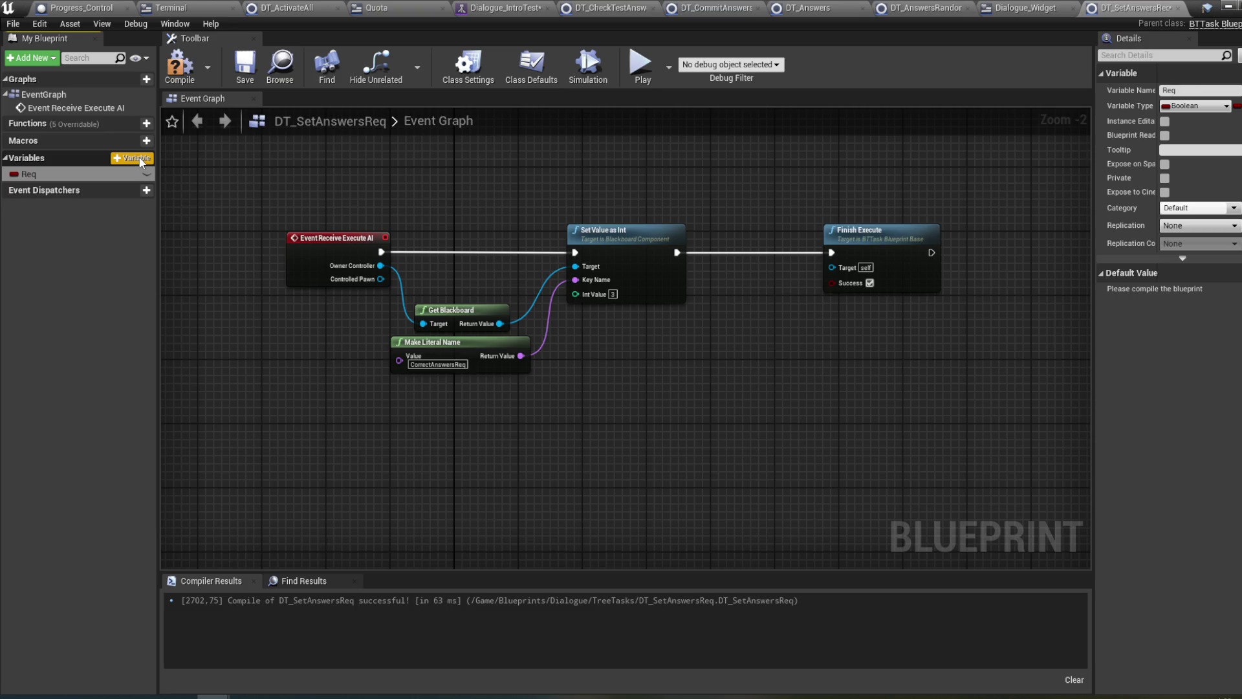
{"action": "left_click", "coordinate": [1164, 121]}
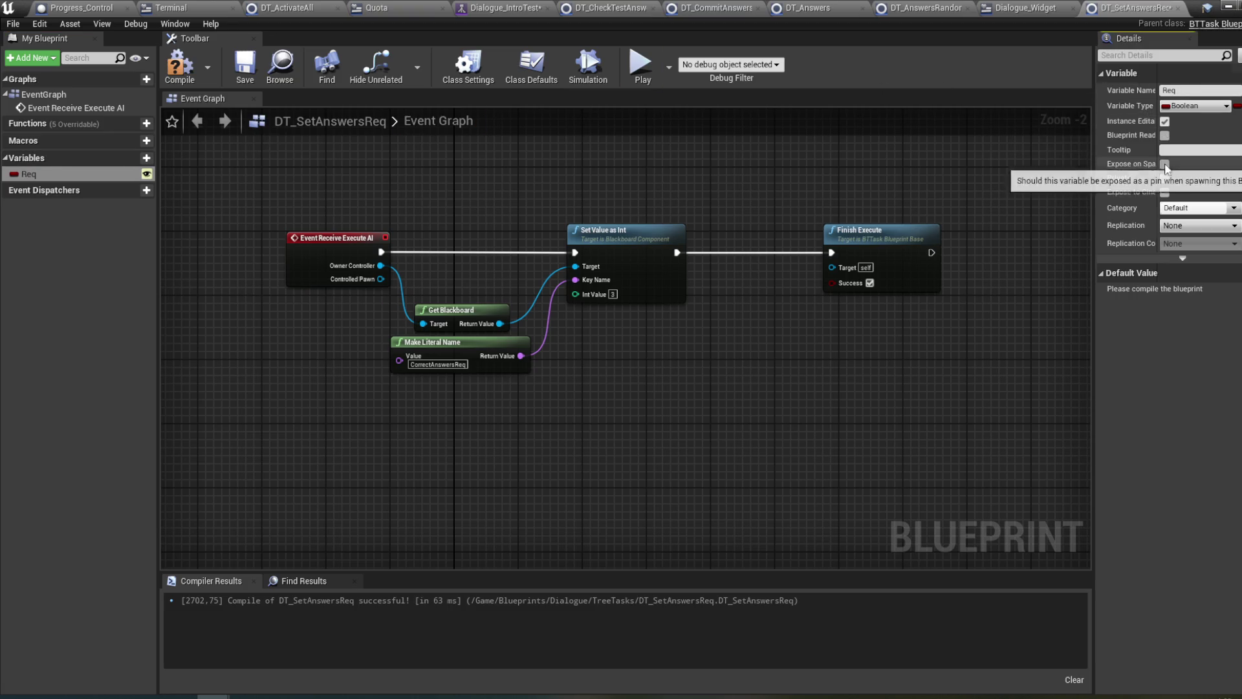
{"action": "left_click", "coordinate": [1182, 110]}
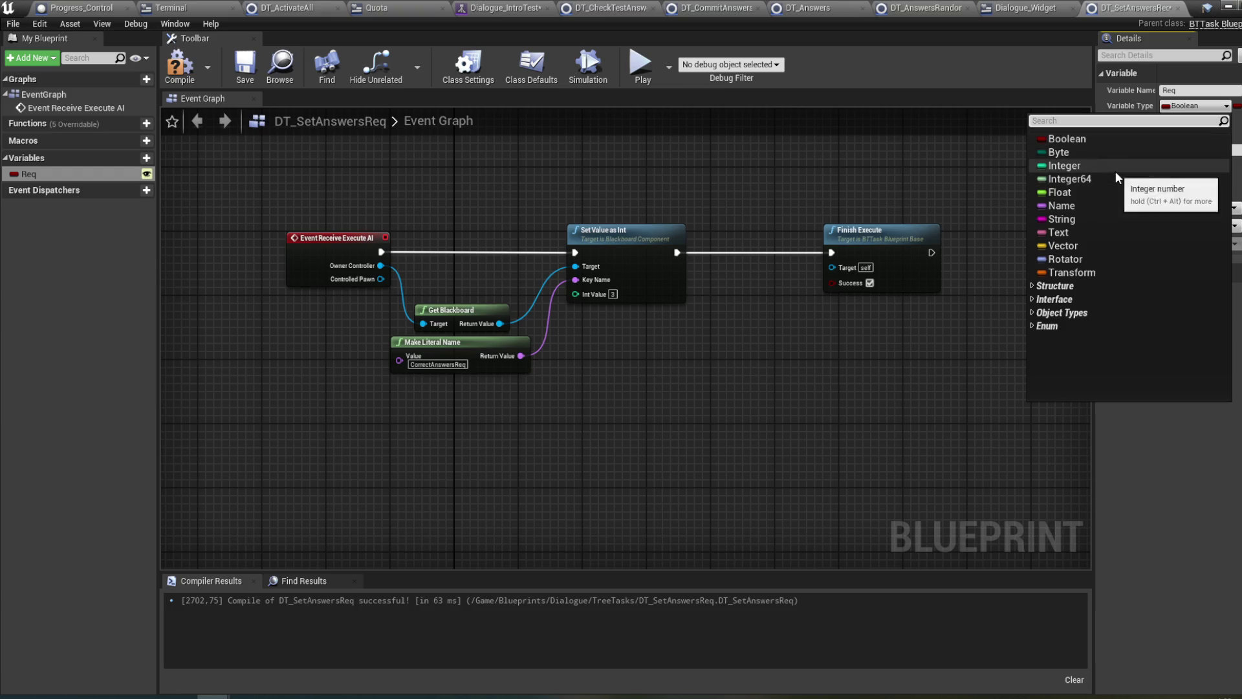
{"action": "left_click", "coordinate": [1112, 170]}
{"action": "left_click", "coordinate": [179, 65]}
- Place a Req getter in the event graph feeding Set Value as Int, then recompile
{"action": "left_click", "coordinate": [33, 174]}
{"action": "mouse_move", "coordinate": [32, 174]}
{"action": "left_mouse_down"}
{"action": "mouse_move", "coordinate": [318, 327]}
{"action": "mouse_move", "coordinate": [432, 191]}
{"action": "mouse_move", "coordinate": [590, 309]}
{"action": "mouse_move", "coordinate": [576, 294]}
{"action": "left_mouse_up"}
{"action": "left_click", "coordinate": [449, 198]}
{"action": "left_click", "coordinate": [179, 65]}
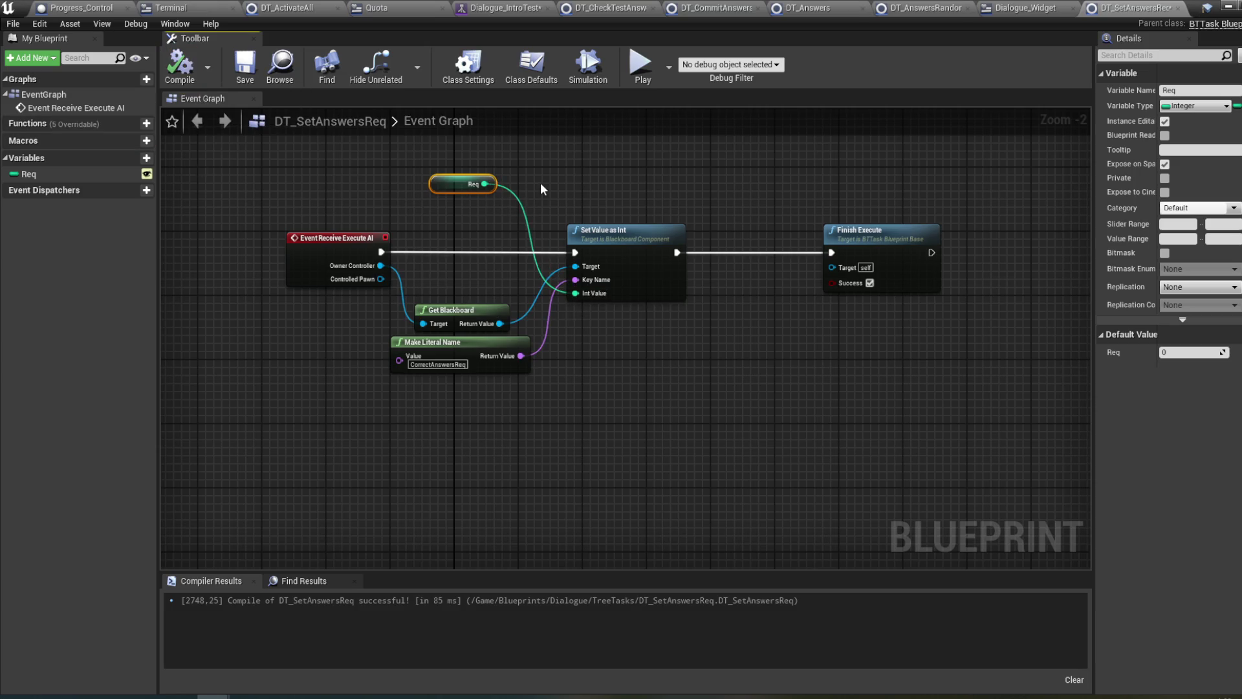
{"action": "left_click_drag", "start_coordinate": [551, 185], "coordinate": [562, 188]}
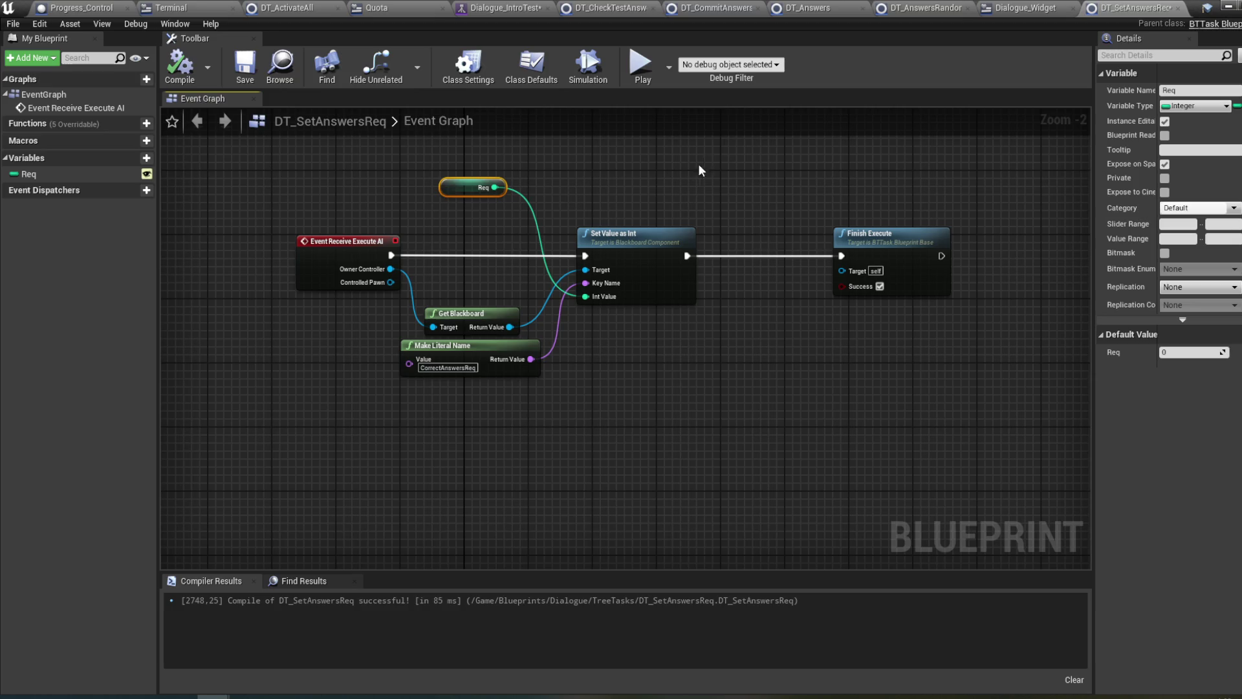
{"action": "left_click", "coordinate": [312, 180]}
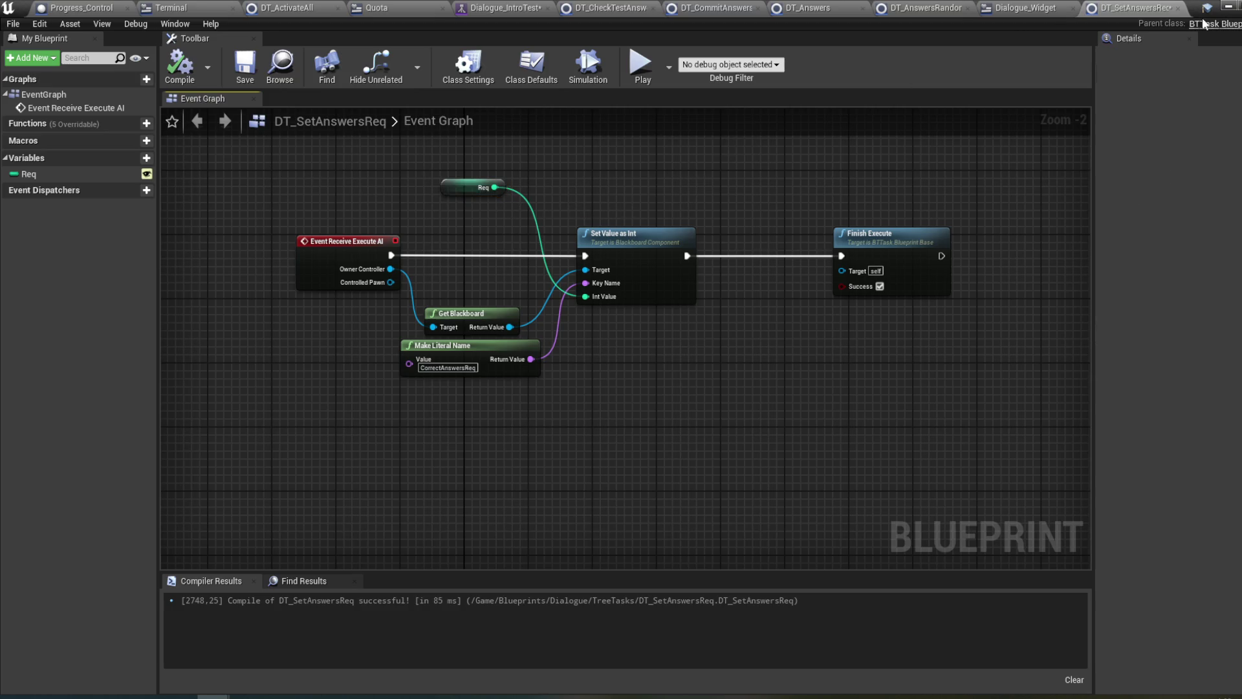
- Close DT_SetAnswersReq and remove its task node from the Dialogue_IntroTest behavior tree
{"action": "left_click", "coordinate": [1178, 7]}
{"action": "mouse_move", "coordinate": [213, 697]}
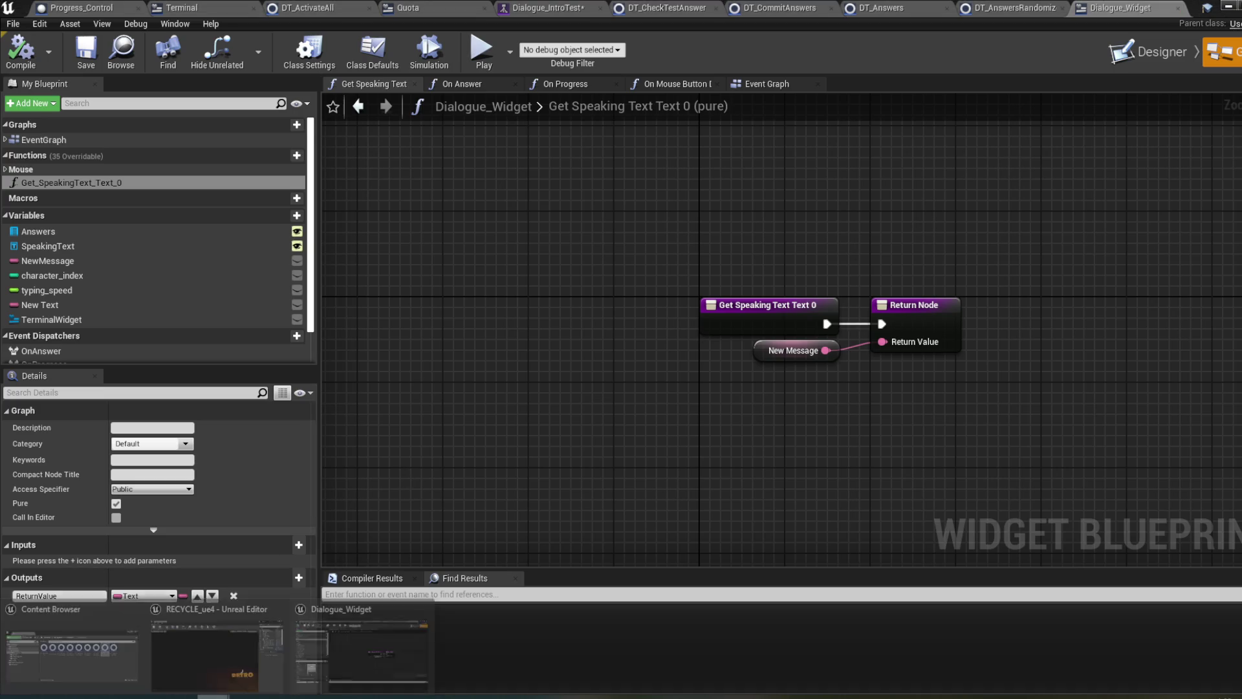
{"action": "left_click", "coordinate": [104, 670]}
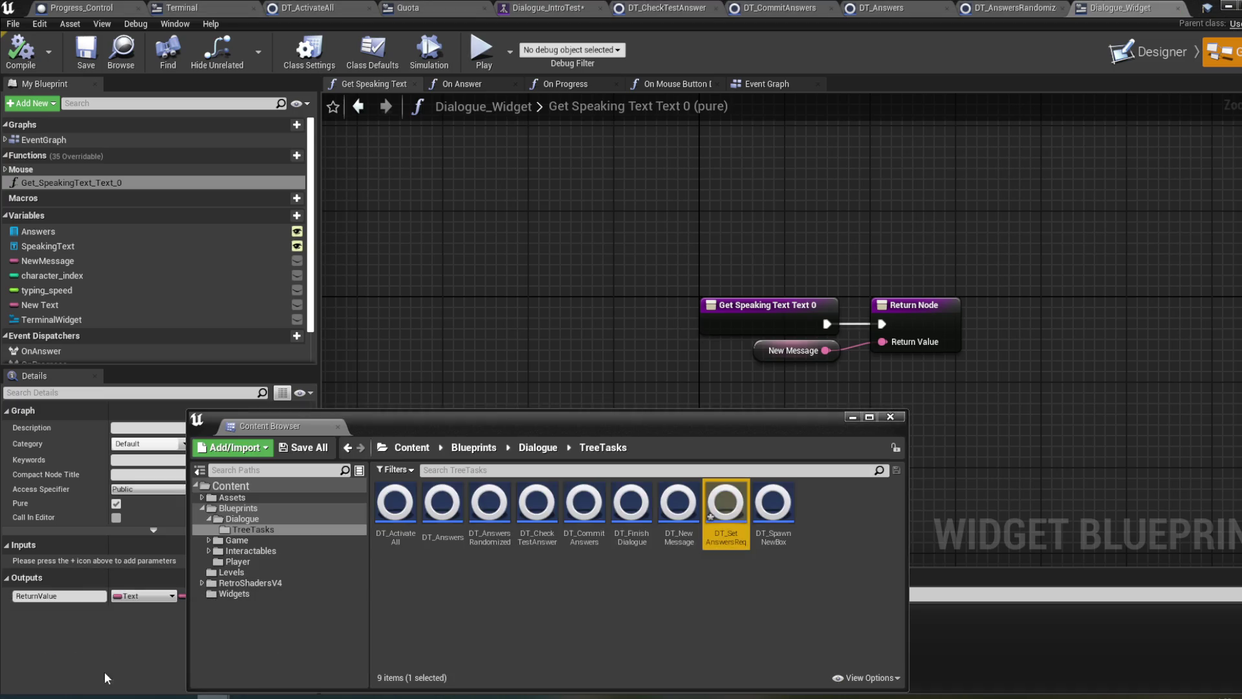
{"action": "left_click", "coordinate": [729, 542]}
{"action": "key", "text": "Delete"}
{"action": "left_click", "coordinate": [735, 567]}
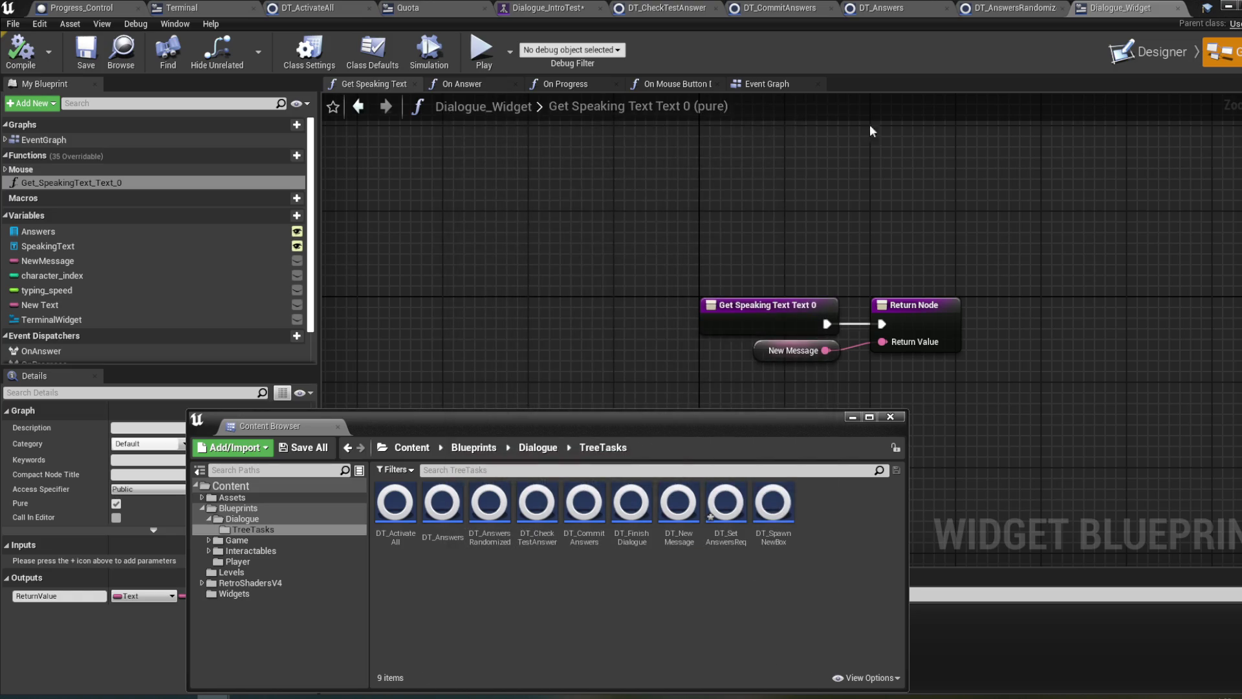
{"action": "left_click", "coordinate": [590, 7]}
{"action": "key", "text": "Delete"}
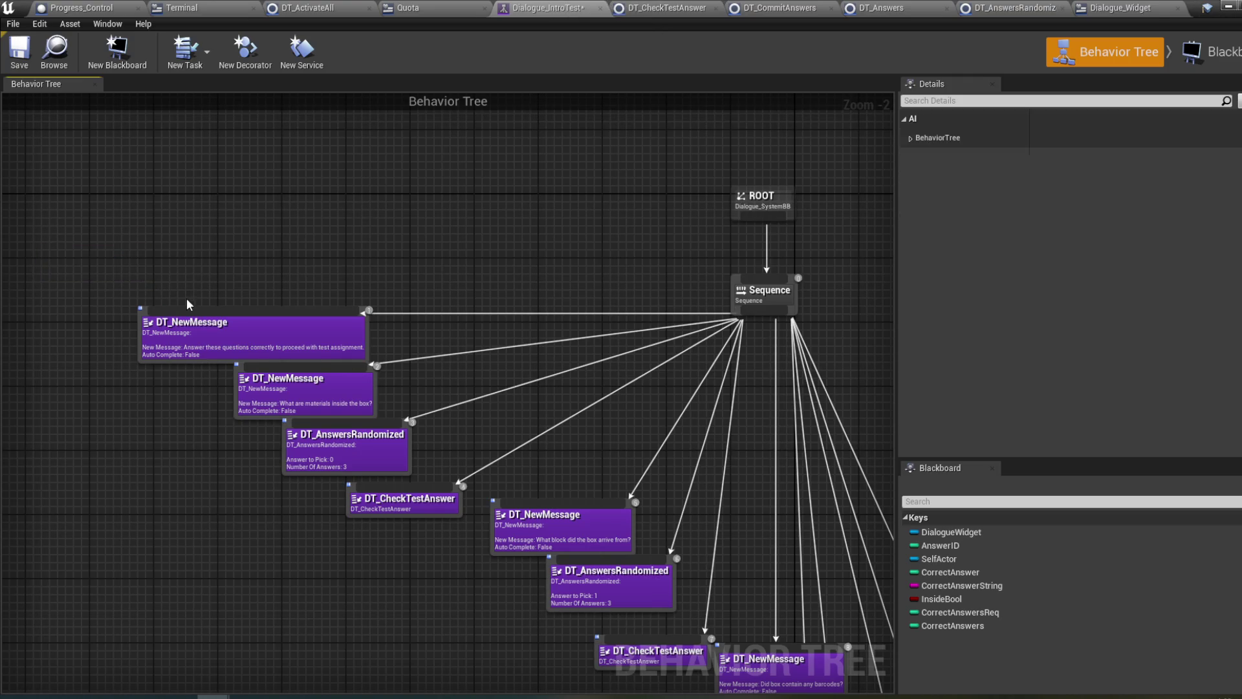
- Force-delete the DT_SetAnswersReq asset from TreeTasks and open DT_CommitAnswers
{"action": "mouse_move", "coordinate": [213, 697]}
{"action": "left_click", "coordinate": [73, 644]}
{"action": "left_click", "coordinate": [727, 542]}
{"action": "key", "text": "Delete"}
{"action": "left_click", "coordinate": [615, 573]}
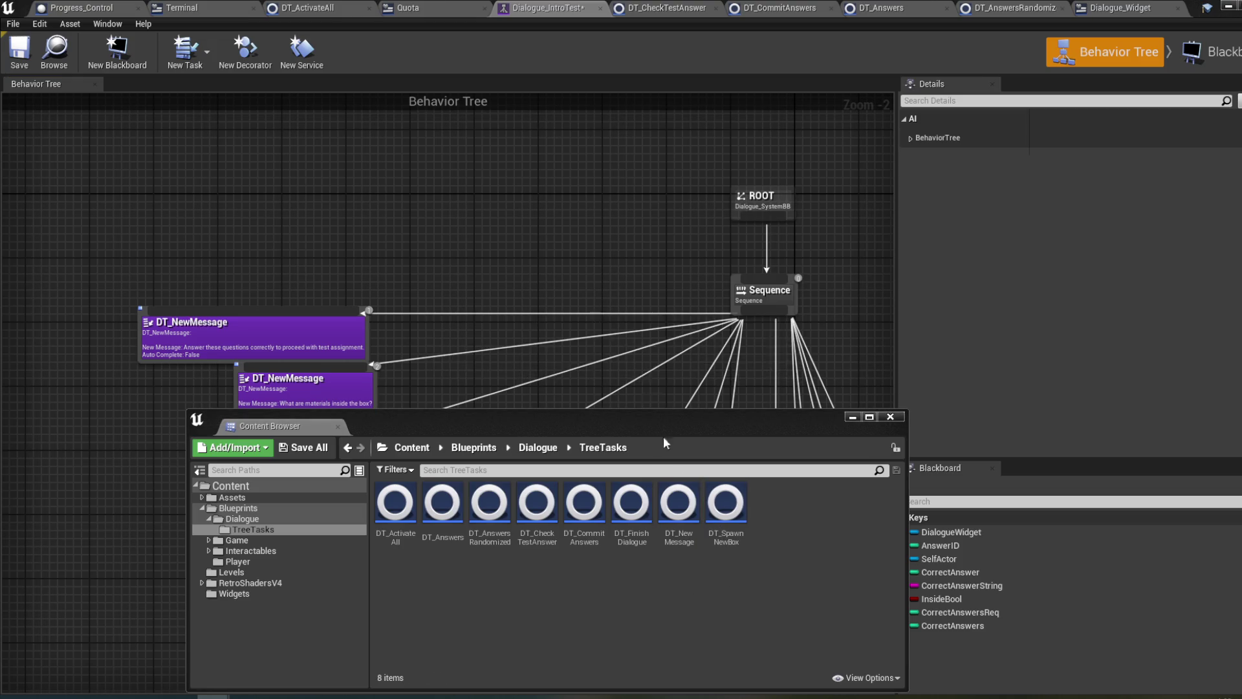
{"action": "double_click", "coordinate": [577, 541]}
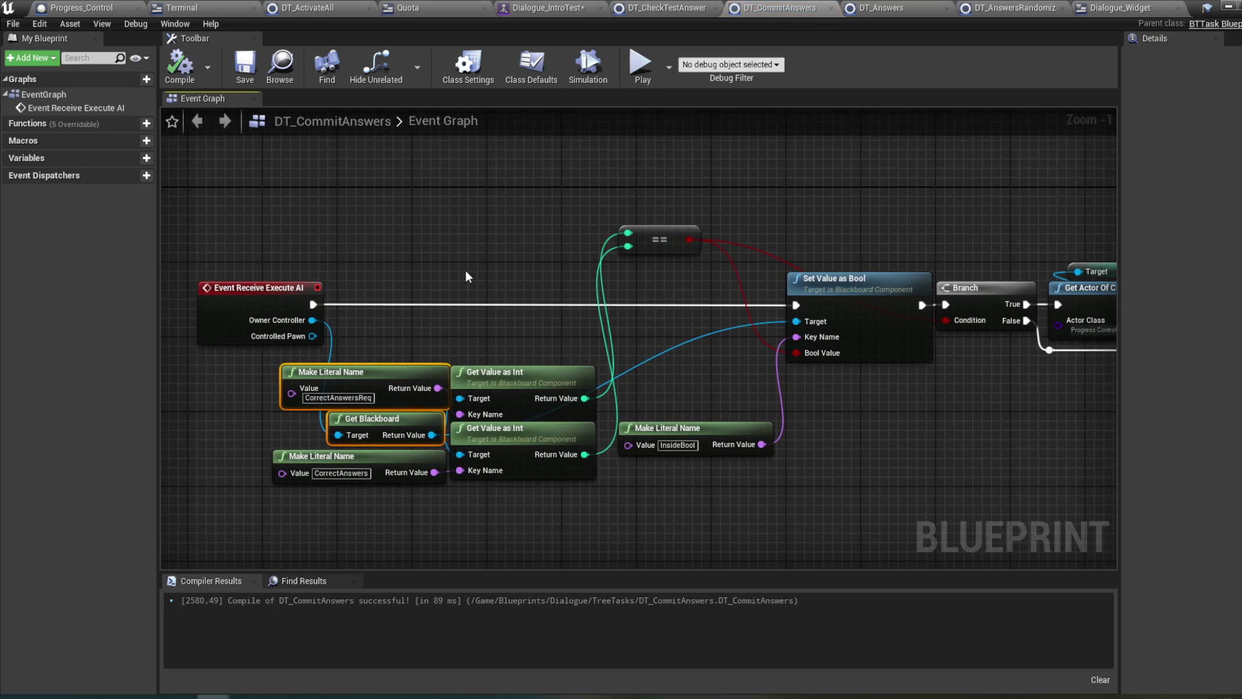
- Add an Integer variable Req, instance editable and exposed on spawn, then compile DT_CommitAnswers
{"action": "left_click_drag", "start_coordinate": [372, 263], "coordinate": [429, 271]}
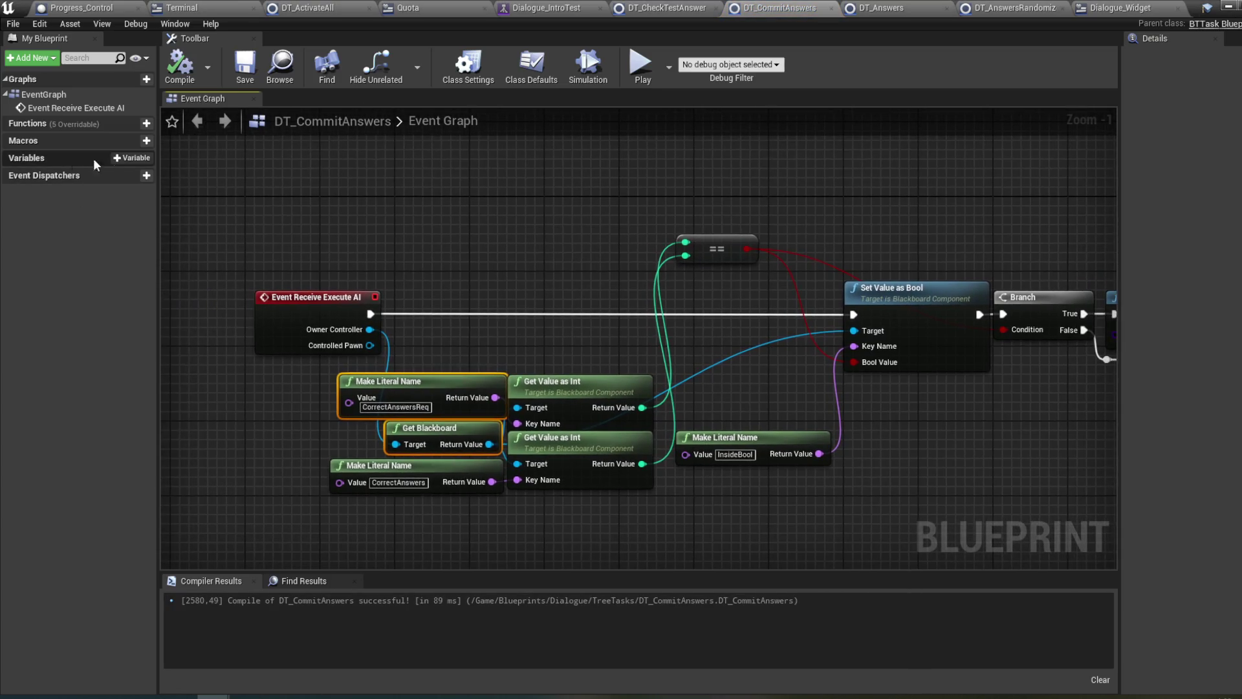
{"action": "left_click", "coordinate": [125, 158]}
{"action": "type", "text": "Req"}
{"action": "key", "text": "Return"}
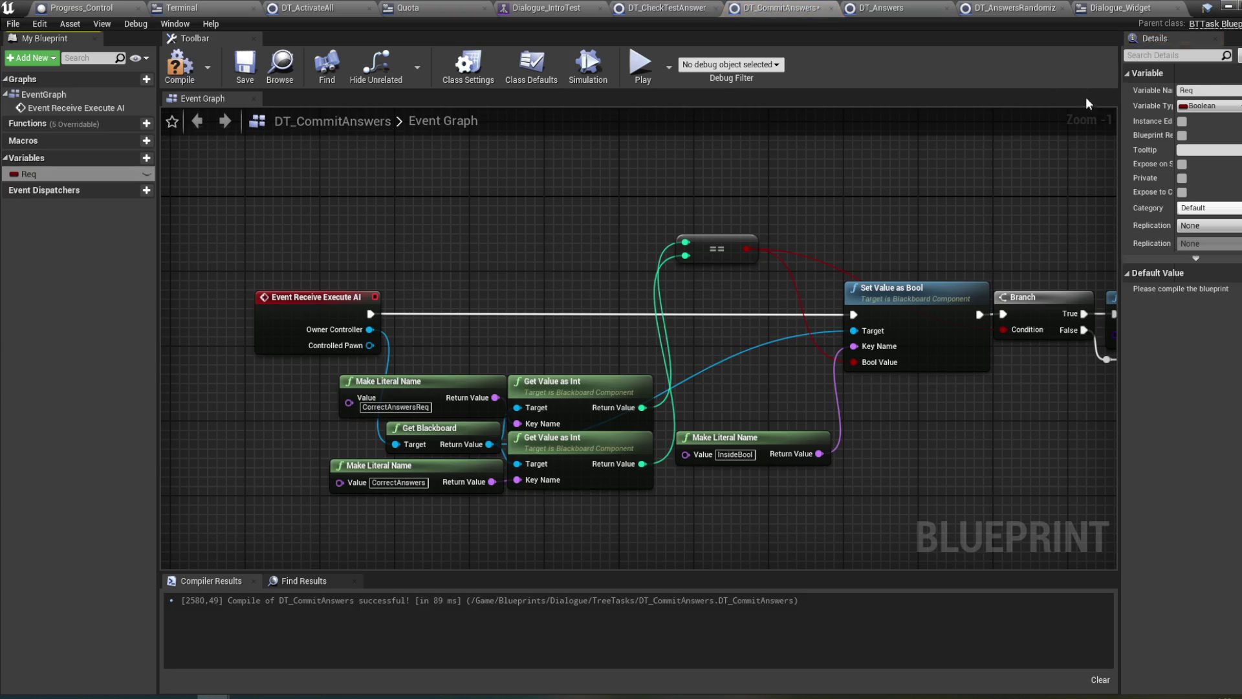
{"action": "left_click", "coordinate": [1204, 105]}
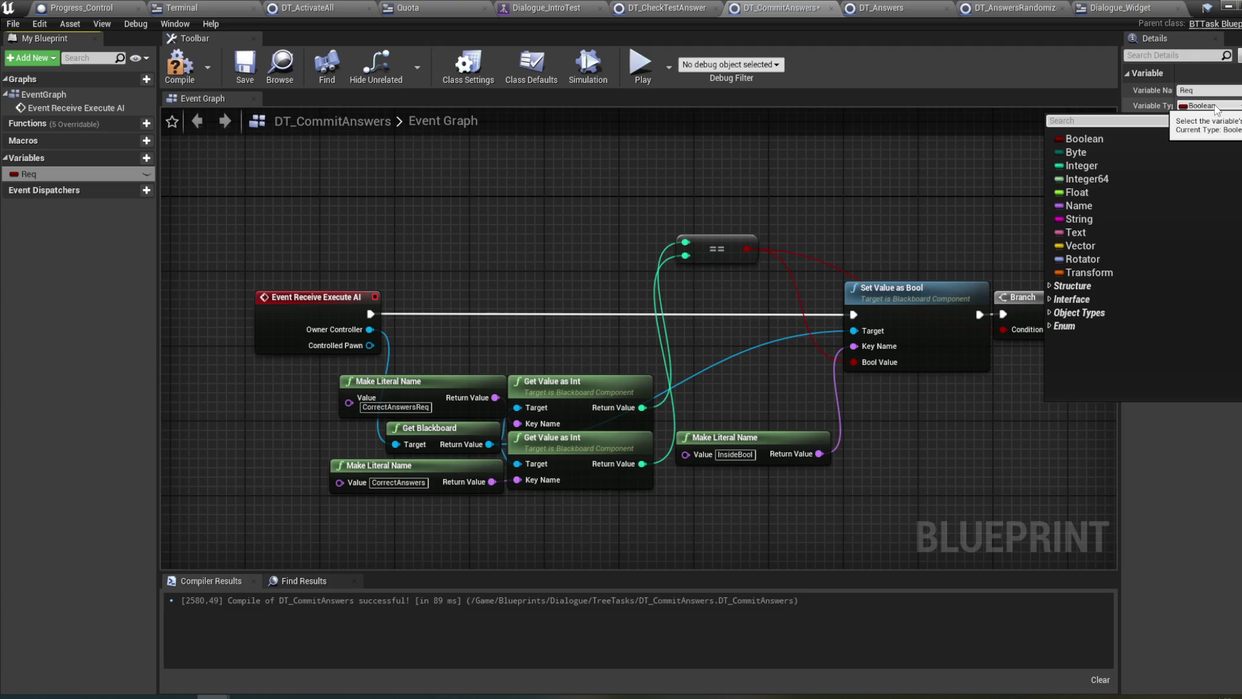
{"action": "left_click", "coordinate": [1143, 165]}
{"action": "left_click", "coordinate": [1182, 121]}
{"action": "left_click", "coordinate": [1182, 165]}
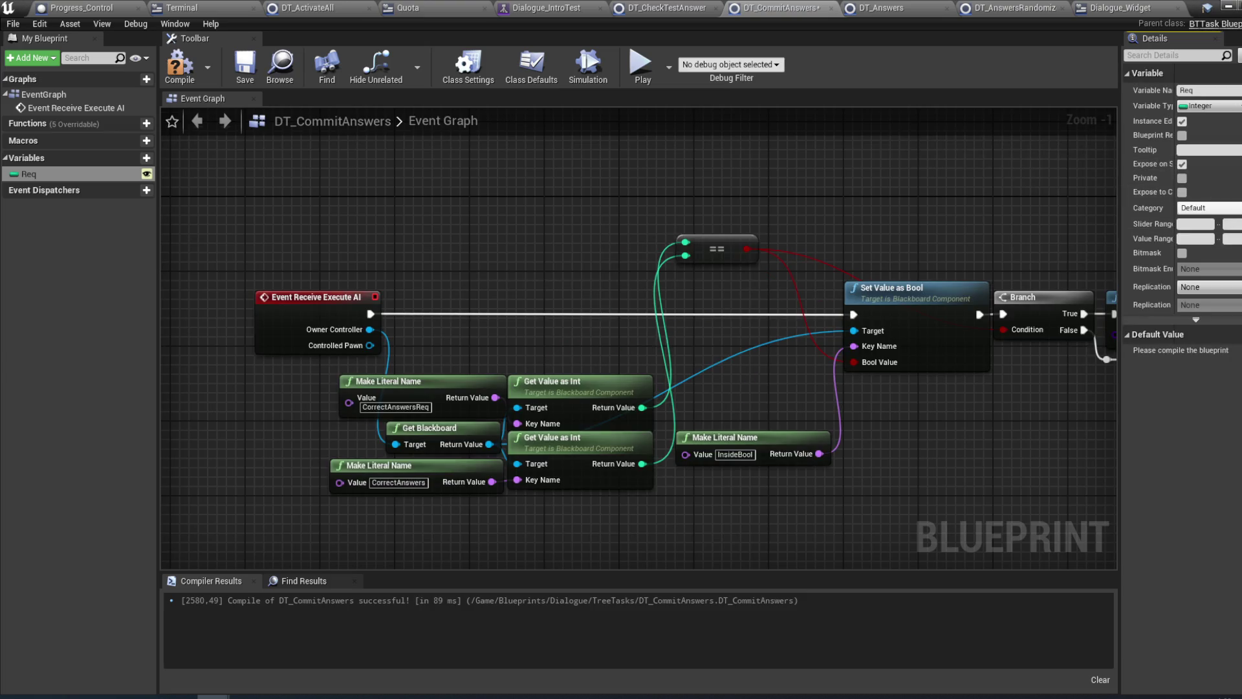
{"action": "left_click", "coordinate": [180, 67]}
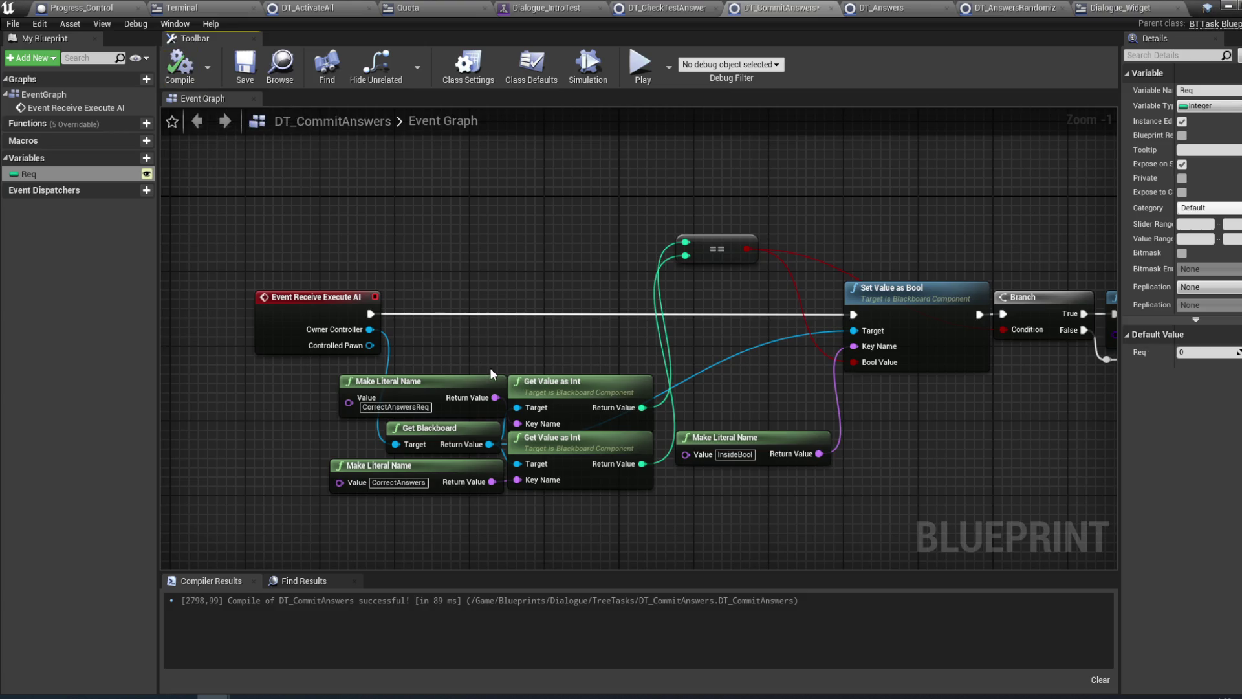
{"action": "left_click_drag", "start_coordinate": [490, 444], "coordinate": [509, 276]}
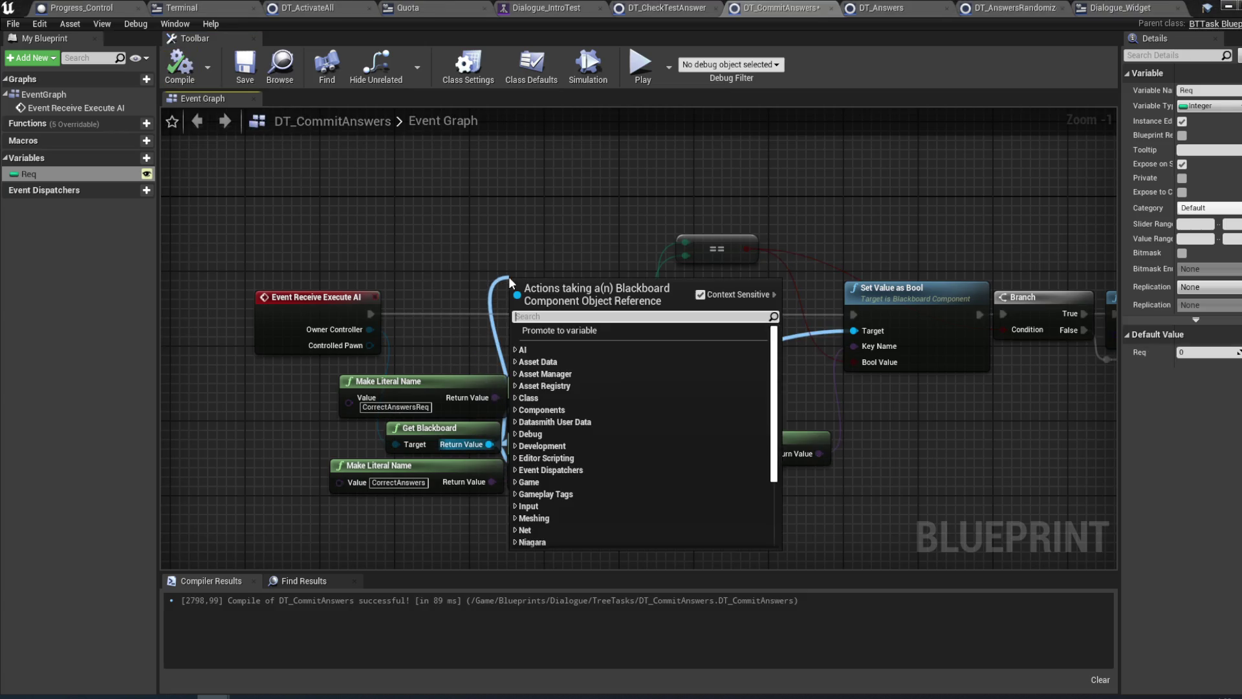
- Add a Set Value as Int node from Get Blackboard, running before Set Value as Bool
{"action": "type", "text": "set v"}
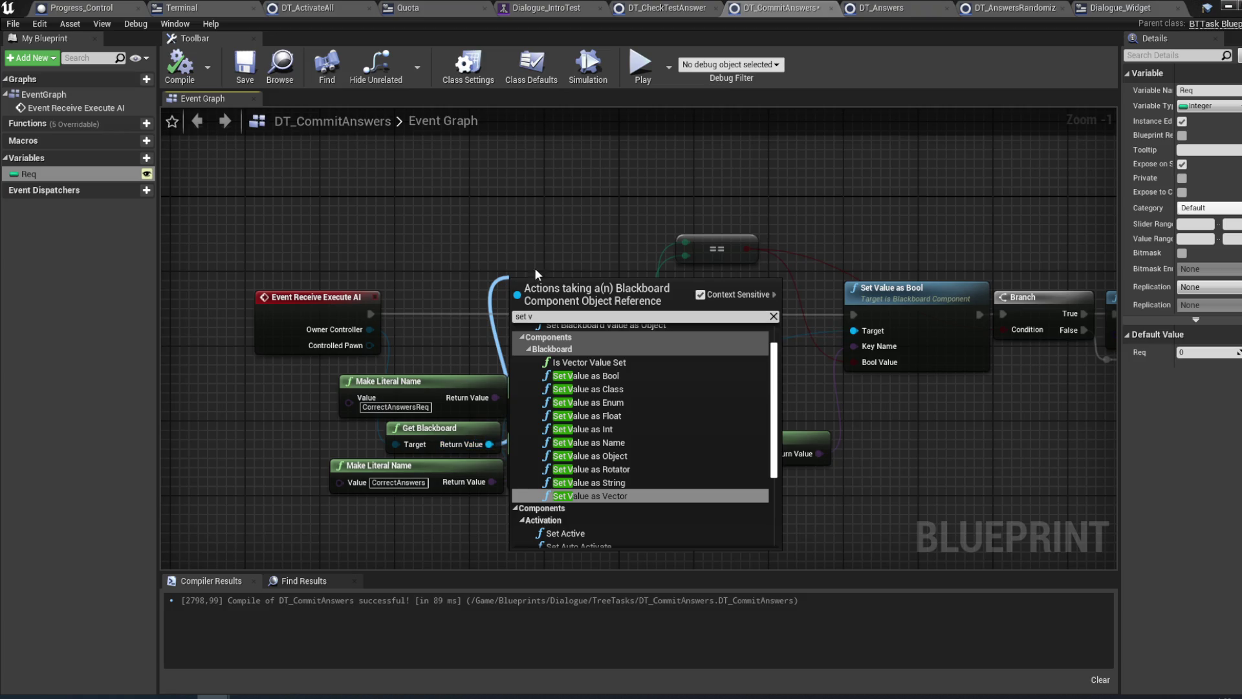
{"action": "left_click", "coordinate": [534, 268]}
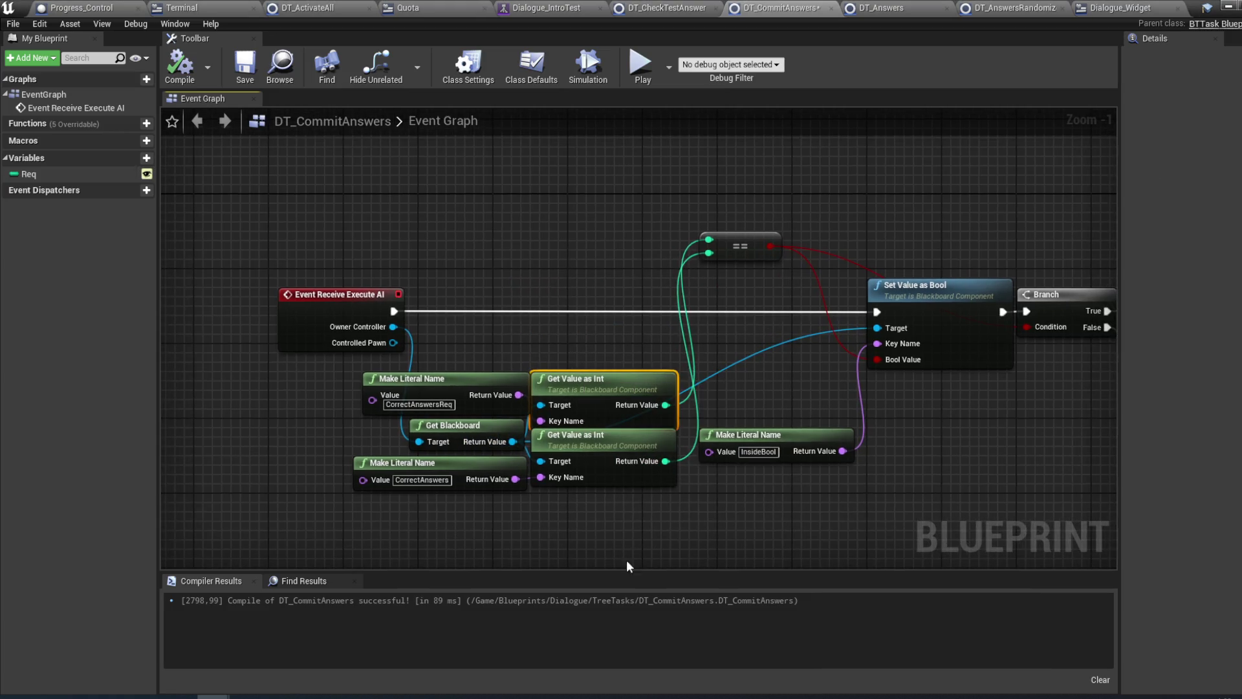
{"action": "left_click_drag", "start_coordinate": [514, 440], "coordinate": [544, 289]}
{"action": "type", "text": "set val"}
{"action": "key", "text": "Return"}
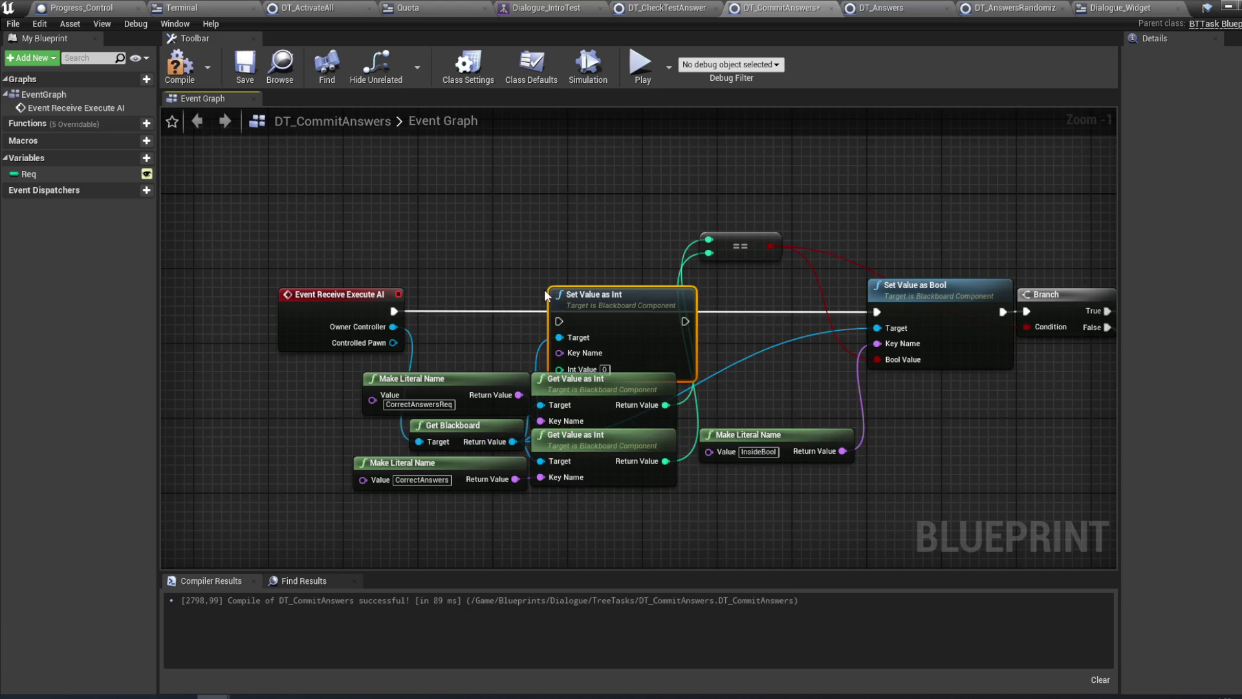
{"action": "left_click_drag", "start_coordinate": [586, 304], "coordinate": [585, 294]}
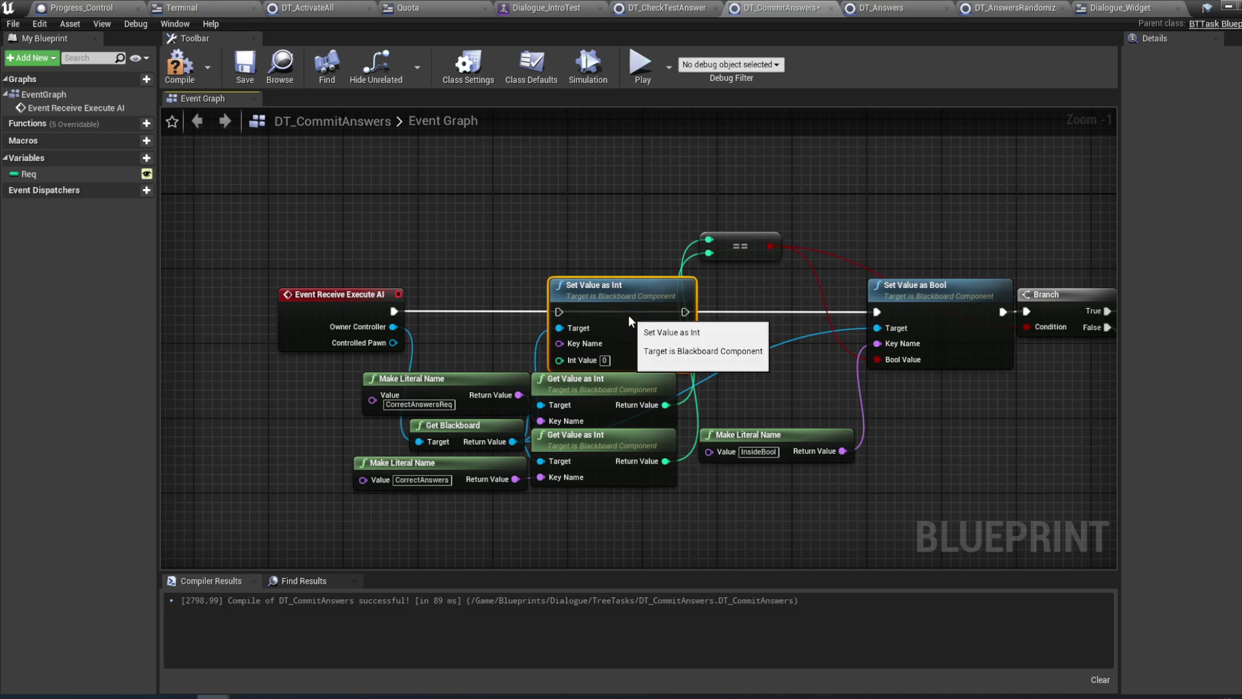
{"action": "left_click_drag", "start_coordinate": [394, 311], "coordinate": [558, 311]}
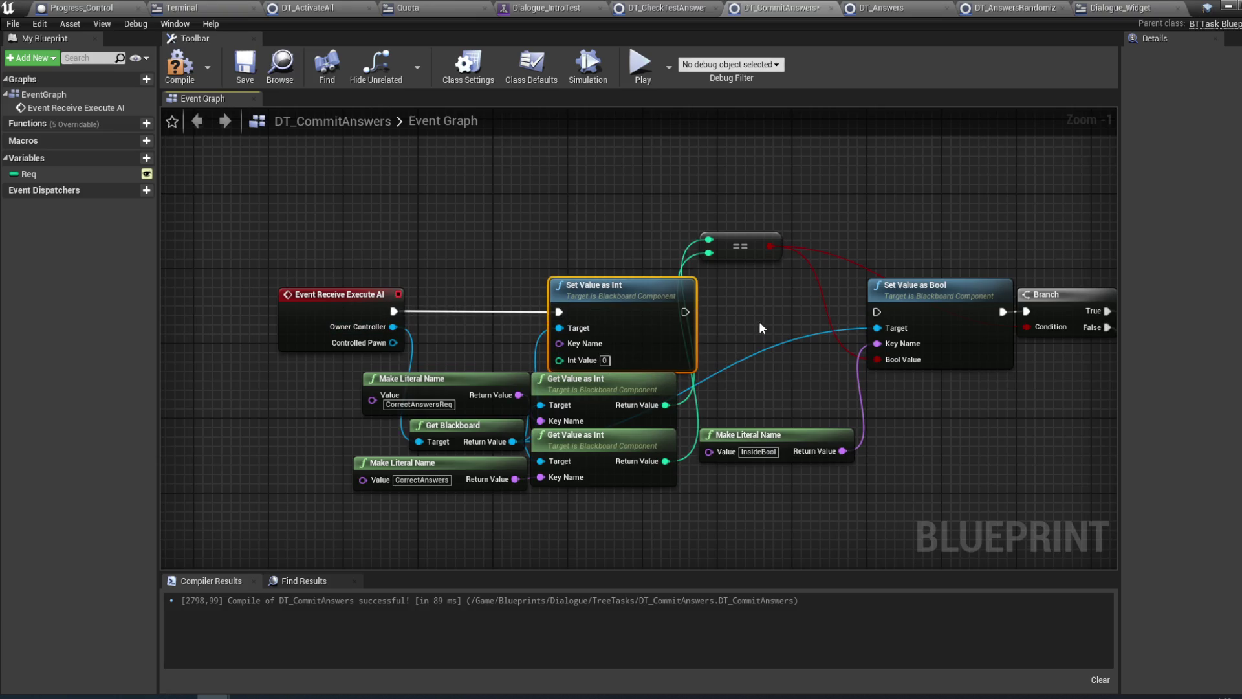
{"action": "left_click_drag", "start_coordinate": [797, 306], "coordinate": [651, 293]}
{"action": "left_click_drag", "start_coordinate": [538, 297], "coordinate": [729, 298]}
{"action": "mouse_move", "coordinate": [490, 325]}
{"action": "left_mouse_down"}
{"action": "mouse_move", "coordinate": [604, 321]}
{"action": "mouse_move", "coordinate": [538, 321]}
{"action": "left_mouse_up"}
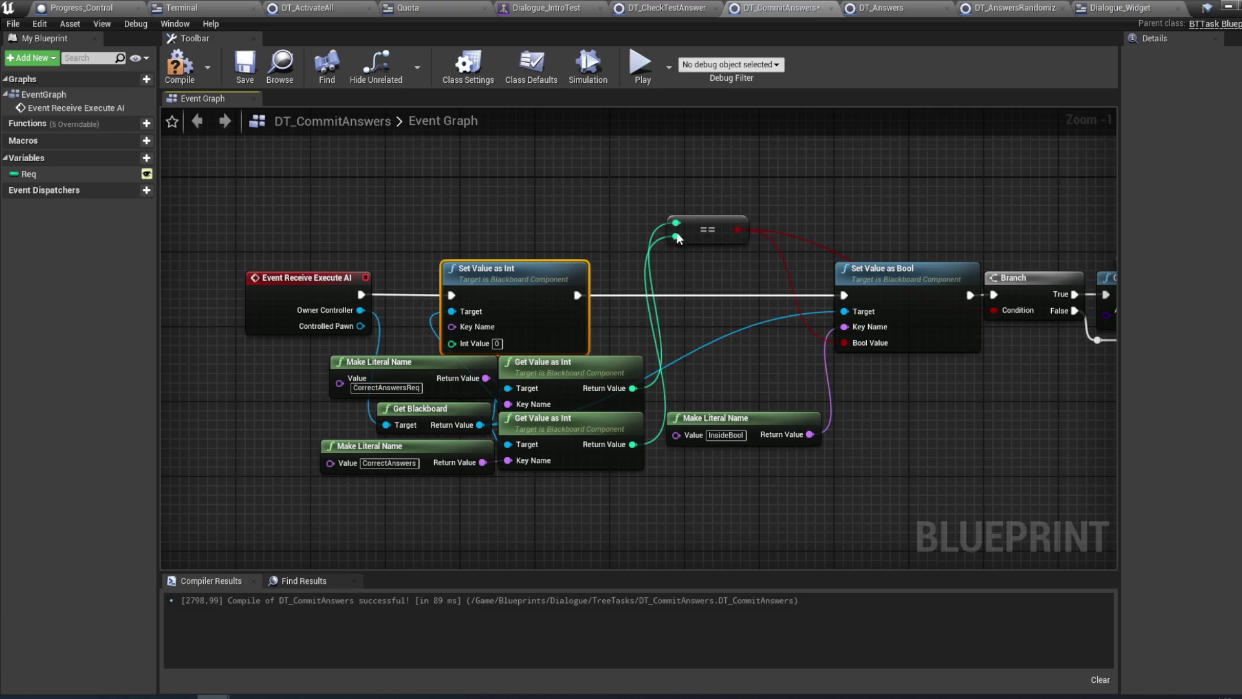
- Wire Req into Int Value and a copied CorrectAnswersReq literal into Key Name
{"action": "left_click_drag", "start_coordinate": [527, 238], "coordinate": [596, 256]}
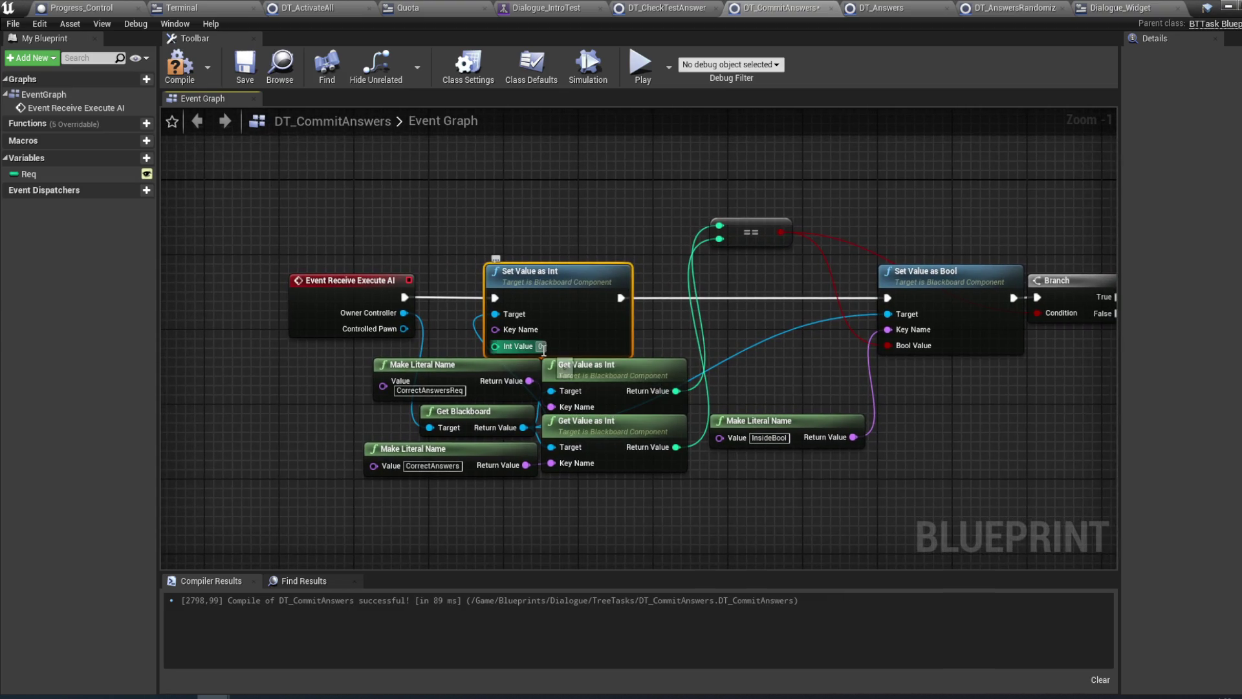
{"action": "mouse_move", "coordinate": [30, 176]}
{"action": "left_mouse_down"}
{"action": "mouse_move", "coordinate": [335, 228]}
{"action": "mouse_move", "coordinate": [507, 346]}
{"action": "mouse_move", "coordinate": [496, 345]}
{"action": "left_mouse_up"}
{"action": "left_click", "coordinate": [352, 244]}
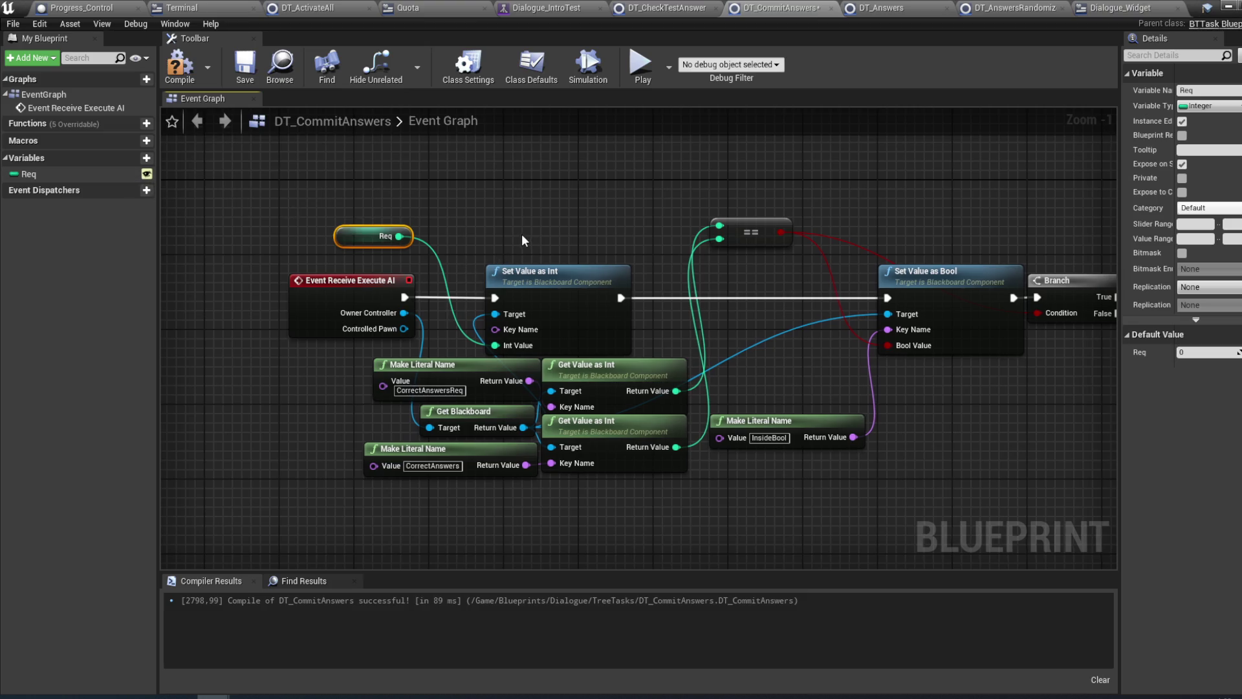
{"action": "left_click_drag", "start_coordinate": [524, 240], "coordinate": [543, 252]}
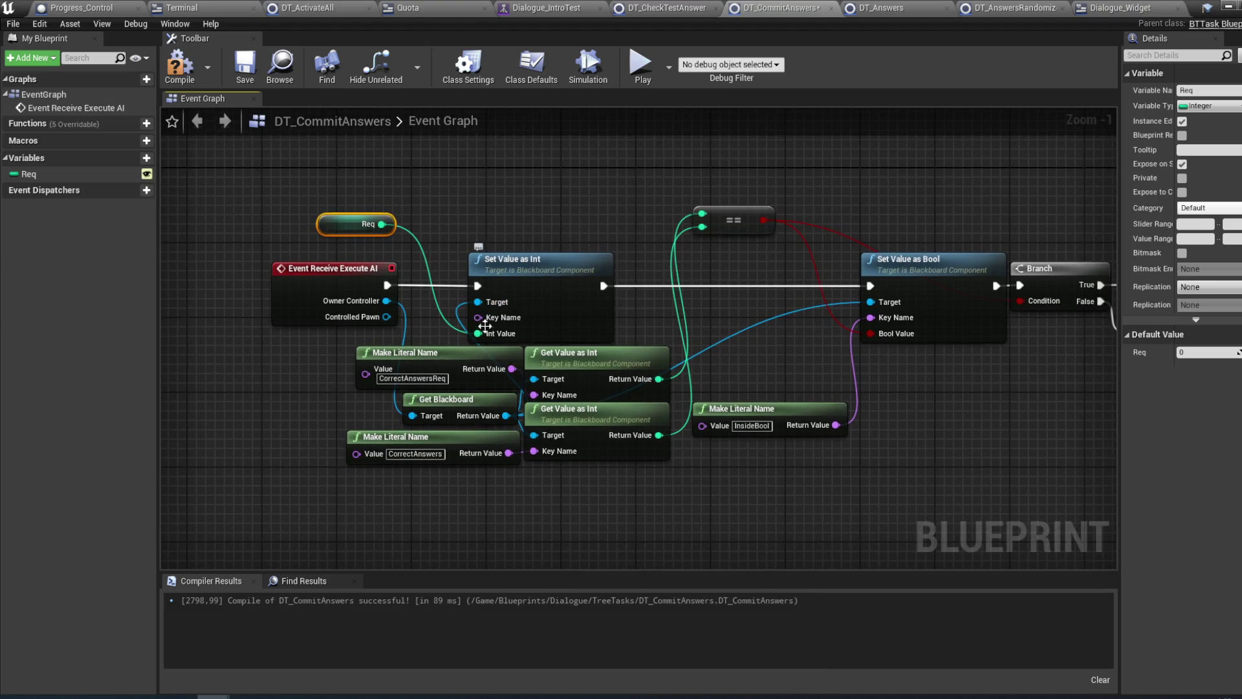
{"action": "left_click", "coordinate": [388, 354]}
{"action": "key", "text": "ctrl+c"}
{"action": "key", "text": "ctrl+v"}
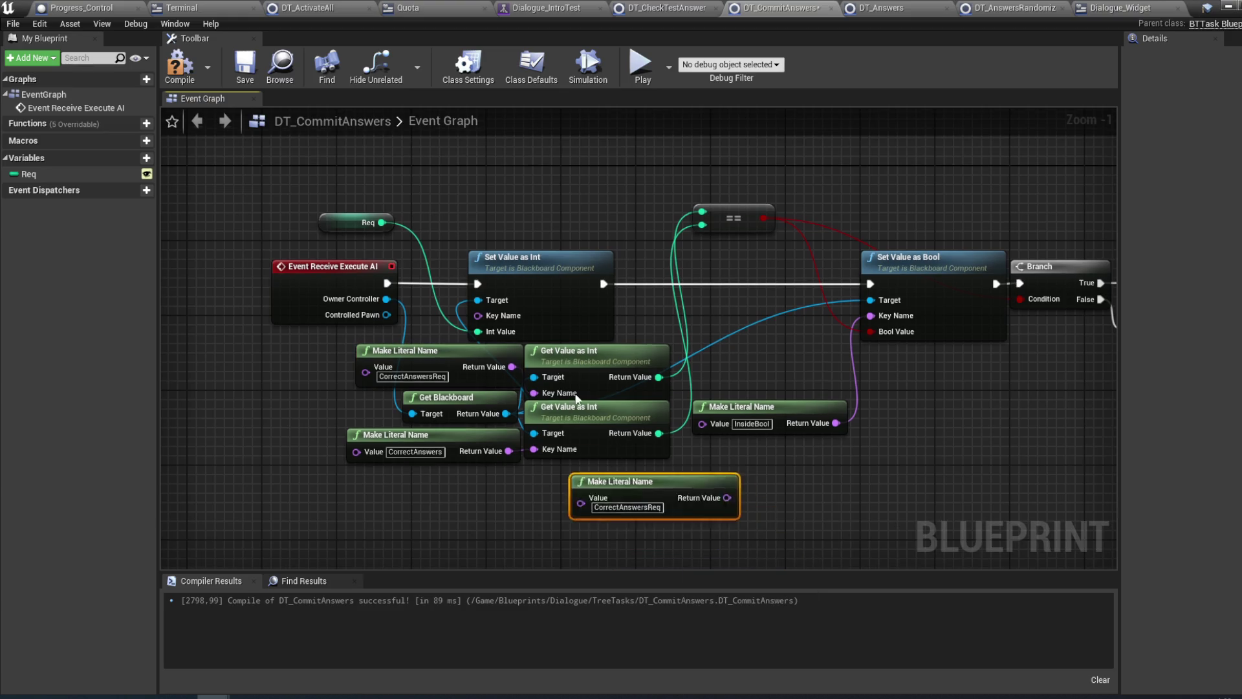
{"action": "left_click_drag", "start_coordinate": [621, 482], "coordinate": [322, 173]}
{"action": "mouse_move", "coordinate": [428, 189]}
{"action": "left_mouse_down"}
{"action": "mouse_move", "coordinate": [517, 283]}
{"action": "mouse_move", "coordinate": [499, 315]}
{"action": "left_mouse_up"}
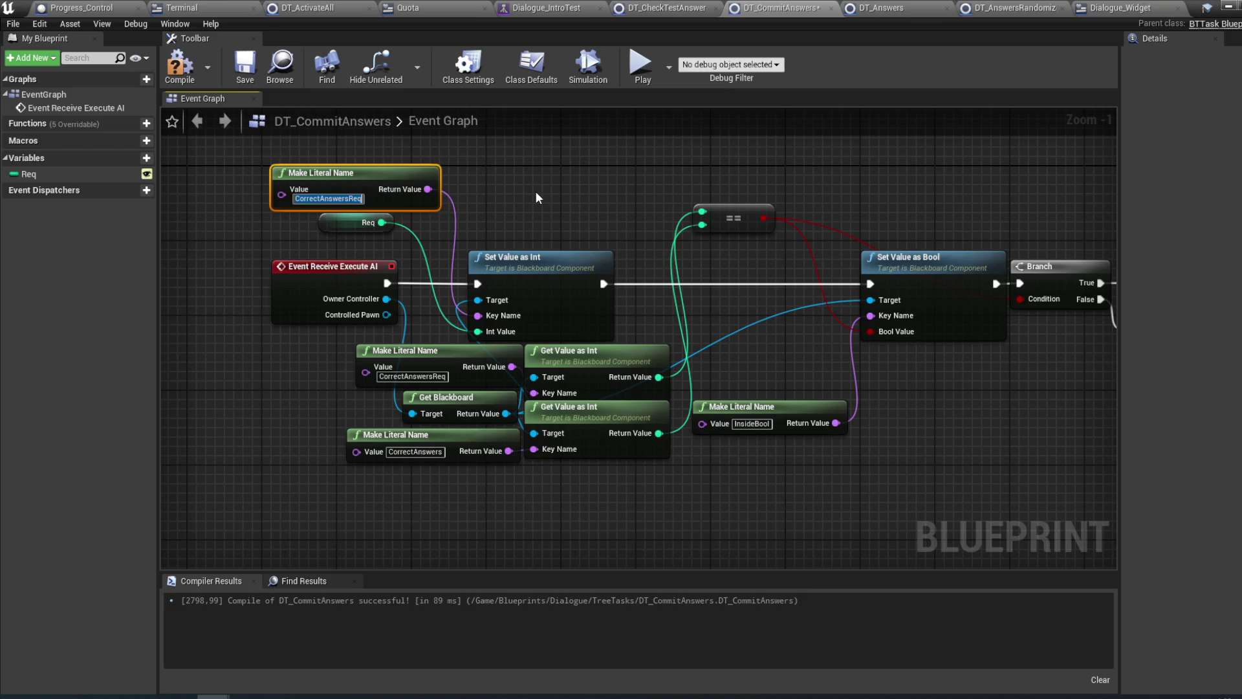
- Save the DT_CommitAnswers blueprint
{"action": "left_click", "coordinate": [425, 240]}
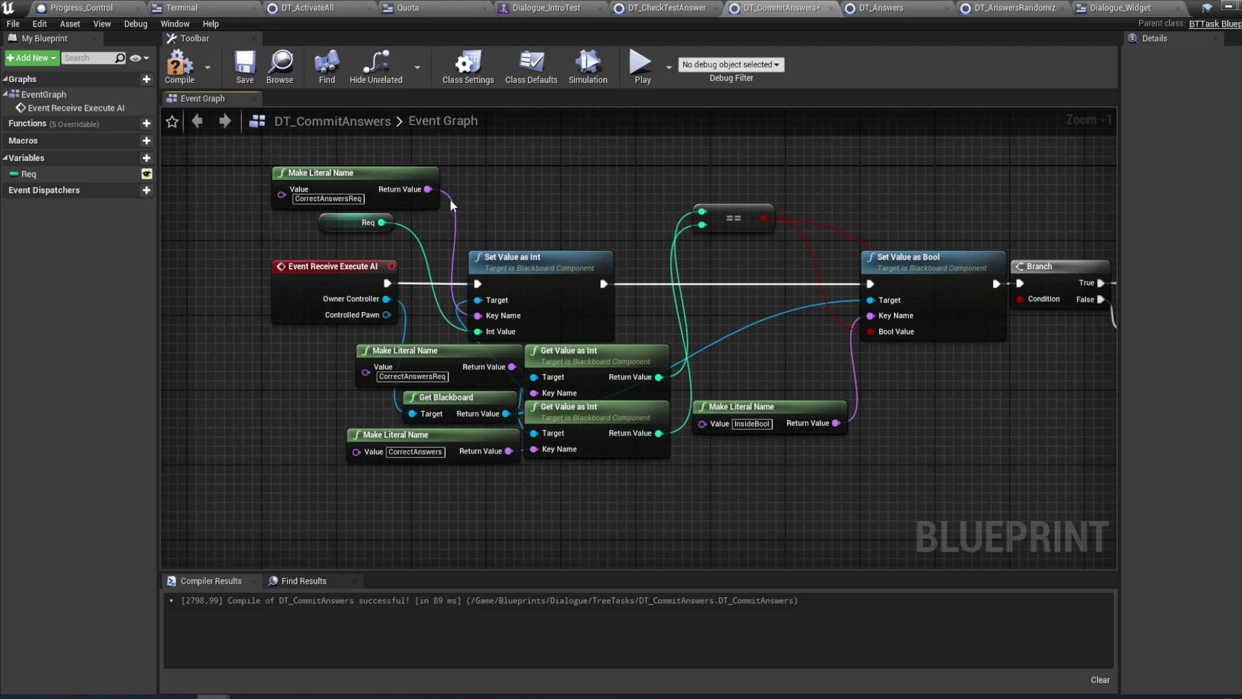
{"action": "left_click_drag", "start_coordinate": [436, 172], "coordinate": [417, 175]}
{"action": "left_click_drag", "start_coordinate": [561, 189], "coordinate": [507, 194]}
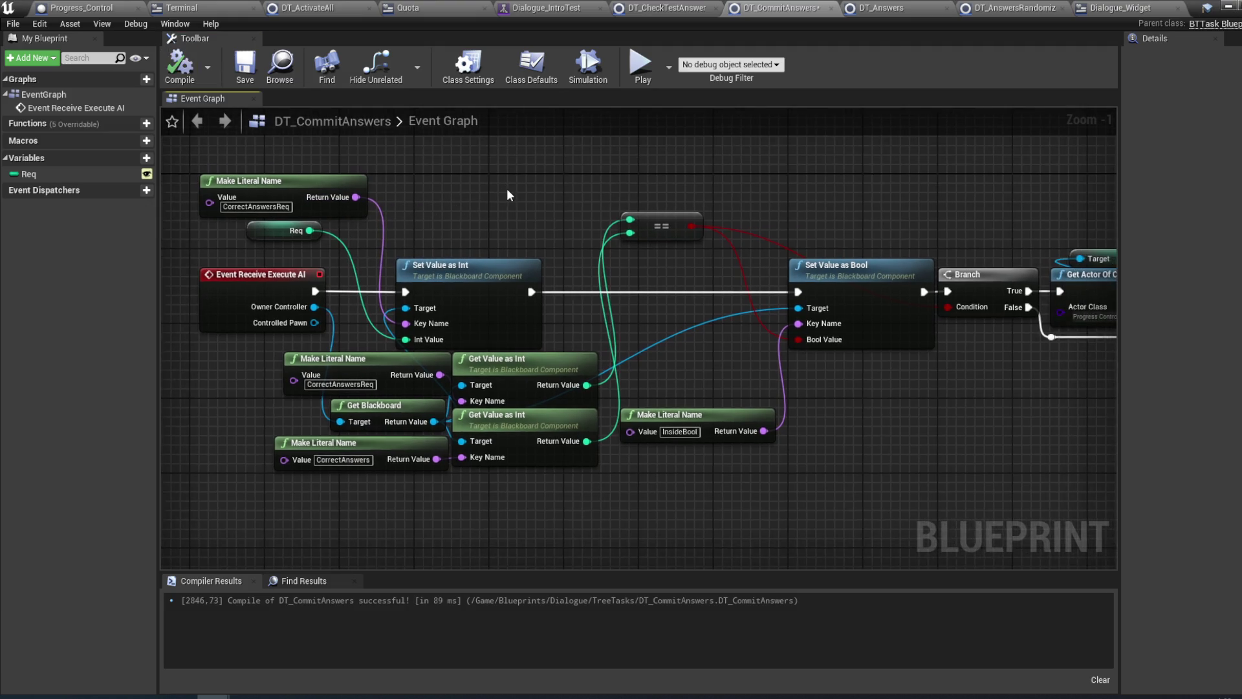
{"action": "key", "text": "ctrl+s"}
{"action": "left_click", "coordinate": [546, 7]}
- Set the DT_CommitAnswers task's Req to 3, save the tree, and minimize the Behavior Tree window
{"action": "mouse_move", "coordinate": [852, 573]}
{"action": "left_mouse_down"}
{"action": "mouse_move", "coordinate": [788, 490]}
{"action": "mouse_move", "coordinate": [652, 437]}
{"action": "mouse_move", "coordinate": [634, 296]}
{"action": "mouse_move", "coordinate": [618, 269]}
{"action": "mouse_move", "coordinate": [752, 229]}
{"action": "left_mouse_up"}
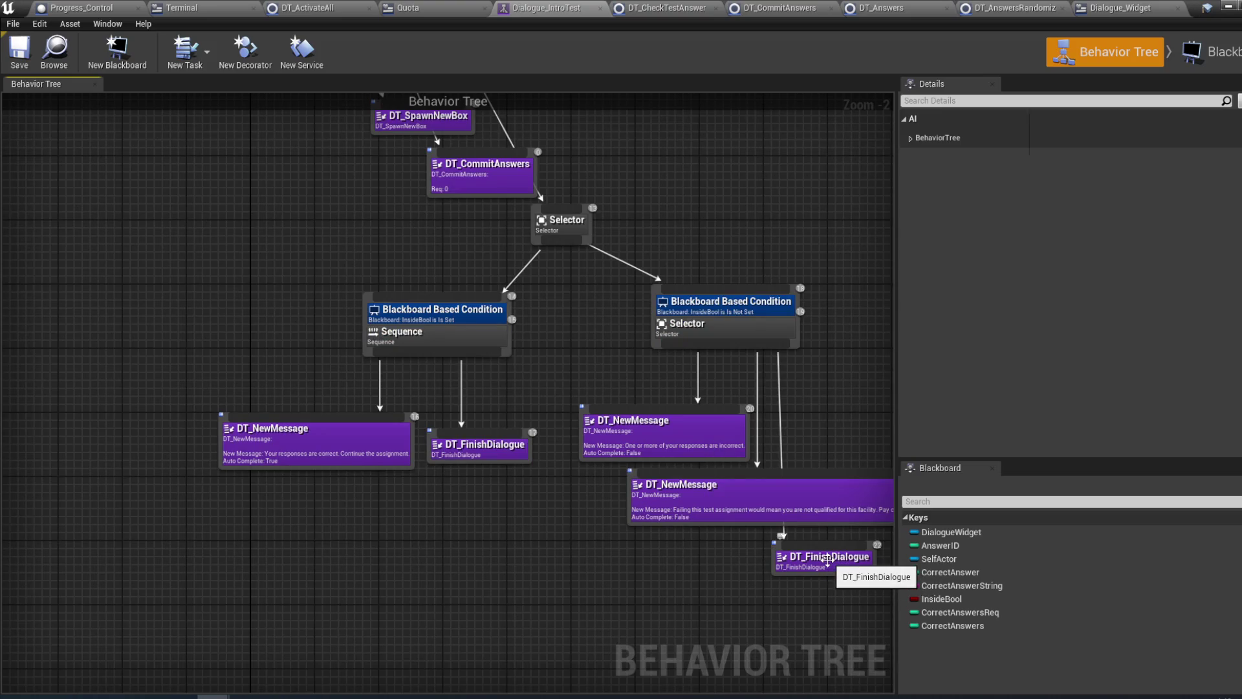
{"action": "left_click", "coordinate": [362, 456]}
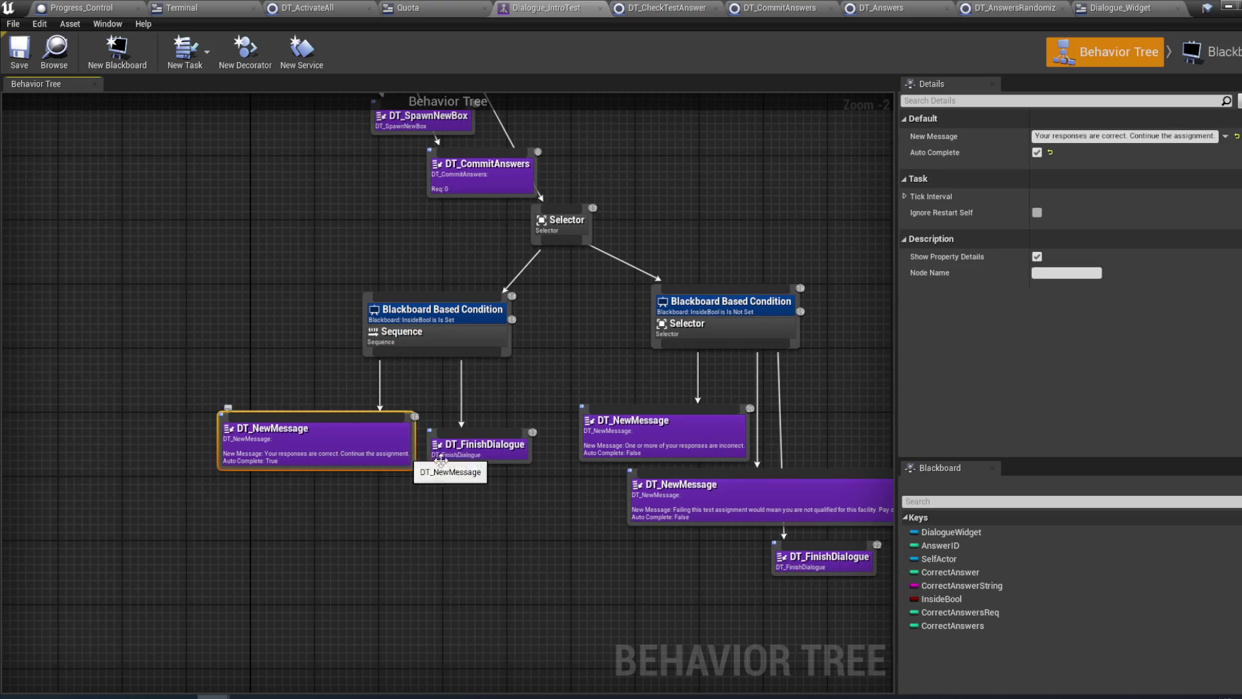
{"action": "left_click_drag", "start_coordinate": [573, 563], "coordinate": [424, 518]}
{"action": "left_click_drag", "start_coordinate": [682, 518], "coordinate": [837, 619]}
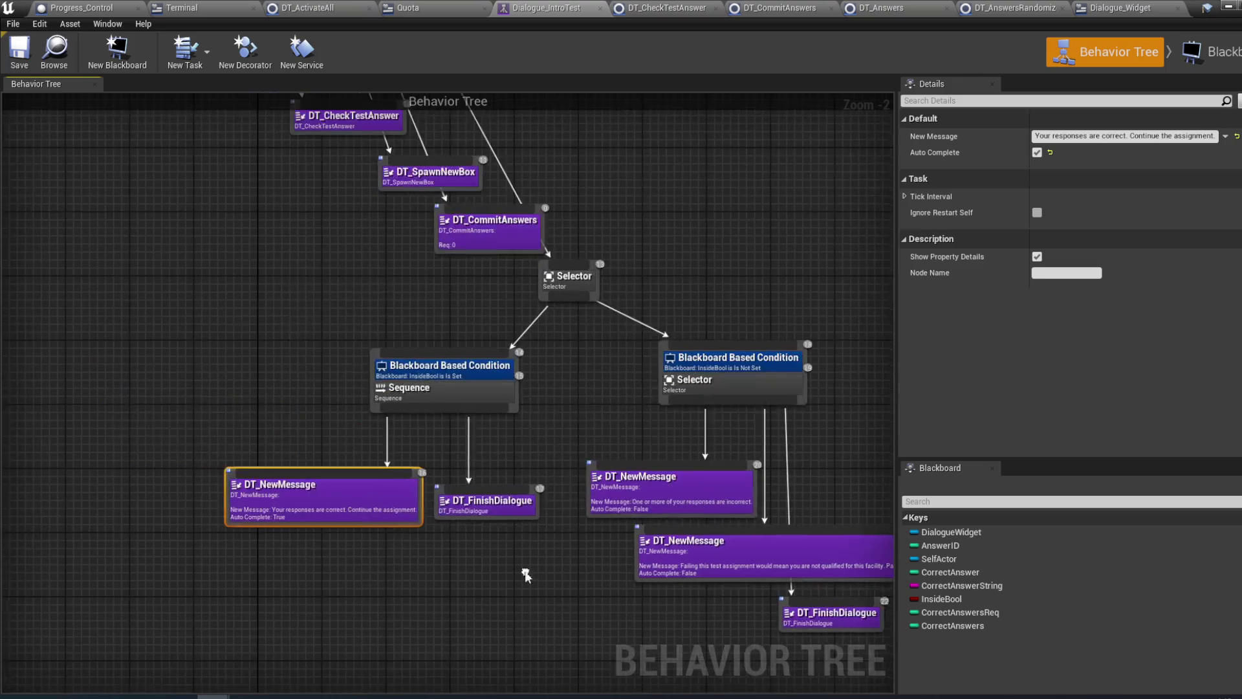
{"action": "left_click", "coordinate": [489, 231]}
{"action": "left_click", "coordinate": [1078, 137]}
{"action": "type", "text": "3"}
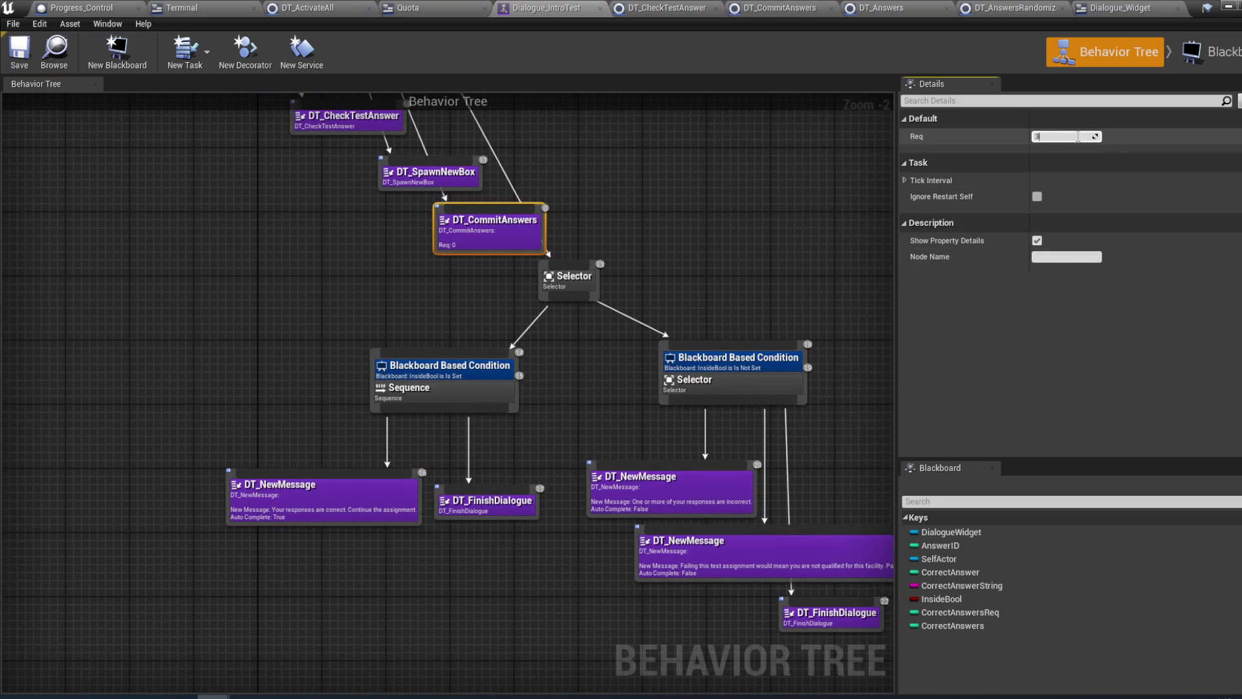
{"action": "left_click", "coordinate": [19, 52]}
{"action": "left_click_drag", "start_coordinate": [143, 204], "coordinate": [162, 234]}
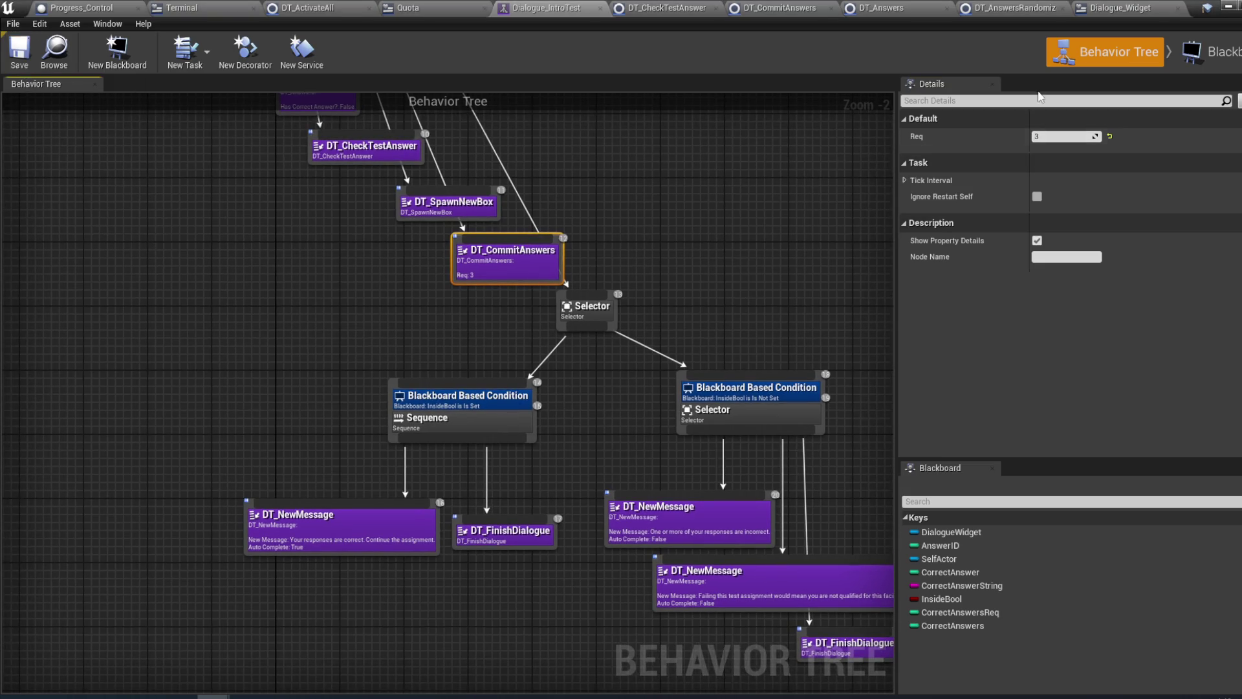
{"action": "left_click", "coordinate": [1230, 8]}
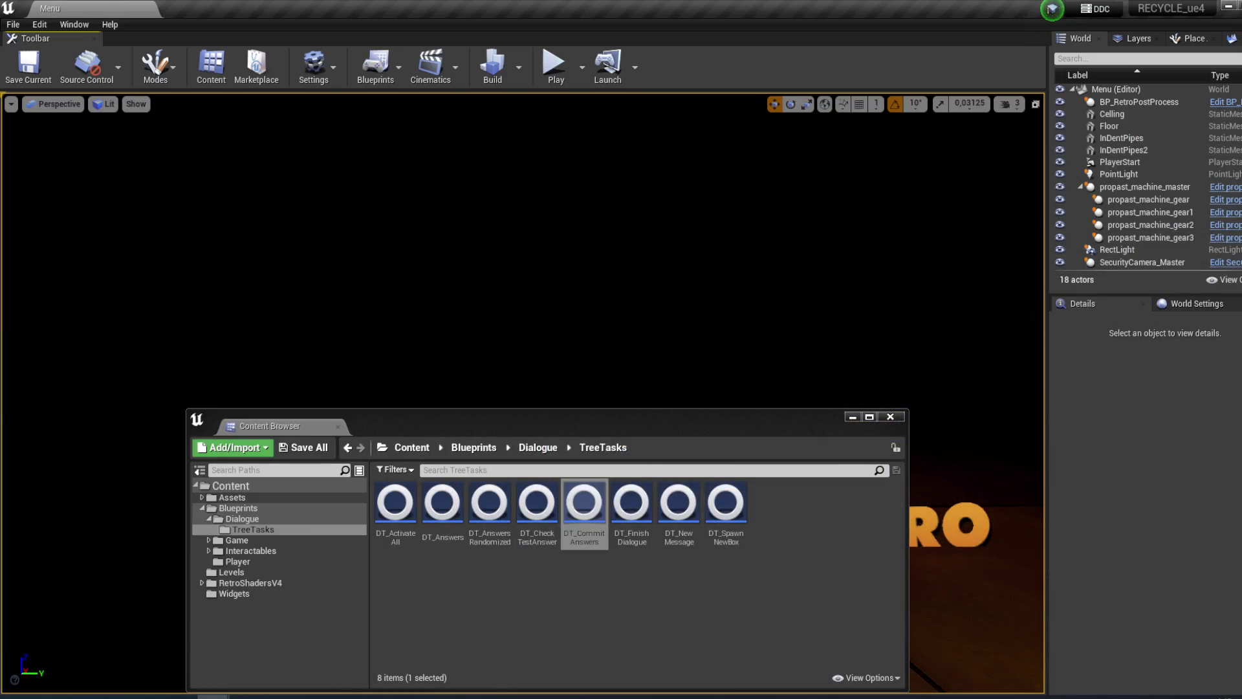
- Start Play from the menu, walk to the terminal and accept the assignment
{"action": "left_click", "coordinate": [853, 417]}
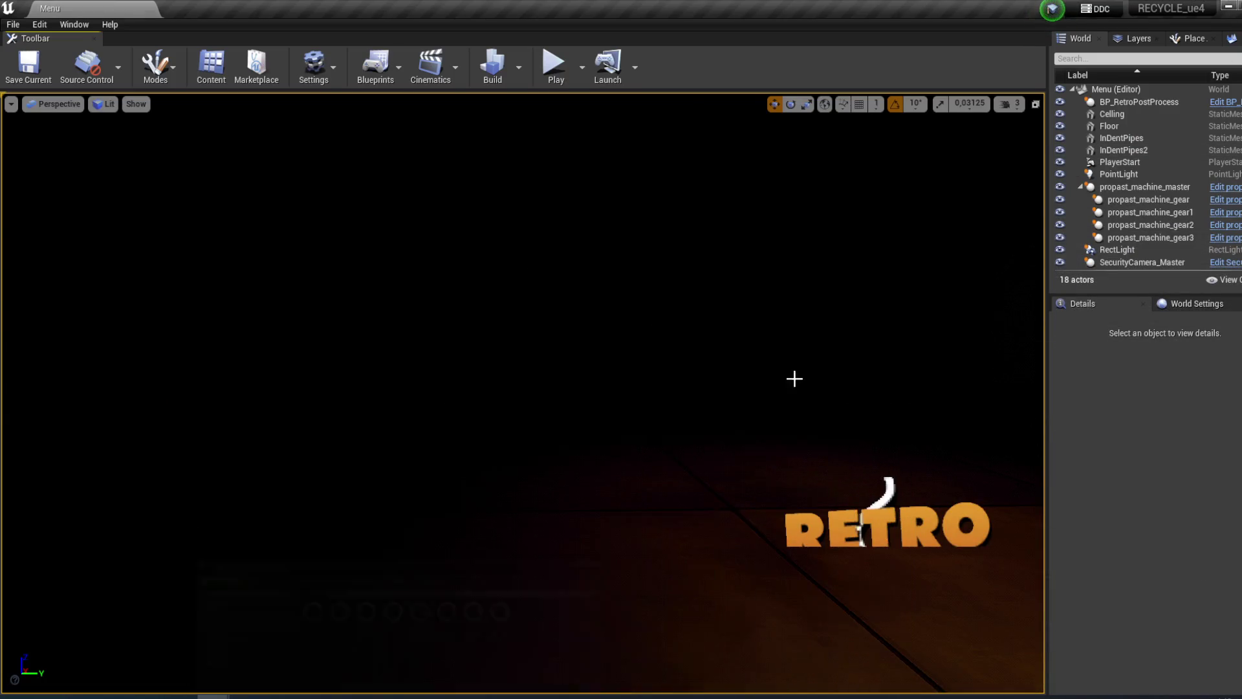
{"action": "left_click", "coordinate": [554, 63]}
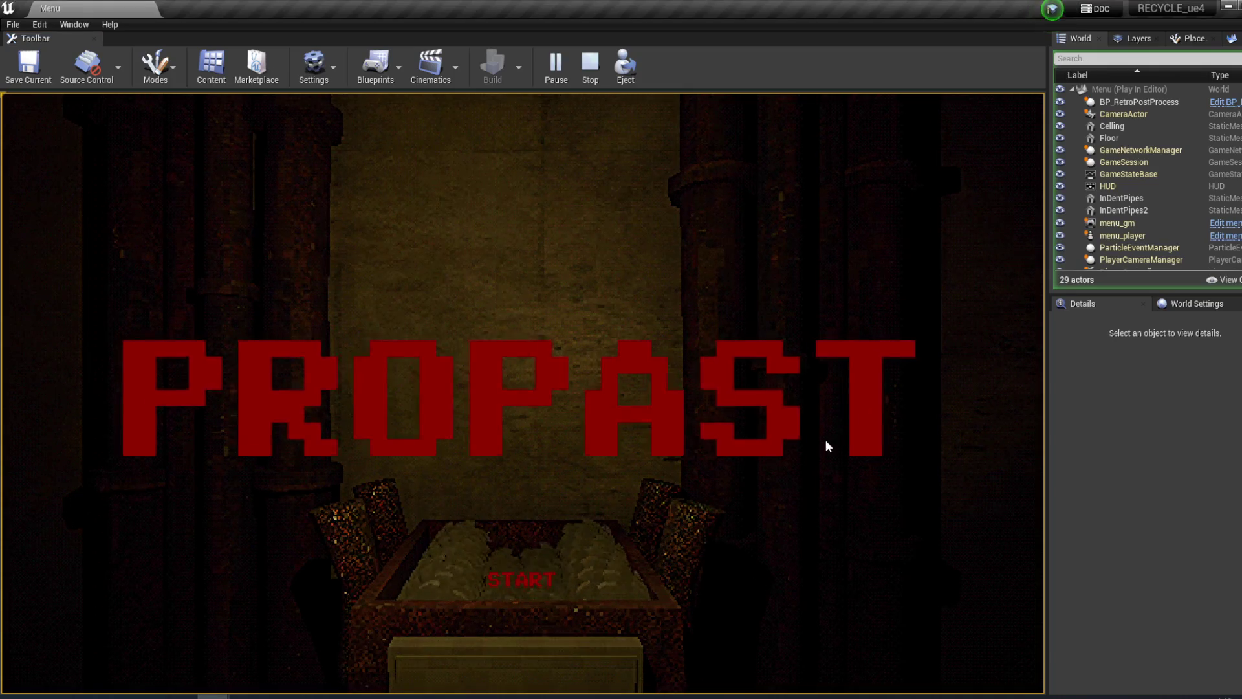
{"action": "left_click", "coordinate": [524, 577]}
{"action": "key", "text": "w"}
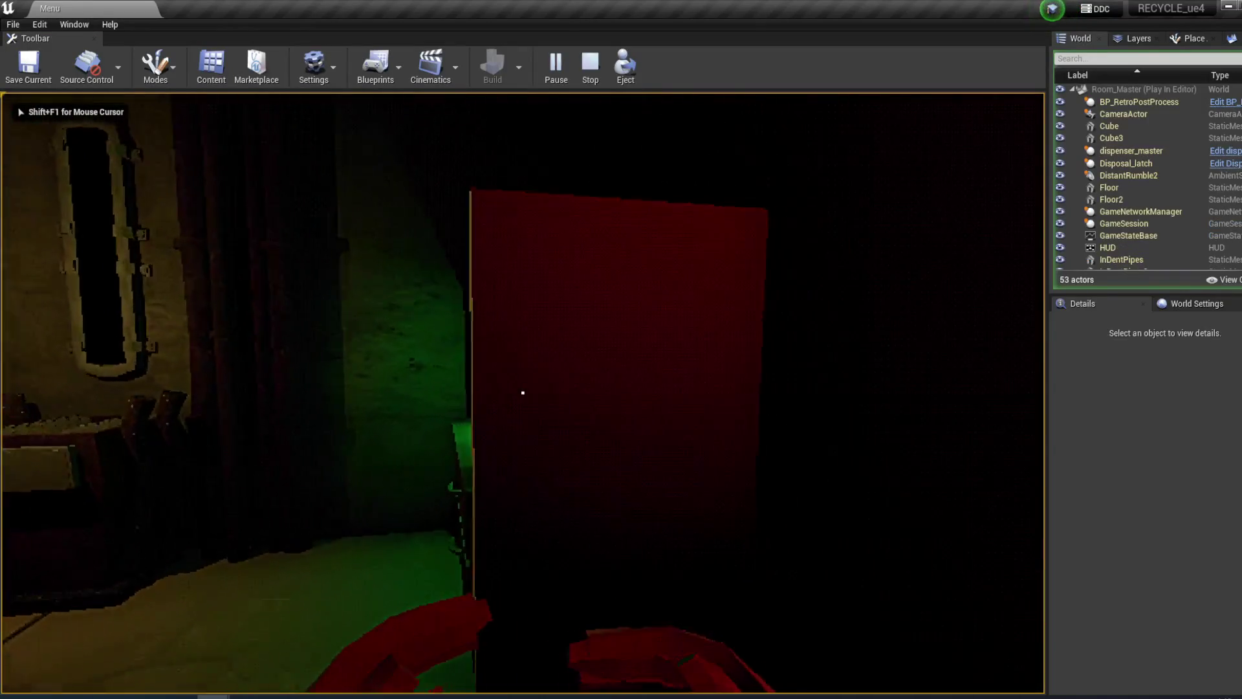
{"action": "left_click", "coordinate": [522, 392]}
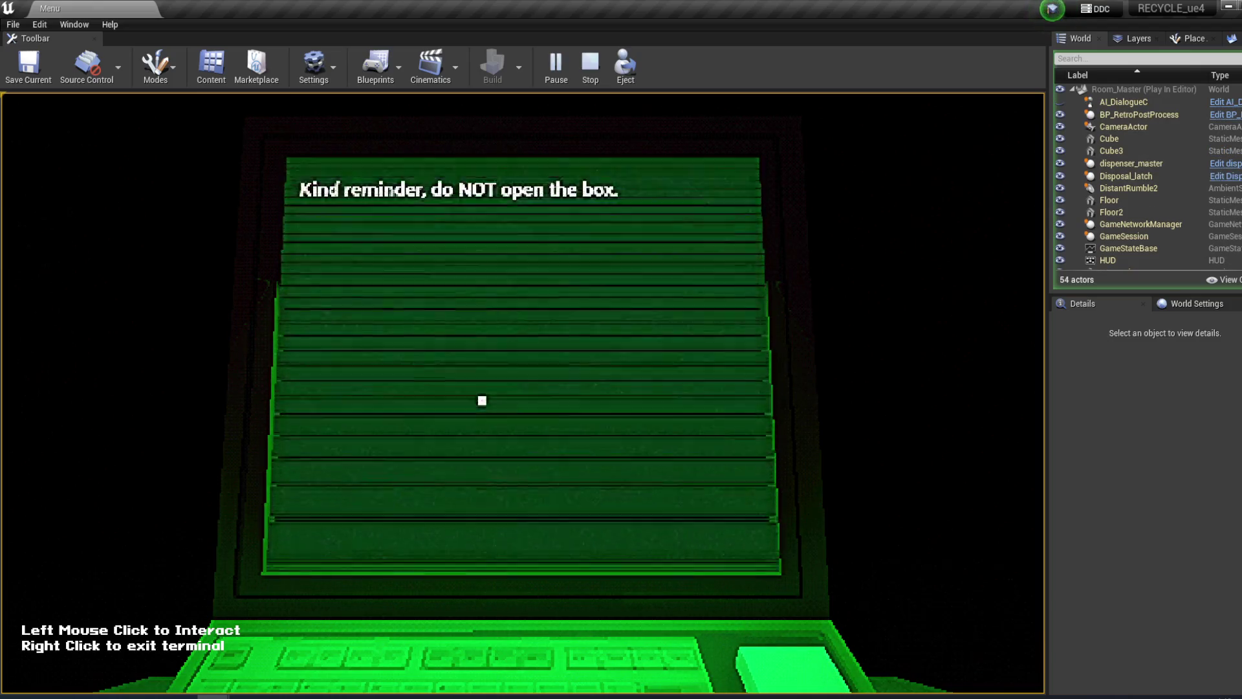
{"action": "left_click", "coordinate": [314, 215]}
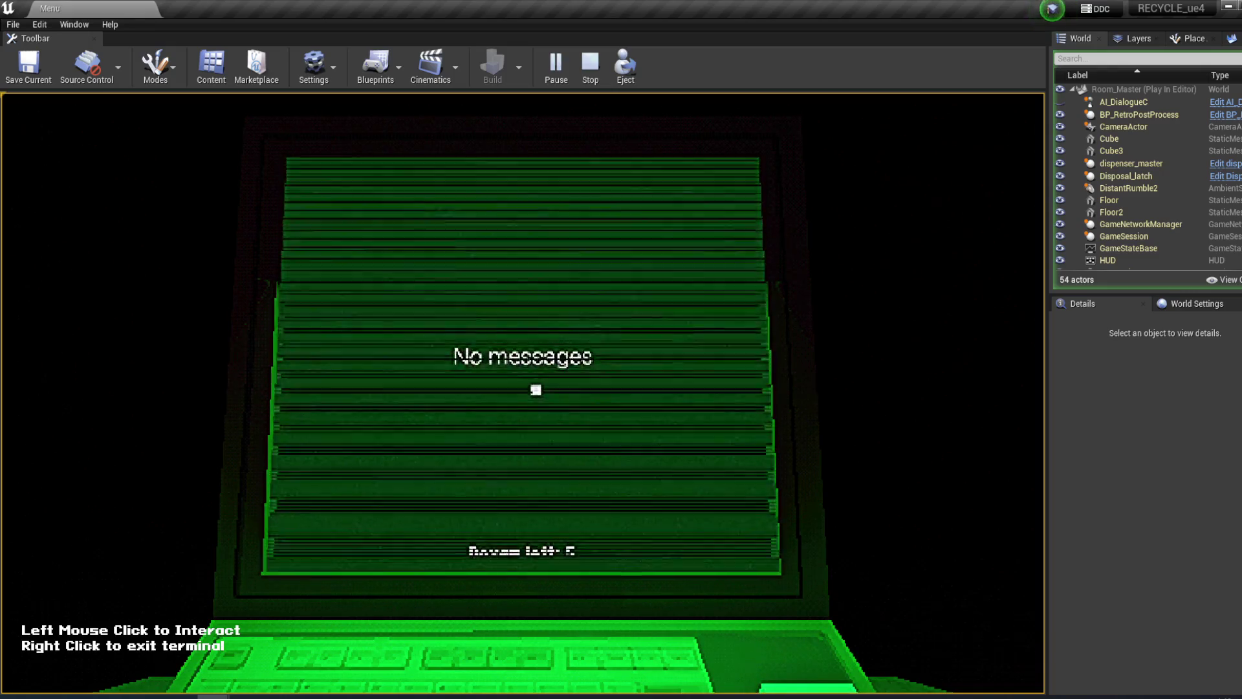
{"action": "right_click", "coordinate": [535, 388]}
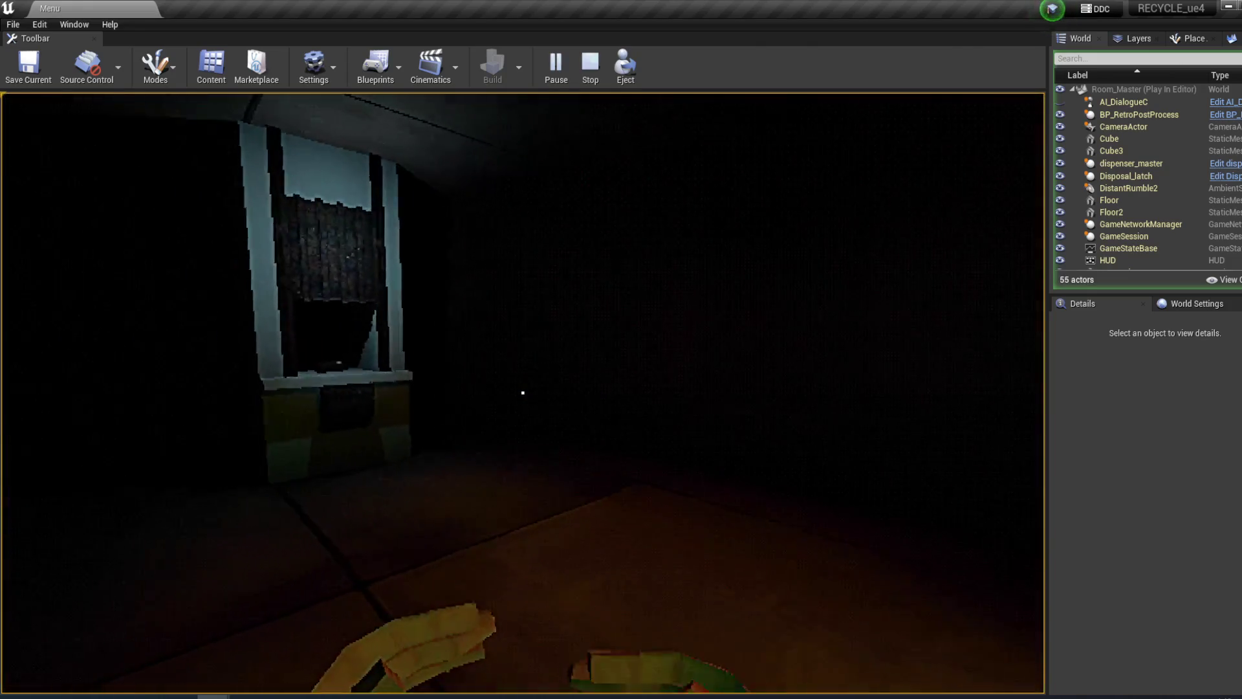
- Carry the box from the counter into the disposal bin, then read the terminal's new message
{"action": "key", "text": "w"}
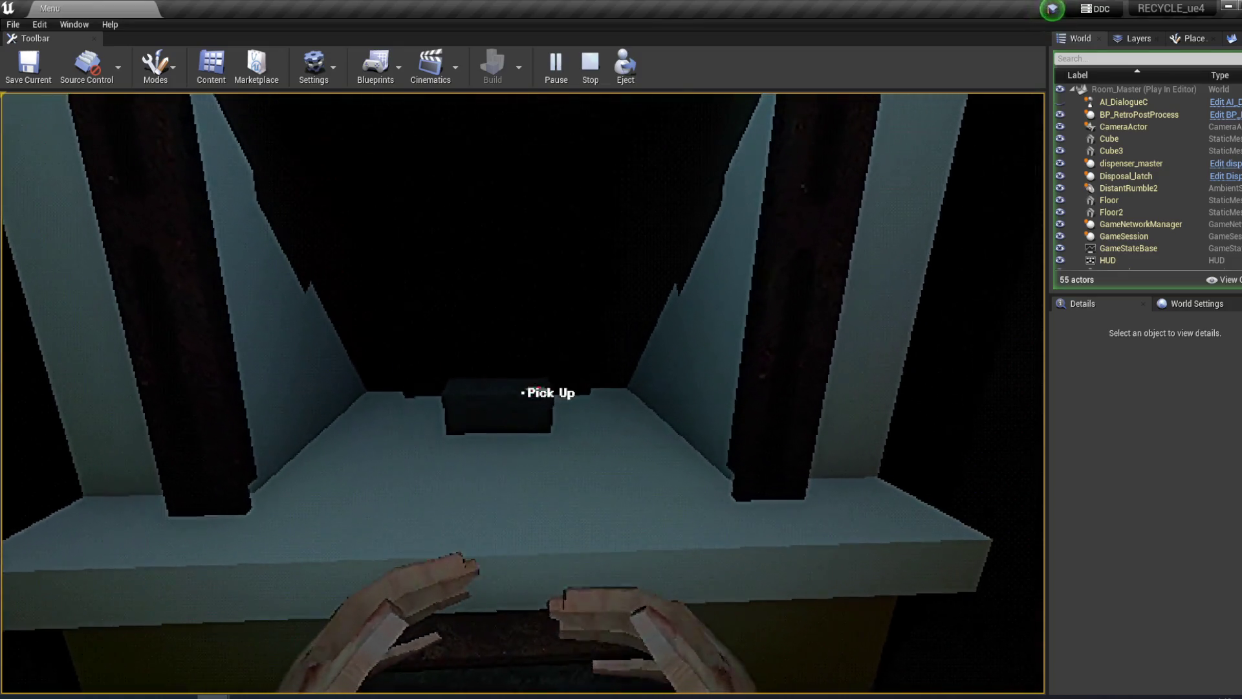
{"action": "left_click", "coordinate": [523, 393]}
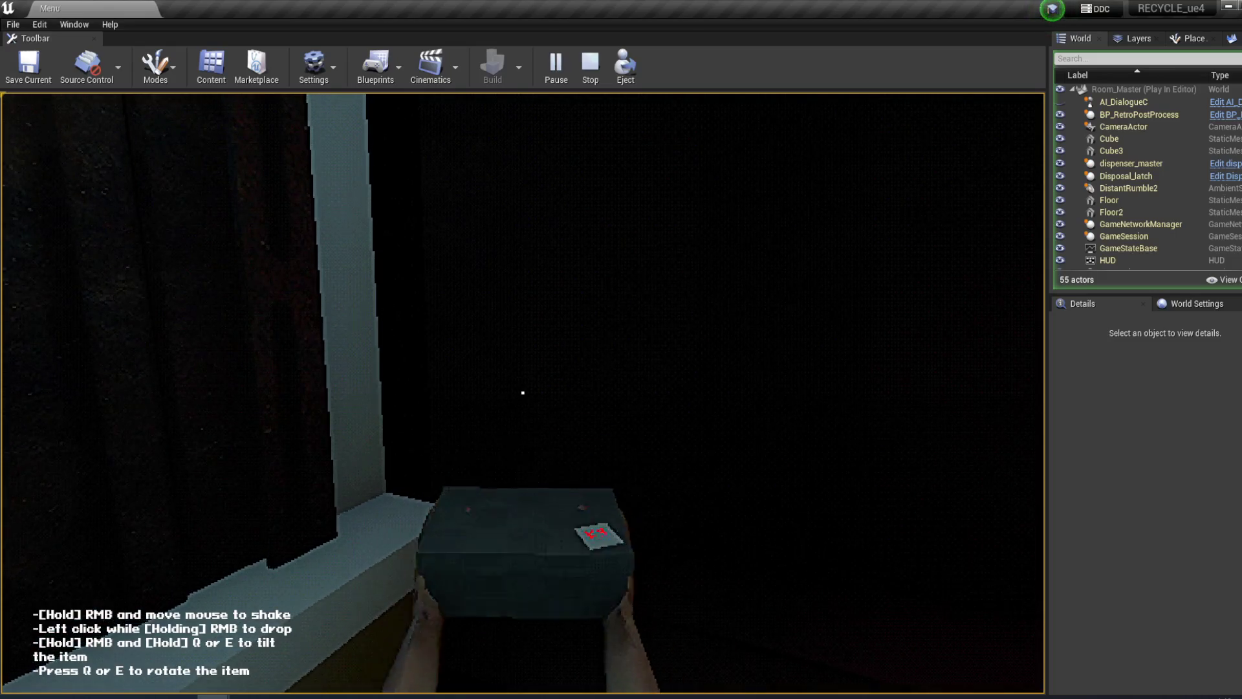
{"action": "key", "text": "e"}
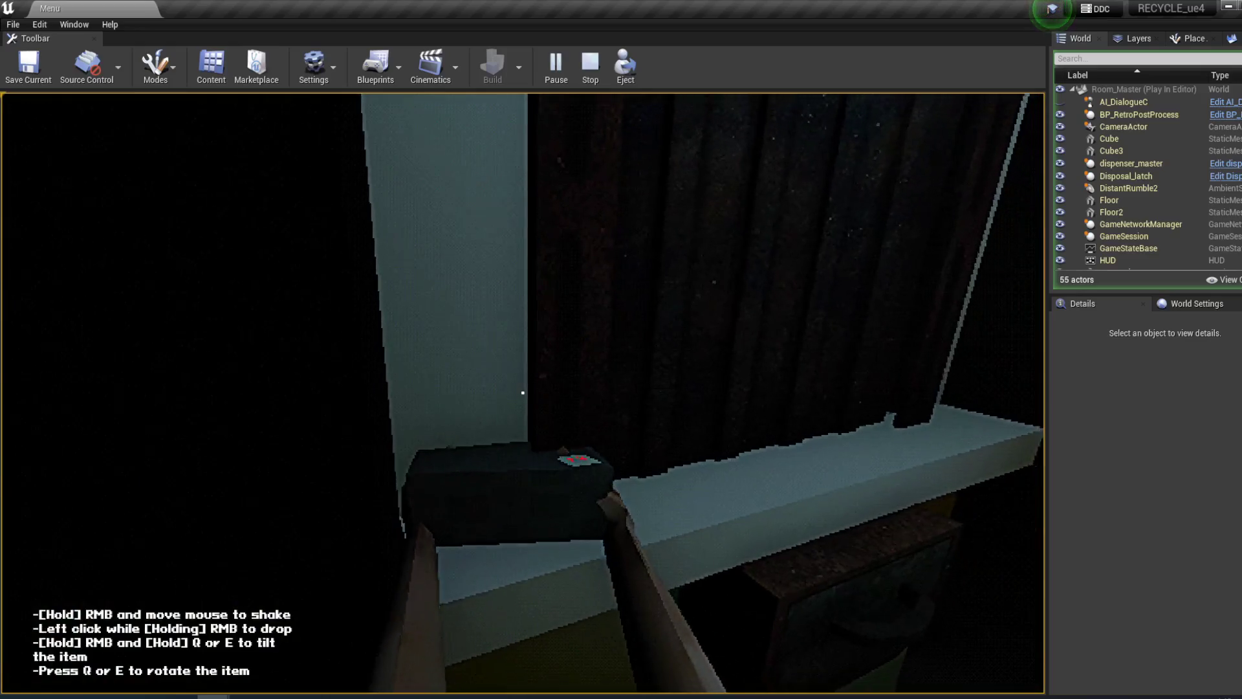
{"action": "left_click", "coordinate": [523, 392]}
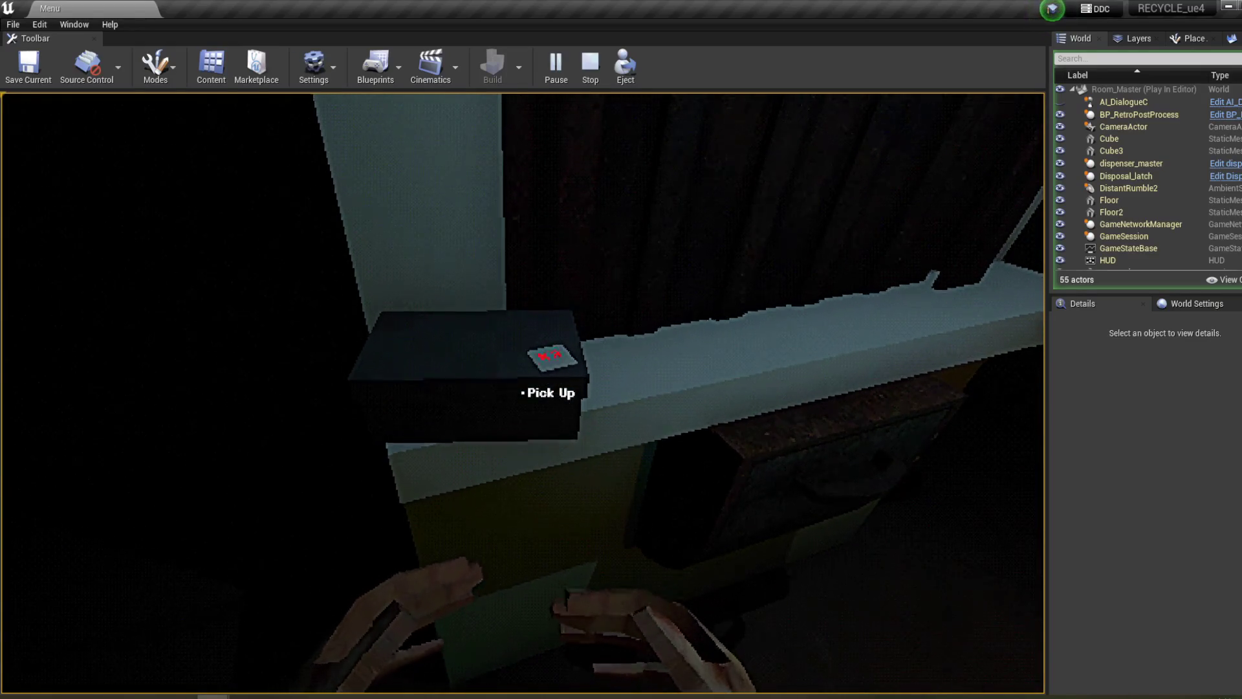
{"action": "left_click", "coordinate": [523, 392]}
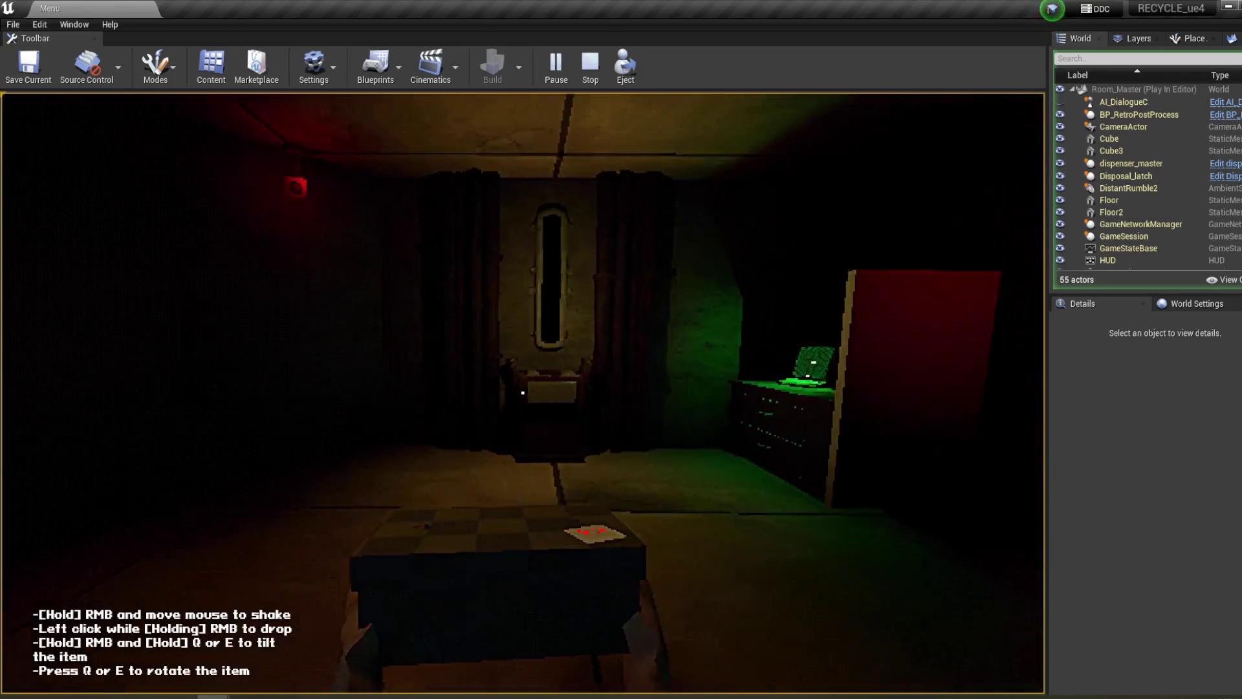
{"action": "key", "text": "w"}
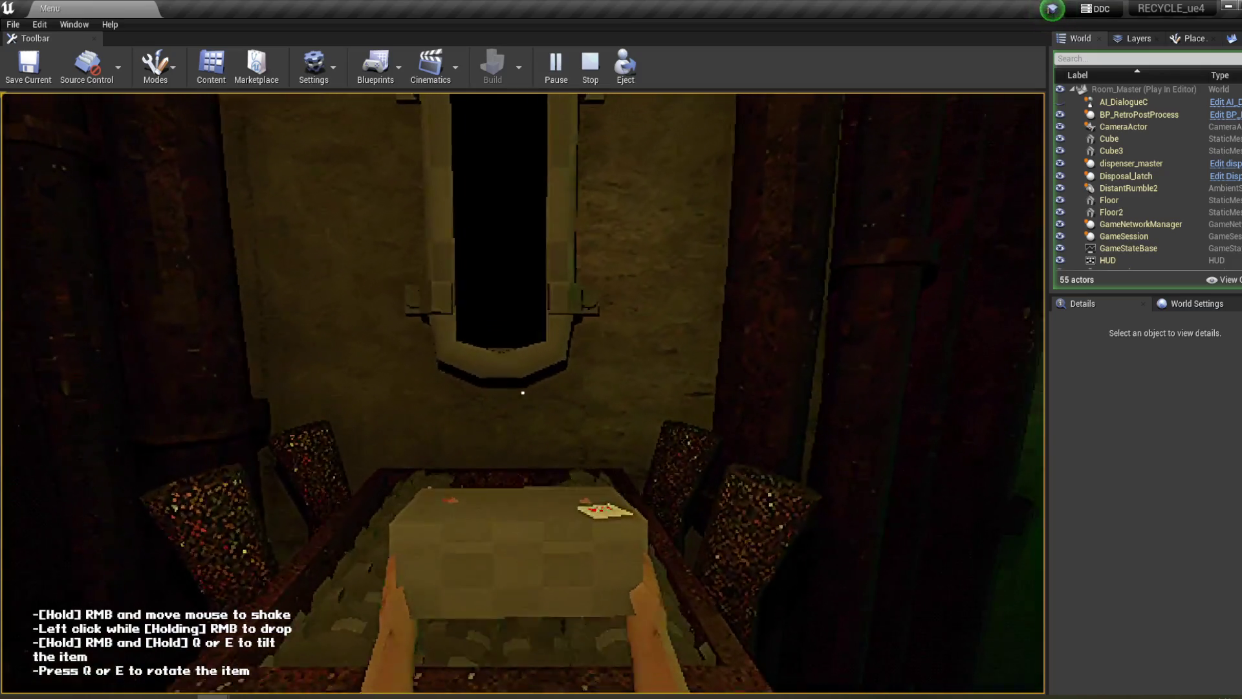
{"action": "left_click", "coordinate": [523, 392]}
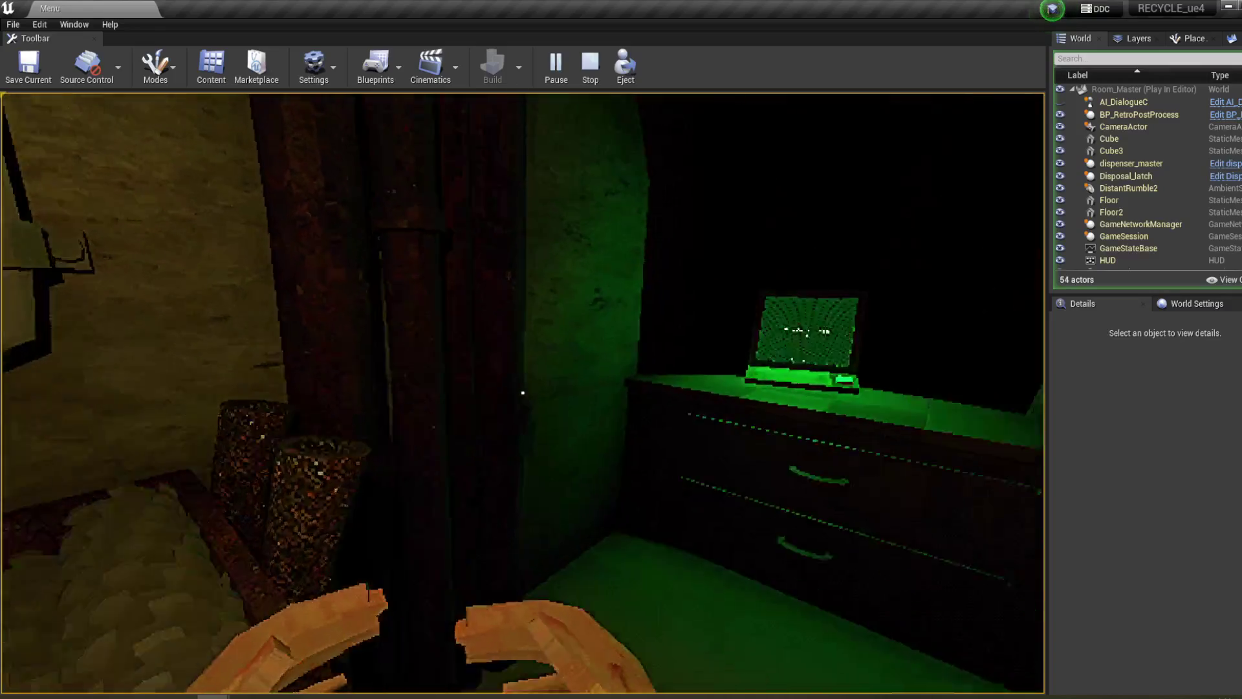
{"action": "key", "text": "w"}
{"action": "left_click", "coordinate": [523, 392]}
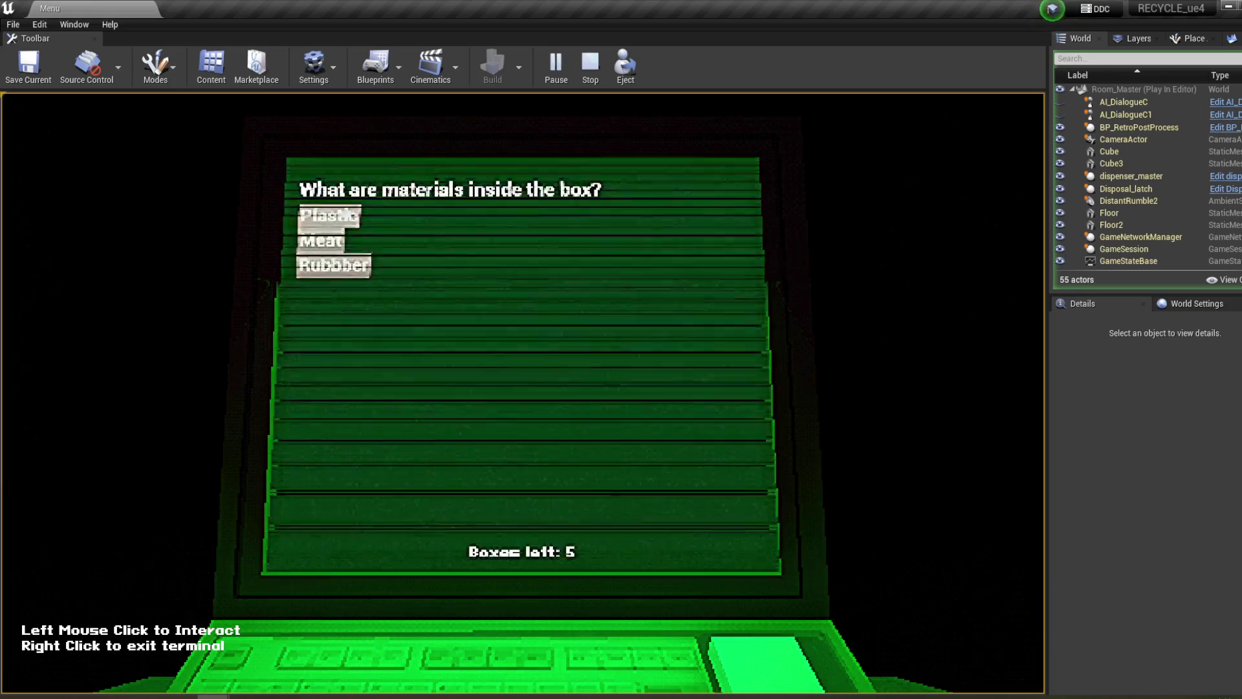
- Answer the materials, block and barcodes questions, leave the terminal and stop the playtest
{"action": "left_click", "coordinate": [364, 265]}
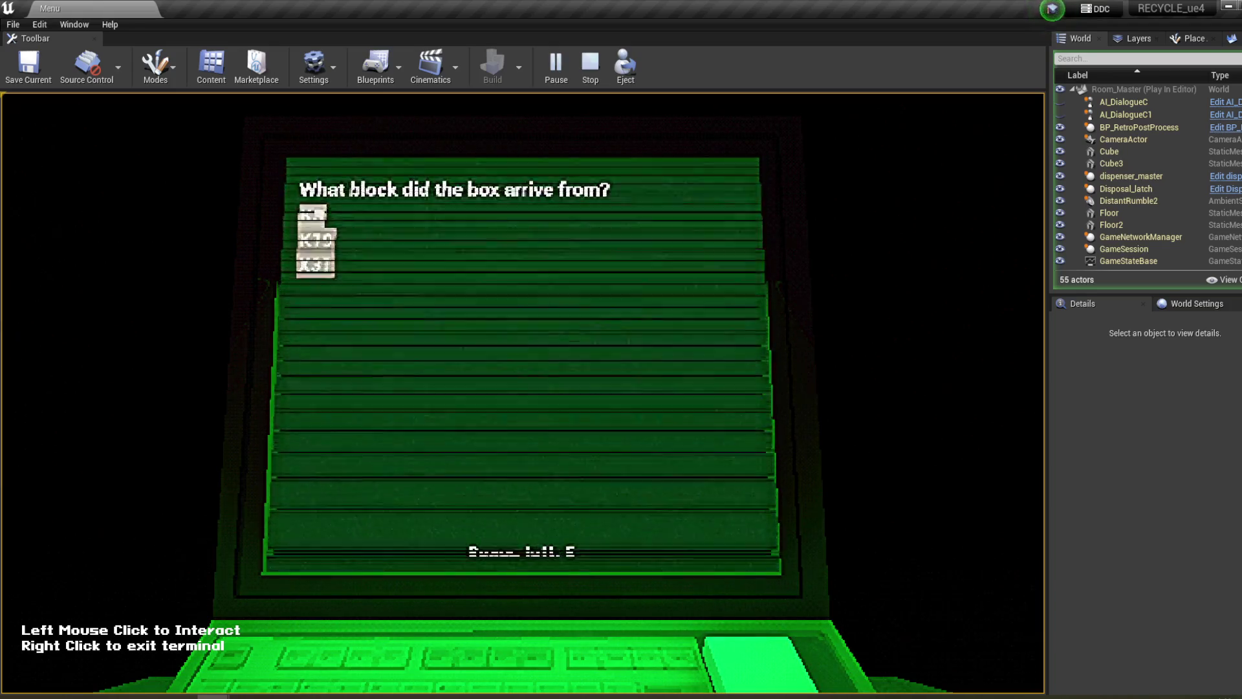
{"action": "left_click", "coordinate": [312, 217]}
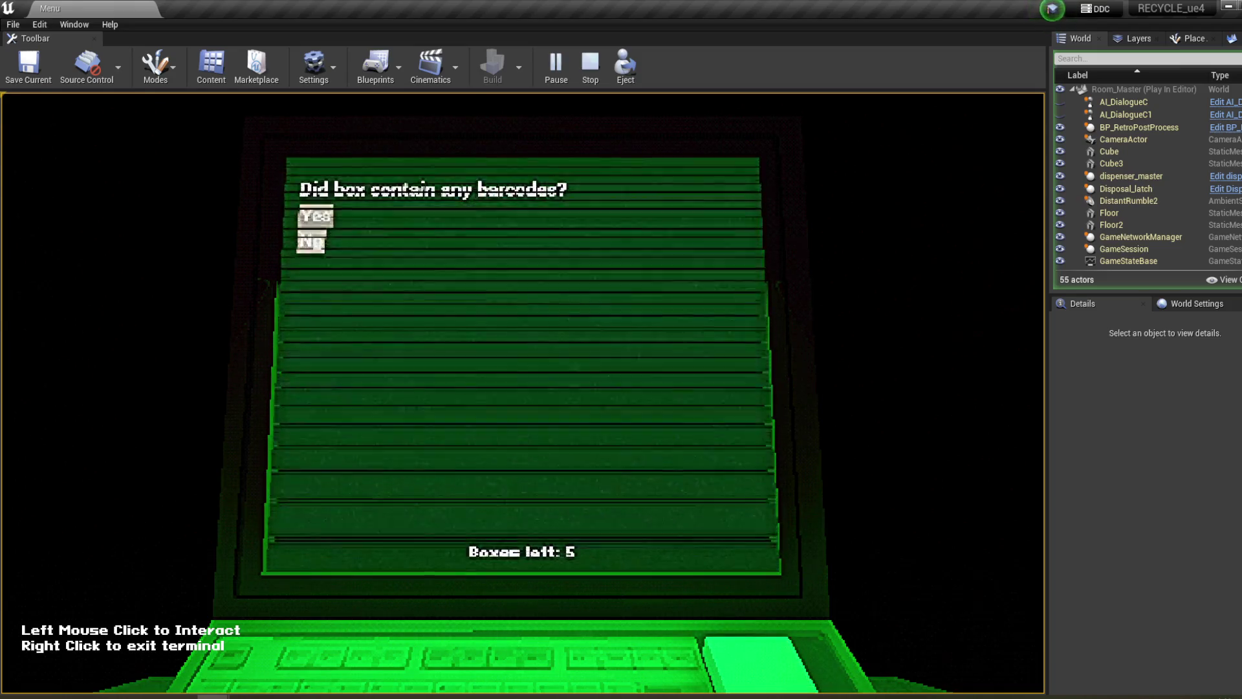
{"action": "left_click", "coordinate": [315, 216]}
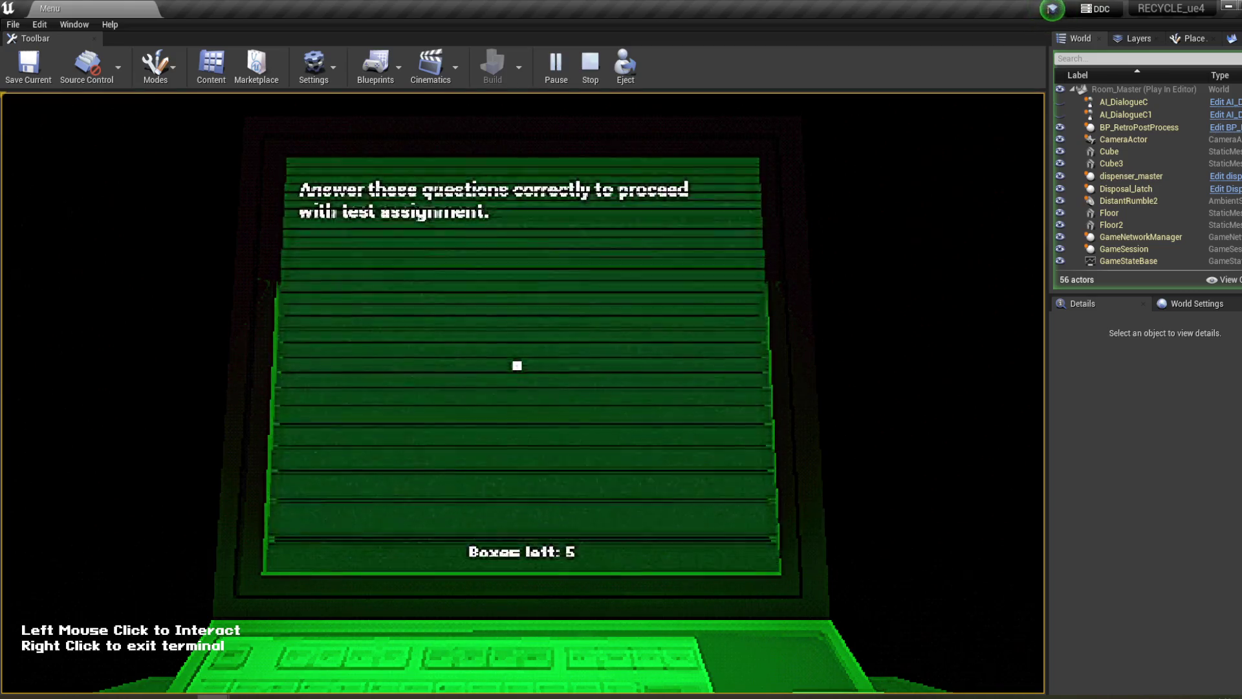
{"action": "right_click", "coordinate": [517, 365]}
{"action": "key", "text": "Escape"}
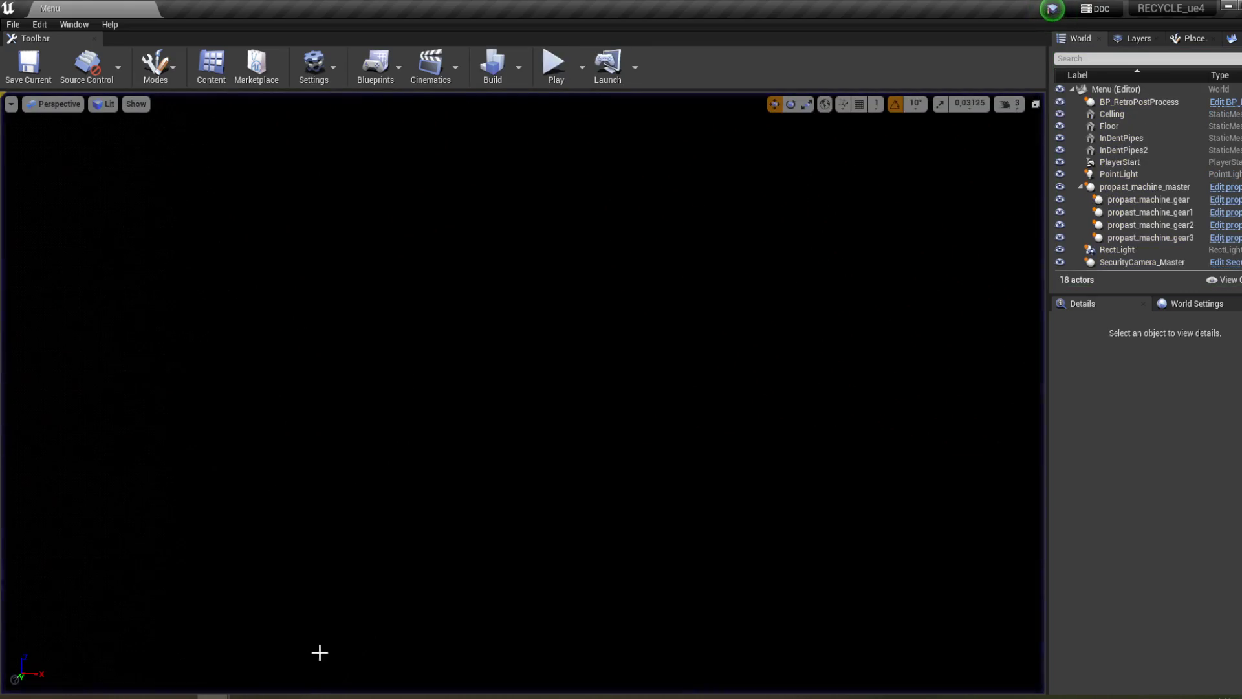
- Reopen the Dialogue_IntroTest tree and pan up to inspect the DT_Answers node's Yes/No answers
{"action": "mouse_move", "coordinate": [253, 668]}
{"action": "left_click", "coordinate": [333, 660]}
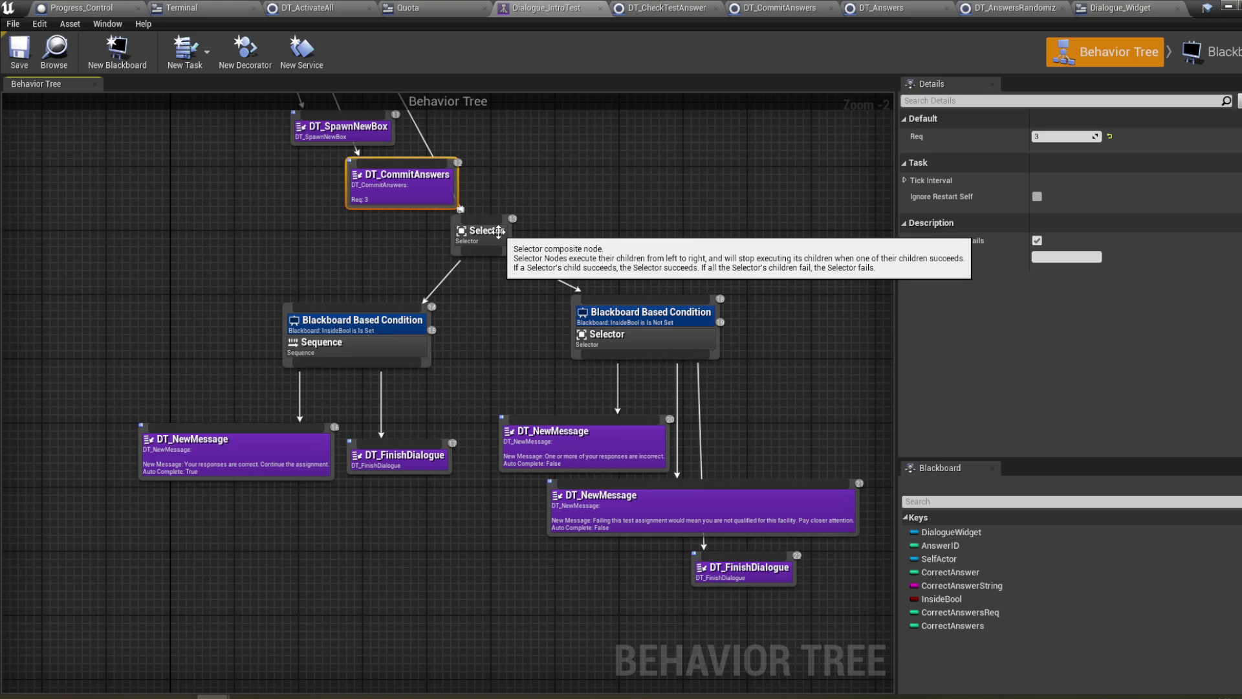
{"action": "left_click_drag", "start_coordinate": [521, 218], "coordinate": [617, 323]}
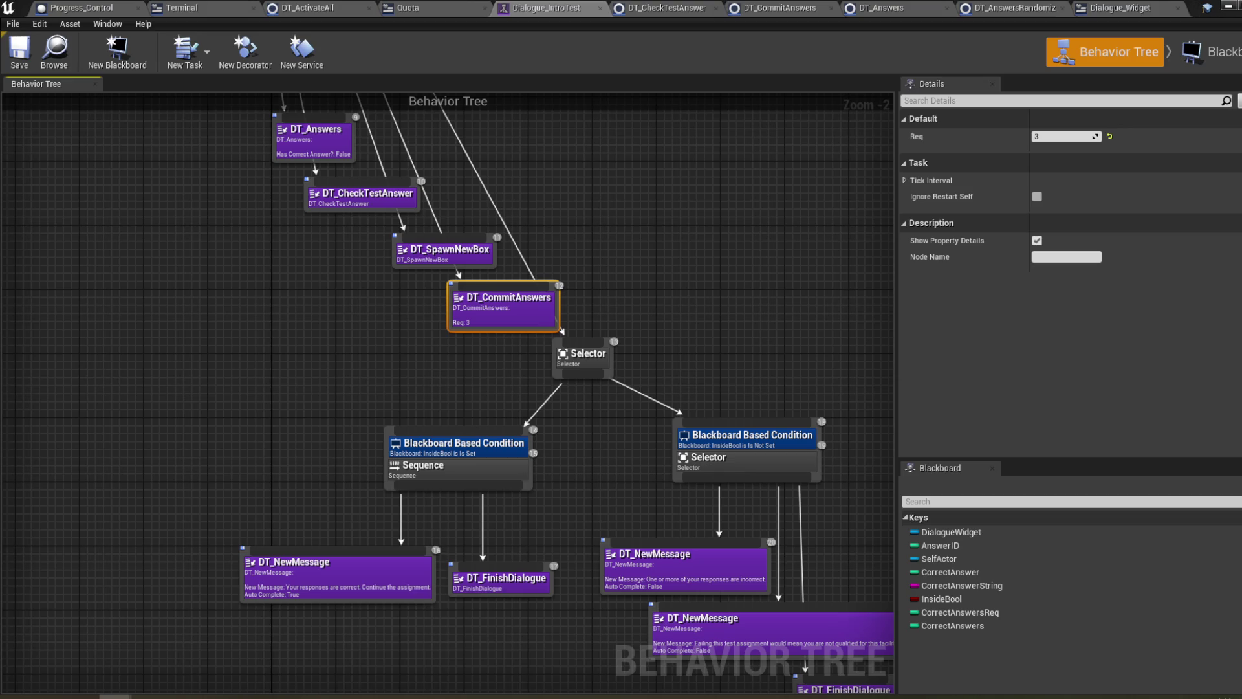
{"action": "mouse_move", "coordinate": [705, 225]}
{"action": "left_mouse_down"}
{"action": "mouse_move", "coordinate": [705, 304]}
{"action": "mouse_move", "coordinate": [629, 260]}
{"action": "left_mouse_up"}
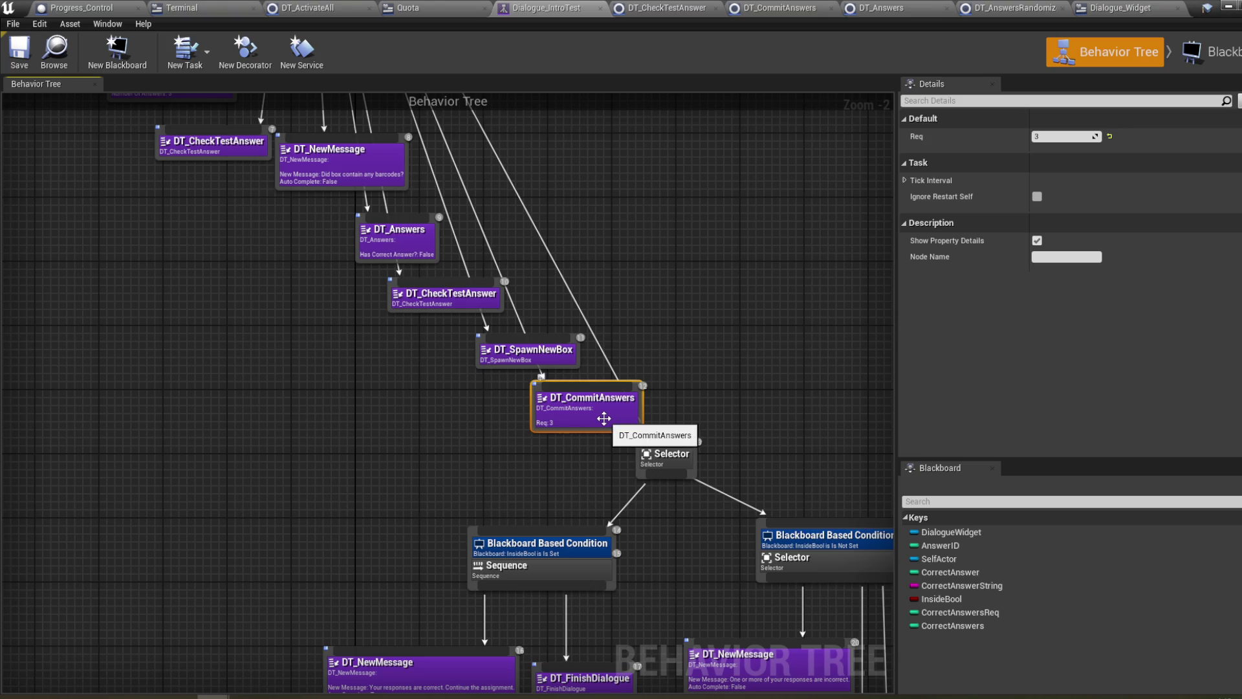
{"action": "left_click_drag", "start_coordinate": [678, 331], "coordinate": [678, 324]}
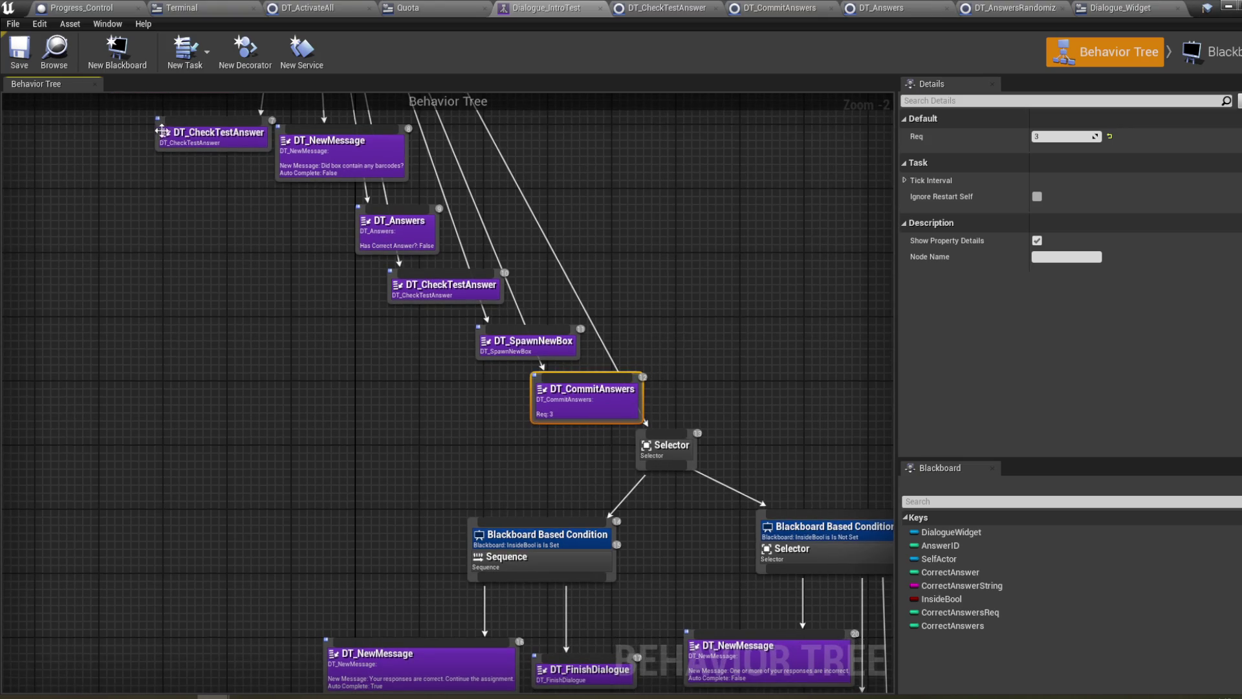
{"action": "mouse_move", "coordinate": [507, 188]}
{"action": "left_mouse_down"}
{"action": "mouse_move", "coordinate": [519, 224]}
{"action": "mouse_move", "coordinate": [552, 242]}
{"action": "left_mouse_up"}
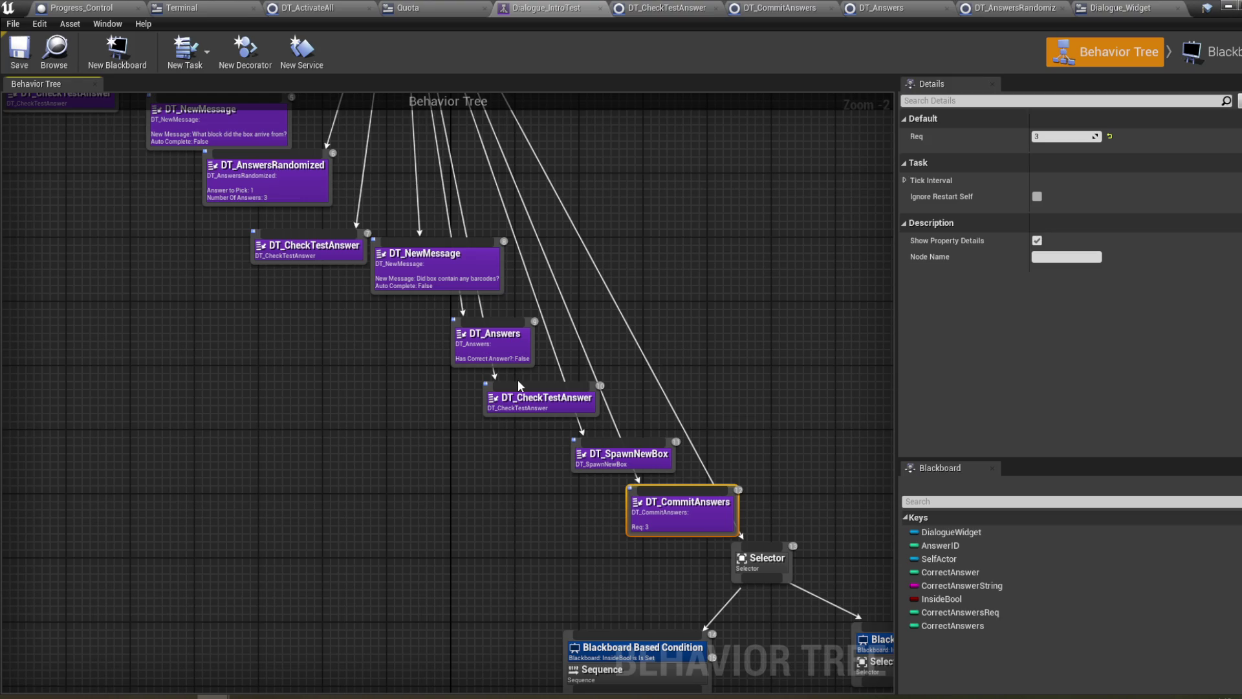
{"action": "left_click", "coordinate": [519, 359]}
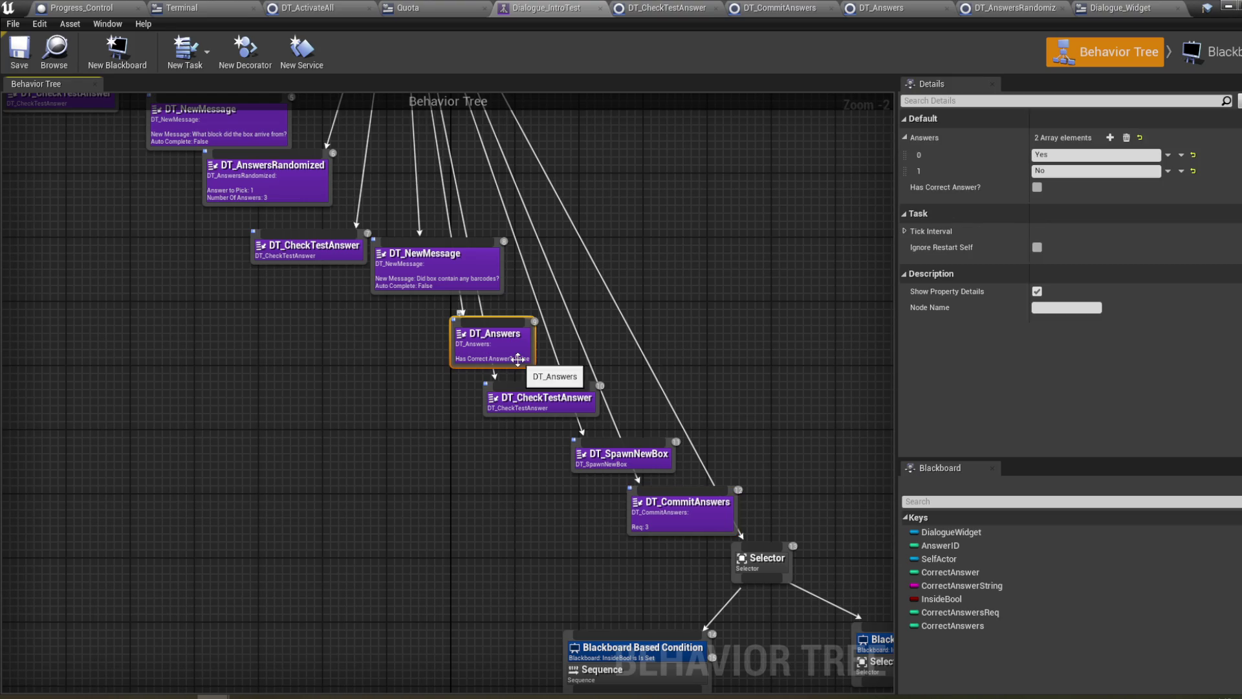
- Set Has Correct Answer? to True on DT_Answers, then minimize the Behavior Tree window
{"action": "double_click", "coordinate": [518, 358]}
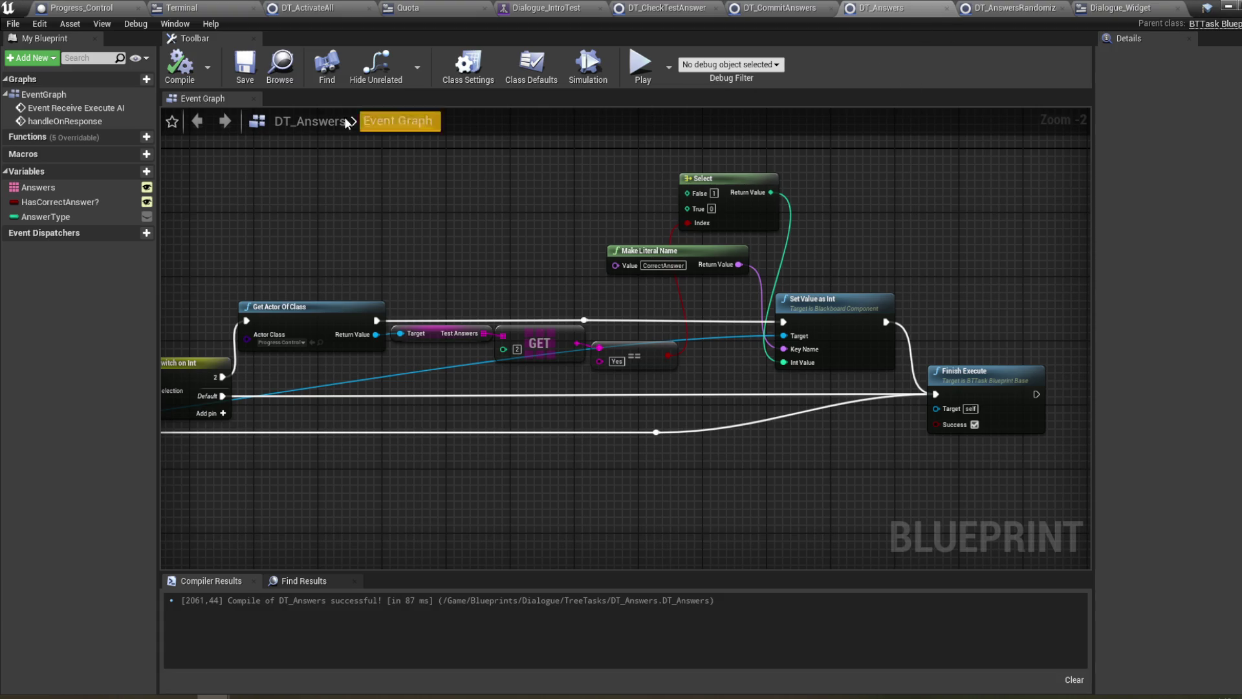
{"action": "left_click", "coordinate": [527, 6]}
{"action": "left_click", "coordinate": [1037, 187]}
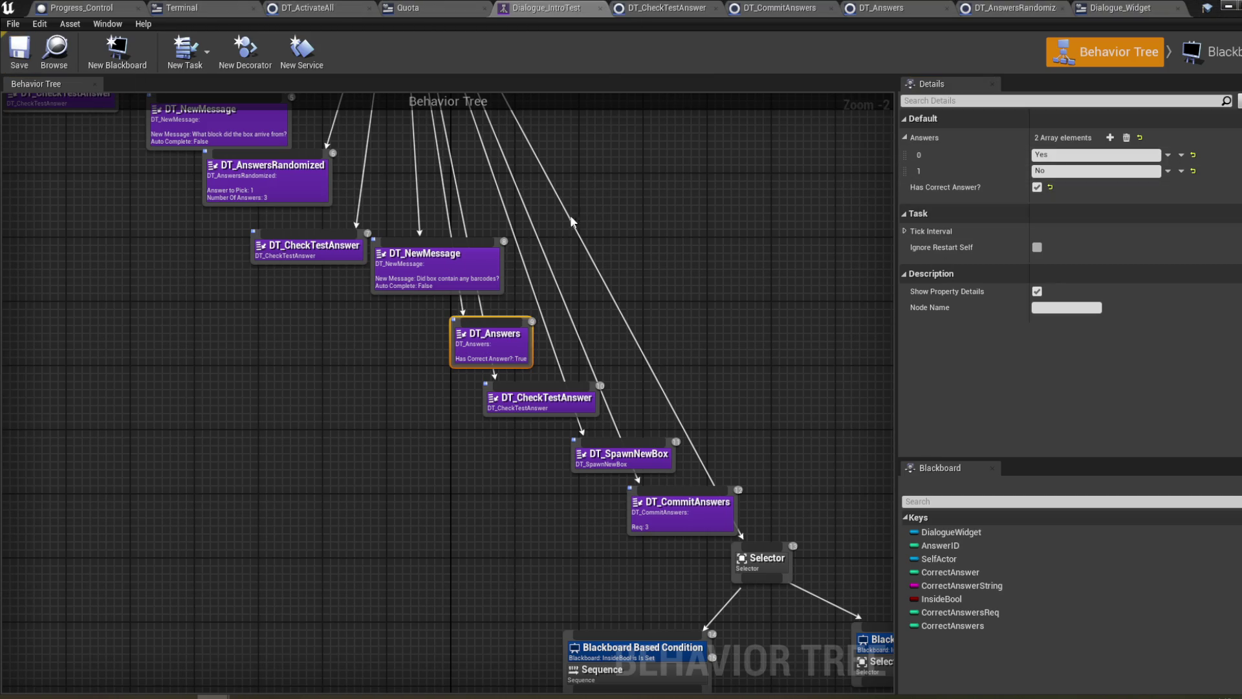
{"action": "left_click_drag", "start_coordinate": [571, 220], "coordinate": [599, 220]}
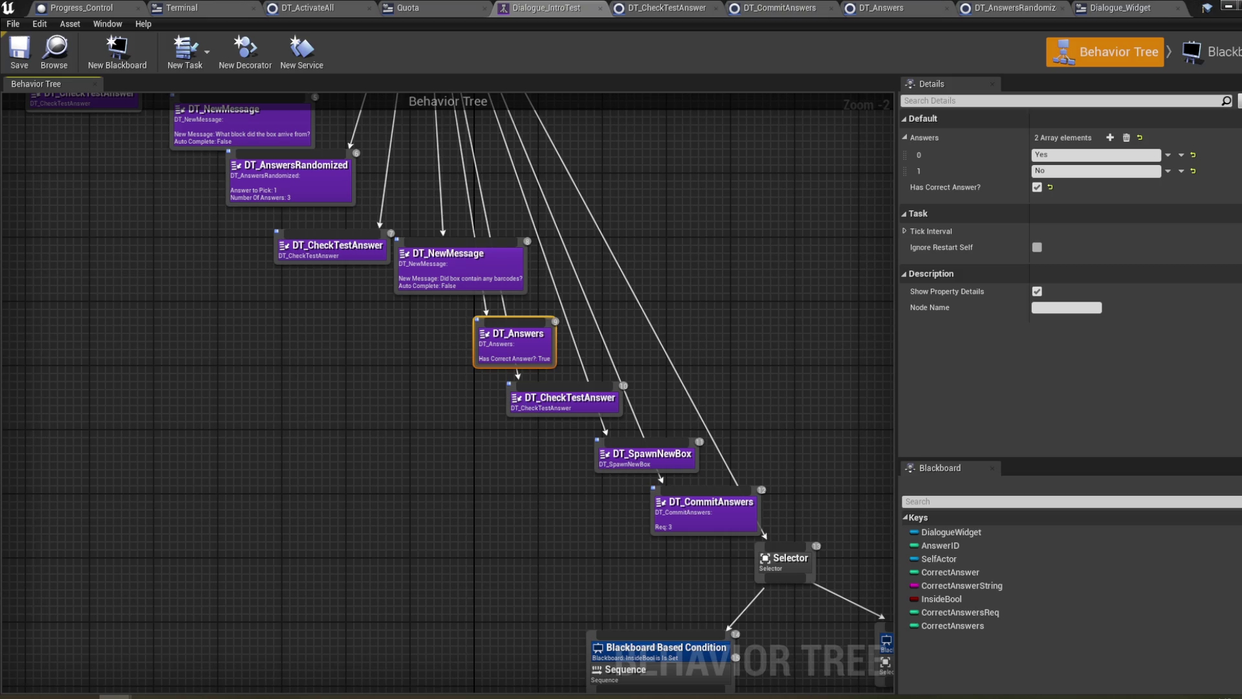
{"action": "left_click", "coordinate": [1226, 7]}
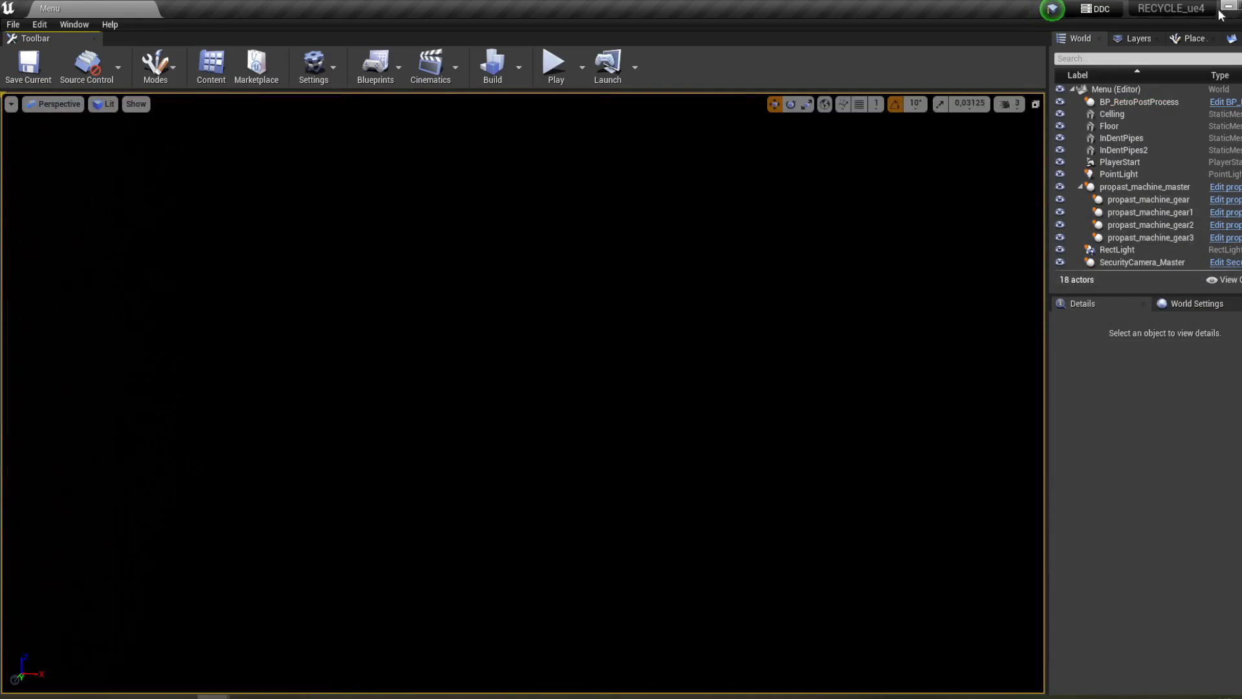
- Briefly play and stop, then open the Room_Master level via File > Open Level
{"action": "left_click", "coordinate": [555, 64]}
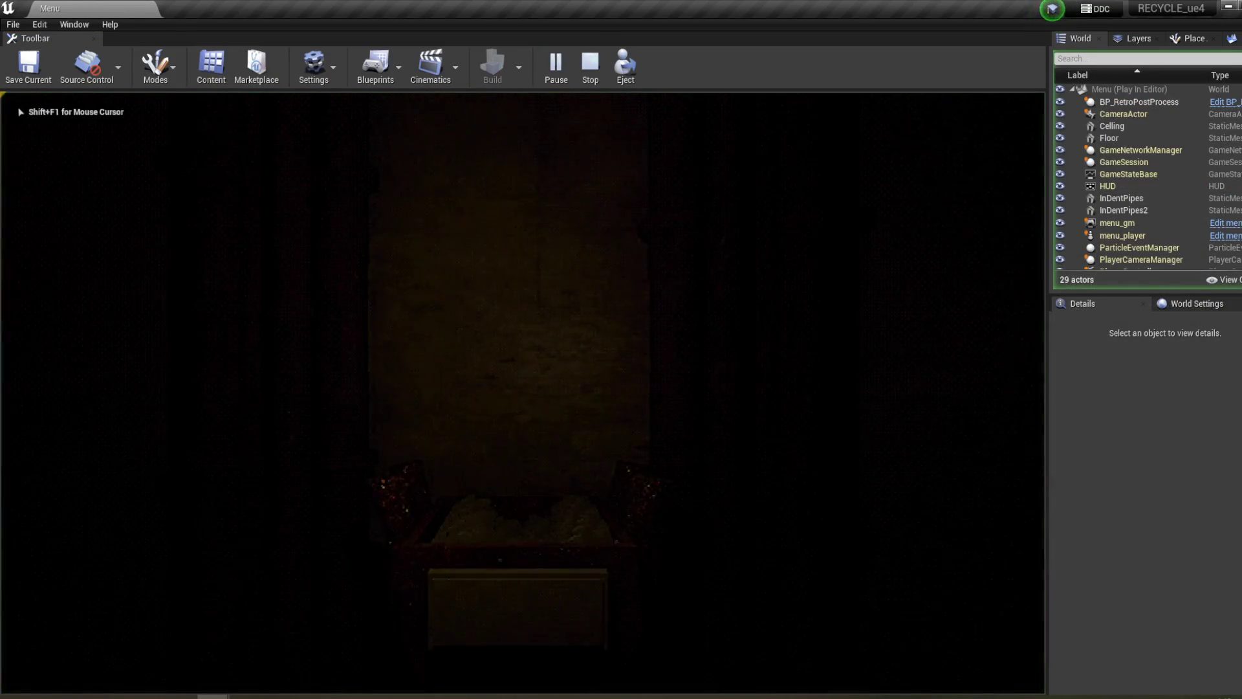
{"action": "key", "text": "Escape"}
{"action": "left_click", "coordinate": [13, 24]}
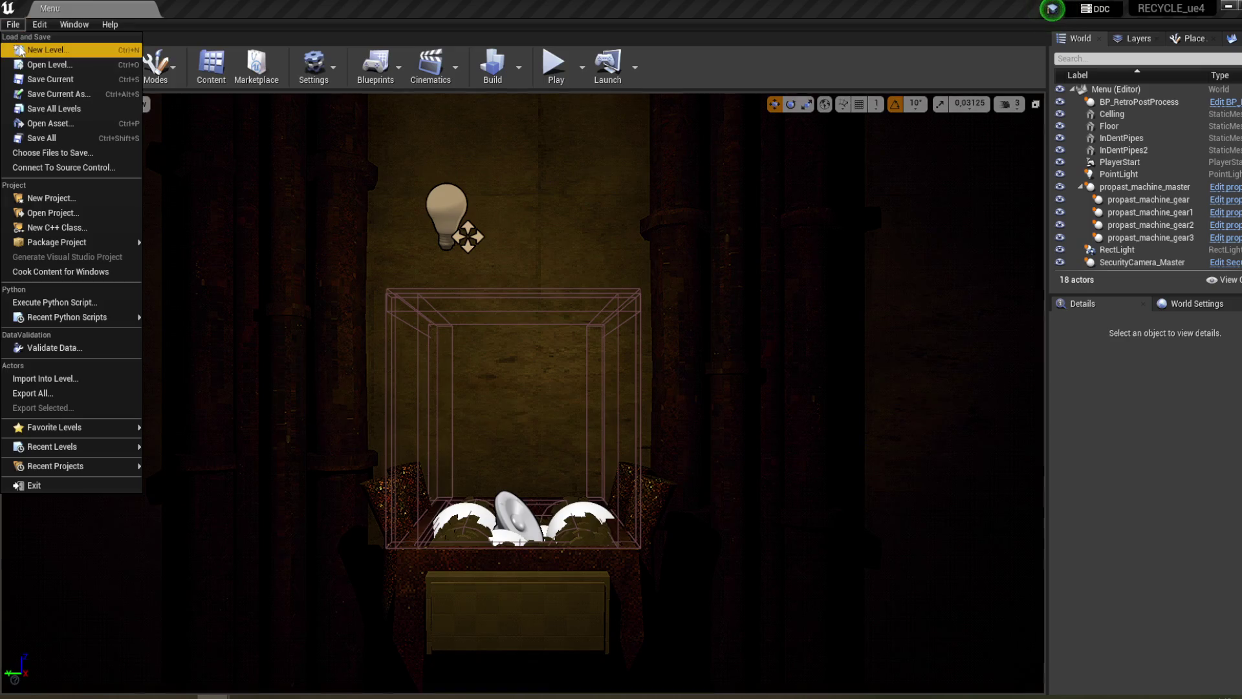
{"action": "key", "text": "Escape"}
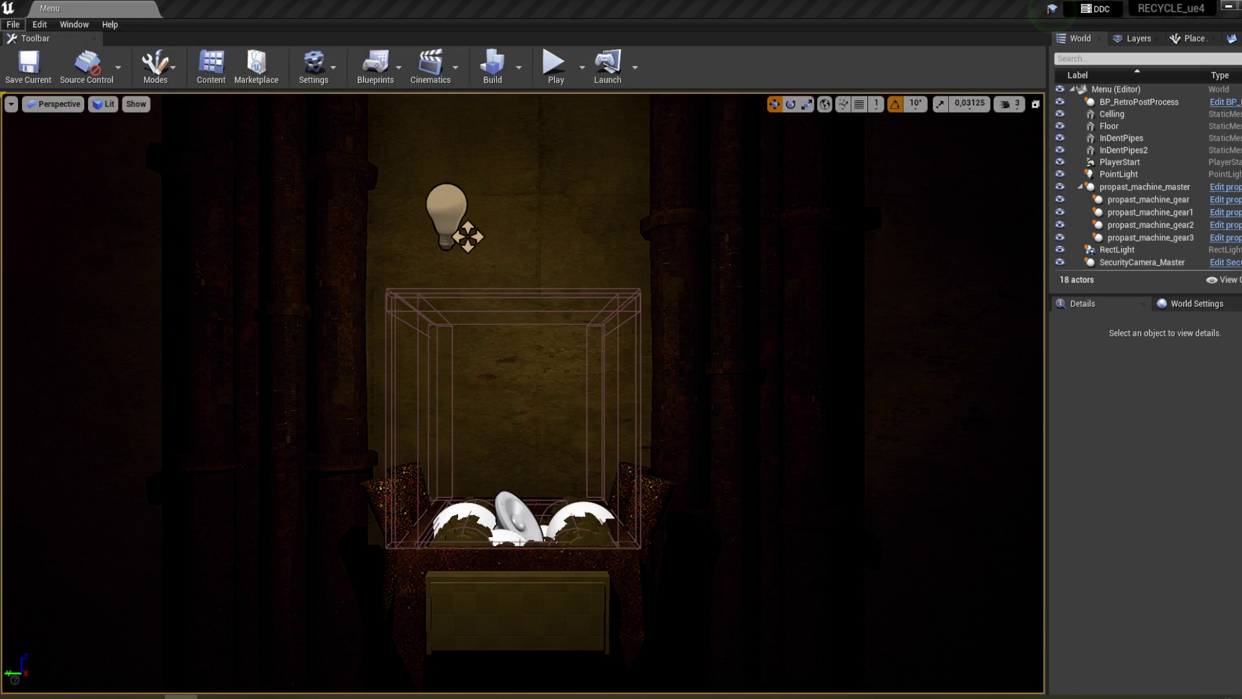
{"action": "left_click", "coordinate": [18, 26]}
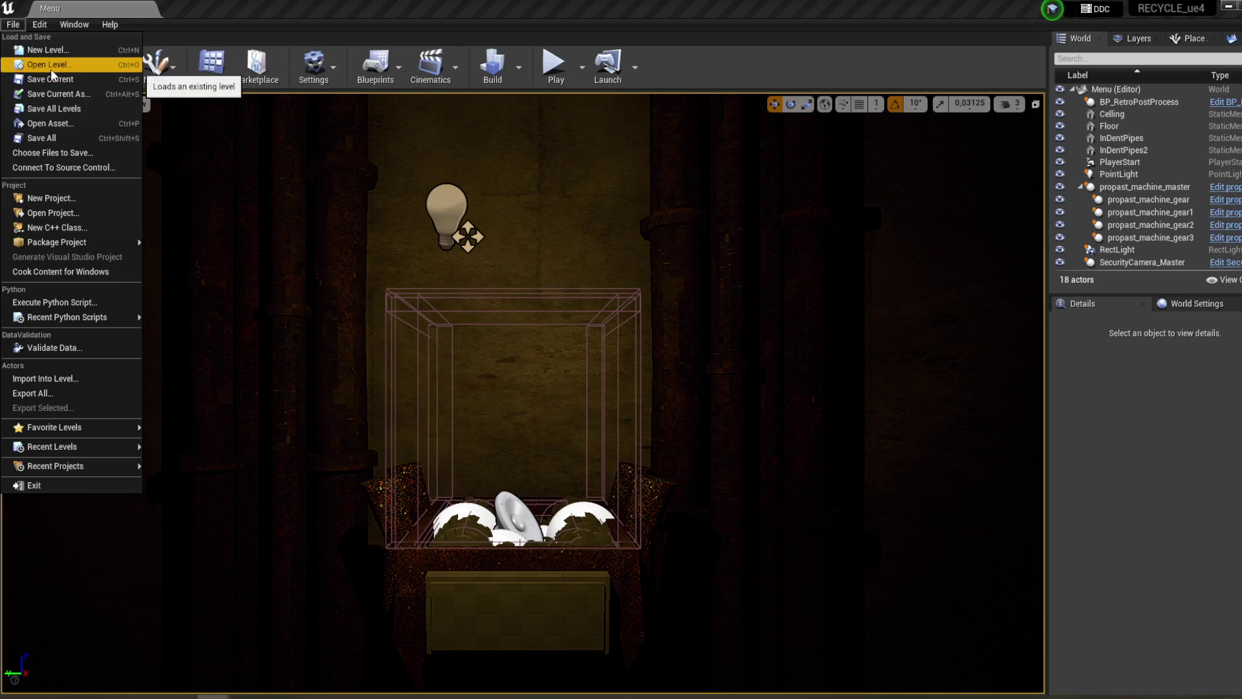
{"action": "left_click", "coordinate": [50, 69]}
{"action": "double_click", "coordinate": [504, 189]}
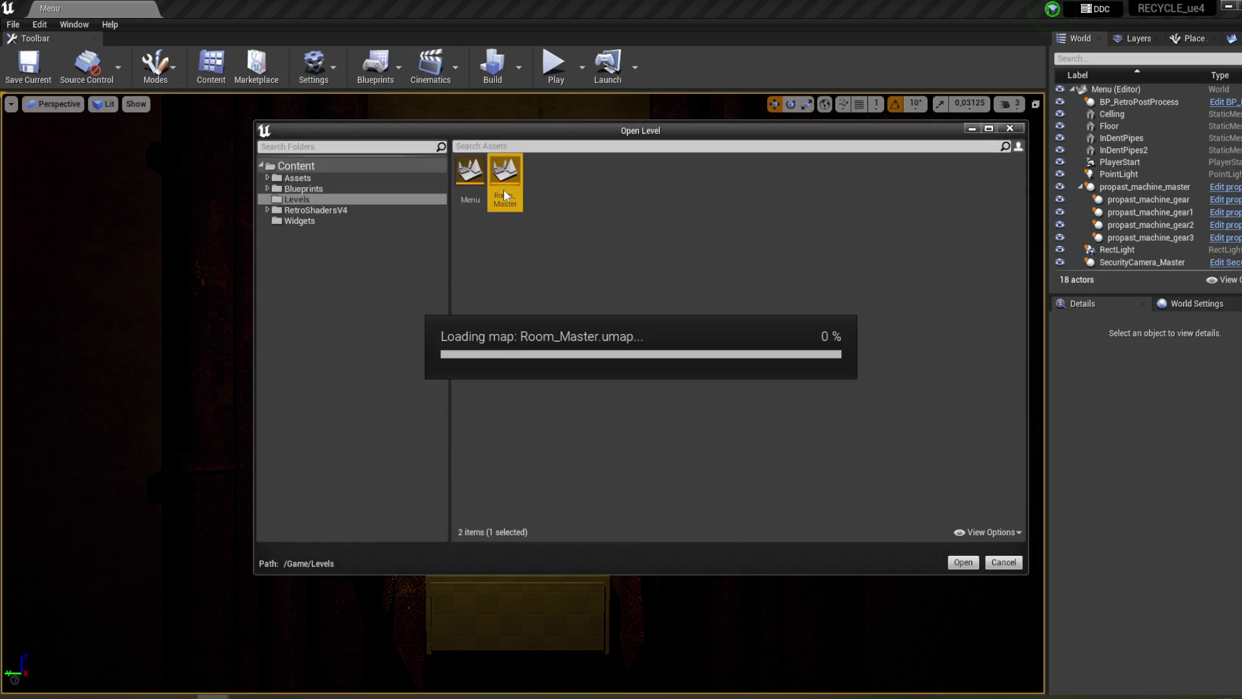
- Play Room_Master, use the laptop terminal and confirm the instructions were clear
{"action": "left_click", "coordinate": [555, 77]}
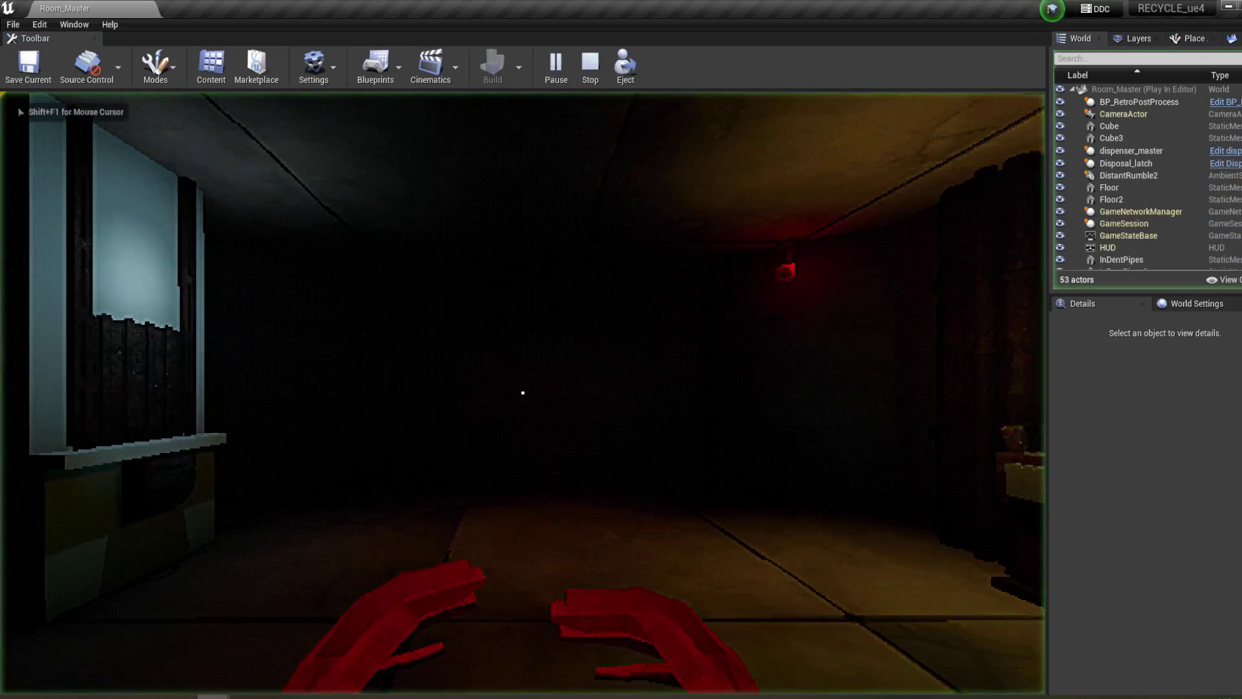
{"action": "key", "text": "w"}
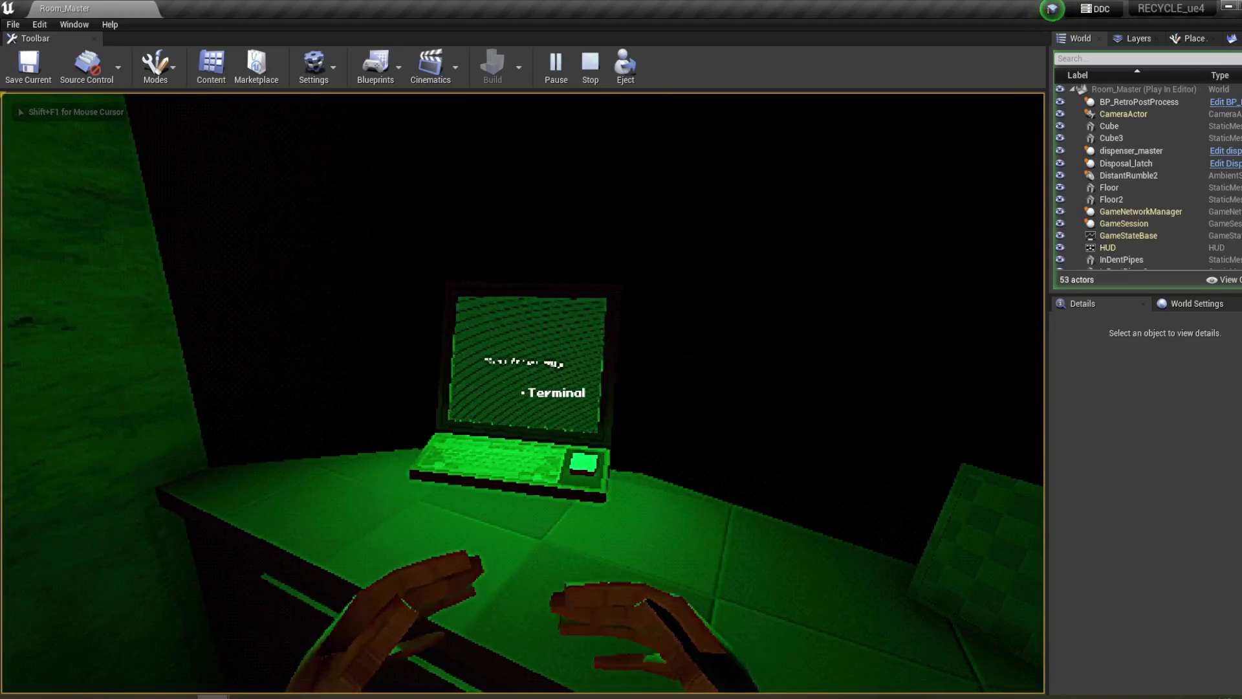
{"action": "left_click", "coordinate": [523, 392]}
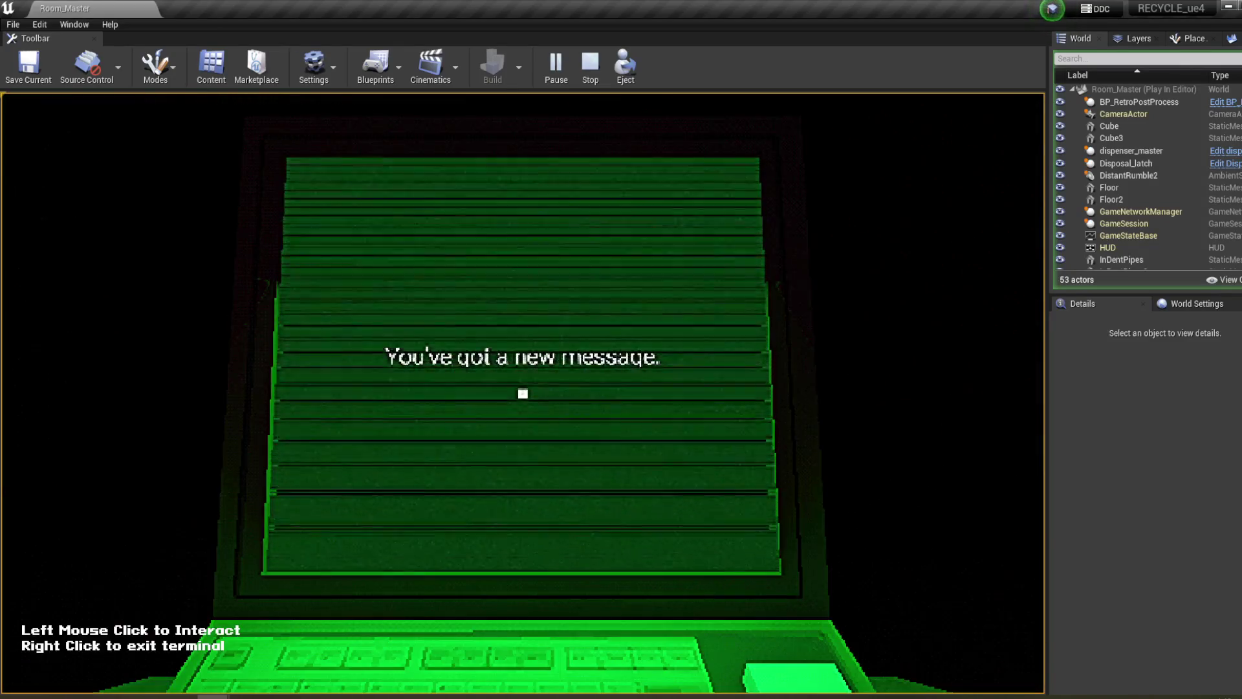
{"action": "left_click", "coordinate": [567, 396]}
{"action": "left_click", "coordinate": [567, 395]}
{"action": "left_click", "coordinate": [318, 214]}
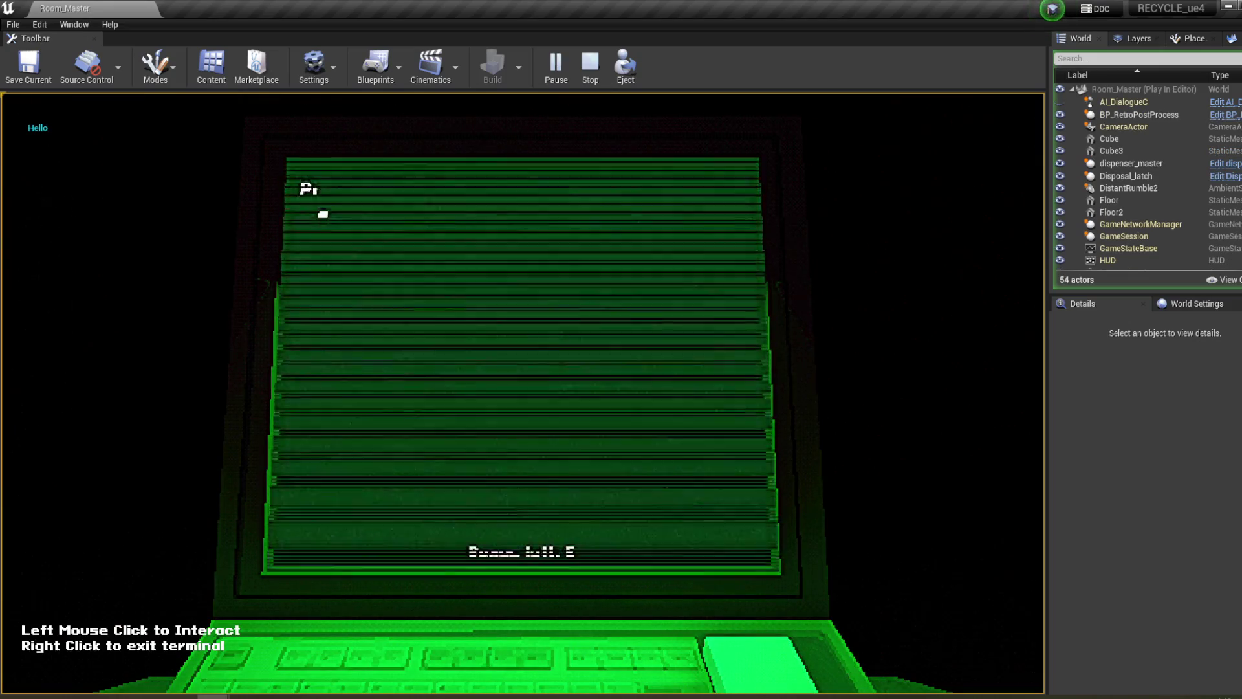
{"action": "right_click", "coordinate": [533, 371]}
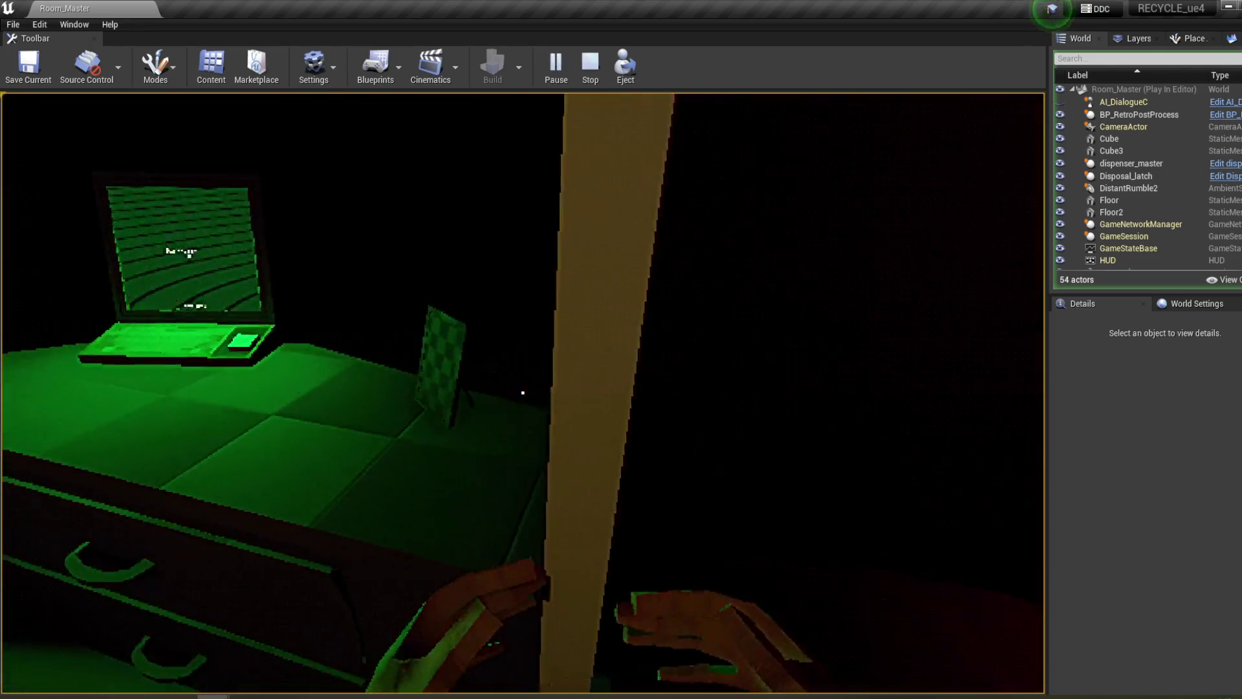
- Pick up the box from the window ledge, inspect its sticker, and drop it into the dispenser
{"action": "left_click", "coordinate": [523, 393]}
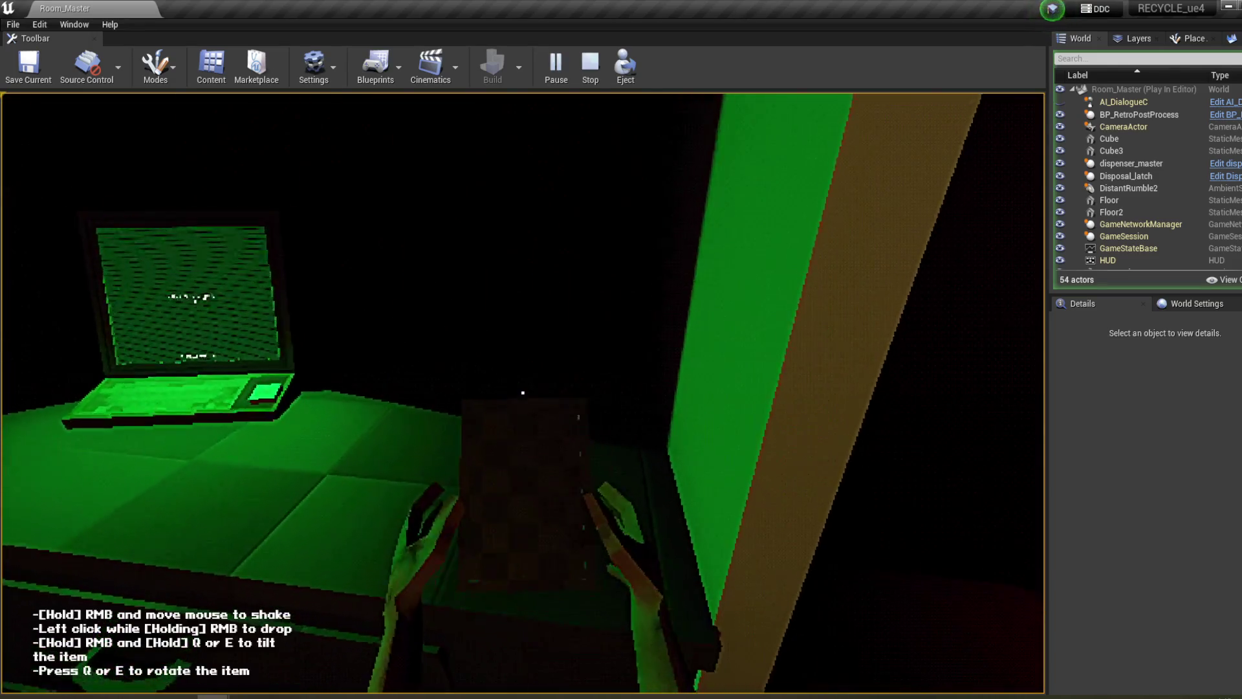
{"action": "left_click", "coordinate": [523, 392]}
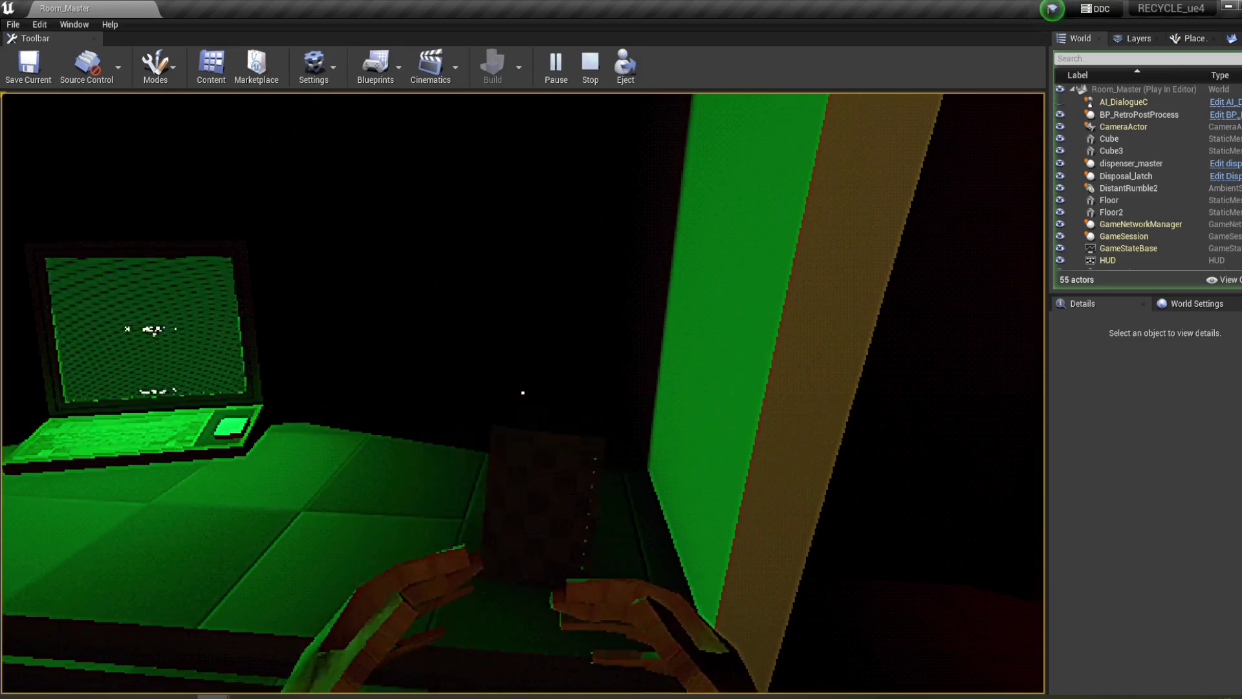
{"action": "key", "text": "w"}
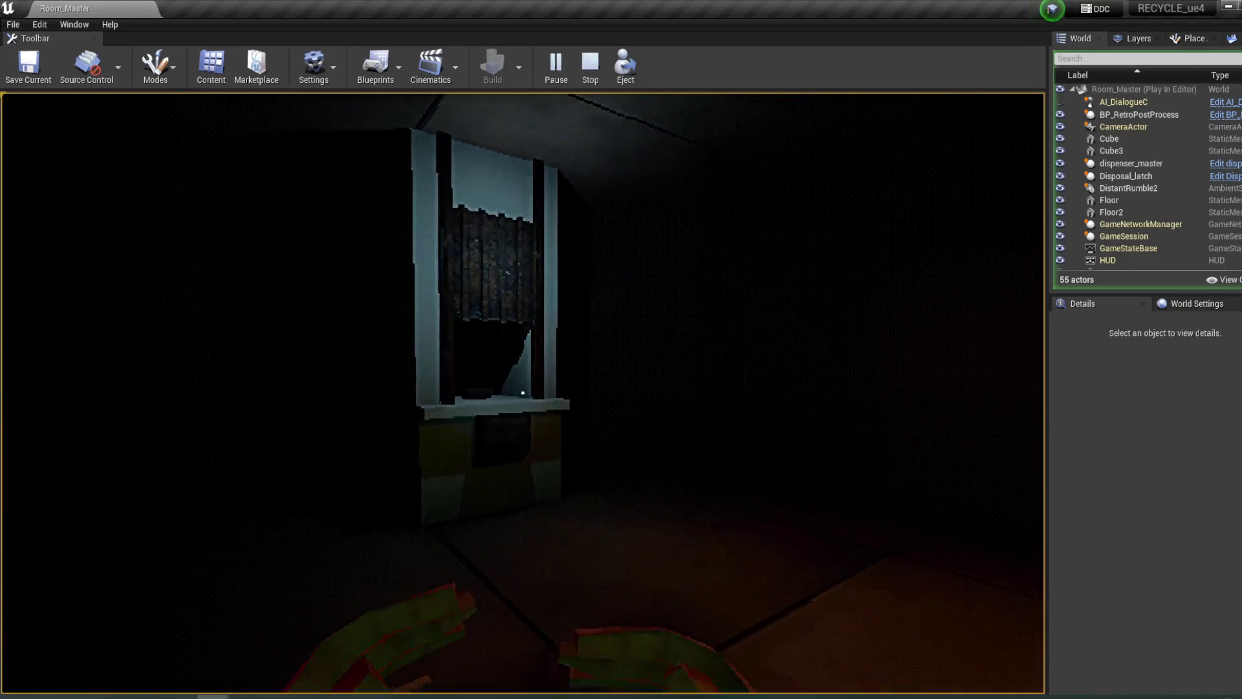
{"action": "key", "text": "w"}
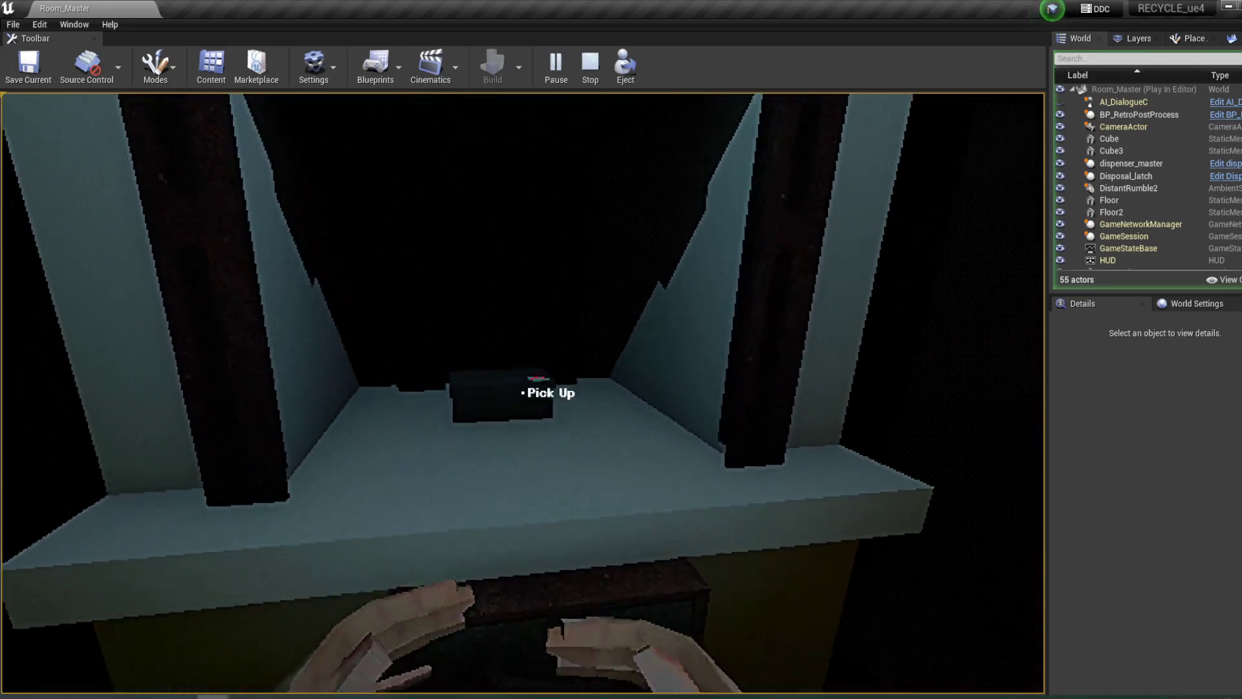
{"action": "left_click", "coordinate": [523, 392]}
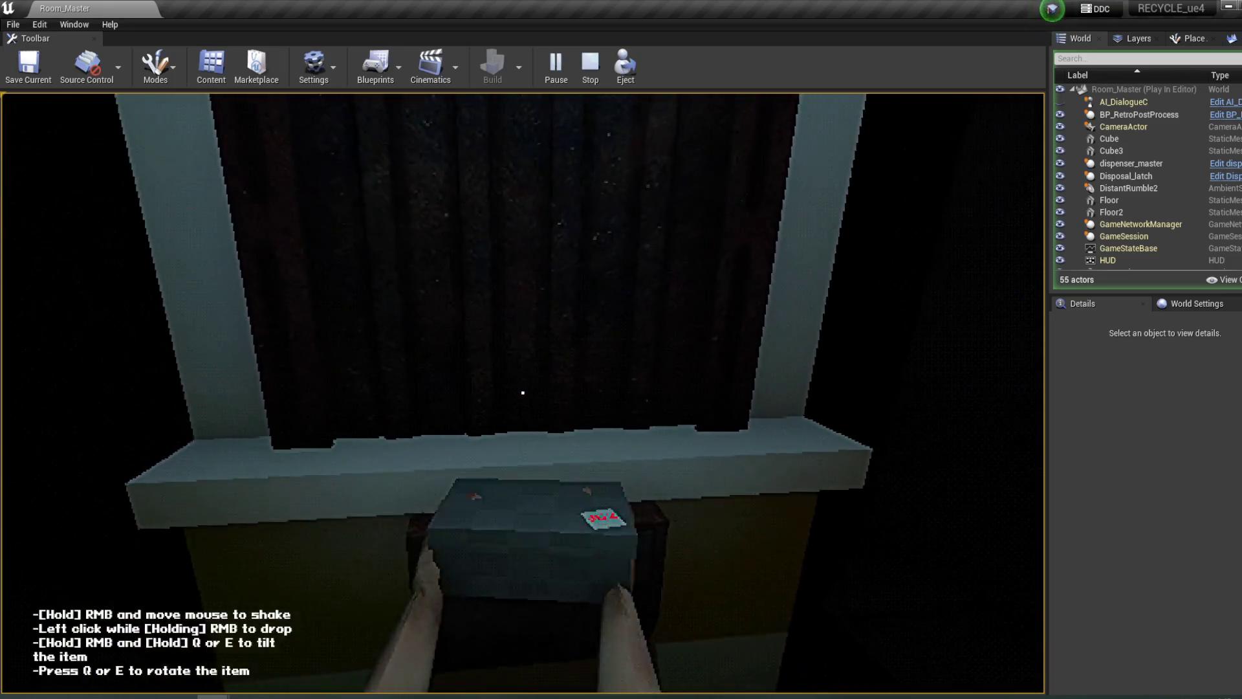
{"action": "left_click", "coordinate": [523, 392]}
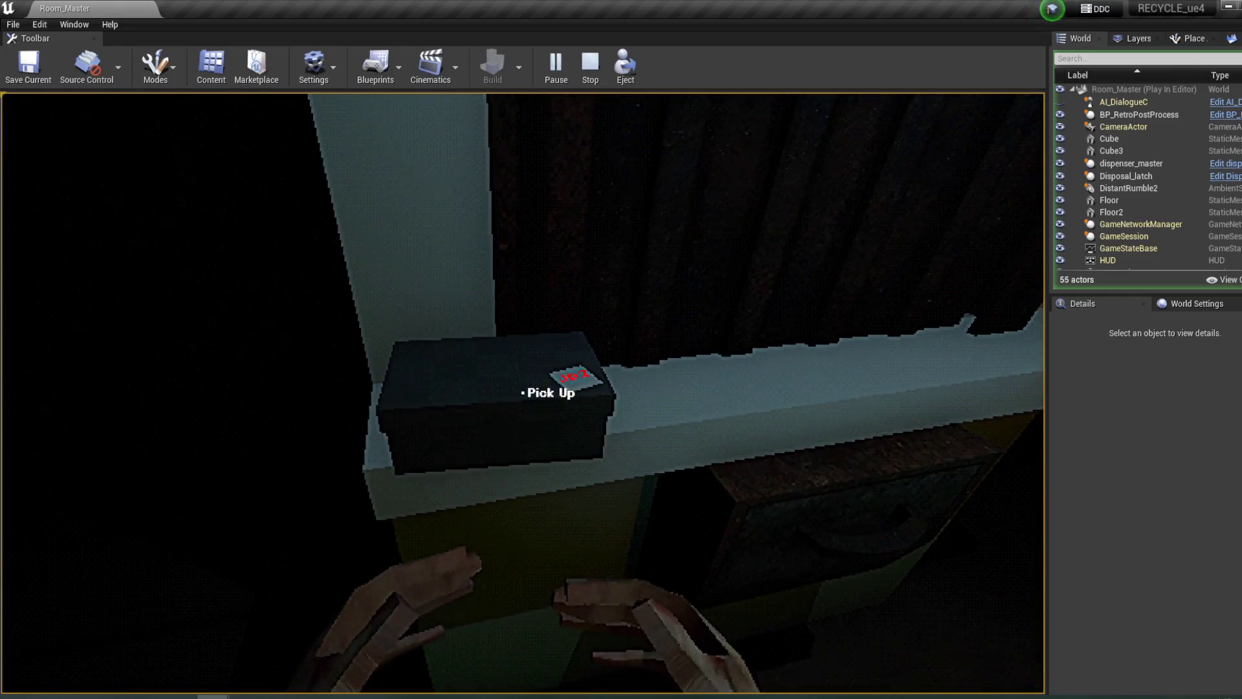
{"action": "left_click", "coordinate": [523, 392]}
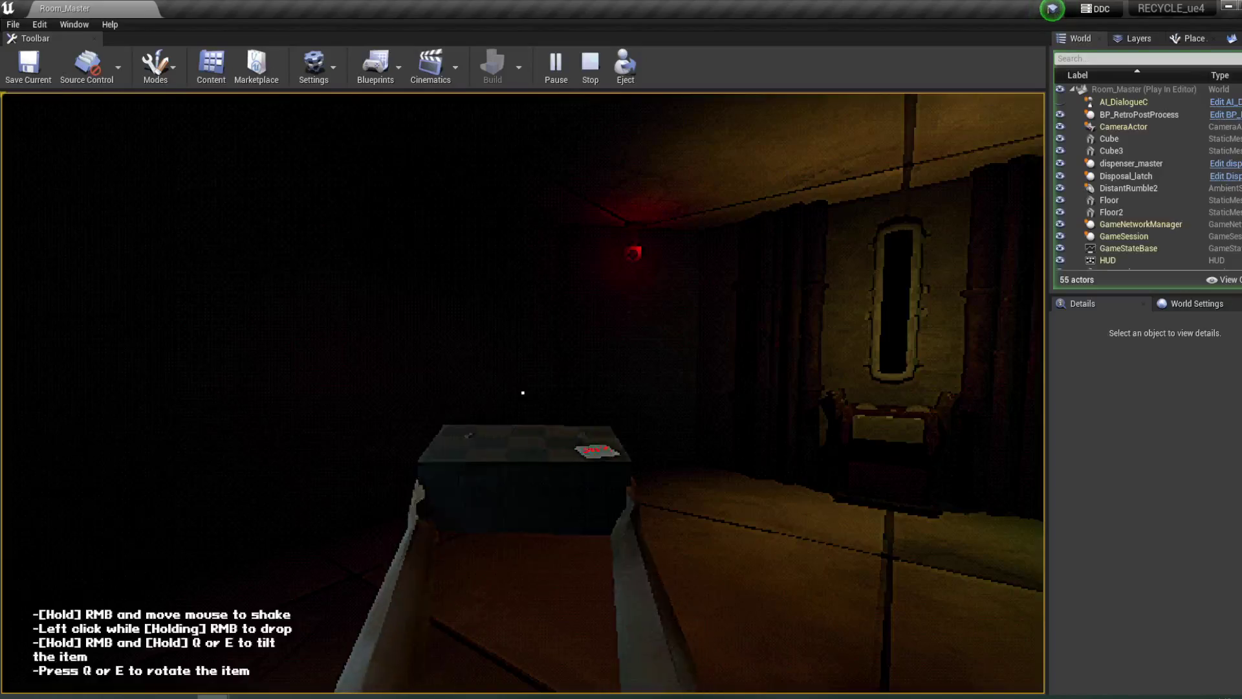
{"action": "key", "text": "q"}
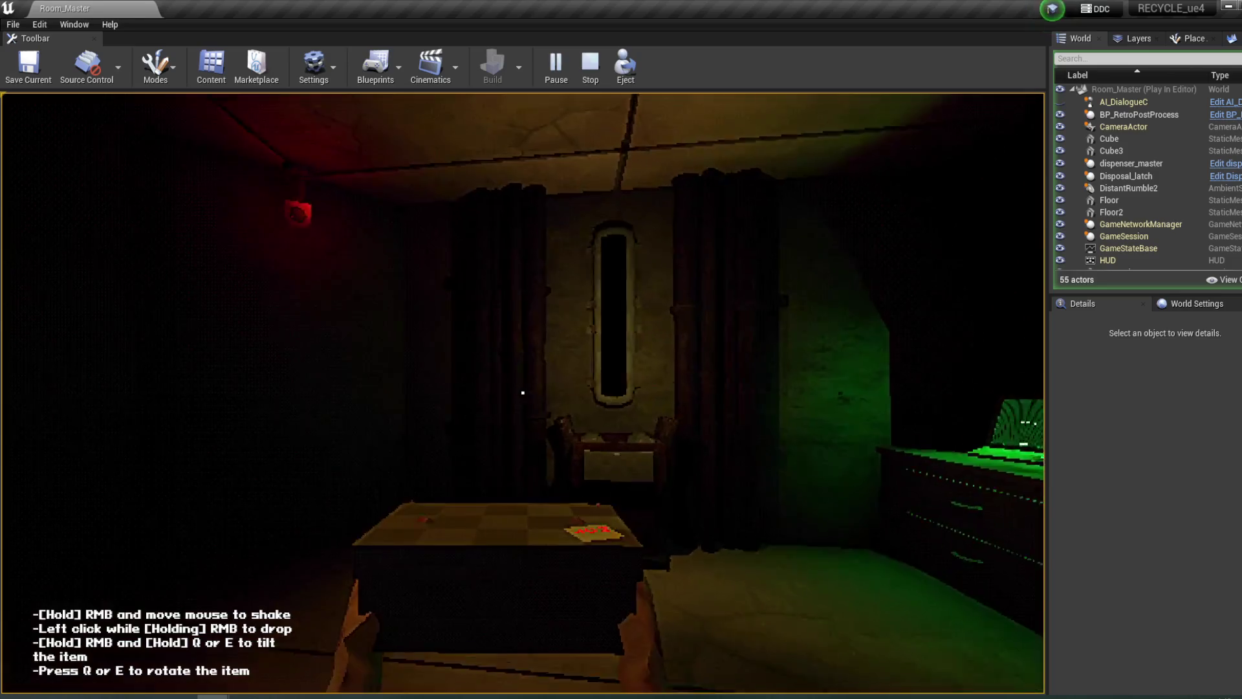
{"action": "key", "text": "w"}
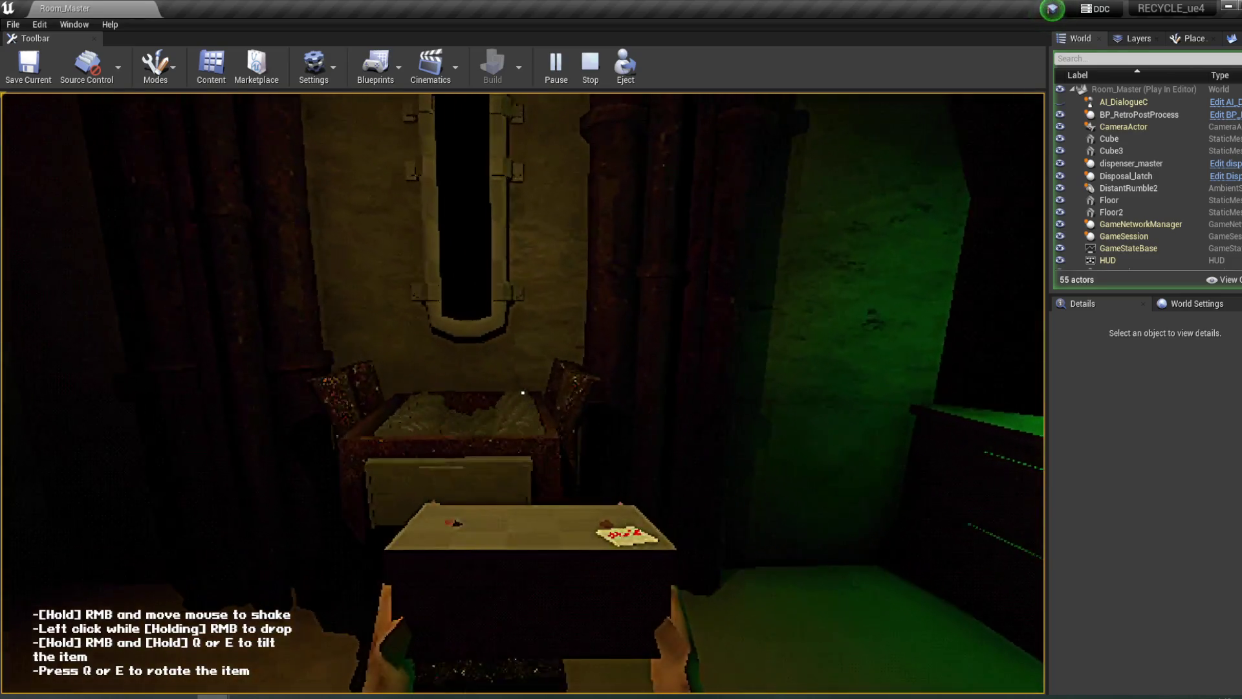
{"action": "left_click", "coordinate": [522, 392]}
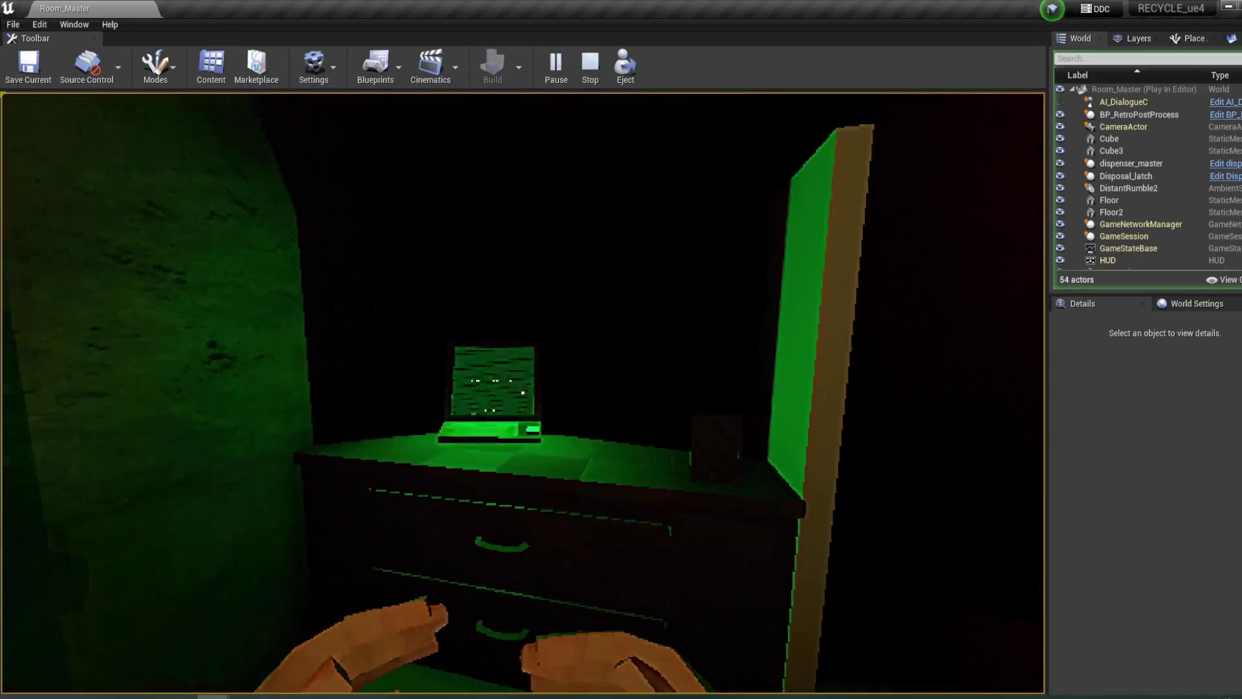
- Answer the terminal's block and barcodes questions, then end the play session
{"action": "left_click", "coordinate": [523, 393]}
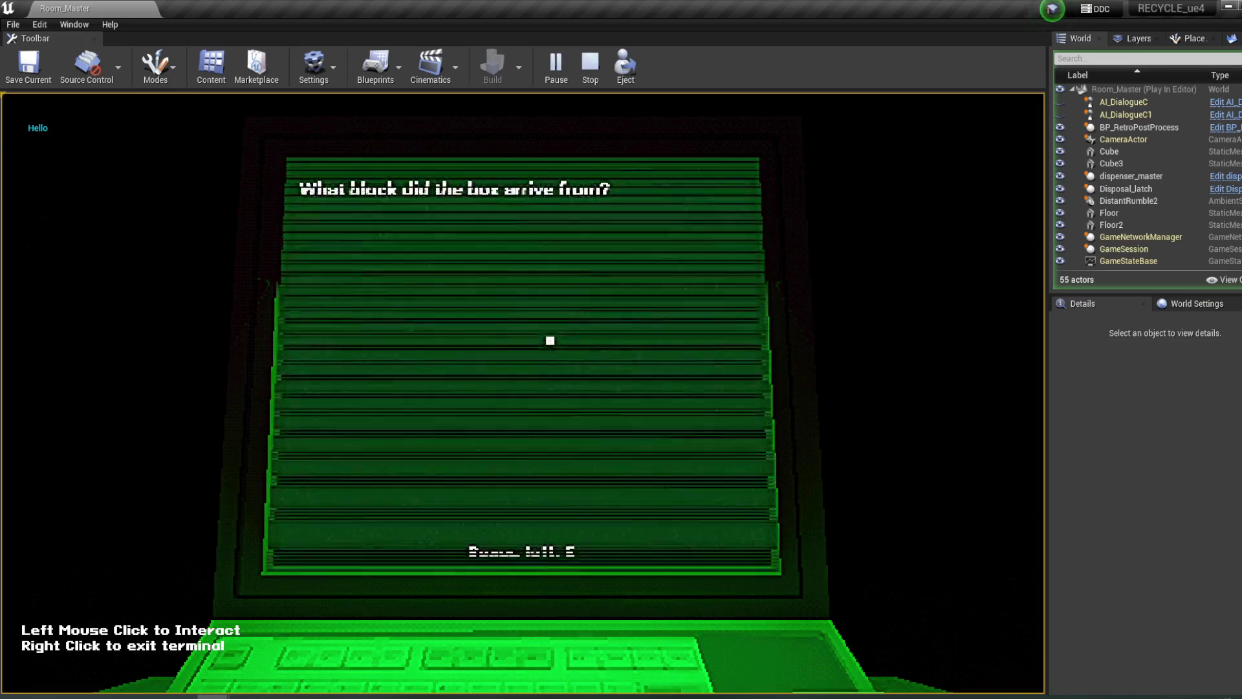
{"action": "left_click", "coordinate": [352, 245]}
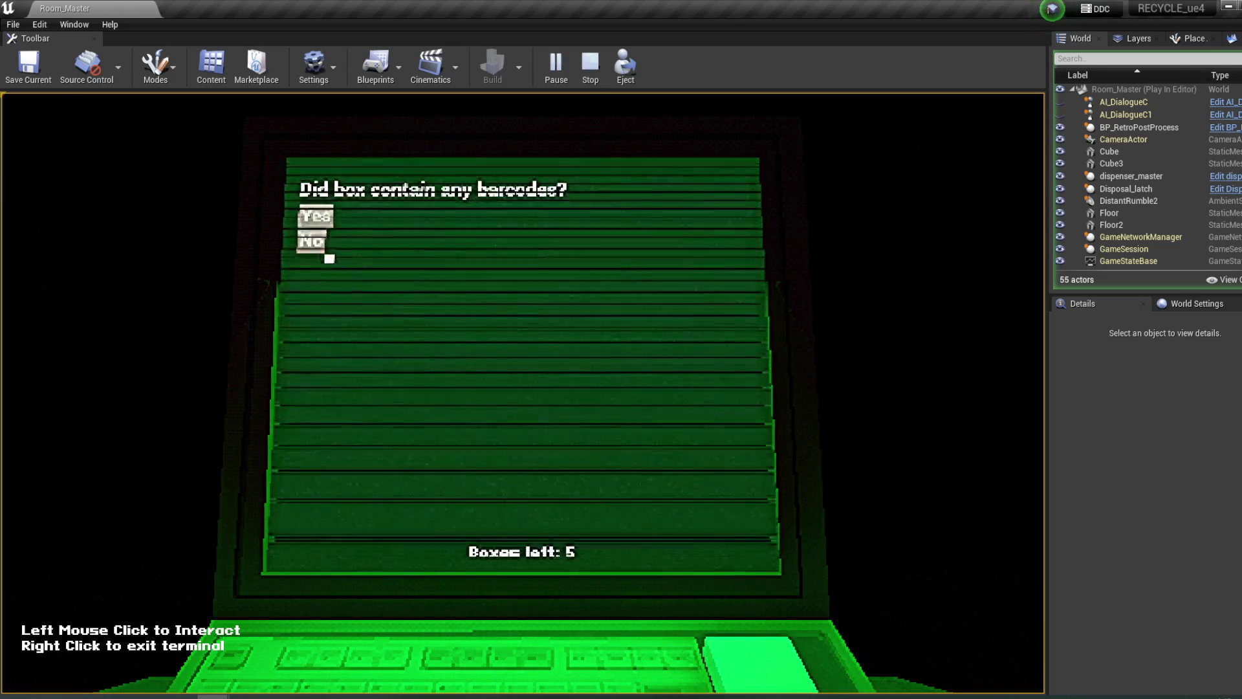
{"action": "left_click", "coordinate": [324, 249]}
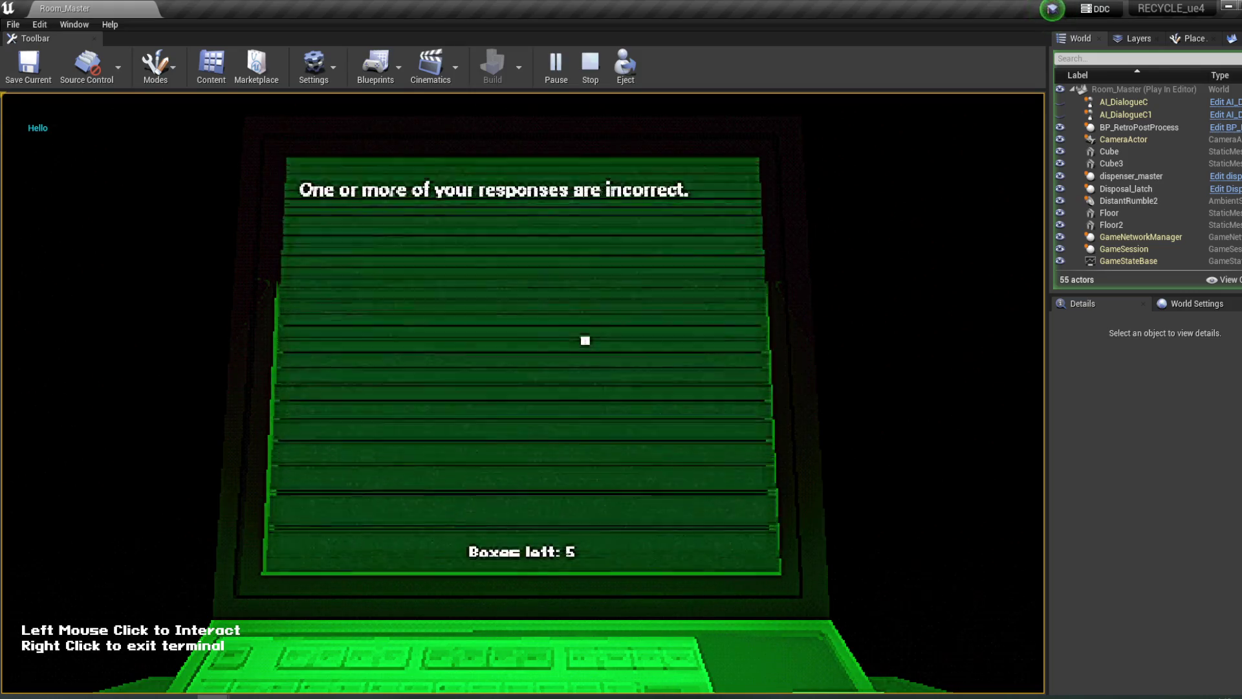
{"action": "key", "text": "Escape"}
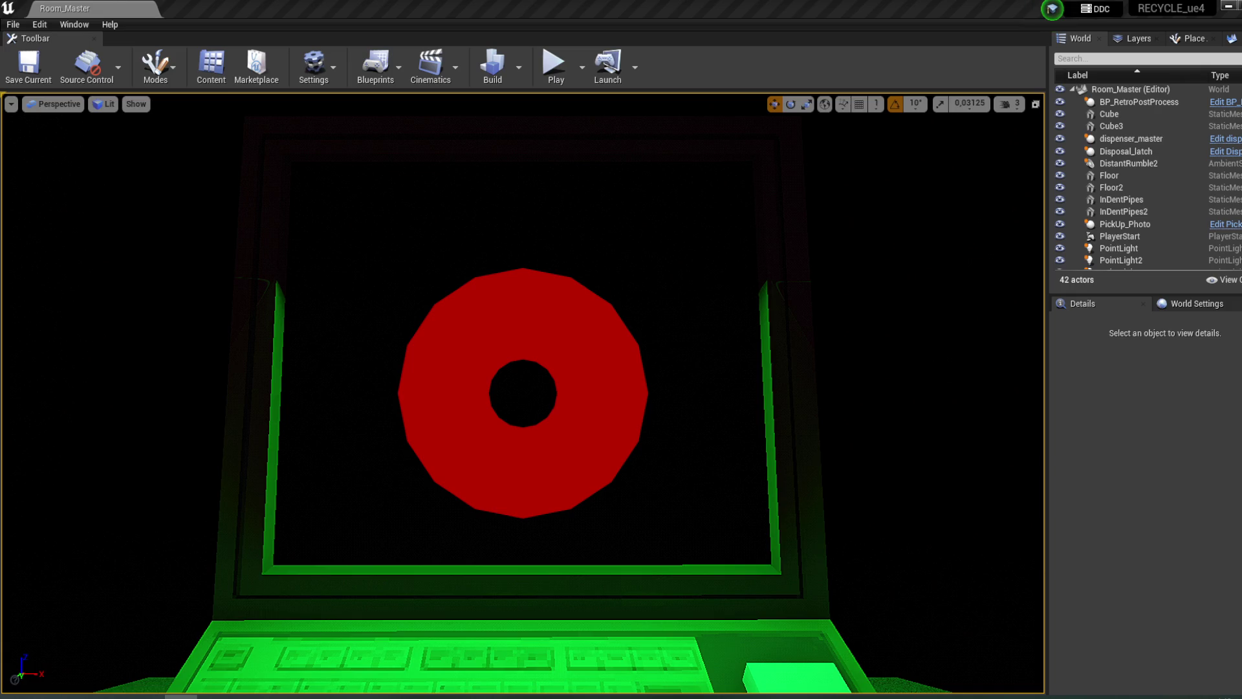
- Inspect the incorrect-responses and failing-assignment message nodes, then open the DT_FinishDialogue blueprint
{"action": "mouse_move", "coordinate": [212, 696]}
{"action": "left_click", "coordinate": [362, 641]}
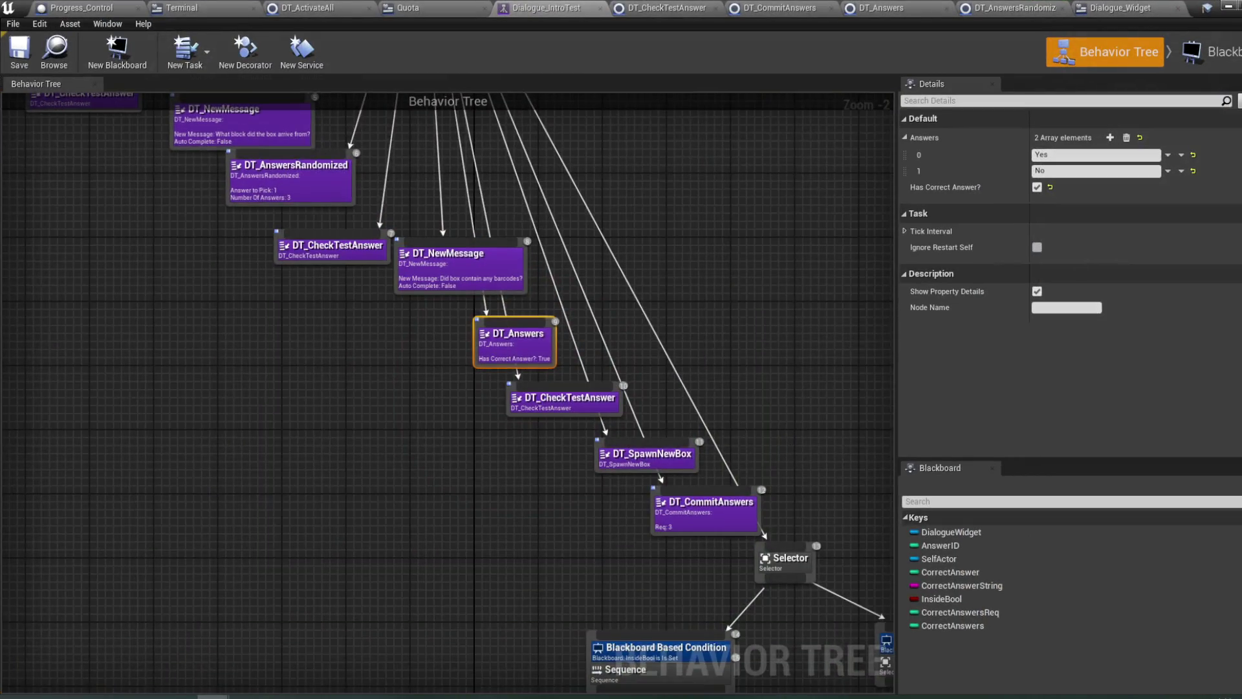
{"action": "mouse_move", "coordinate": [980, 603]}
{"action": "left_mouse_down"}
{"action": "mouse_move", "coordinate": [859, 447]}
{"action": "mouse_move", "coordinate": [717, 215]}
{"action": "left_mouse_up"}
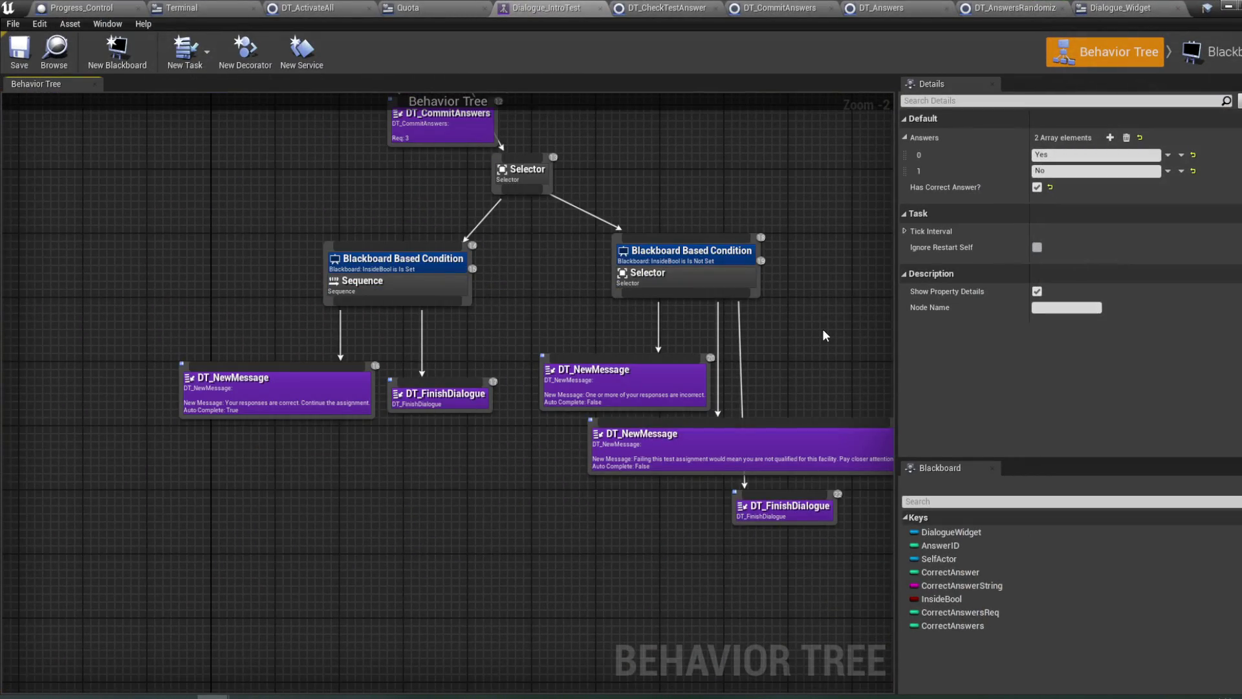
{"action": "left_click_drag", "start_coordinate": [823, 332], "coordinate": [699, 322]}
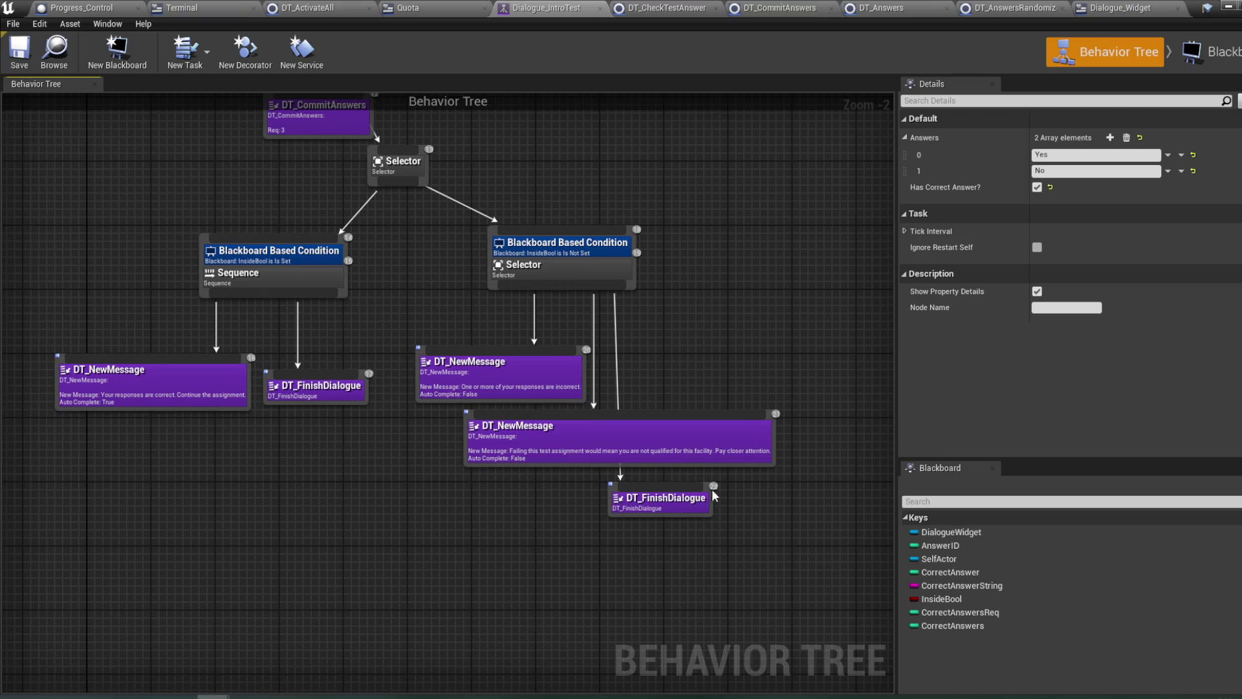
{"action": "left_click", "coordinate": [517, 392]}
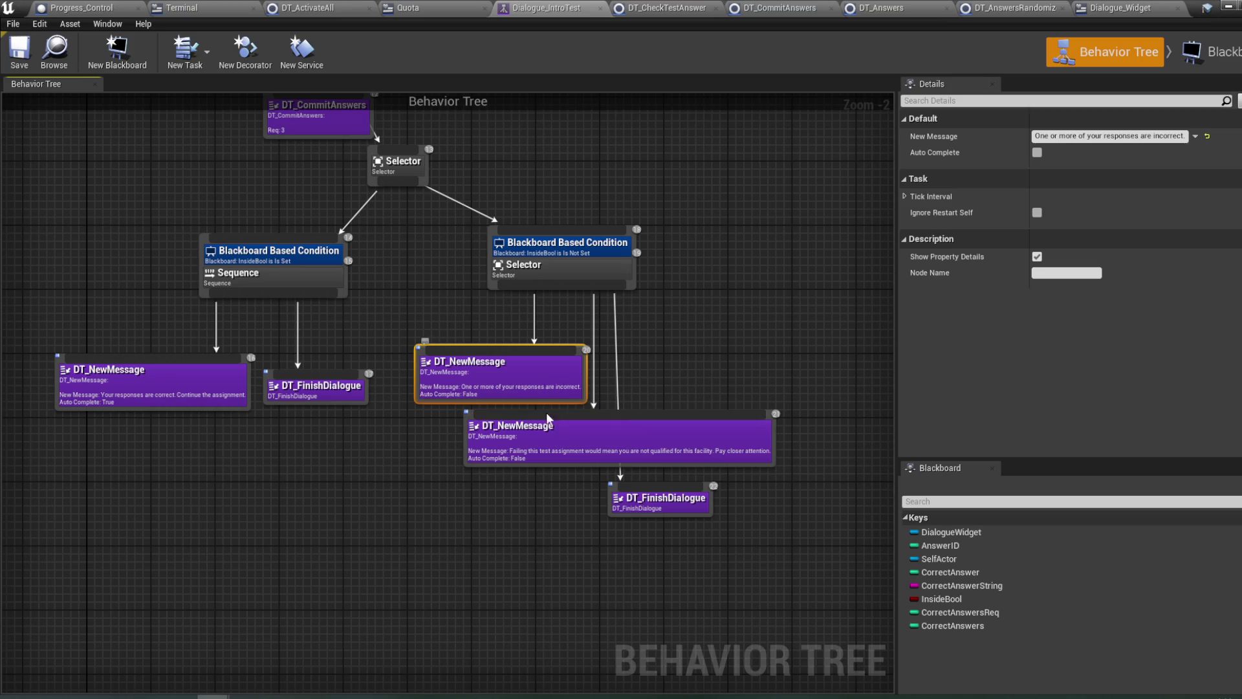
{"action": "left_click", "coordinate": [543, 458]}
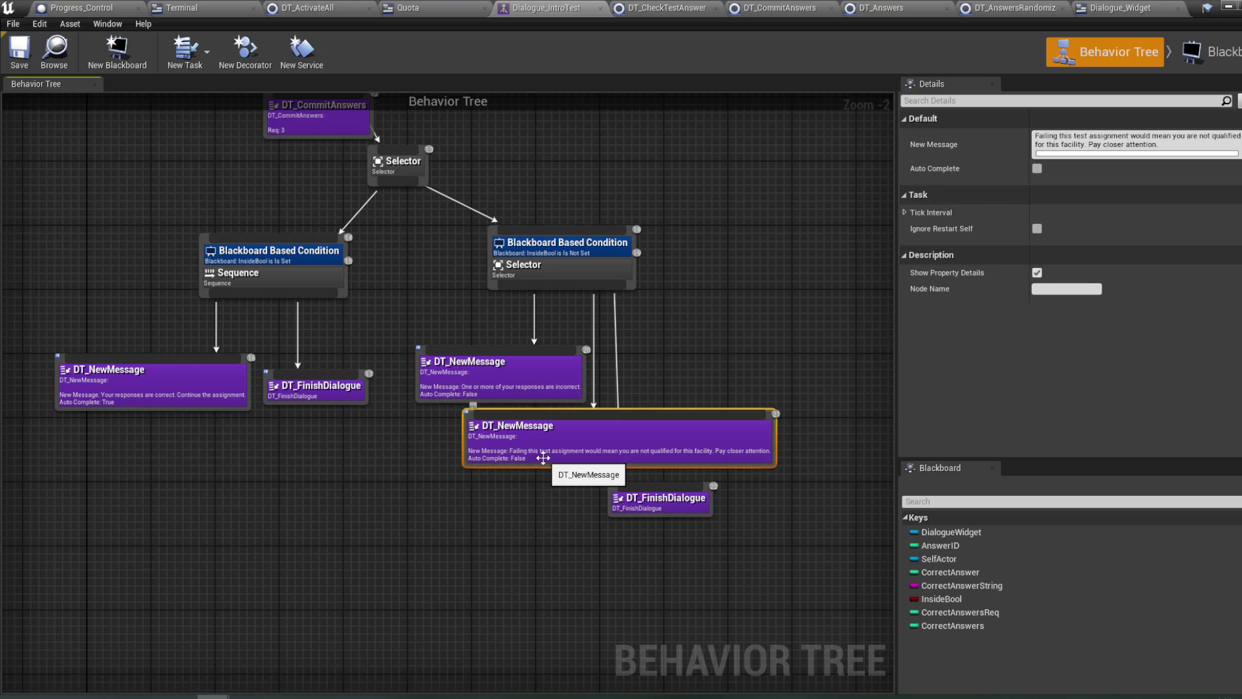
{"action": "left_click", "coordinate": [553, 387]}
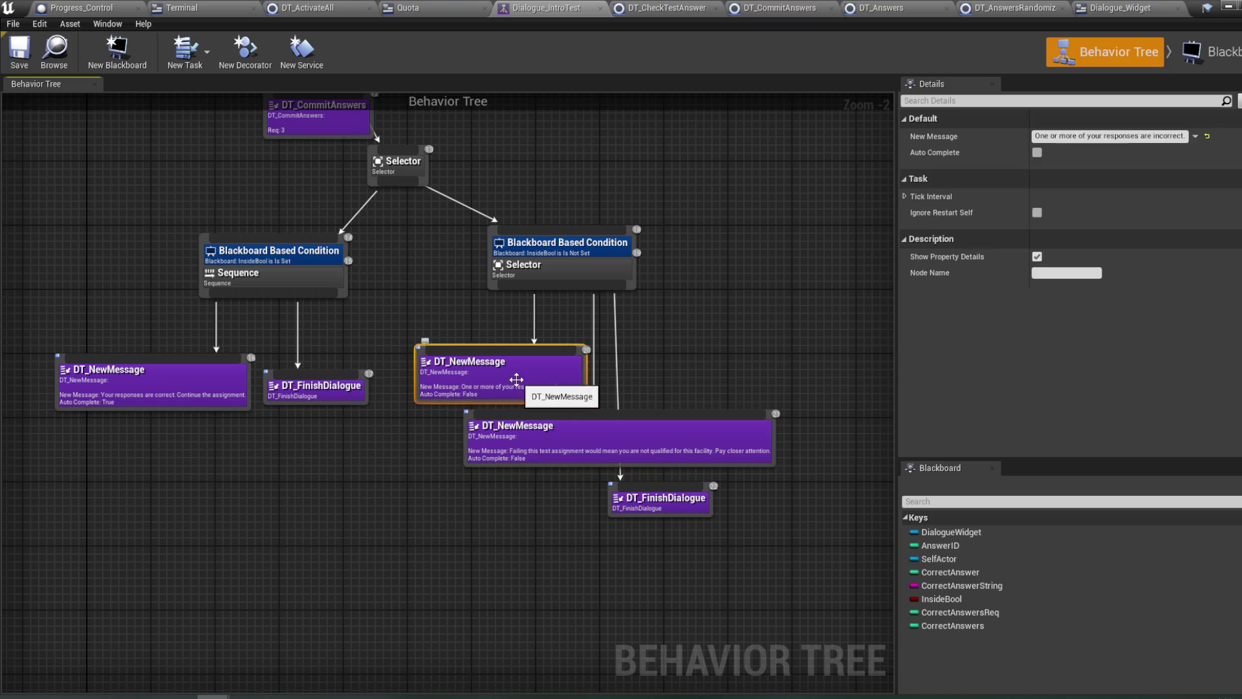
{"action": "left_click", "coordinate": [569, 444]}
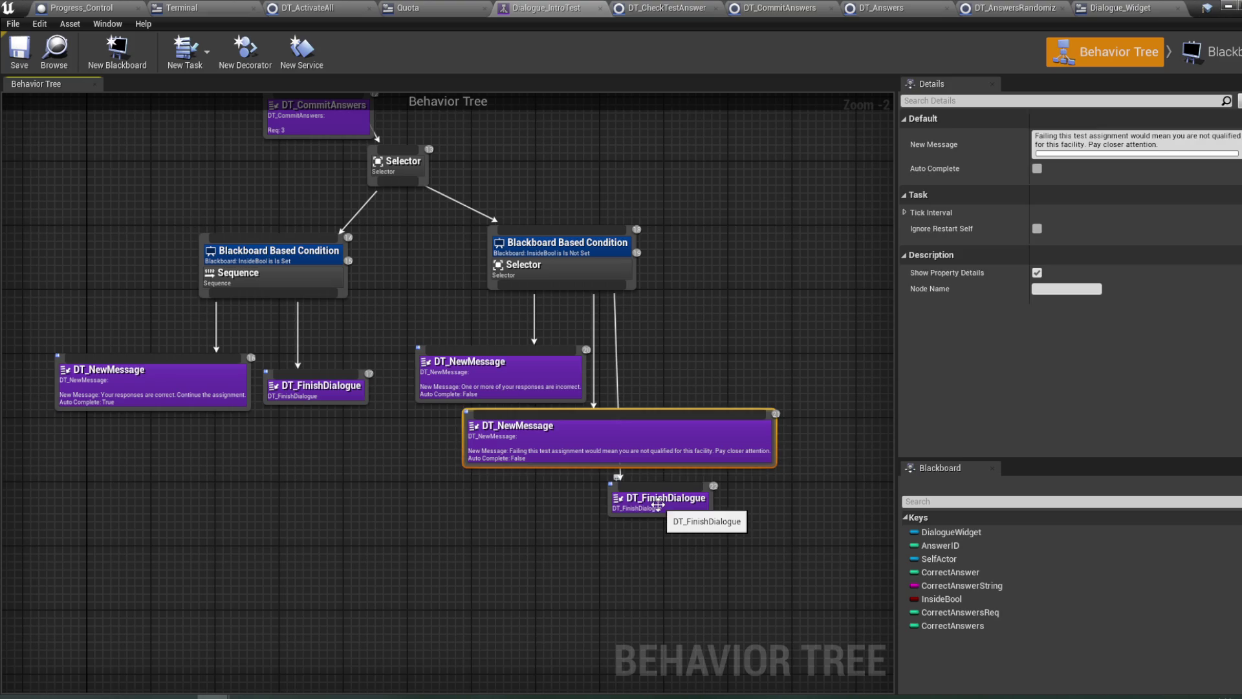
{"action": "left_click", "coordinate": [657, 504]}
{"action": "double_click", "coordinate": [659, 510]}
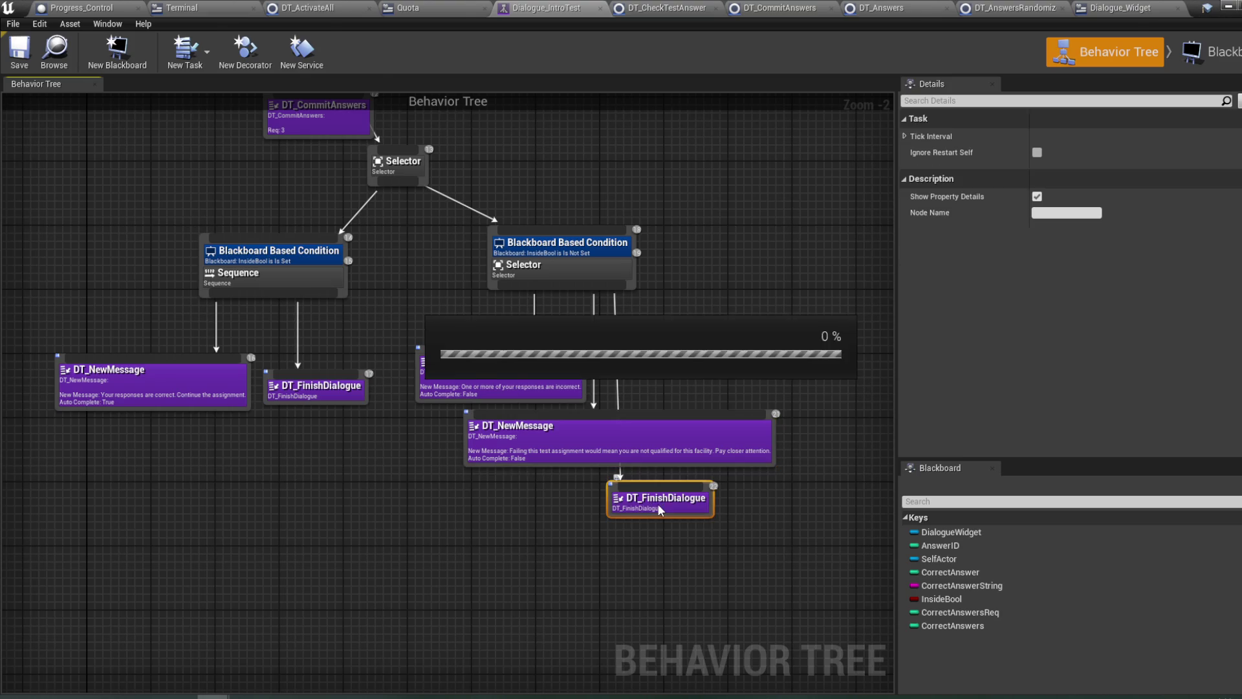
- Move Remove Message and Finish Execute closer together, then compile and save DT_FinishDialogue
{"action": "left_click_drag", "start_coordinate": [545, 461], "coordinate": [574, 454]}
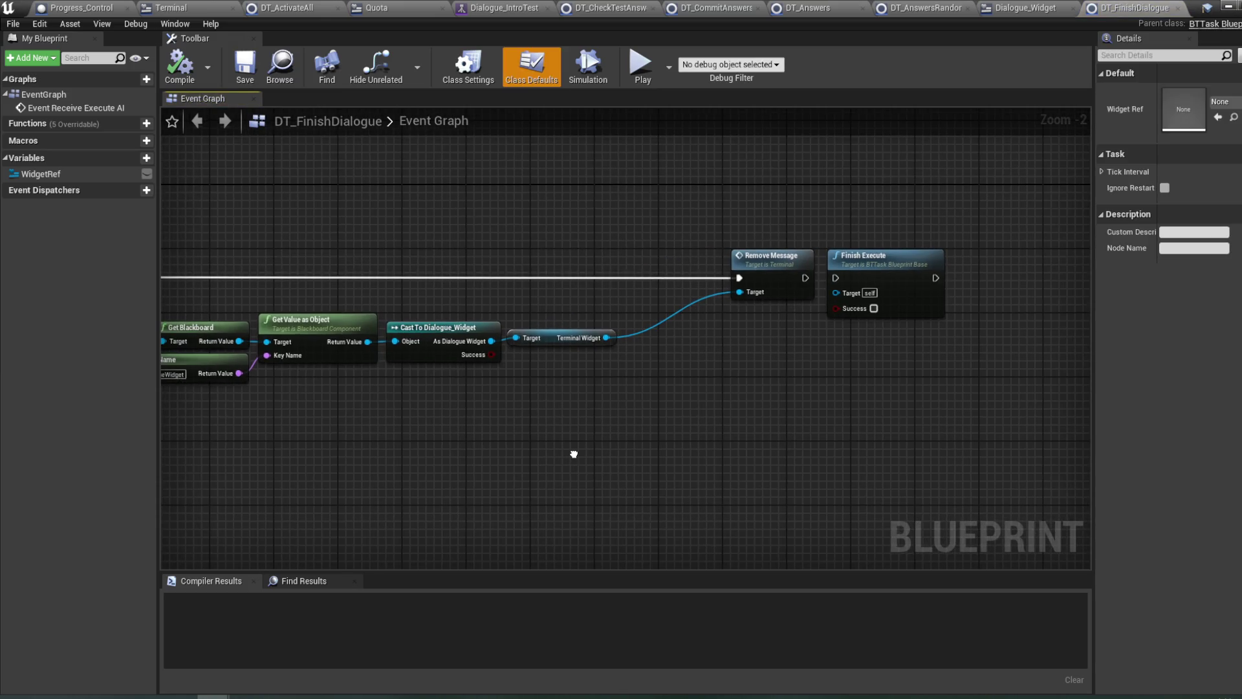
{"action": "mouse_move", "coordinate": [800, 278]}
{"action": "left_mouse_down"}
{"action": "mouse_move", "coordinate": [1080, 278]}
{"action": "mouse_move", "coordinate": [772, 278]}
{"action": "mouse_move", "coordinate": [808, 278]}
{"action": "left_mouse_up"}
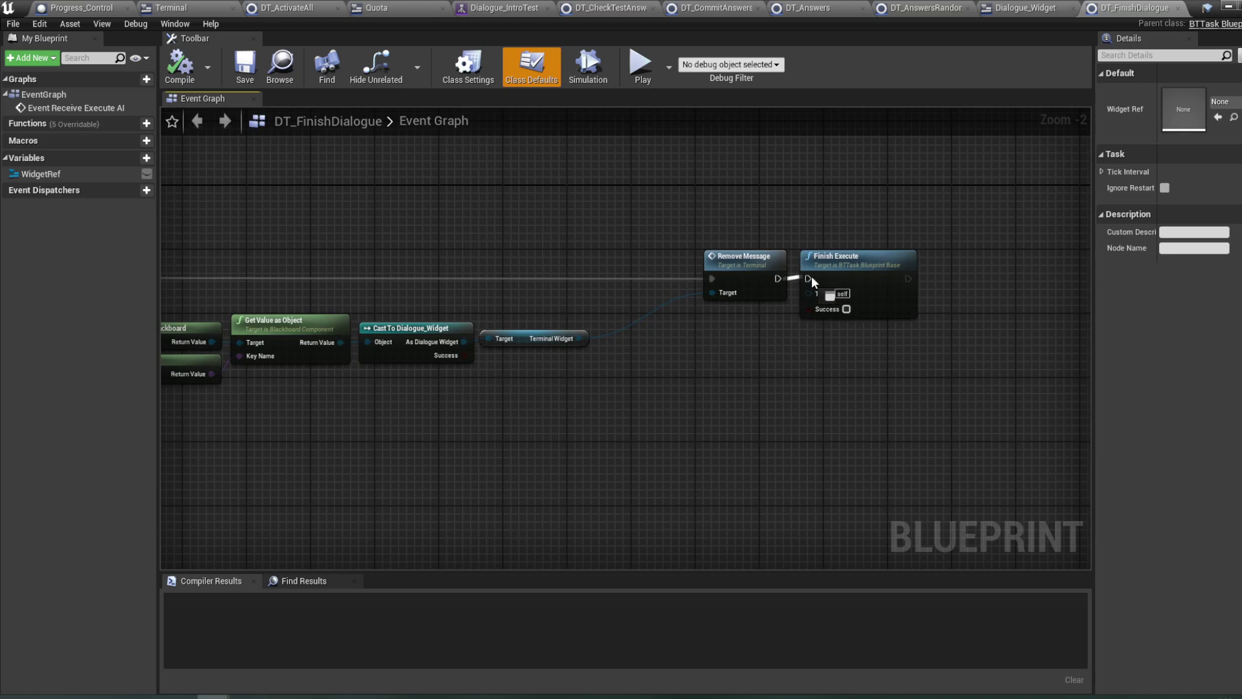
{"action": "left_click_drag", "start_coordinate": [716, 233], "coordinate": [743, 222]}
{"action": "left_click_drag", "start_coordinate": [816, 243], "coordinate": [763, 244]}
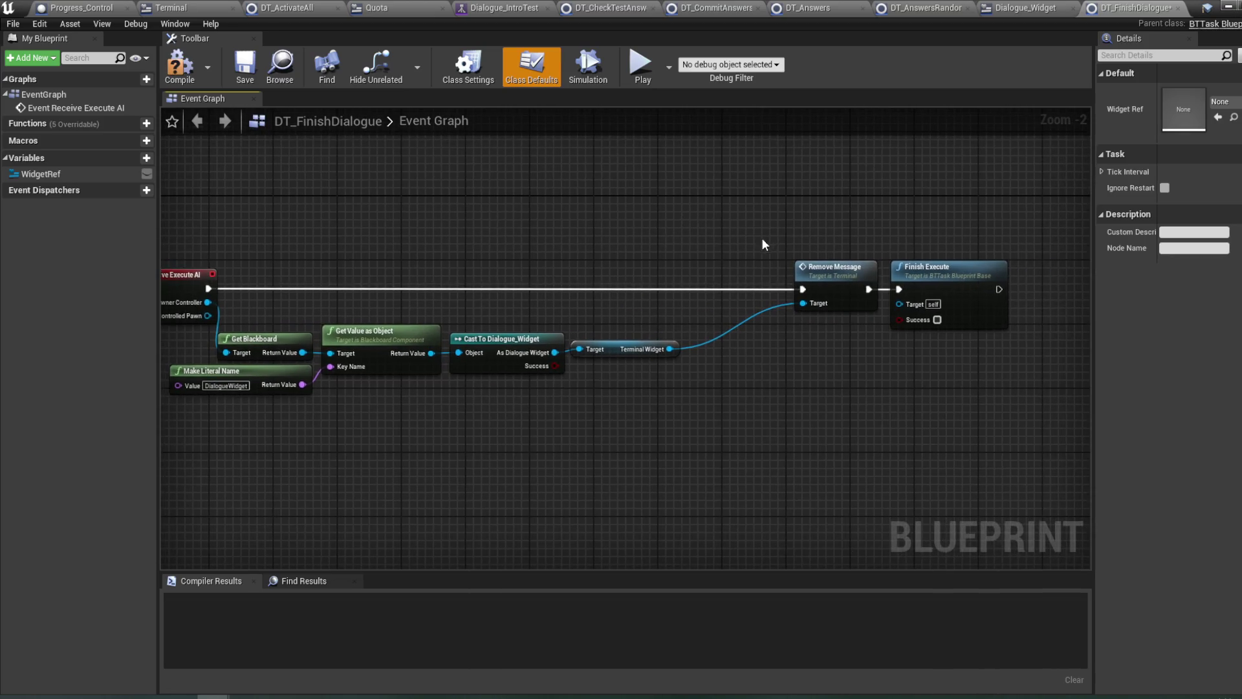
{"action": "mouse_move", "coordinate": [1004, 364]}
{"action": "left_mouse_down"}
{"action": "mouse_move", "coordinate": [793, 259]}
{"action": "mouse_move", "coordinate": [790, 288]}
{"action": "mouse_move", "coordinate": [708, 289]}
{"action": "left_mouse_up"}
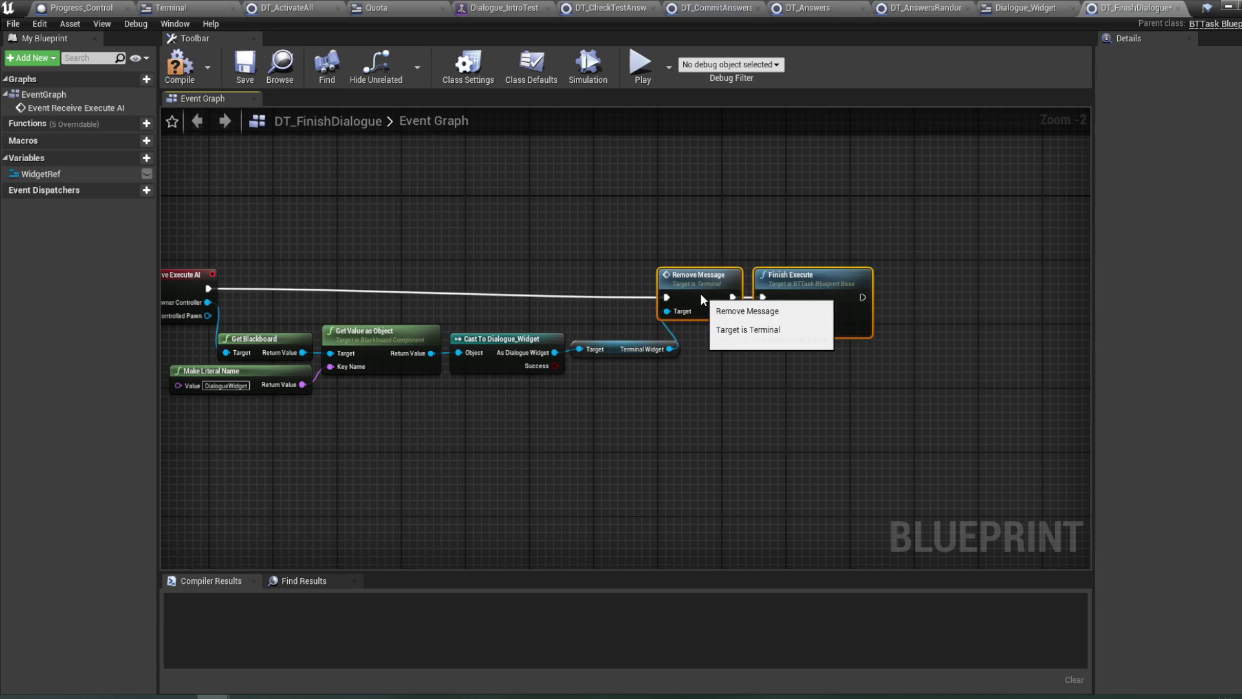
{"action": "left_click", "coordinate": [180, 64]}
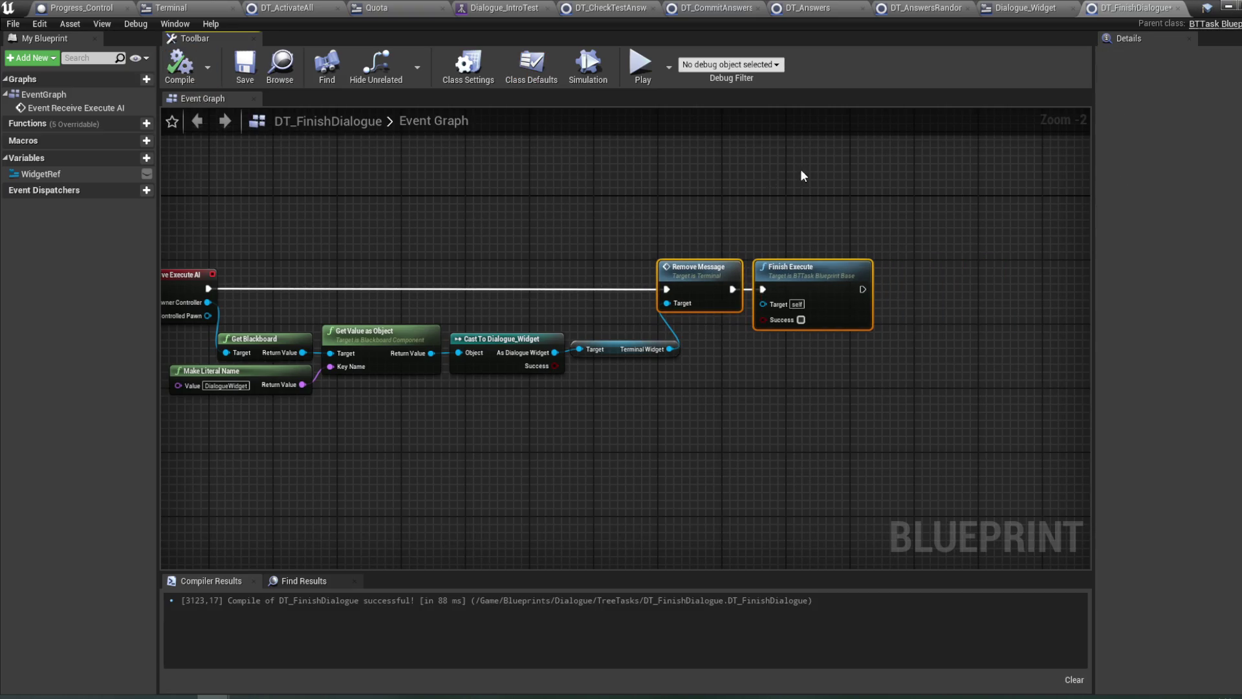
{"action": "left_click_drag", "start_coordinate": [640, 196], "coordinate": [670, 192]}
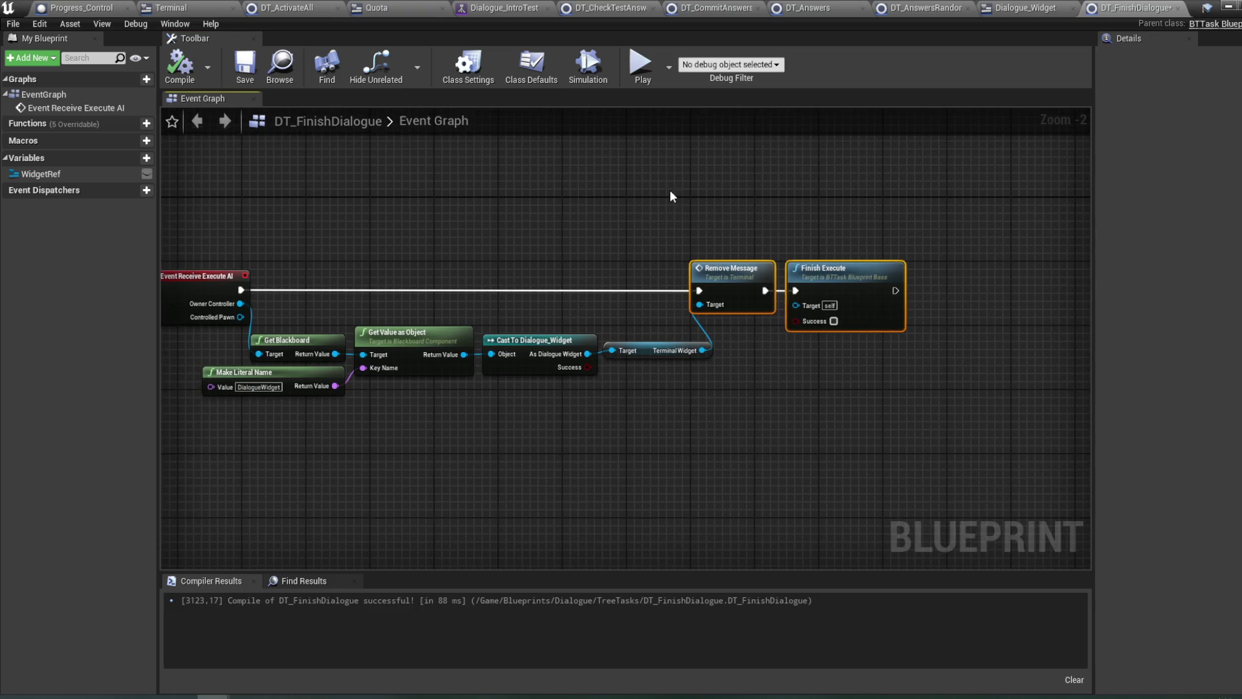
{"action": "key", "text": "ctrl+s"}
- Review DT_AnswersRandomized's answer-setting blackboard nodes, then recompile DT_FinishDialogue
{"action": "left_click", "coordinate": [1035, 8]}
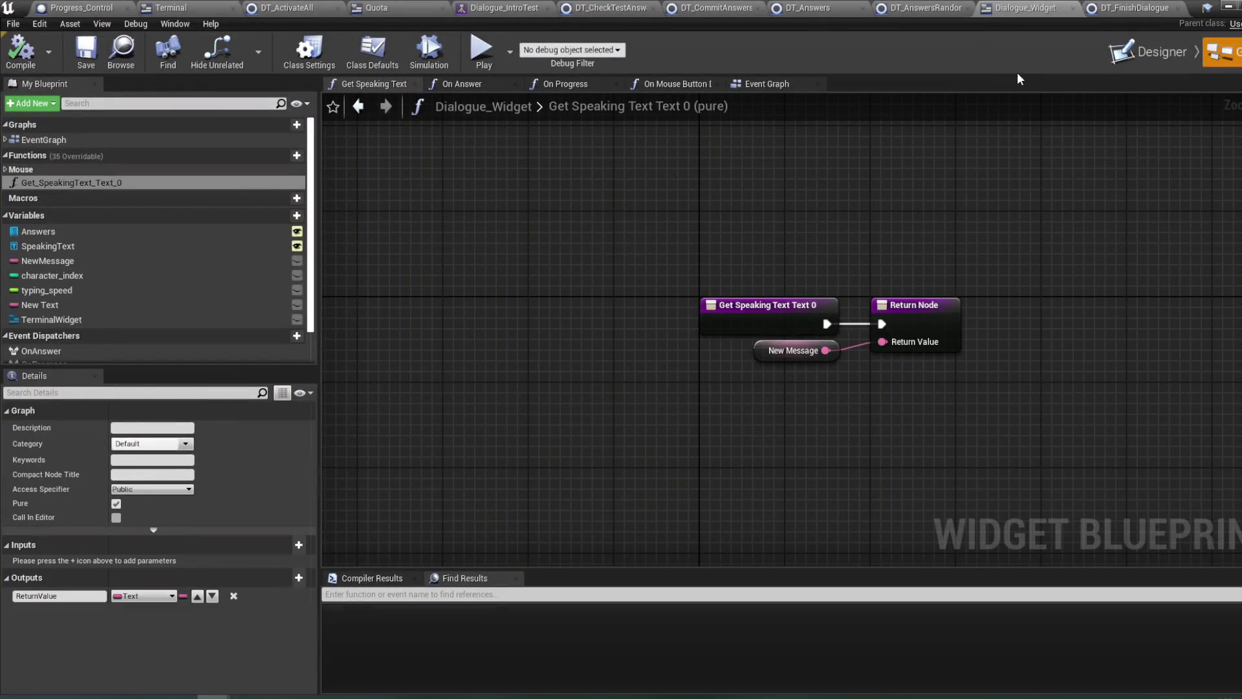
{"action": "left_click", "coordinate": [921, 9]}
{"action": "mouse_move", "coordinate": [840, 251]}
{"action": "left_mouse_down"}
{"action": "mouse_move", "coordinate": [813, 204]}
{"action": "mouse_move", "coordinate": [859, 201]}
{"action": "mouse_move", "coordinate": [814, 154]}
{"action": "mouse_move", "coordinate": [798, 177]}
{"action": "mouse_move", "coordinate": [500, 107]}
{"action": "left_mouse_up"}
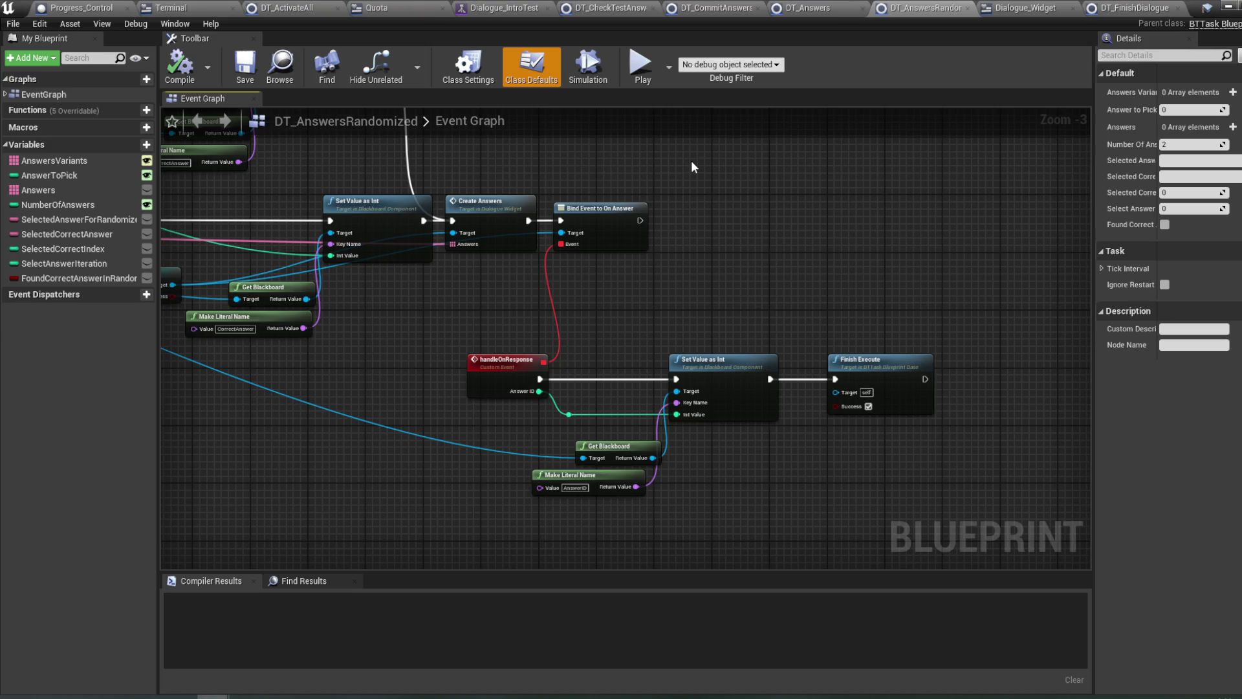
{"action": "mouse_move", "coordinate": [847, 188]}
{"action": "left_mouse_down"}
{"action": "mouse_move", "coordinate": [858, 263]}
{"action": "mouse_move", "coordinate": [841, 248]}
{"action": "mouse_move", "coordinate": [864, 241]}
{"action": "left_mouse_up"}
{"action": "left_click", "coordinate": [1149, 12]}
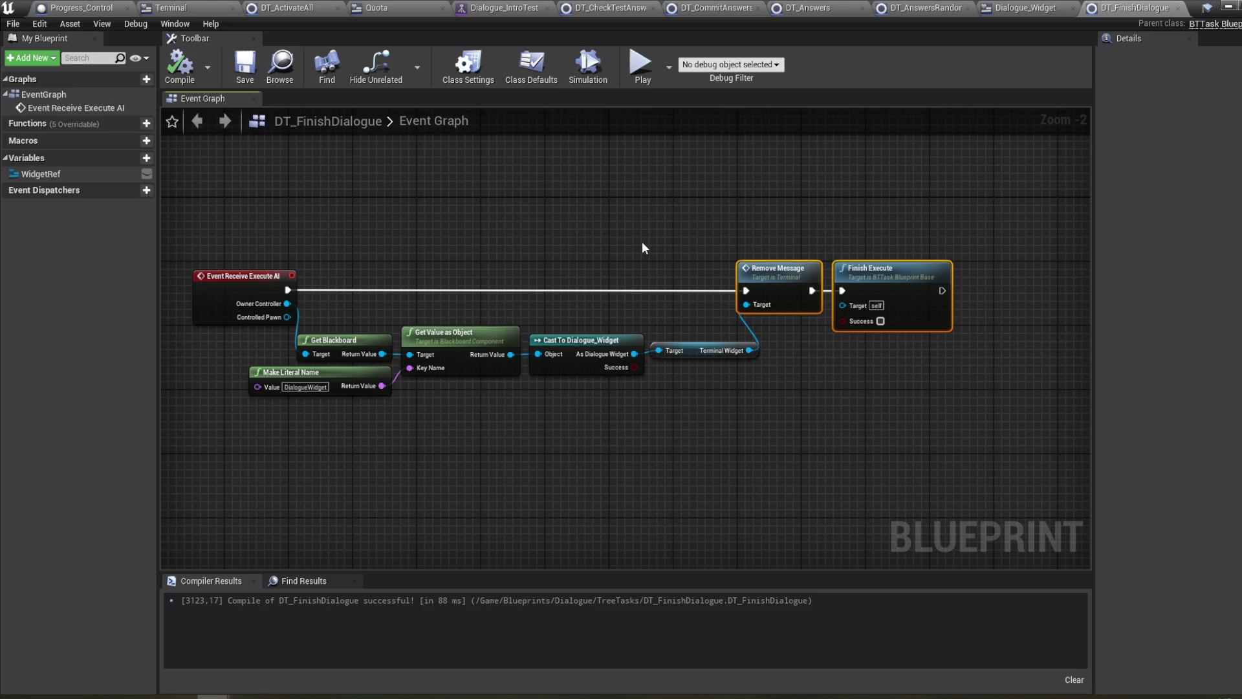
{"action": "left_click_drag", "start_coordinate": [642, 242], "coordinate": [700, 241]}
{"action": "left_click", "coordinate": [181, 70]}
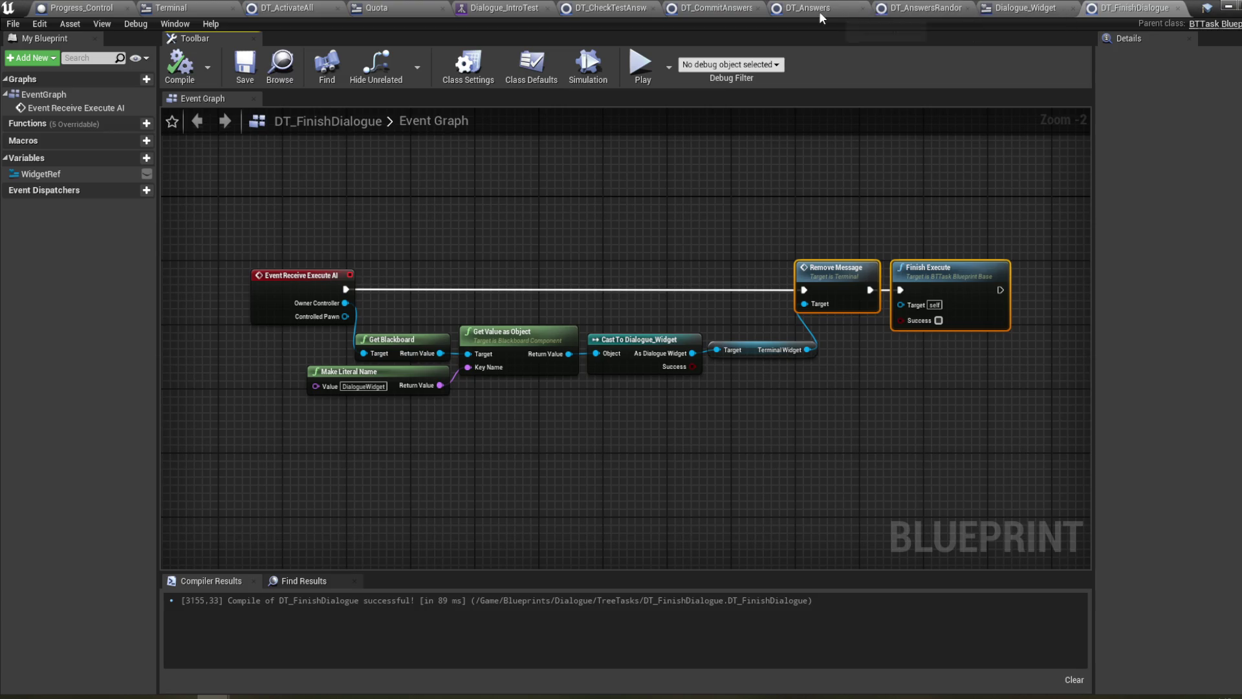
- Center DT_AnswersRandomized's handleOnResponse chain in its event graph
{"action": "left_click", "coordinate": [926, 8]}
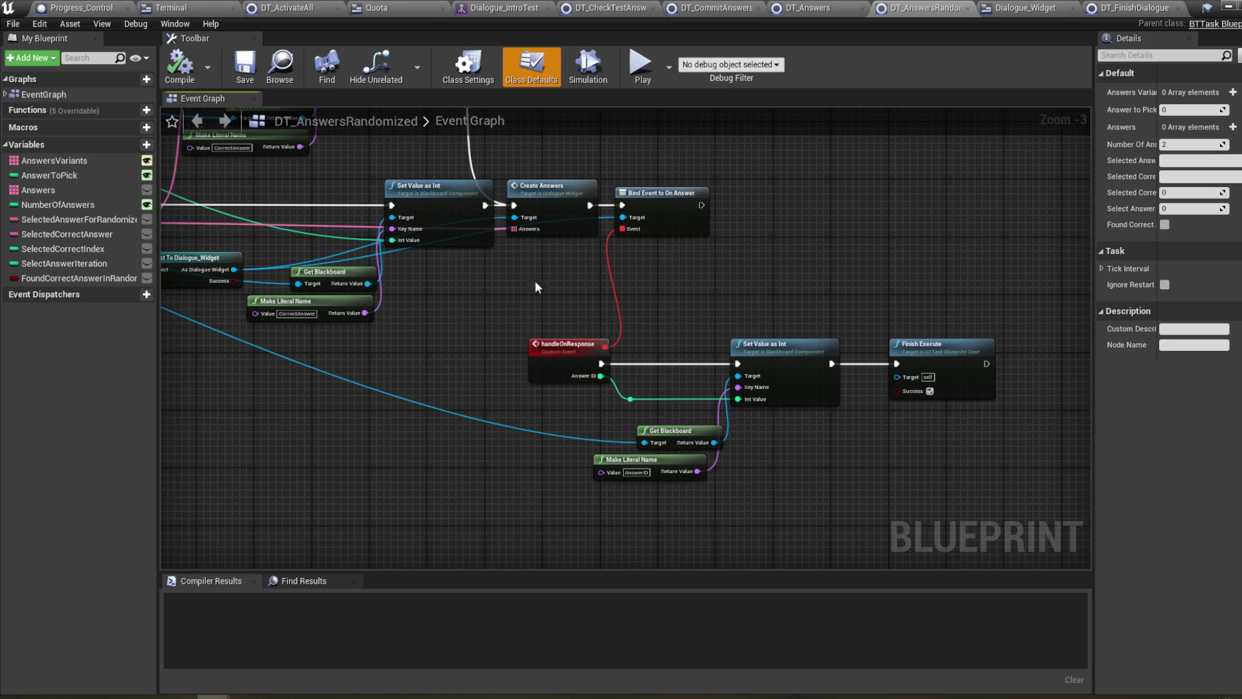
{"action": "left_click_drag", "start_coordinate": [534, 281], "coordinate": [586, 292]}
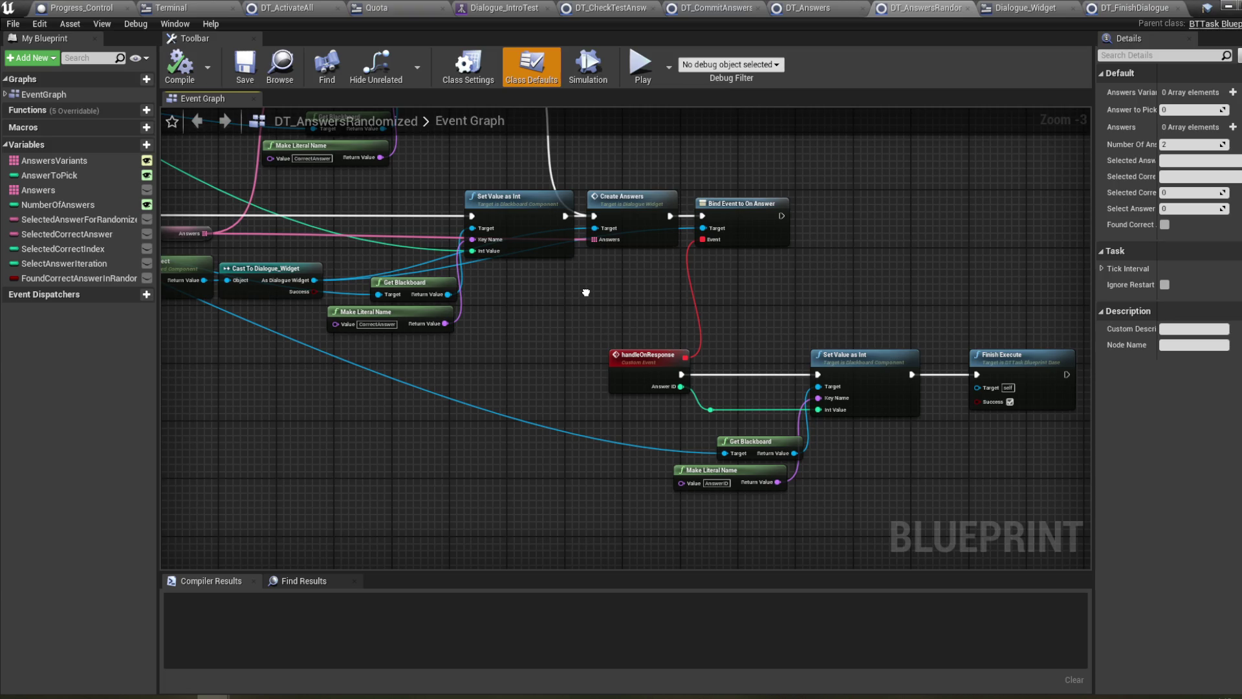
{"action": "mouse_move", "coordinate": [586, 292]}
{"action": "left_mouse_down"}
{"action": "mouse_move", "coordinate": [671, 313]}
{"action": "mouse_move", "coordinate": [372, 303]}
{"action": "left_mouse_up"}
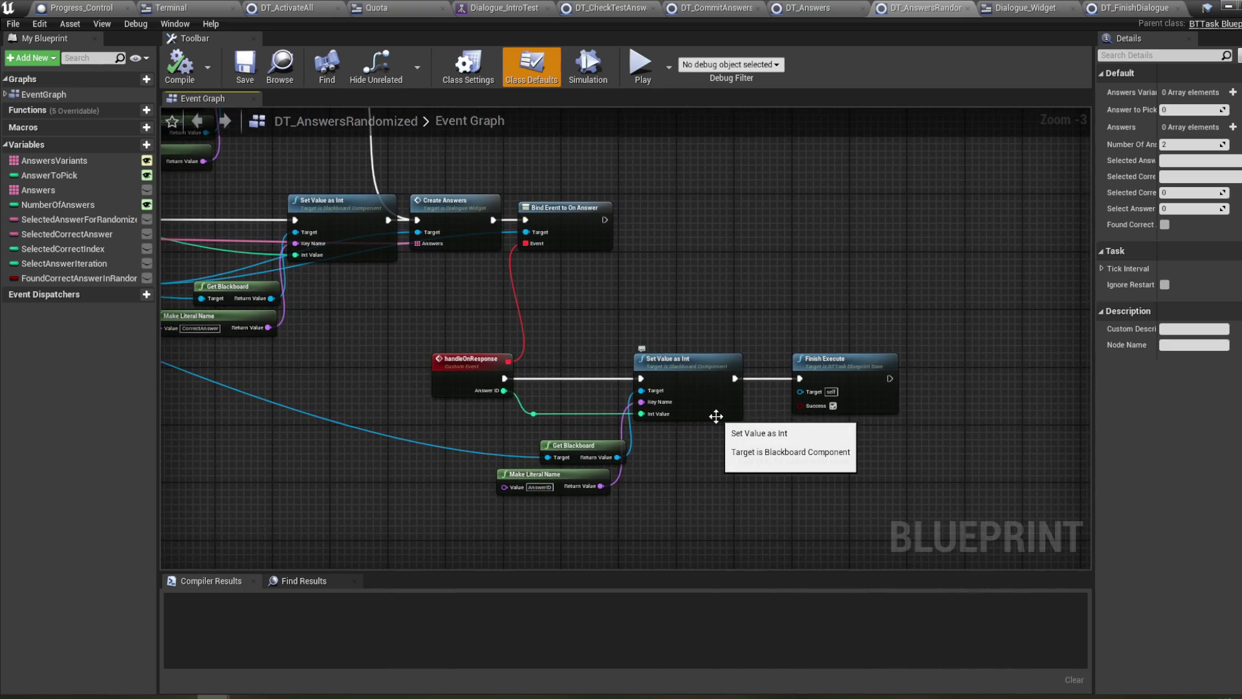
{"action": "left_click", "coordinate": [612, 10]}
- Move the AnswerID lookup and == comparison up, and shift Branch, Set Value as Int and Finish Execute right
{"action": "left_click_drag", "start_coordinate": [467, 210], "coordinate": [500, 206]}
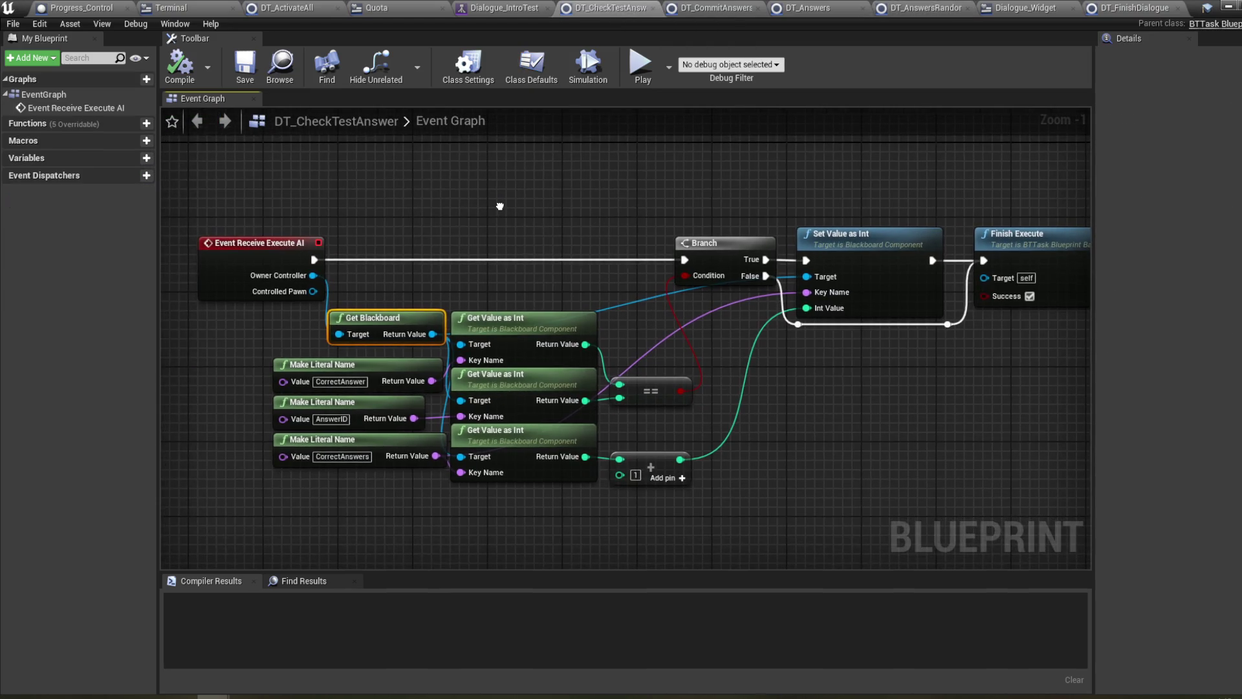
{"action": "left_click", "coordinate": [518, 396]}
{"action": "left_click", "coordinate": [401, 403], "text": "ctrl"}
{"action": "mouse_move", "coordinate": [538, 407]}
{"action": "left_mouse_down"}
{"action": "mouse_move", "coordinate": [537, 191]}
{"action": "mouse_move", "coordinate": [557, 191]}
{"action": "left_mouse_up"}
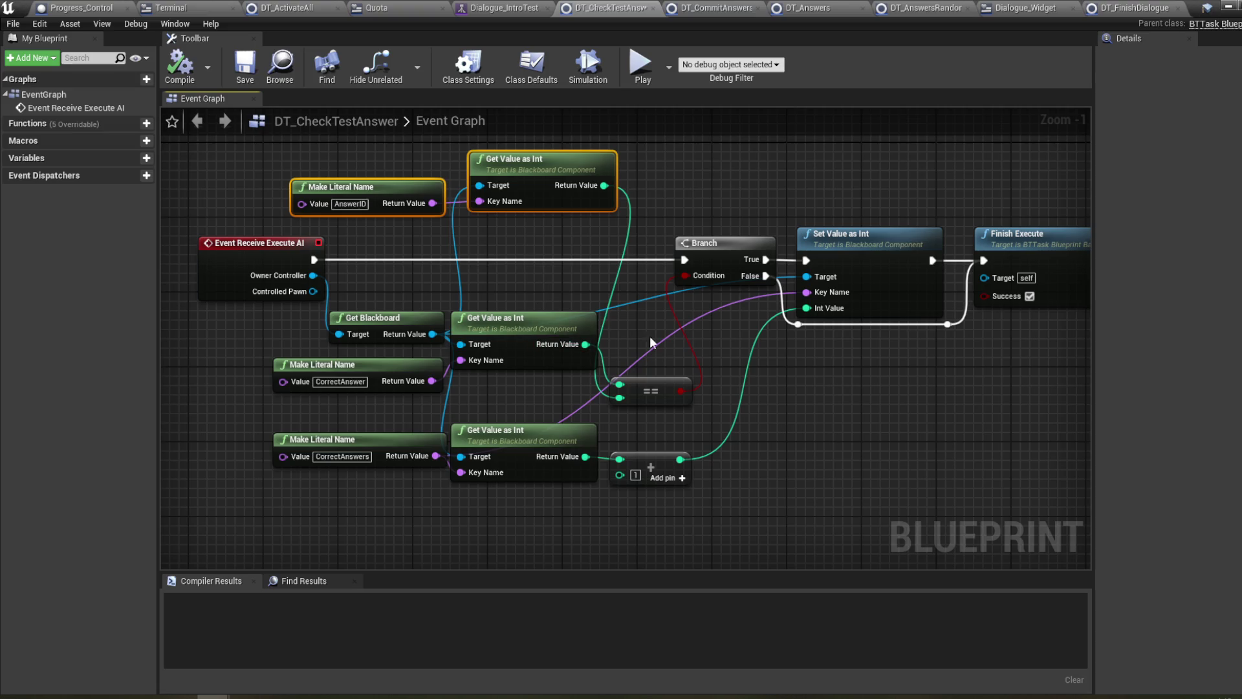
{"action": "left_click_drag", "start_coordinate": [651, 391], "coordinate": [682, 201]}
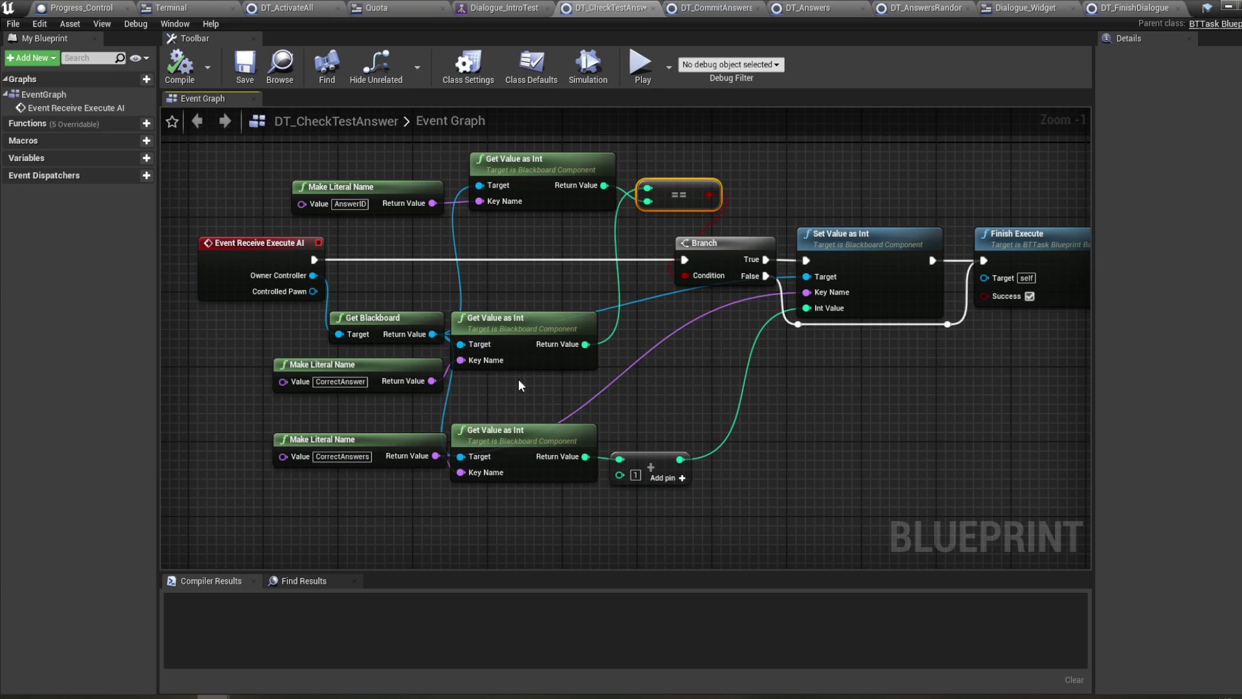
{"action": "mouse_move", "coordinate": [518, 385]}
{"action": "left_mouse_down"}
{"action": "mouse_move", "coordinate": [472, 418]}
{"action": "mouse_move", "coordinate": [424, 427]}
{"action": "mouse_move", "coordinate": [317, 421]}
{"action": "left_mouse_up"}
{"action": "left_click_drag", "start_coordinate": [941, 414], "coordinate": [569, 237]}
{"action": "left_click_drag", "start_coordinate": [526, 278], "coordinate": [691, 287]}
{"action": "left_click_drag", "start_coordinate": [446, 304], "coordinate": [658, 300]}
- Add a Print String node between the event and the Branch in the execution line
{"action": "right_click", "coordinate": [676, 332]}
{"action": "type", "text": "print"}
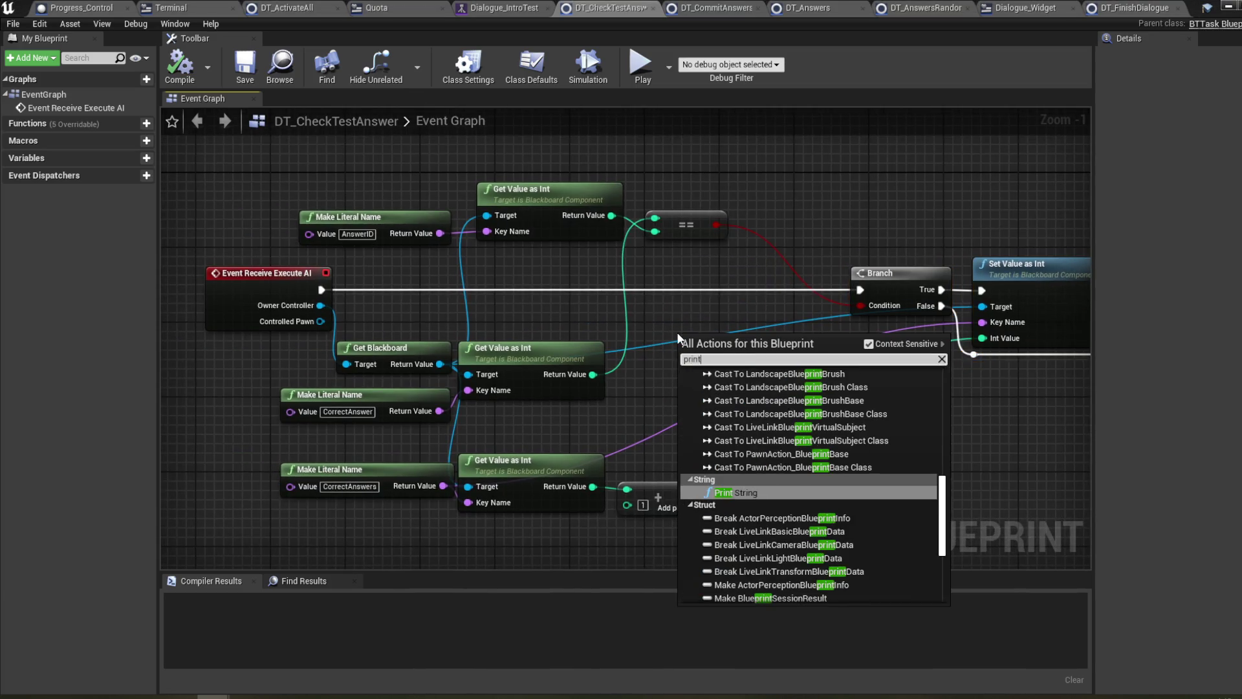
{"action": "key", "text": "Return"}
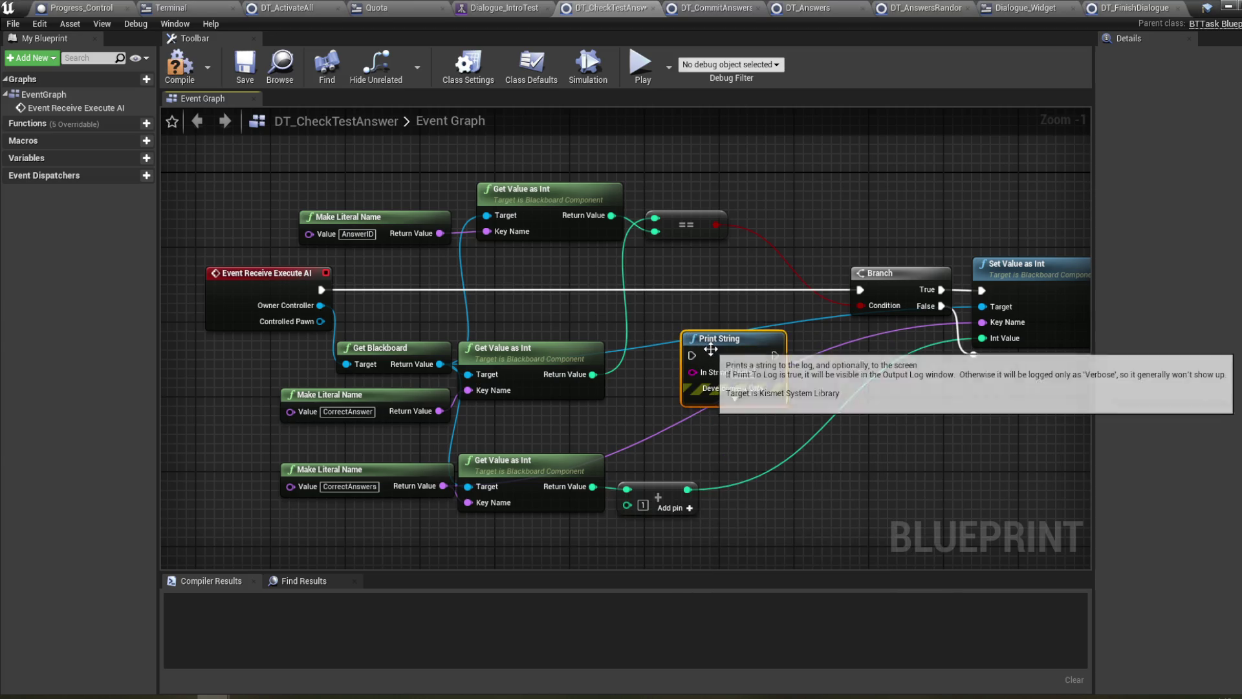
{"action": "left_click_drag", "start_coordinate": [697, 293], "coordinate": [669, 280]}
{"action": "left_click_drag", "start_coordinate": [669, 277], "coordinate": [669, 286]}
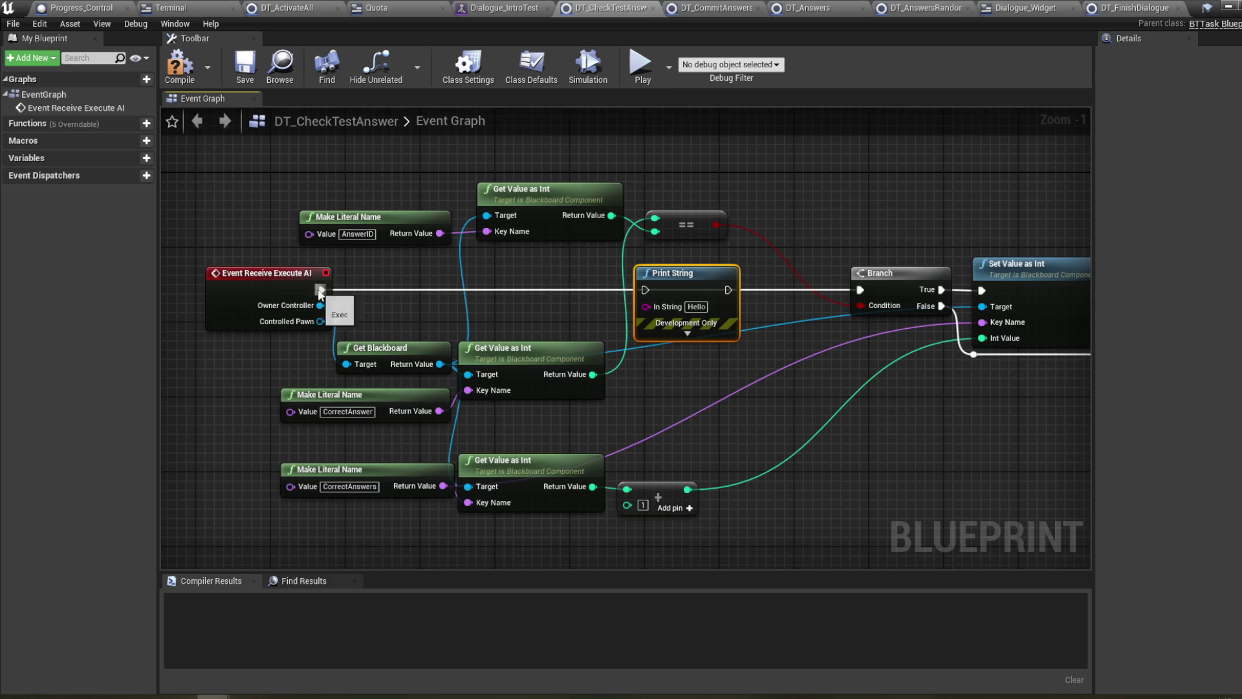
{"action": "left_click_drag", "start_coordinate": [321, 289], "coordinate": [449, 286]}
{"action": "left_click_drag", "start_coordinate": [645, 291], "coordinate": [646, 290]}
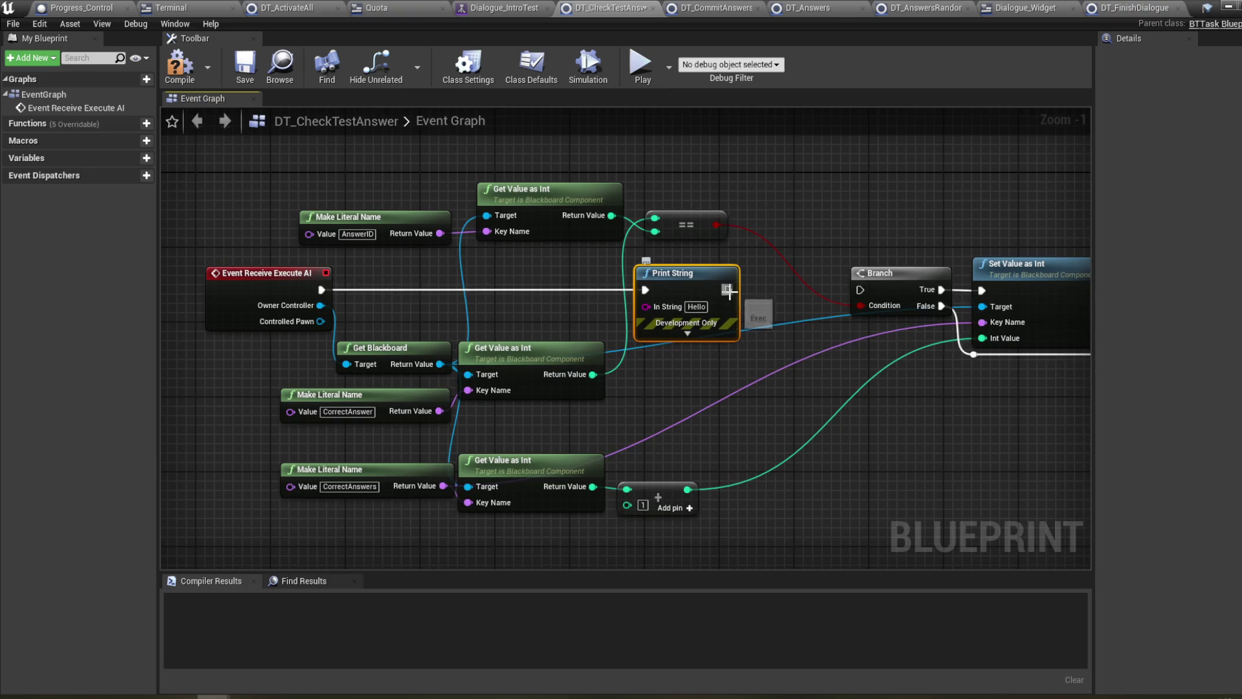
- Duplicate the Print String and search the string actions for a node to feed In String
{"action": "key", "text": "ctrl+w"}
{"action": "mouse_move", "coordinate": [832, 337]}
{"action": "left_mouse_down"}
{"action": "mouse_move", "coordinate": [790, 290]}
{"action": "mouse_move", "coordinate": [738, 289]}
{"action": "mouse_move", "coordinate": [871, 288]}
{"action": "mouse_move", "coordinate": [859, 290]}
{"action": "left_mouse_up"}
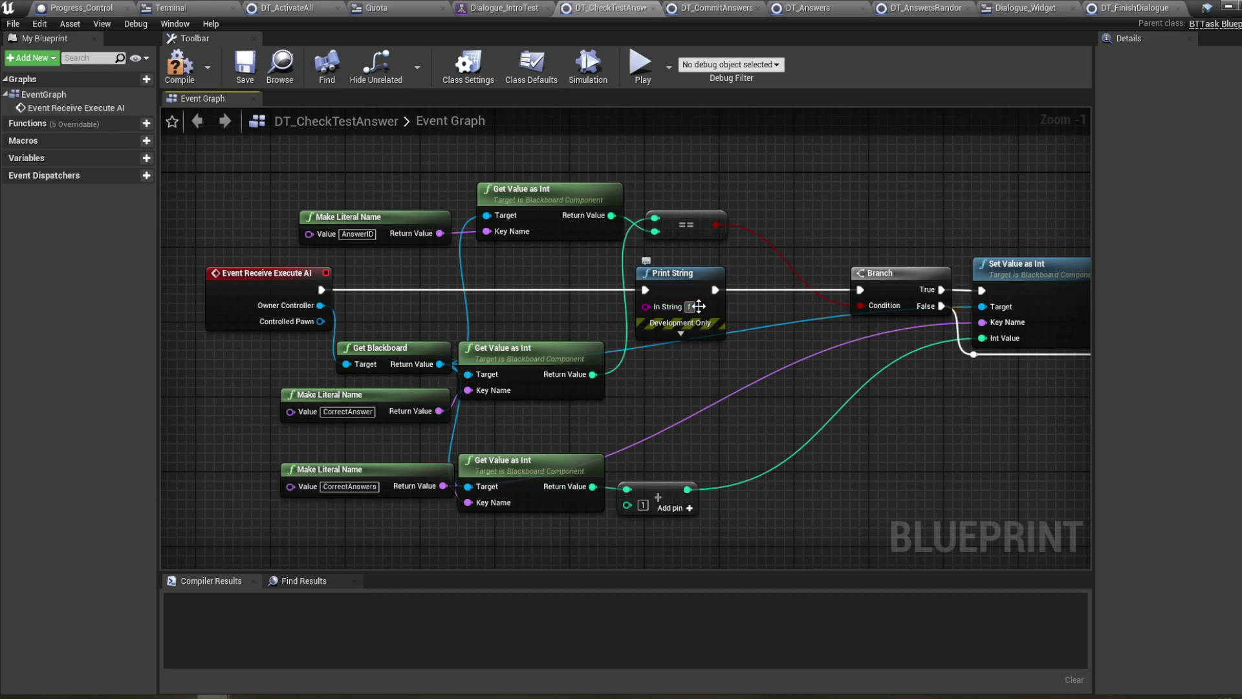
{"action": "left_click_drag", "start_coordinate": [645, 307], "coordinate": [560, 296]}
{"action": "type", "text": "forma"}
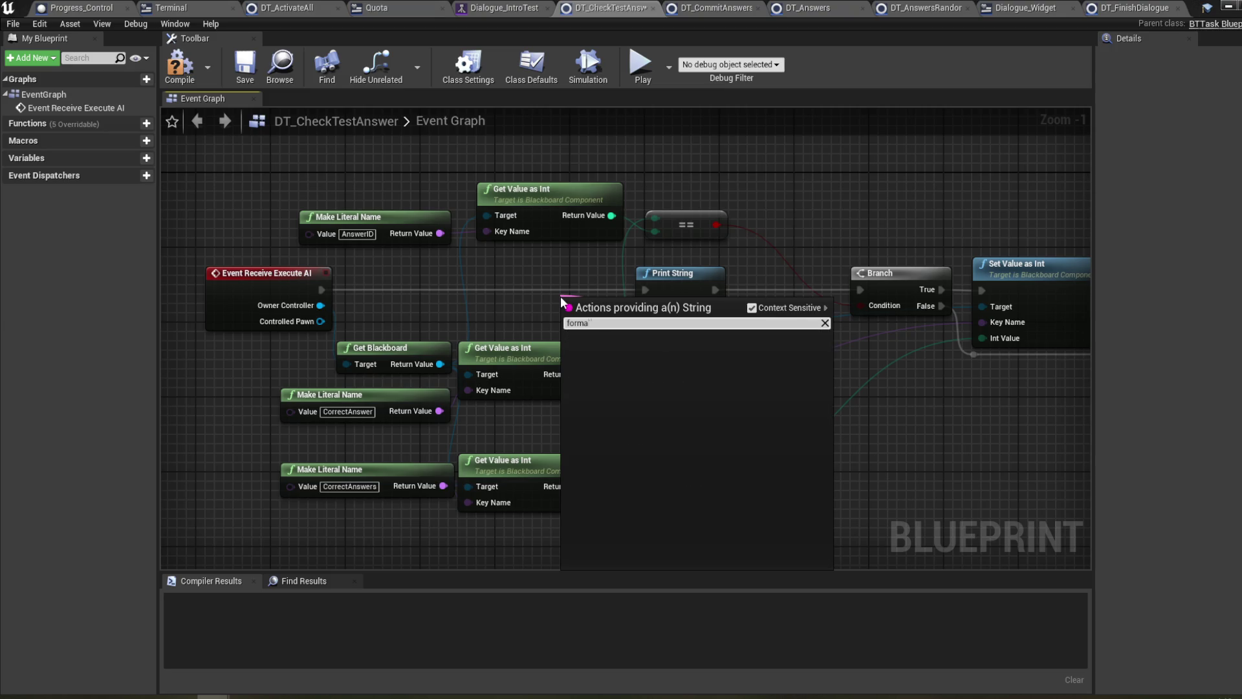
{"action": "key", "text": "BackSpace"}
{"action": "key", "text": "BackSpace"}
{"action": "key", "text": "BackSpace"}
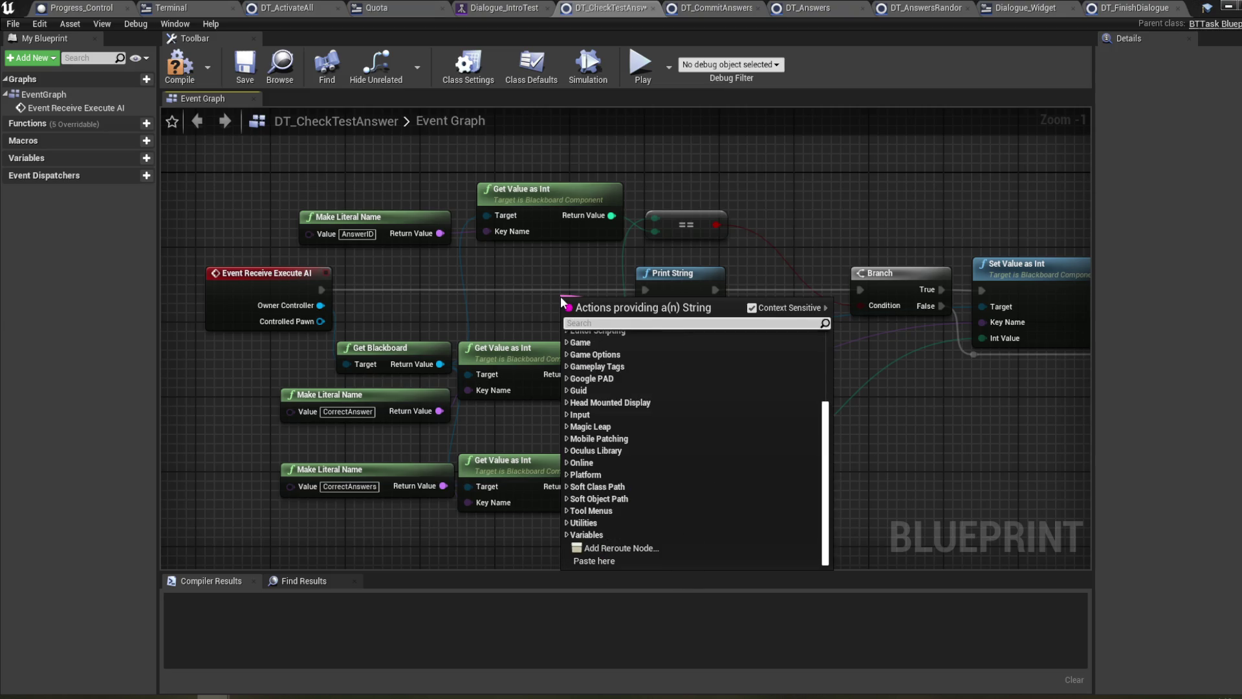
{"action": "left_click", "coordinate": [750, 343]}
{"action": "scroll", "coordinate": [743, 362], "scroll_direction": "up", "scroll_amount": 1}
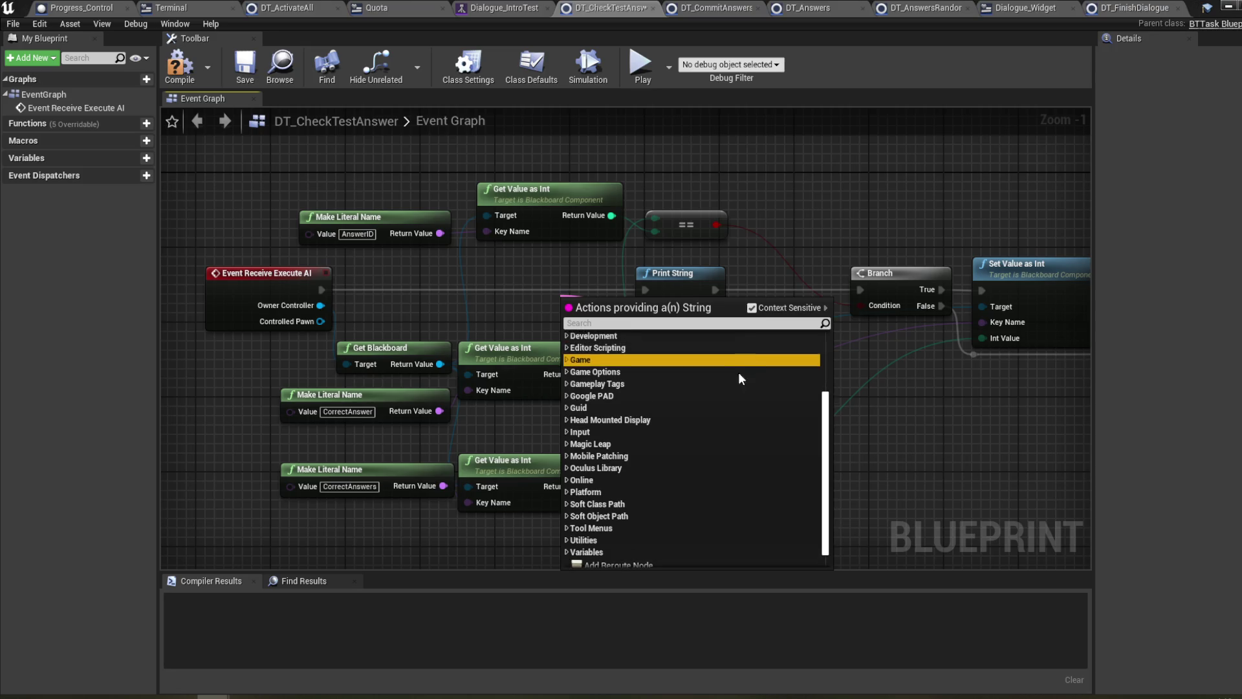
{"action": "left_click", "coordinate": [908, 437]}
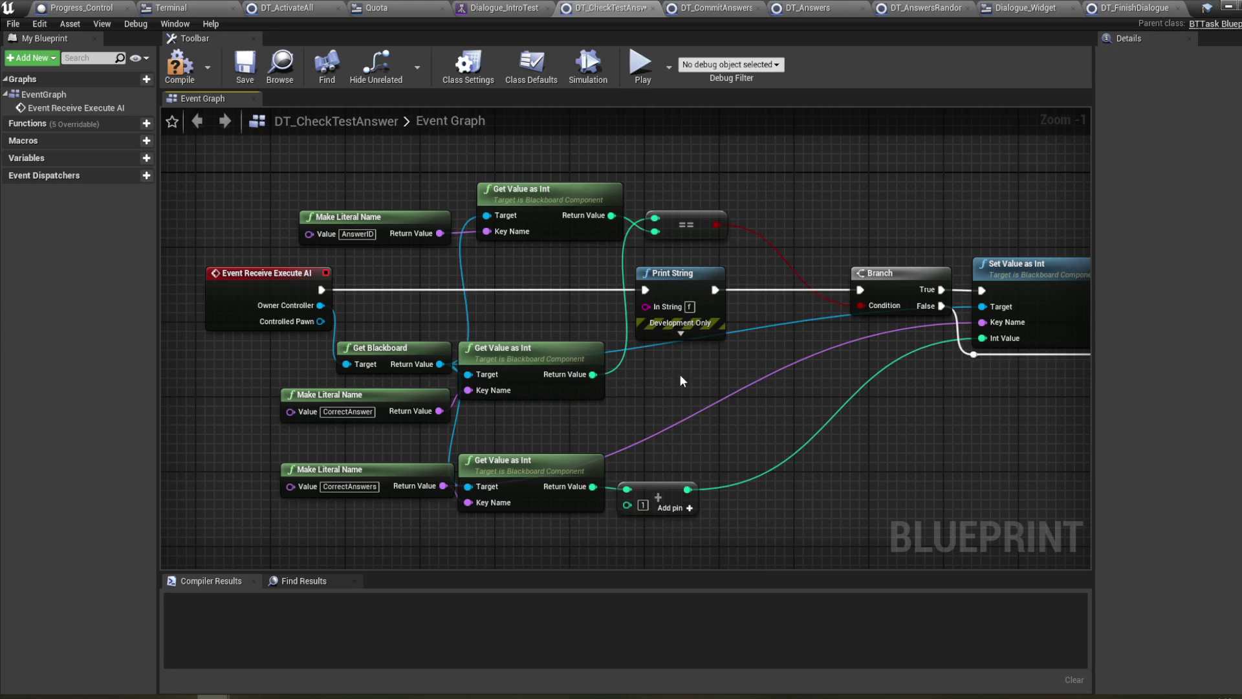
{"action": "left_click", "coordinate": [685, 291]}
- Connect an int answer value to Print String's In String through an int-to-string converter
{"action": "left_click_drag", "start_coordinate": [737, 352], "coordinate": [688, 352]}
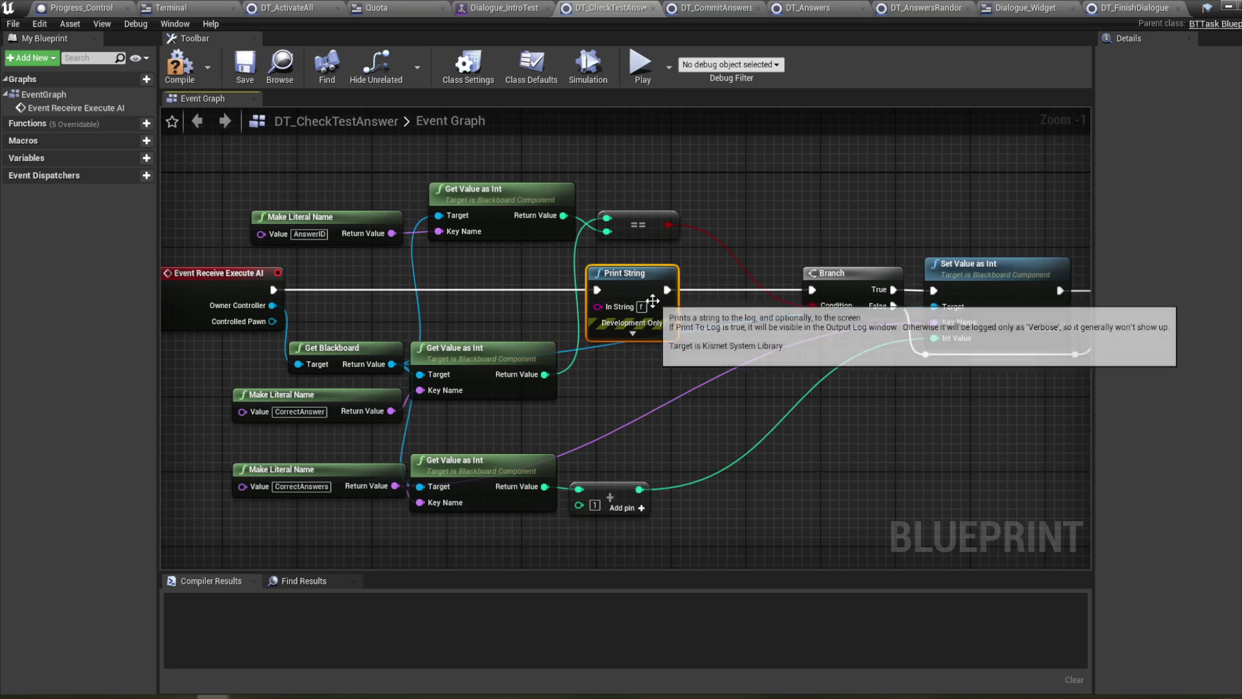
{"action": "left_click_drag", "start_coordinate": [431, 256], "coordinate": [456, 259]}
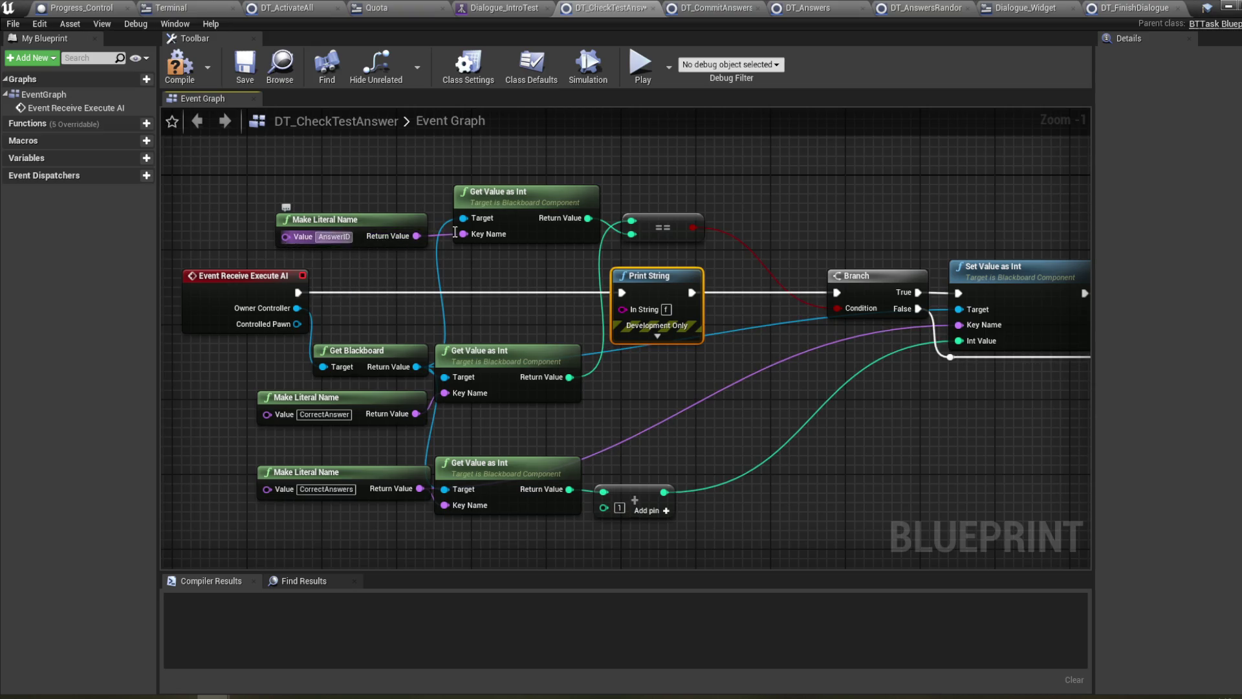
{"action": "mouse_move", "coordinate": [588, 218]}
{"action": "left_mouse_down"}
{"action": "mouse_move", "coordinate": [631, 282]}
{"action": "mouse_move", "coordinate": [628, 309]}
{"action": "left_mouse_up"}
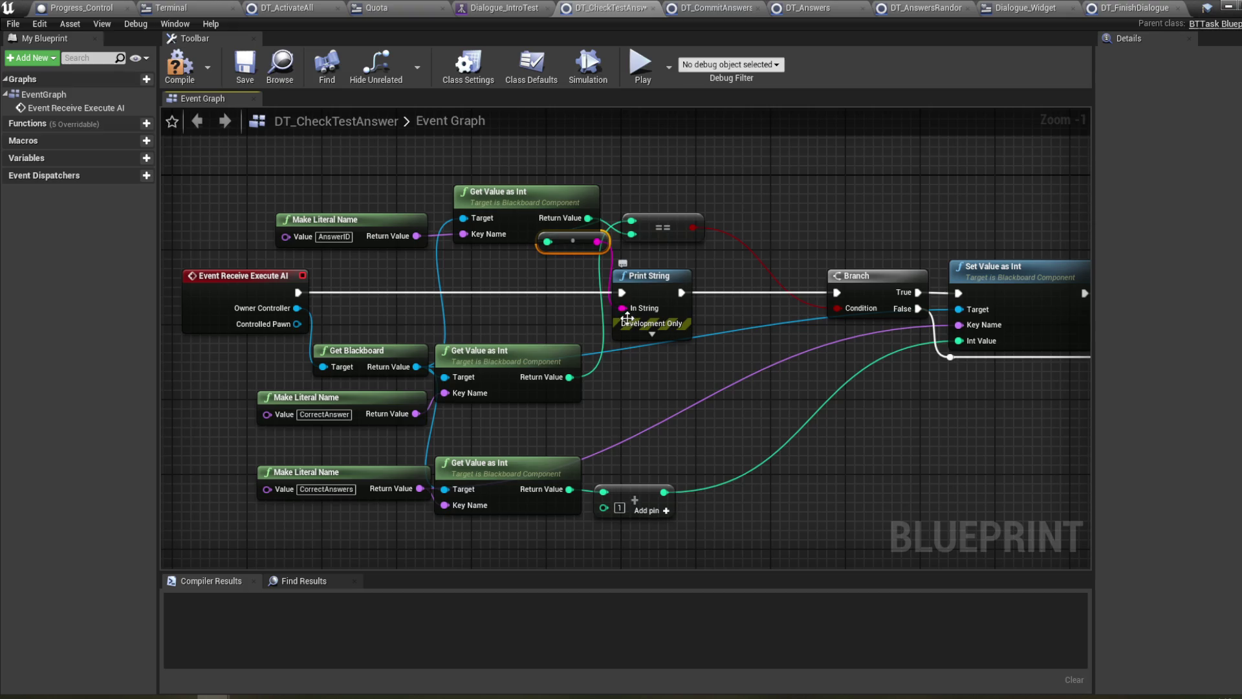
{"action": "left_click_drag", "start_coordinate": [569, 247], "coordinate": [638, 172]}
{"action": "left_click_drag", "start_coordinate": [725, 336], "coordinate": [639, 322]}
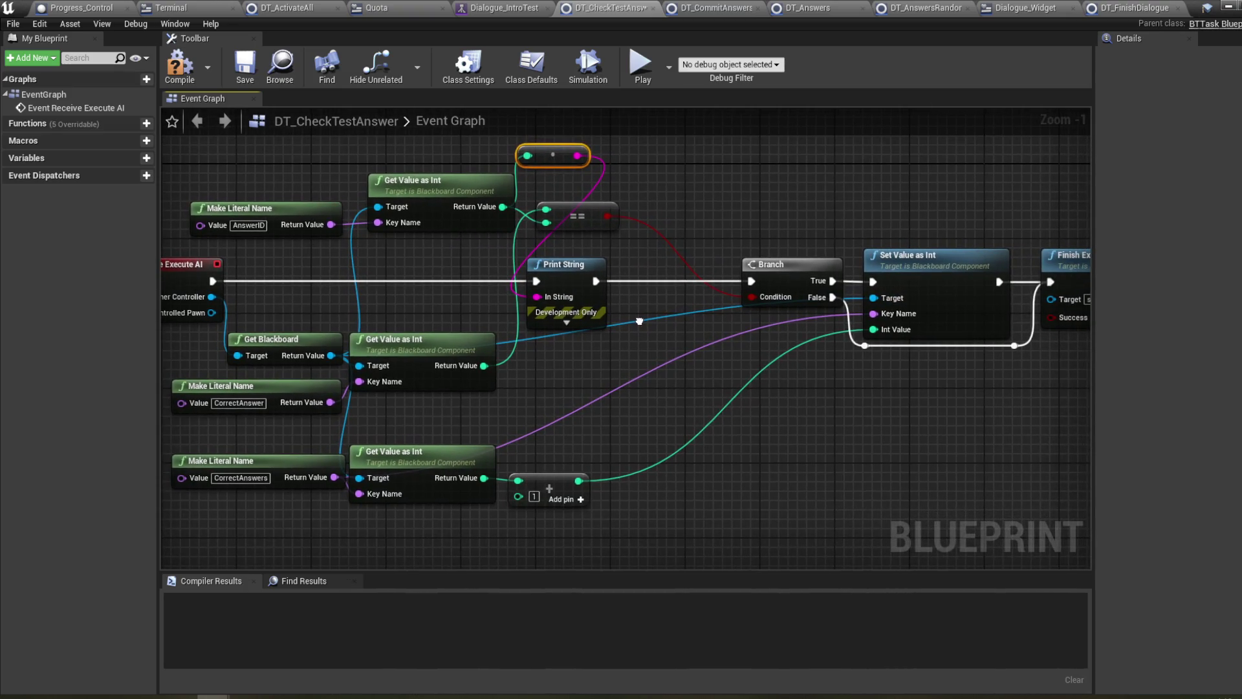
{"action": "left_click_drag", "start_coordinate": [639, 321], "coordinate": [704, 329]}
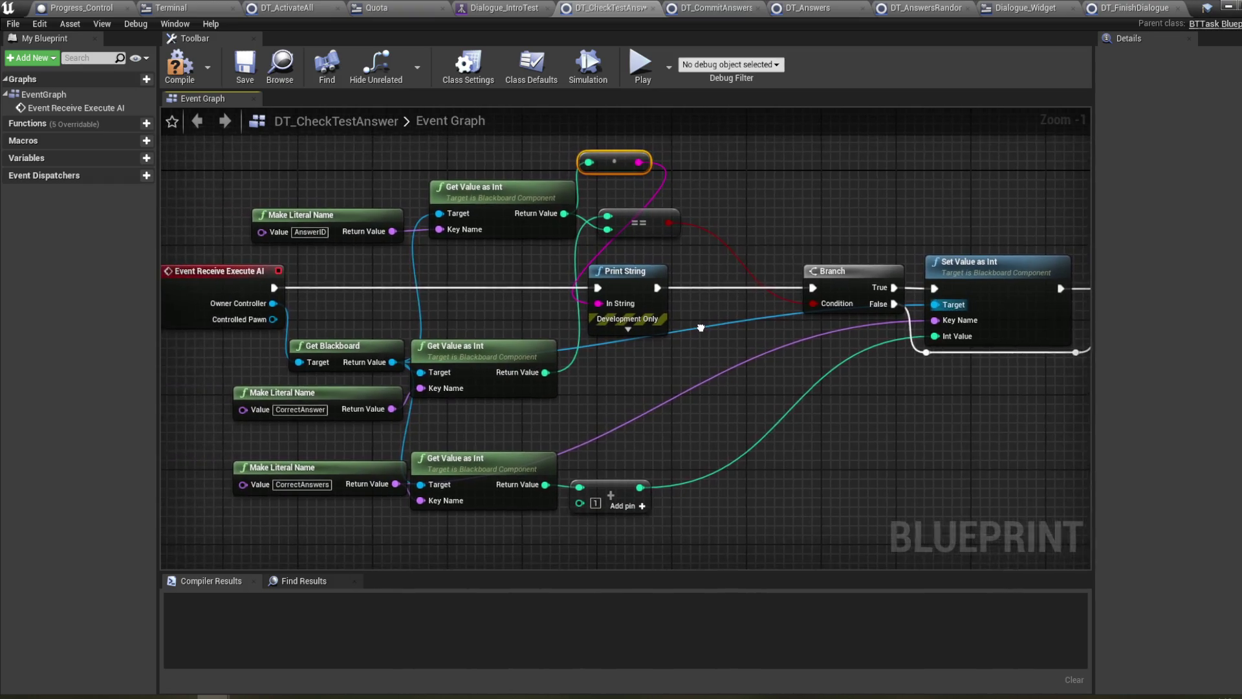
- Paste a second Print String between the first and the Branch, feeding it the other answer value
{"action": "left_click", "coordinate": [632, 288]}
{"action": "key", "text": "ctrl+c"}
{"action": "key", "text": "ctrl+v"}
{"action": "mouse_move", "coordinate": [768, 372]}
{"action": "left_mouse_down"}
{"action": "mouse_move", "coordinate": [721, 281]}
{"action": "mouse_move", "coordinate": [654, 289]}
{"action": "mouse_move", "coordinate": [695, 288]}
{"action": "left_mouse_up"}
{"action": "left_click_drag", "start_coordinate": [777, 288], "coordinate": [816, 288]}
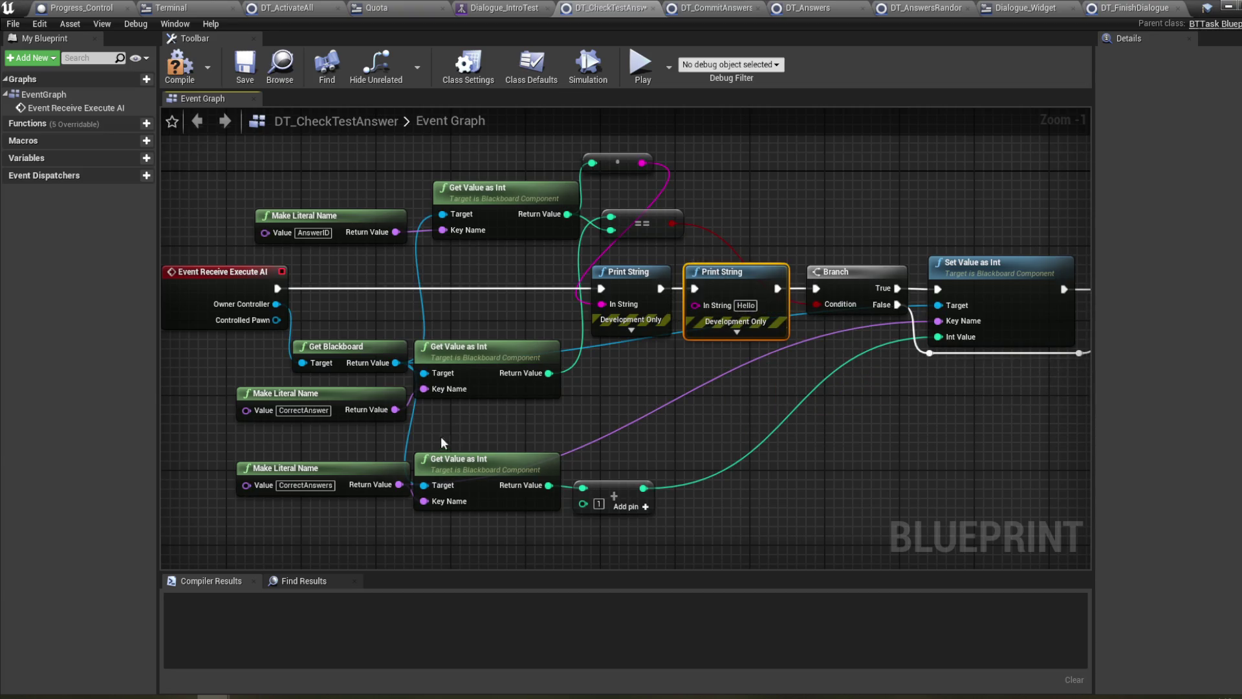
{"action": "left_click_drag", "start_coordinate": [544, 376], "coordinate": [725, 306]}
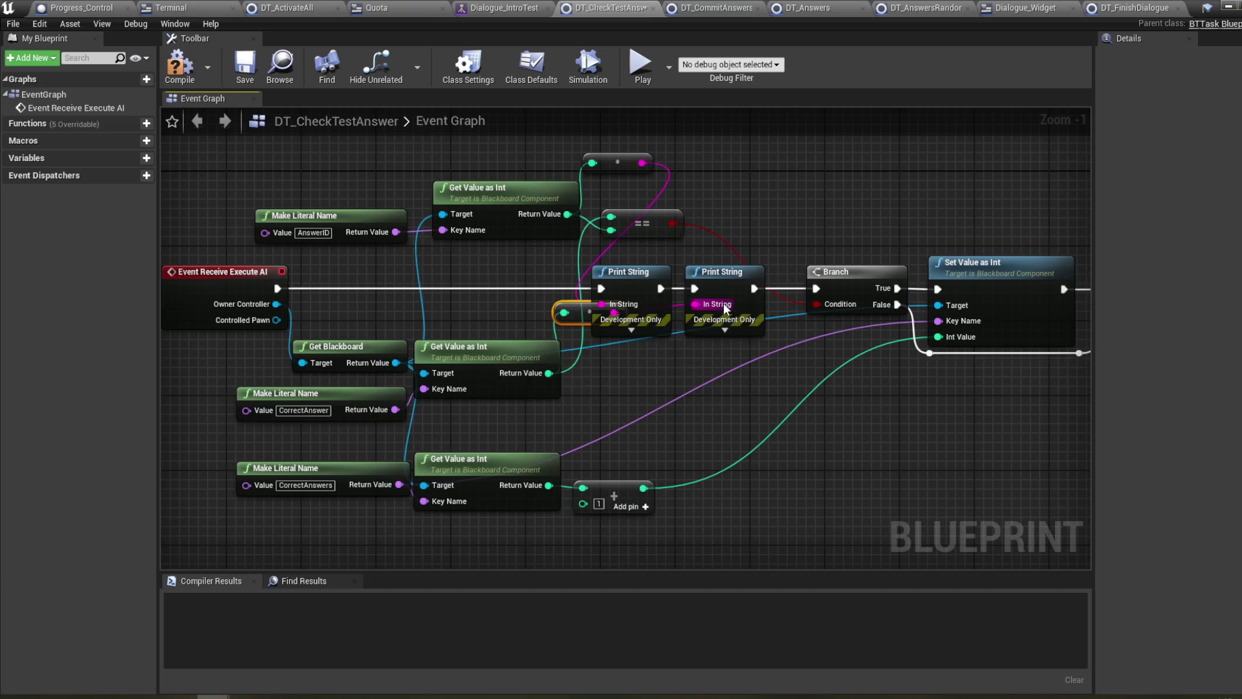
{"action": "left_click_drag", "start_coordinate": [584, 312], "coordinate": [631, 358]}
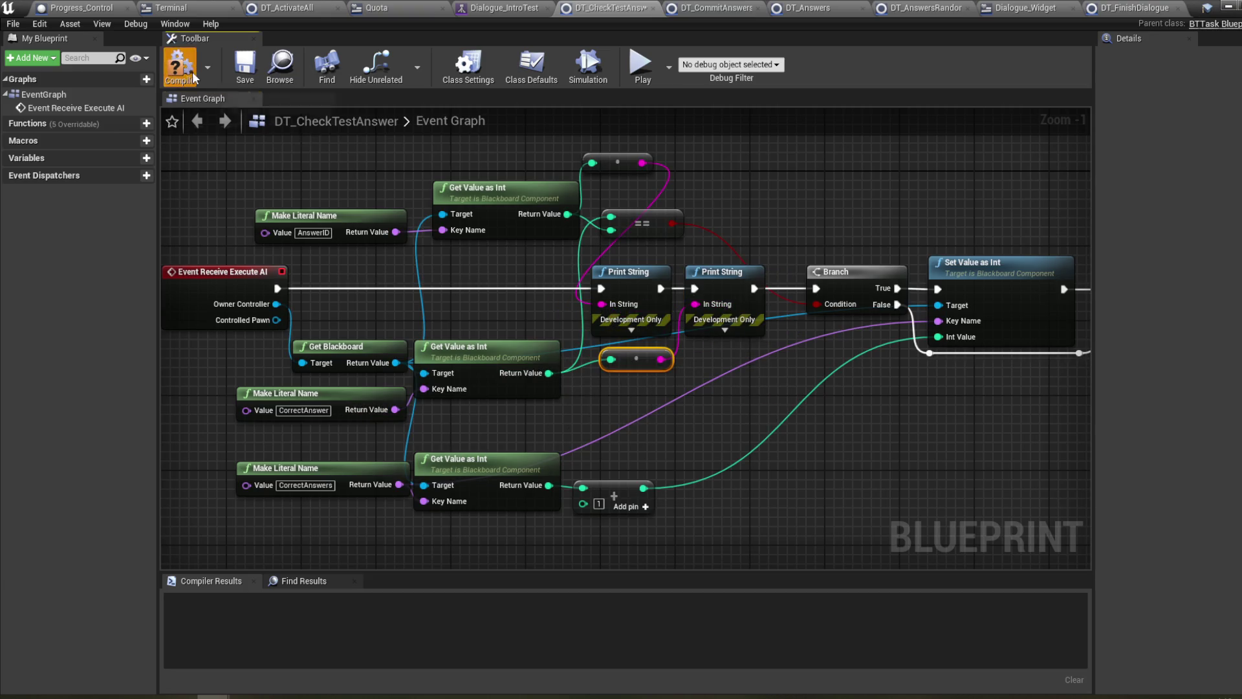
{"action": "left_click", "coordinate": [1229, 6]}
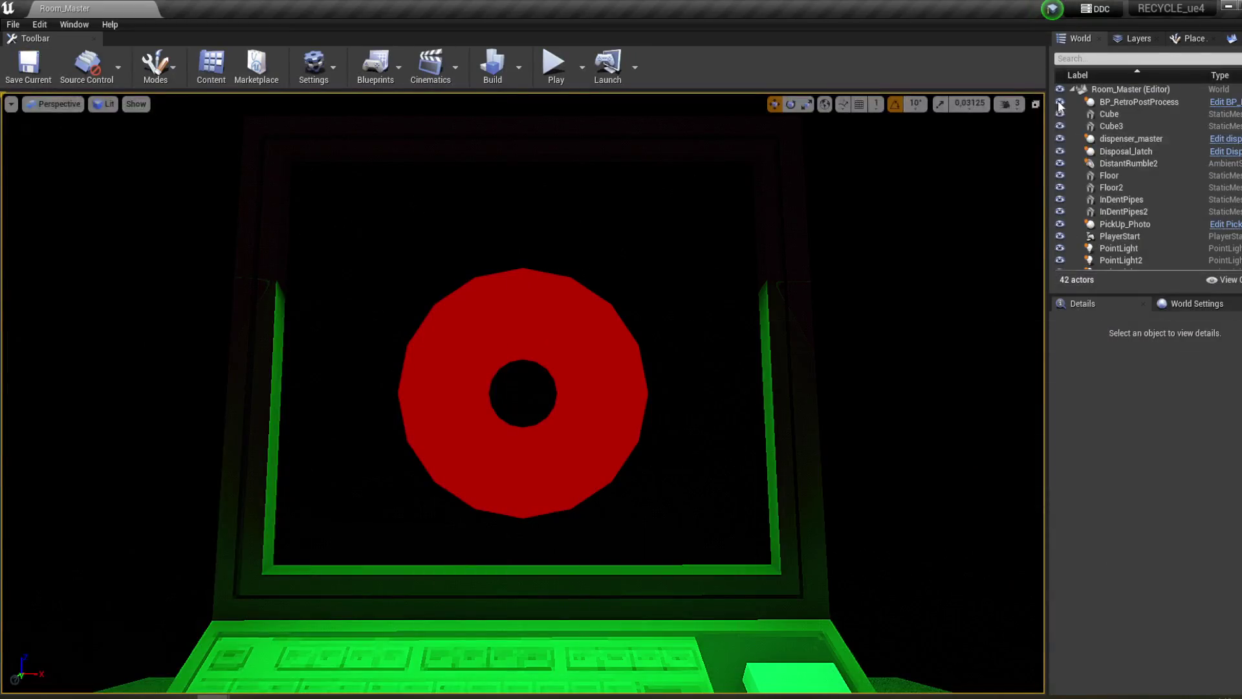
- Start Play and answer Yes at the terminal to whether the instructions were clear
{"action": "left_click", "coordinate": [554, 62]}
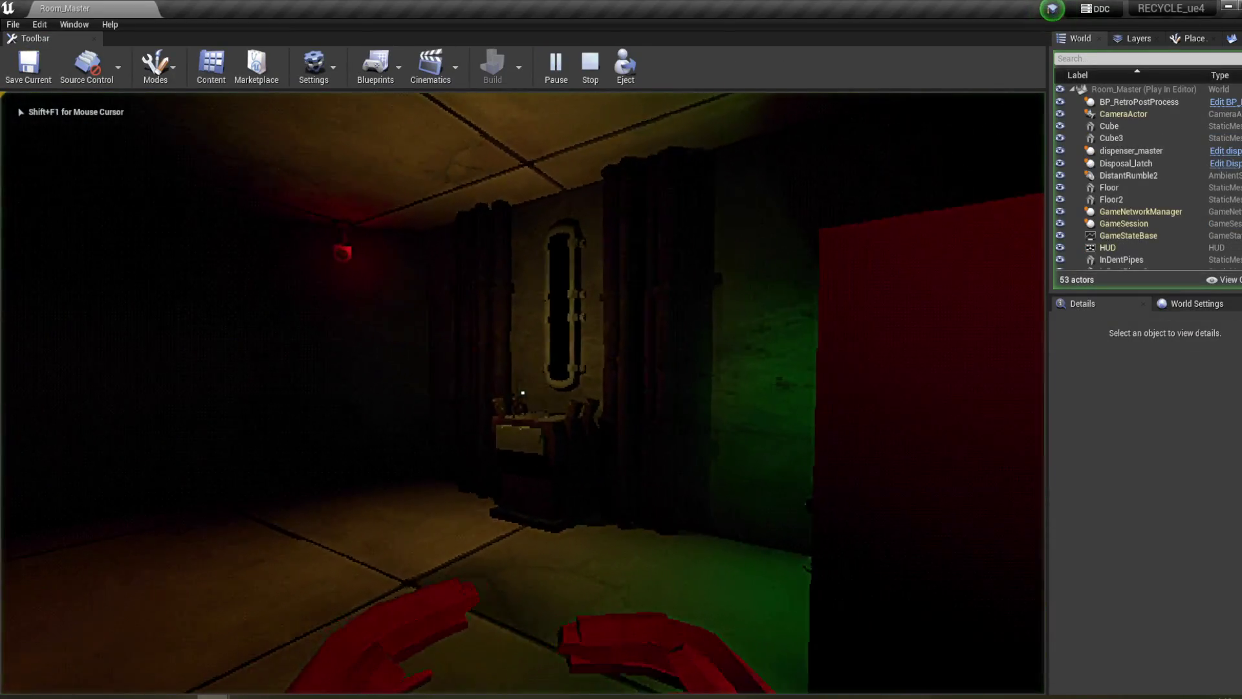
{"action": "left_click", "coordinate": [522, 392]}
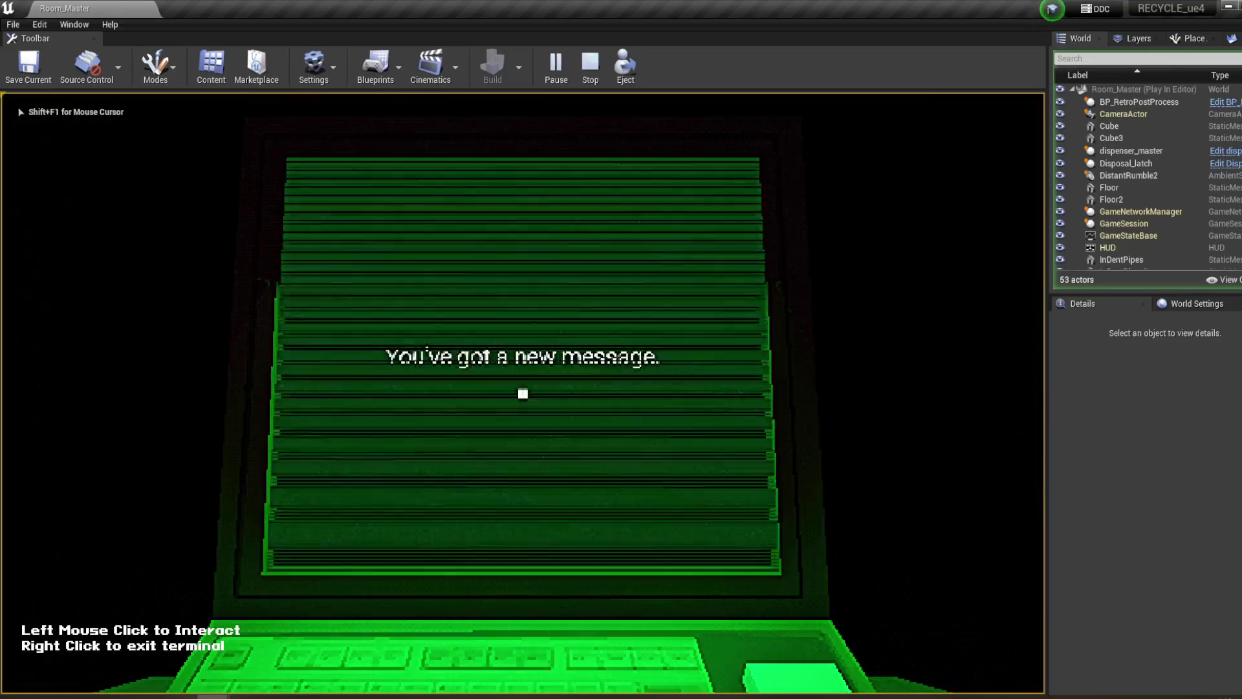
{"action": "left_click", "coordinate": [497, 445]}
{"action": "left_click", "coordinate": [497, 445]}
{"action": "left_click", "coordinate": [497, 445]}
{"action": "left_click", "coordinate": [497, 445]}
{"action": "left_click", "coordinate": [309, 213]}
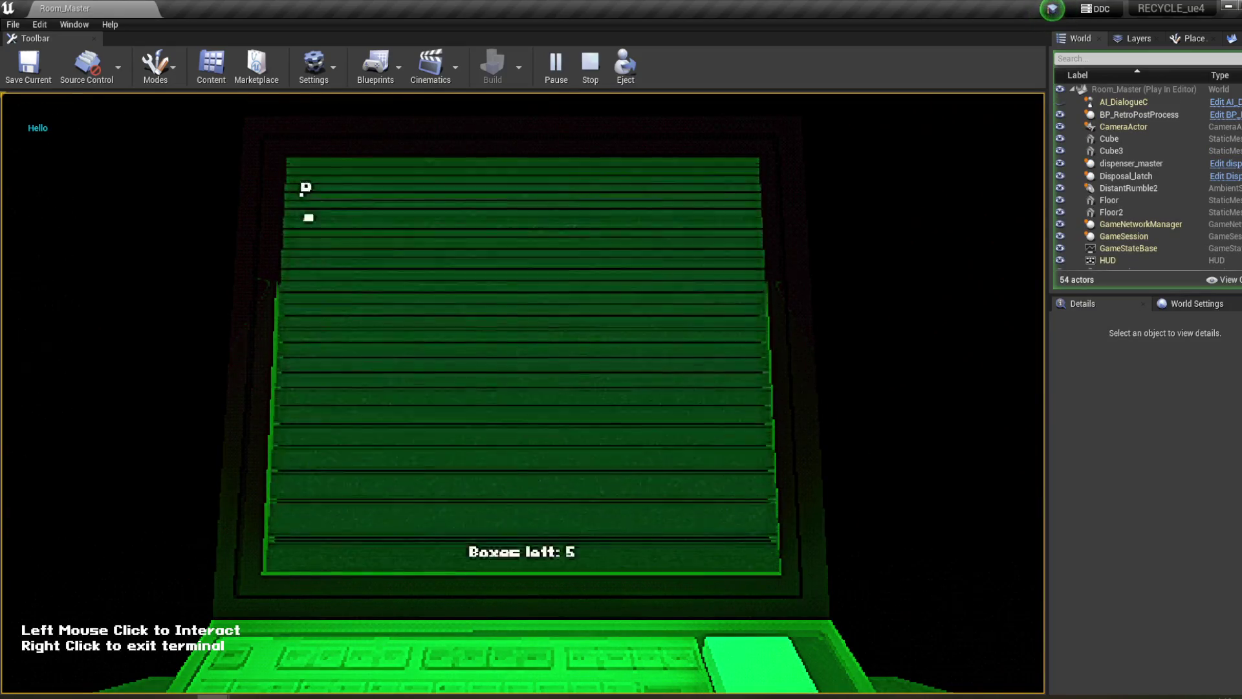
- Pick up a box, drop it in the disposal bin, reopen the terminal, then stop playing
{"action": "right_click", "coordinate": [470, 394]}
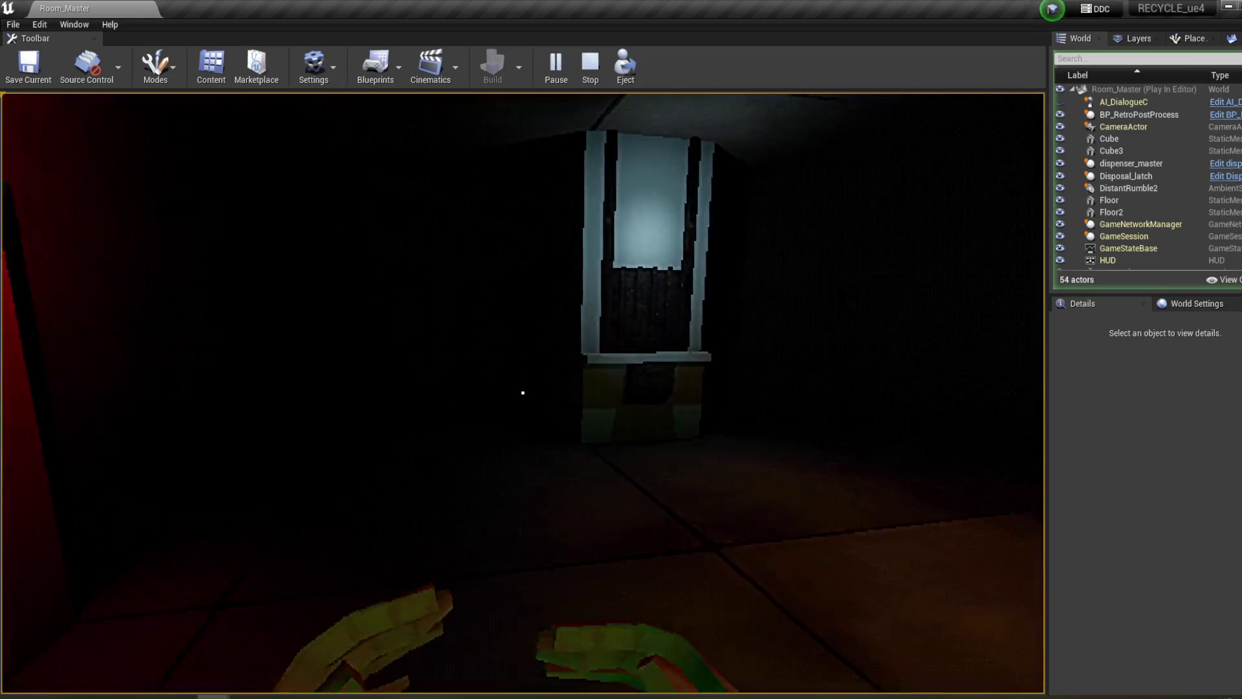
{"action": "key", "text": "w"}
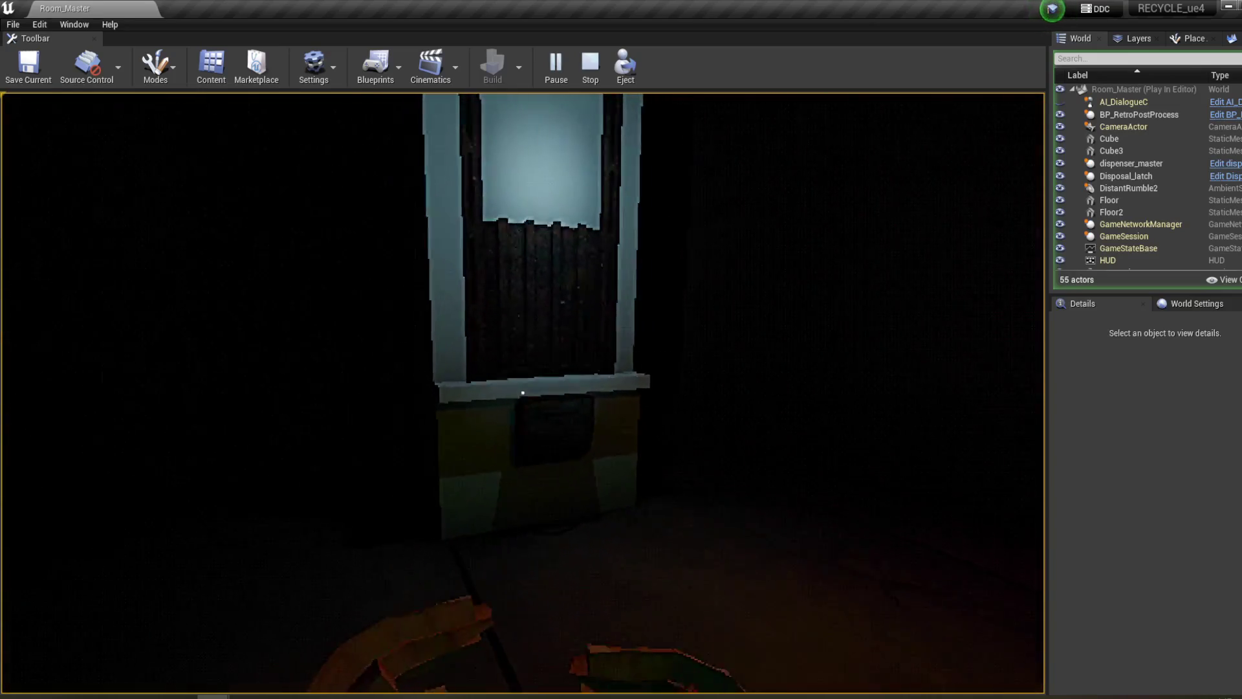
{"action": "left_click", "coordinate": [523, 392]}
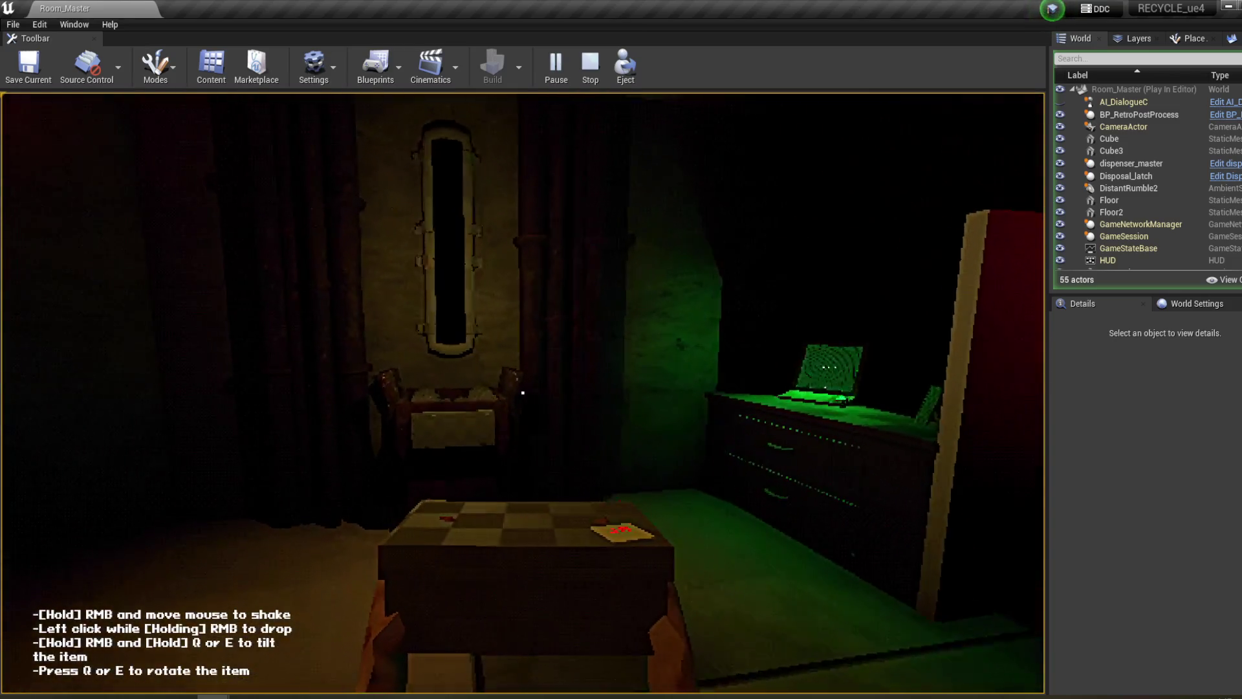
{"action": "key", "text": "w"}
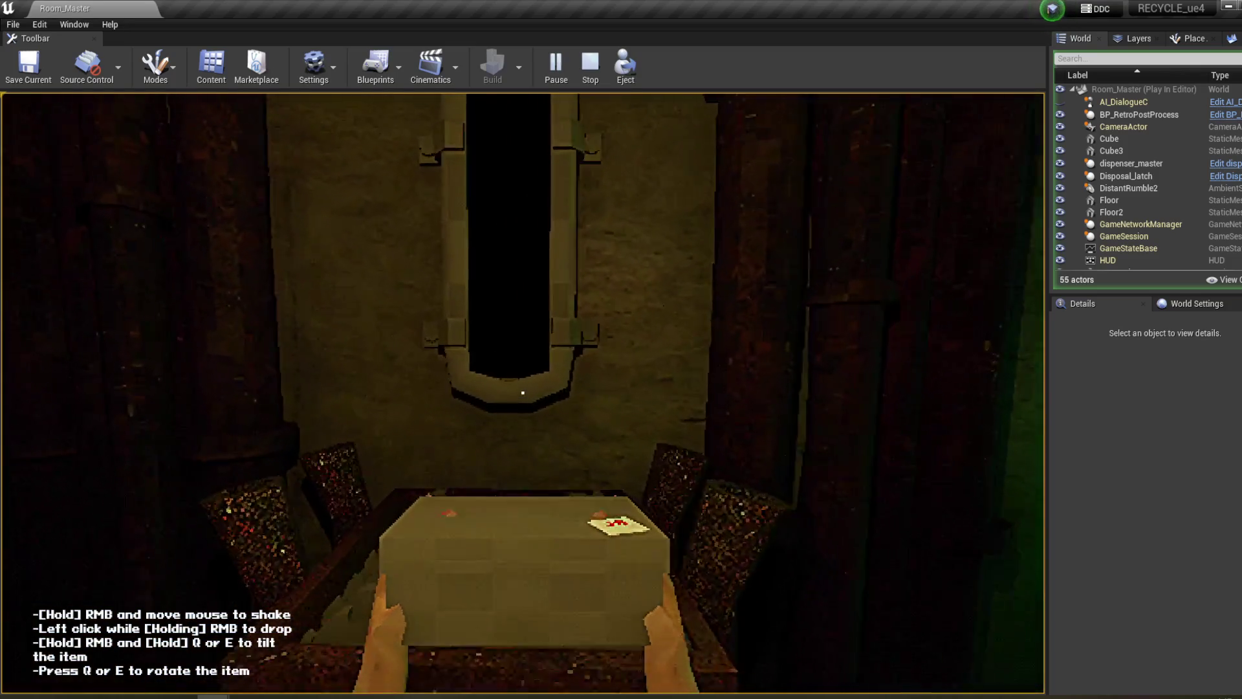
{"action": "left_click", "coordinate": [523, 392]}
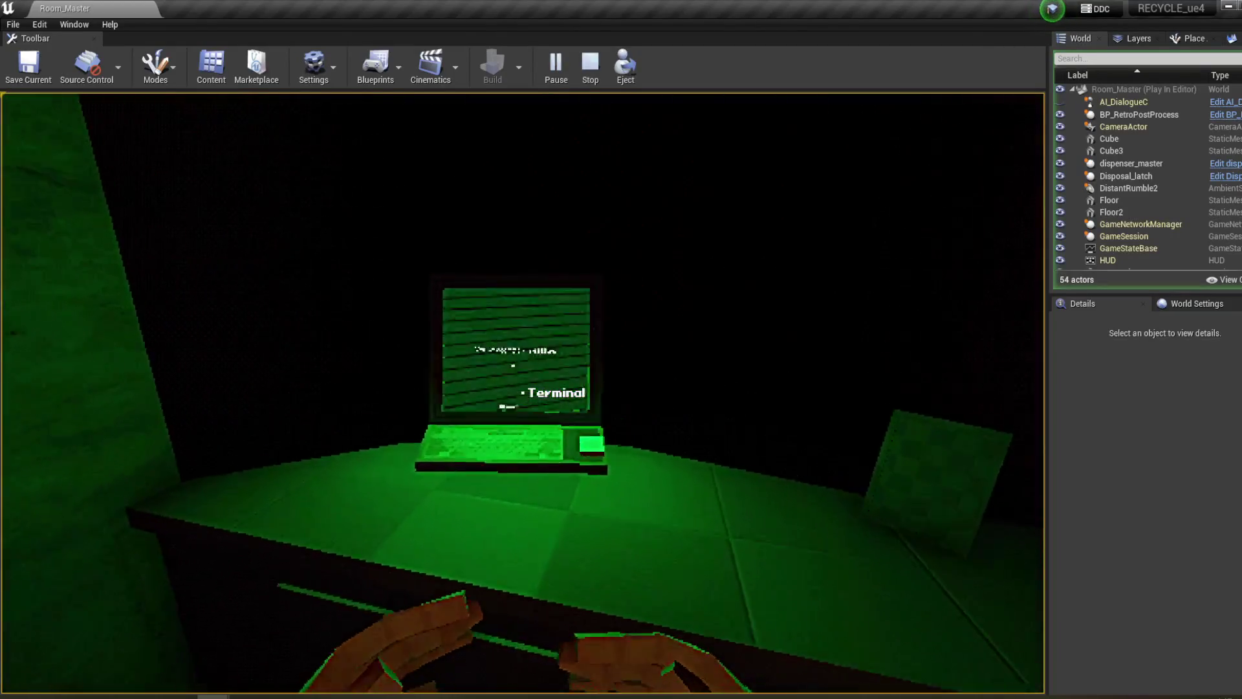
{"action": "left_click", "coordinate": [523, 393]}
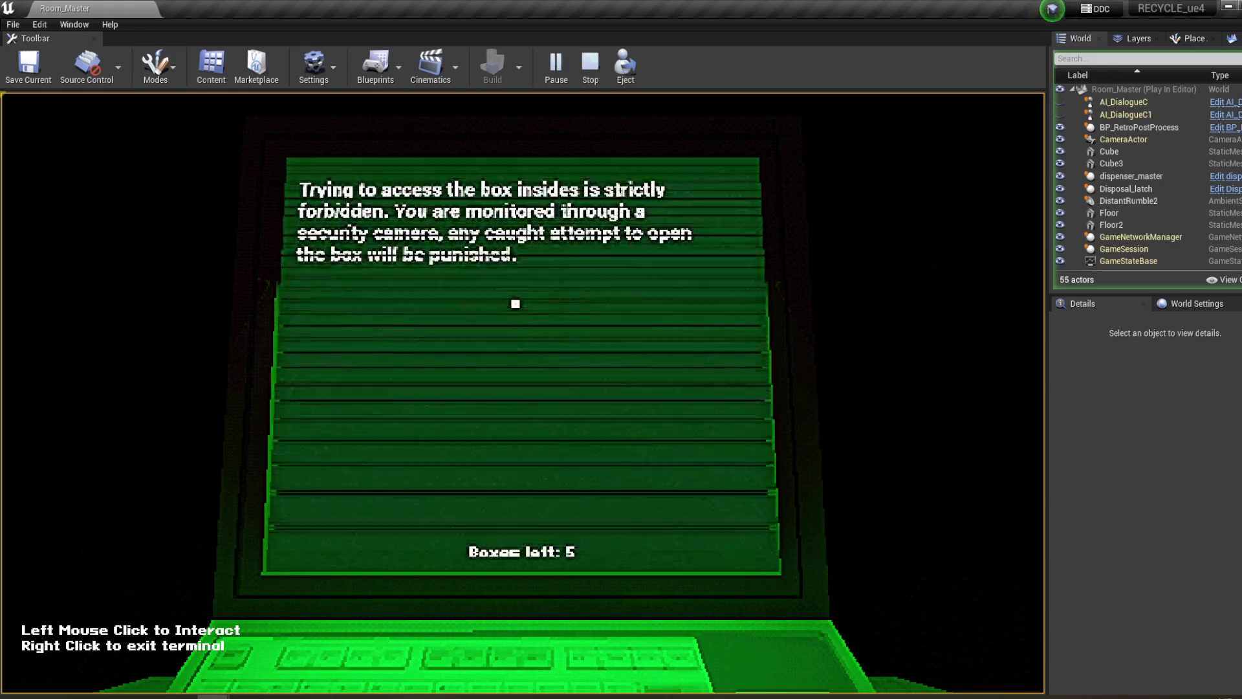
{"action": "key", "text": "Escape"}
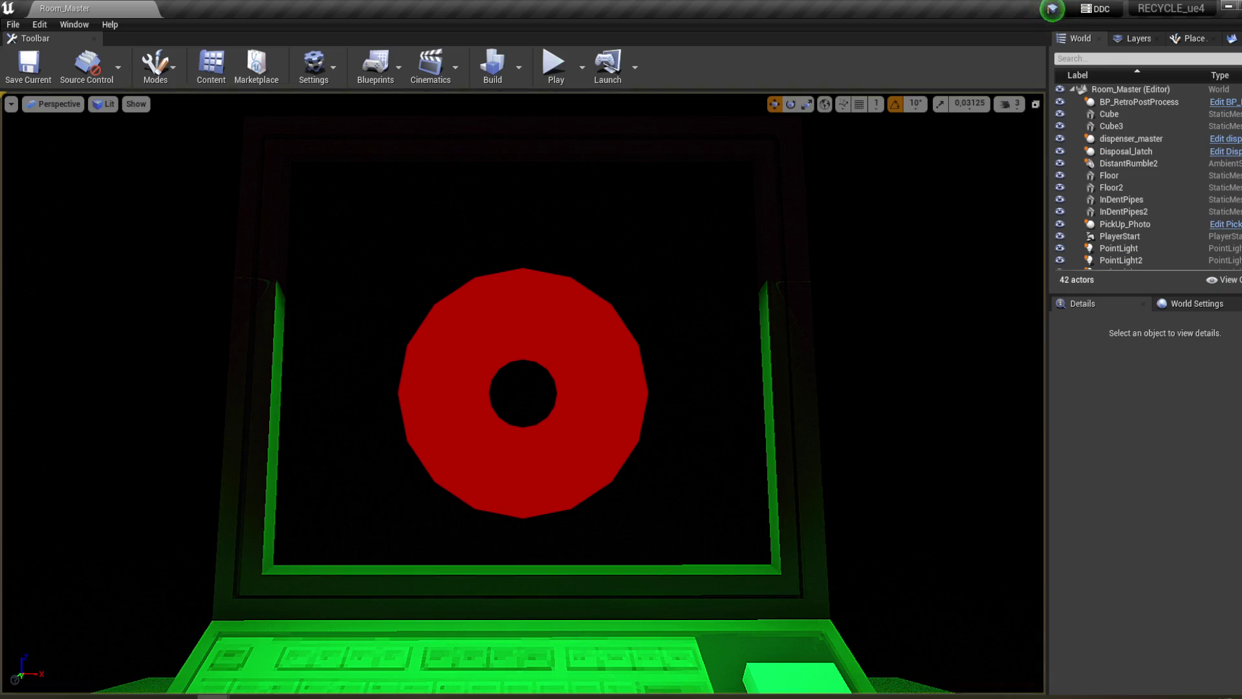
- Bring back the blueprint editor, recompile DT_FinishDialogue, and return to the Room_Master level
{"action": "mouse_move", "coordinate": [194, 695]}
{"action": "left_click", "coordinate": [362, 647]}
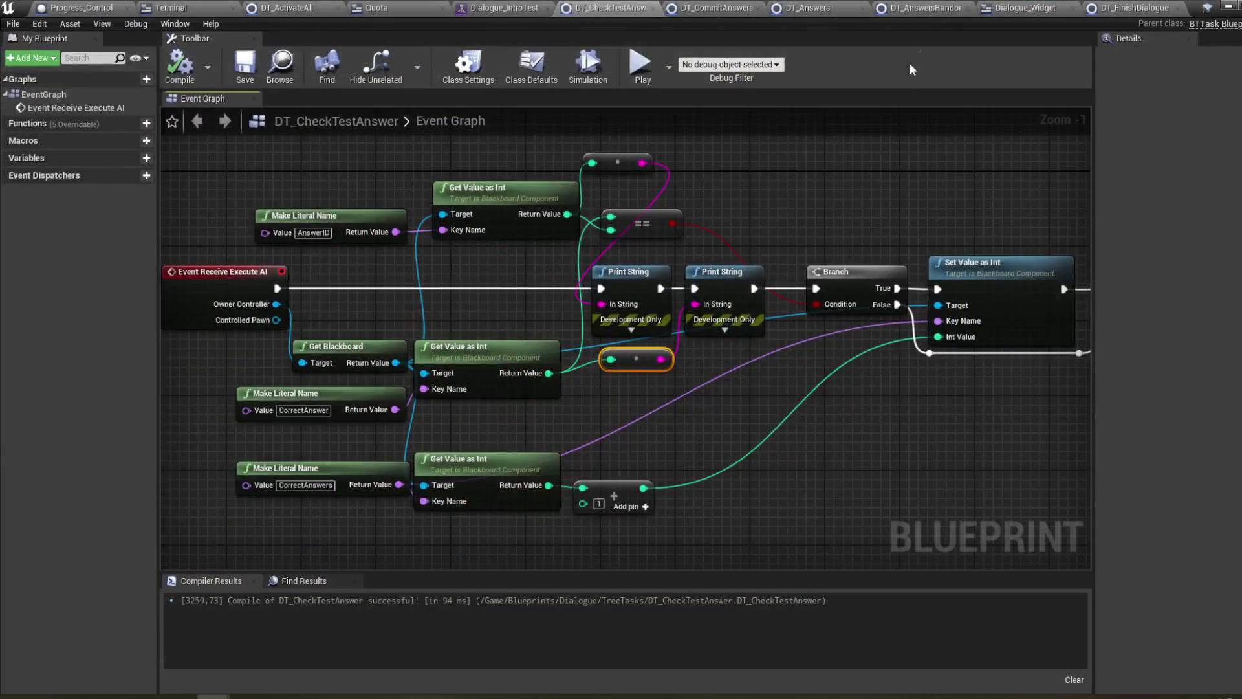
{"action": "left_click", "coordinate": [1145, 9]}
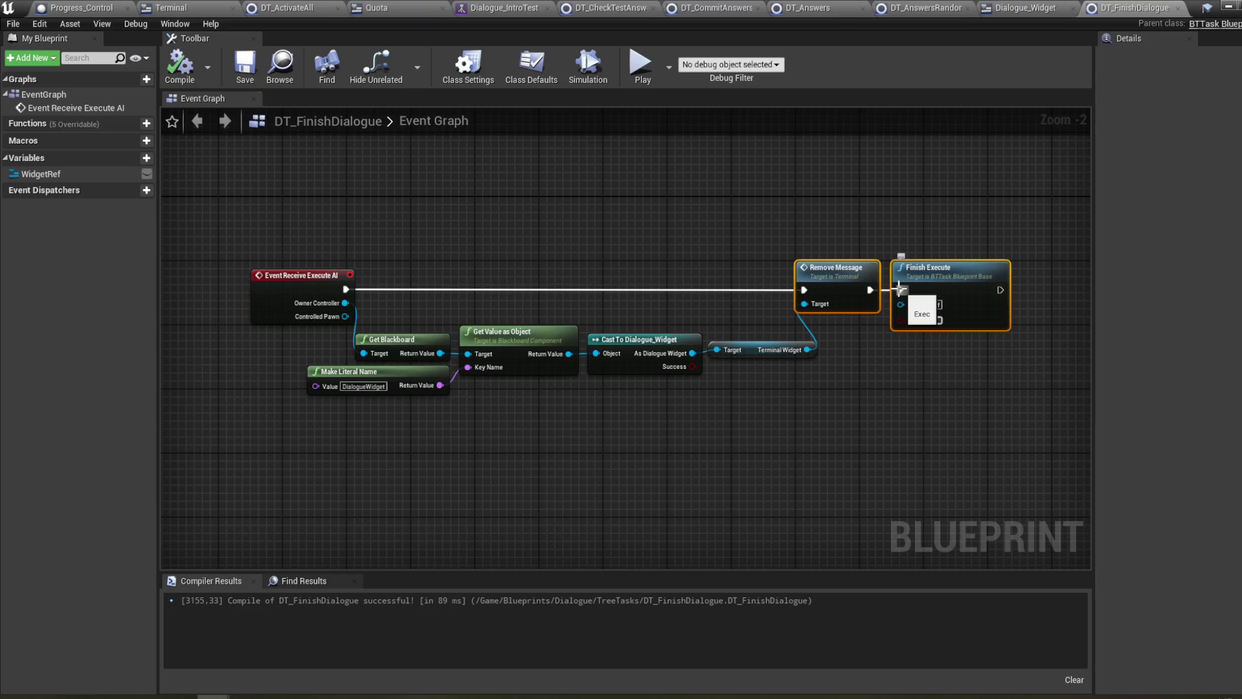
{"action": "left_click_drag", "start_coordinate": [894, 215], "coordinate": [590, 196]}
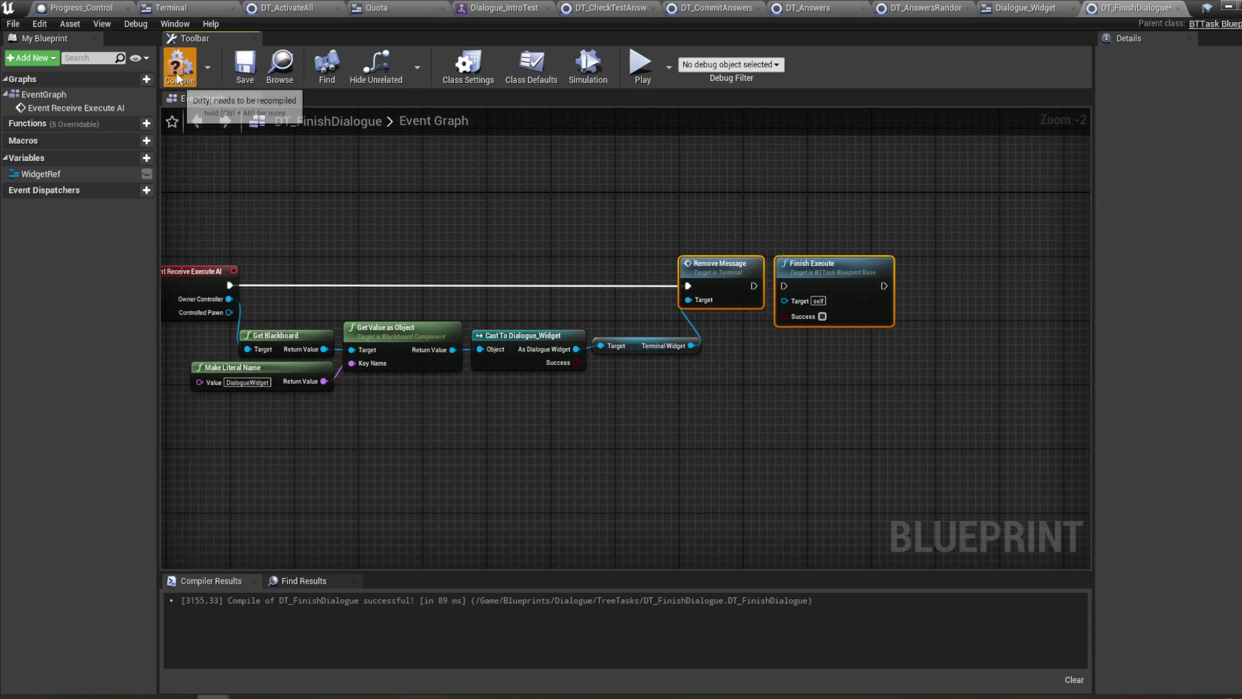
{"action": "left_click_drag", "start_coordinate": [383, 219], "coordinate": [419, 223]}
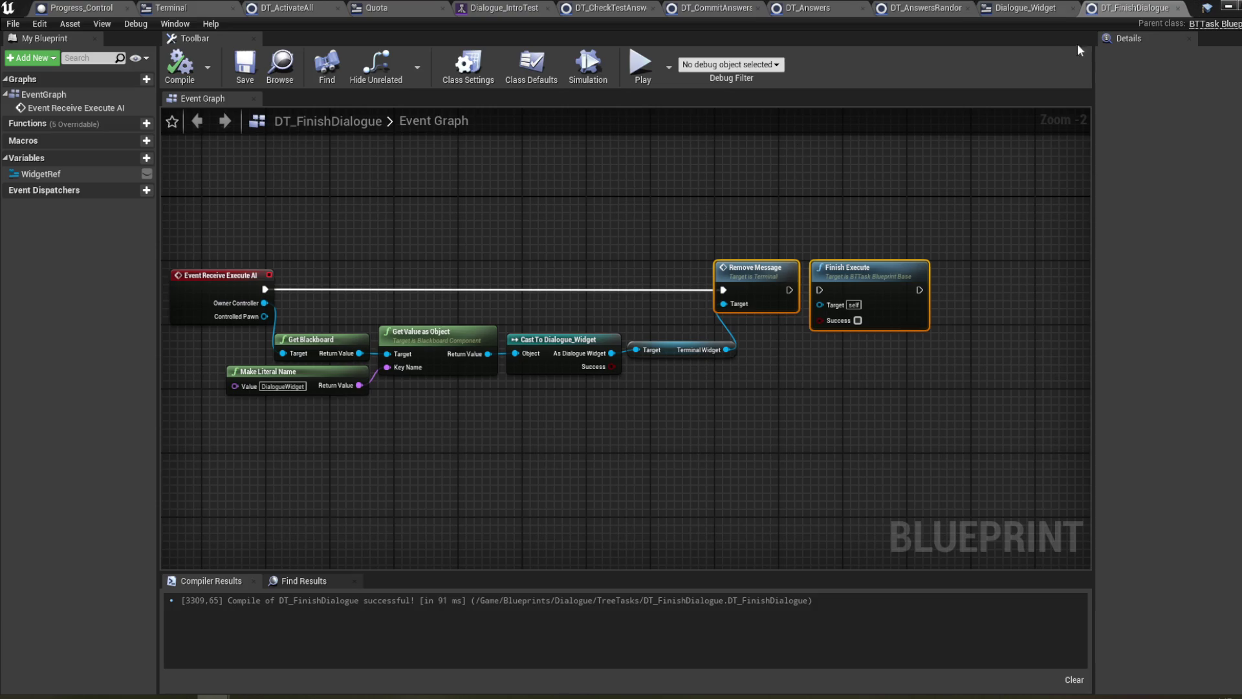
{"action": "left_click", "coordinate": [1231, 8]}
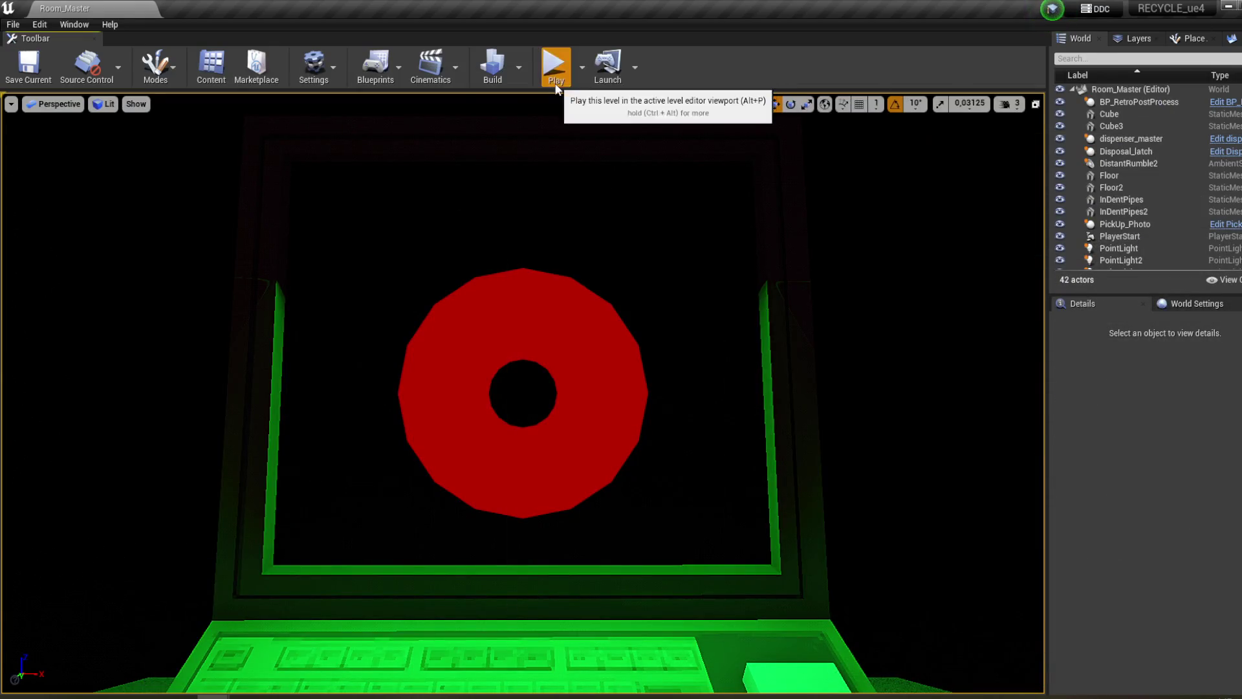
- Start Play, read through the desk terminal and answer the instructions question
{"action": "left_click", "coordinate": [554, 62]}
{"action": "key", "text": "w"}
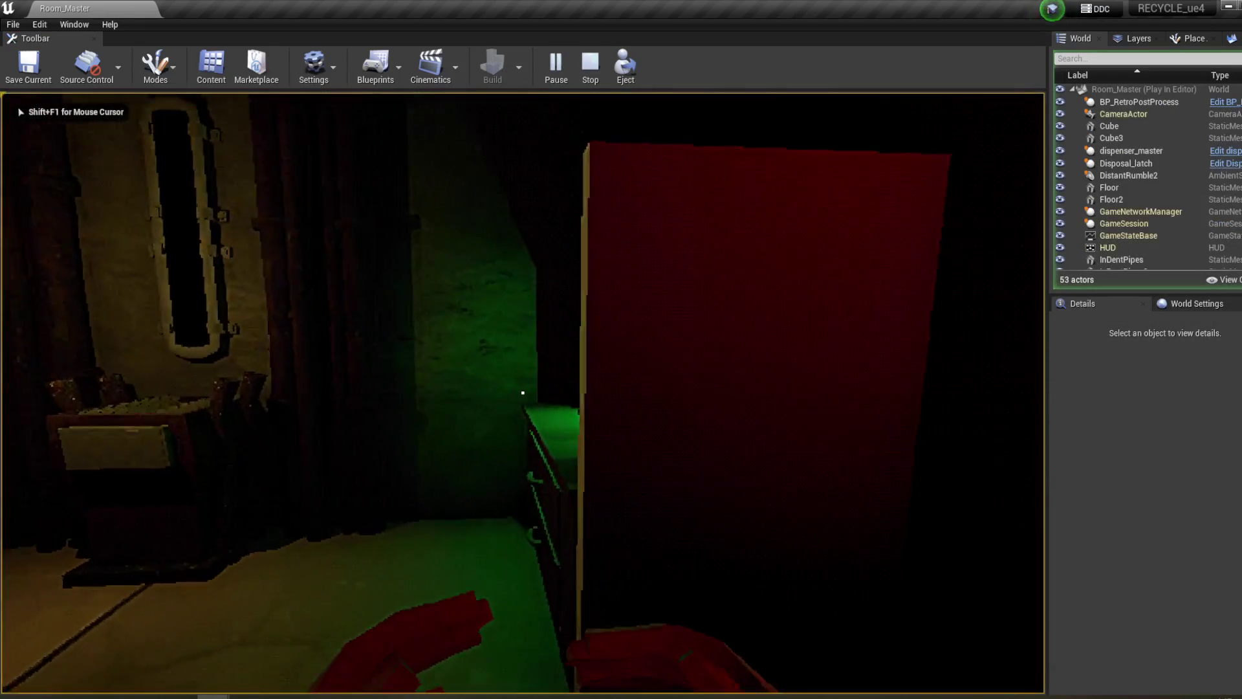
{"action": "left_click", "coordinate": [523, 392]}
{"action": "left_click", "coordinate": [515, 402]}
{"action": "left_click", "coordinate": [505, 412]}
{"action": "left_click", "coordinate": [506, 411]}
{"action": "left_click", "coordinate": [504, 413]}
{"action": "left_click", "coordinate": [505, 413]}
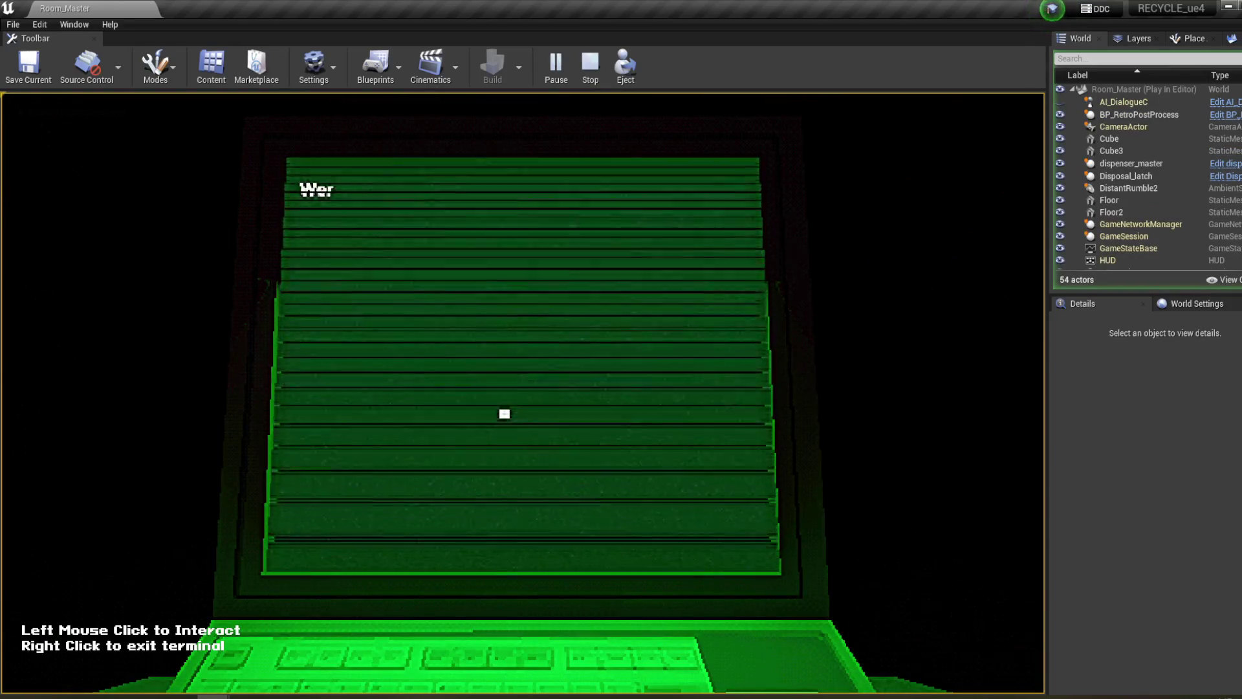
{"action": "left_click", "coordinate": [369, 238]}
{"action": "left_click", "coordinate": [477, 385]}
{"action": "right_click", "coordinate": [477, 386]}
- Pick up the box from the dispenser and drop it into the disposal bin
{"action": "mouse_move", "coordinate": [522, 392]}
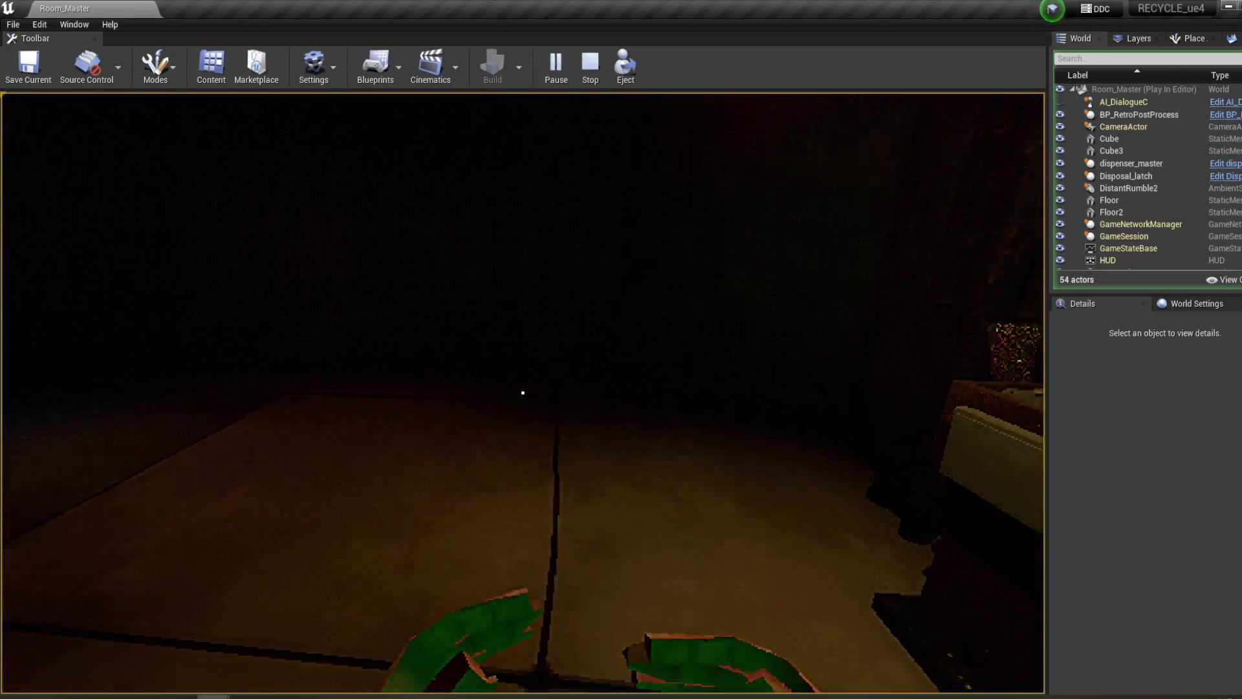
{"action": "left_click", "coordinate": [522, 392]}
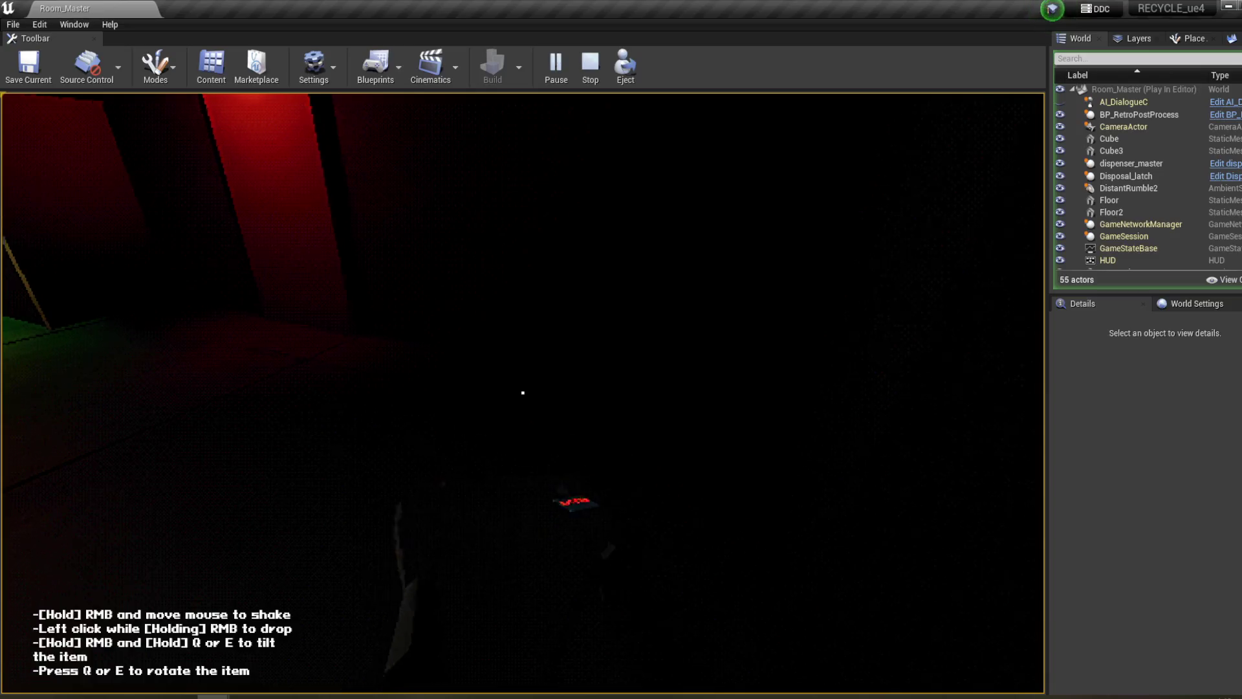
{"action": "key", "text": "w"}
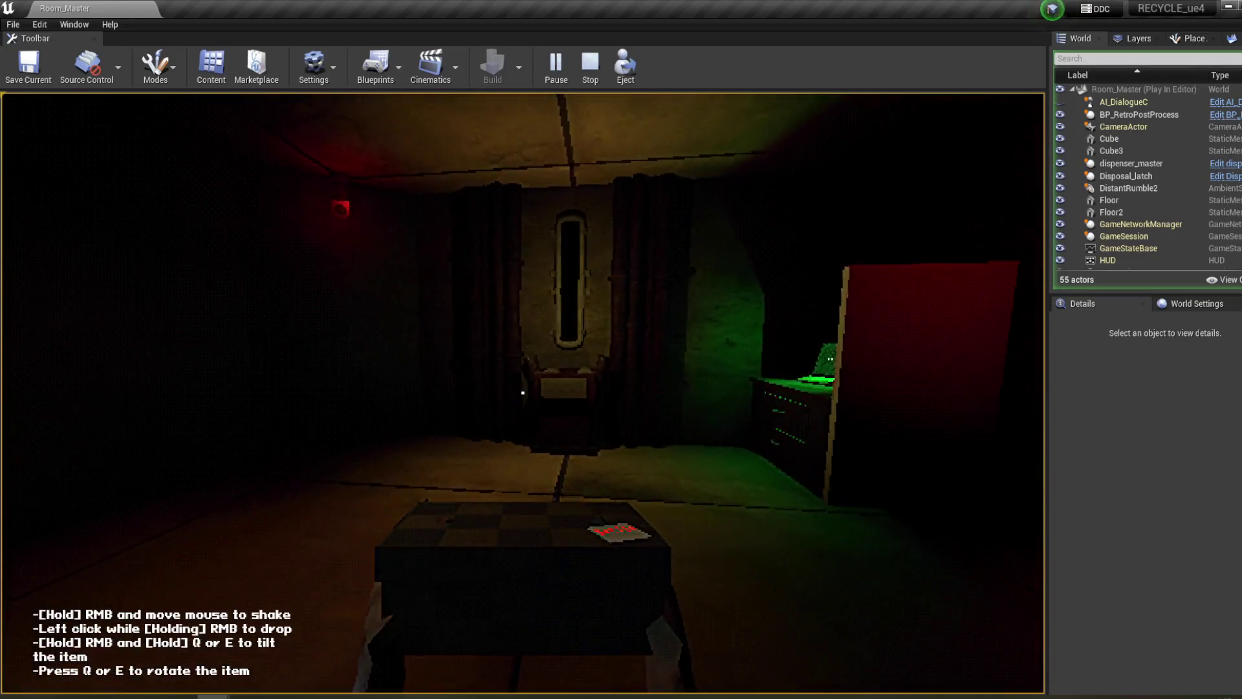
{"action": "key", "text": "w"}
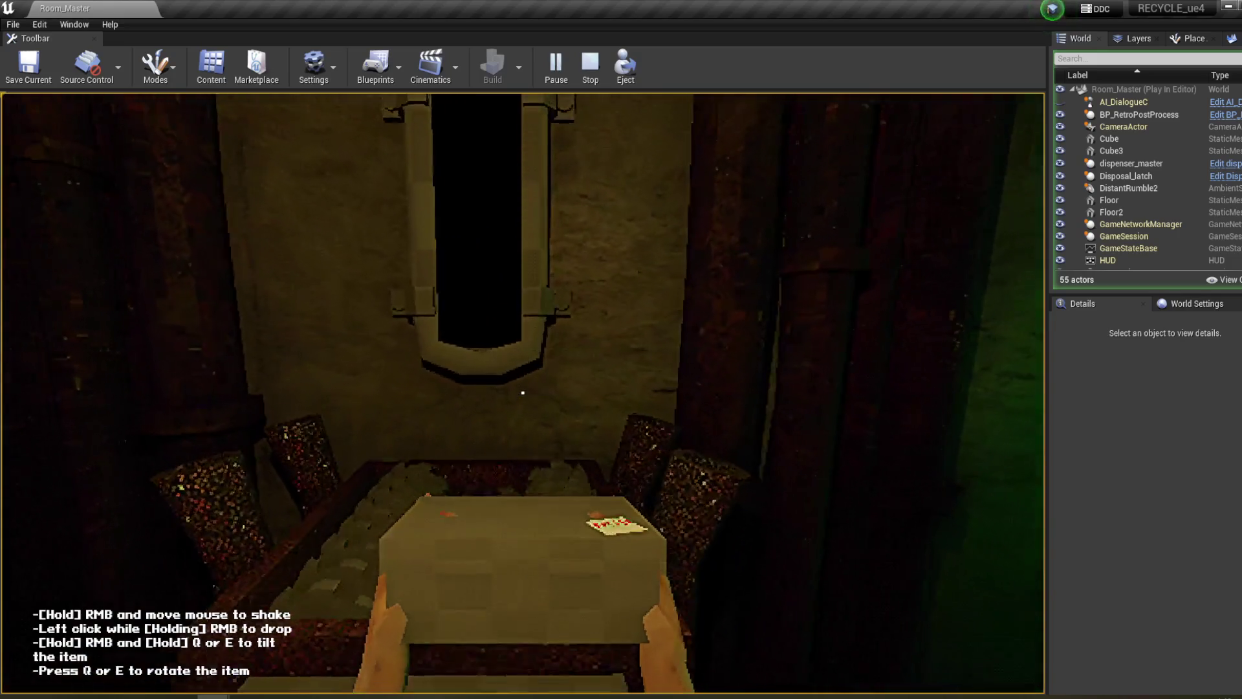
{"action": "left_click", "coordinate": [523, 392]}
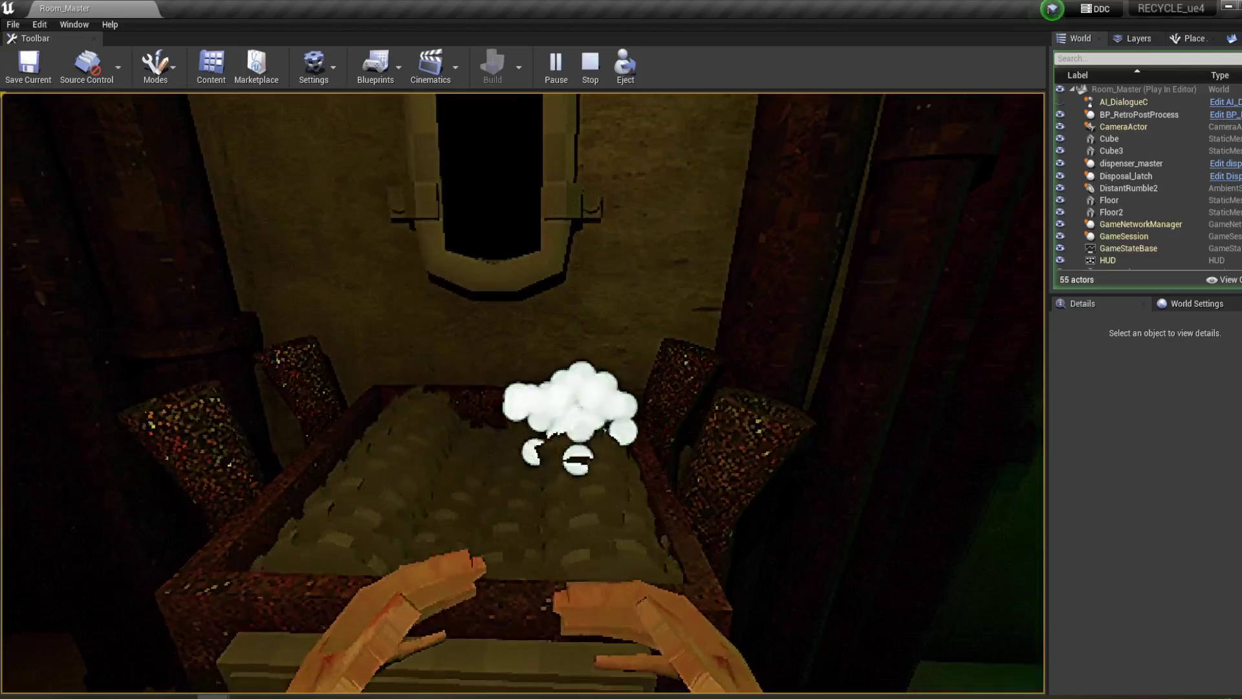
{"action": "mouse_move", "coordinate": [523, 392]}
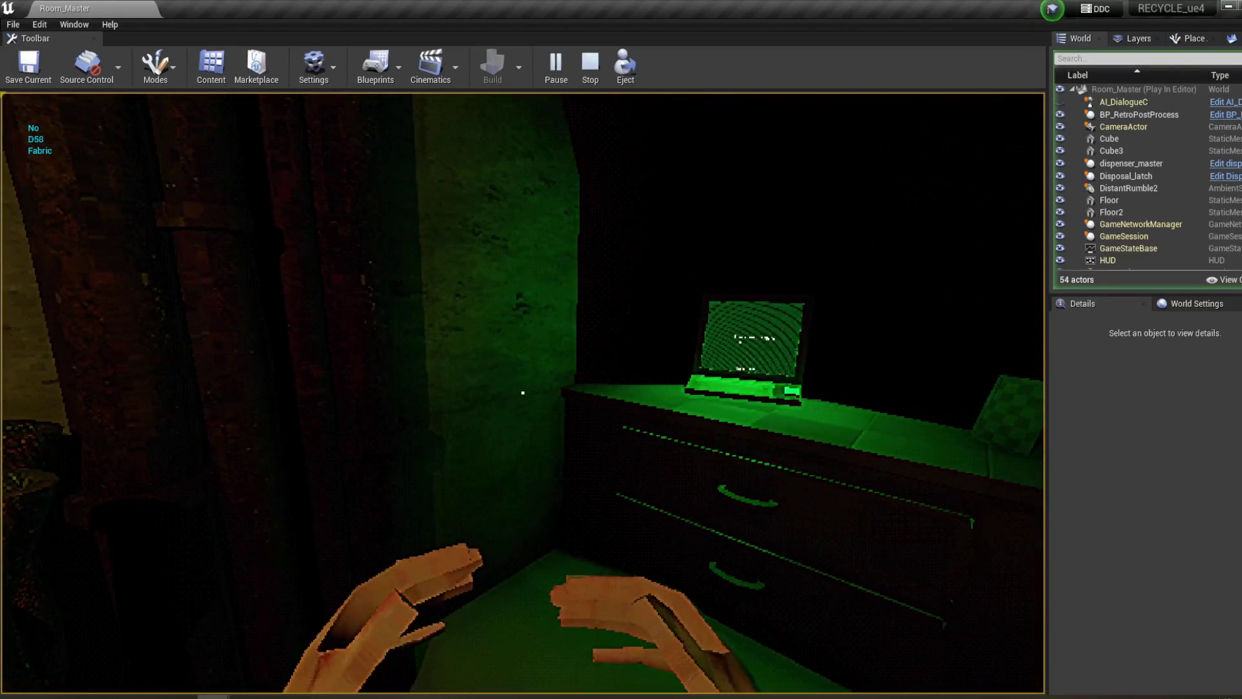
- Answer the laptop quiz on materials, origin block and barcodes, then stop the play session
{"action": "key", "text": "w"}
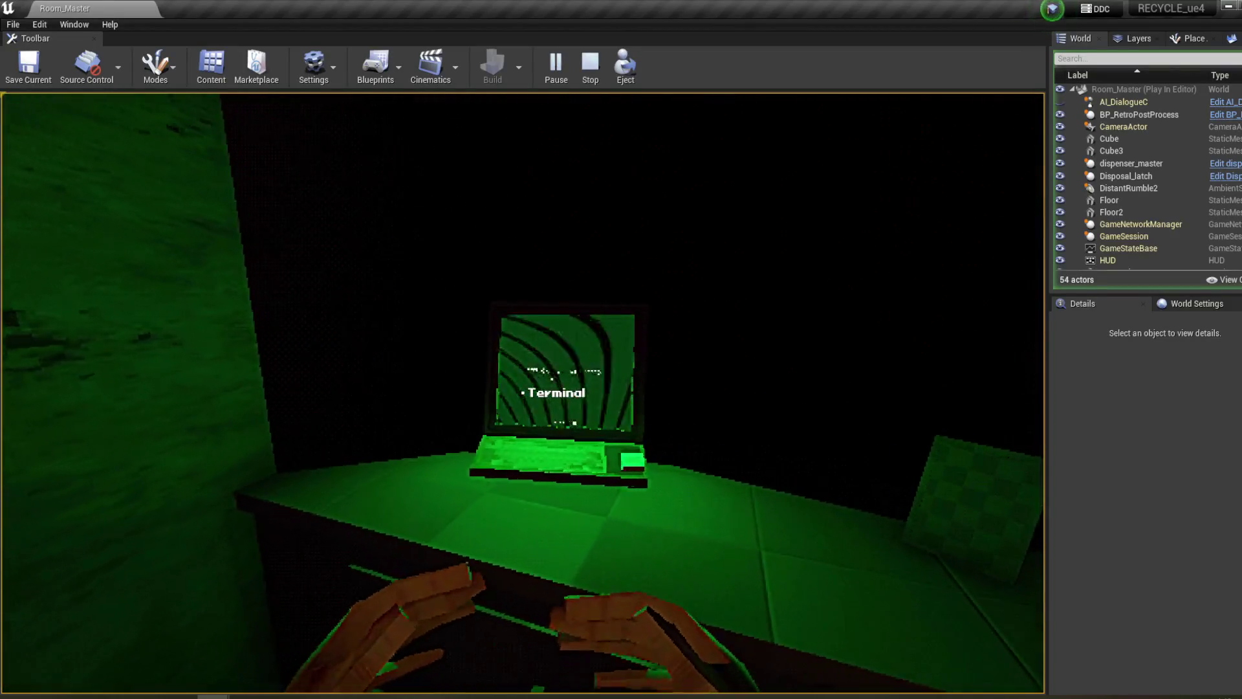
{"action": "left_click", "coordinate": [522, 392]}
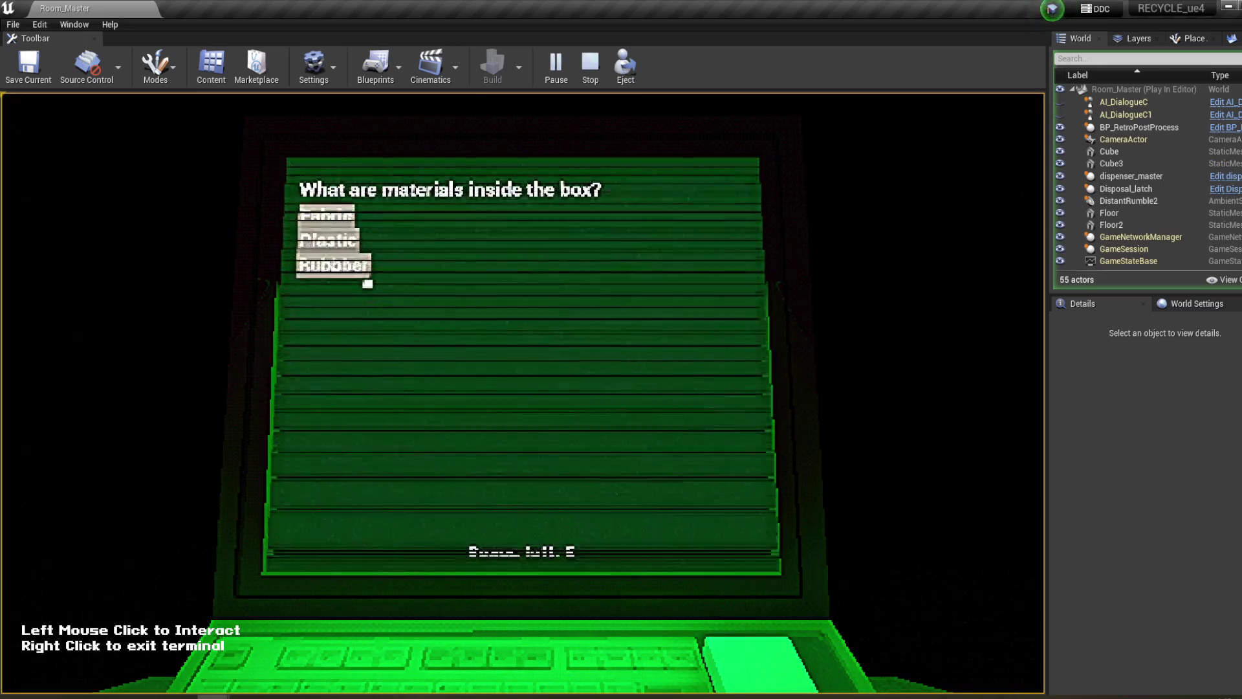
{"action": "left_click", "coordinate": [362, 264]}
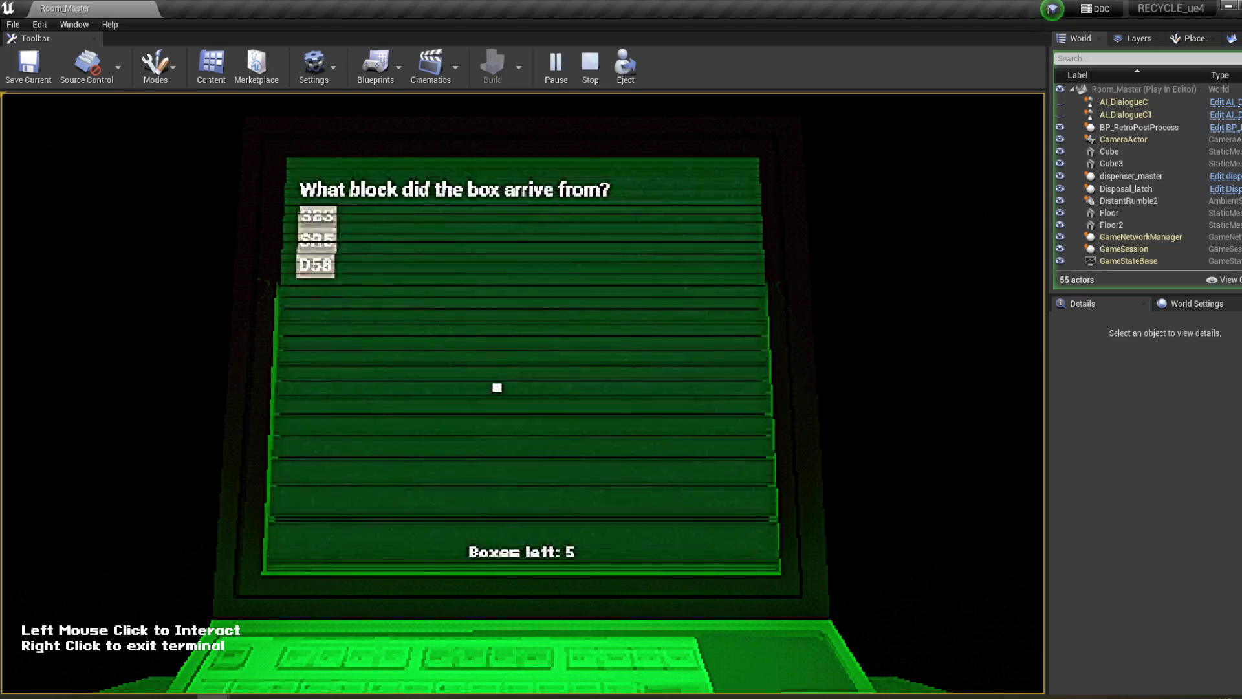
{"action": "right_click", "coordinate": [503, 380]}
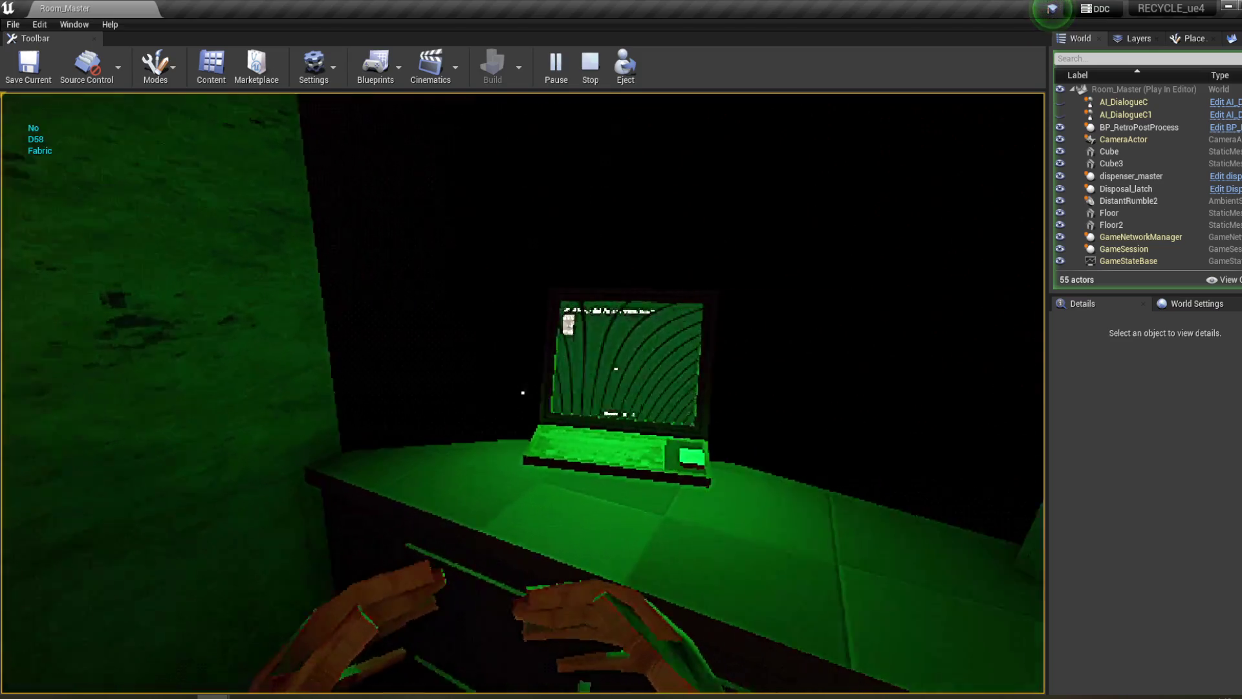
{"action": "left_click", "coordinate": [523, 392]}
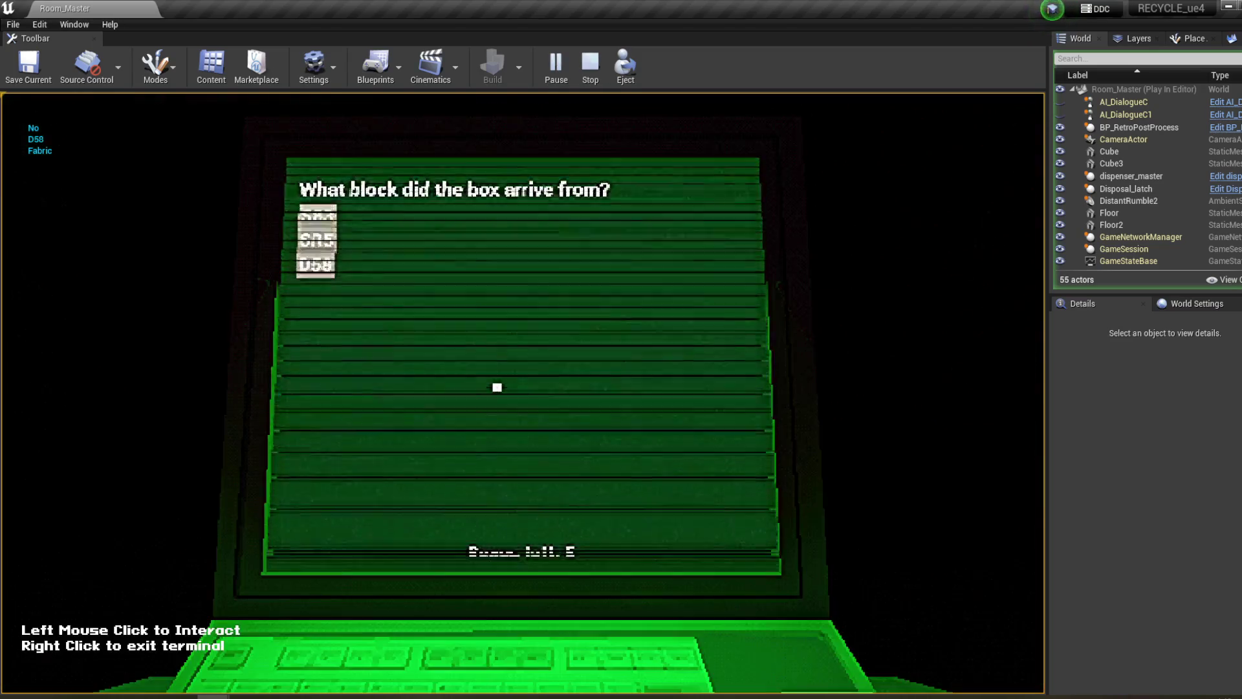
{"action": "left_click", "coordinate": [316, 264]}
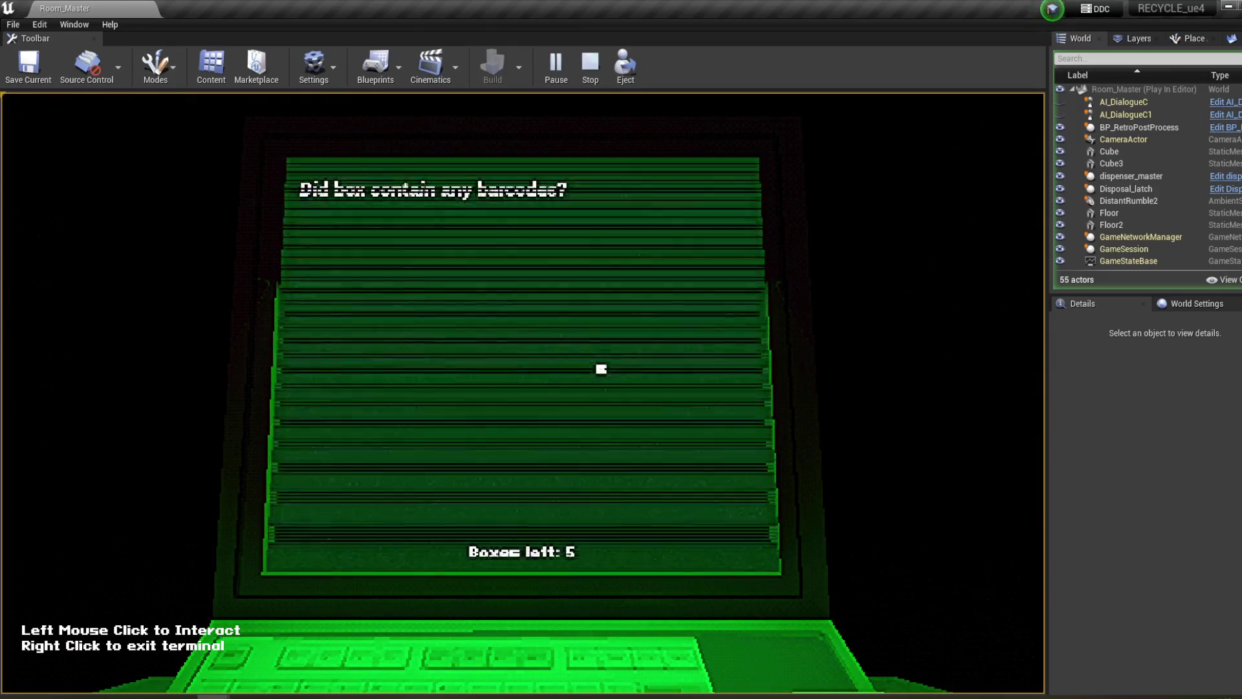
{"action": "left_click", "coordinate": [311, 238]}
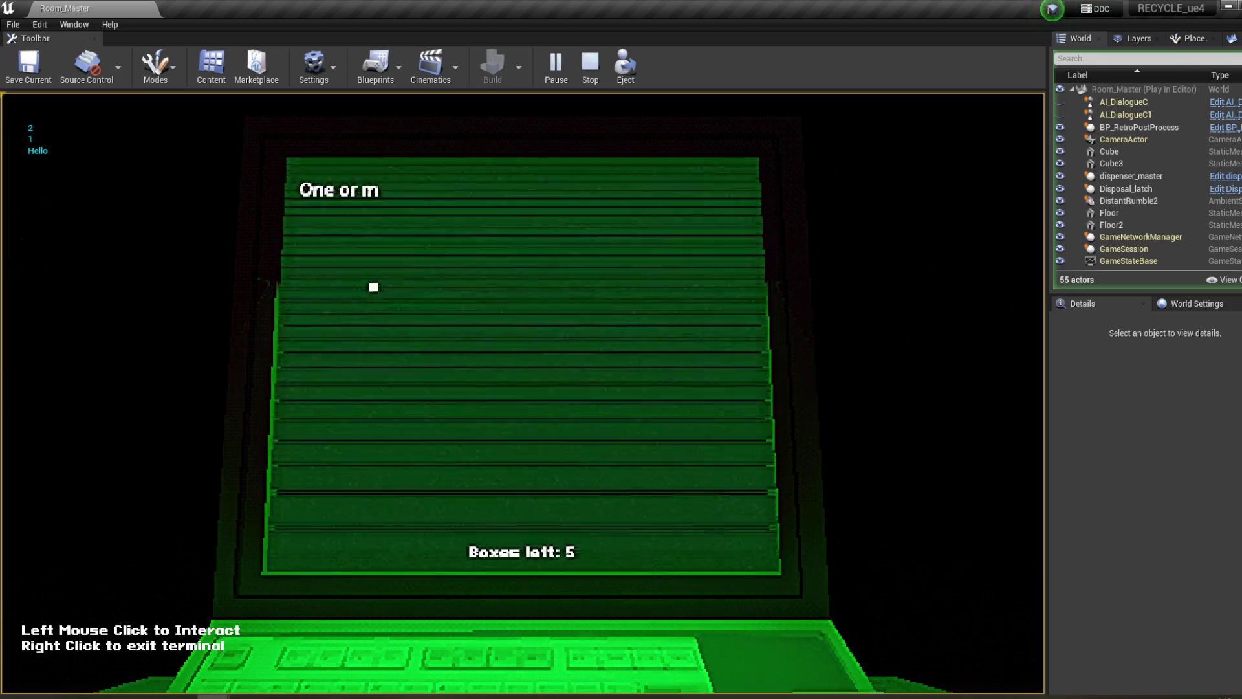
{"action": "right_click", "coordinate": [408, 304]}
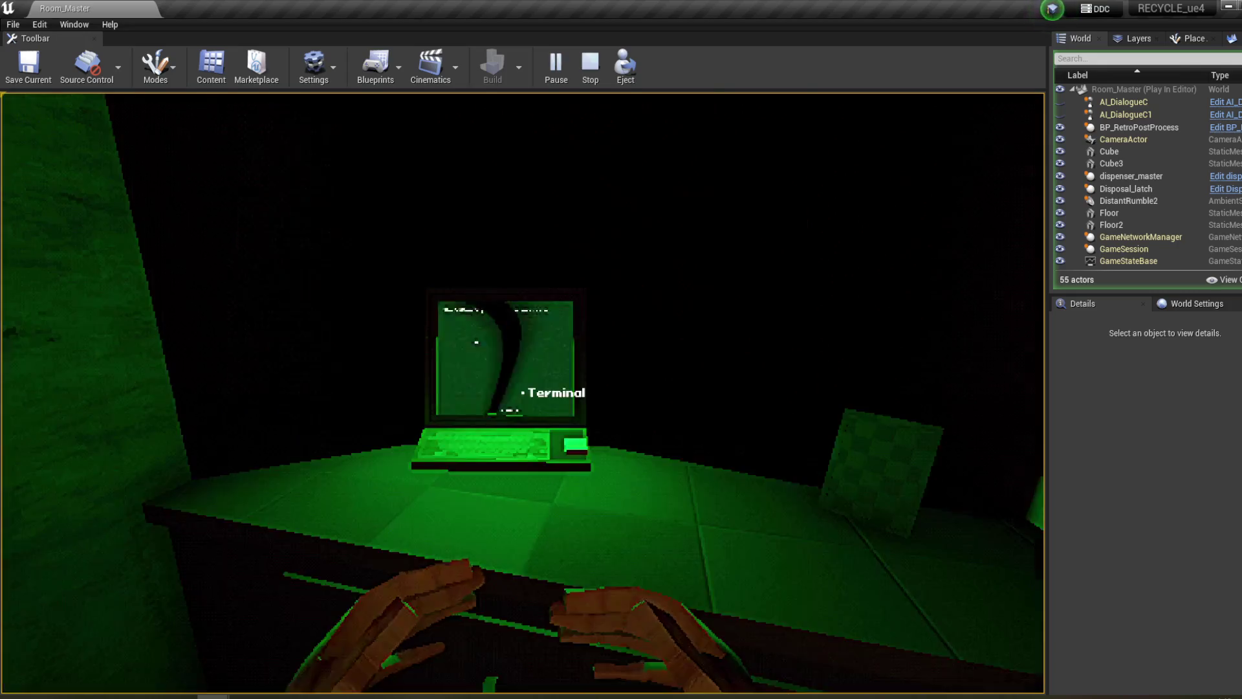
{"action": "key", "text": "Escape"}
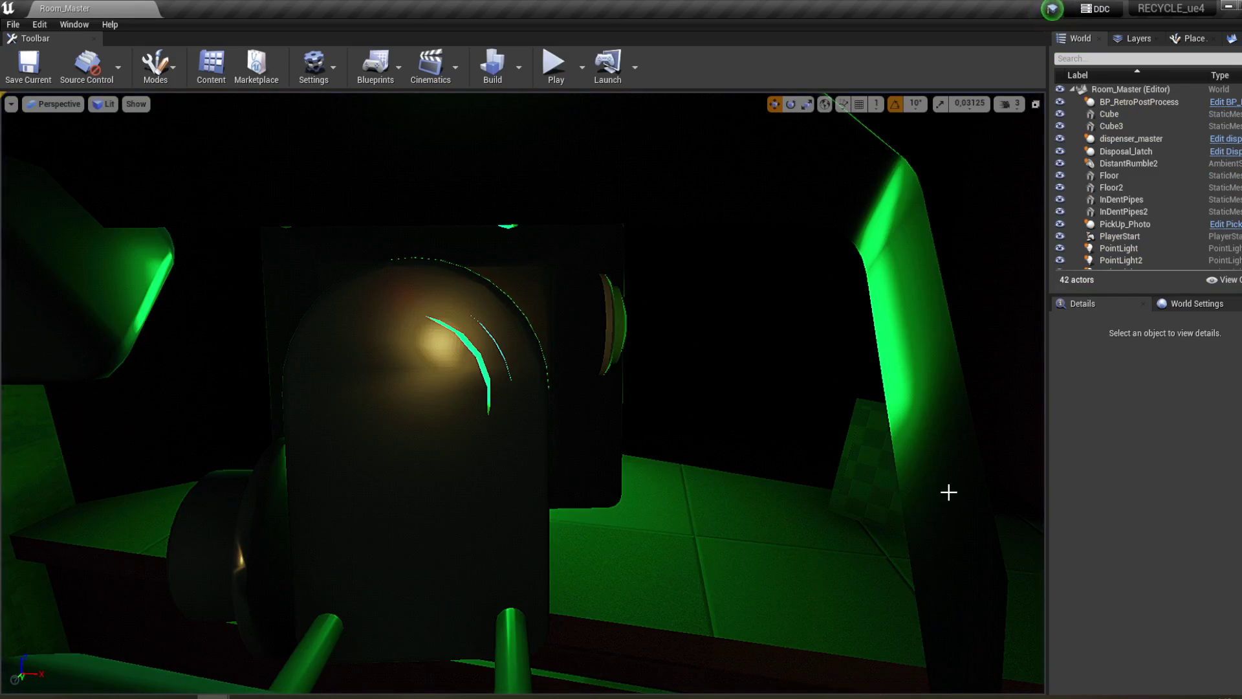
- Review the DT_AnswersRandomized, DT_CommitAnswers and DT_Answers graphs, then open DT_CheckTestAnswer
{"action": "mouse_move", "coordinate": [211, 696]}
{"action": "left_click", "coordinate": [222, 654]}
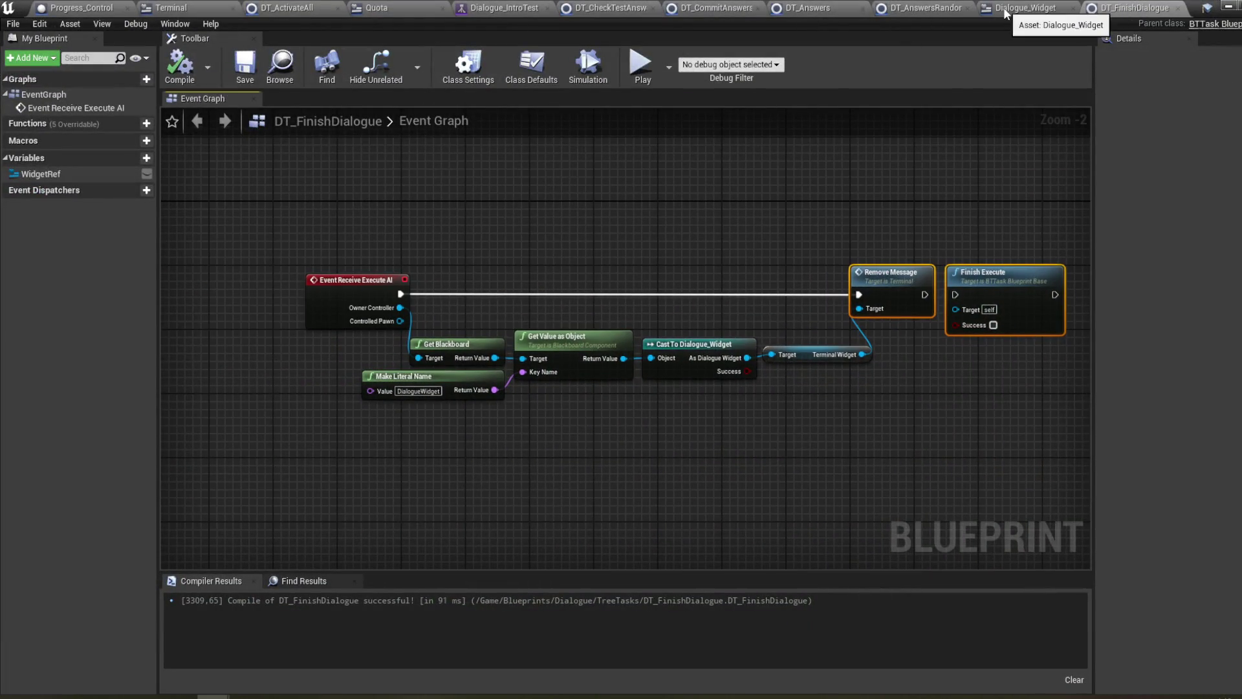
{"action": "left_click", "coordinate": [925, 8]}
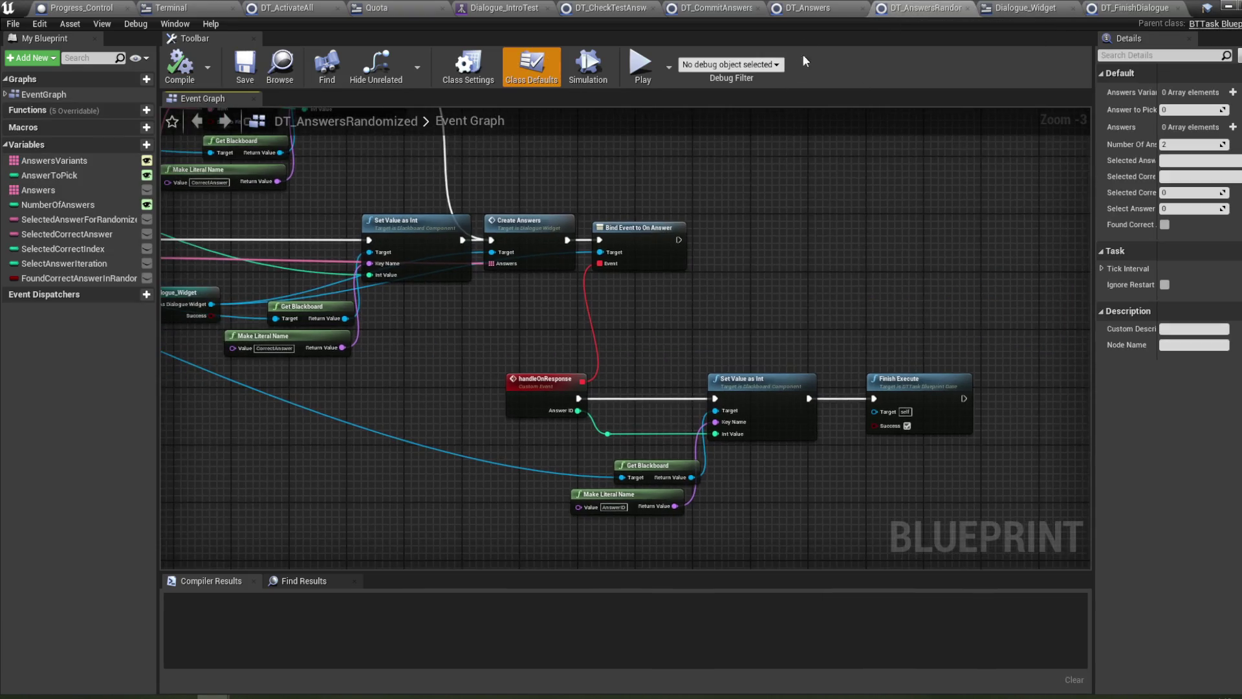
{"action": "left_click", "coordinate": [728, 8]}
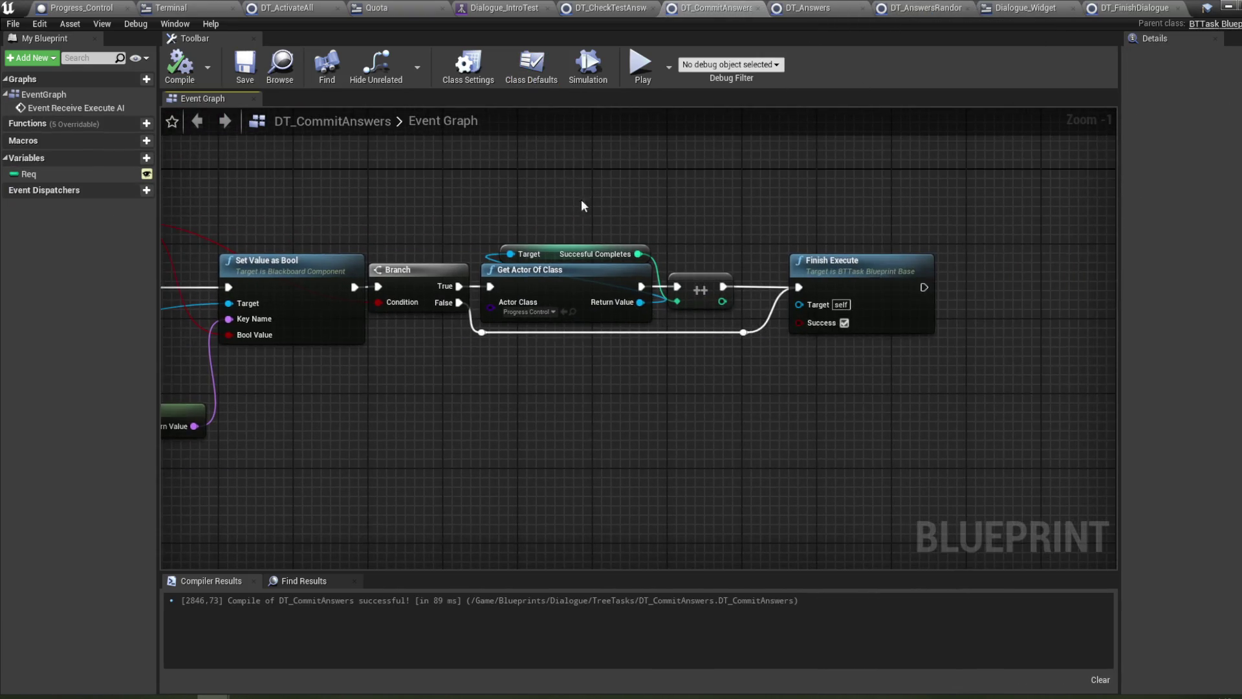
{"action": "left_click_drag", "start_coordinate": [618, 214], "coordinate": [751, 218]}
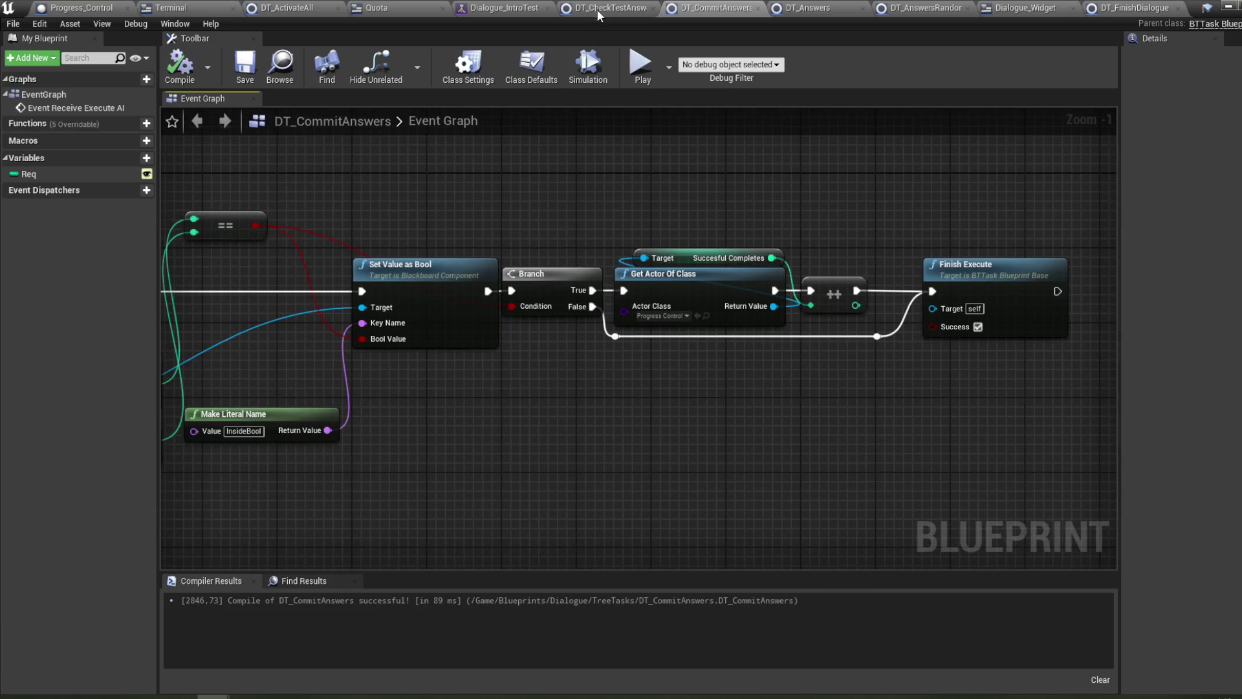
{"action": "left_click", "coordinate": [817, 9]}
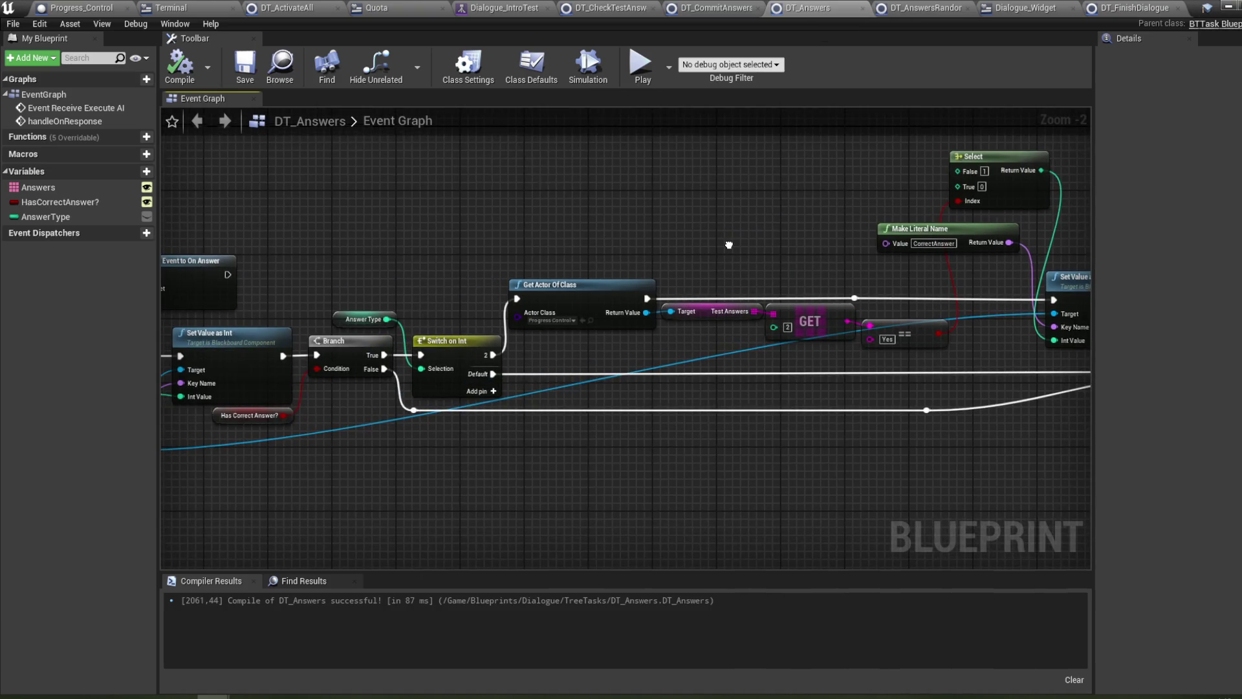
{"action": "left_click_drag", "start_coordinate": [729, 246], "coordinate": [608, 220]}
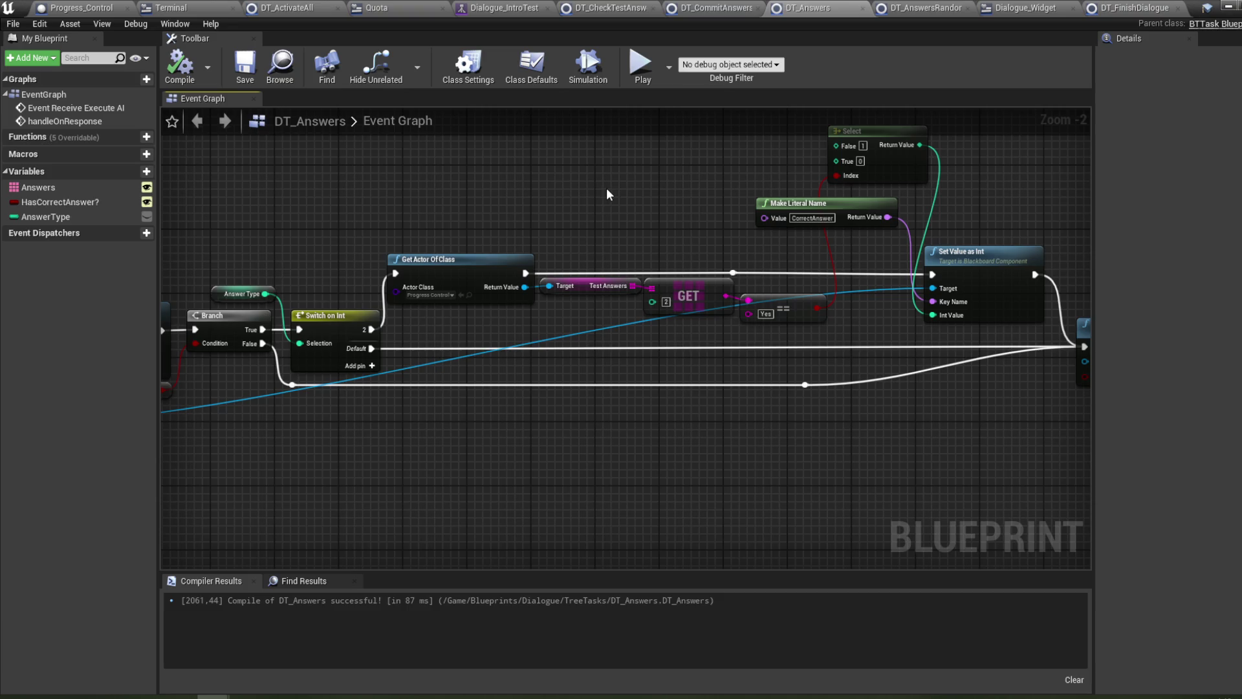
{"action": "left_click_drag", "start_coordinate": [544, 199], "coordinate": [589, 201]}
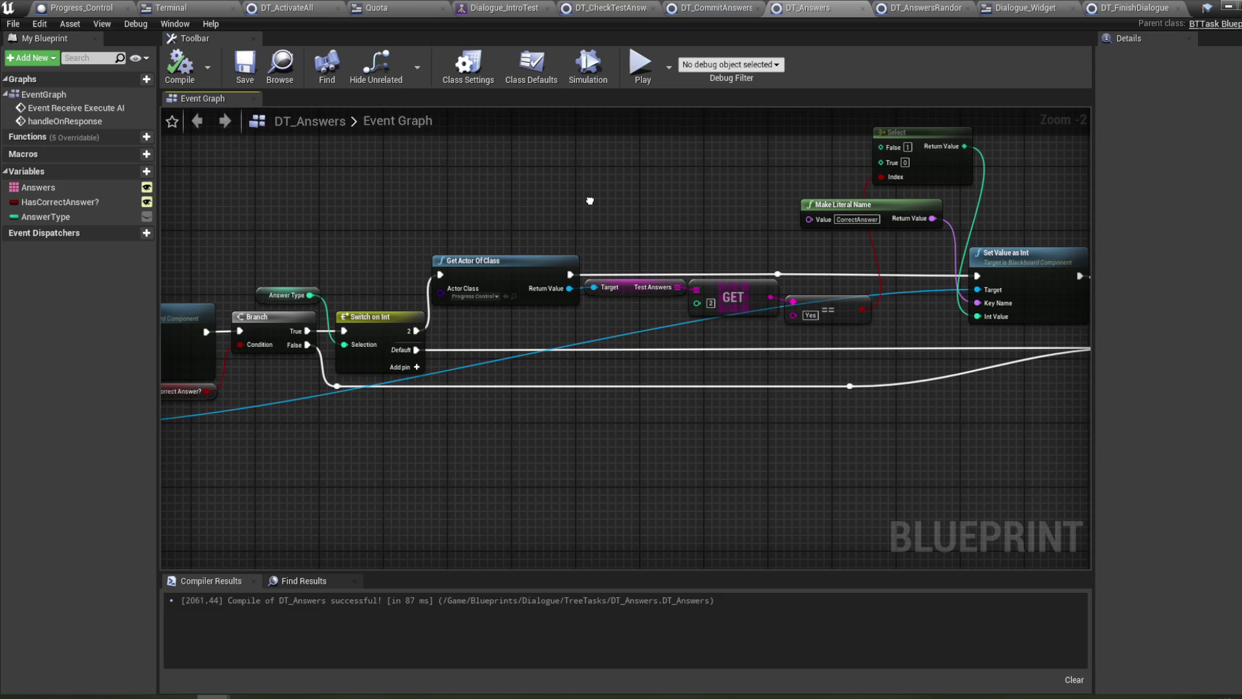
{"action": "left_click_drag", "start_coordinate": [590, 200], "coordinate": [591, 202]}
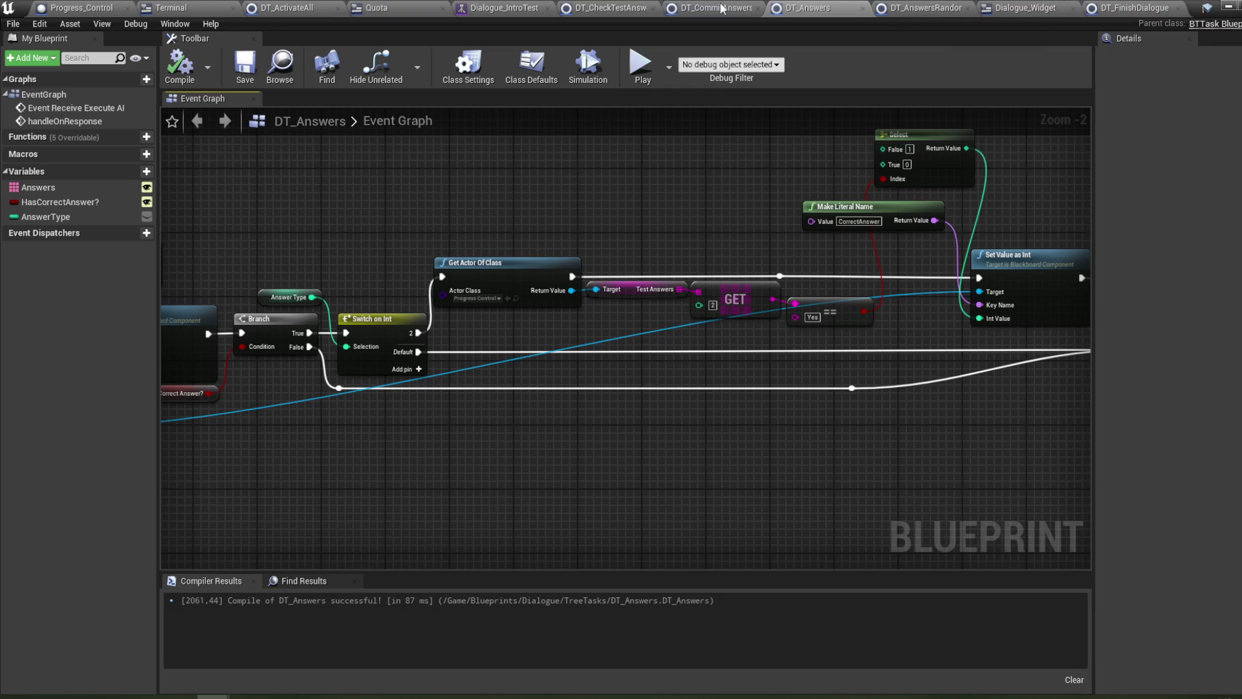
{"action": "left_click", "coordinate": [612, 8]}
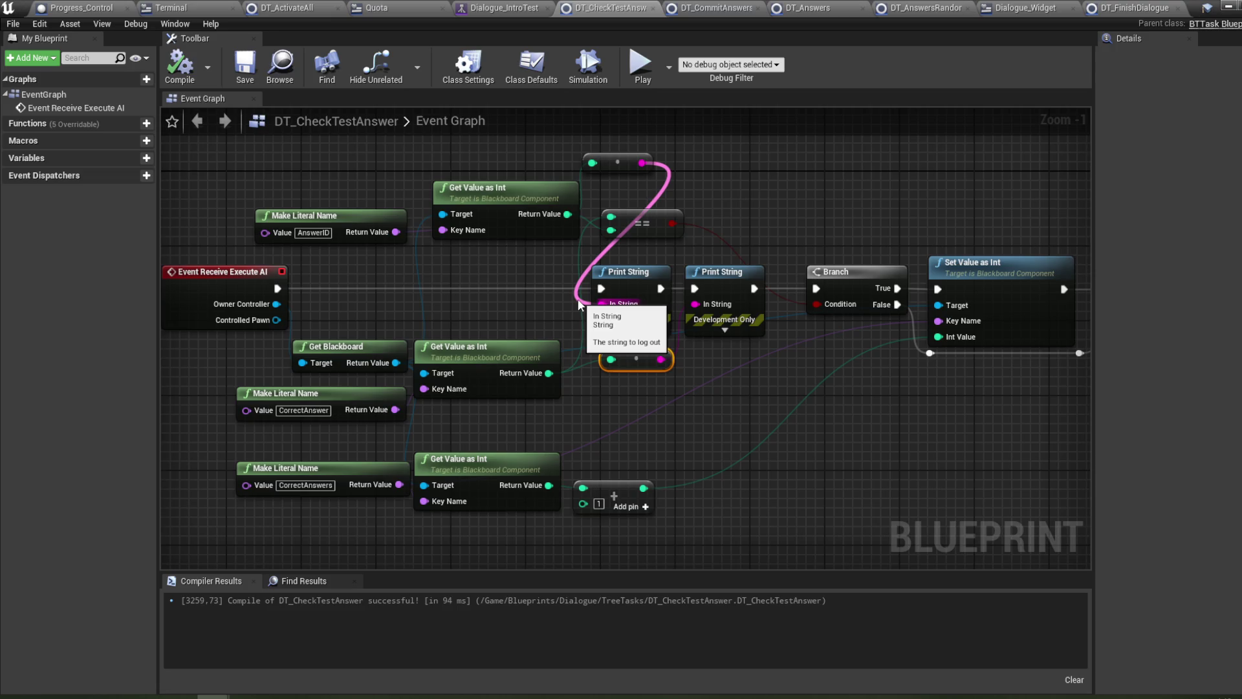
- Wire the reroute's pink value into the first Print String's In String, then go to DT_Answers
{"action": "left_click_drag", "start_coordinate": [579, 301], "coordinate": [580, 303]}
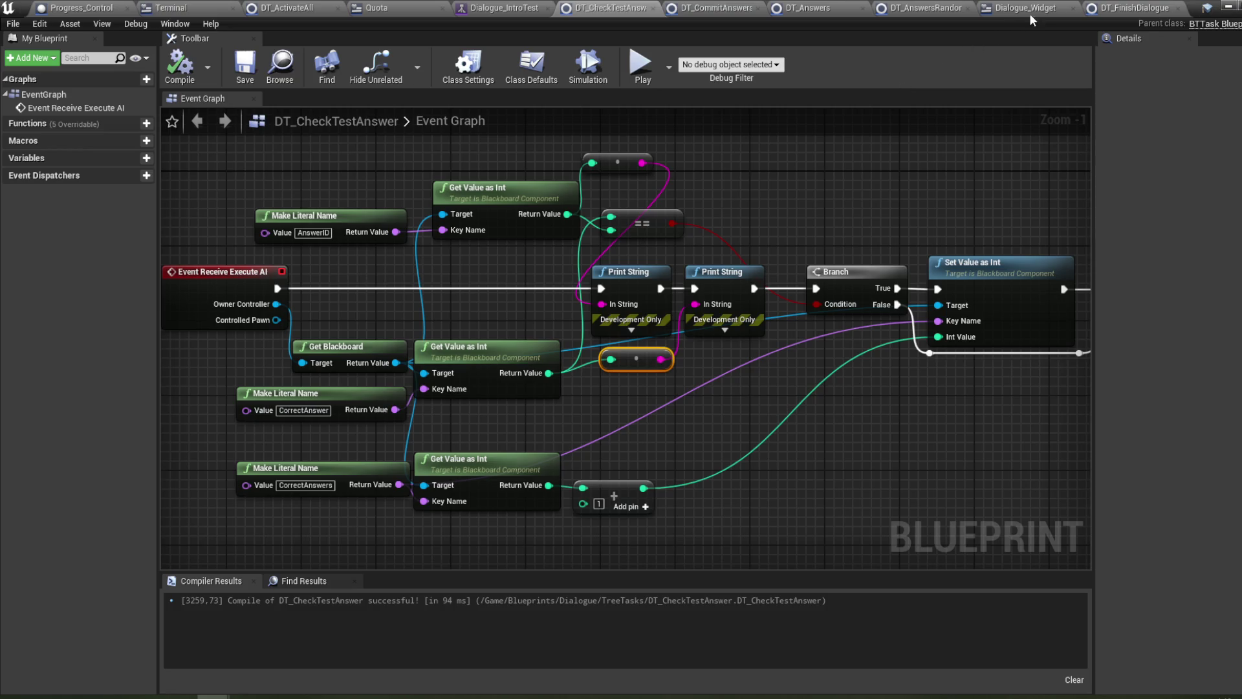
{"action": "left_click", "coordinate": [812, 9]}
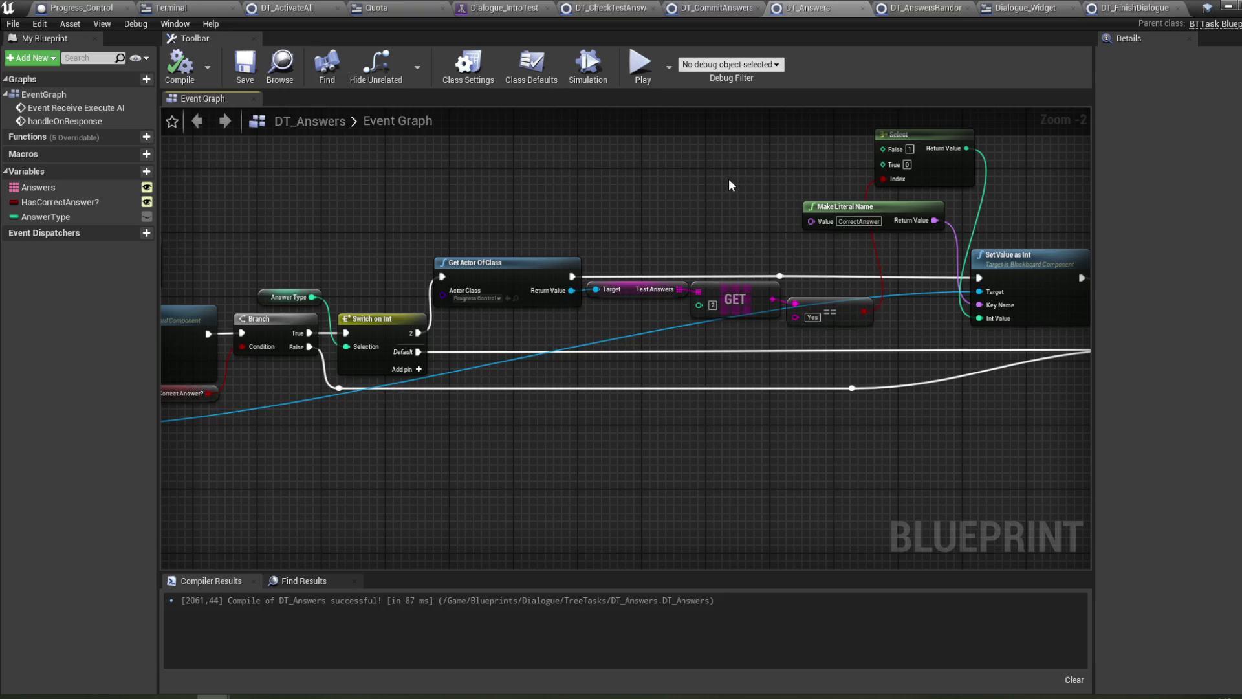
- Pan across the DT_Answers graph from Event Receive Execute AI to Finish Execute
{"action": "left_click_drag", "start_coordinate": [724, 178], "coordinate": [548, 180]}
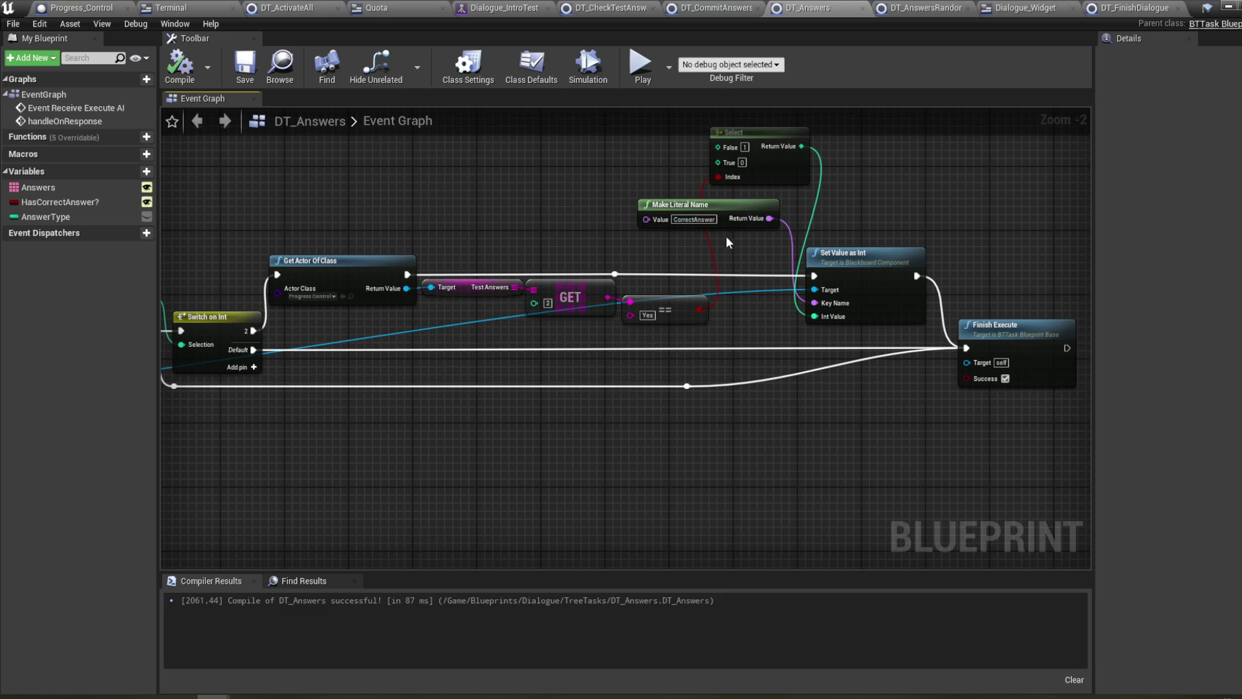
{"action": "left_click_drag", "start_coordinate": [473, 223], "coordinate": [806, 213]}
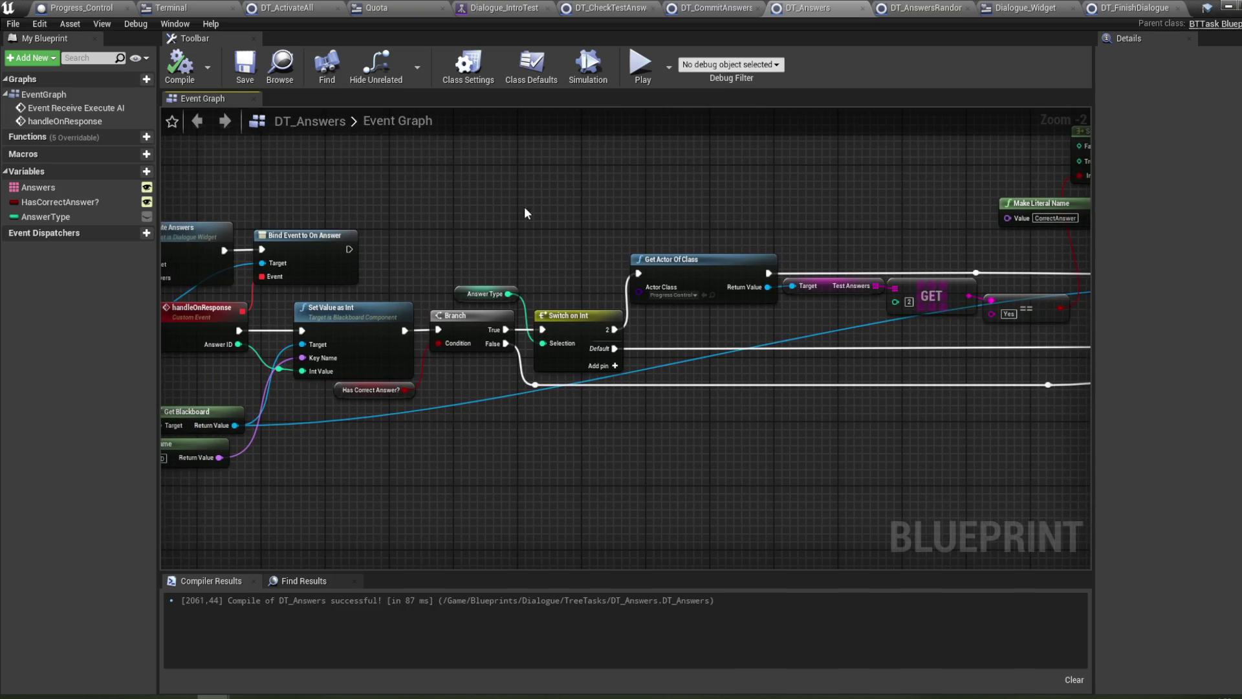
{"action": "left_click_drag", "start_coordinate": [525, 208], "coordinate": [790, 210]}
{"action": "mouse_move", "coordinate": [470, 160]}
{"action": "left_mouse_down"}
{"action": "mouse_move", "coordinate": [526, 229]}
{"action": "mouse_move", "coordinate": [845, 235]}
{"action": "left_mouse_up"}
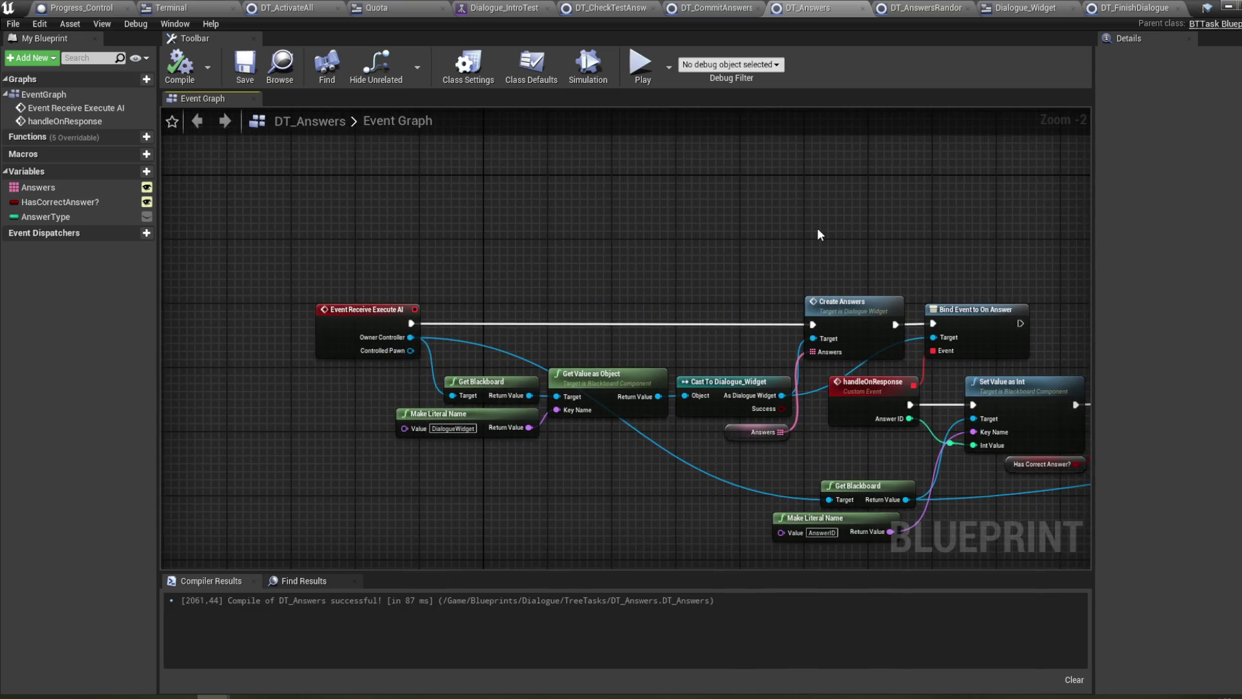
{"action": "mouse_move", "coordinate": [923, 232]}
{"action": "left_mouse_down"}
{"action": "mouse_move", "coordinate": [884, 199]}
{"action": "mouse_move", "coordinate": [669, 187]}
{"action": "left_mouse_up"}
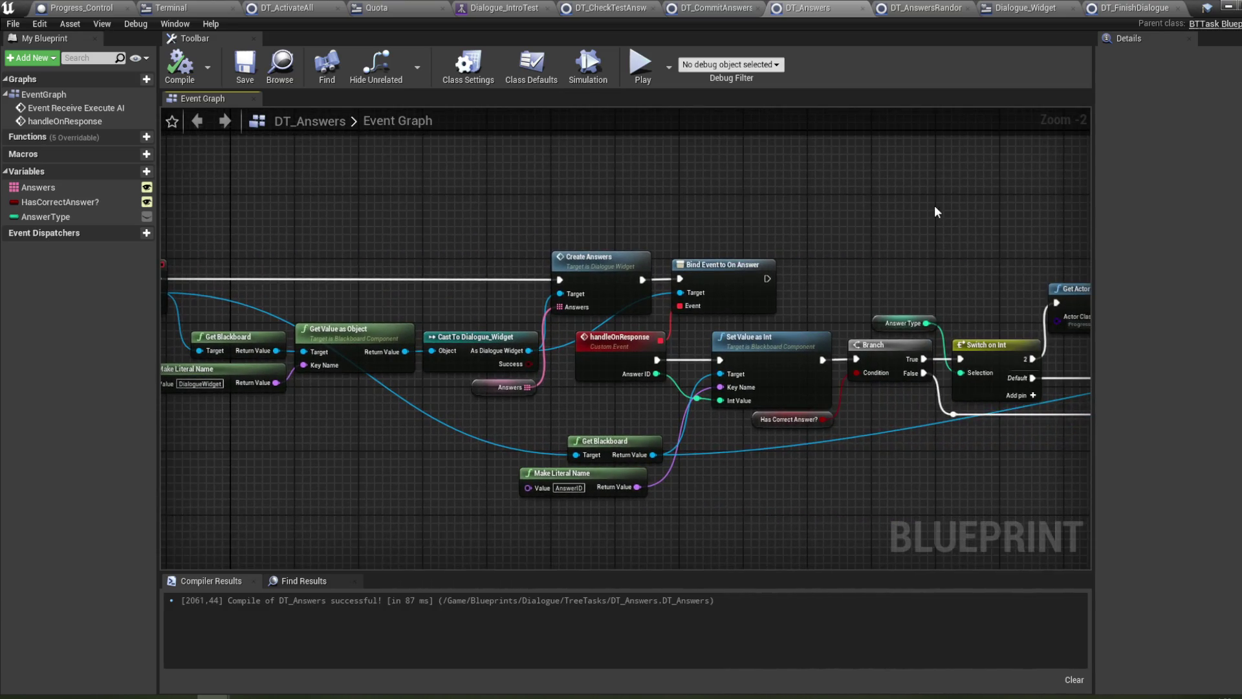
{"action": "left_click_drag", "start_coordinate": [935, 207], "coordinate": [720, 203]}
{"action": "left_click_drag", "start_coordinate": [893, 206], "coordinate": [712, 197]}
{"action": "left_click_drag", "start_coordinate": [814, 206], "coordinate": [444, 210]}
{"action": "mouse_move", "coordinate": [539, 209]}
{"action": "left_mouse_down"}
{"action": "mouse_move", "coordinate": [468, 210]}
{"action": "mouse_move", "coordinate": [924, 178]}
{"action": "left_mouse_up"}
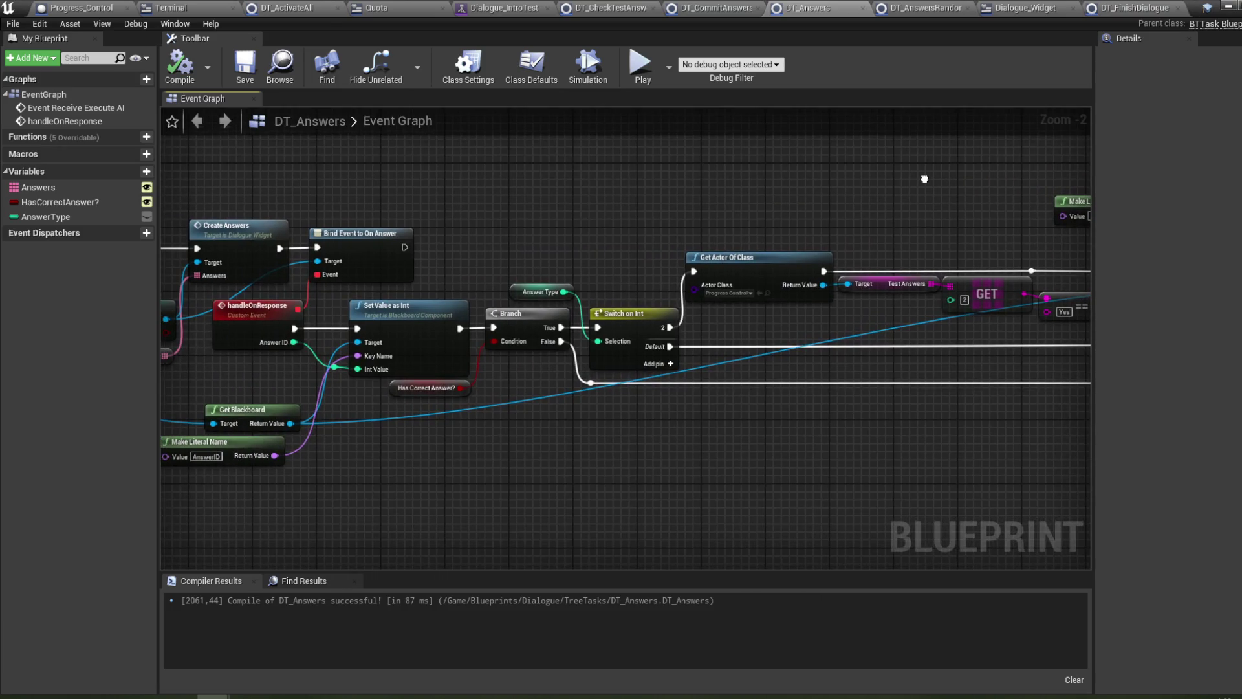
{"action": "left_click_drag", "start_coordinate": [563, 213], "coordinate": [765, 187]}
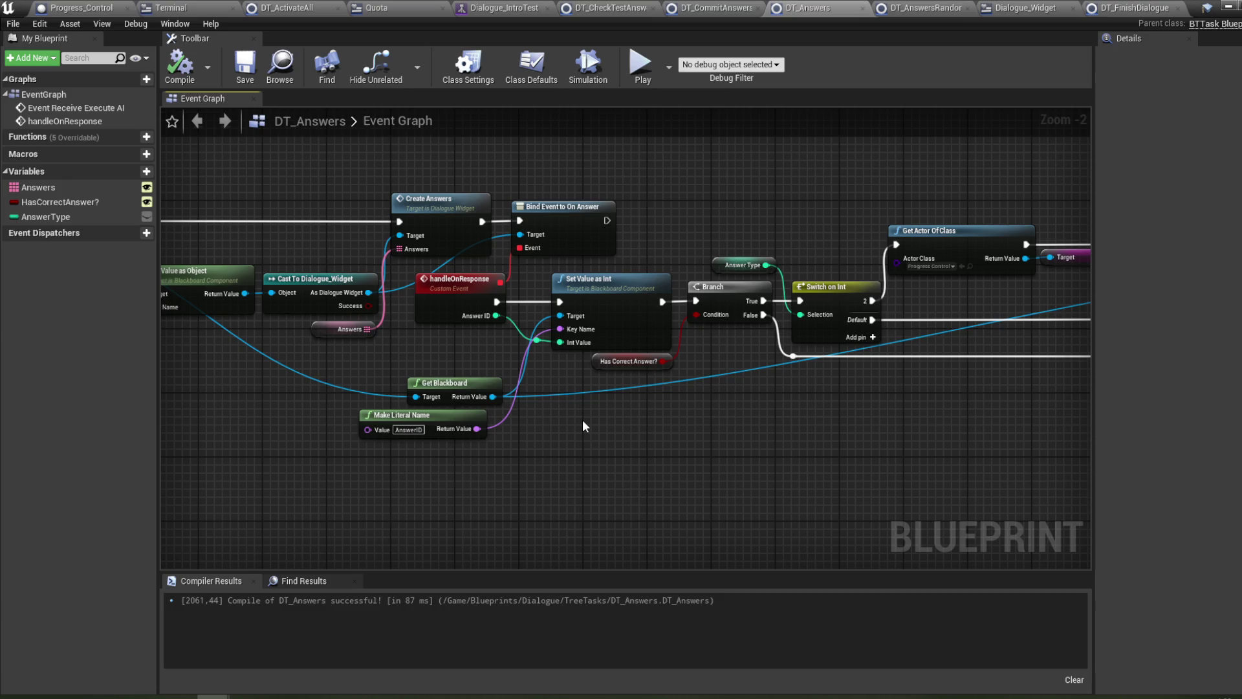
{"action": "mouse_move", "coordinate": [782, 393]}
{"action": "left_mouse_down"}
{"action": "mouse_move", "coordinate": [555, 414]}
{"action": "mouse_move", "coordinate": [737, 438]}
{"action": "mouse_move", "coordinate": [689, 410]}
{"action": "left_mouse_up"}
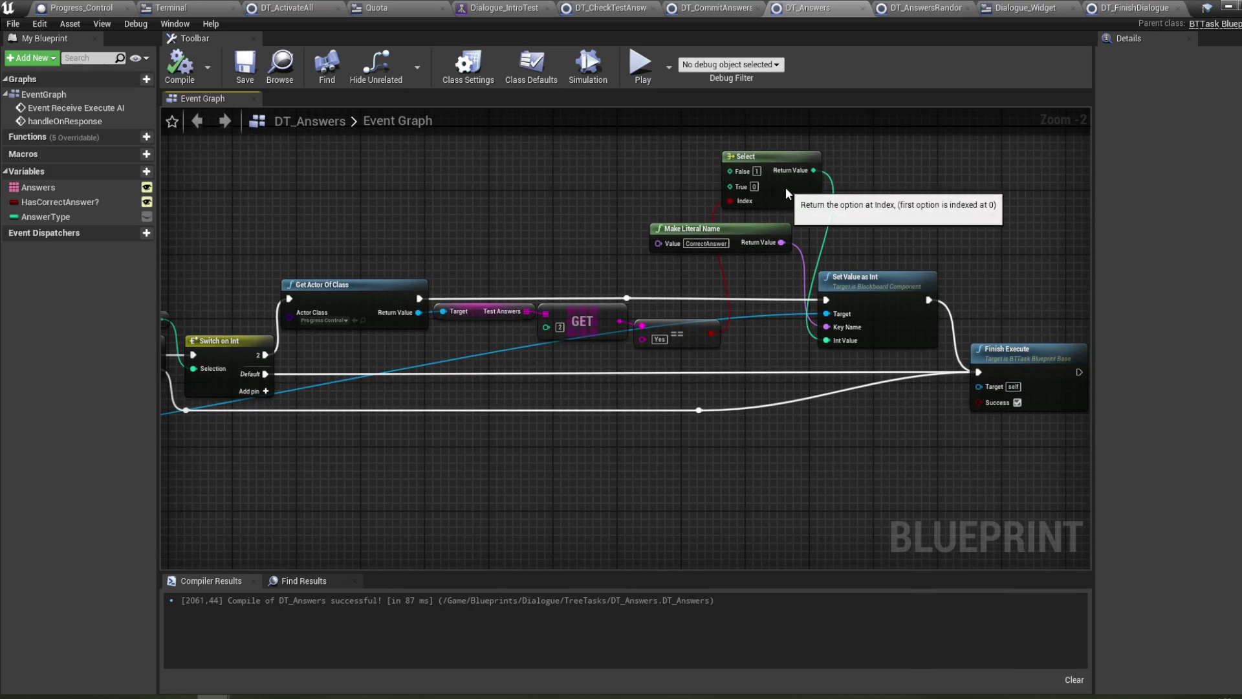
- Reposition the Select node beside Set Value as Int and return to the Room_Master level
{"action": "left_click_drag", "start_coordinate": [785, 187], "coordinate": [728, 188]}
{"action": "left_click_drag", "start_coordinate": [649, 196], "coordinate": [735, 195]}
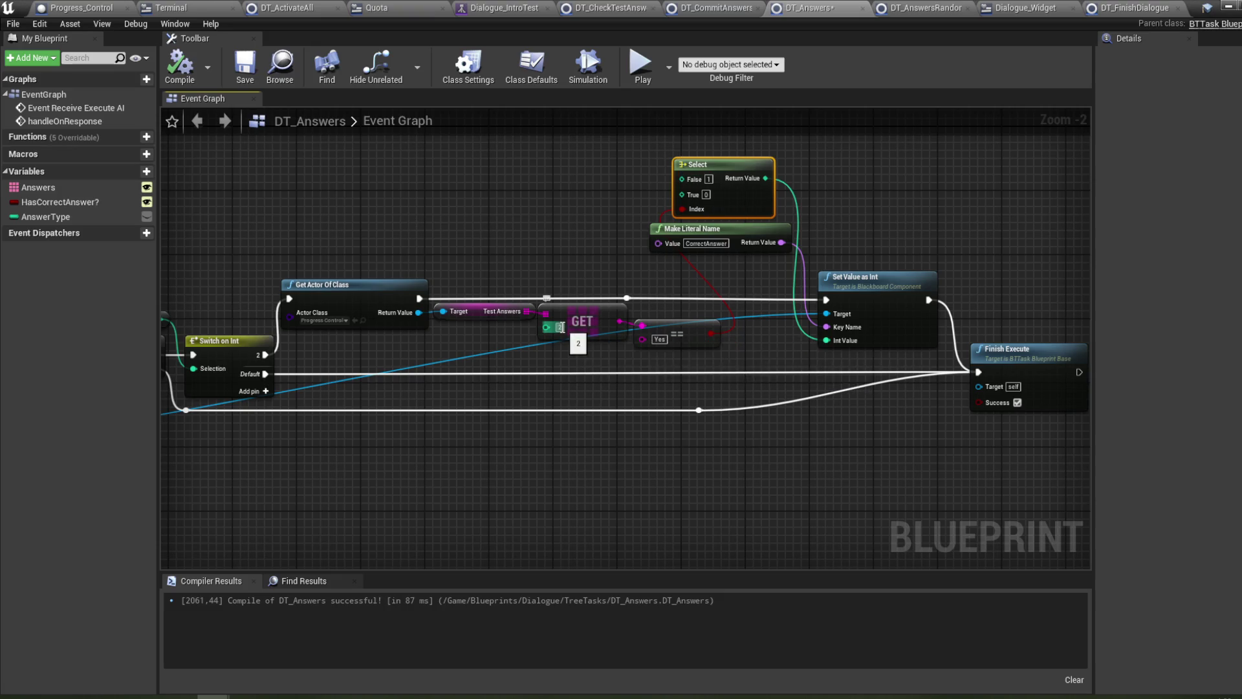
{"action": "mouse_move", "coordinate": [684, 416]}
{"action": "left_mouse_down"}
{"action": "mouse_move", "coordinate": [689, 435]}
{"action": "mouse_move", "coordinate": [819, 391]}
{"action": "left_mouse_up"}
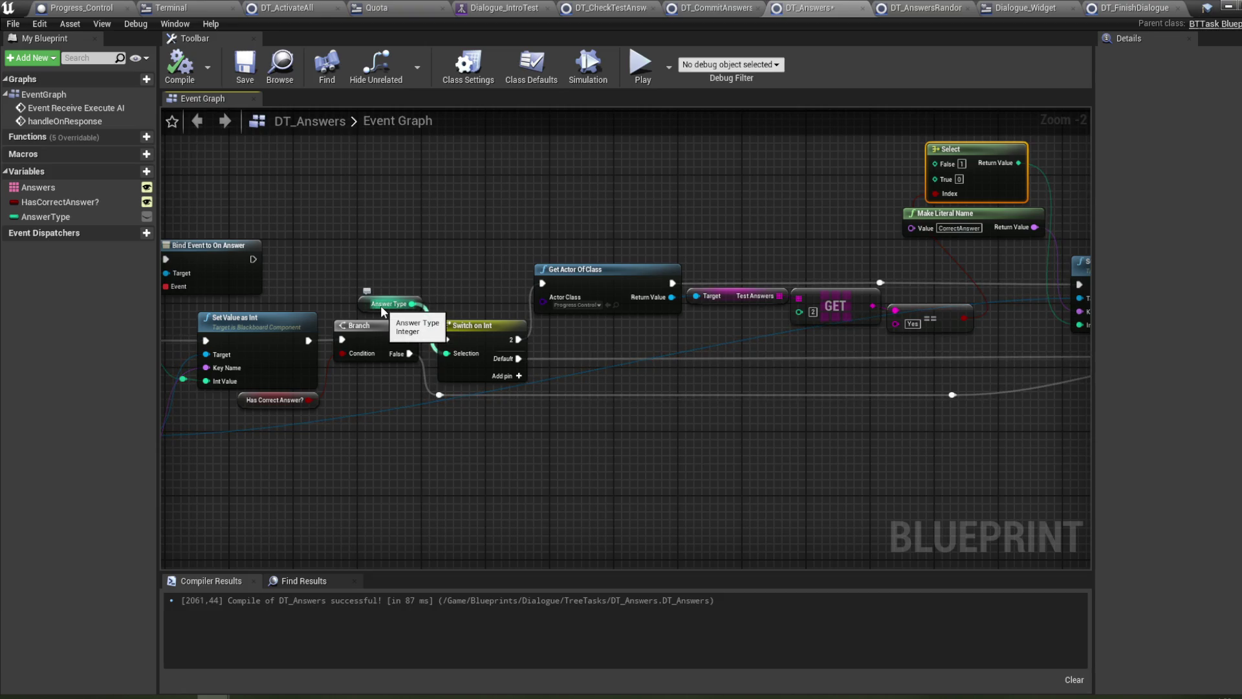
{"action": "mouse_move", "coordinate": [757, 379]}
{"action": "left_mouse_down"}
{"action": "mouse_move", "coordinate": [569, 382]}
{"action": "mouse_move", "coordinate": [552, 393]}
{"action": "left_mouse_up"}
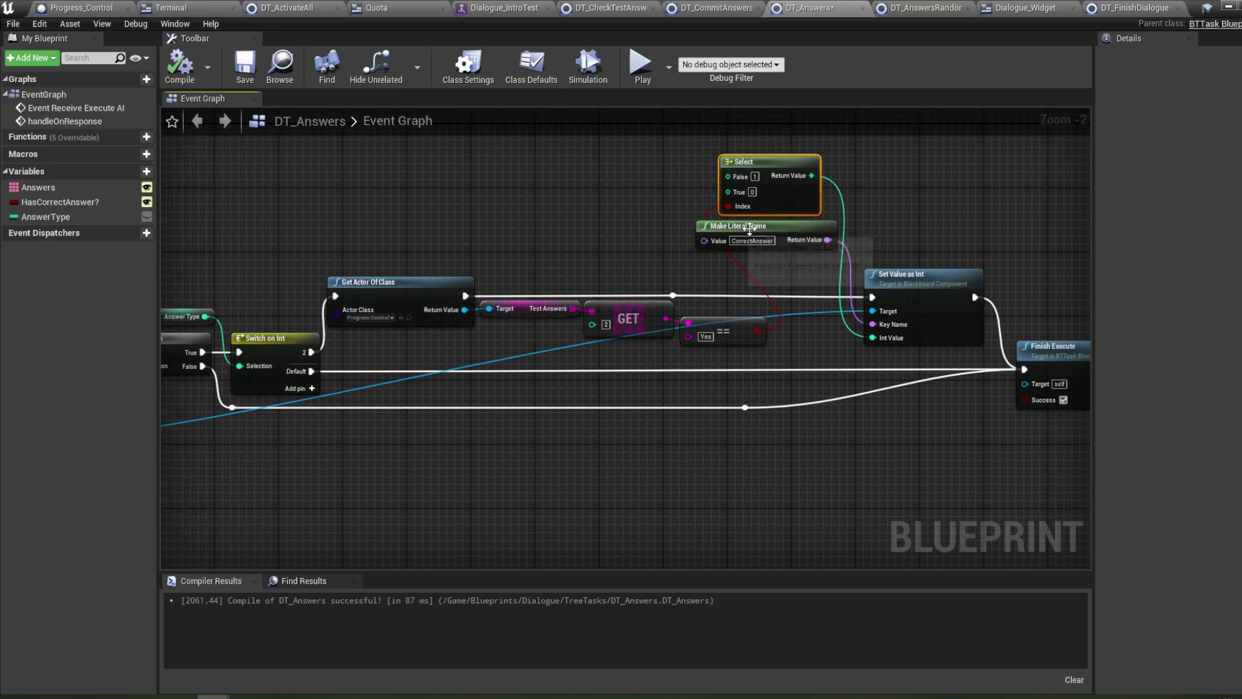
{"action": "left_click", "coordinate": [1227, 7]}
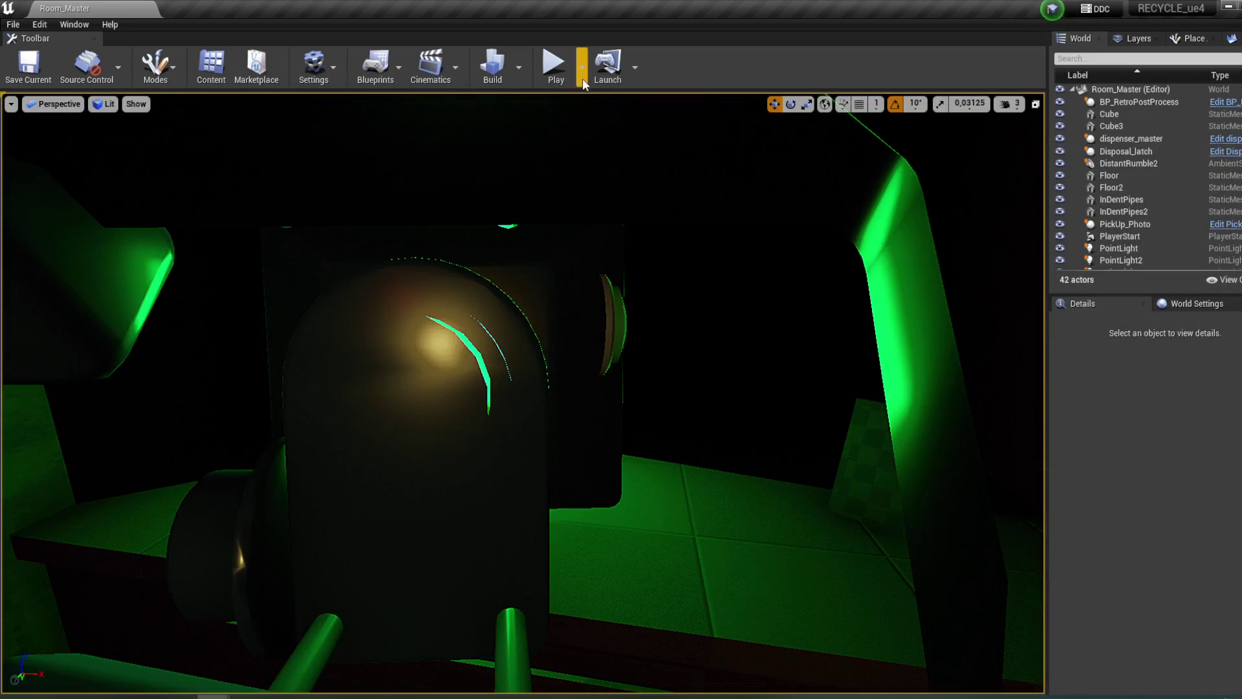
- Start Play, walk to the terminal and answer Yes to the instructions question
{"action": "left_click", "coordinate": [554, 63]}
{"action": "key", "text": "w"}
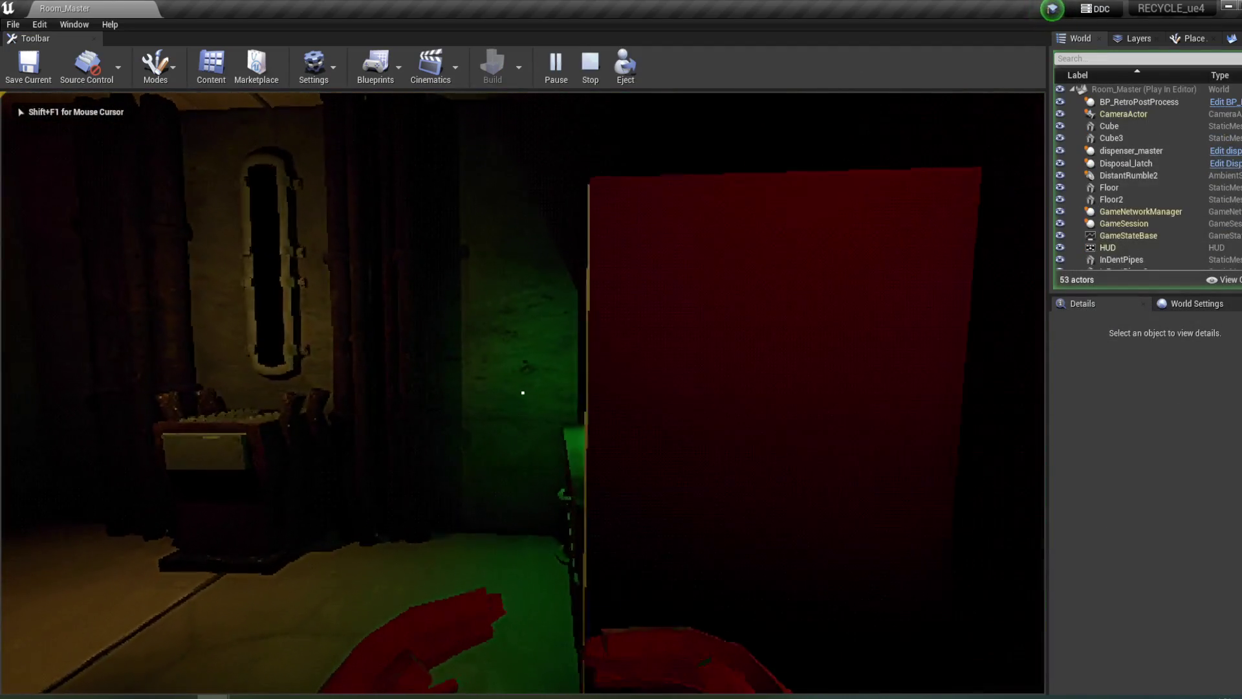
{"action": "key", "text": "e"}
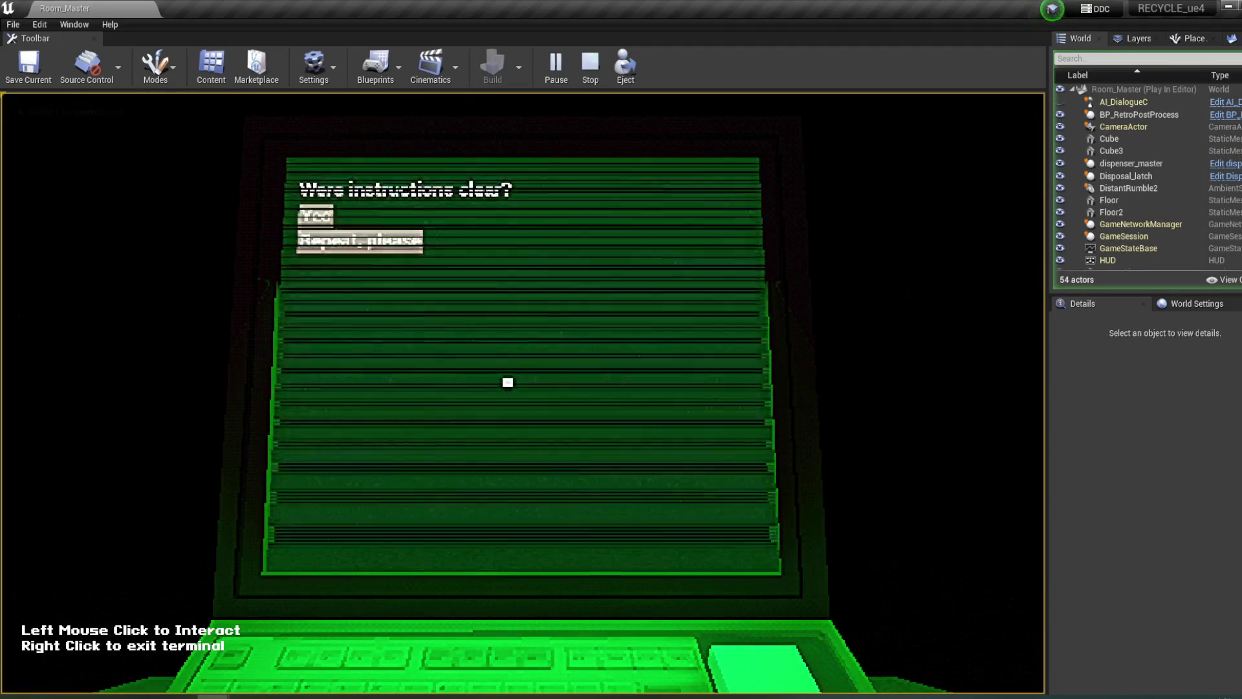
{"action": "left_click", "coordinate": [316, 216]}
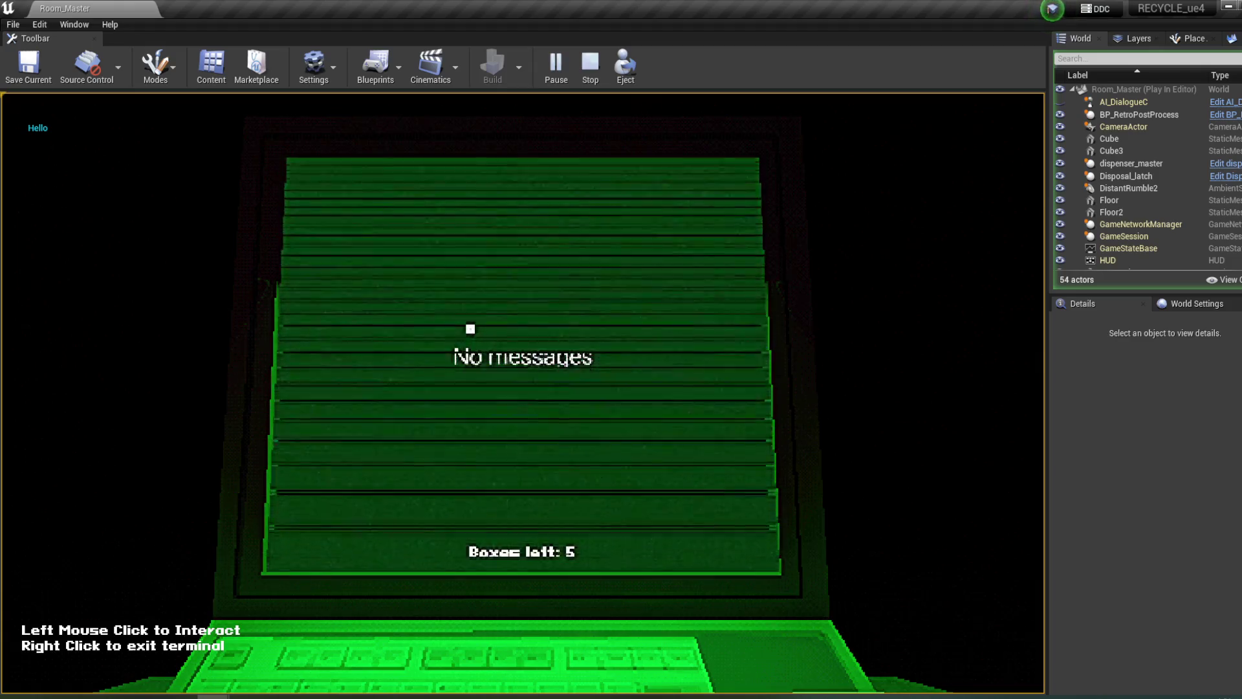
{"action": "right_click", "coordinate": [471, 327]}
- Pick up the grey box by the window, shake it over the bin and drop it in
{"action": "key", "text": "w"}
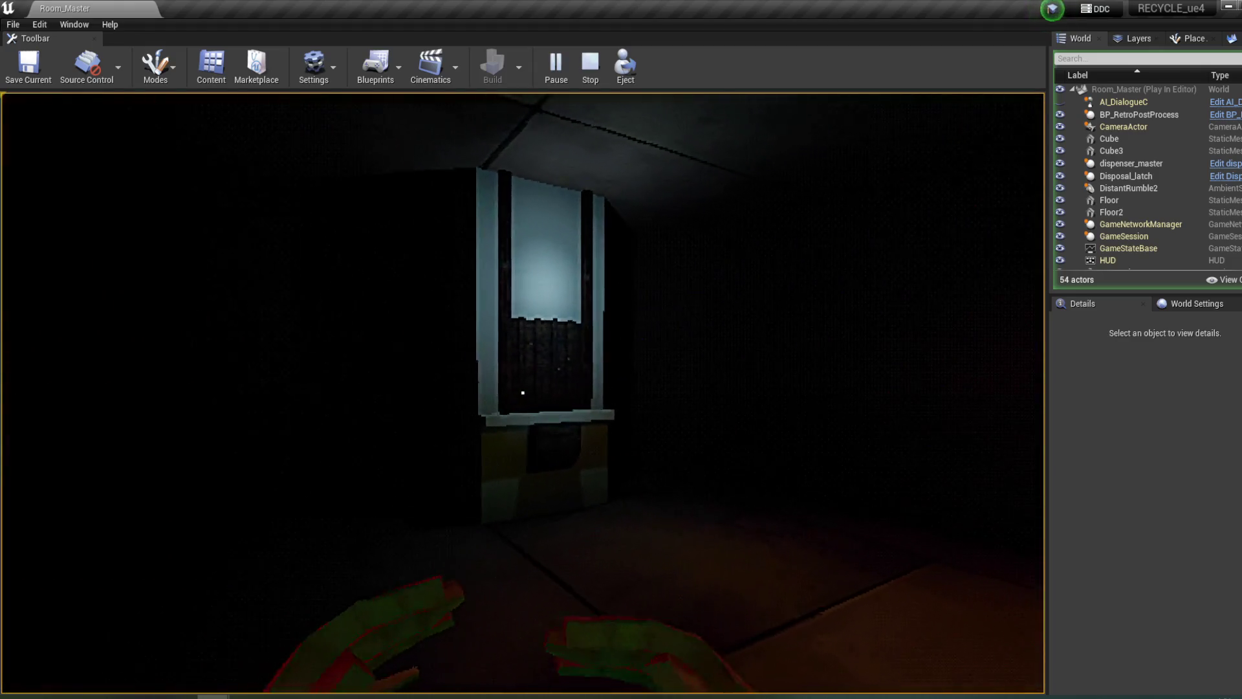
{"action": "key", "text": "w"}
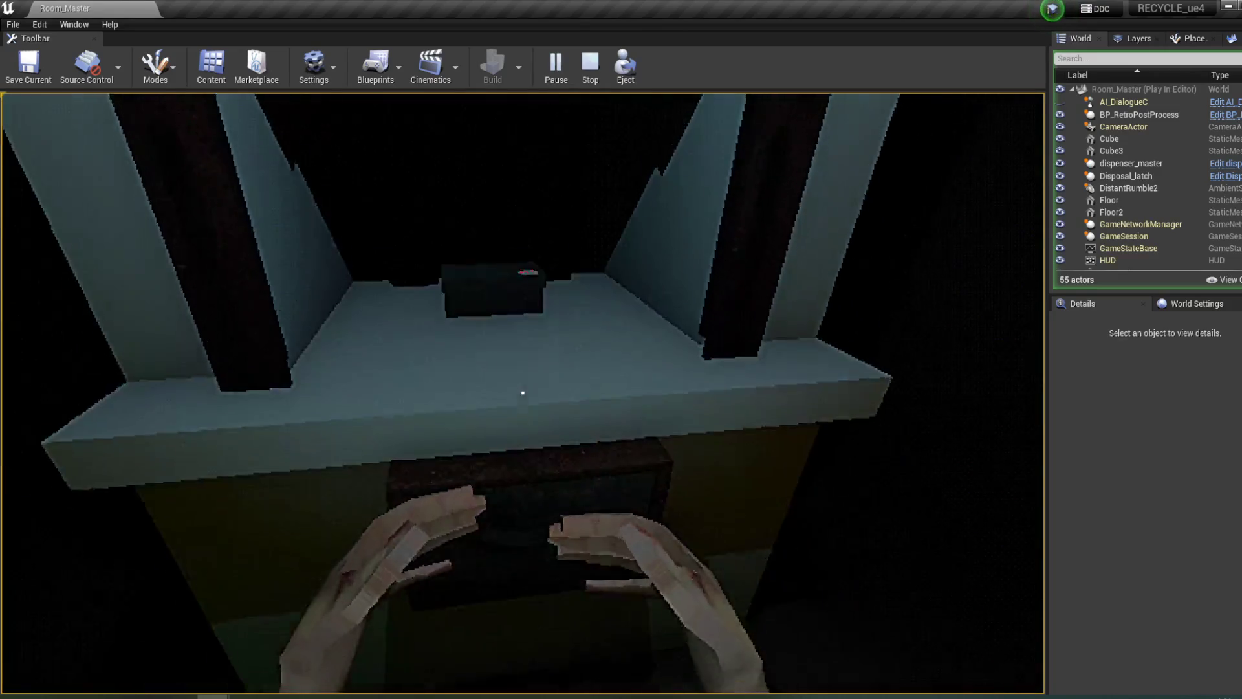
{"action": "key", "text": "e"}
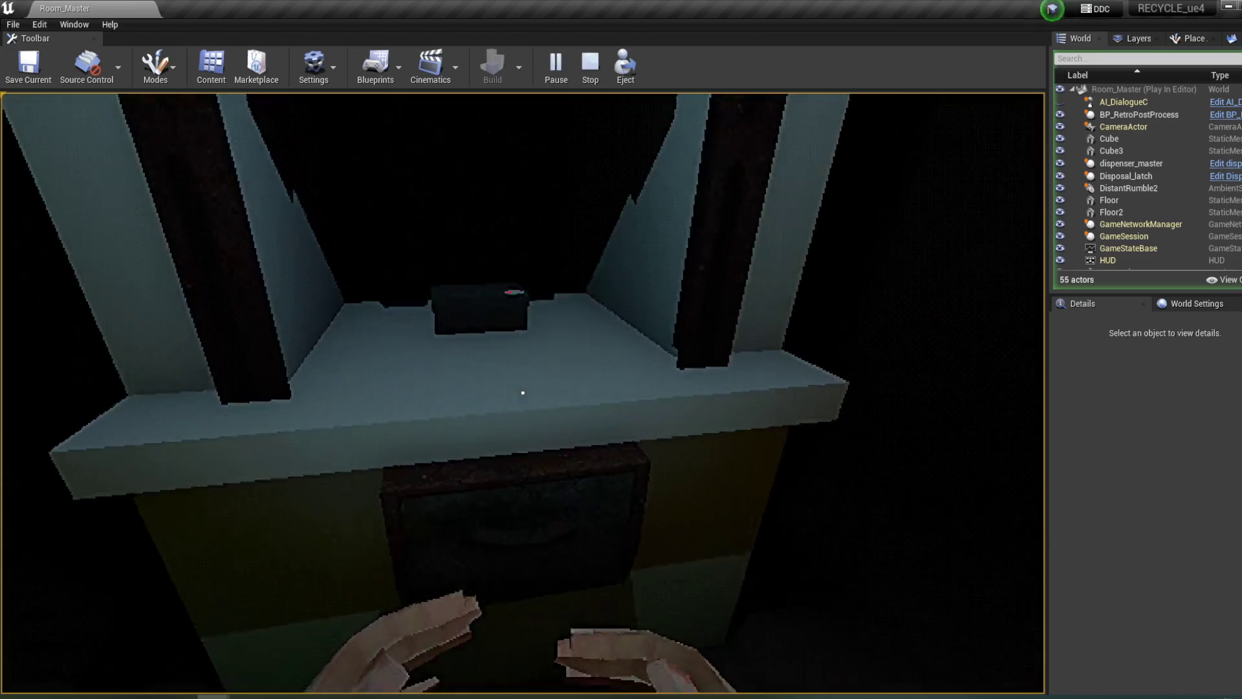
{"action": "key", "text": "e"}
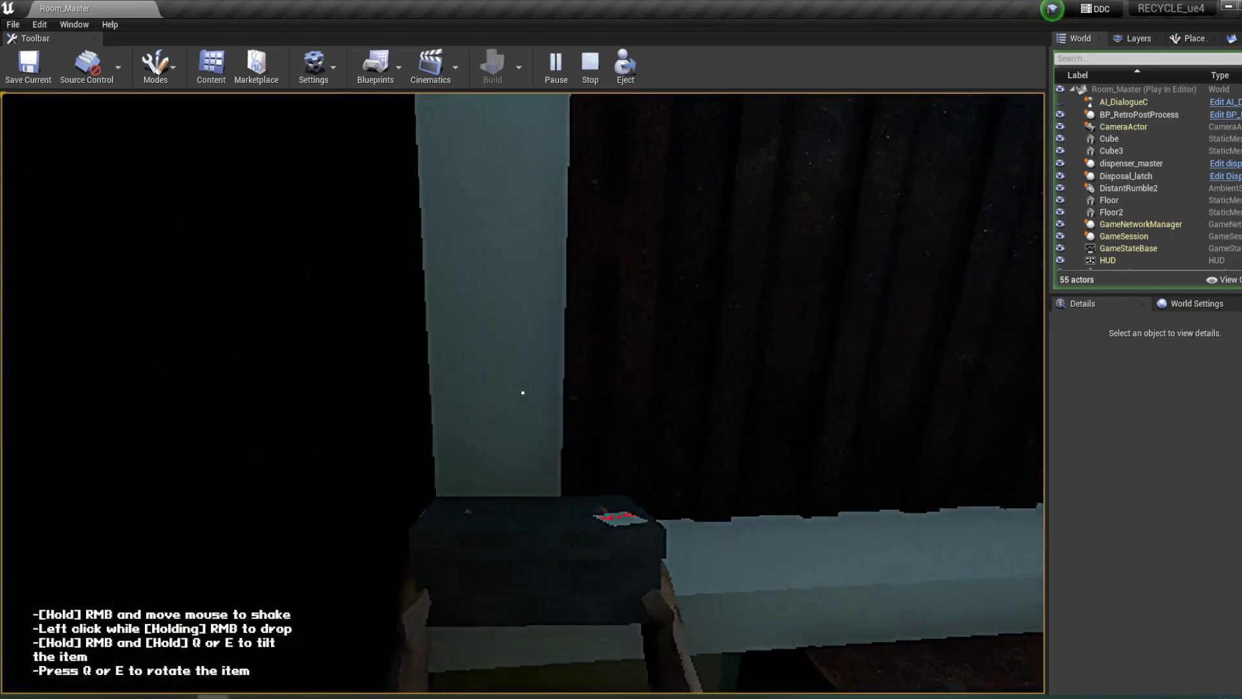
{"action": "left_click", "coordinate": [523, 393]}
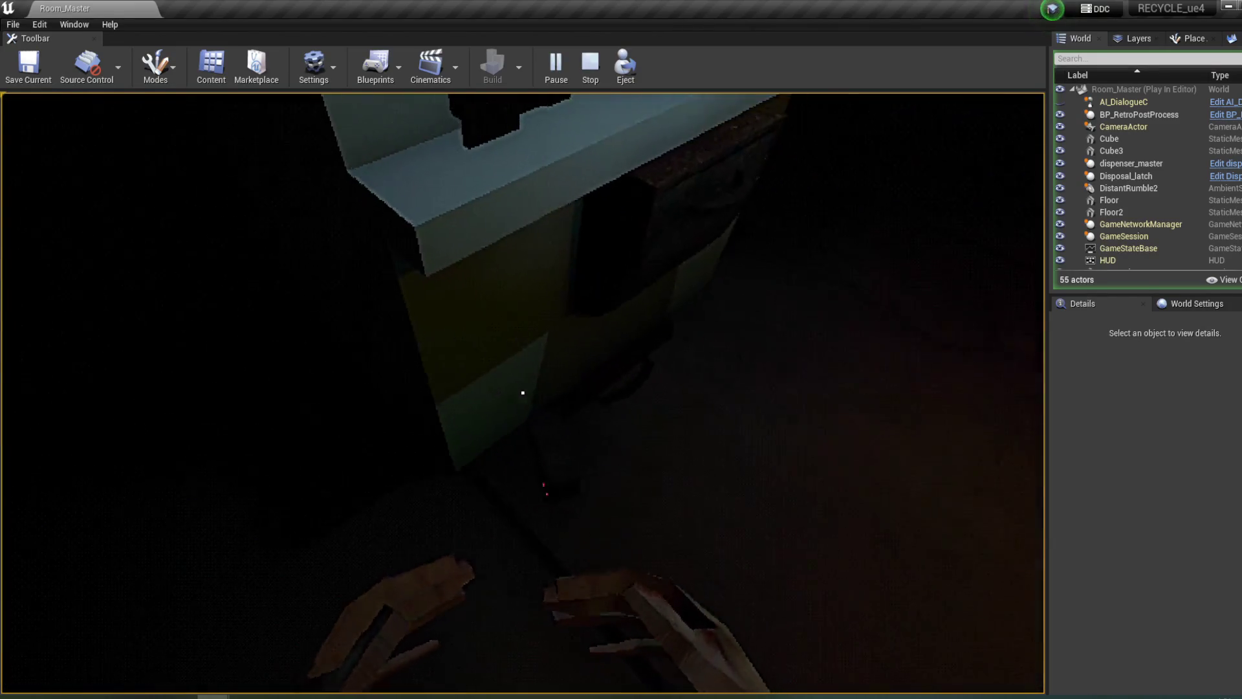
{"action": "key", "text": "e"}
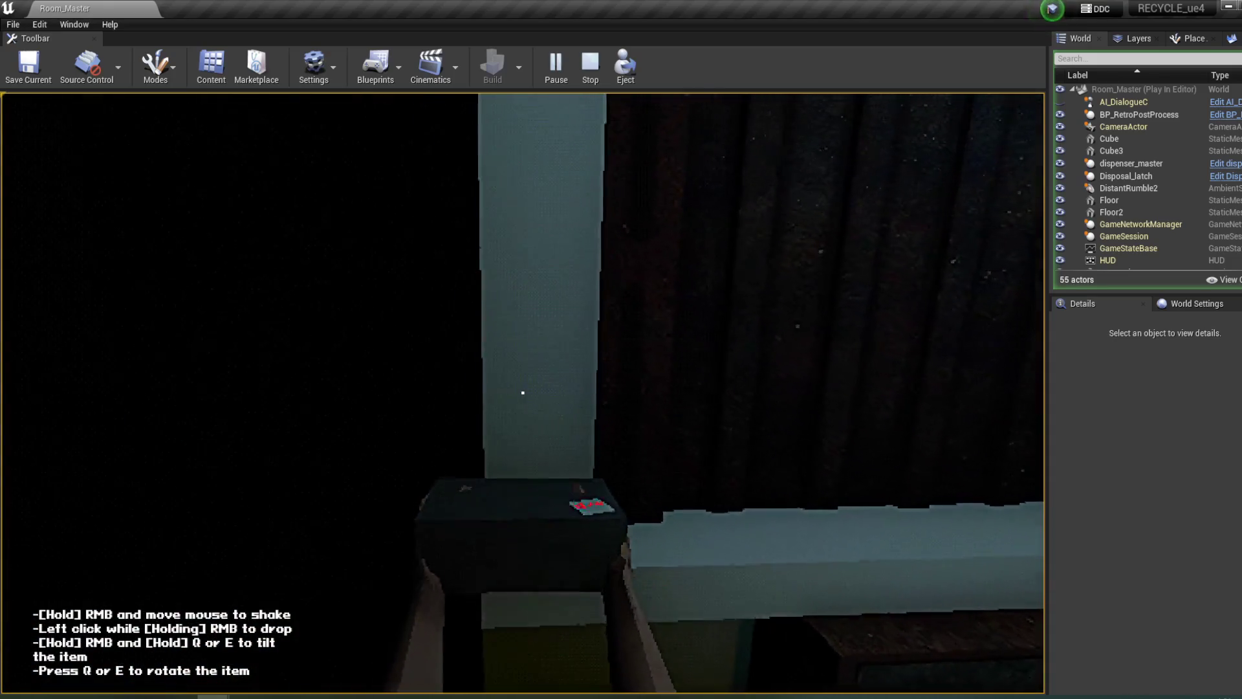
{"action": "left_click", "coordinate": [523, 392]}
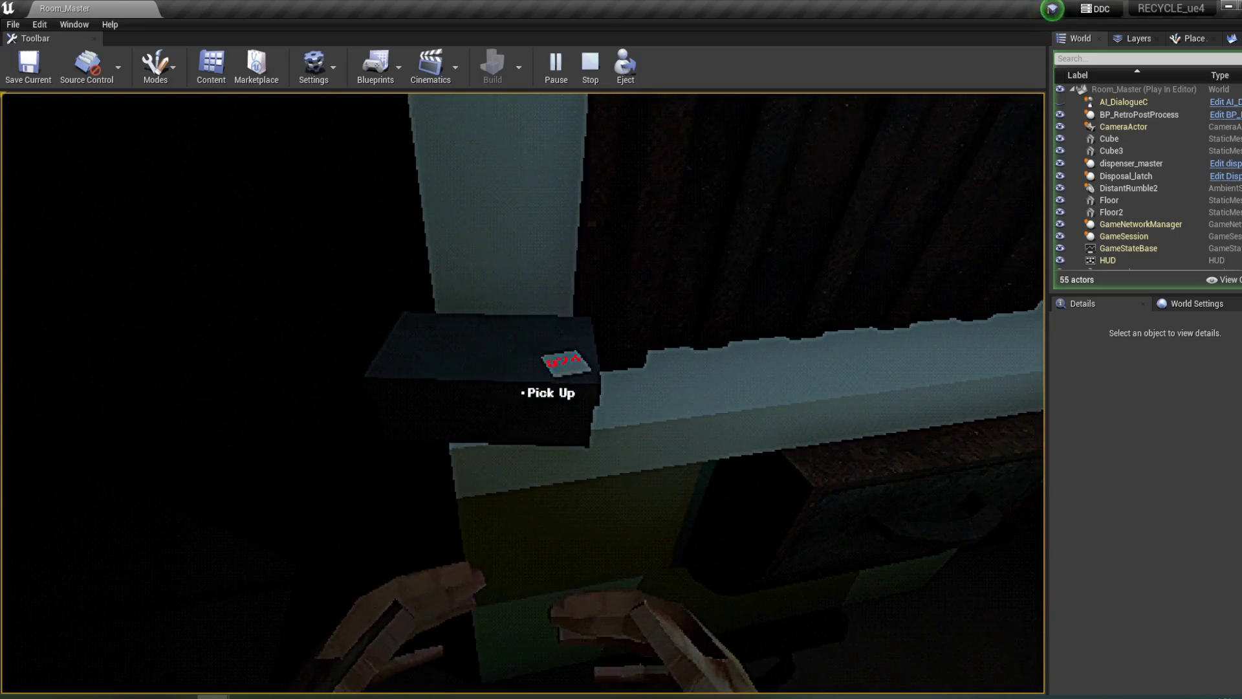
{"action": "left_click", "coordinate": [522, 392]}
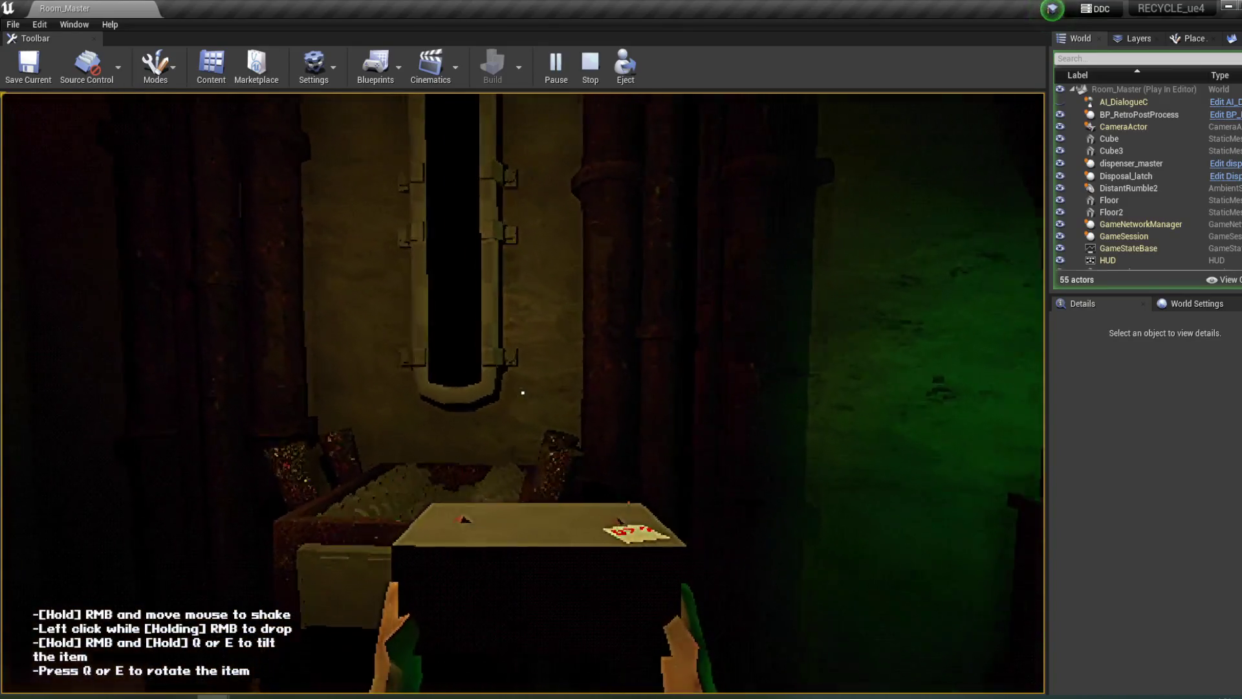
{"action": "right_click", "coordinate": [522, 393]}
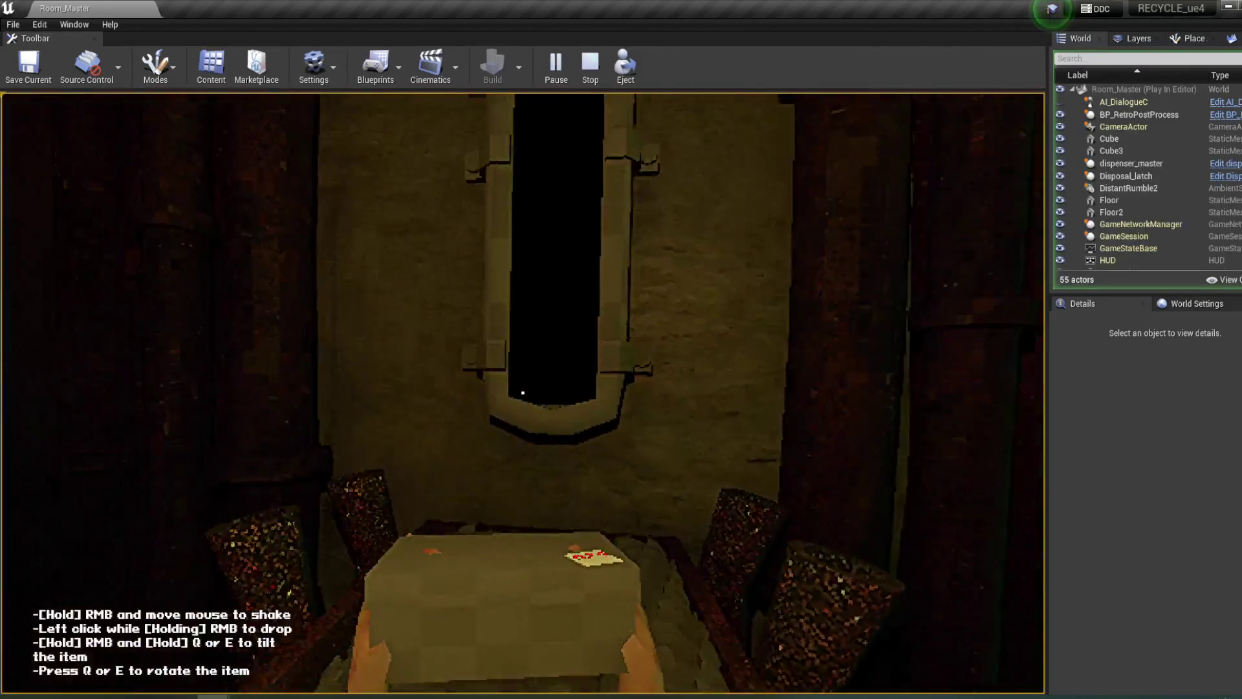
{"action": "left_click", "coordinate": [523, 393]}
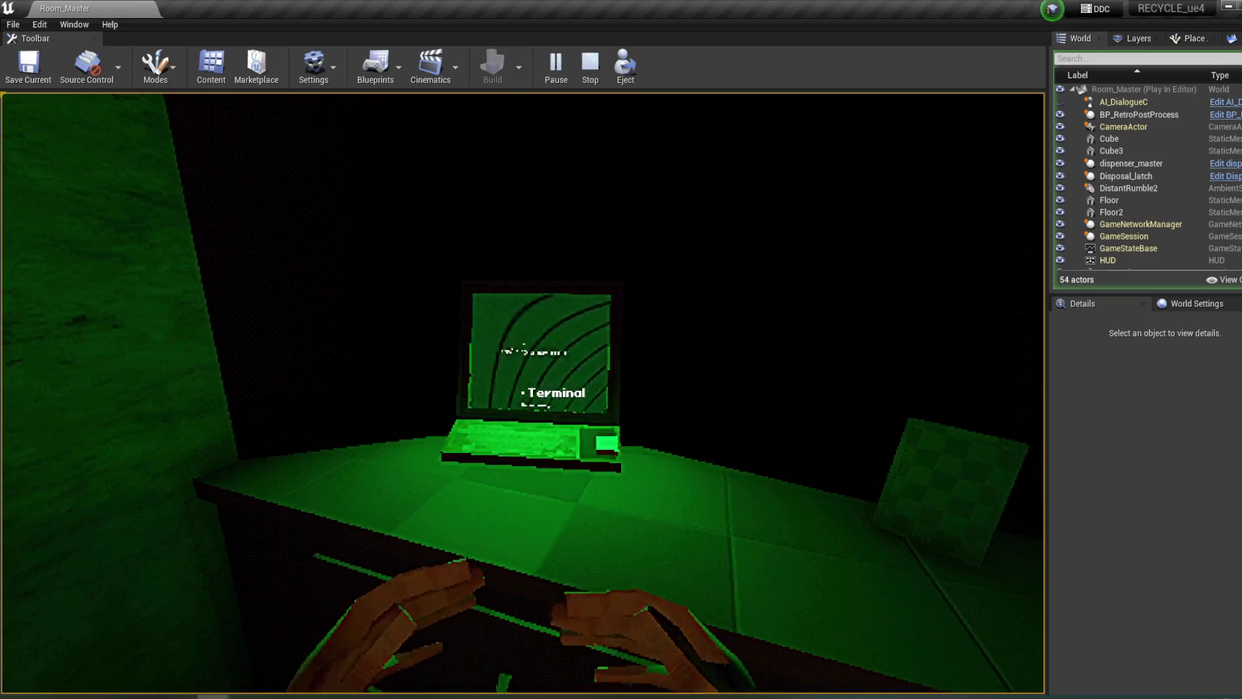
- Answer Fabric, a block option and No for barcodes at the laptop, then stop playing
{"action": "left_click", "coordinate": [523, 393]}
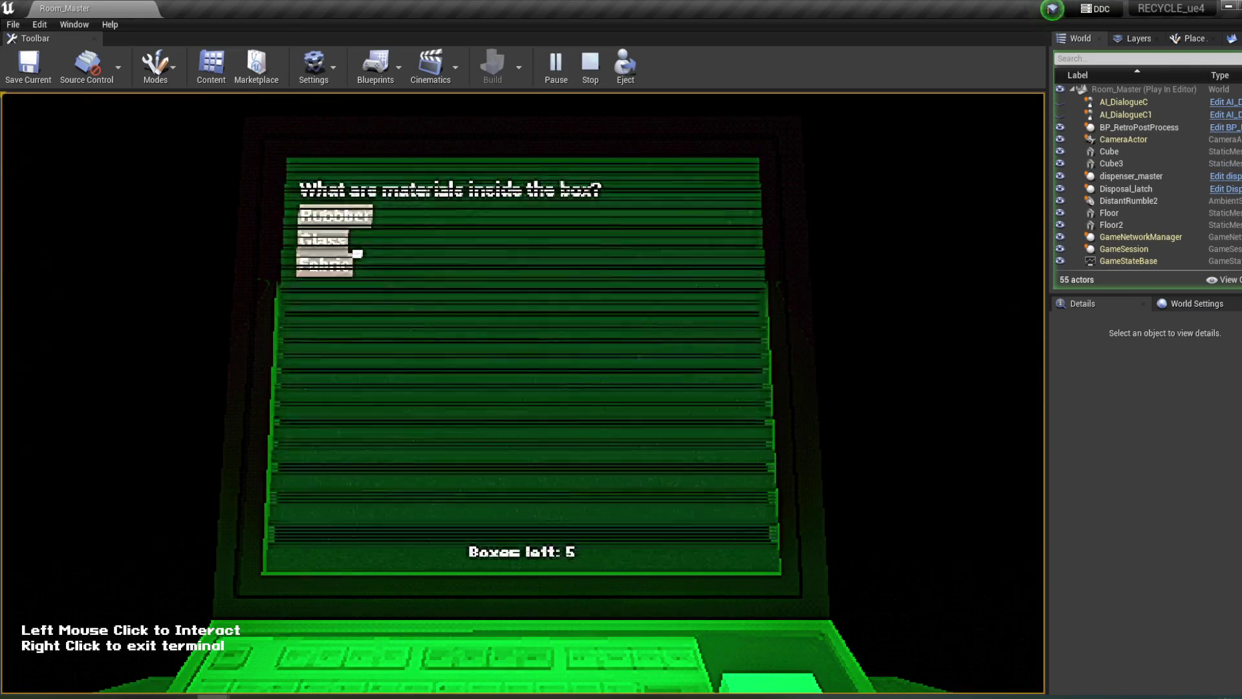
{"action": "left_click", "coordinate": [334, 267]}
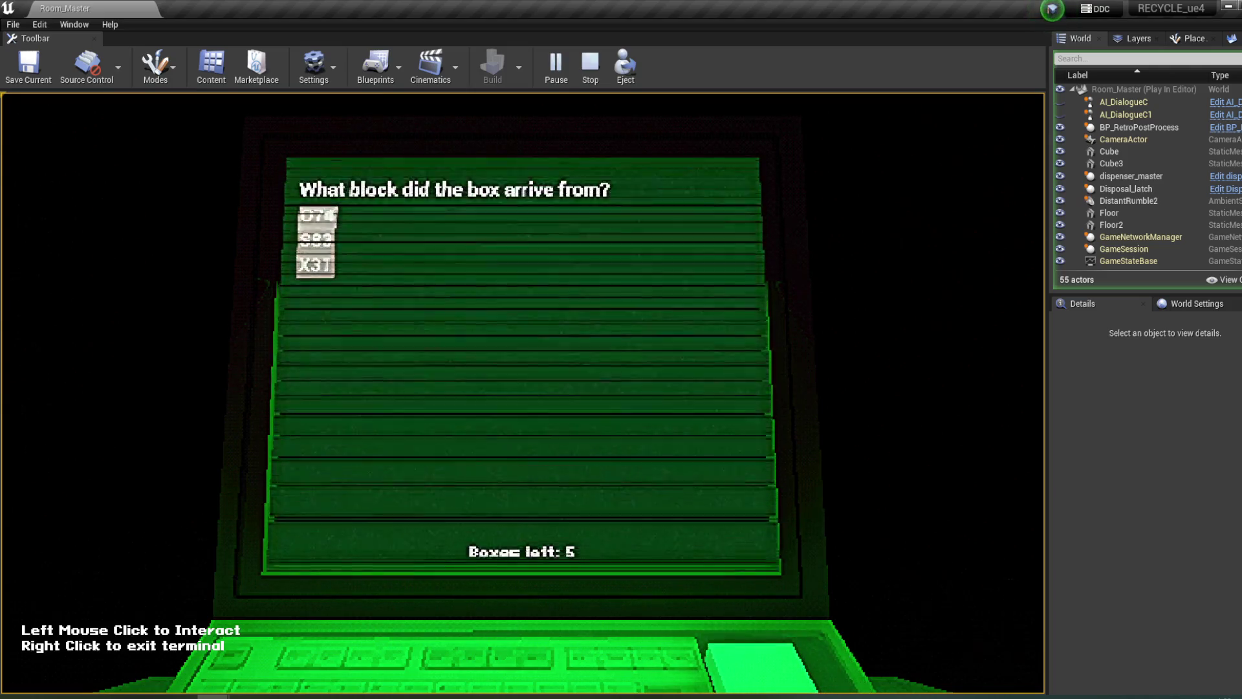
{"action": "left_click", "coordinate": [318, 216]}
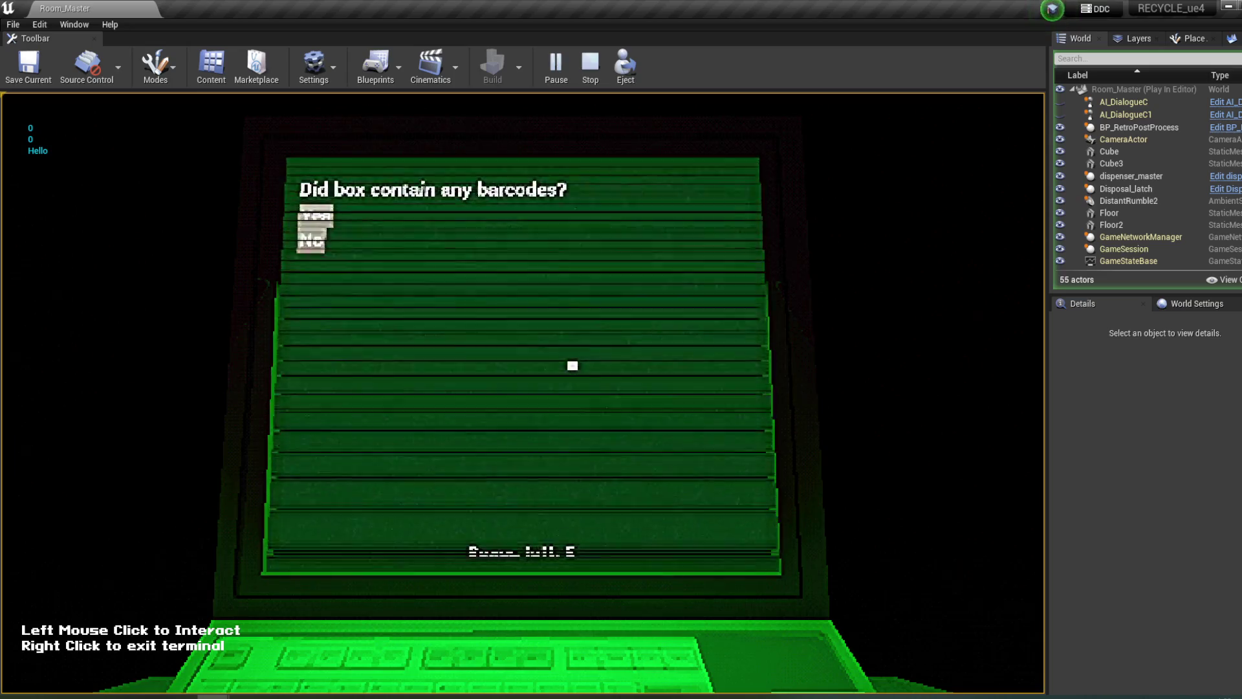
{"action": "left_click", "coordinate": [313, 245]}
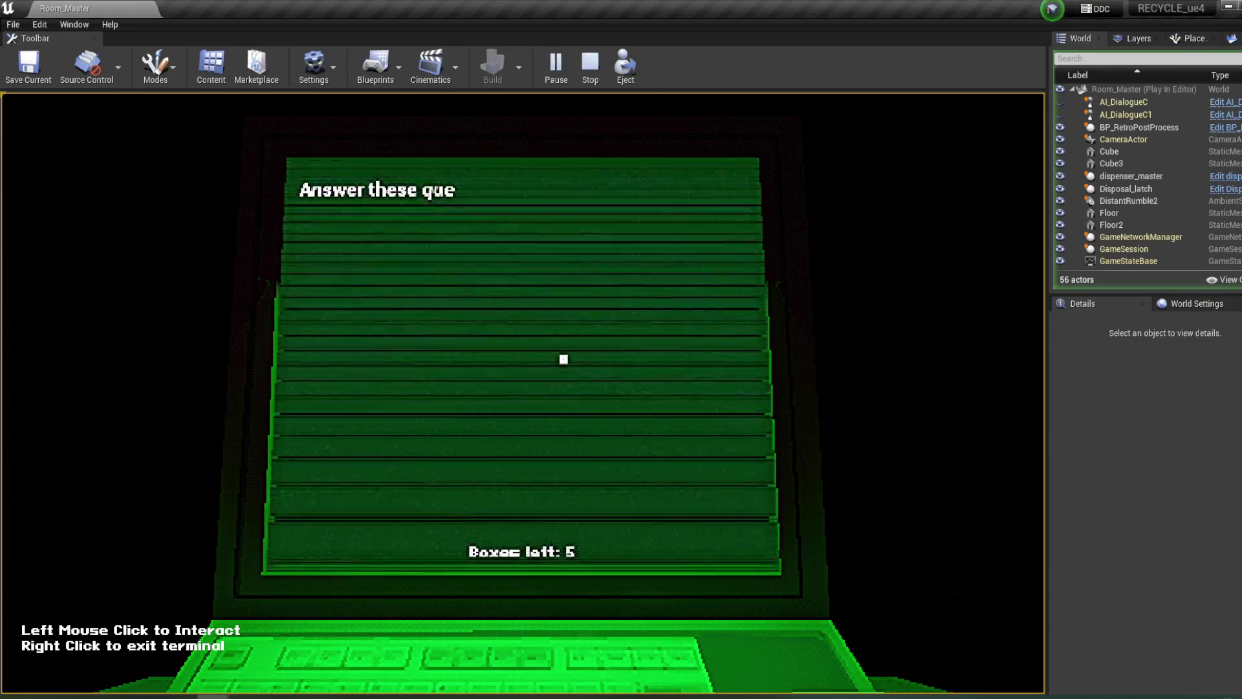
{"action": "key", "text": "Escape"}
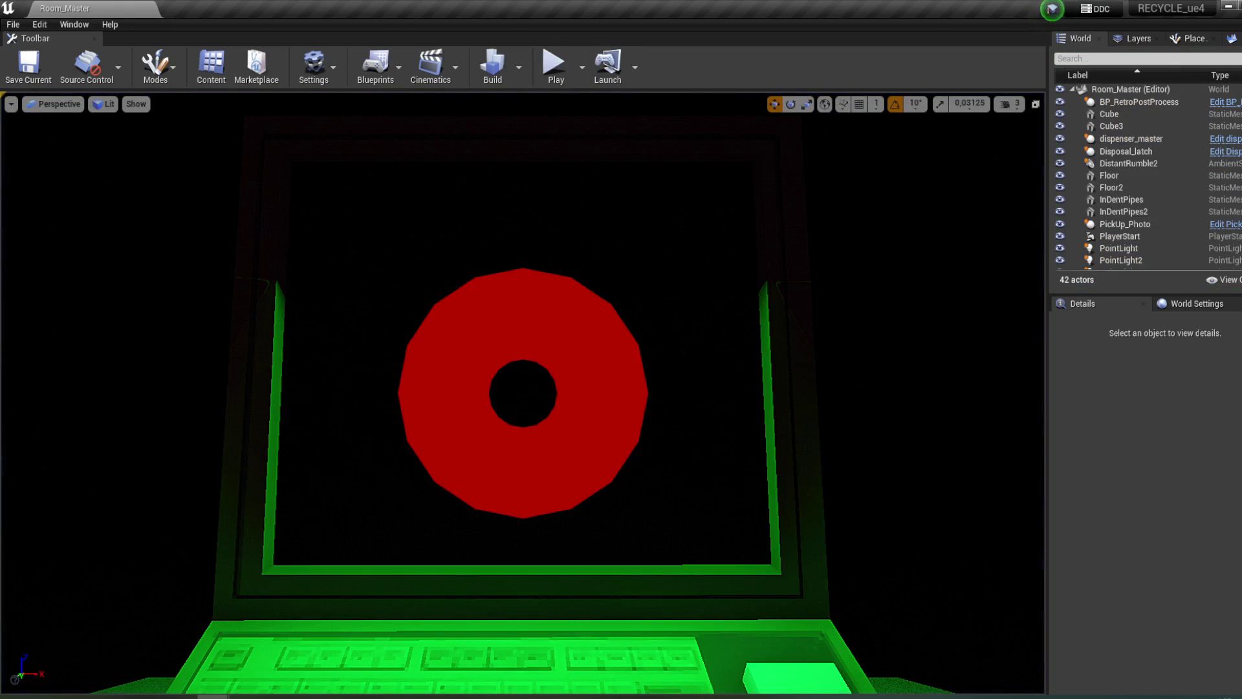
- Place Make Literal Name above the Select node, nudge the == node up, and zoom to 1:1
{"action": "left_click", "coordinate": [363, 676]}
{"action": "left_click_drag", "start_coordinate": [844, 380], "coordinate": [781, 370]}
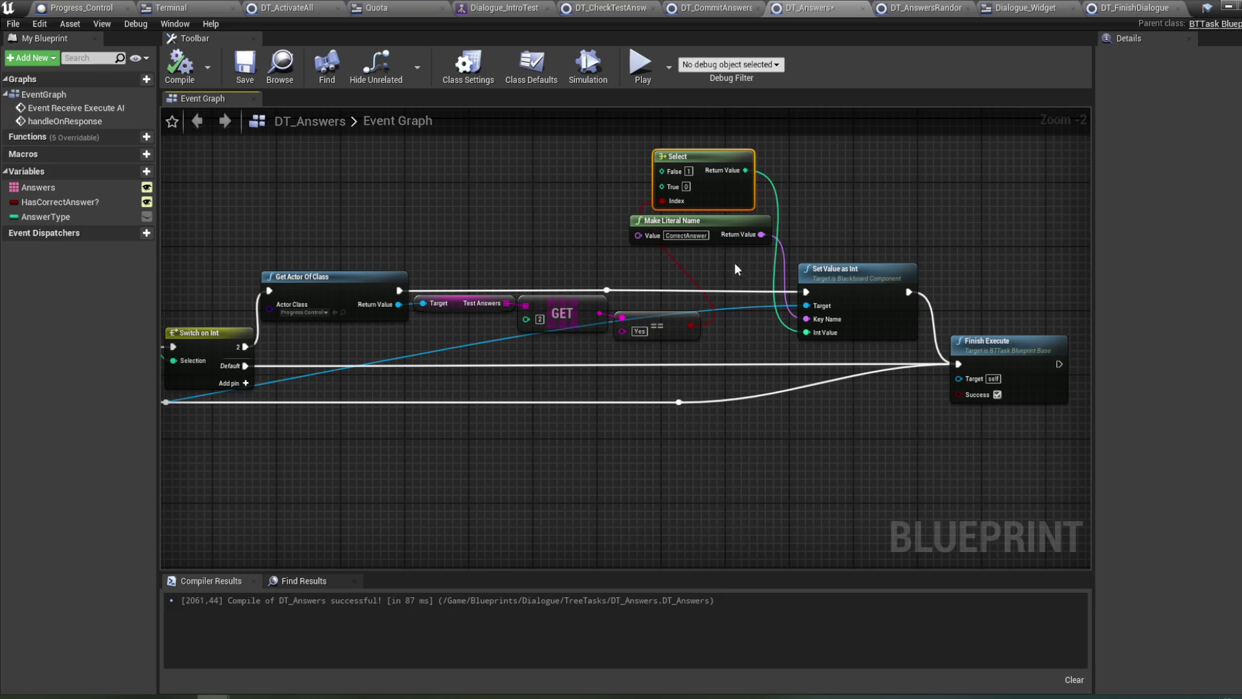
{"action": "mouse_move", "coordinate": [714, 239]}
{"action": "left_mouse_down"}
{"action": "mouse_move", "coordinate": [689, 360]}
{"action": "mouse_move", "coordinate": [692, 148]}
{"action": "mouse_move", "coordinate": [700, 157]}
{"action": "left_mouse_up"}
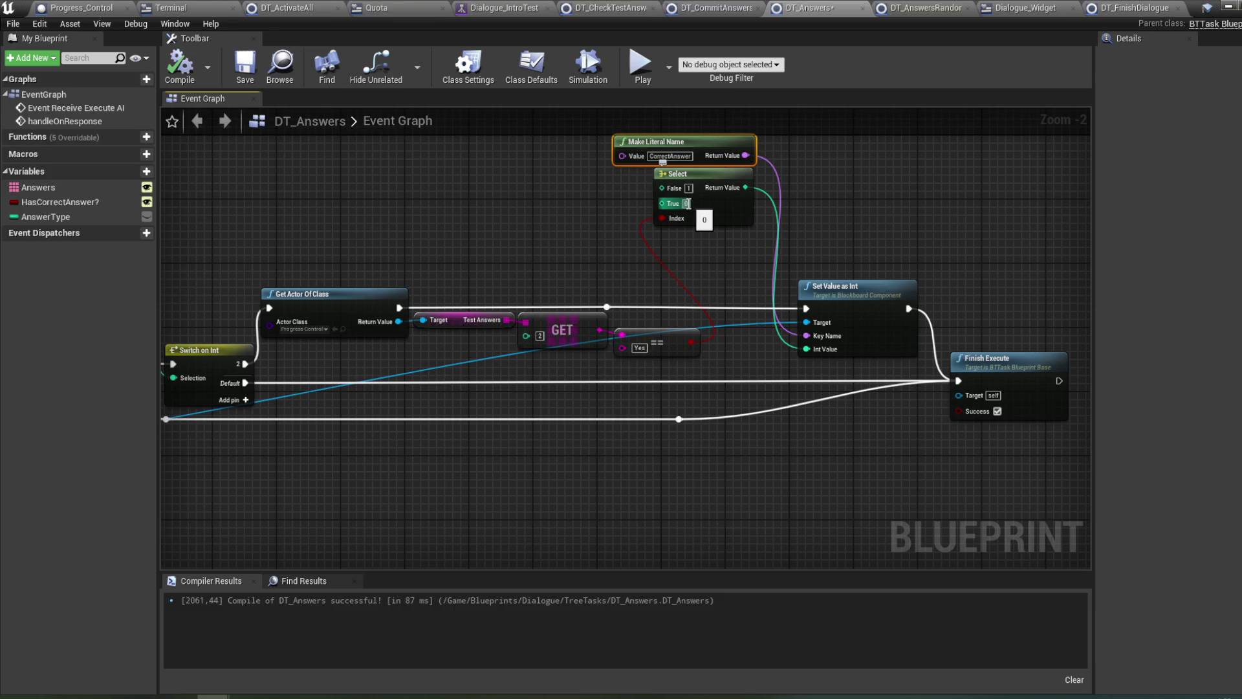
{"action": "left_click_drag", "start_coordinate": [678, 348], "coordinate": [678, 337]}
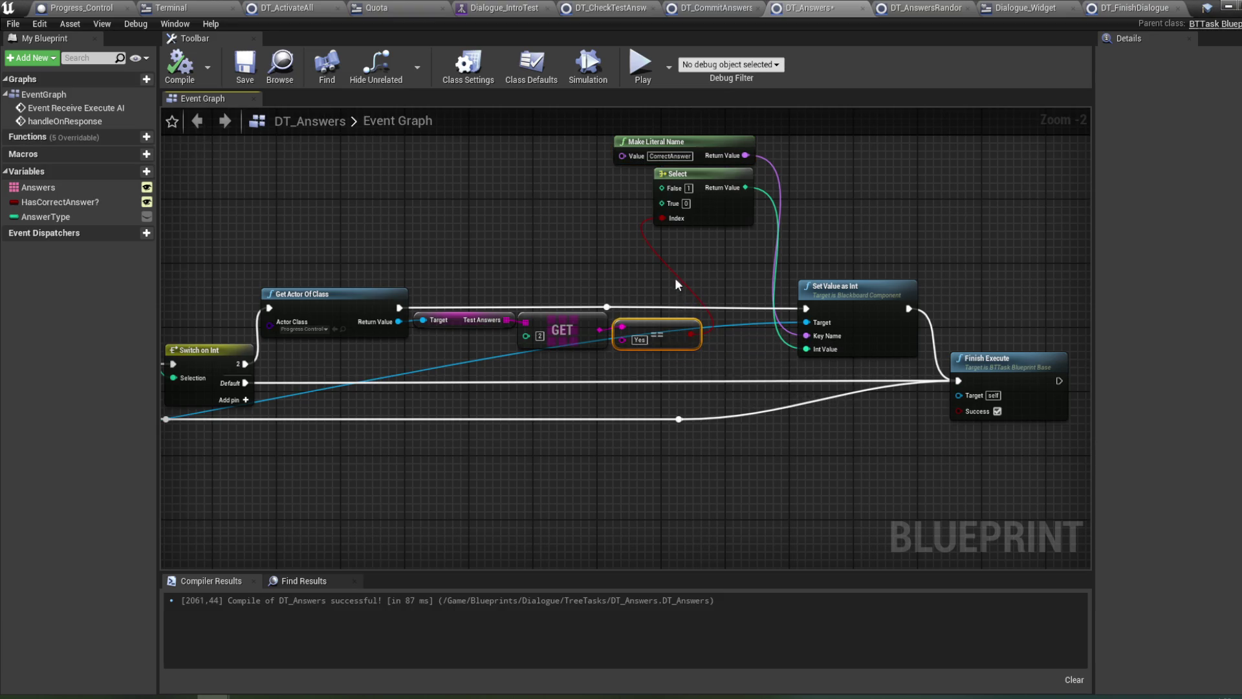
{"action": "scroll", "coordinate": [675, 284], "scroll_direction": "up", "scroll_amount": 2}
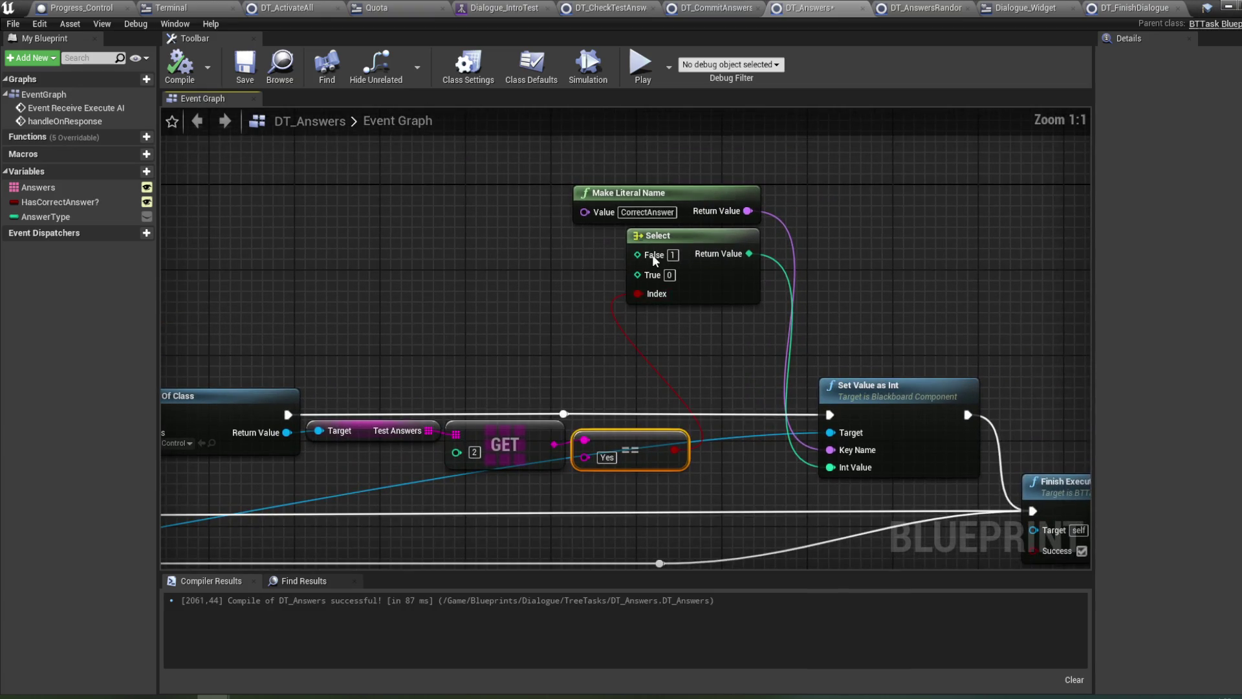
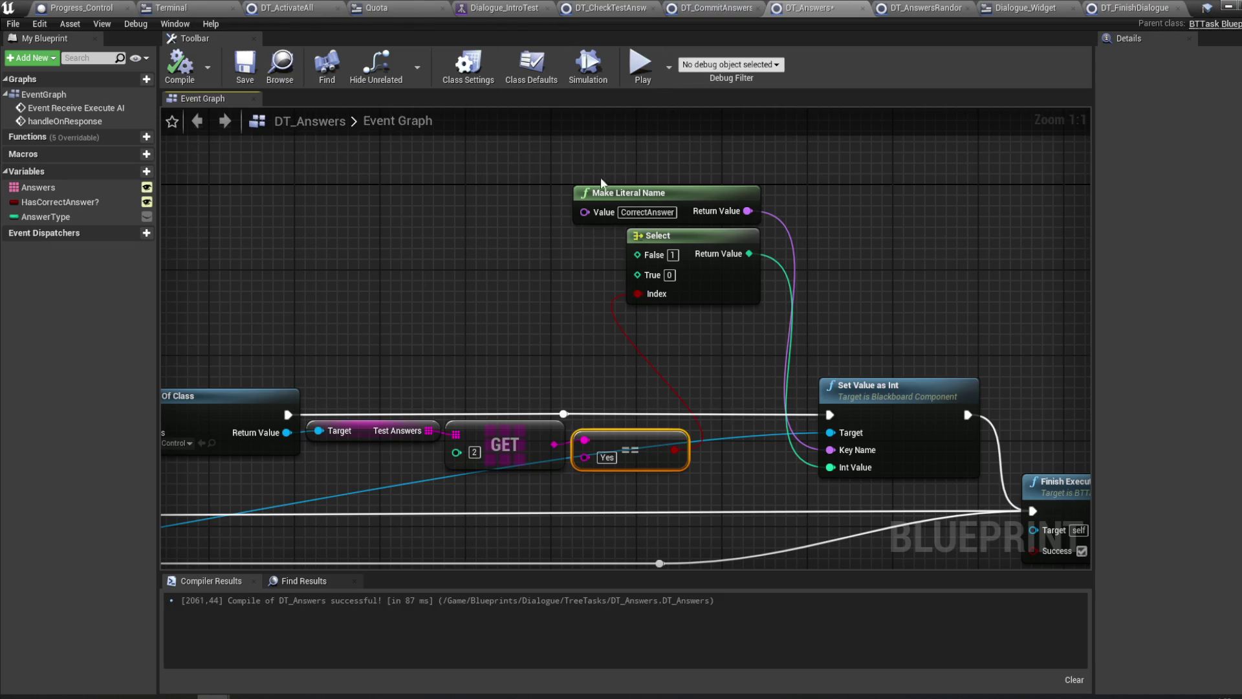
- Switch to the RECYCLE_ue4 level editor and start Play in Editor
{"action": "mouse_move", "coordinate": [213, 697]}
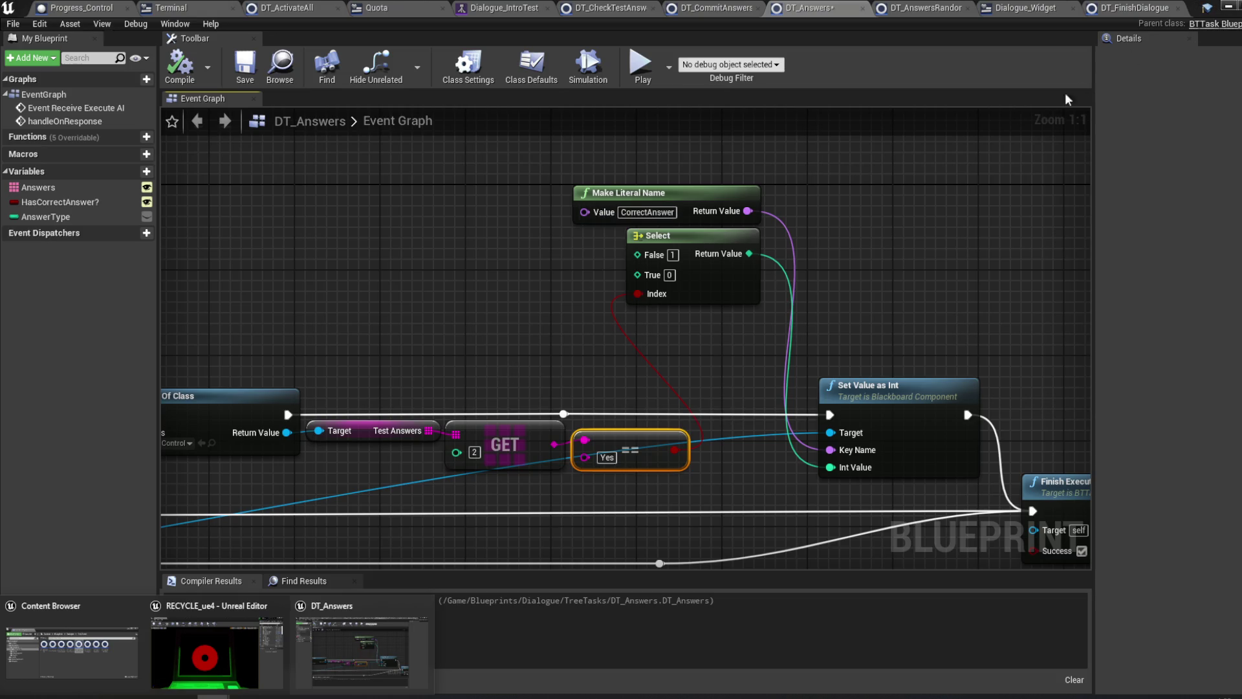
{"action": "left_click", "coordinate": [1227, 6]}
{"action": "left_click", "coordinate": [555, 64]}
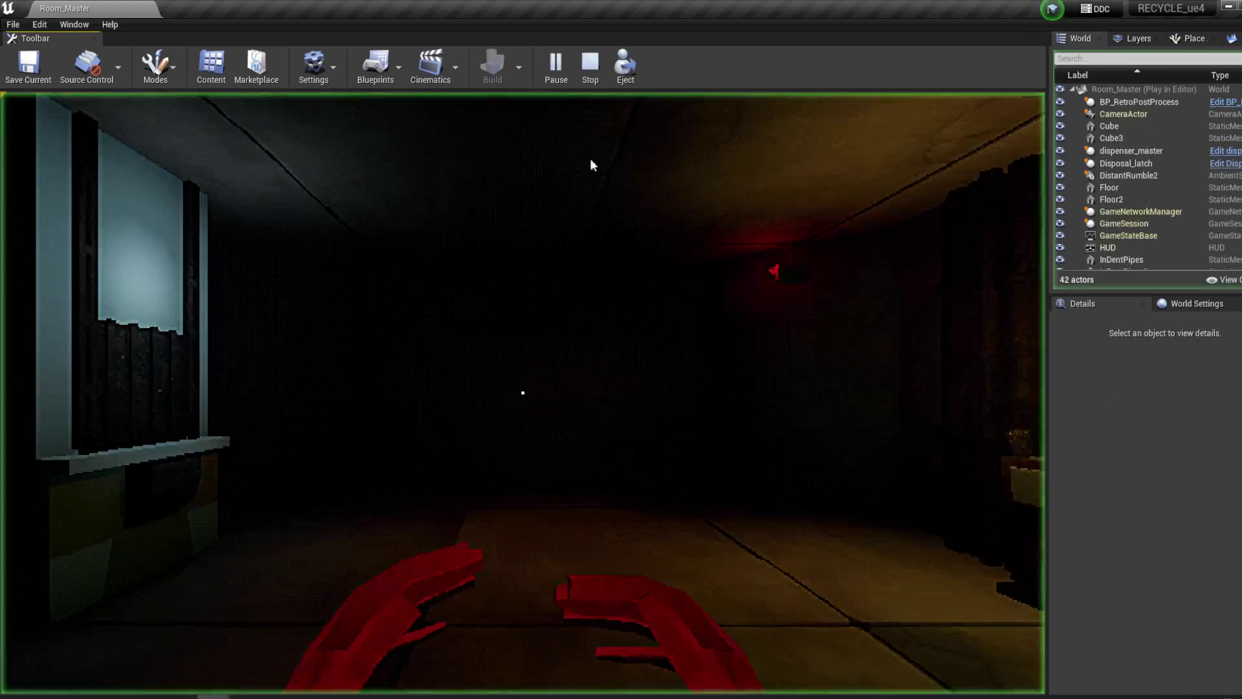
- Walk to the window sill, try grabbing the box, then head to the dresser
{"action": "key", "text": "w"}
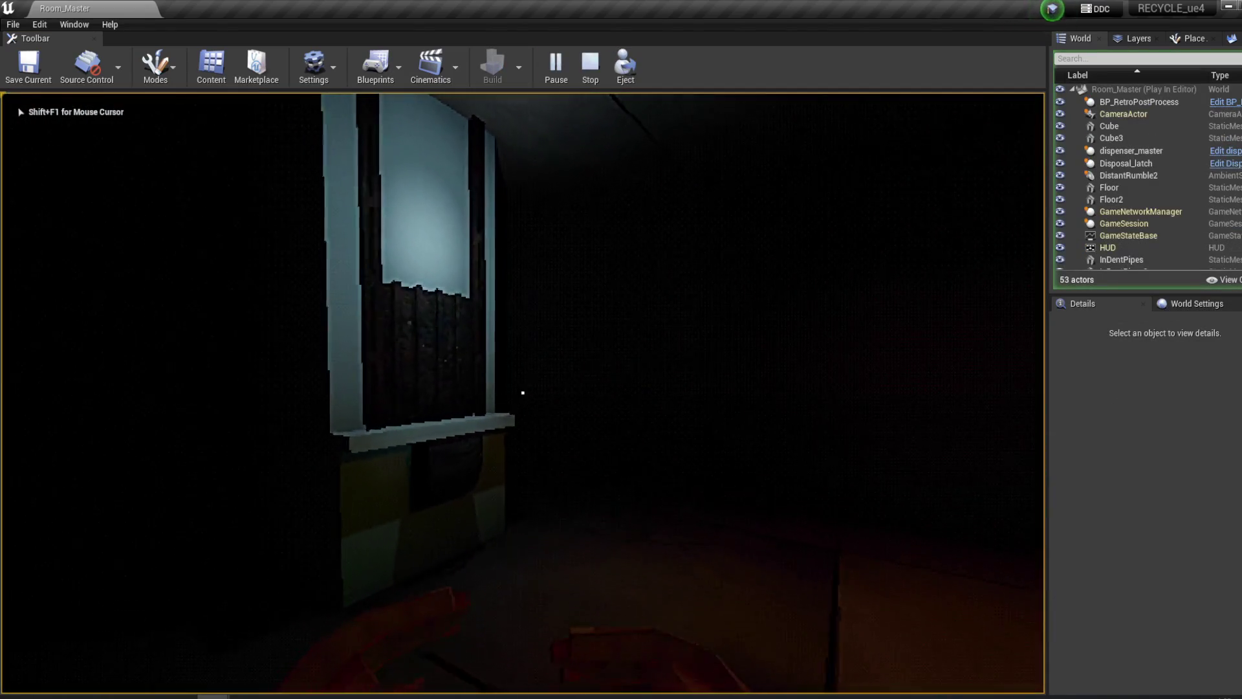
{"action": "key", "text": "w"}
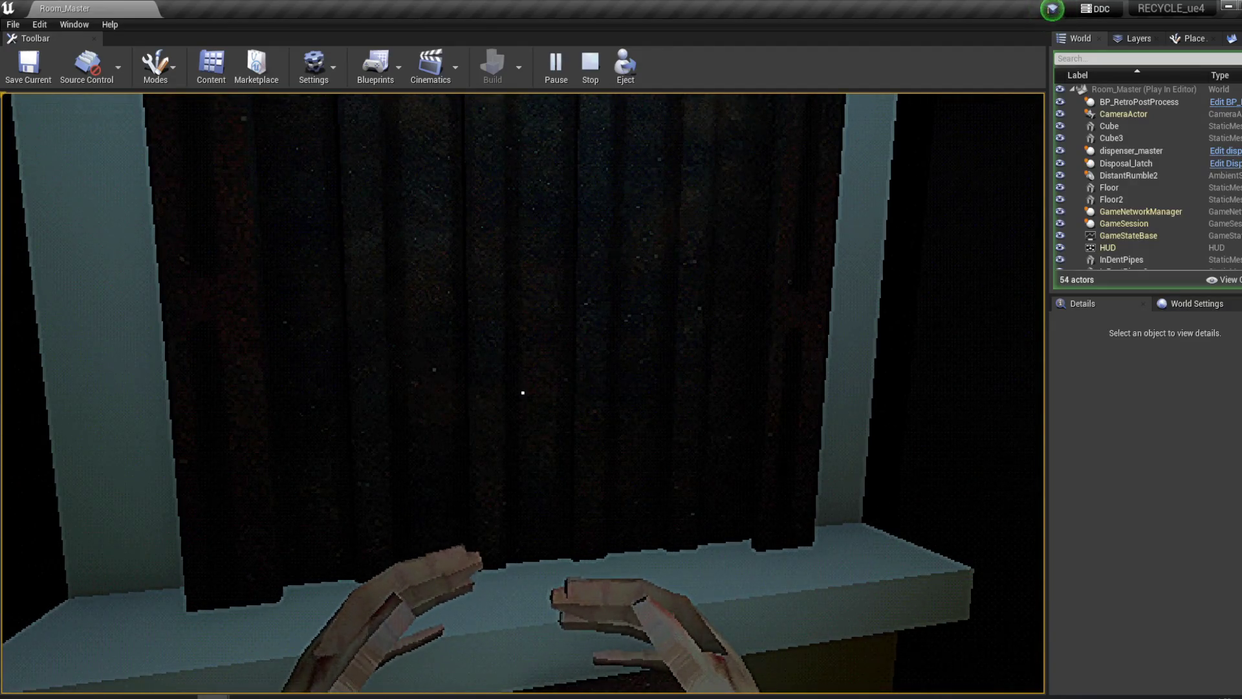
{"action": "key", "text": "s"}
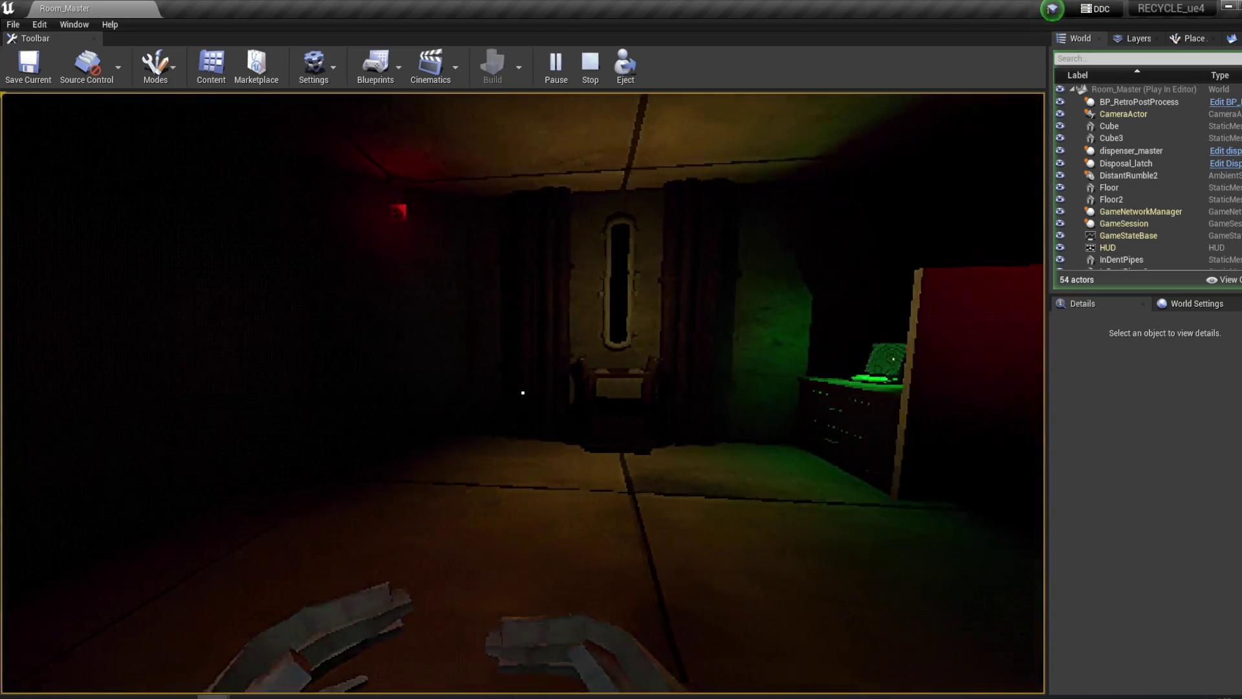
{"action": "key", "text": "w"}
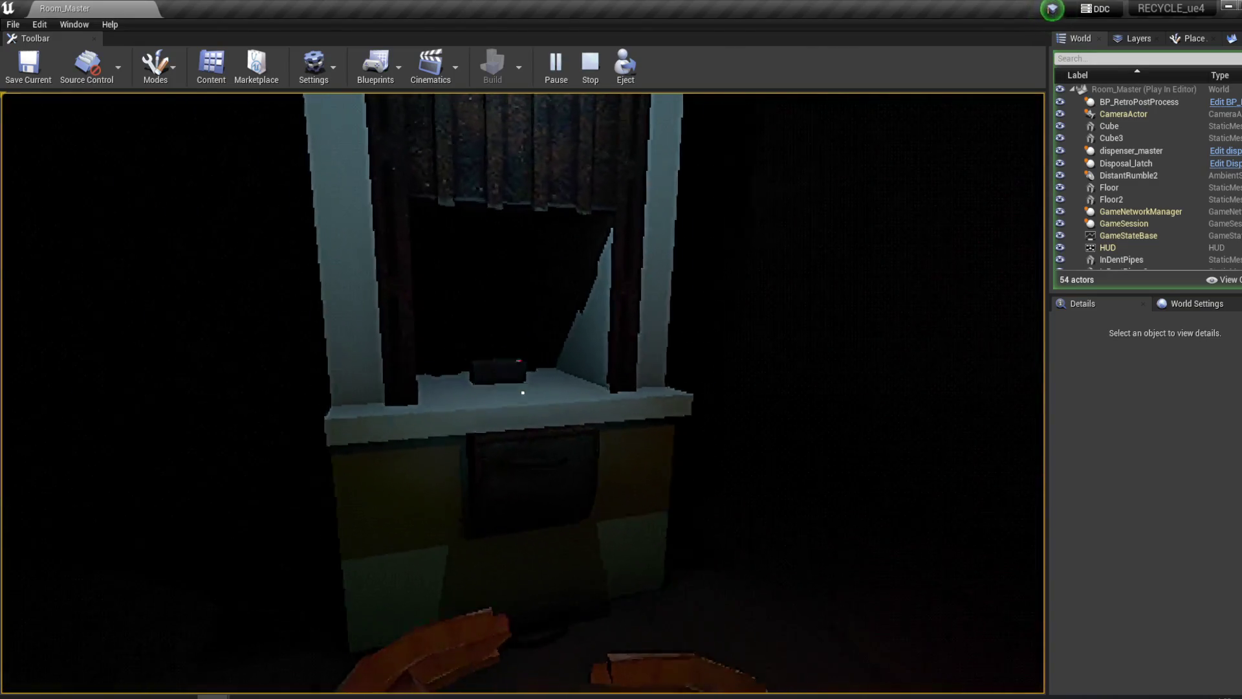
{"action": "left_click", "coordinate": [523, 392]}
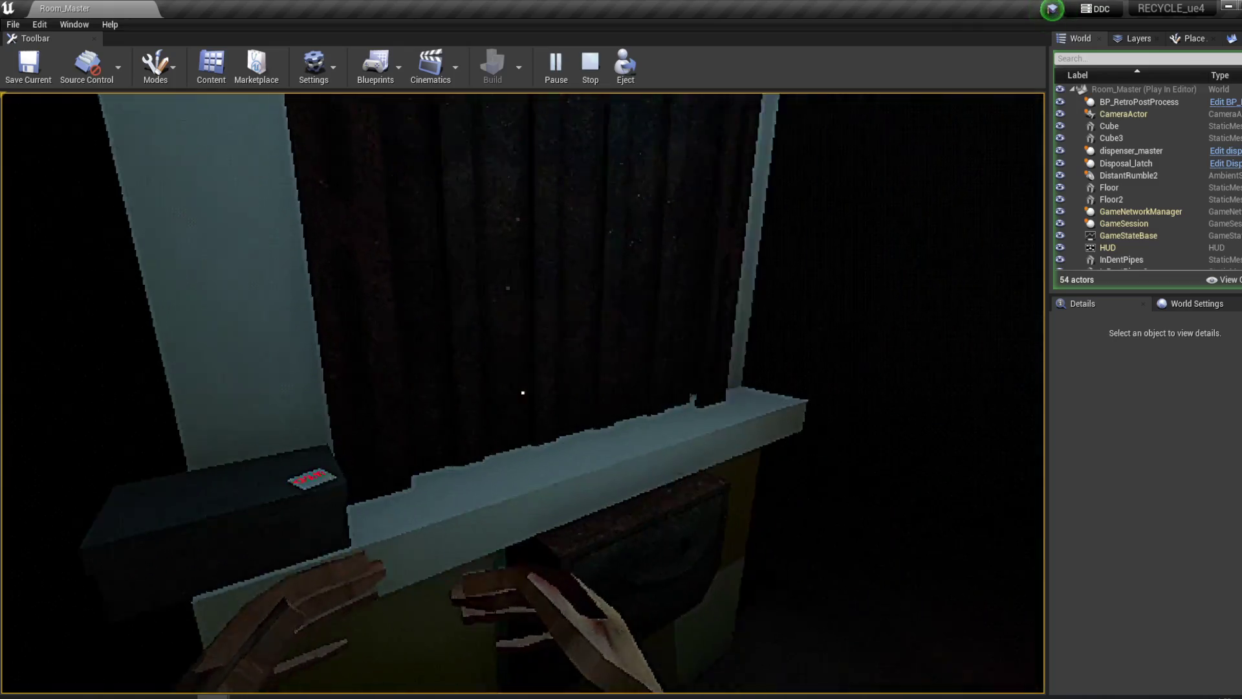
{"action": "key", "text": "s"}
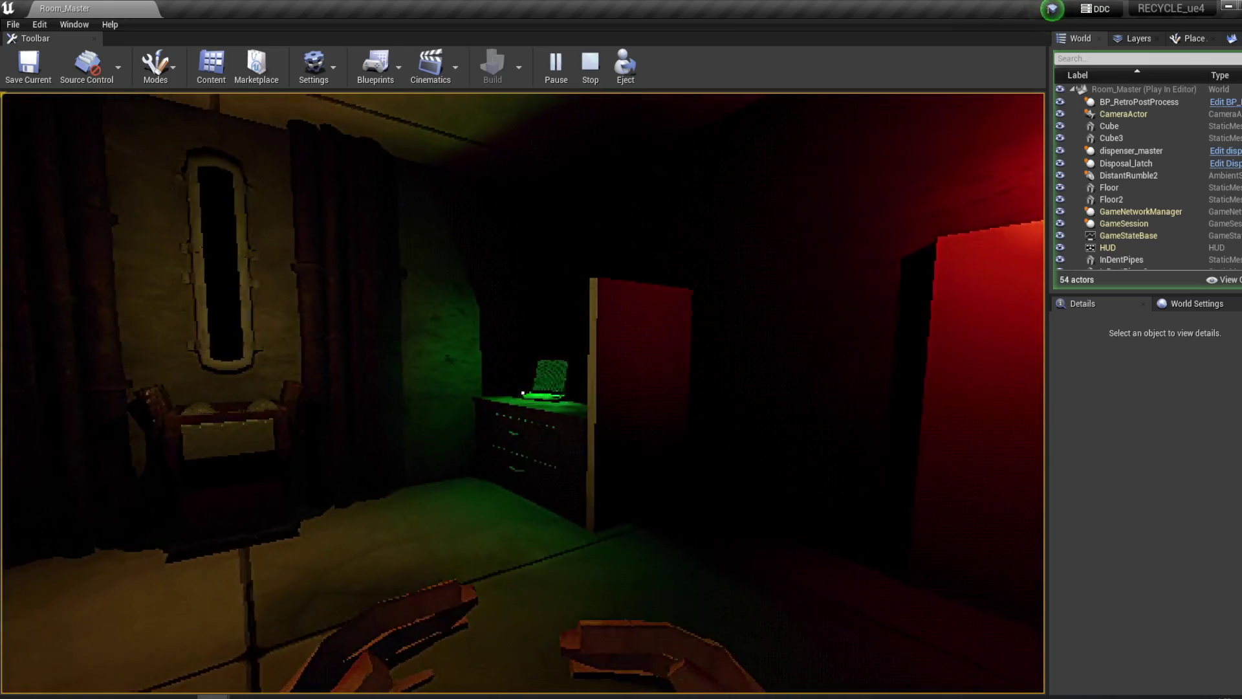
{"action": "key", "text": "w"}
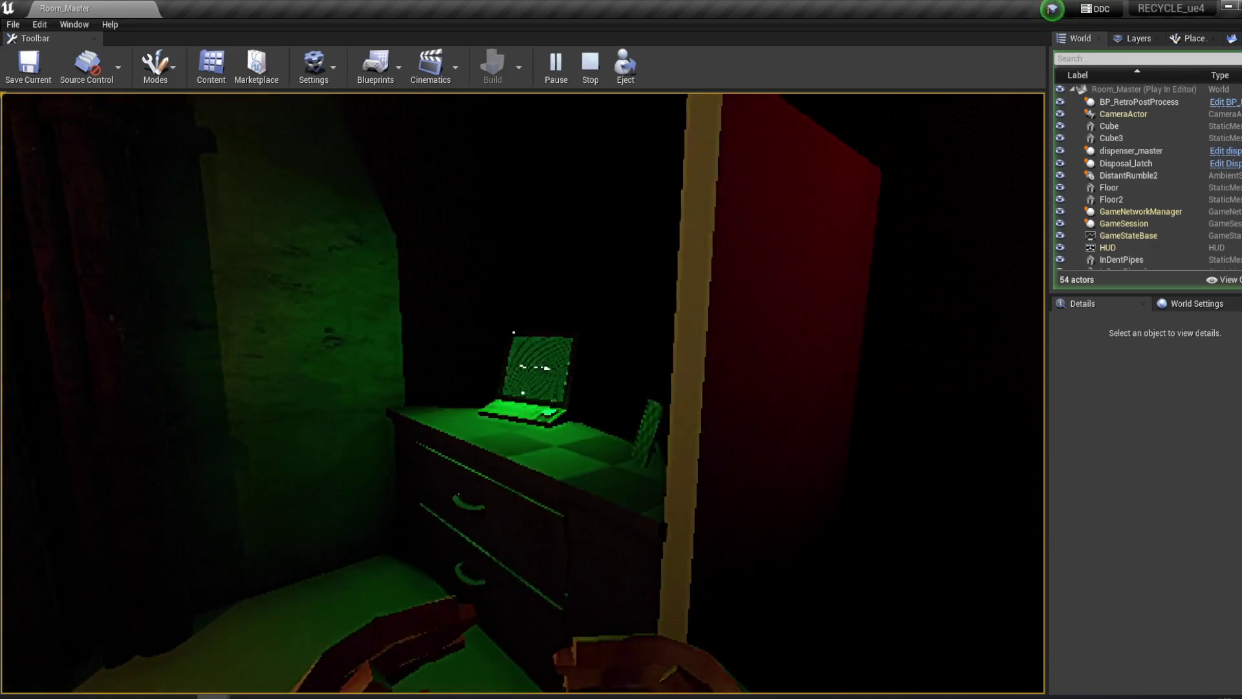
- Use the laptop terminal, page through its messages, and leave the close-up
{"action": "left_click", "coordinate": [523, 393]}
{"action": "left_click", "coordinate": [567, 414]}
{"action": "left_click", "coordinate": [567, 414]}
{"action": "left_click", "coordinate": [567, 414]}
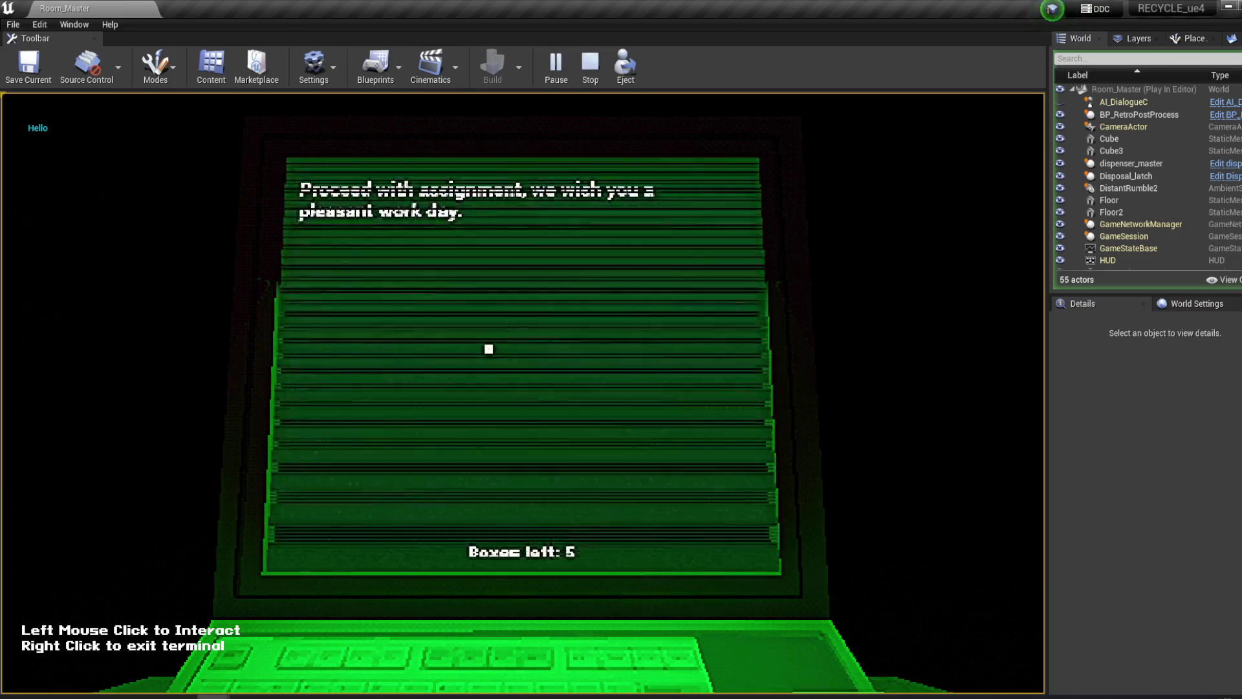
{"action": "right_click", "coordinate": [507, 394]}
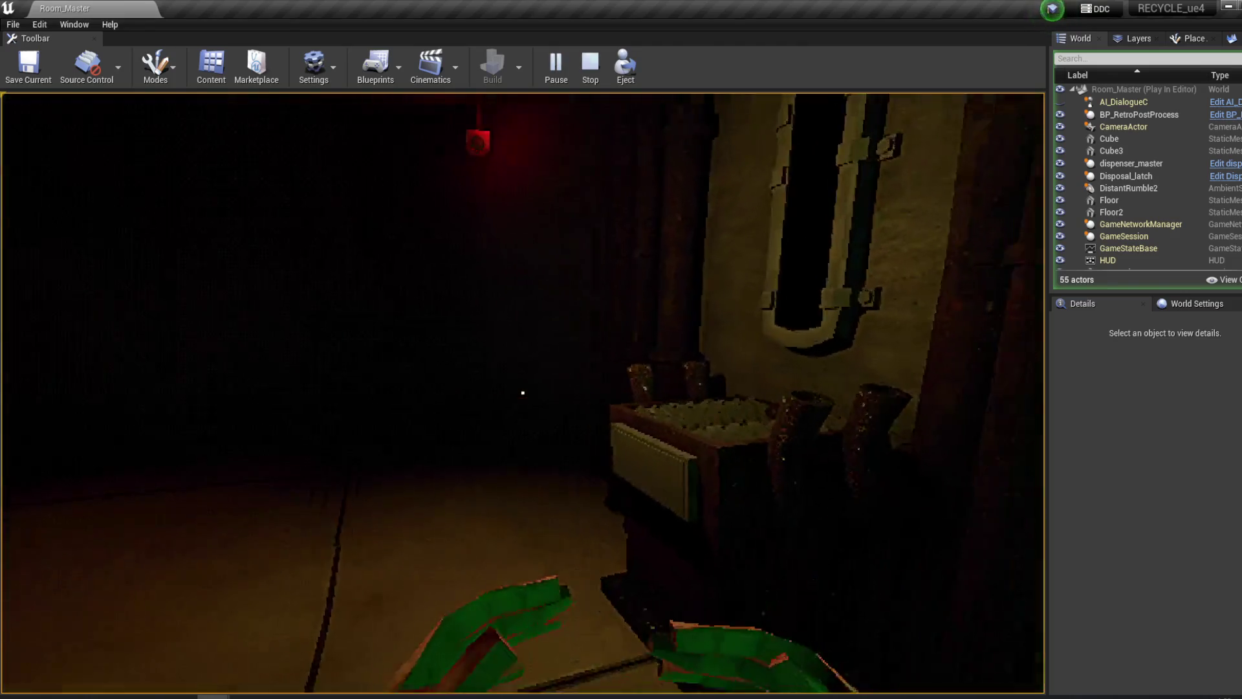
- Pick up the box from the ledge and drop it into the bin under the window
{"action": "key", "text": "w"}
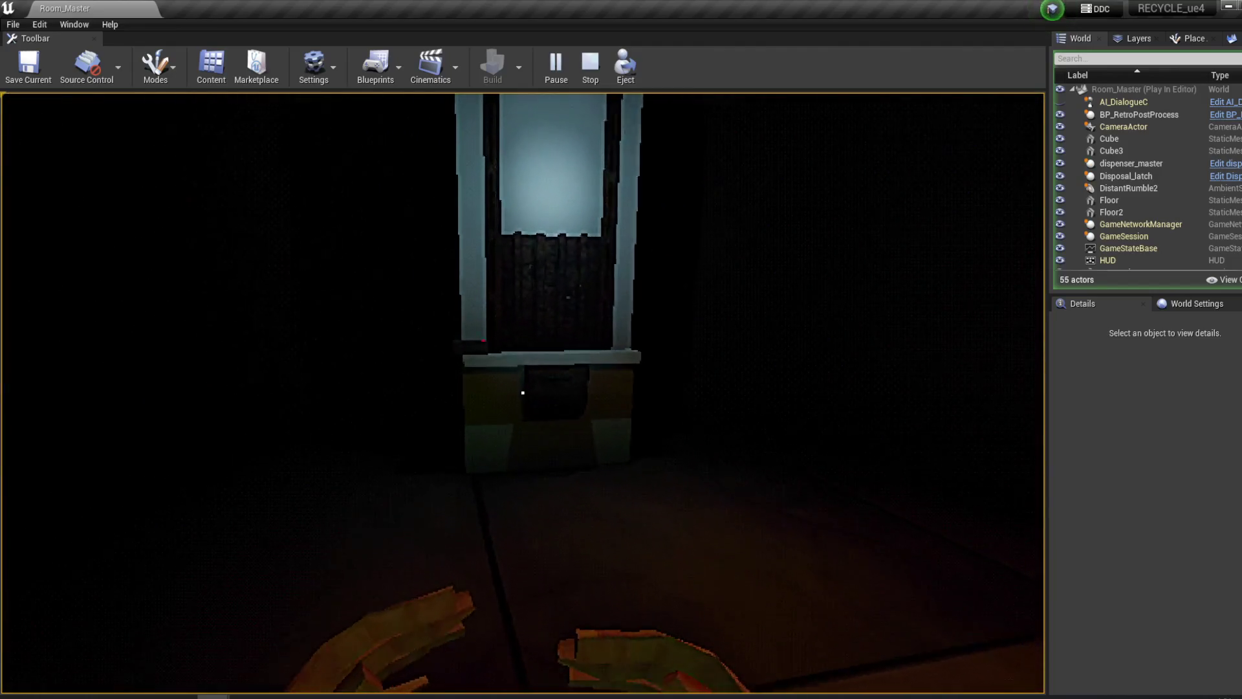
{"action": "key", "text": "w"}
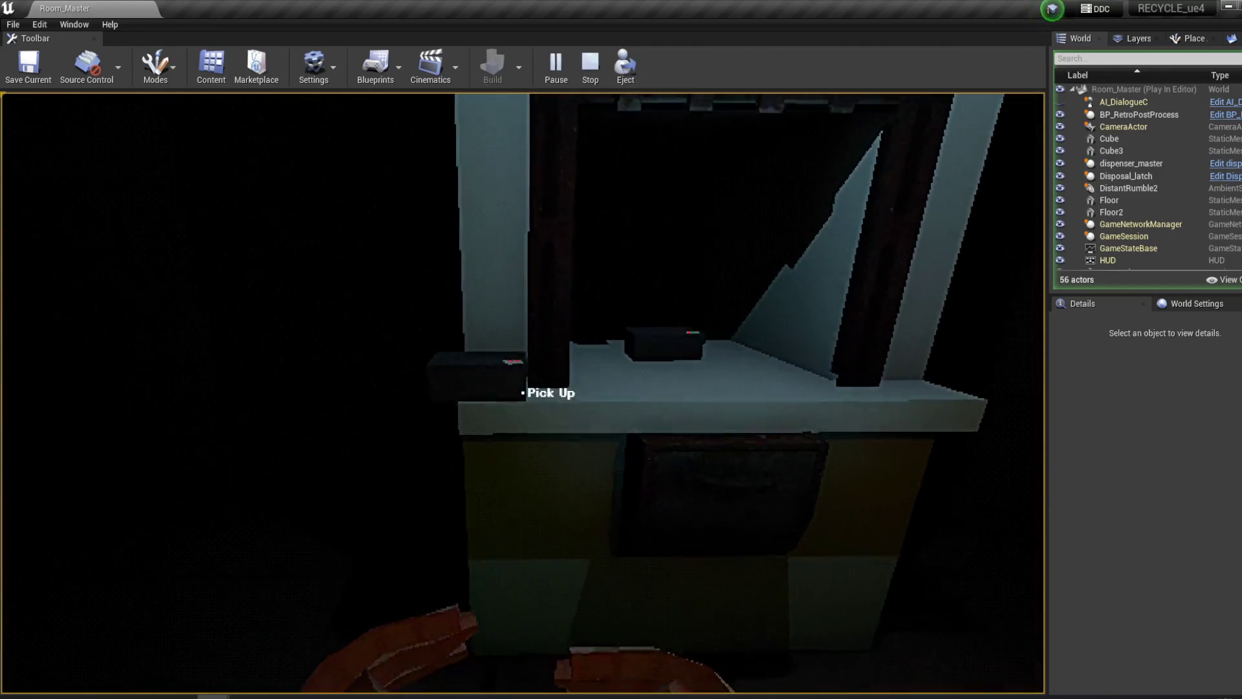
{"action": "left_click", "coordinate": [523, 393]}
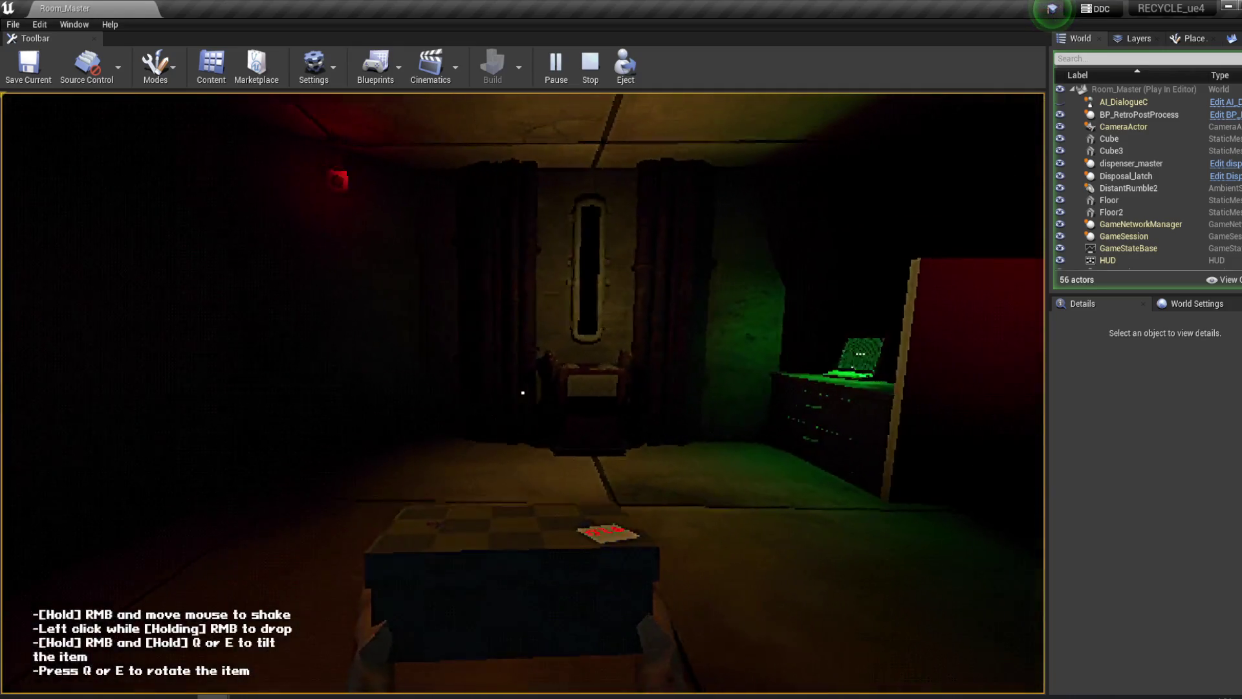
{"action": "mouse_move", "coordinate": [523, 392]}
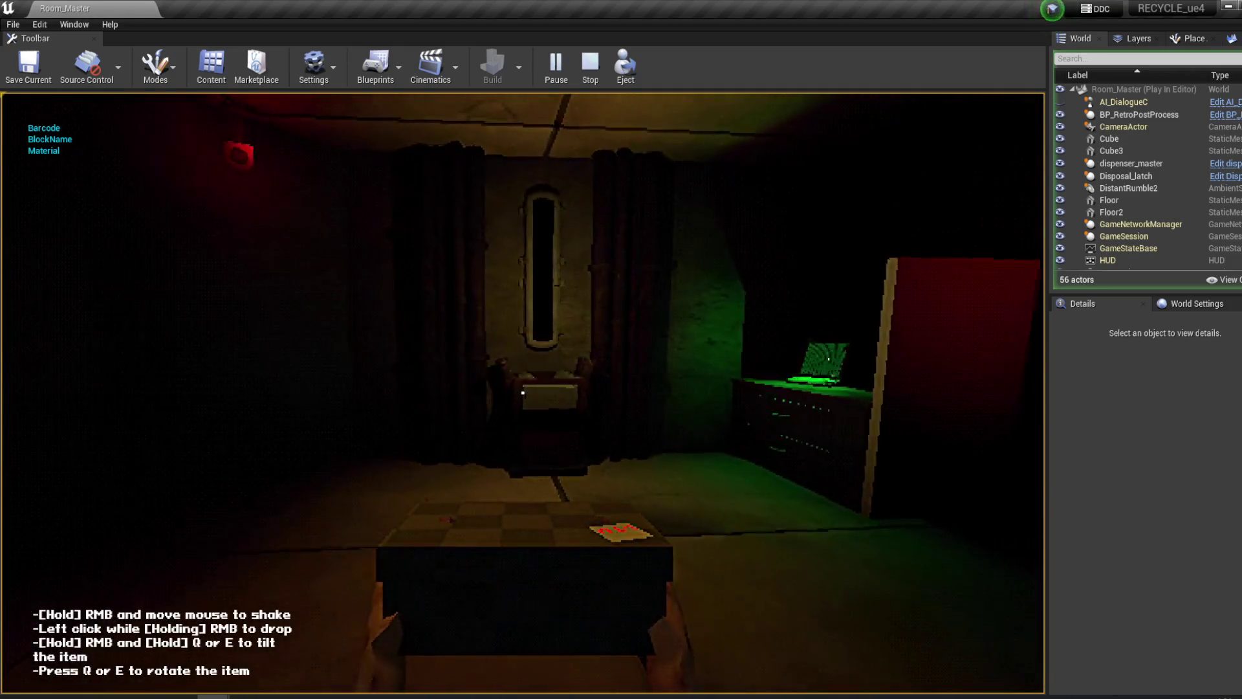
{"action": "key", "text": "w"}
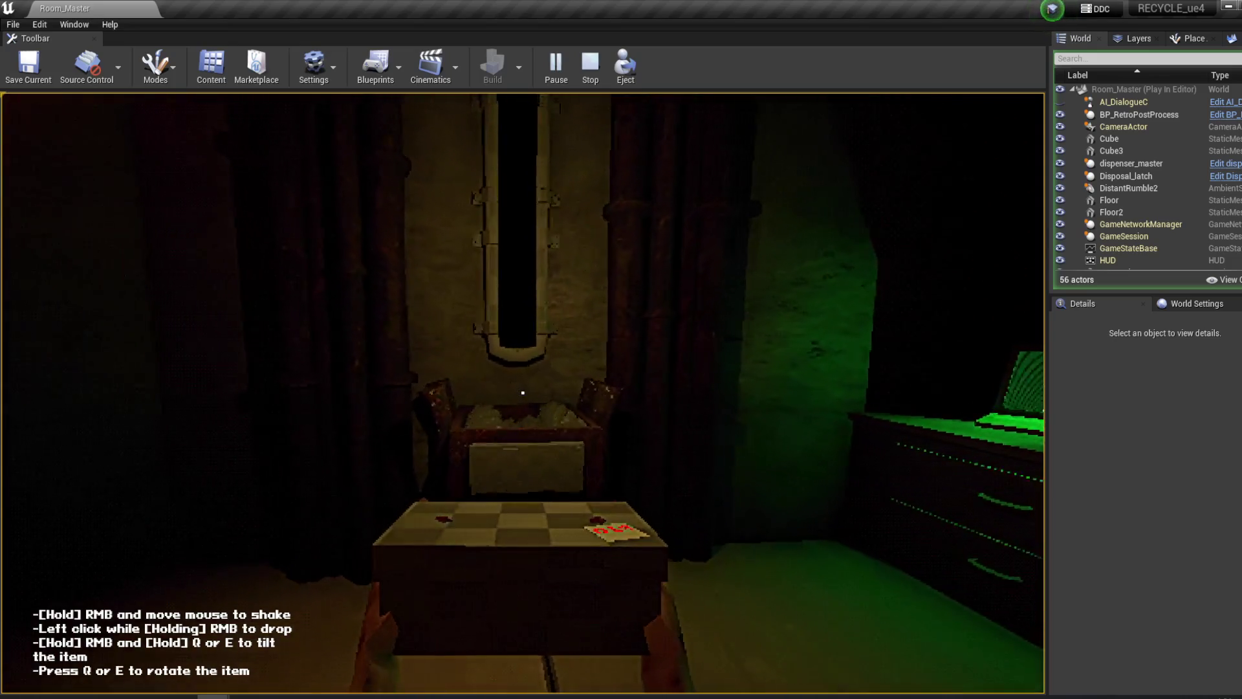
{"action": "left_click", "coordinate": [522, 392]}
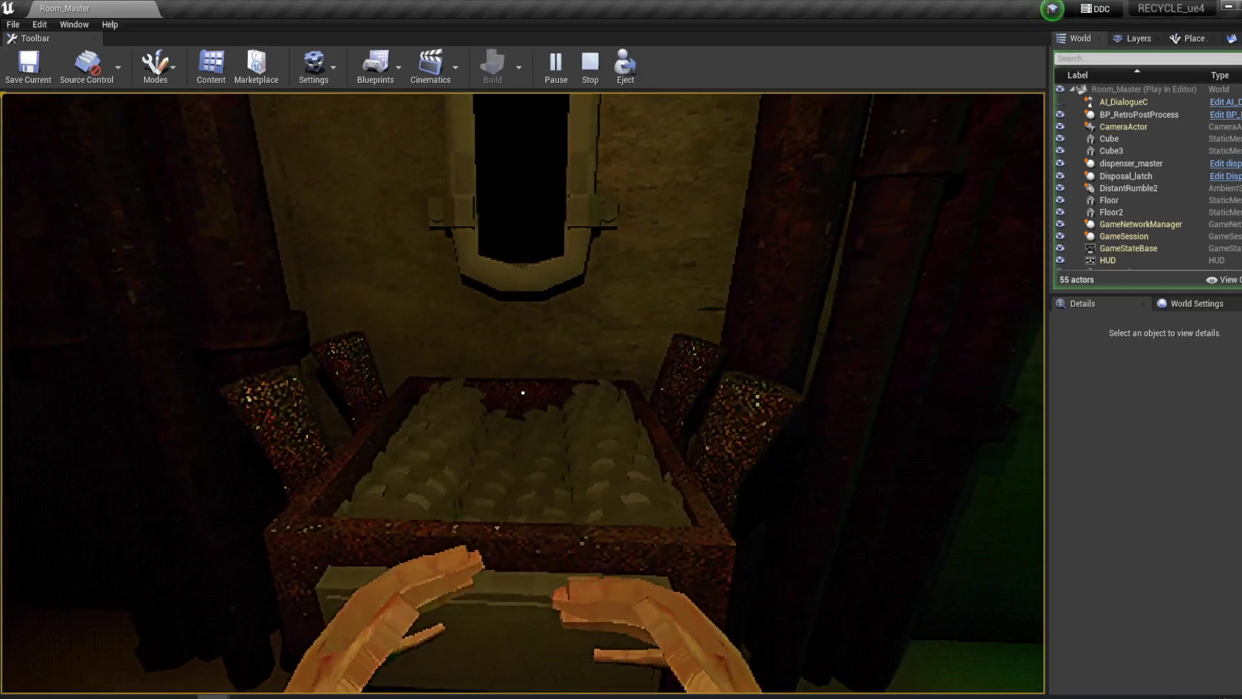
{"action": "mouse_move", "coordinate": [523, 392]}
- Walk back to the dresser and open the laptop terminal screen
{"action": "key", "text": "w"}
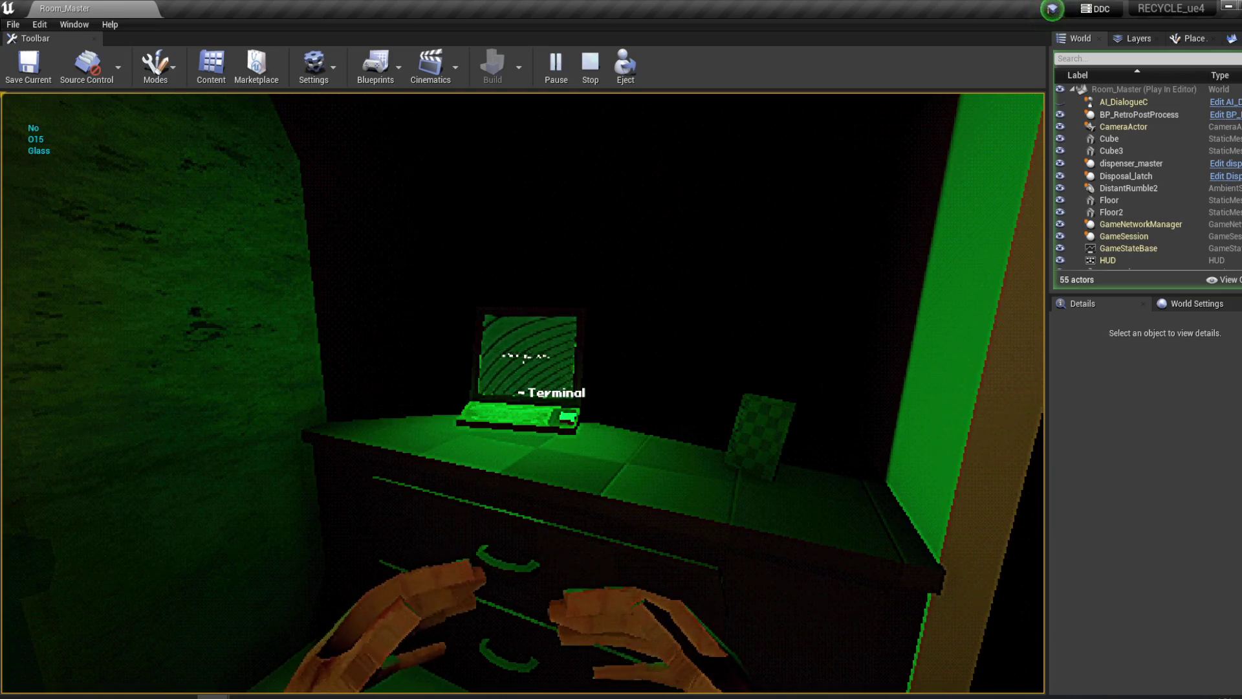
{"action": "key", "text": "w"}
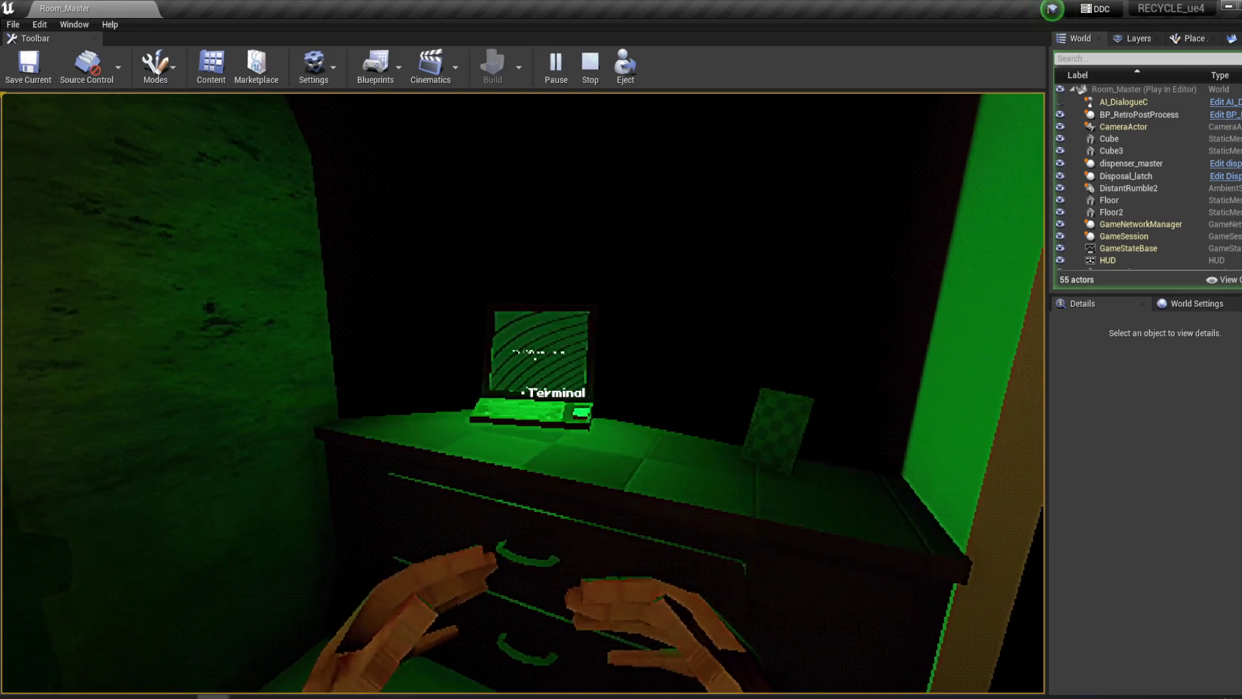
{"action": "left_click", "coordinate": [523, 393]}
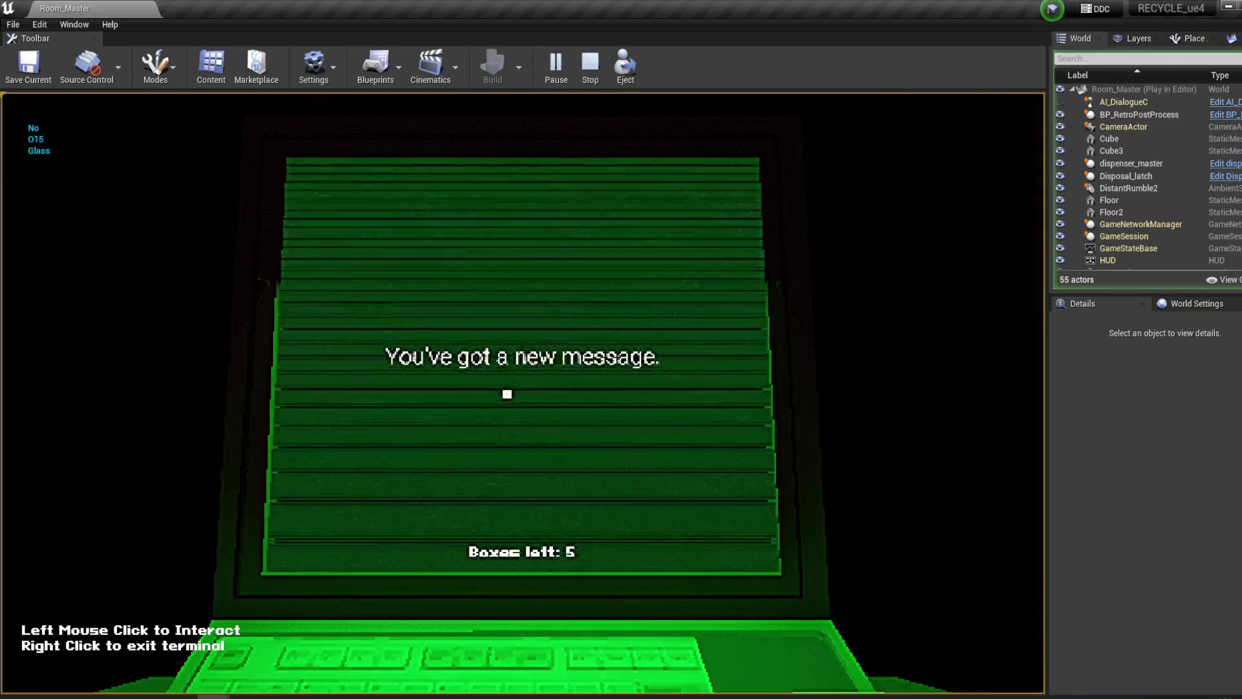
- Answer the terminal questions (Glass for materials, No for barcodes), then stop the play session
{"action": "left_click", "coordinate": [564, 408]}
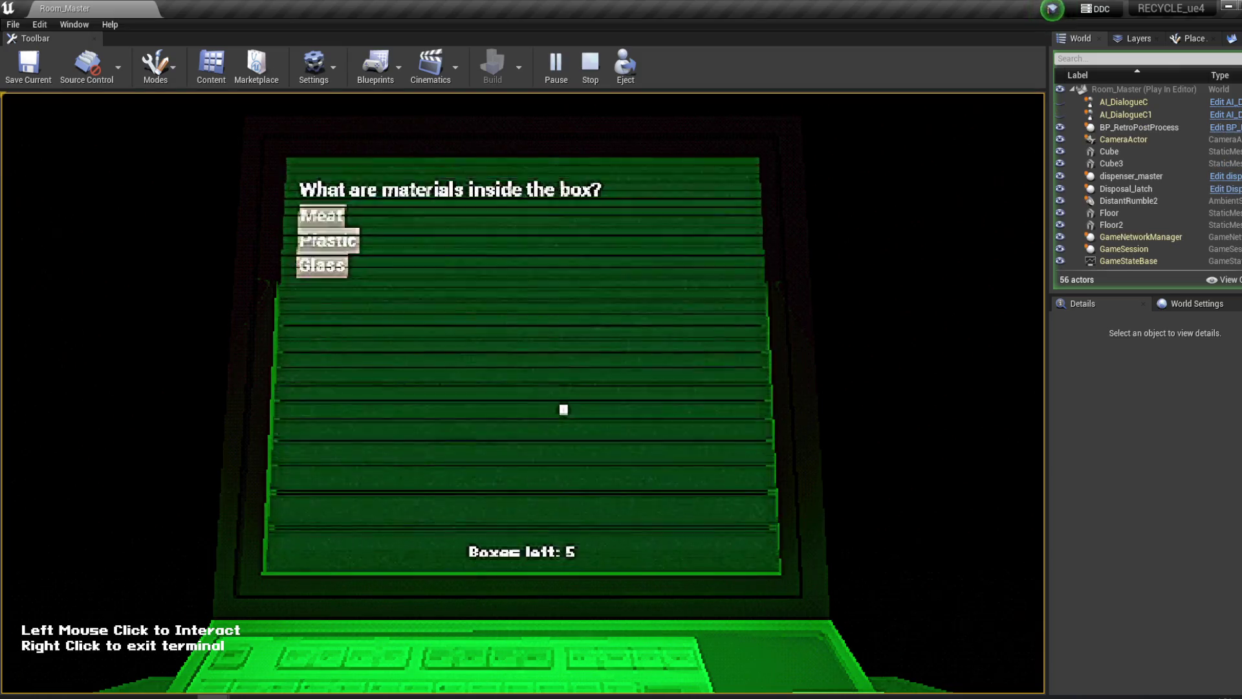
{"action": "left_click", "coordinate": [360, 263]}
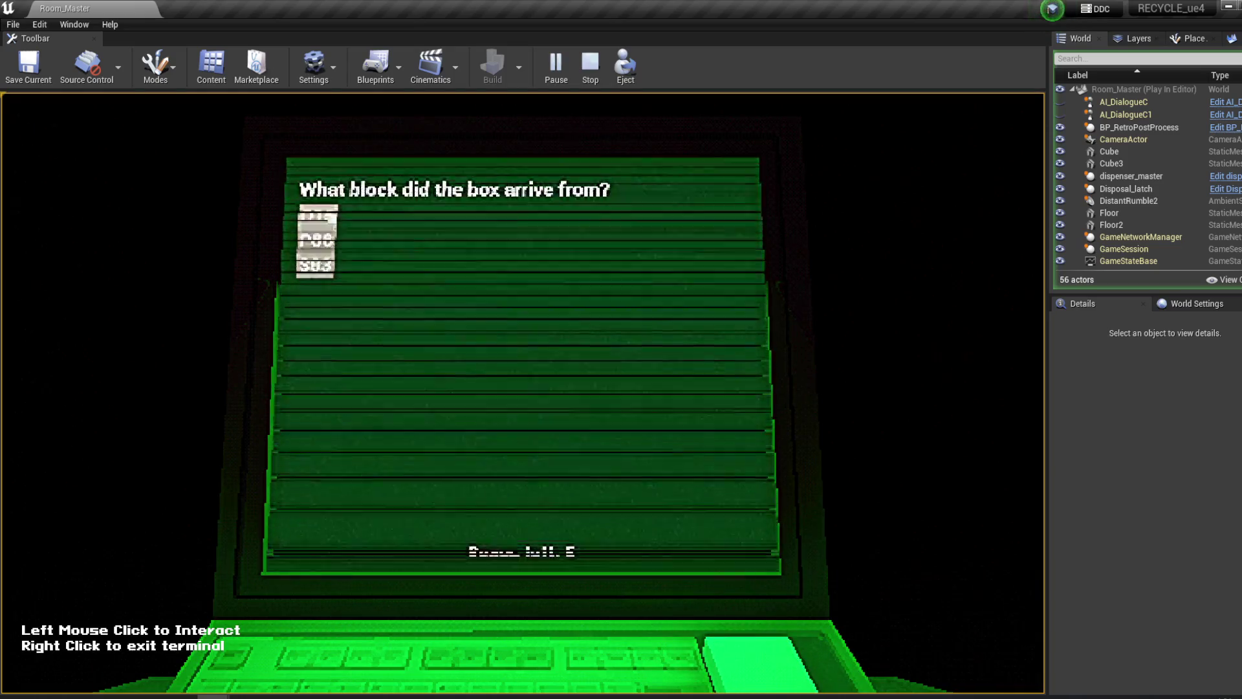
{"action": "left_click", "coordinate": [317, 238]}
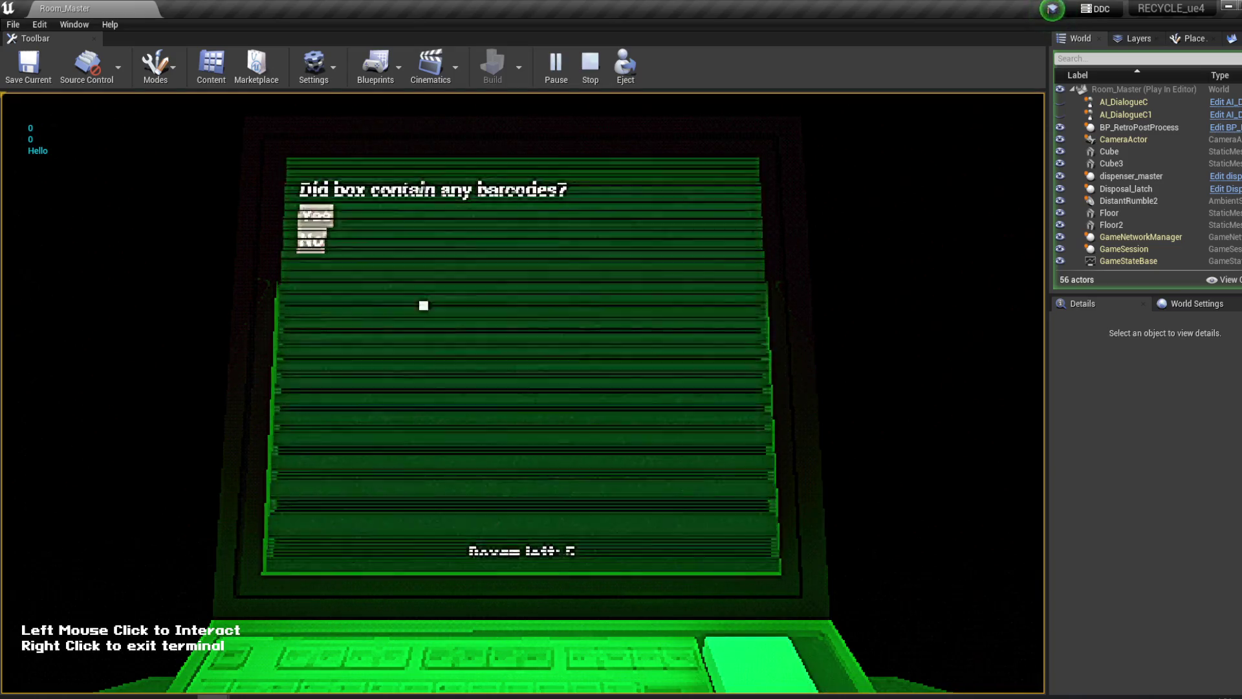
{"action": "left_click", "coordinate": [314, 239]}
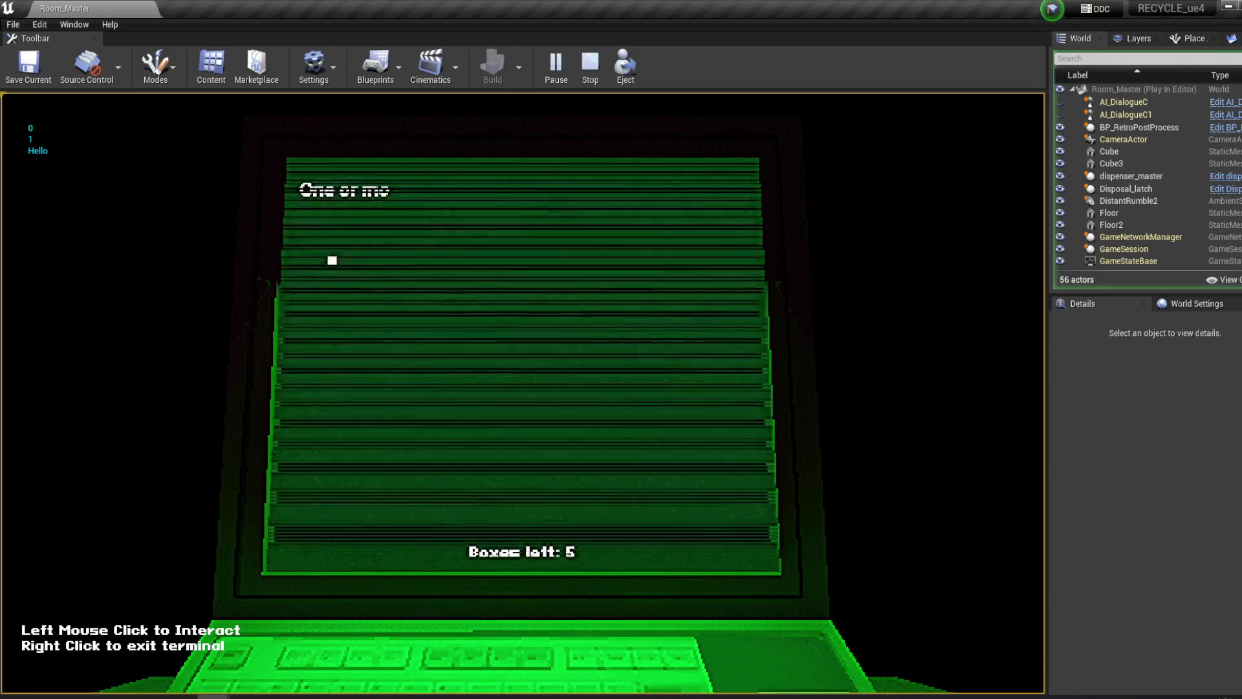
{"action": "key", "text": "Escape"}
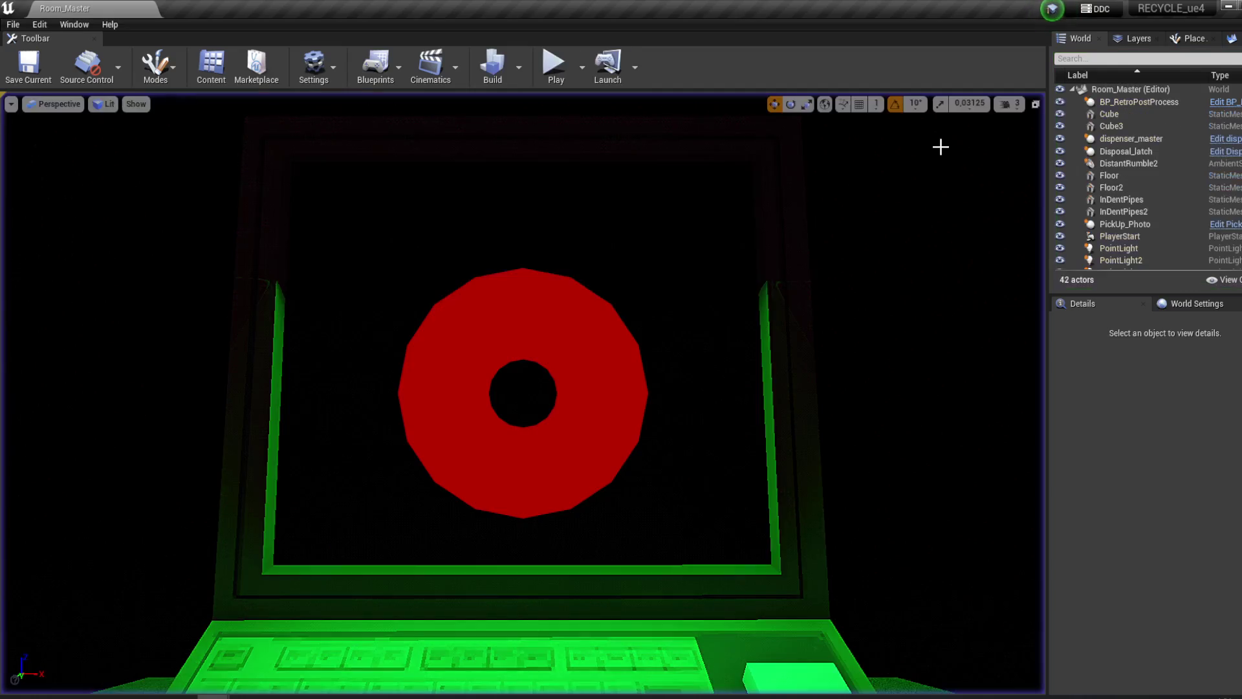
{"action": "left_click", "coordinate": [388, 637]}
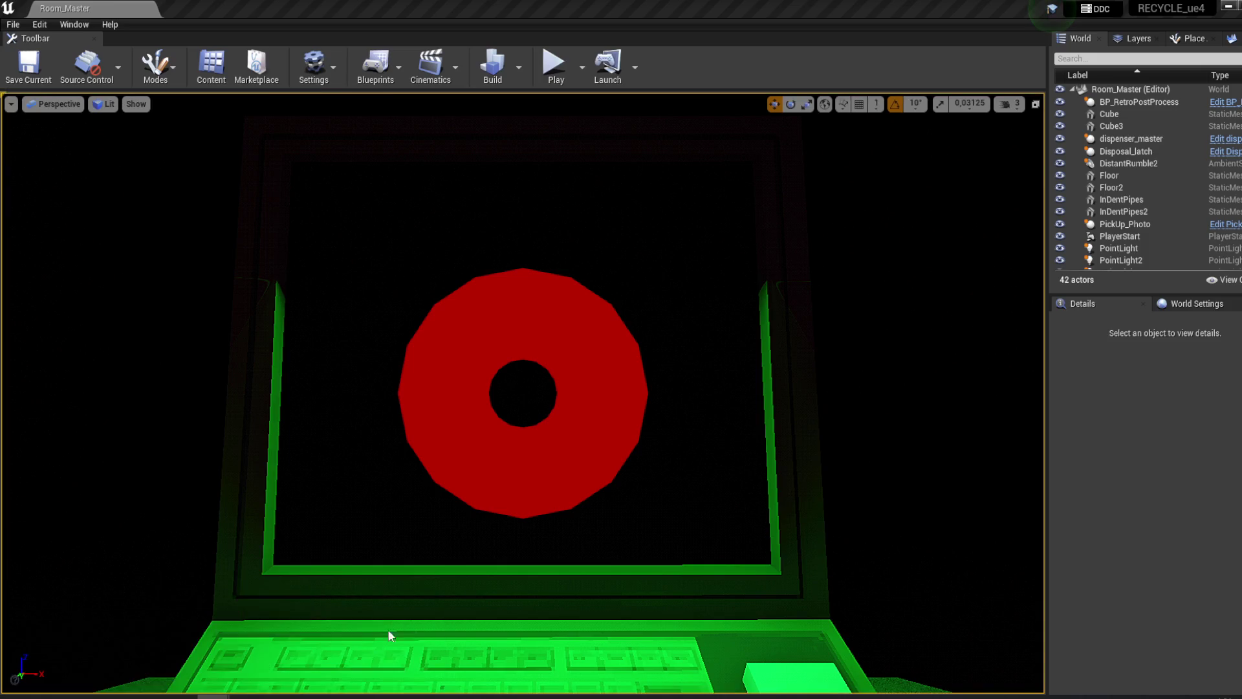
- Pan around the DT_Answers event graph to review handleOnResponse, Branch, Cast and Finish Execute nodes
{"action": "mouse_move", "coordinate": [638, 481]}
{"action": "left_mouse_down"}
{"action": "mouse_move", "coordinate": [668, 470]}
{"action": "mouse_move", "coordinate": [667, 456]}
{"action": "left_mouse_up"}
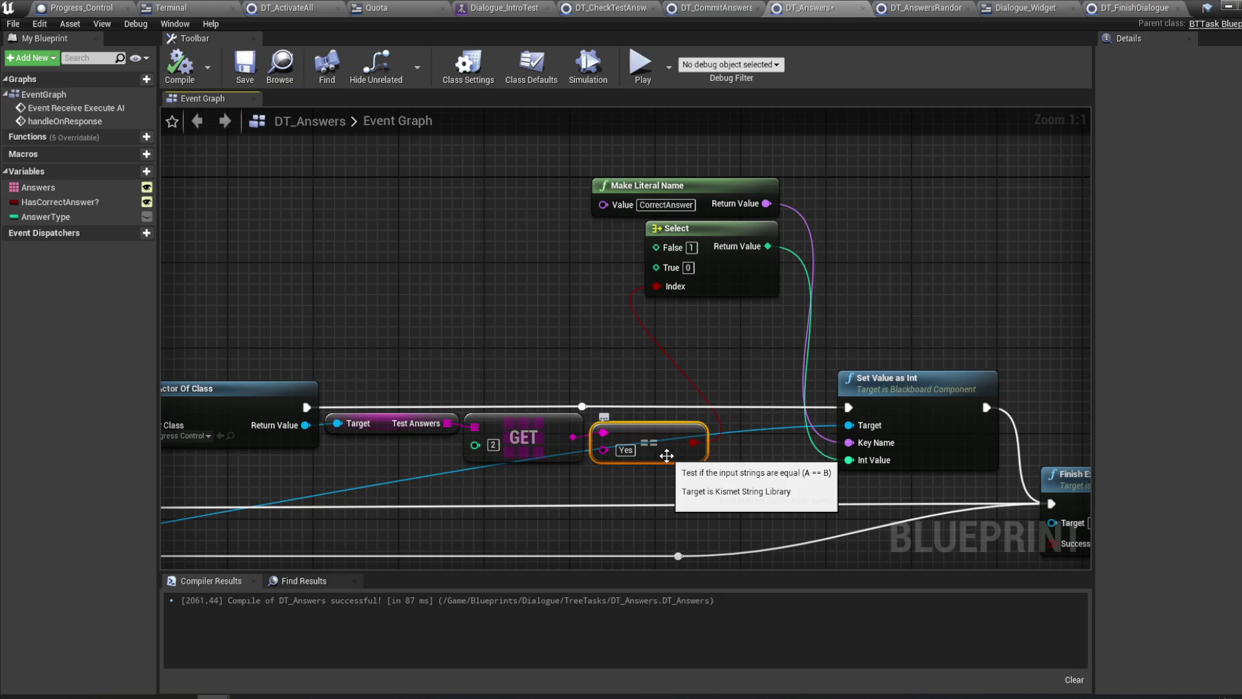
{"action": "scroll", "coordinate": [563, 364], "scroll_direction": "down", "scroll_amount": 2}
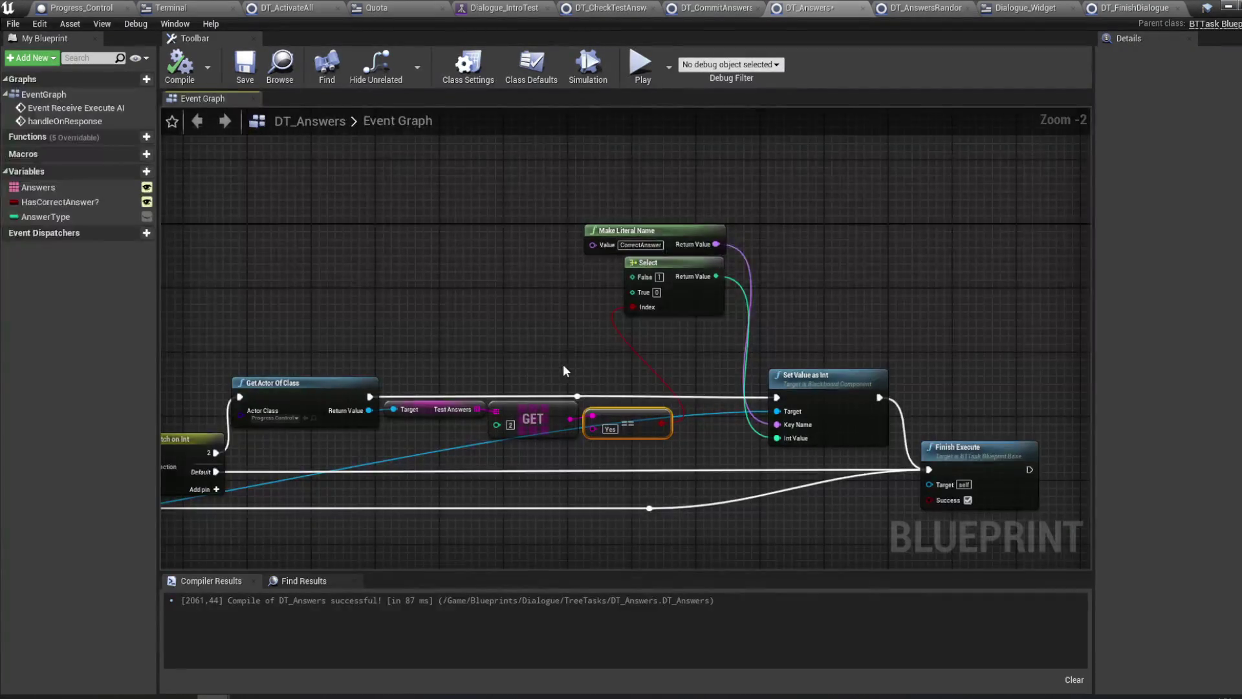
{"action": "left_click_drag", "start_coordinate": [456, 360], "coordinate": [749, 321]}
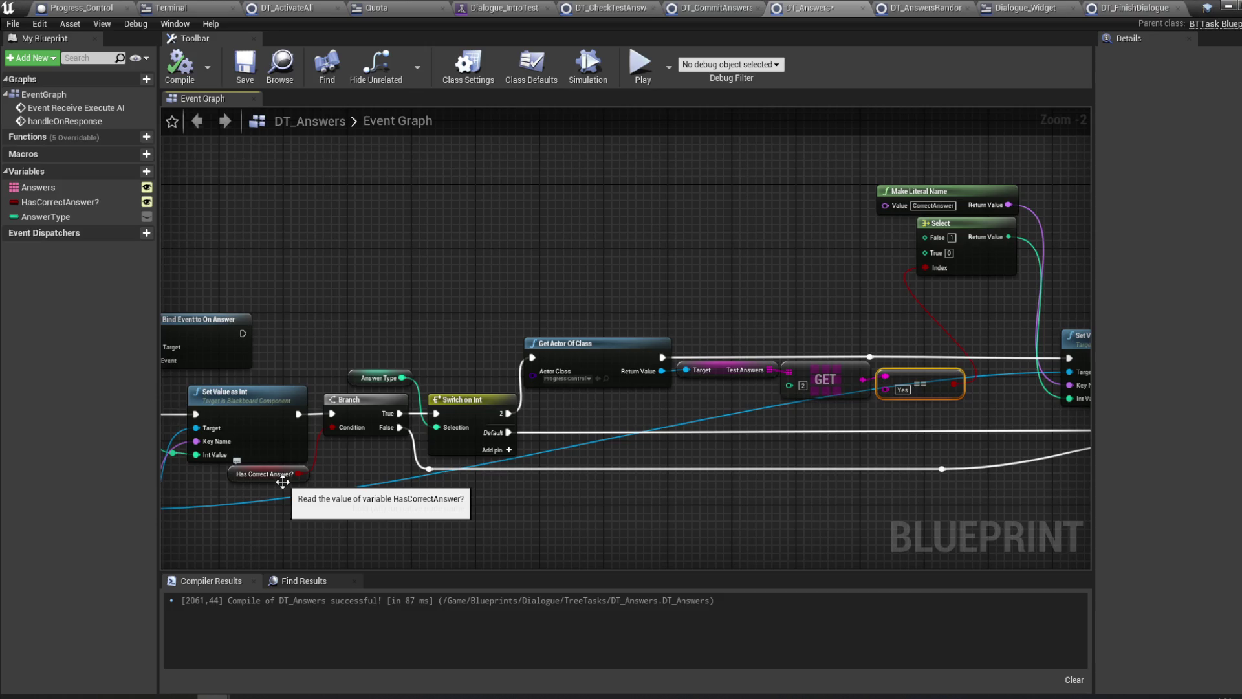
{"action": "left_click_drag", "start_coordinate": [440, 482], "coordinate": [541, 481]}
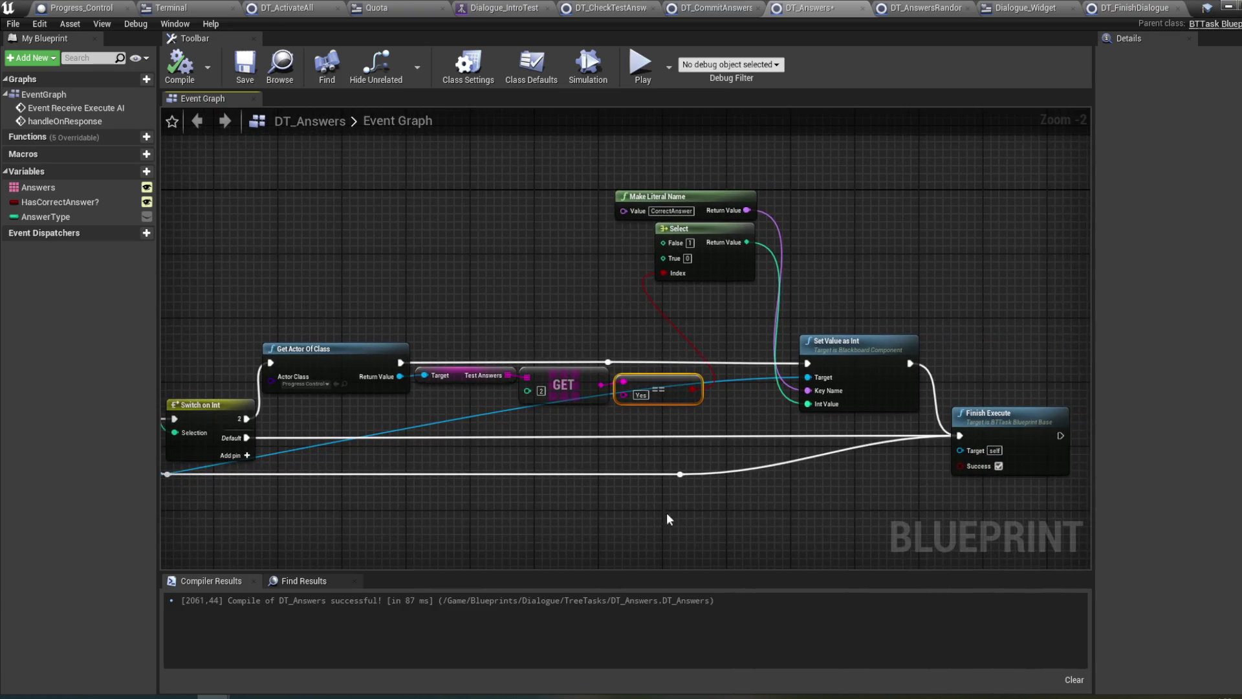
{"action": "left_click_drag", "start_coordinate": [667, 514], "coordinate": [780, 496]}
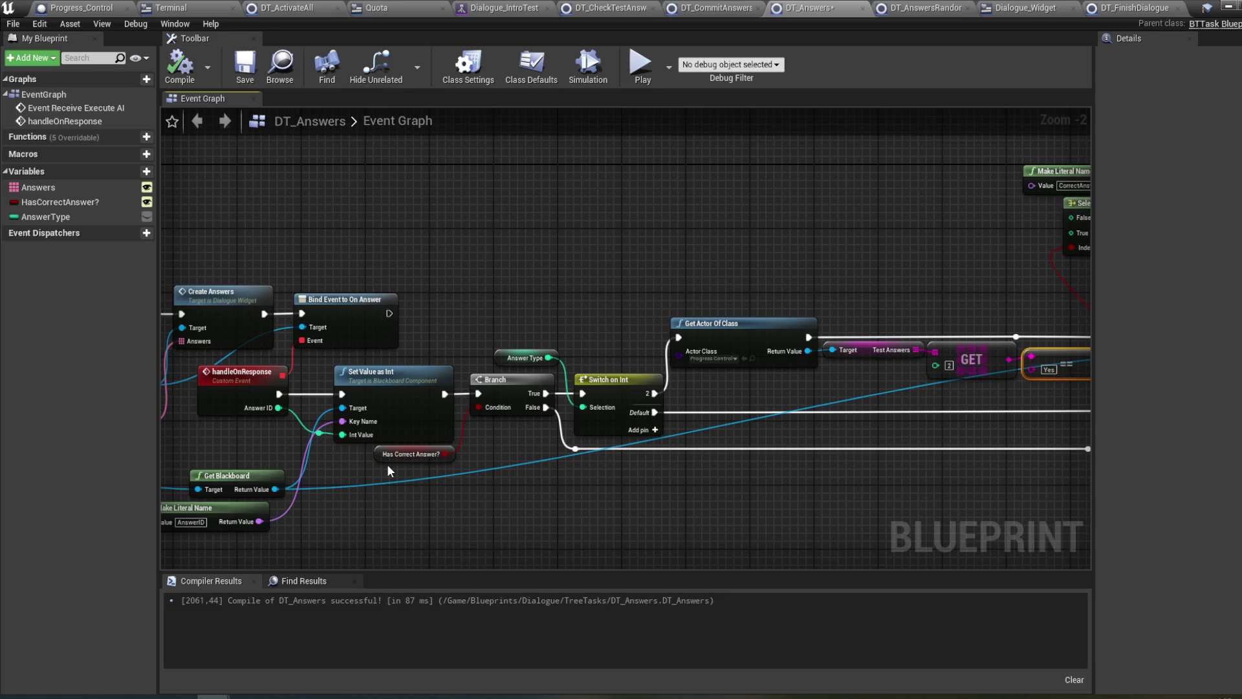
{"action": "mouse_move", "coordinate": [387, 463]}
{"action": "left_mouse_down"}
{"action": "mouse_move", "coordinate": [898, 458]}
{"action": "mouse_move", "coordinate": [520, 458]}
{"action": "left_mouse_up"}
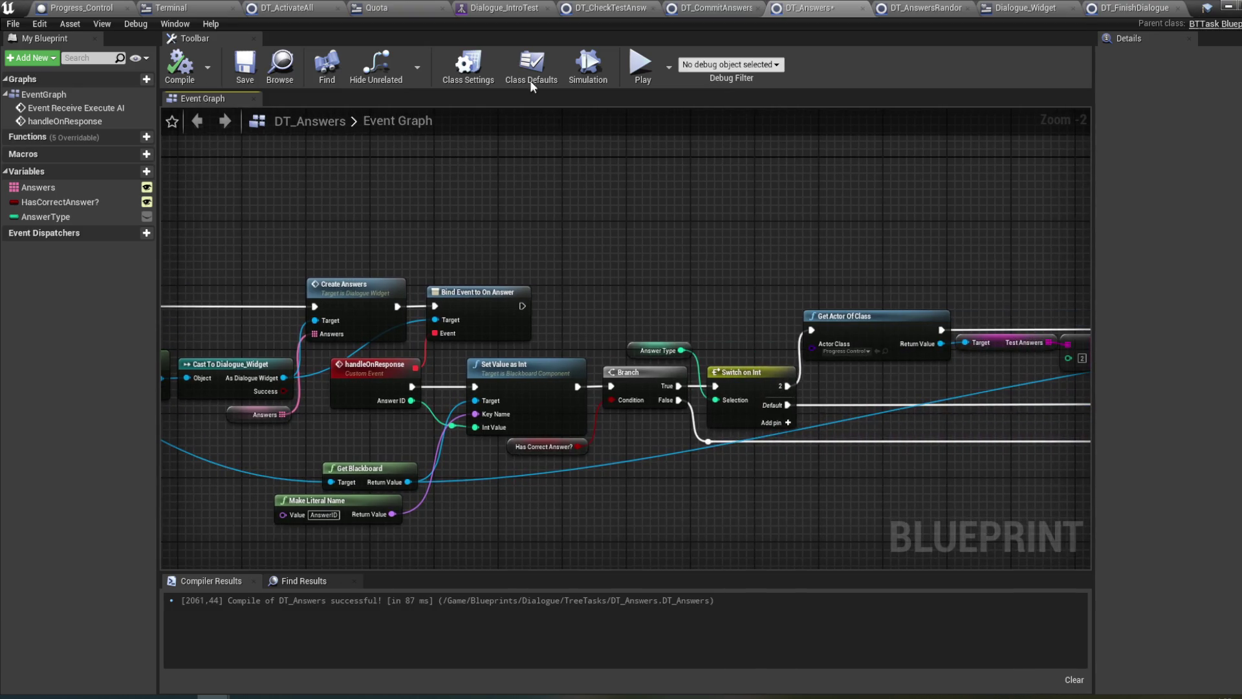
- Open the Dialogue_IntroTest behavior tree and select the DT_CommitAnswers task
{"action": "left_click", "coordinate": [505, 7]}
{"action": "left_click_drag", "start_coordinate": [422, 234], "coordinate": [518, 420]}
{"action": "left_click", "coordinate": [412, 294]}
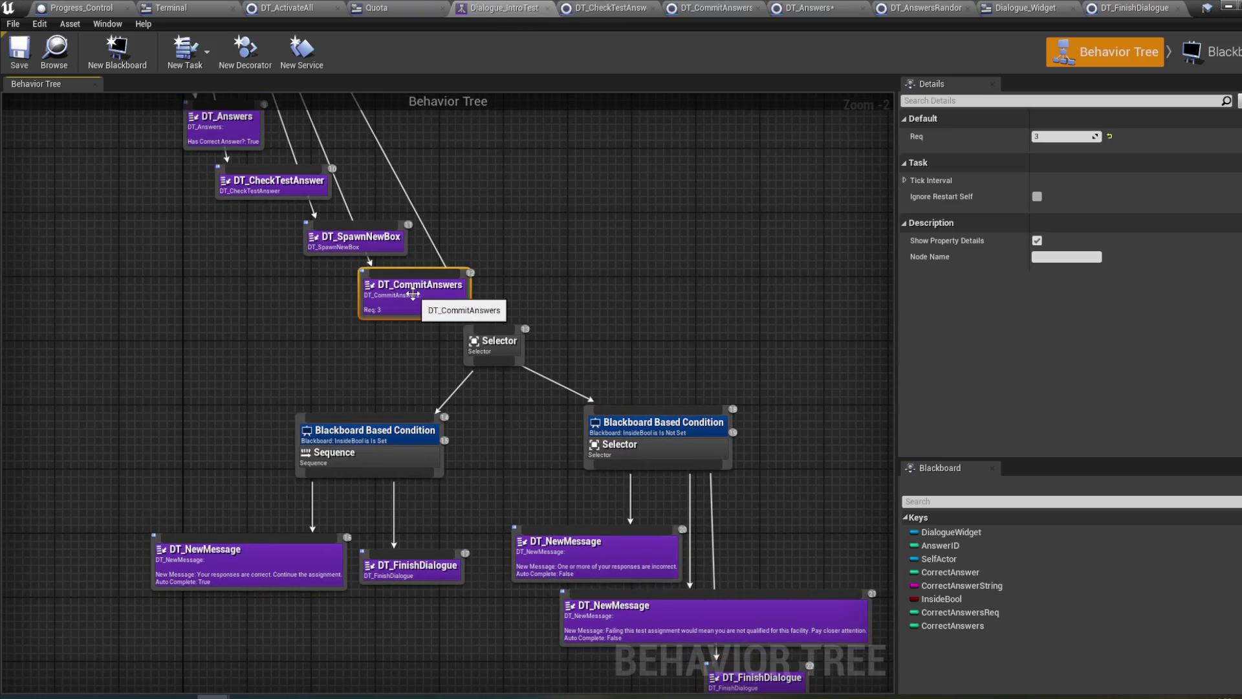
- Inspect the DT_CheckTestAnswer and DT_Answers tasks and peek at the blackboard keys
{"action": "left_click", "coordinate": [311, 186]}
{"action": "mouse_move", "coordinate": [311, 186]}
{"action": "left_mouse_down"}
{"action": "mouse_move", "coordinate": [408, 241]}
{"action": "mouse_move", "coordinate": [435, 275]}
{"action": "left_mouse_up"}
{"action": "left_click", "coordinate": [340, 211]}
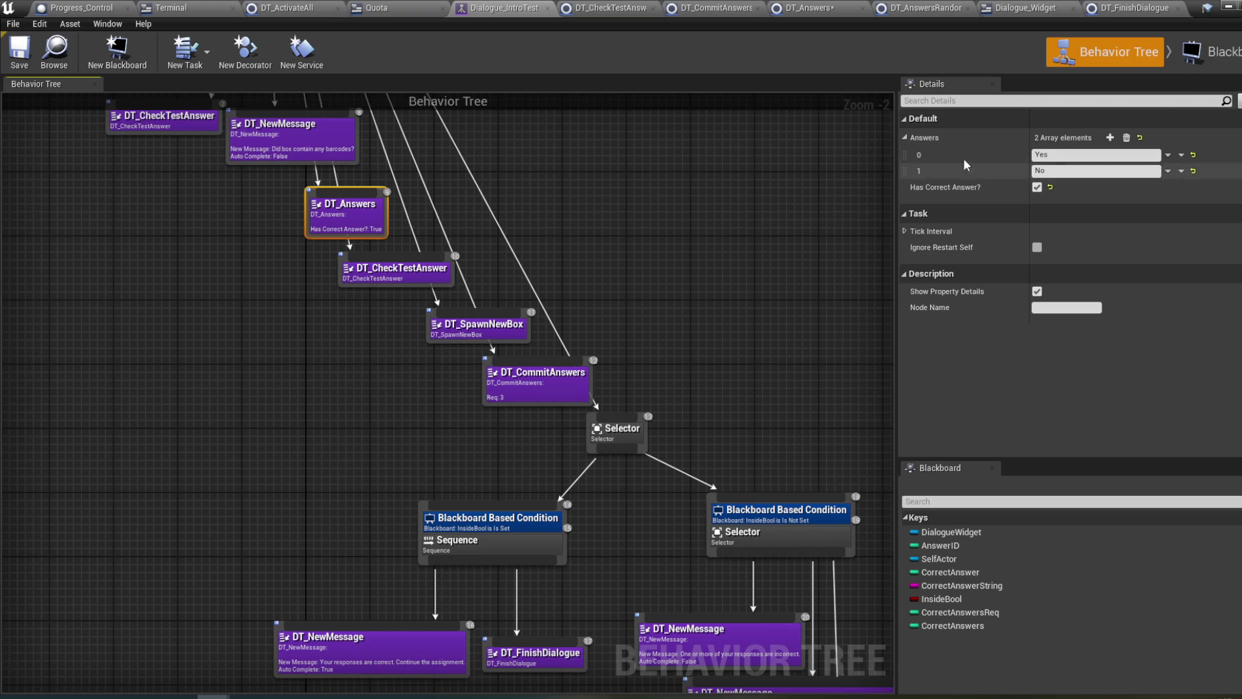
{"action": "left_click", "coordinate": [1207, 54]}
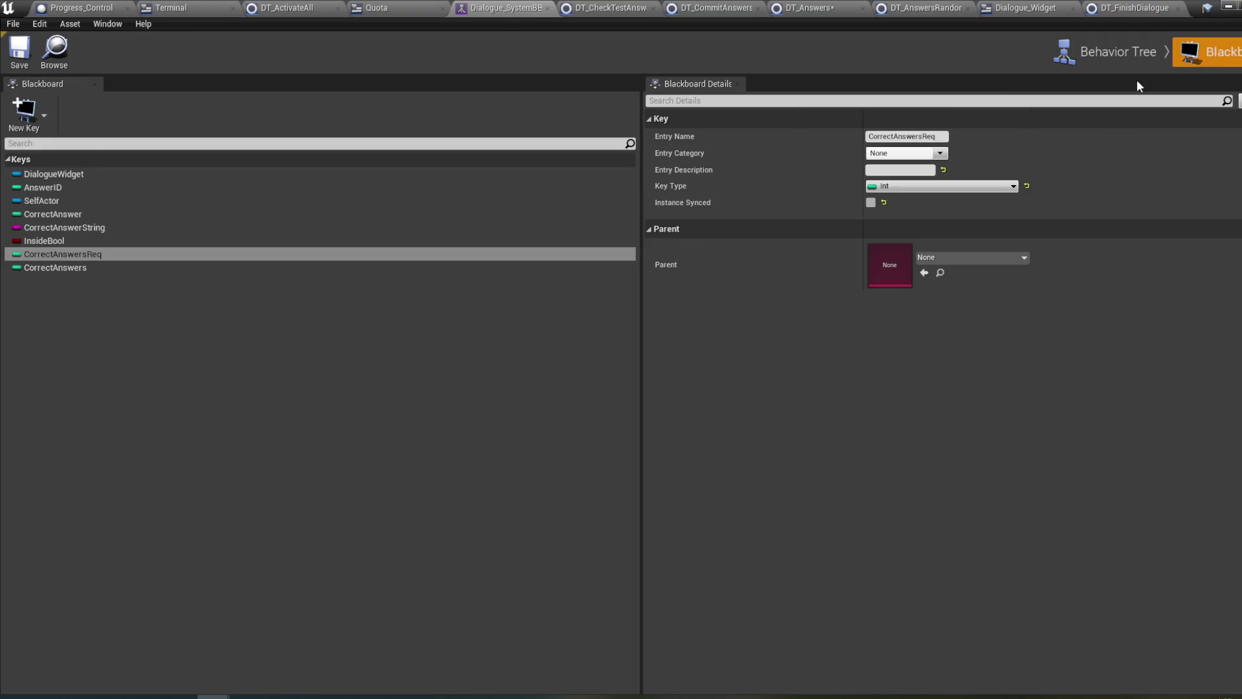
{"action": "left_click", "coordinate": [1116, 62]}
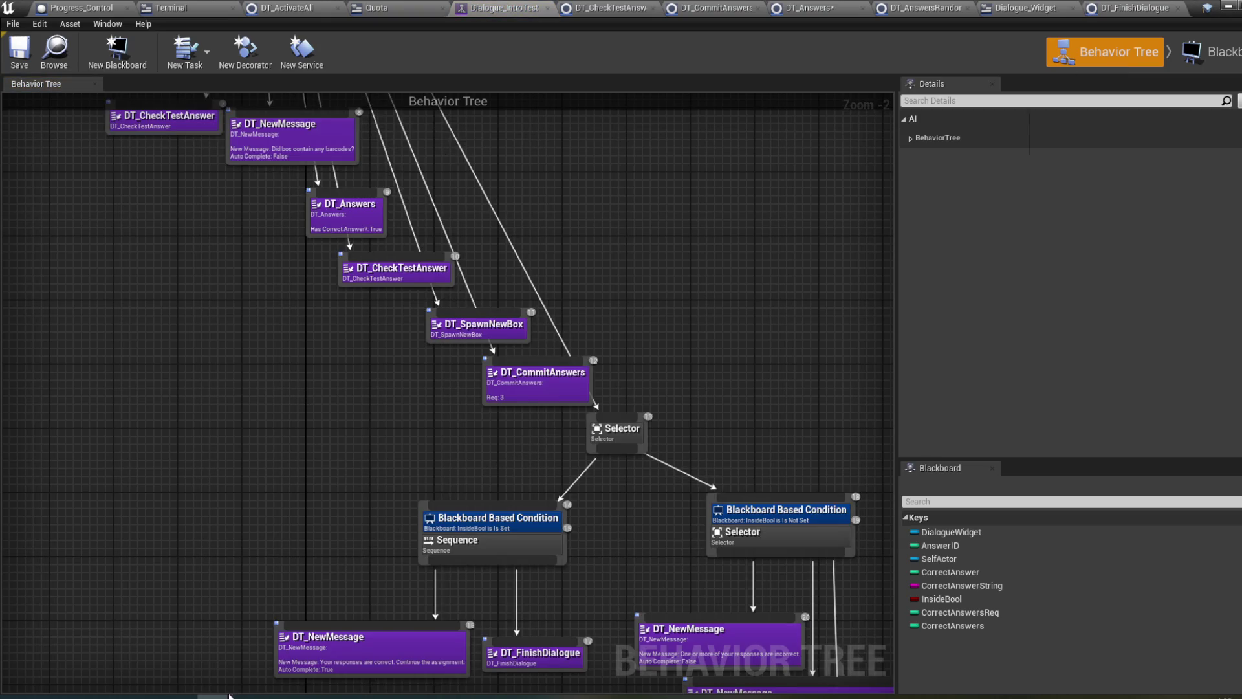
- Find DT_CheckTestAnswer in the tree and open its blueprint
{"action": "mouse_move", "coordinate": [230, 695]}
{"action": "mouse_move", "coordinate": [308, 475]}
{"action": "left_mouse_down"}
{"action": "mouse_move", "coordinate": [363, 452]}
{"action": "mouse_move", "coordinate": [352, 502]}
{"action": "left_mouse_up"}
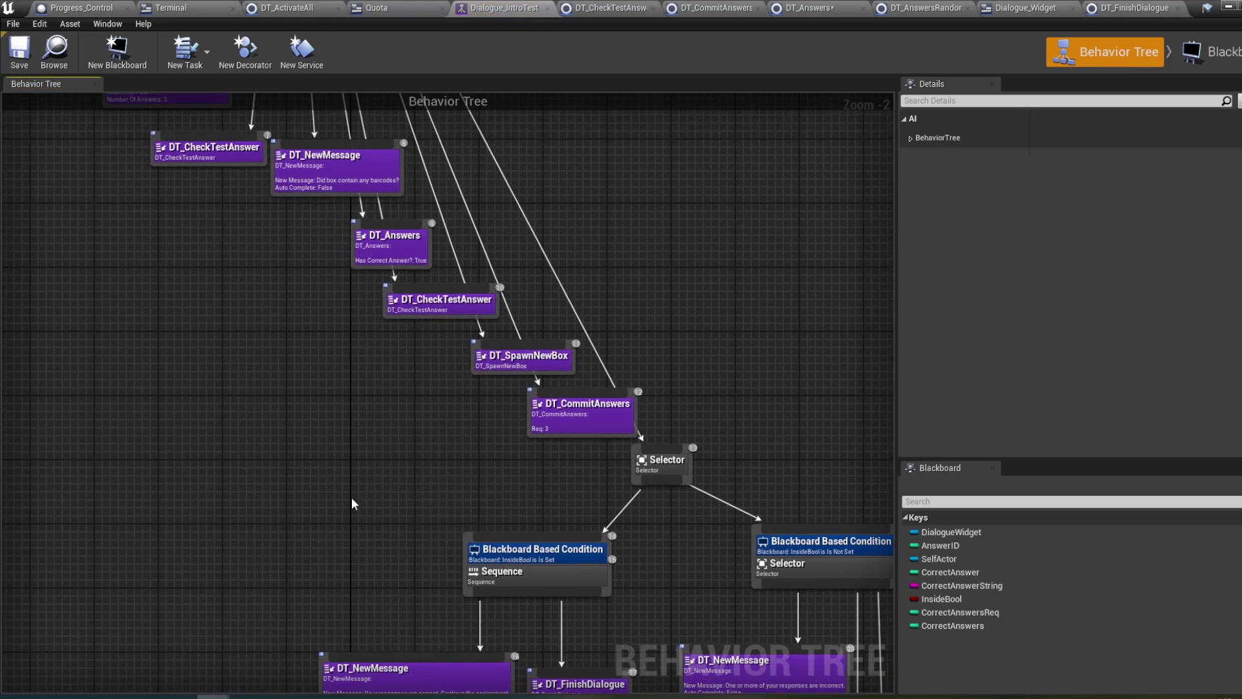
{"action": "left_click_drag", "start_coordinate": [601, 308], "coordinate": [627, 362]}
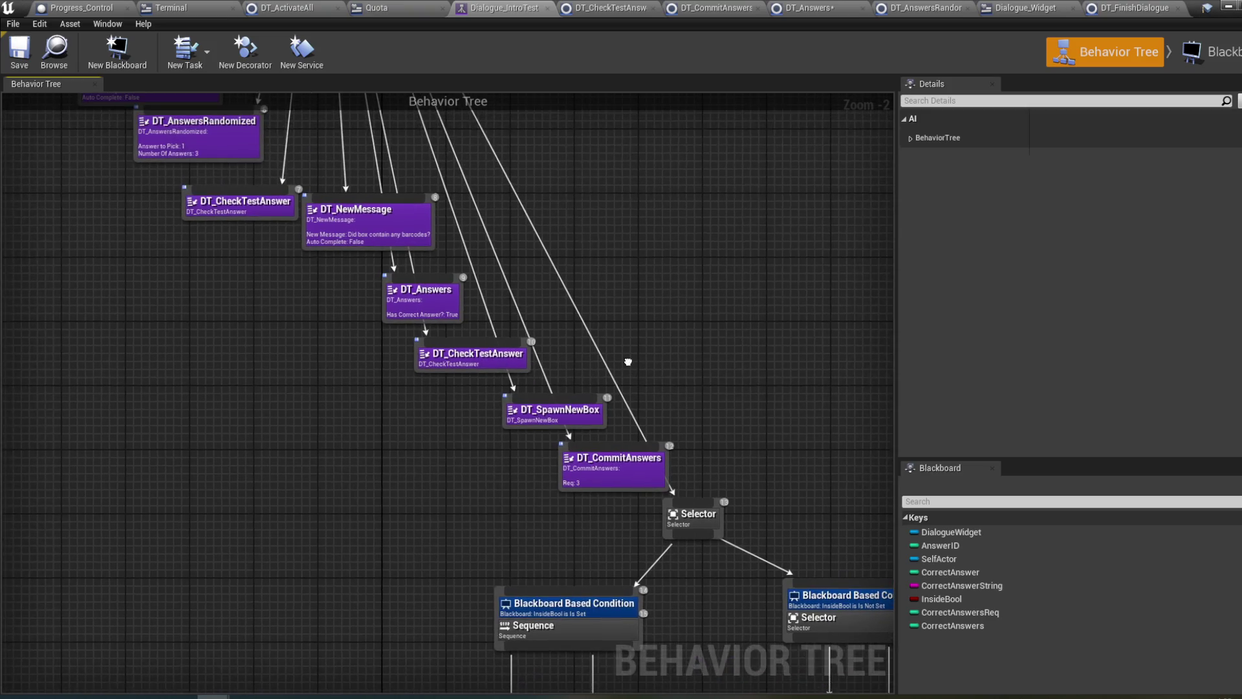
{"action": "left_click", "coordinate": [472, 368]}
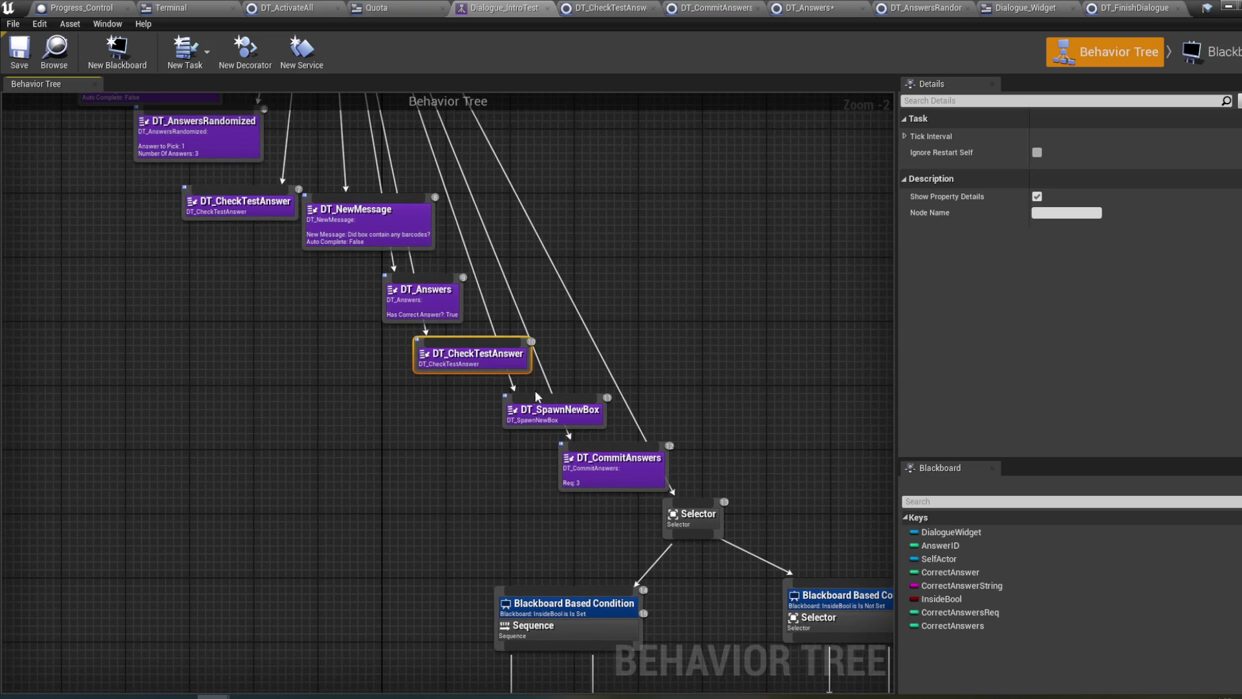
{"action": "left_click_drag", "start_coordinate": [612, 355], "coordinate": [586, 331]}
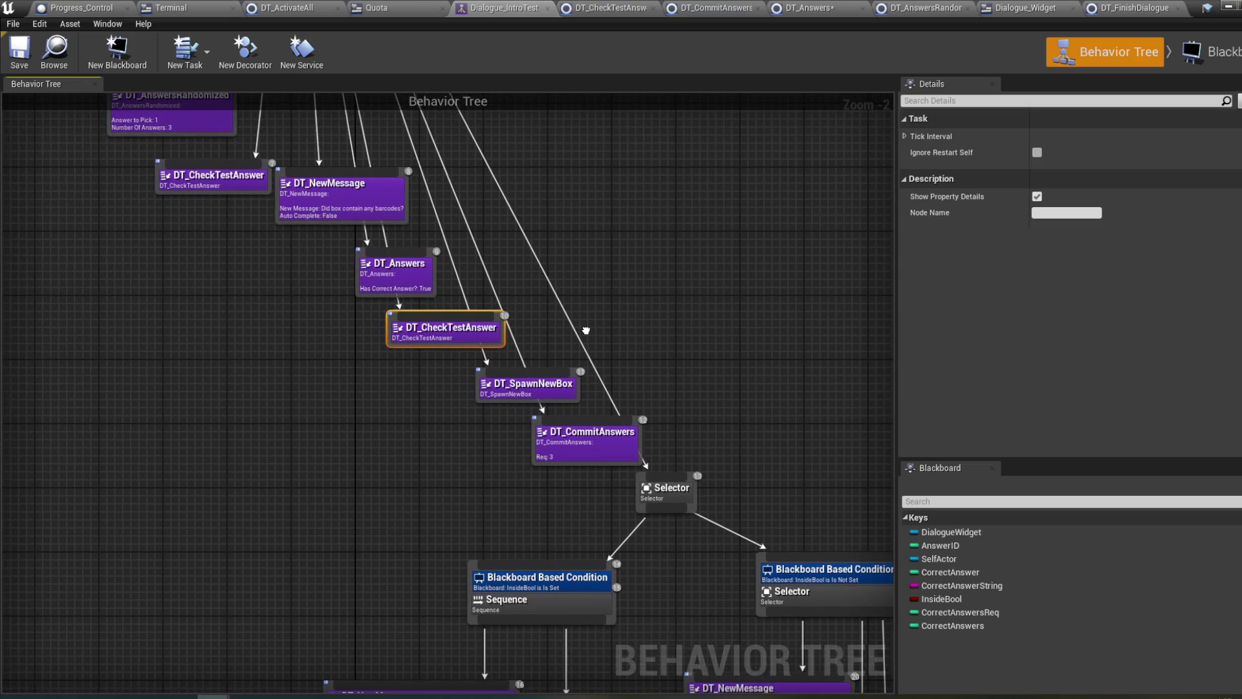
{"action": "double_click", "coordinate": [472, 329]}
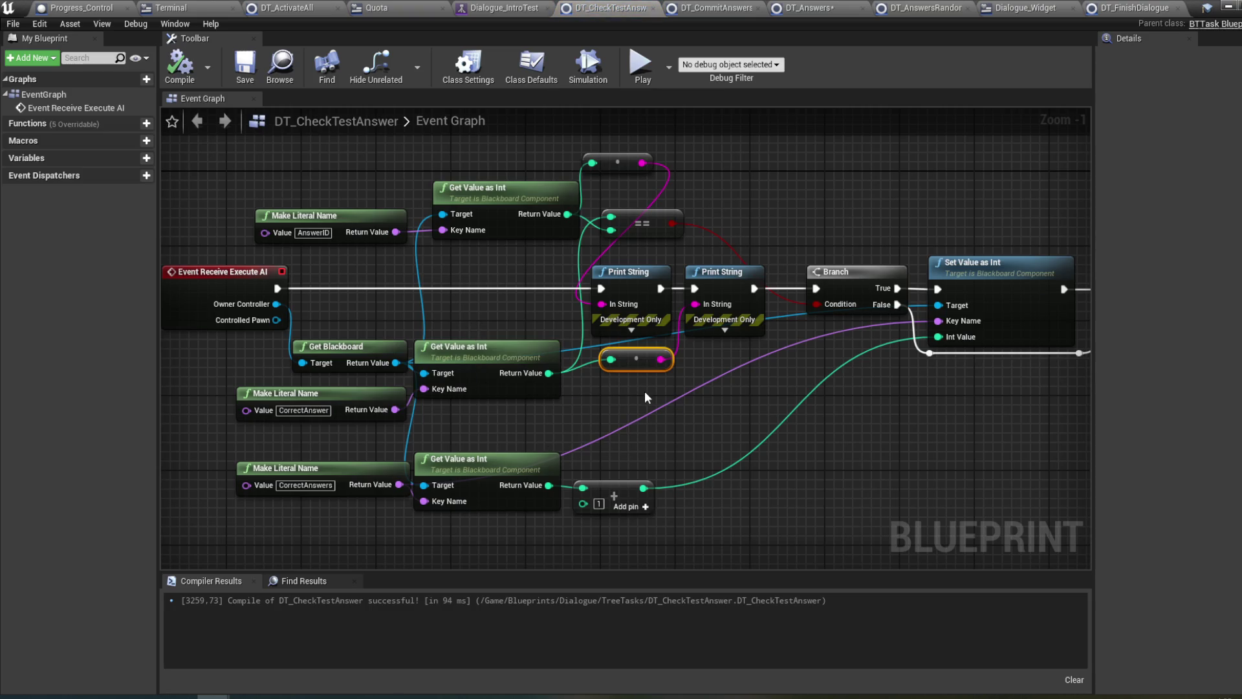
- Delete the Print String debug nodes and reroute, wire the event straight to Branch, and compile
{"action": "left_click_drag", "start_coordinate": [713, 361], "coordinate": [637, 309]}
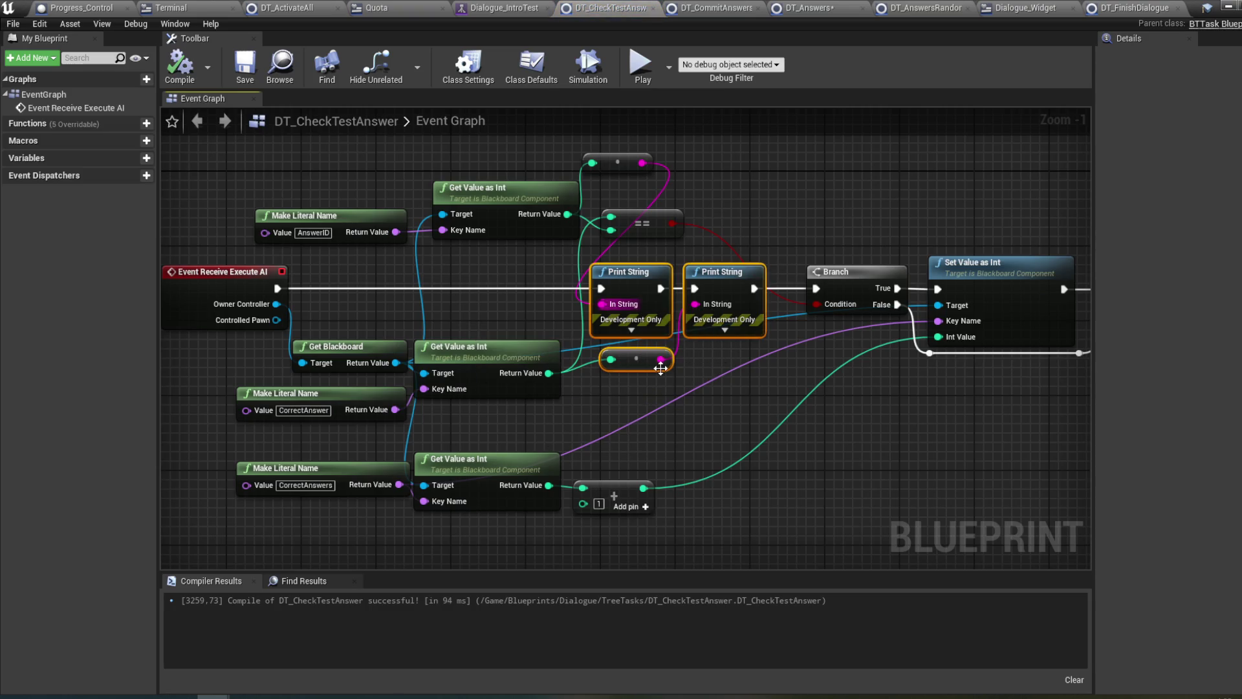
{"action": "key", "text": "Delete"}
{"action": "left_click_drag", "start_coordinate": [278, 292], "coordinate": [816, 288]}
{"action": "key", "text": "Delete"}
{"action": "left_click", "coordinate": [180, 65]}
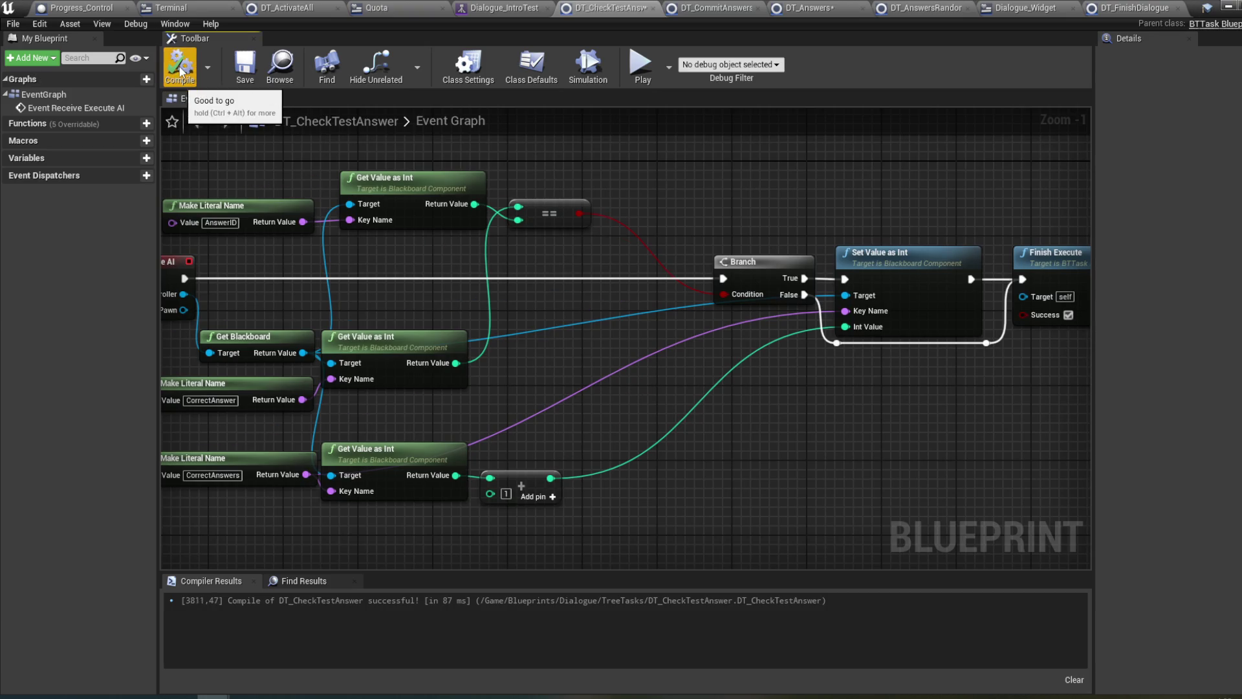
- Look through the open blueprints and settle on DT_Answers' handleOnResponse section
{"action": "left_click", "coordinate": [1132, 8]}
{"action": "left_click", "coordinate": [1025, 8]}
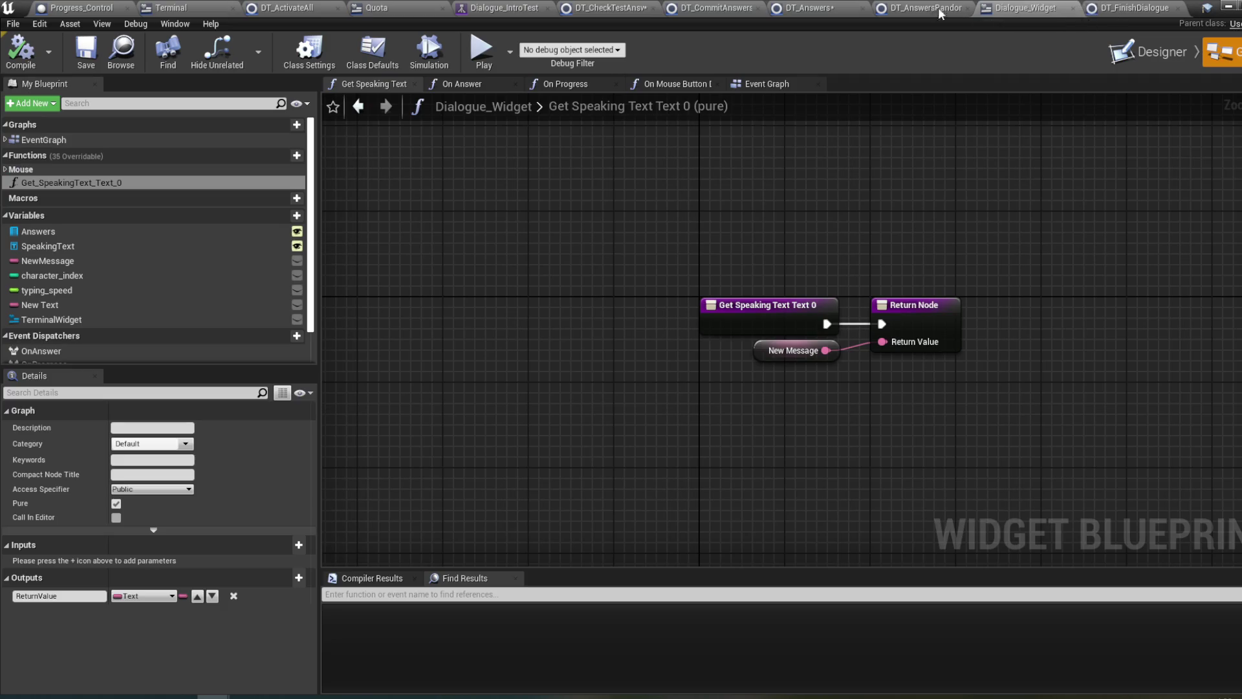
{"action": "left_click", "coordinate": [931, 7]}
{"action": "left_click", "coordinate": [812, 7]}
{"action": "mouse_move", "coordinate": [739, 238]}
{"action": "left_mouse_down"}
{"action": "mouse_move", "coordinate": [930, 310]}
{"action": "mouse_move", "coordinate": [1000, 218]}
{"action": "mouse_move", "coordinate": [1035, 284]}
{"action": "mouse_move", "coordinate": [685, 220]}
{"action": "left_mouse_up"}
{"action": "scroll", "coordinate": [558, 328], "scroll_direction": "up", "scroll_amount": 2}
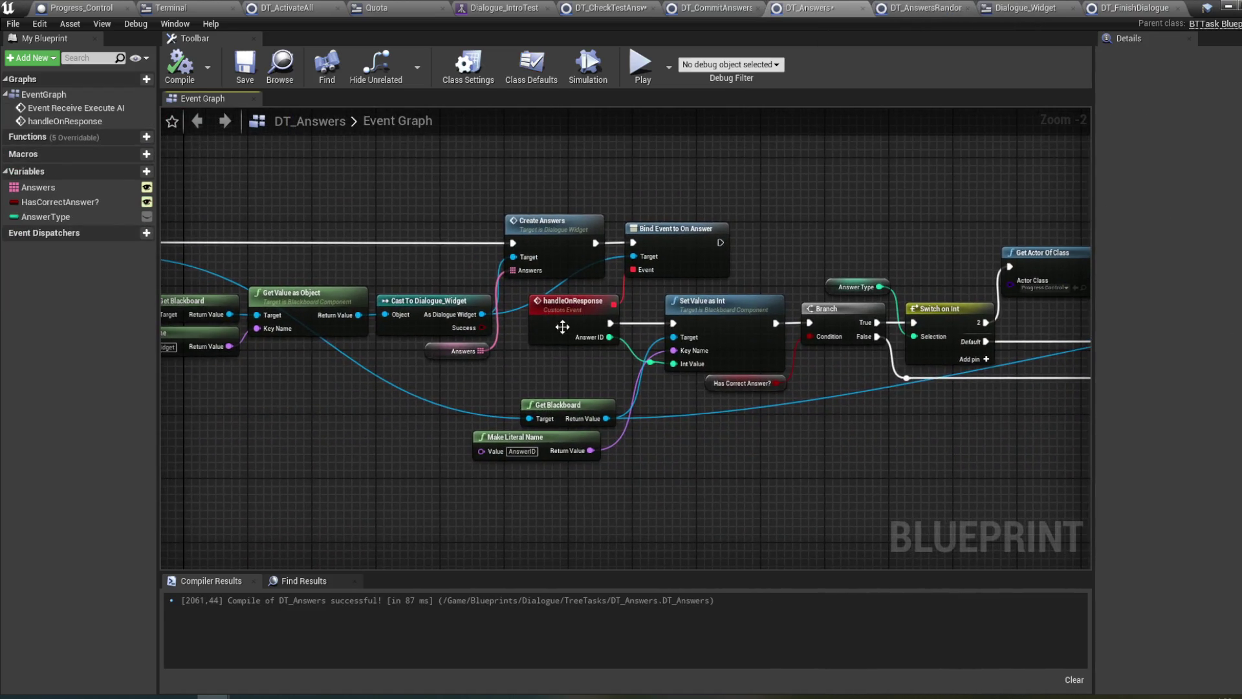
- Review the DT_Answers graph from handleOnResponse through Switch on Int to the Answer Type node
{"action": "mouse_move", "coordinate": [544, 487]}
{"action": "left_mouse_down"}
{"action": "mouse_move", "coordinate": [563, 489]}
{"action": "mouse_move", "coordinate": [477, 496]}
{"action": "mouse_move", "coordinate": [573, 456]}
{"action": "mouse_move", "coordinate": [573, 476]}
{"action": "mouse_move", "coordinate": [504, 474]}
{"action": "left_mouse_up"}
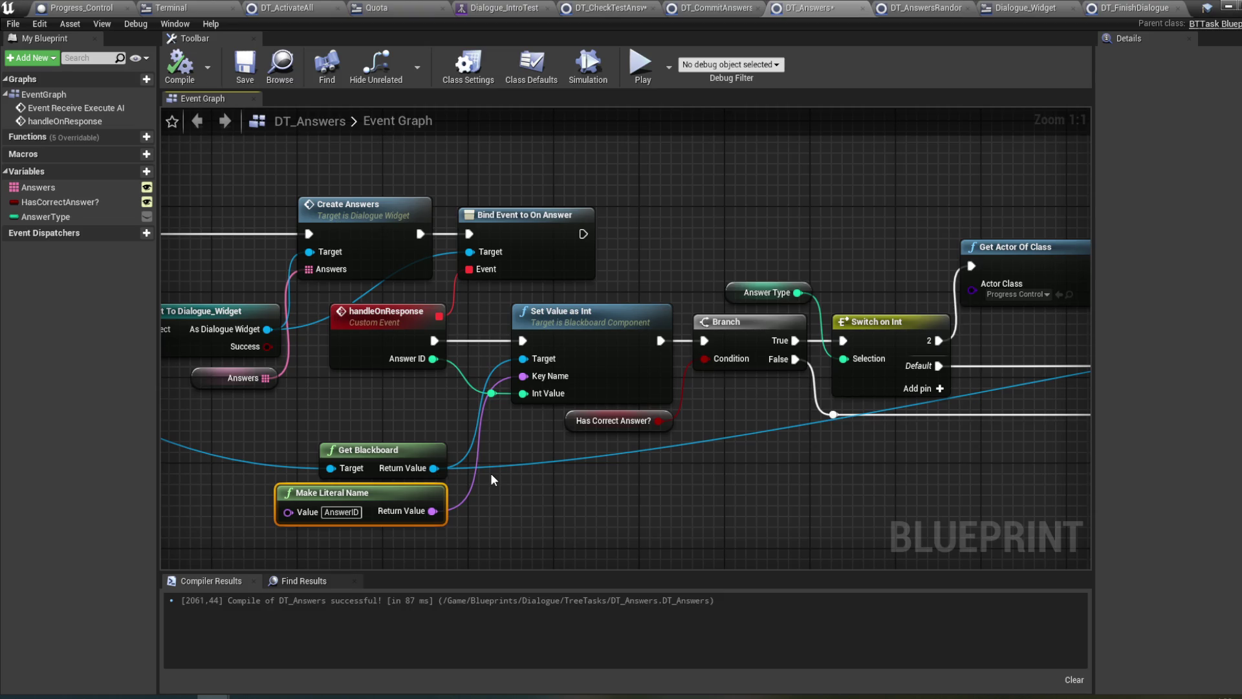
{"action": "left_click", "coordinate": [353, 315]}
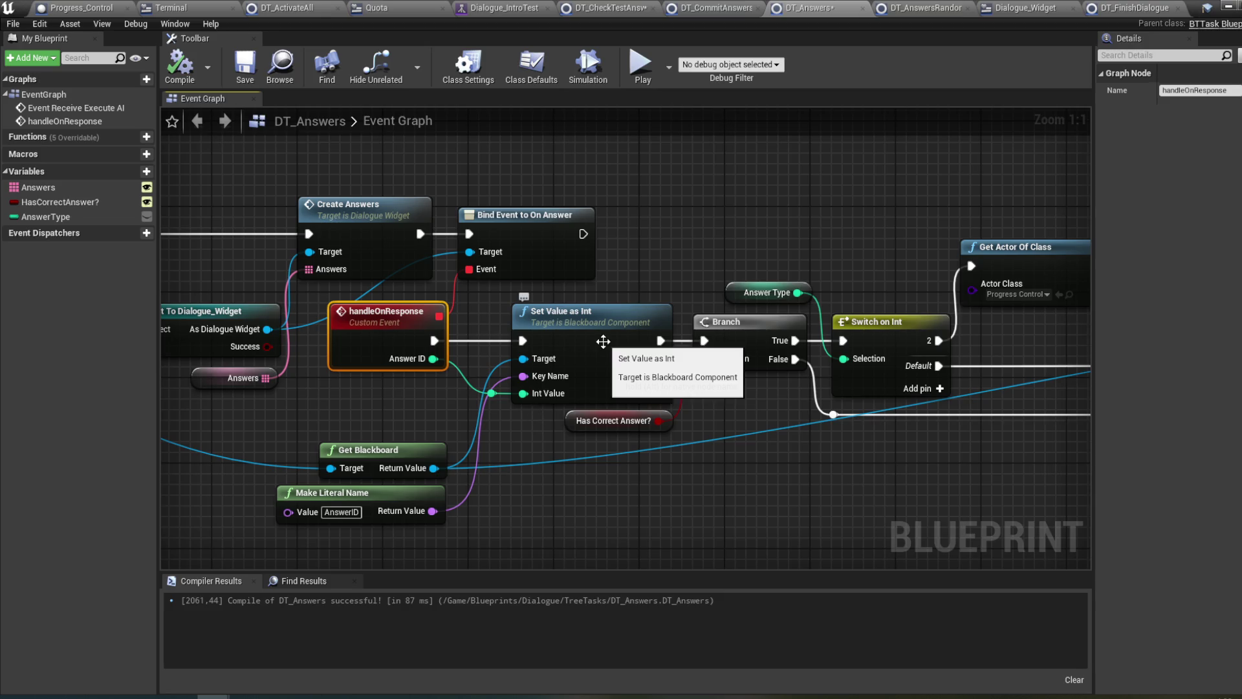
{"action": "left_click", "coordinate": [603, 341]}
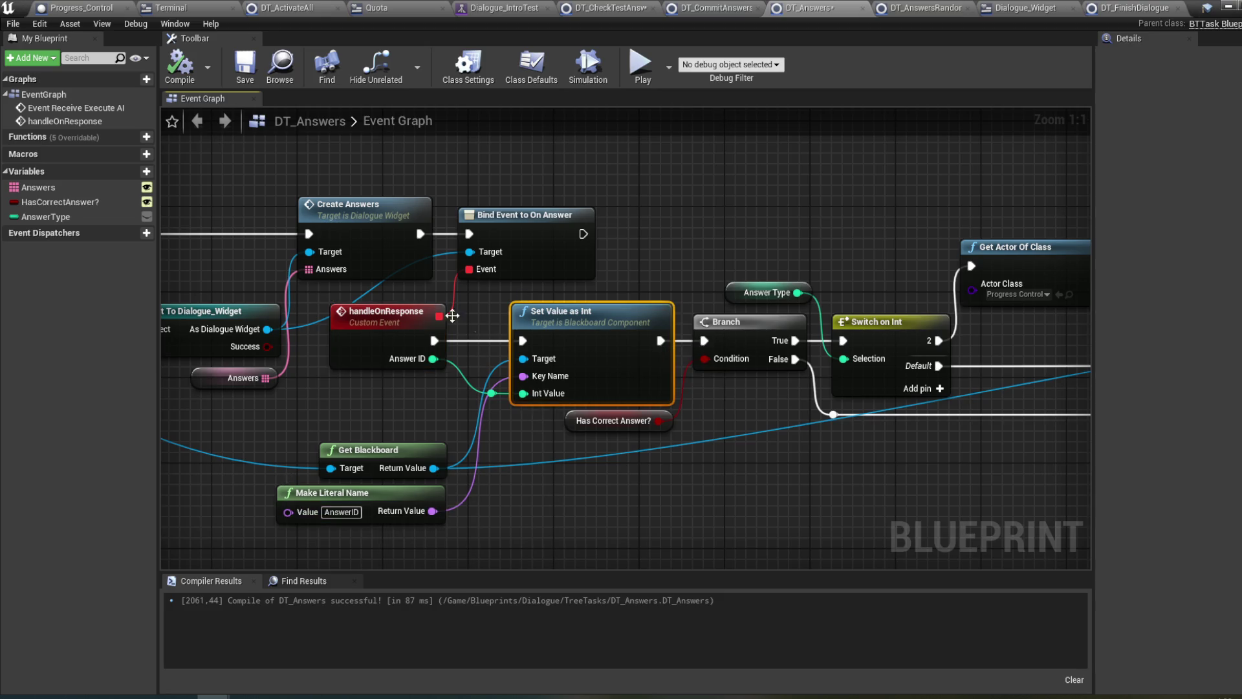
{"action": "mouse_move", "coordinate": [716, 244]}
{"action": "left_mouse_down"}
{"action": "mouse_move", "coordinate": [676, 238]}
{"action": "mouse_move", "coordinate": [625, 282]}
{"action": "left_mouse_up"}
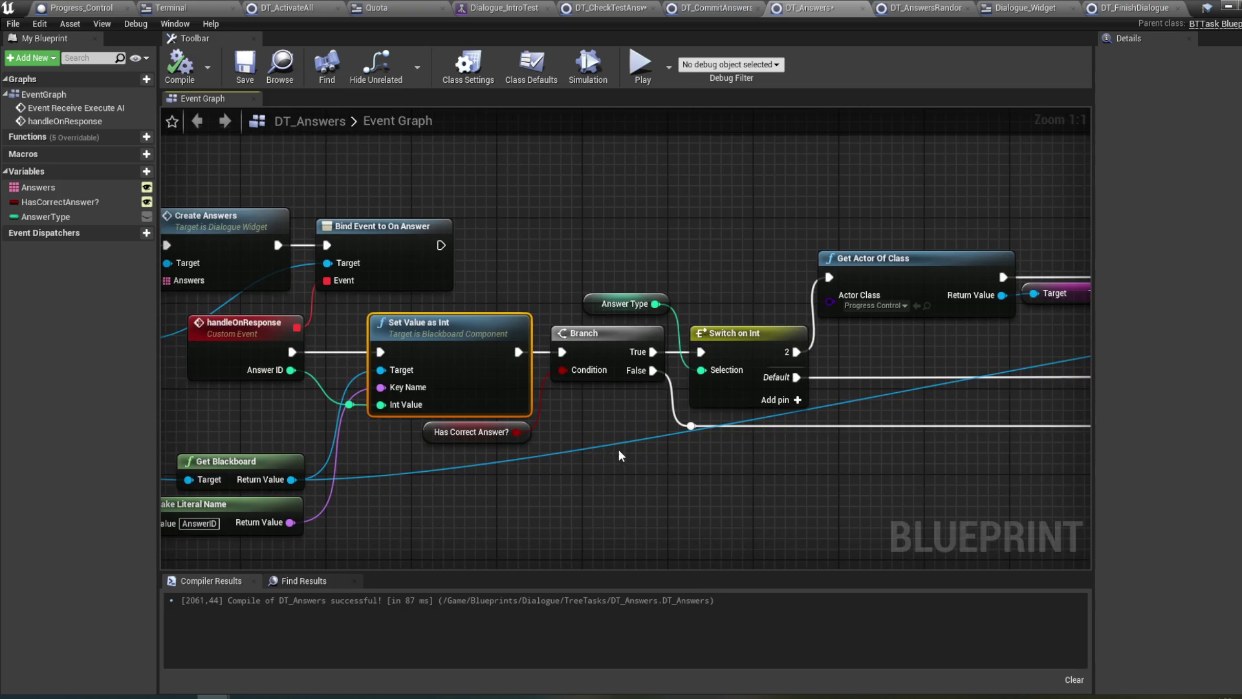
{"action": "left_click_drag", "start_coordinate": [619, 455], "coordinate": [569, 471]}
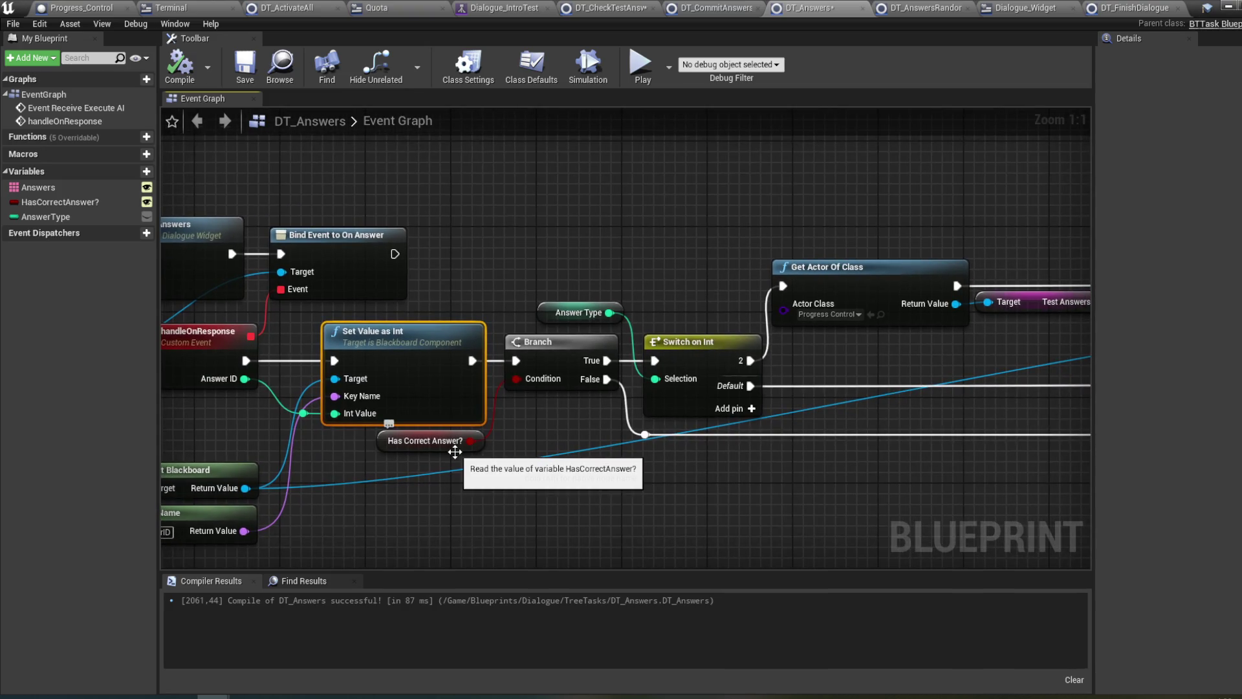
{"action": "left_click_drag", "start_coordinate": [455, 451], "coordinate": [352, 459]}
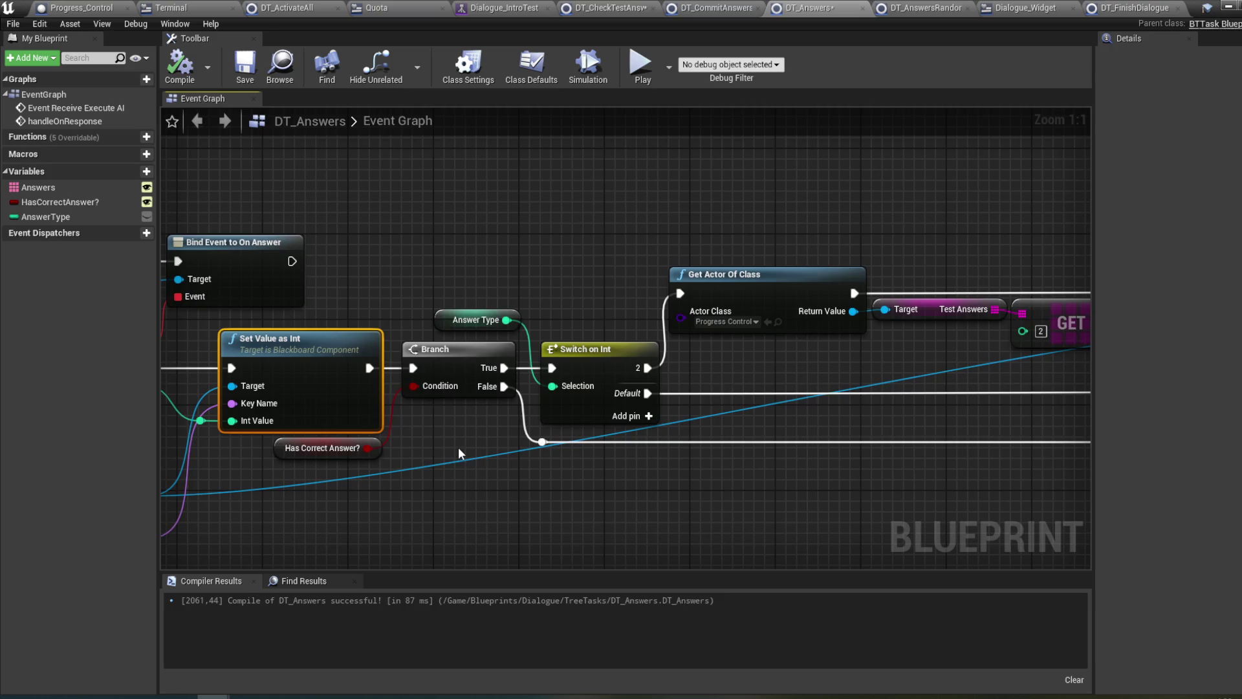
{"action": "left_click_drag", "start_coordinate": [767, 476], "coordinate": [708, 465]}
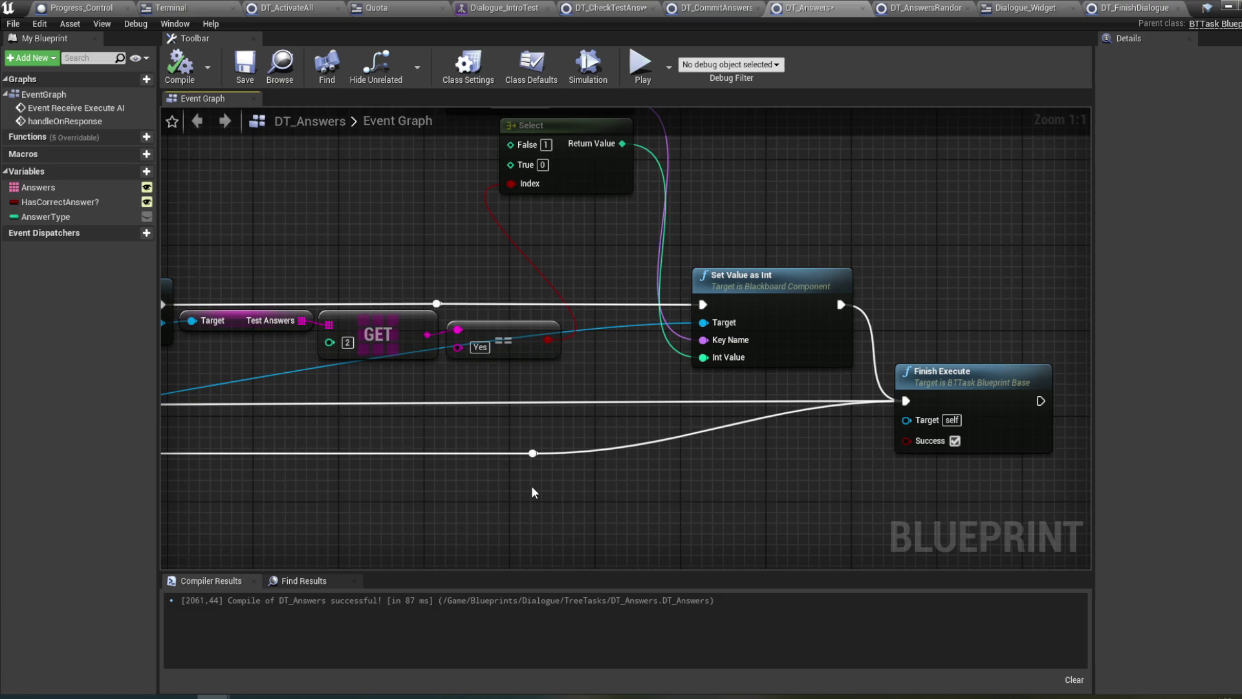
{"action": "mouse_move", "coordinate": [533, 493]}
{"action": "left_mouse_down"}
{"action": "mouse_move", "coordinate": [492, 497]}
{"action": "mouse_move", "coordinate": [763, 462]}
{"action": "mouse_move", "coordinate": [591, 503]}
{"action": "left_mouse_up"}
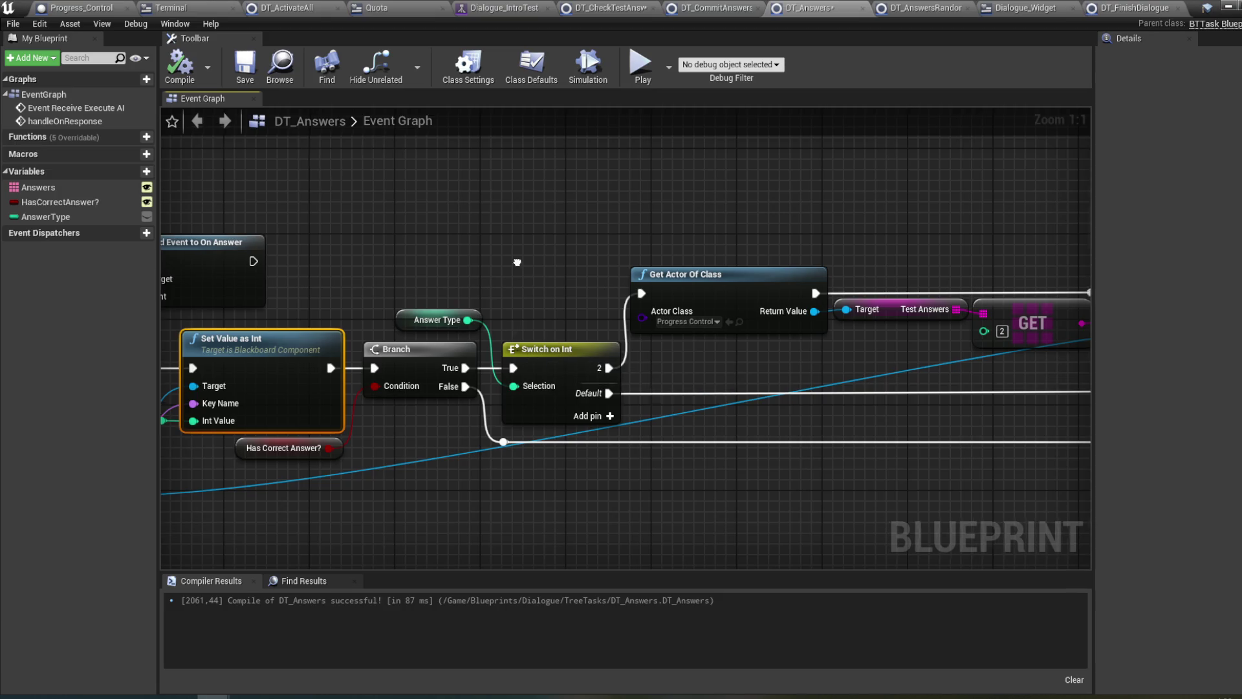
{"action": "left_click_drag", "start_coordinate": [522, 257], "coordinate": [457, 261]}
{"action": "left_click_drag", "start_coordinate": [562, 223], "coordinate": [520, 240]}
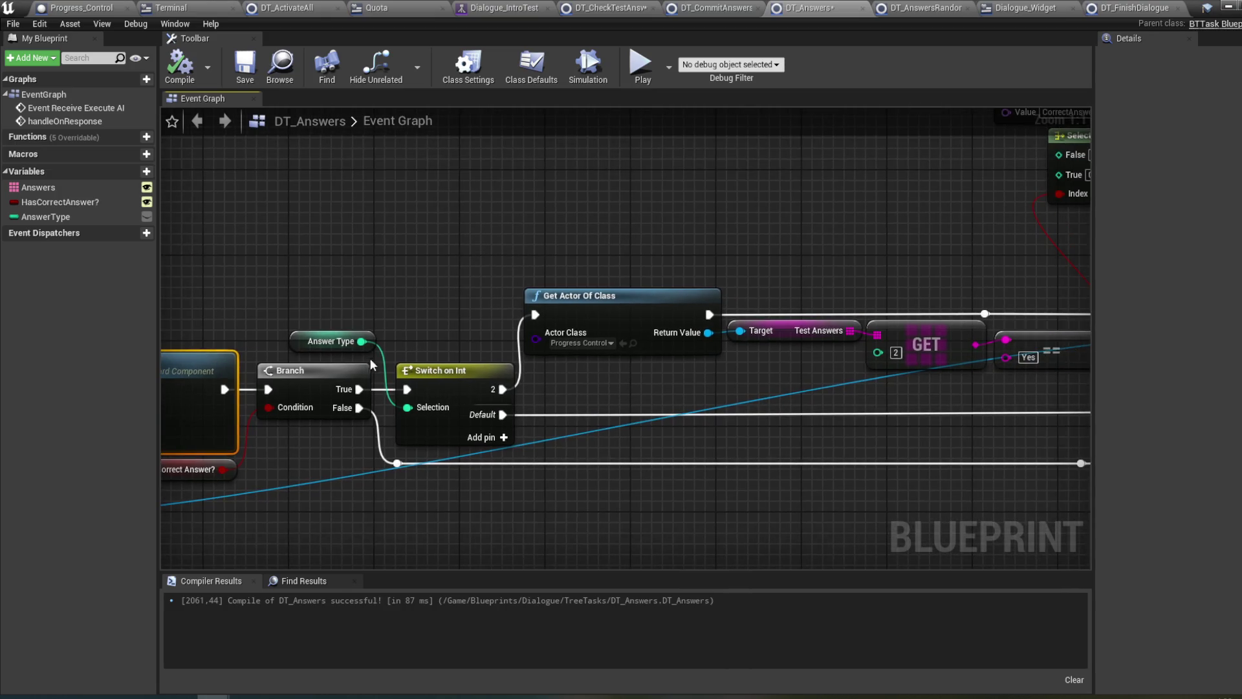
{"action": "left_click", "coordinate": [337, 333]}
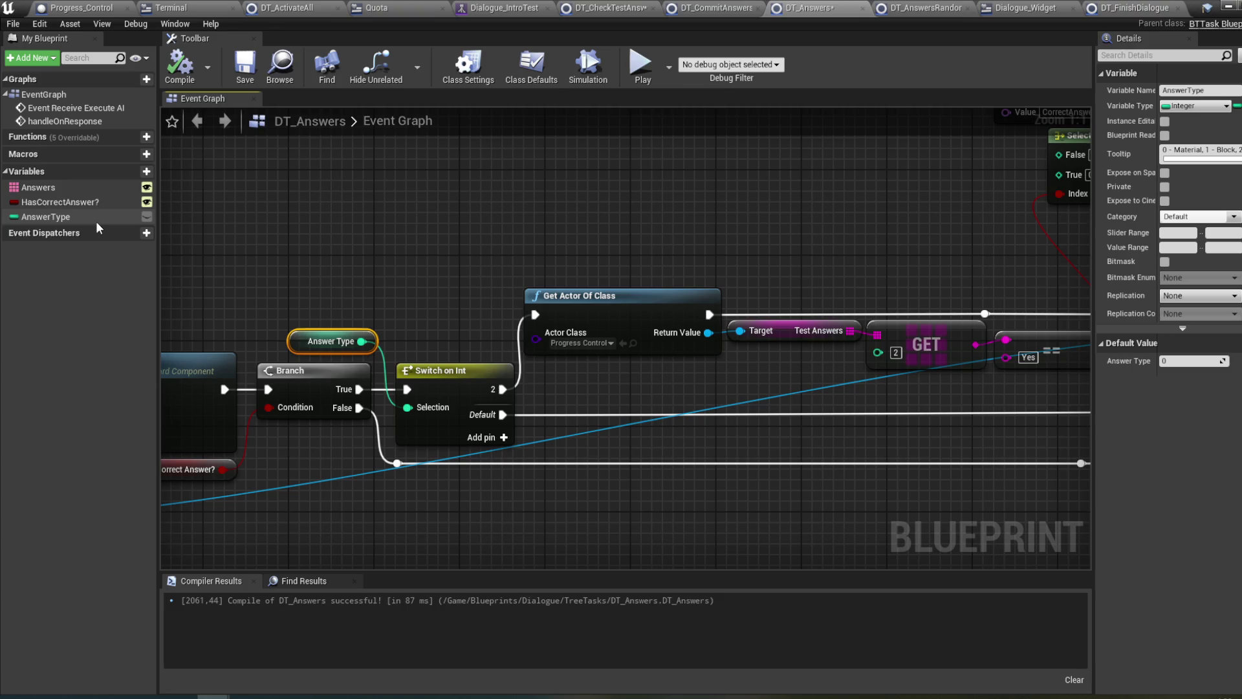
- Make the AnswerType variable Instance Editable and recompile DT_Answers
{"action": "left_click", "coordinate": [95, 221]}
{"action": "left_click", "coordinate": [147, 217]}
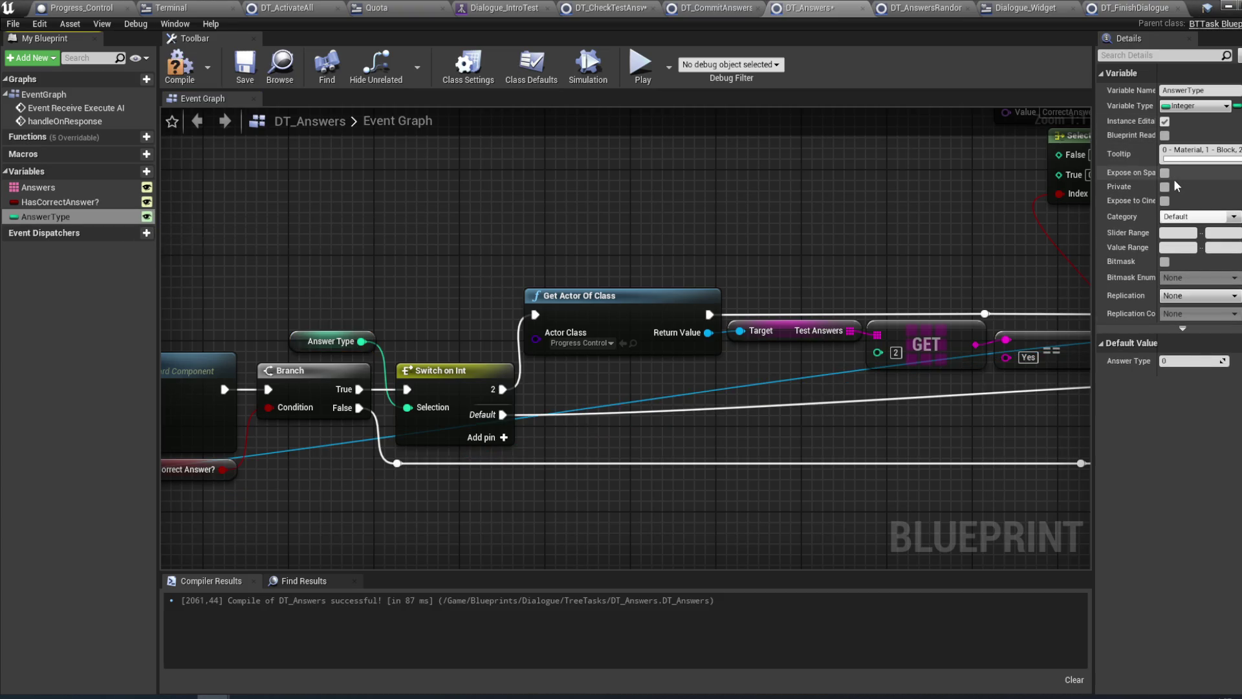
{"action": "left_click", "coordinate": [180, 64]}
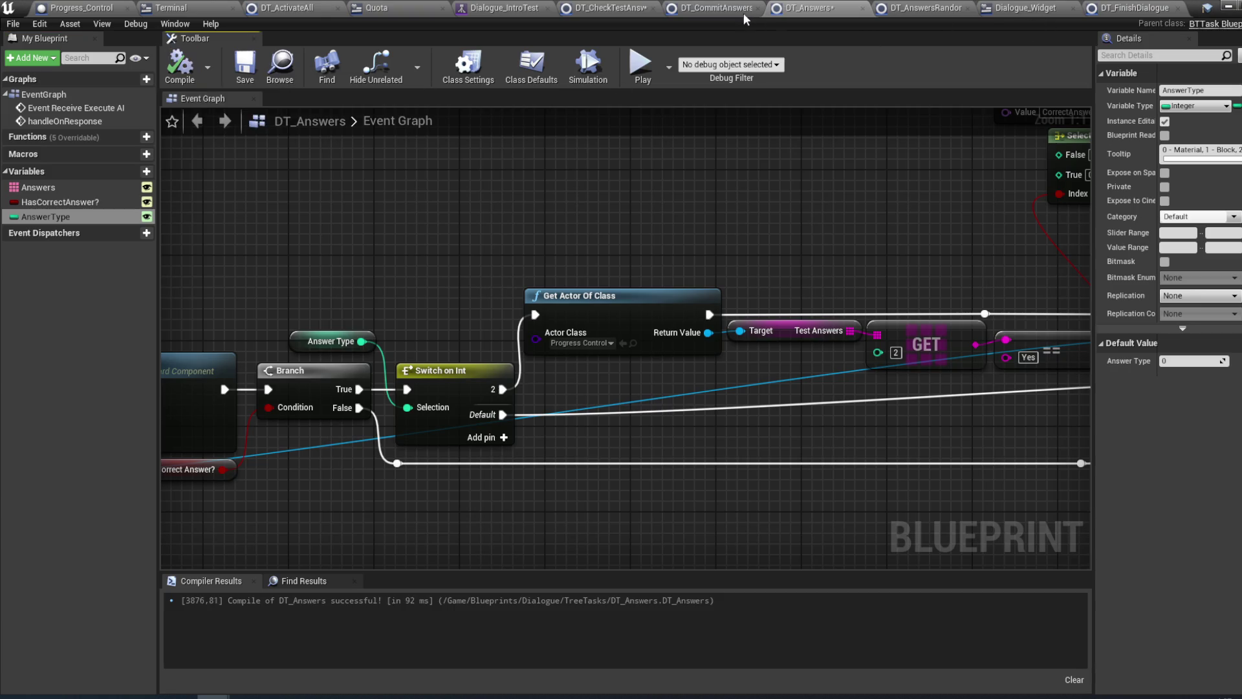
{"action": "left_click", "coordinate": [505, 7]}
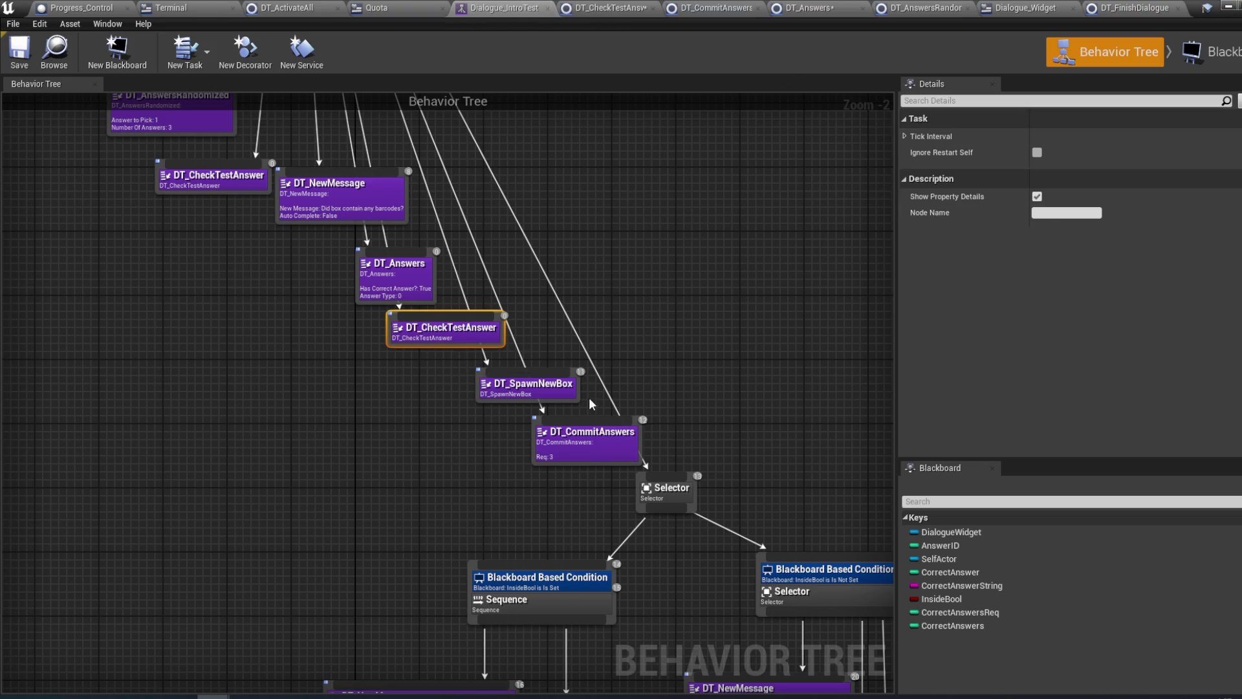
- Set the DT_Answers task's Answer Type to 2 and save all assets
{"action": "left_click", "coordinate": [392, 292]}
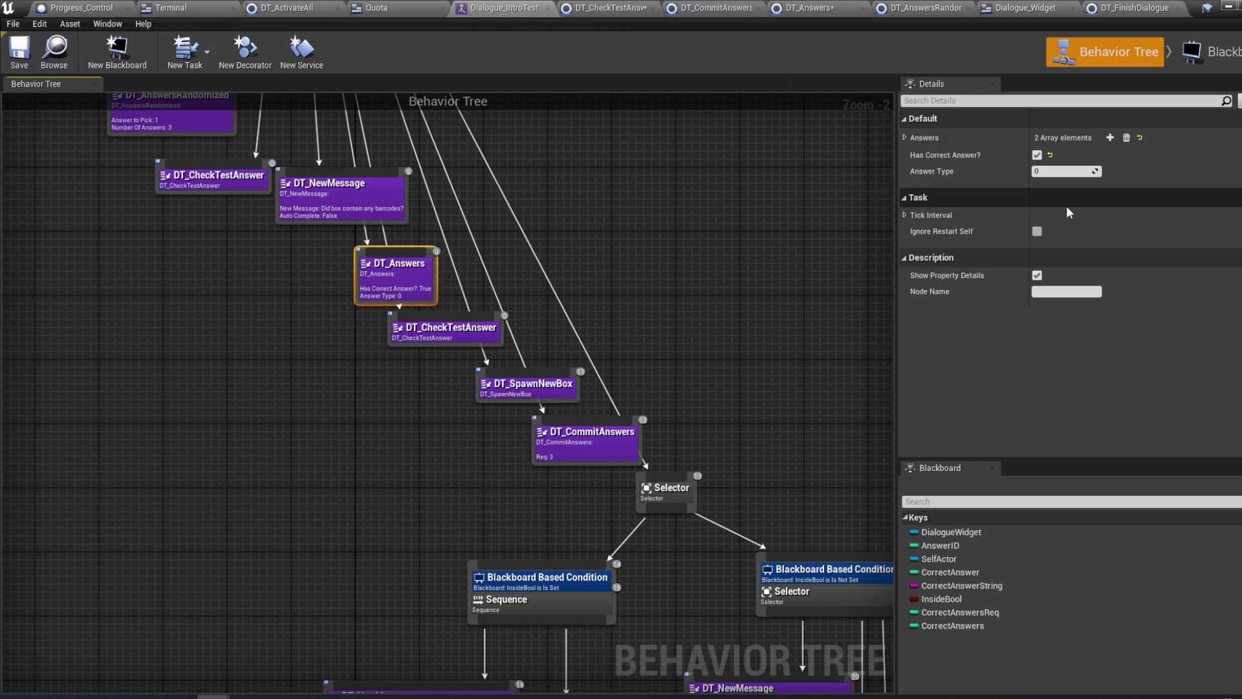
{"action": "left_click", "coordinate": [1061, 172]}
{"action": "type", "text": "2"}
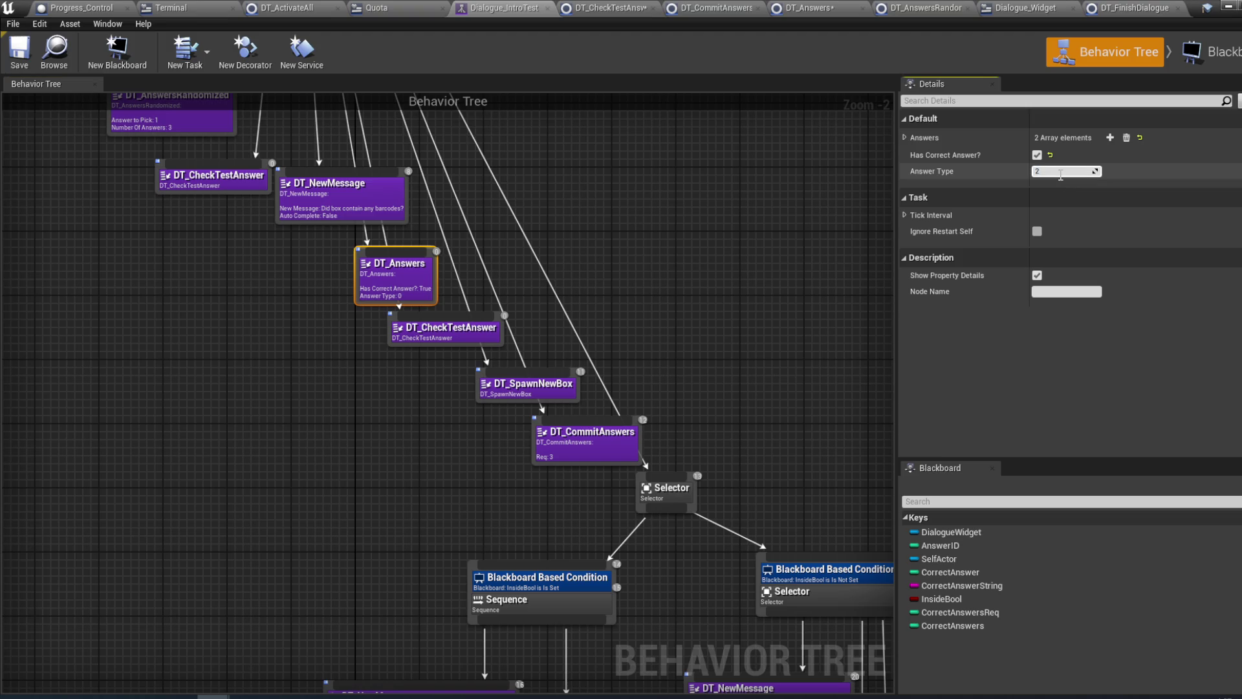
{"action": "left_click", "coordinate": [20, 51]}
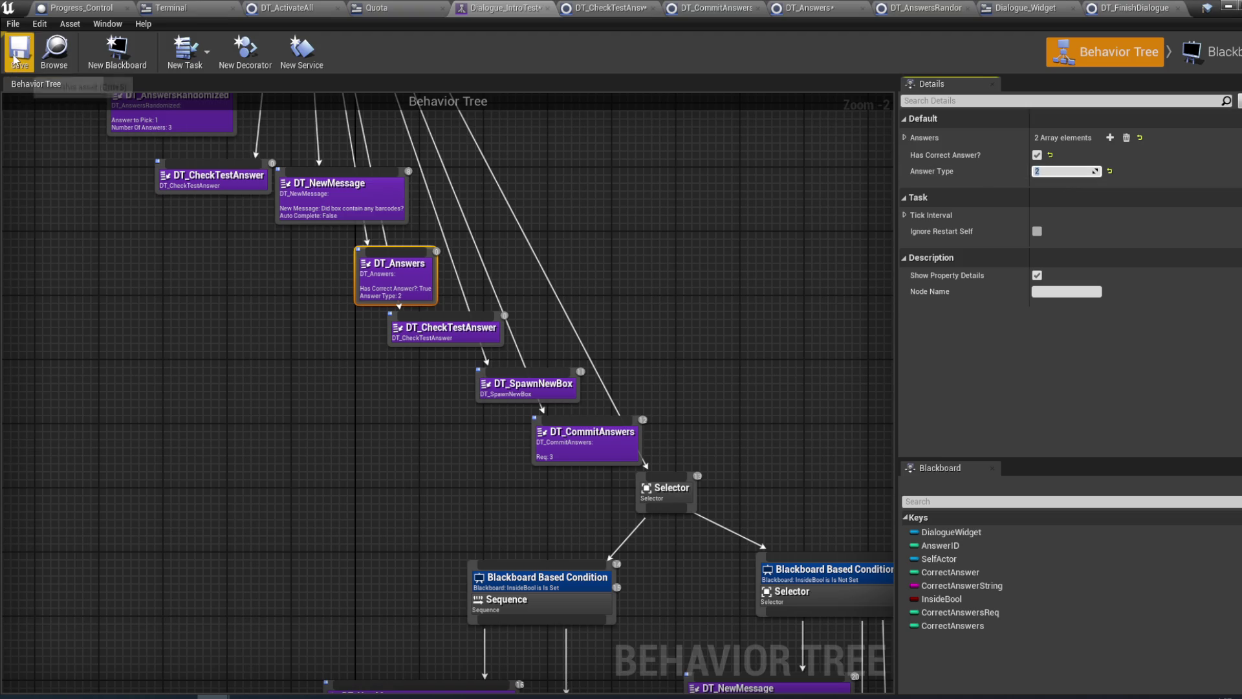
{"action": "key", "text": "ctrl+shift+s"}
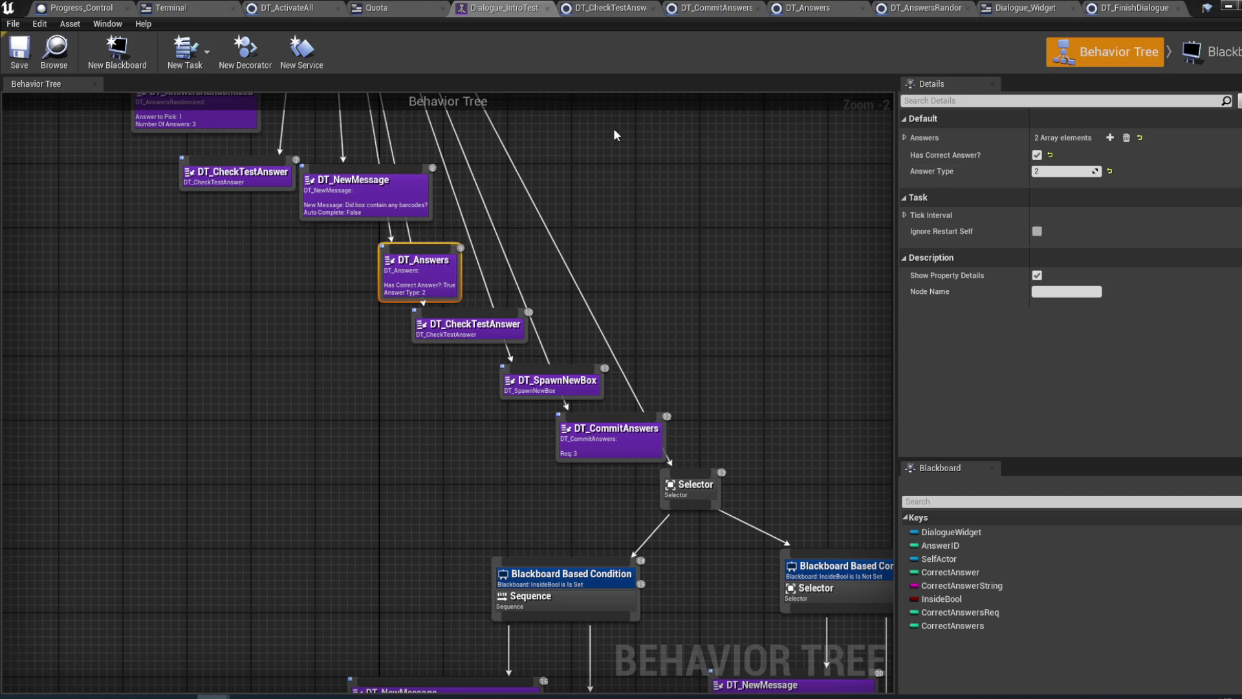
- Open PickUp_Master from the Content Browser's Interactables > PickUps folder
{"action": "mouse_move", "coordinate": [214, 696]}
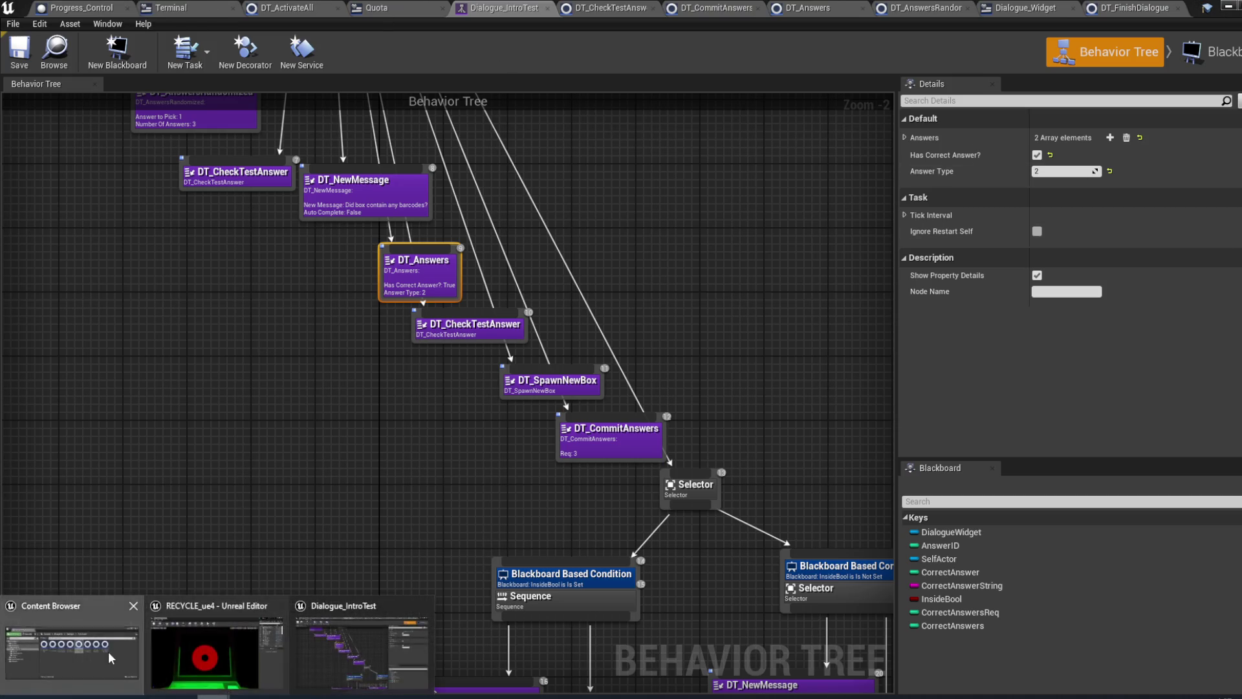
{"action": "left_click", "coordinate": [74, 615]}
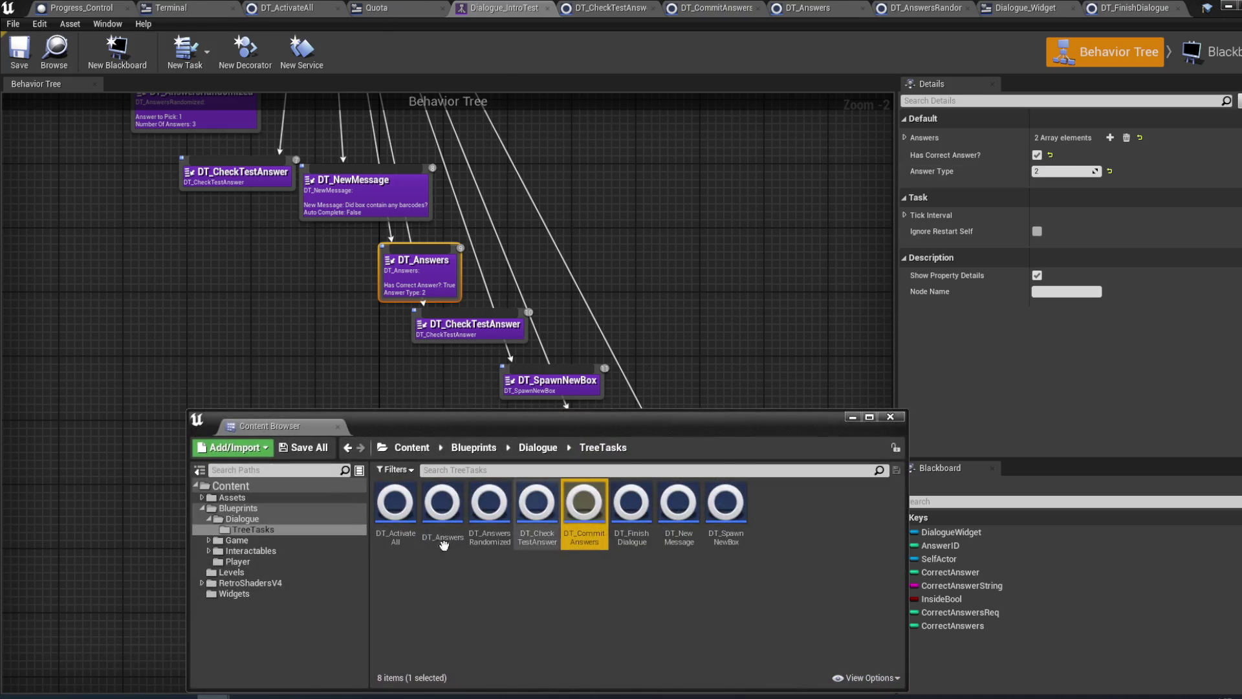
{"action": "left_click", "coordinate": [266, 551]}
{"action": "double_click", "coordinate": [396, 502]}
{"action": "double_click", "coordinate": [395, 501]}
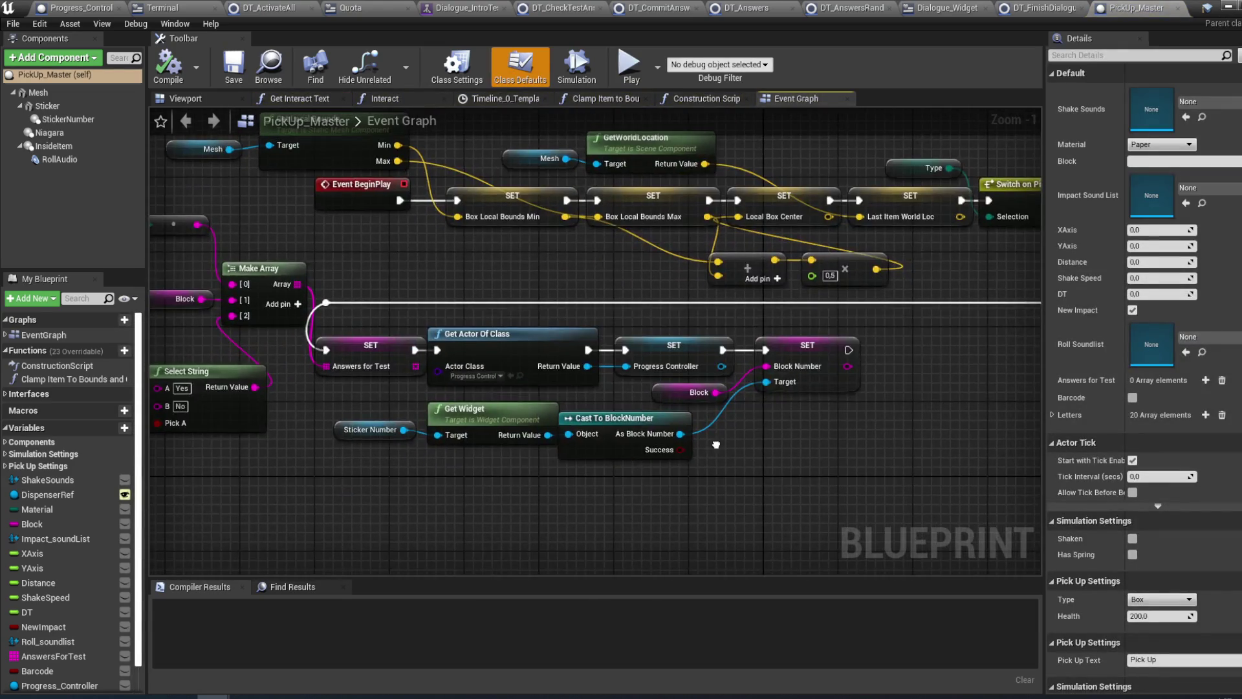
- Locate the New Test node and try a Set Boxes Left node, then delete it
{"action": "scroll", "coordinate": [645, 416], "scroll_direction": "down", "scroll_amount": 3}
{"action": "mouse_move", "coordinate": [481, 283]}
{"action": "left_mouse_down"}
{"action": "mouse_move", "coordinate": [554, 244]}
{"action": "mouse_move", "coordinate": [632, 259]}
{"action": "mouse_move", "coordinate": [610, 315]}
{"action": "mouse_move", "coordinate": [599, 479]}
{"action": "left_mouse_up"}
{"action": "left_click_drag", "start_coordinate": [639, 368], "coordinate": [636, 259]}
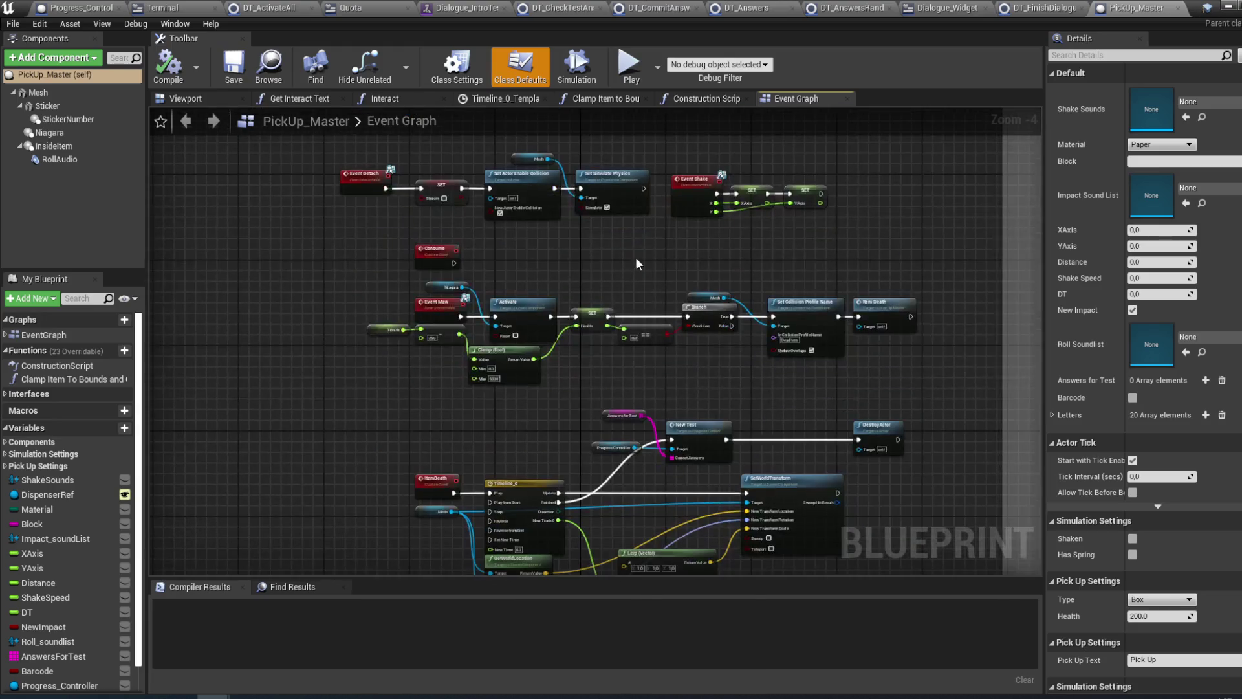
{"action": "scroll", "coordinate": [665, 328], "scroll_direction": "up", "scroll_amount": 4}
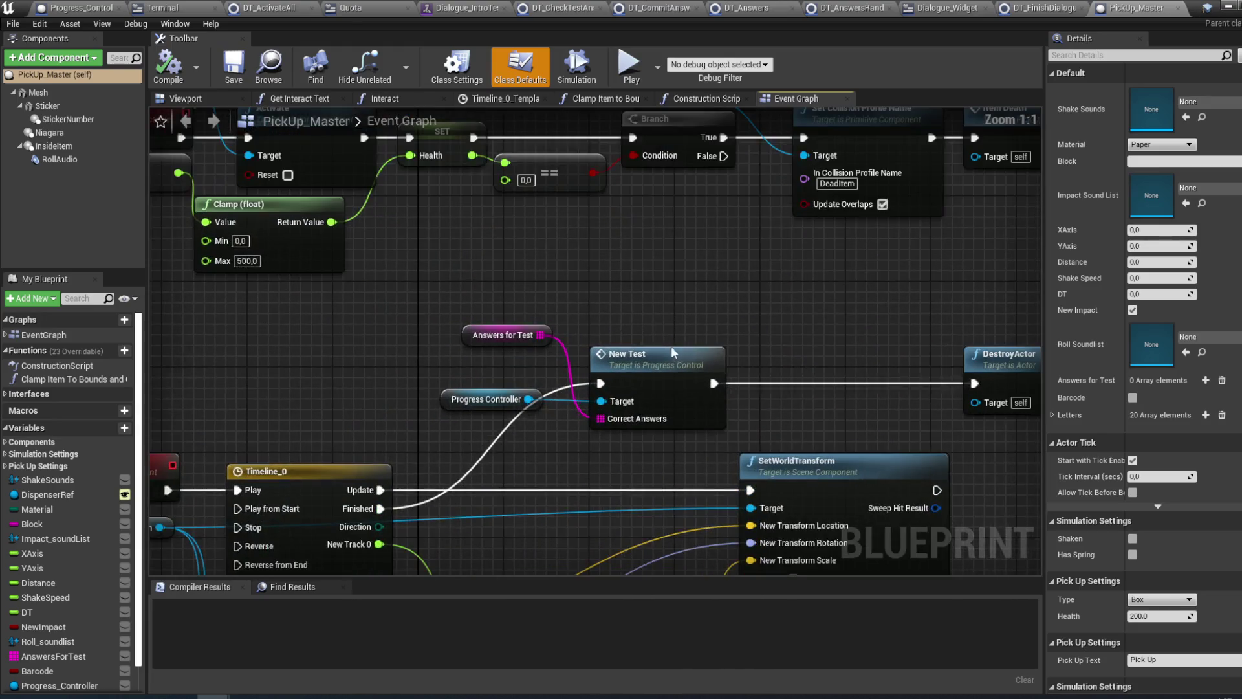
{"action": "left_click_drag", "start_coordinate": [636, 294], "coordinate": [511, 279]}
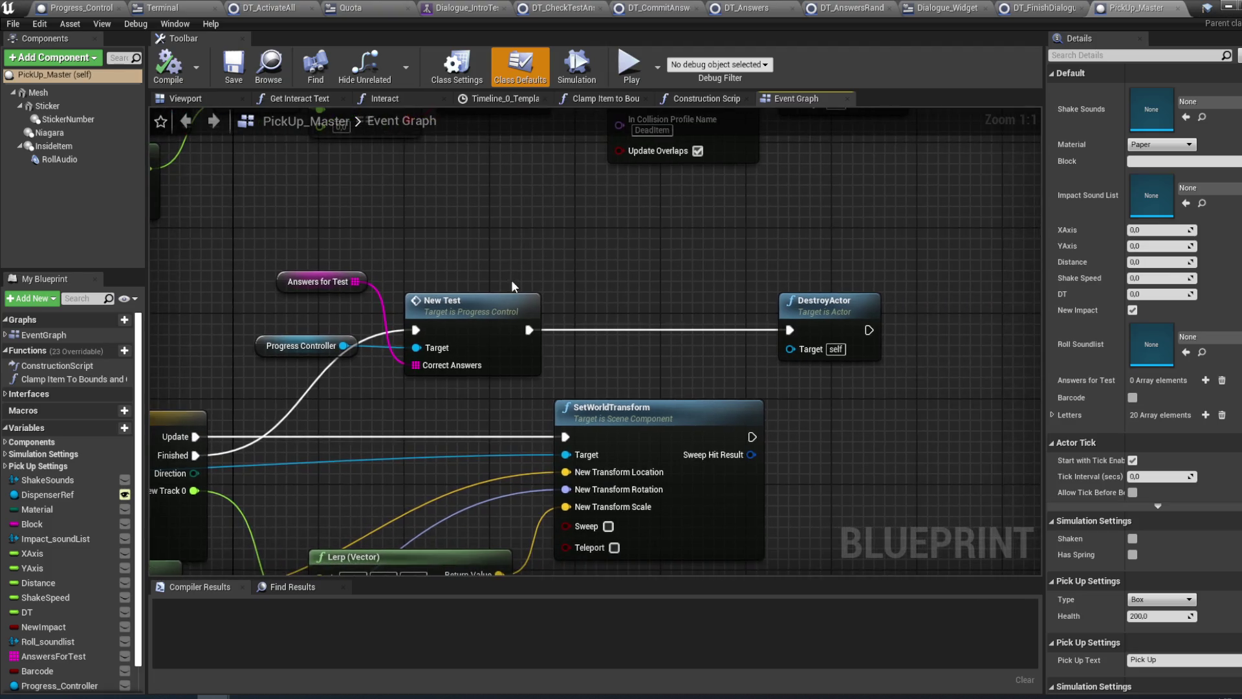
{"action": "left_click_drag", "start_coordinate": [343, 345], "coordinate": [549, 264]}
{"action": "type", "text": "box"}
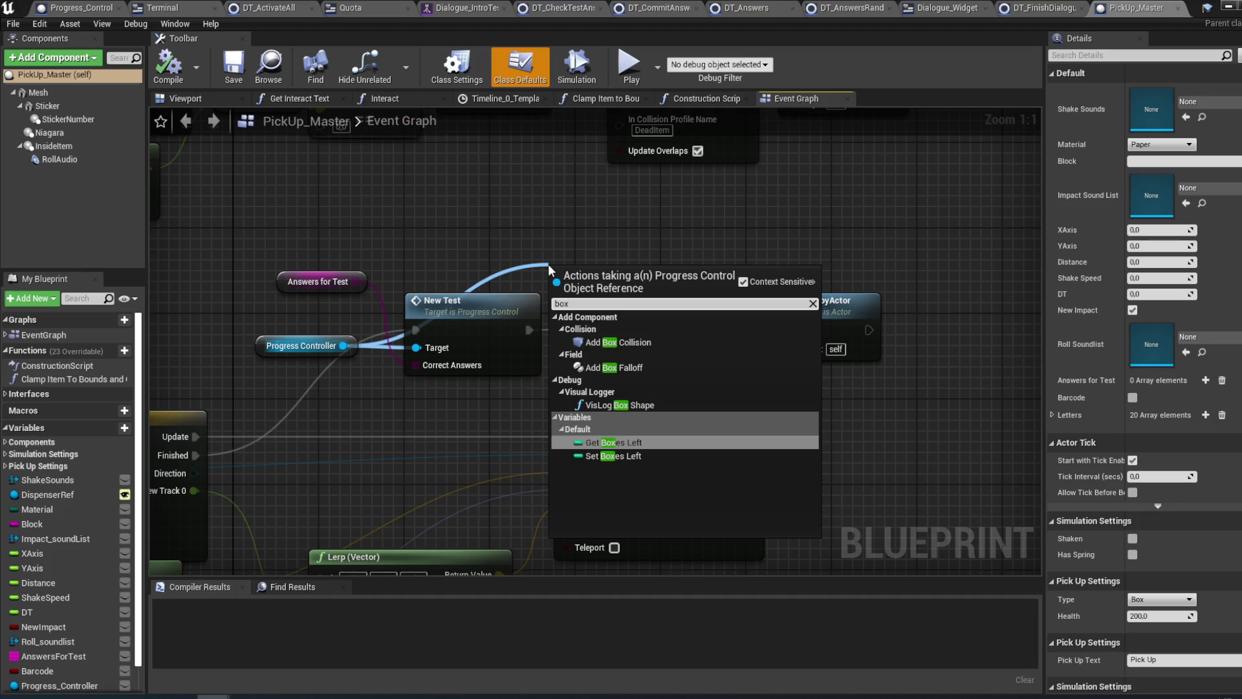
{"action": "key", "text": "Down"}
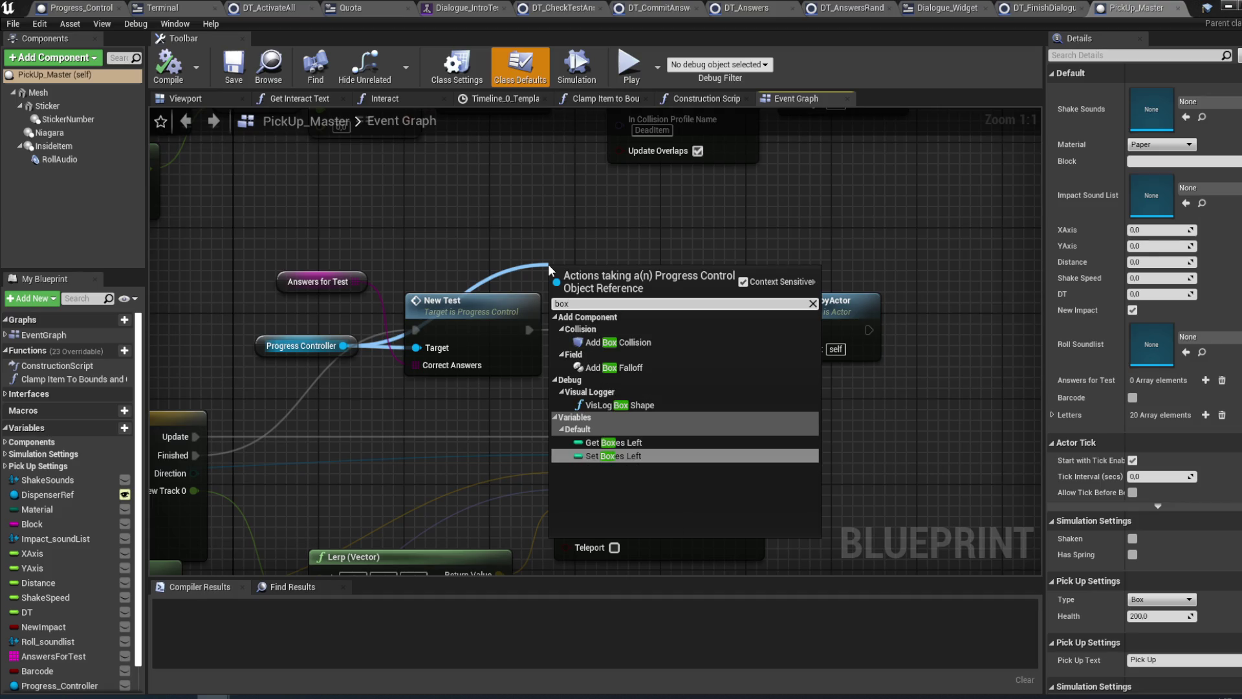
{"action": "key", "text": "Return"}
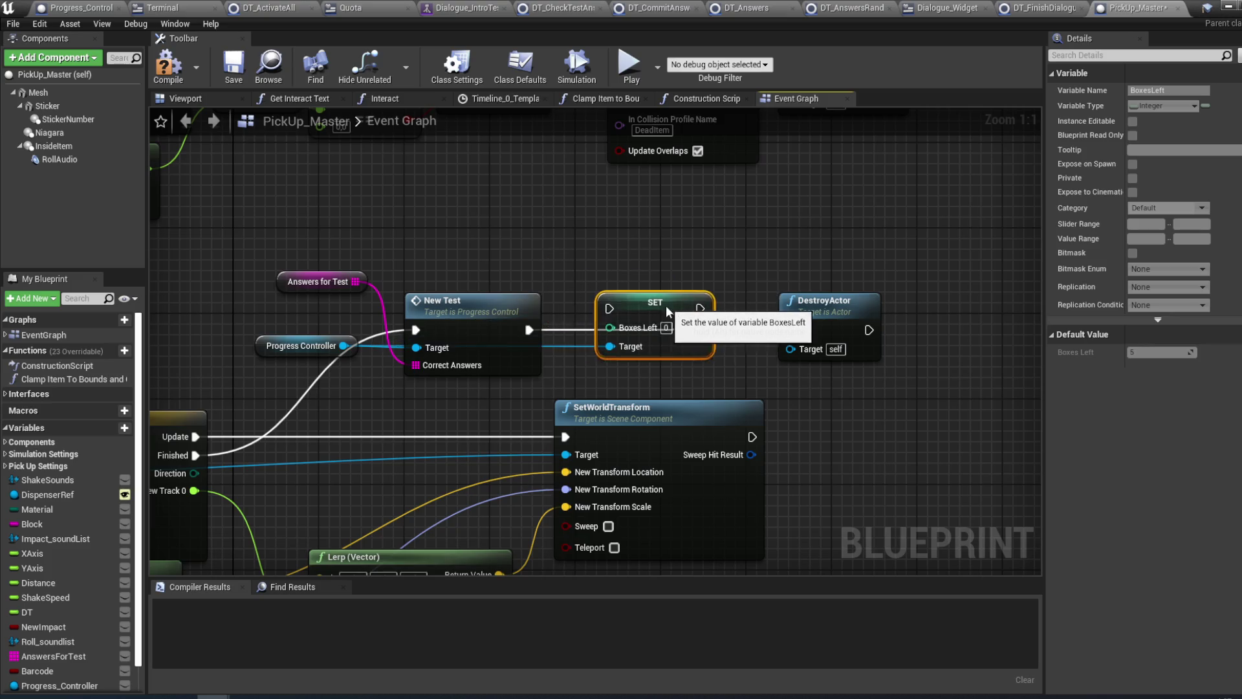
{"action": "key", "text": "Home"}
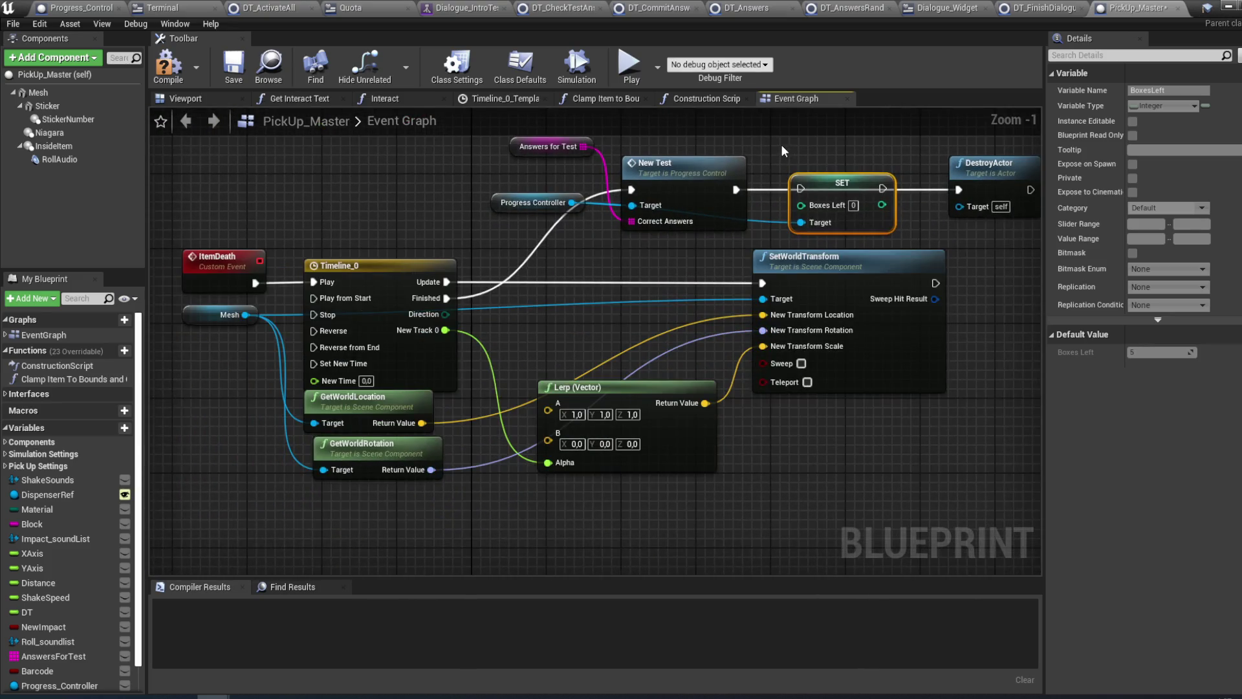
{"action": "key", "text": "Delete"}
- Add Get Boxes Left with a Decrement Int wired between New Test and DestroyActor
{"action": "left_click_drag", "start_coordinate": [506, 335], "coordinate": [661, 252]}
{"action": "type", "text": "boxes"}
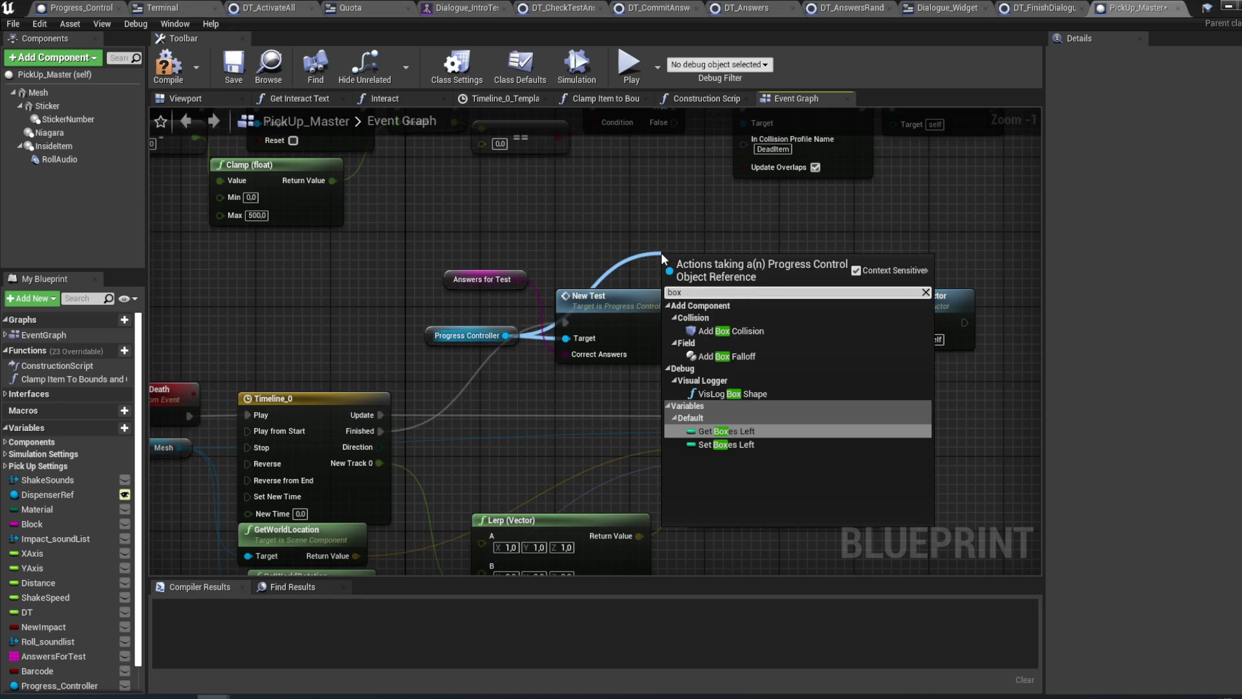
{"action": "key", "text": "Return"}
{"action": "mouse_move", "coordinate": [709, 258]}
{"action": "left_mouse_down"}
{"action": "mouse_move", "coordinate": [616, 267]}
{"action": "mouse_move", "coordinate": [721, 270]}
{"action": "left_mouse_up"}
{"action": "type", "text": "dec"}
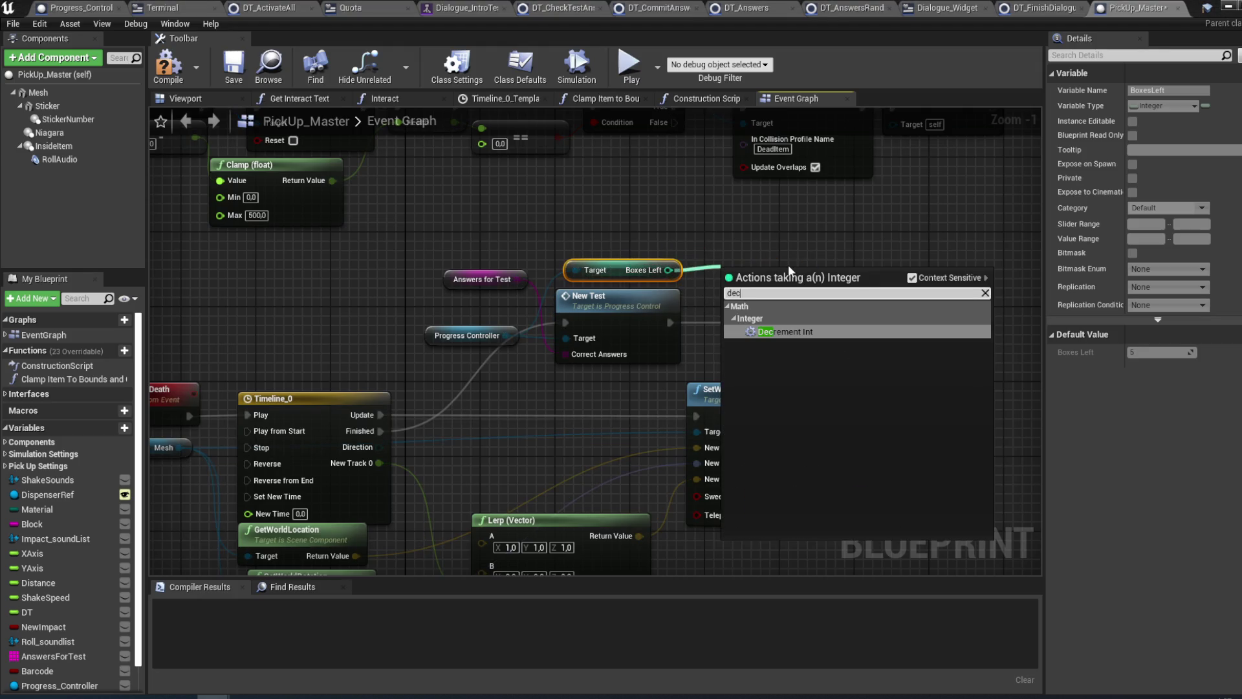
{"action": "key", "text": "Return"}
{"action": "left_click_drag", "start_coordinate": [759, 284], "coordinate": [746, 319]}
{"action": "left_click_drag", "start_coordinate": [669, 317], "coordinate": [892, 322]}
- Compile and save the PickUp_Master blueprint
{"action": "left_click", "coordinate": [168, 65]}
{"action": "key", "text": "ctrl+s"}
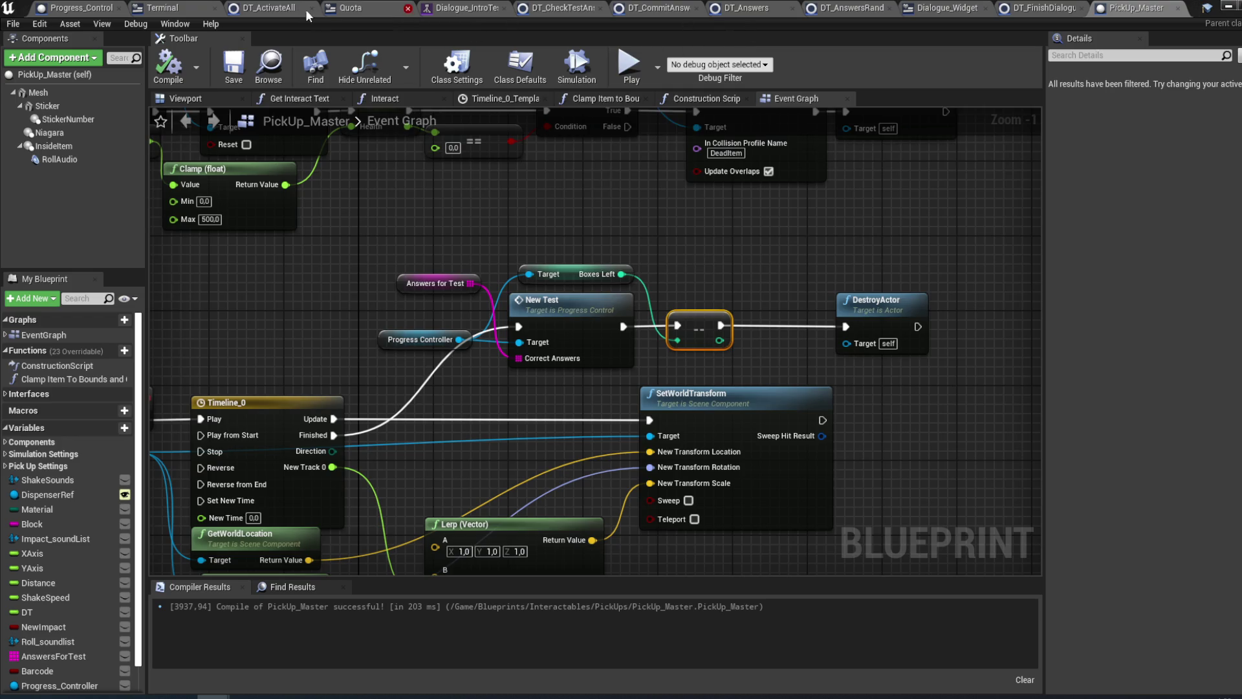
{"action": "left_click", "coordinate": [184, 7]}
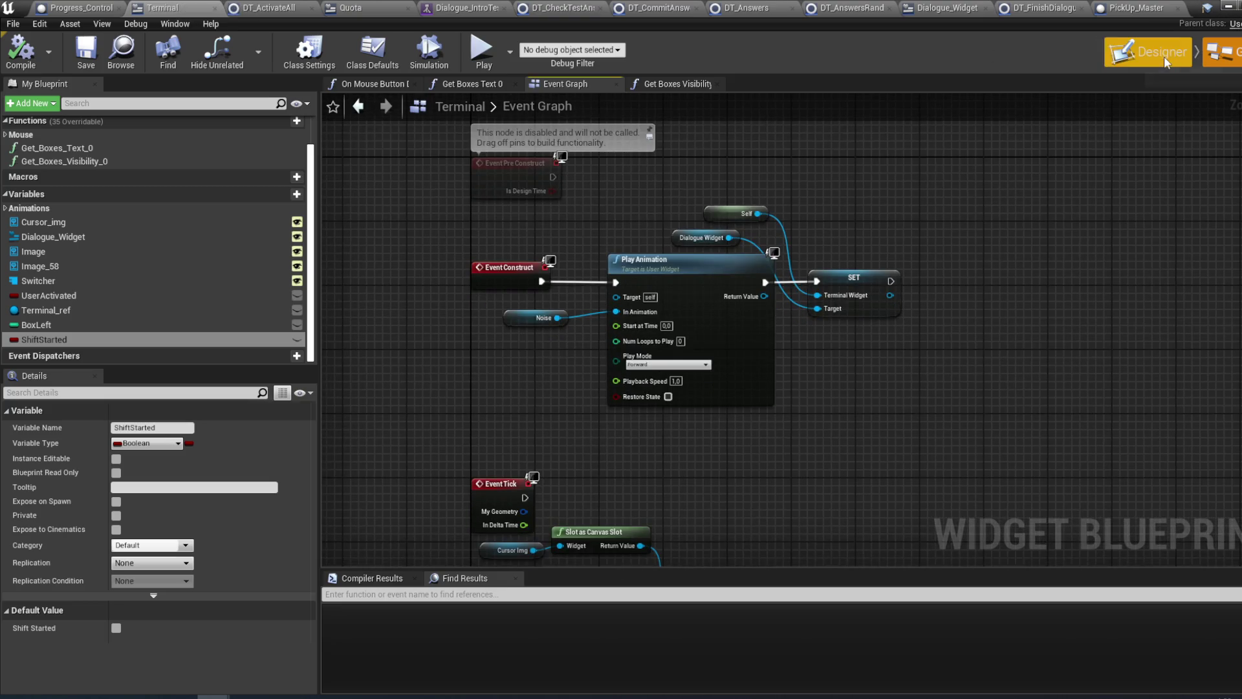
- In the Terminal Designer, set the [Boxes] text block's font size to 28
{"action": "left_click", "coordinate": [1163, 56]}
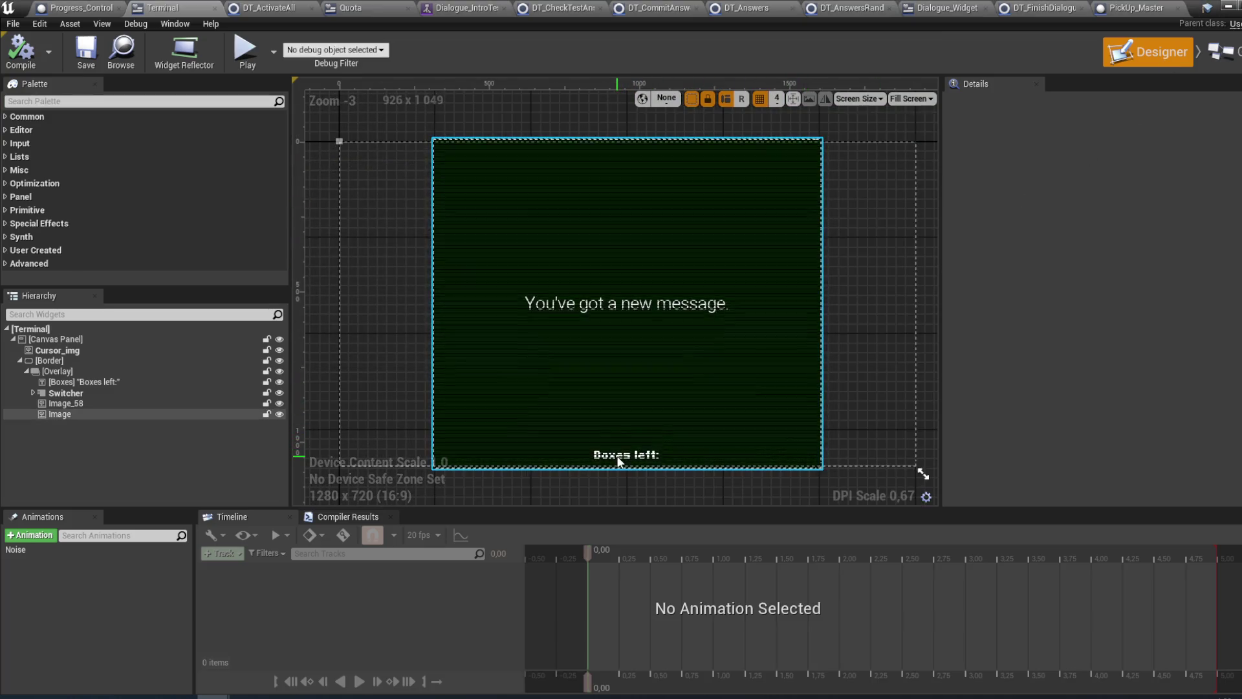
{"action": "left_click", "coordinate": [107, 373]}
{"action": "left_click", "coordinate": [110, 382]}
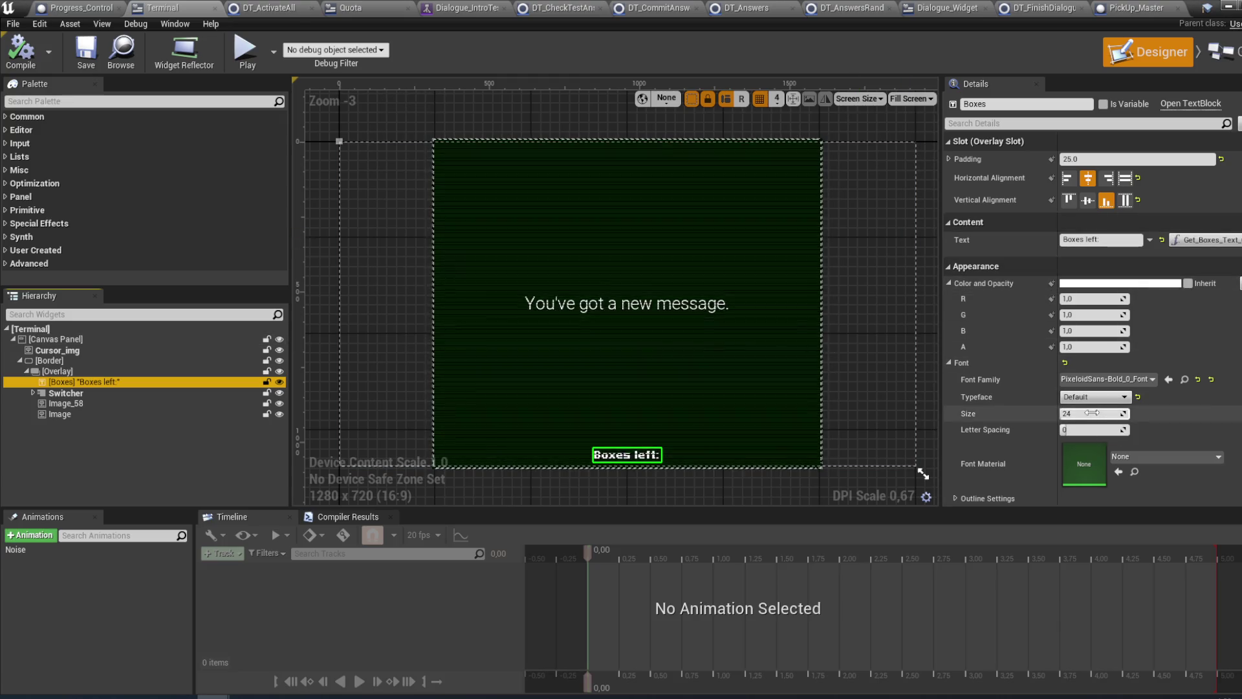
{"action": "left_click", "coordinate": [1092, 413]}
{"action": "type", "text": "28"}
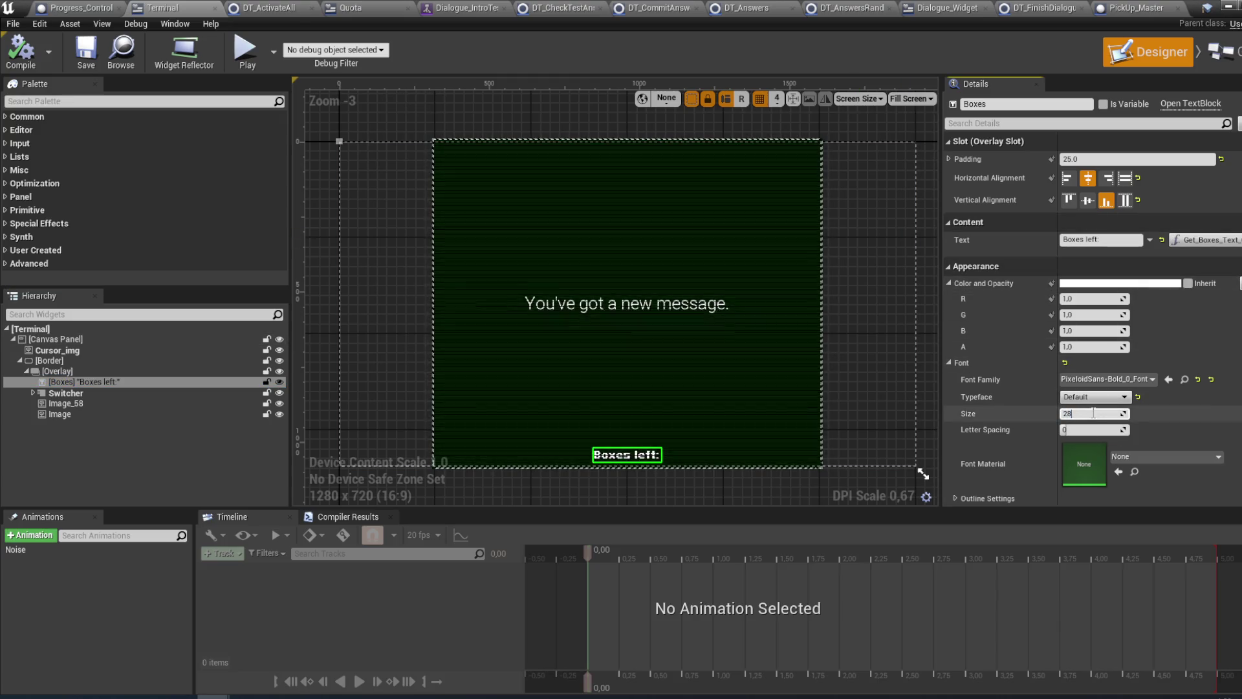
{"action": "key", "text": "Return"}
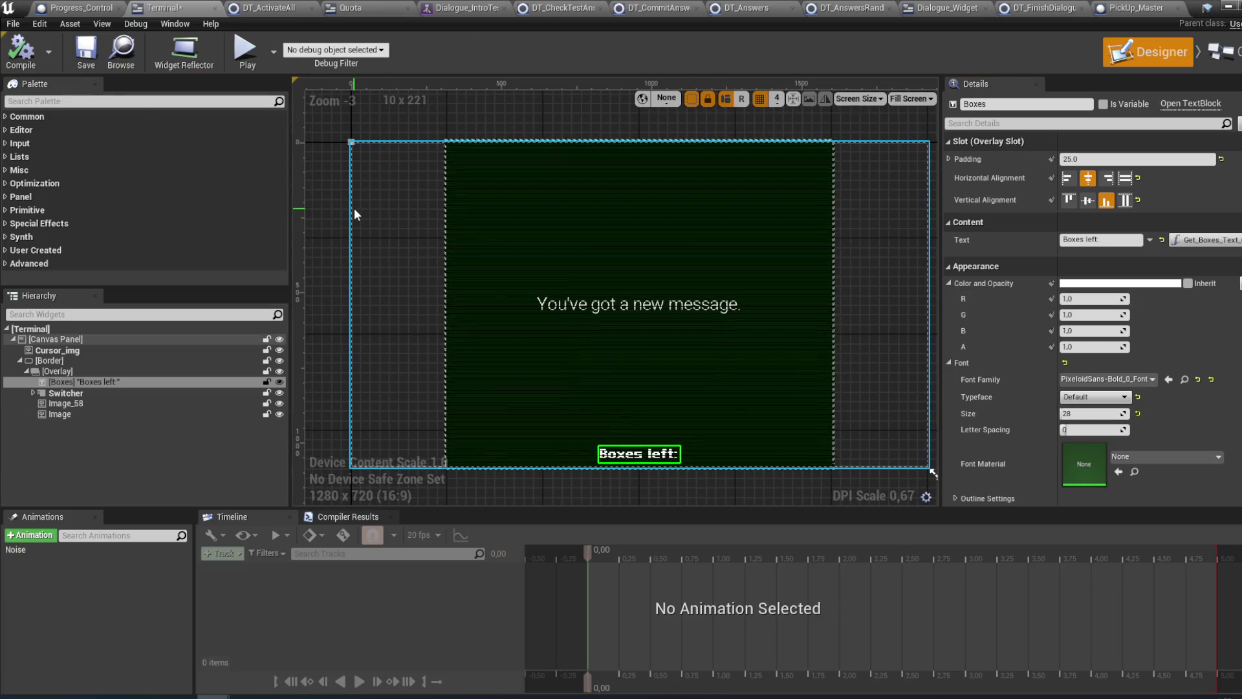
- Save the Terminal widget and return to the Room_Master level editor
{"action": "key", "text": "ctrl+s"}
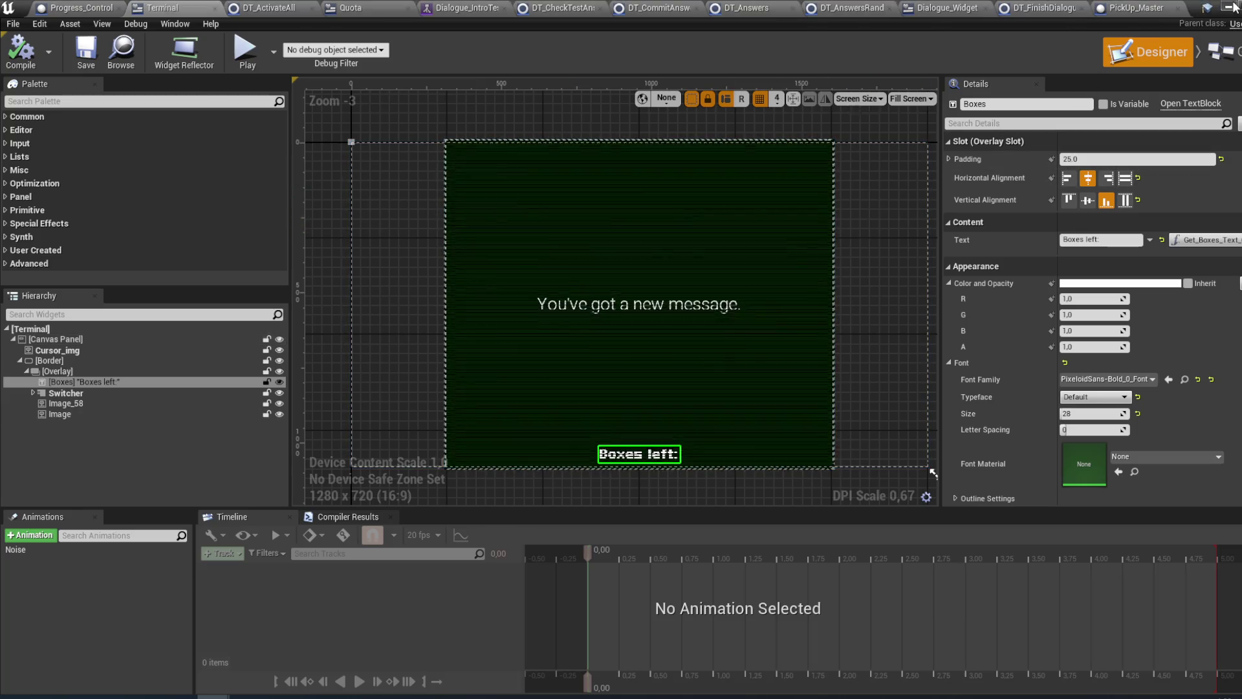
{"action": "left_click", "coordinate": [1232, 6]}
{"action": "left_click", "coordinate": [852, 418]}
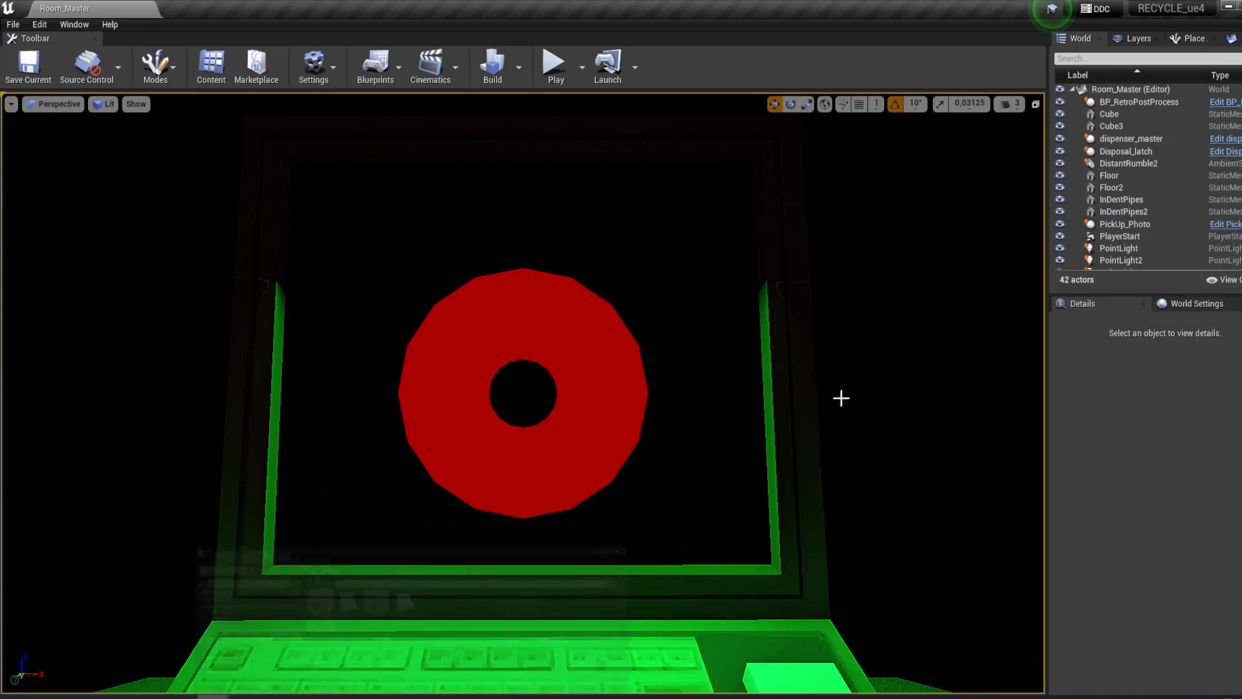
- Start the play test and try the laptop terminal, answering Yes to the instructions question
{"action": "left_click", "coordinate": [563, 81]}
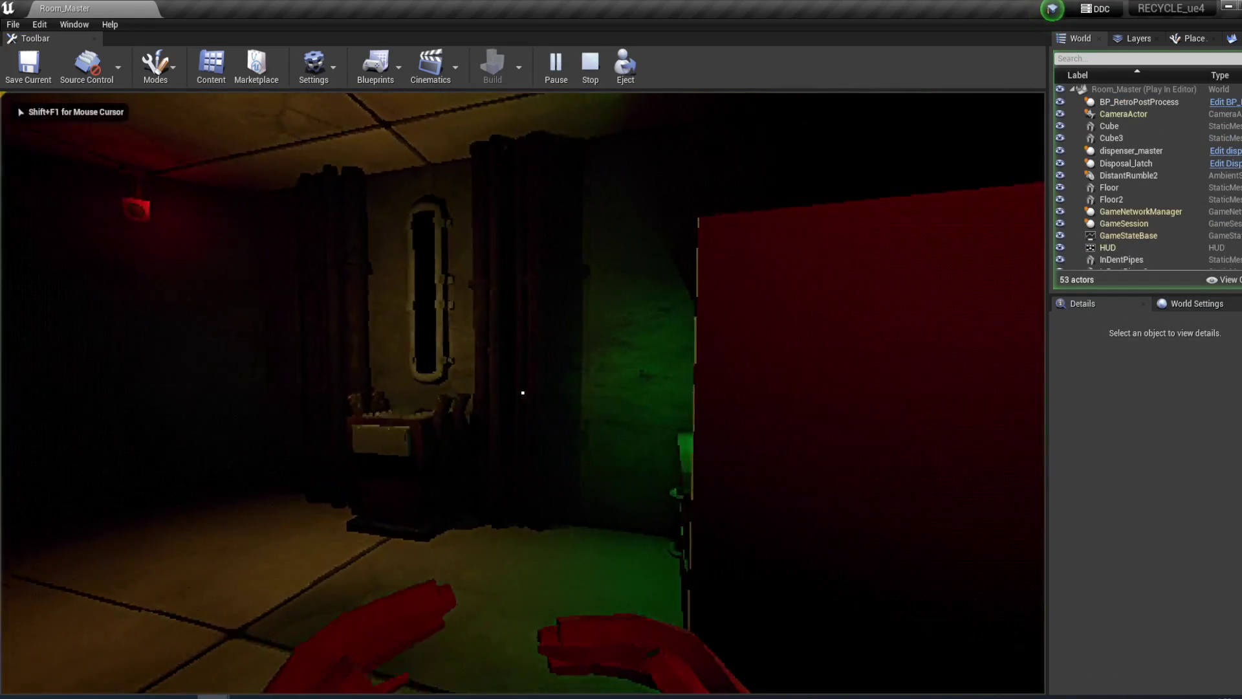
{"action": "key", "text": "w"}
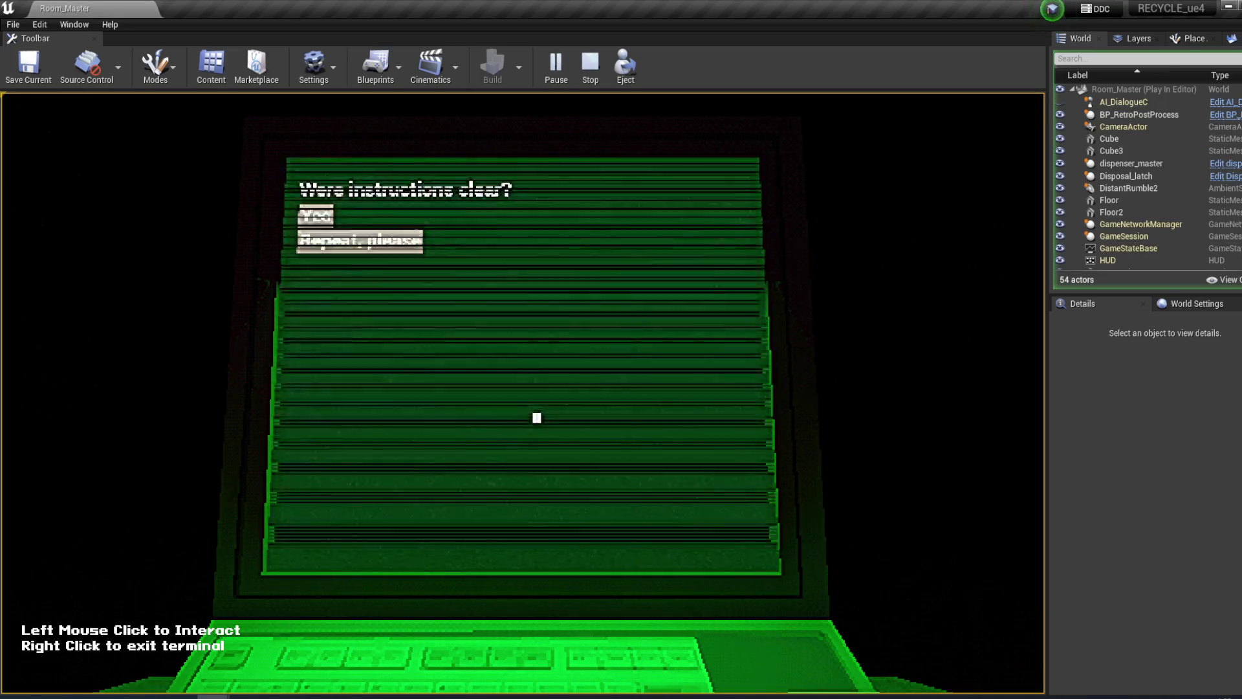
{"action": "left_click", "coordinate": [316, 214]}
{"action": "right_click", "coordinate": [417, 361]}
{"action": "left_click", "coordinate": [523, 393]}
{"action": "right_click", "coordinate": [418, 362]}
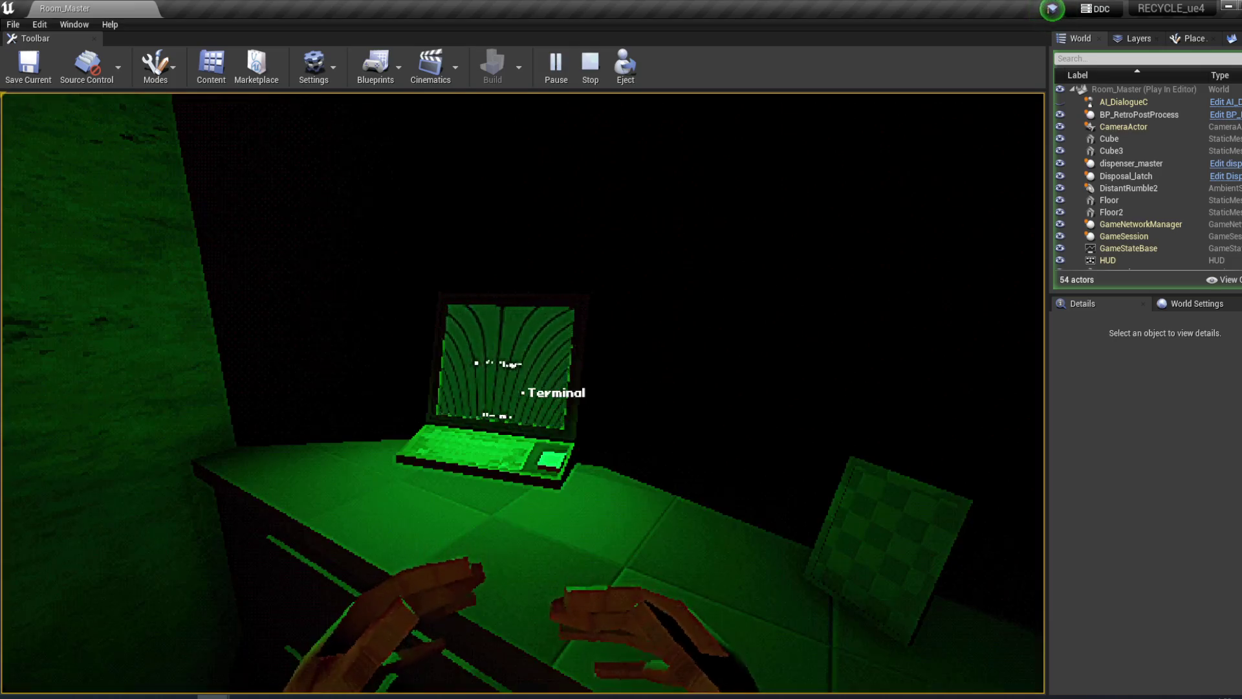
{"action": "left_click", "coordinate": [523, 393]}
{"action": "right_click", "coordinate": [522, 392]}
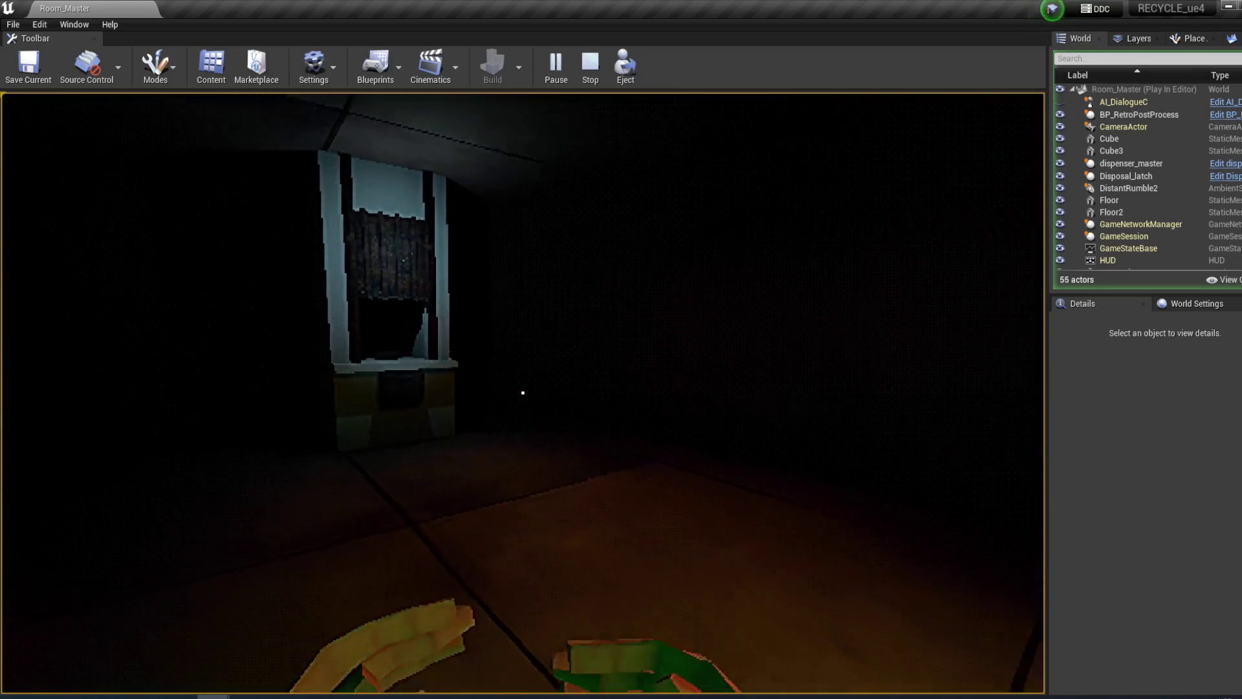
- Pick up the box at the counter and drop it into the bin under the mirror
{"action": "key", "text": "w"}
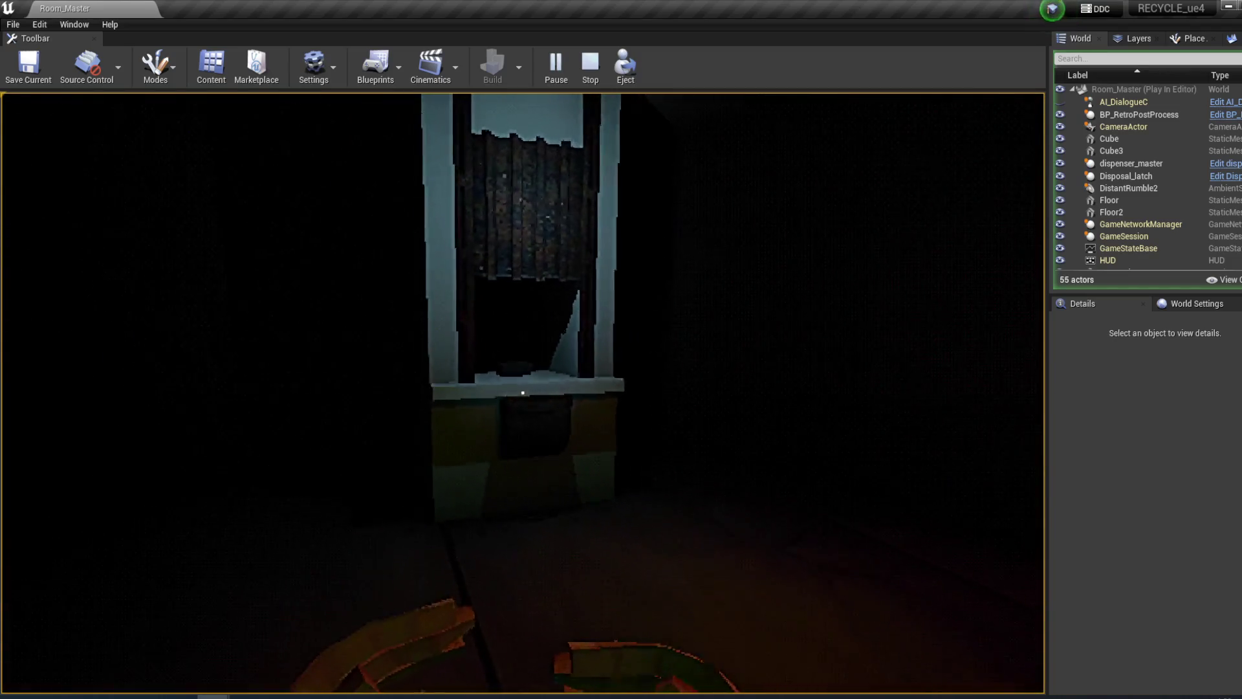
{"action": "key", "text": "w"}
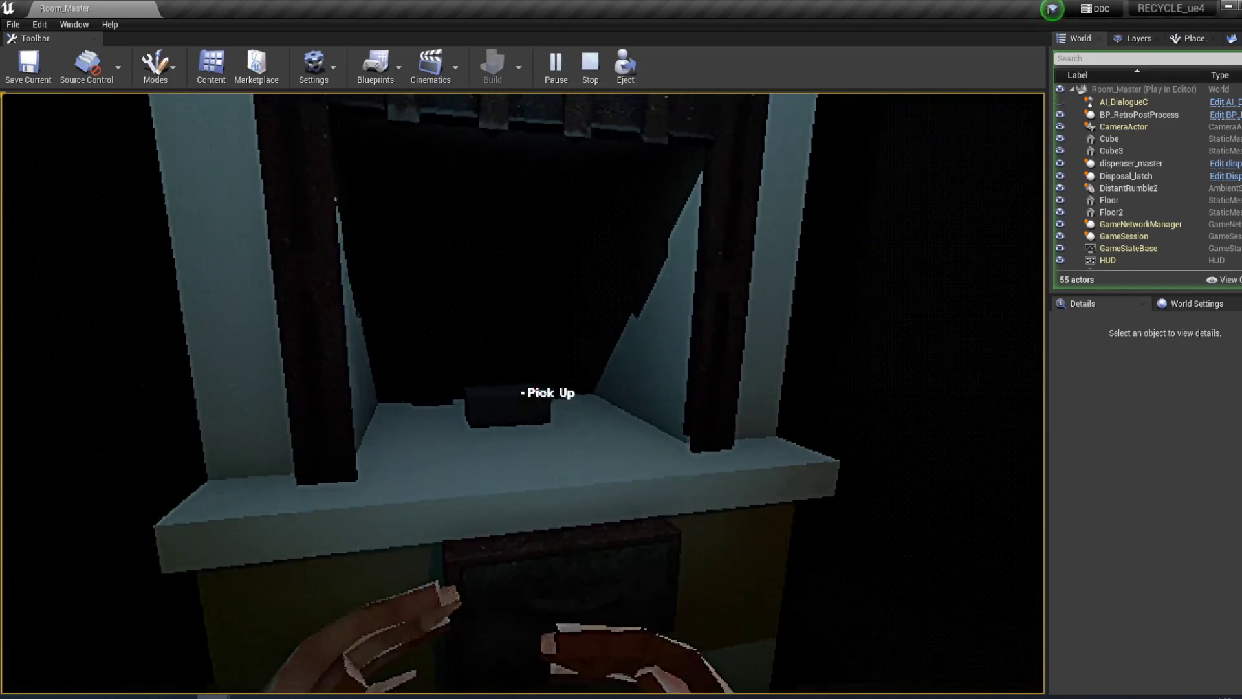
{"action": "left_click", "coordinate": [523, 393]}
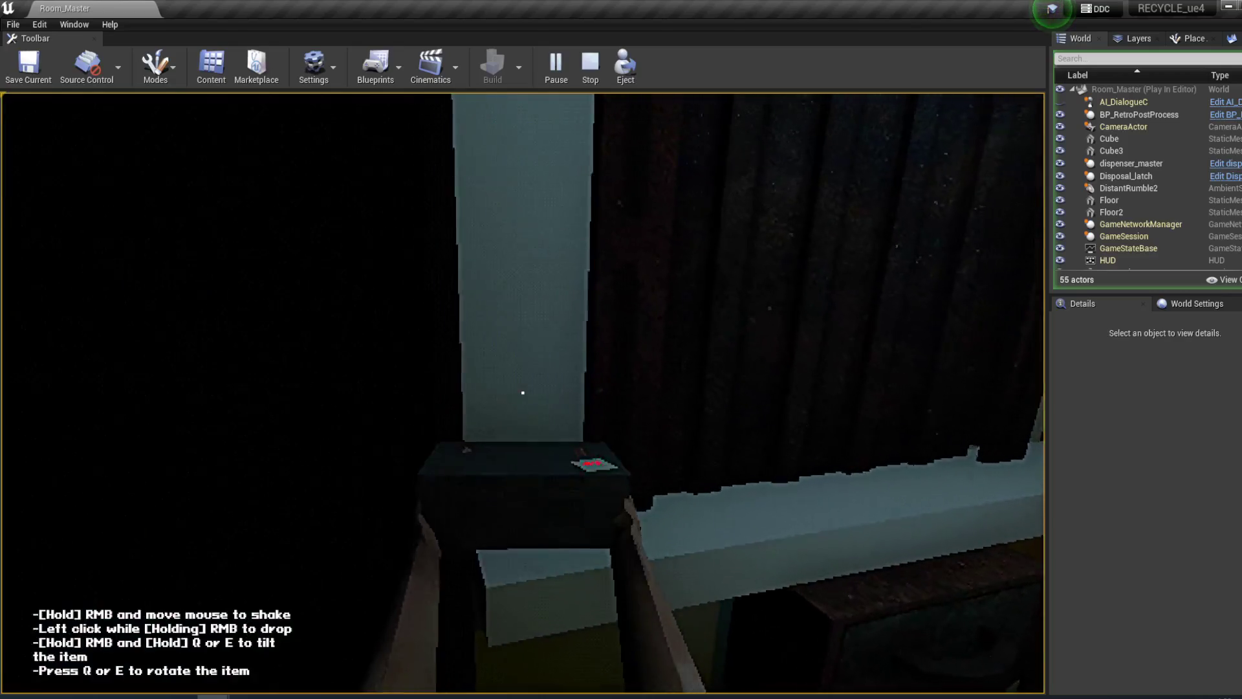
{"action": "left_click", "coordinate": [523, 392]}
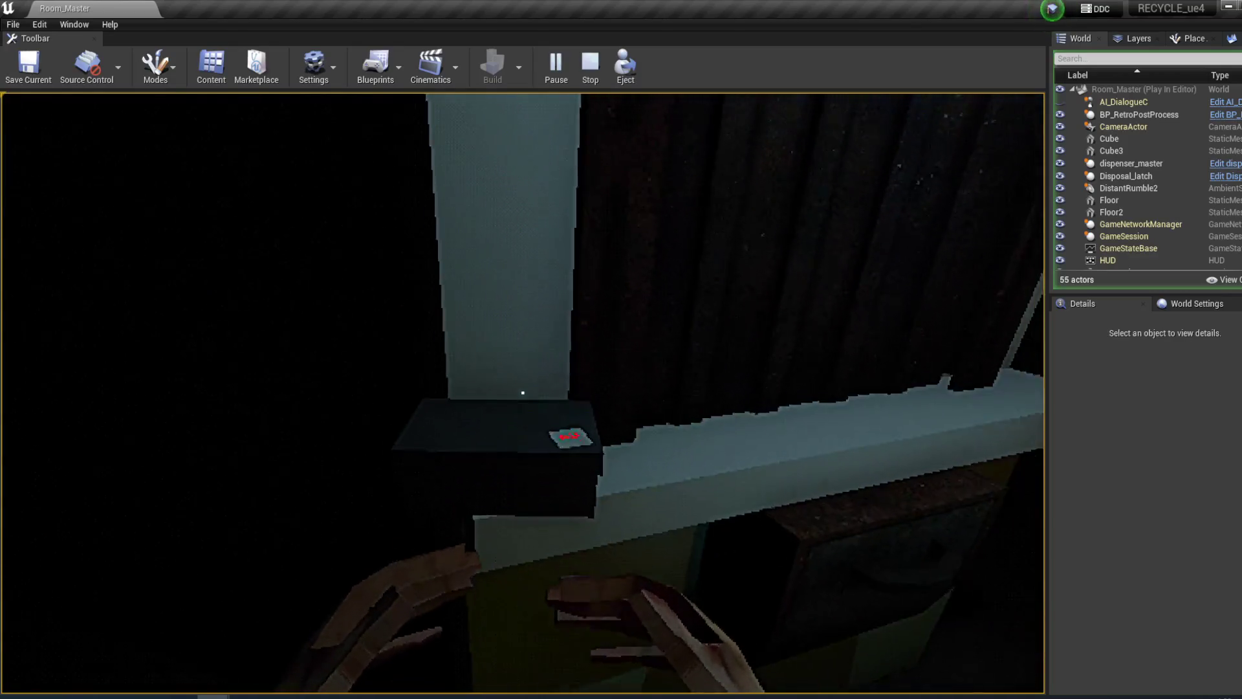
{"action": "left_click", "coordinate": [523, 392]}
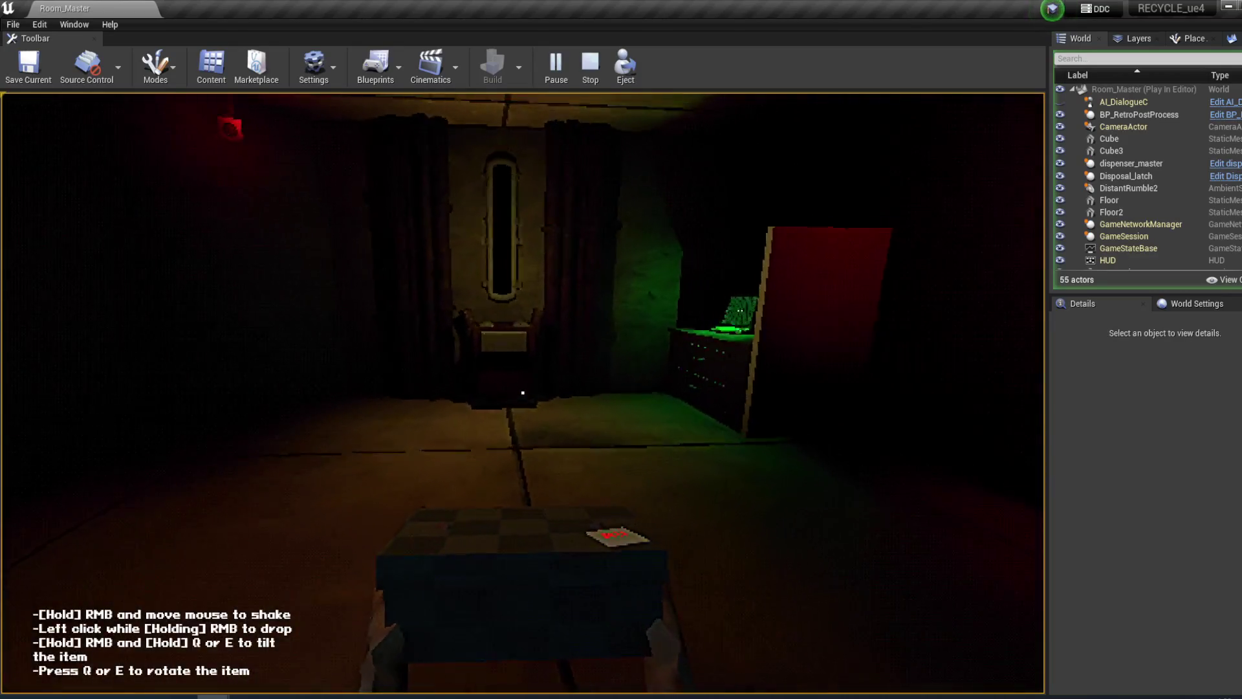
{"action": "key", "text": "w"}
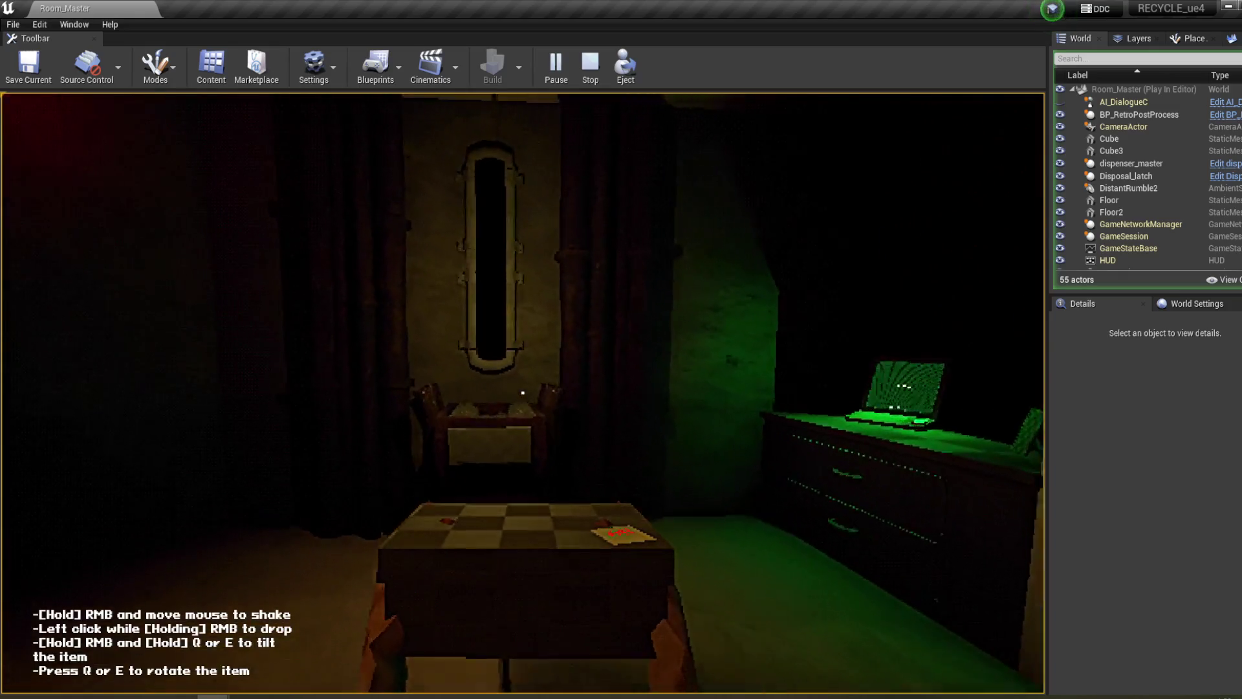
{"action": "key", "text": "w"}
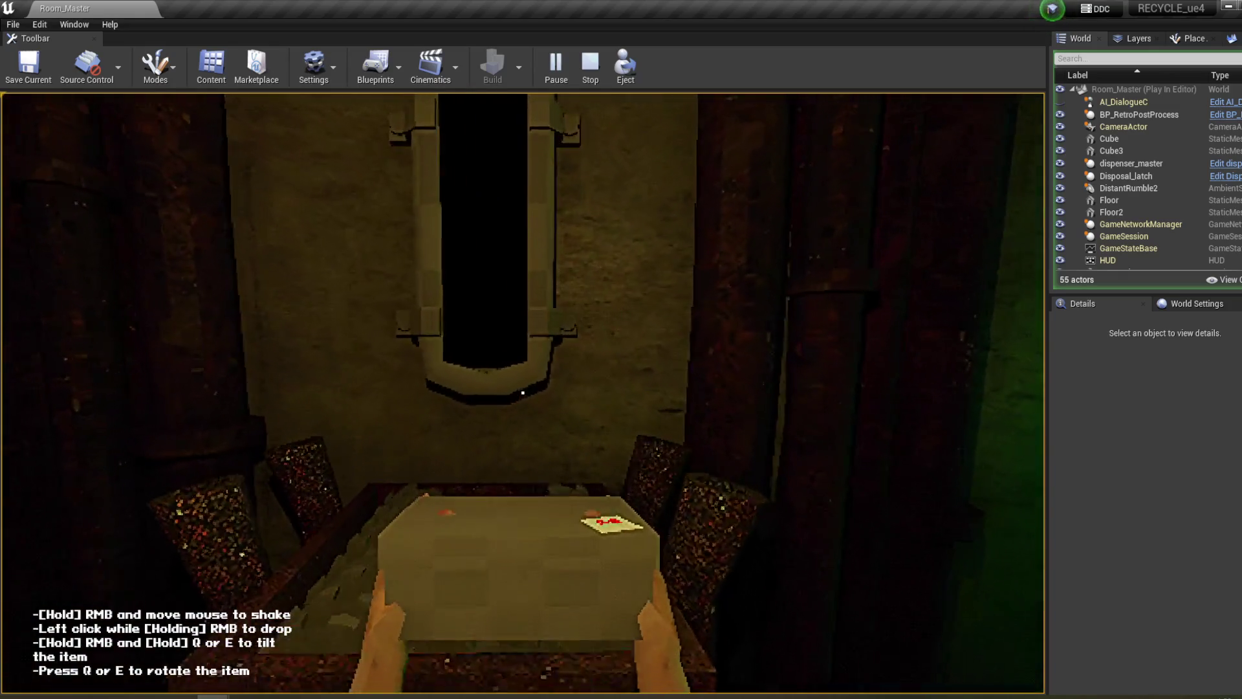
{"action": "left_click", "coordinate": [523, 392]}
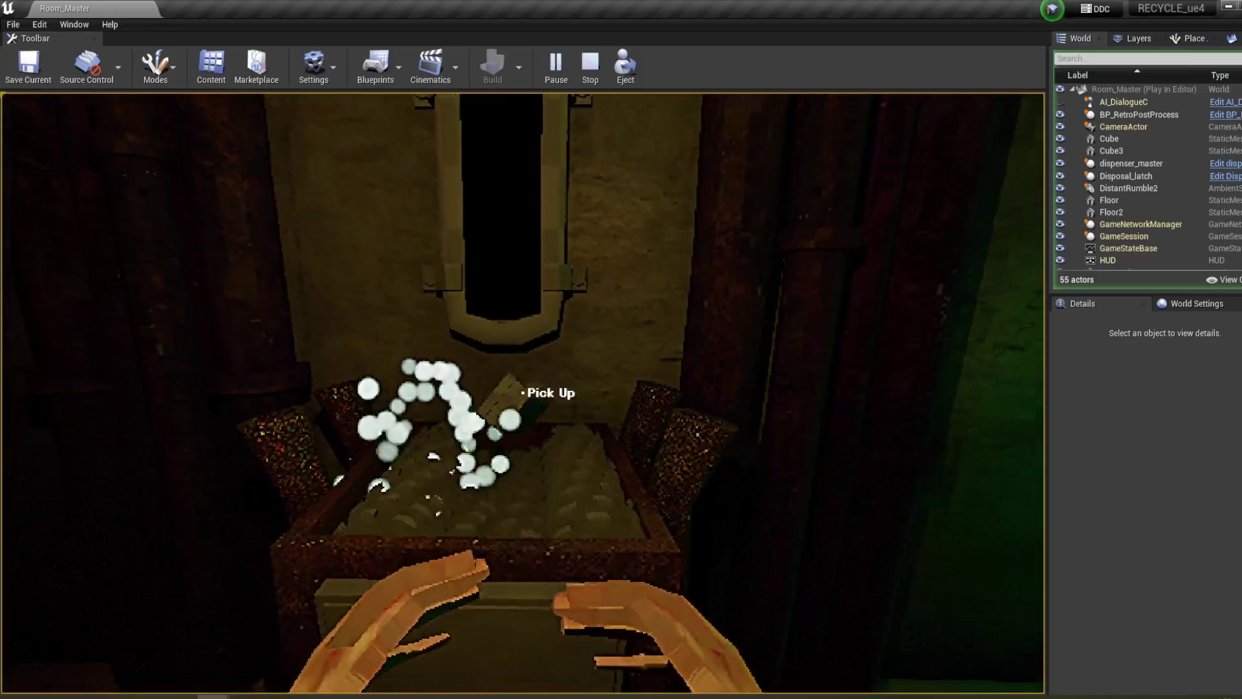
- Walk to the laptop and use the terminal, which shows Boxes left: 5
{"action": "key", "text": "w"}
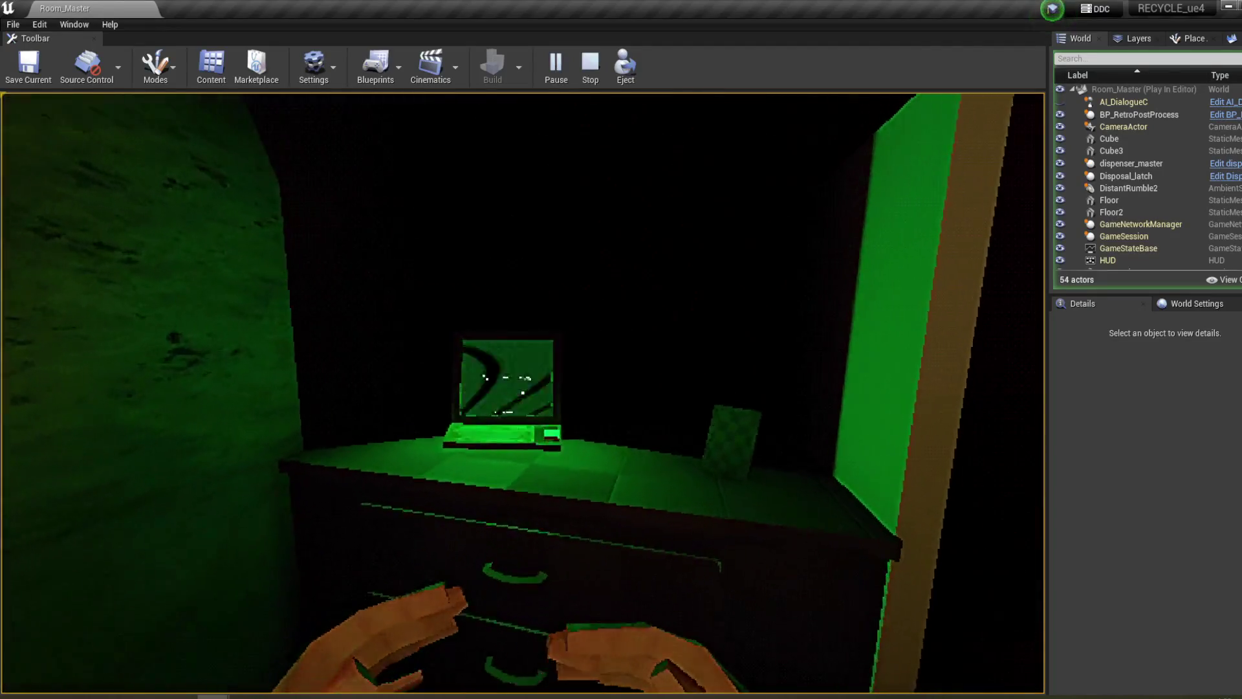
{"action": "key", "text": "w"}
{"action": "left_click", "coordinate": [523, 392]}
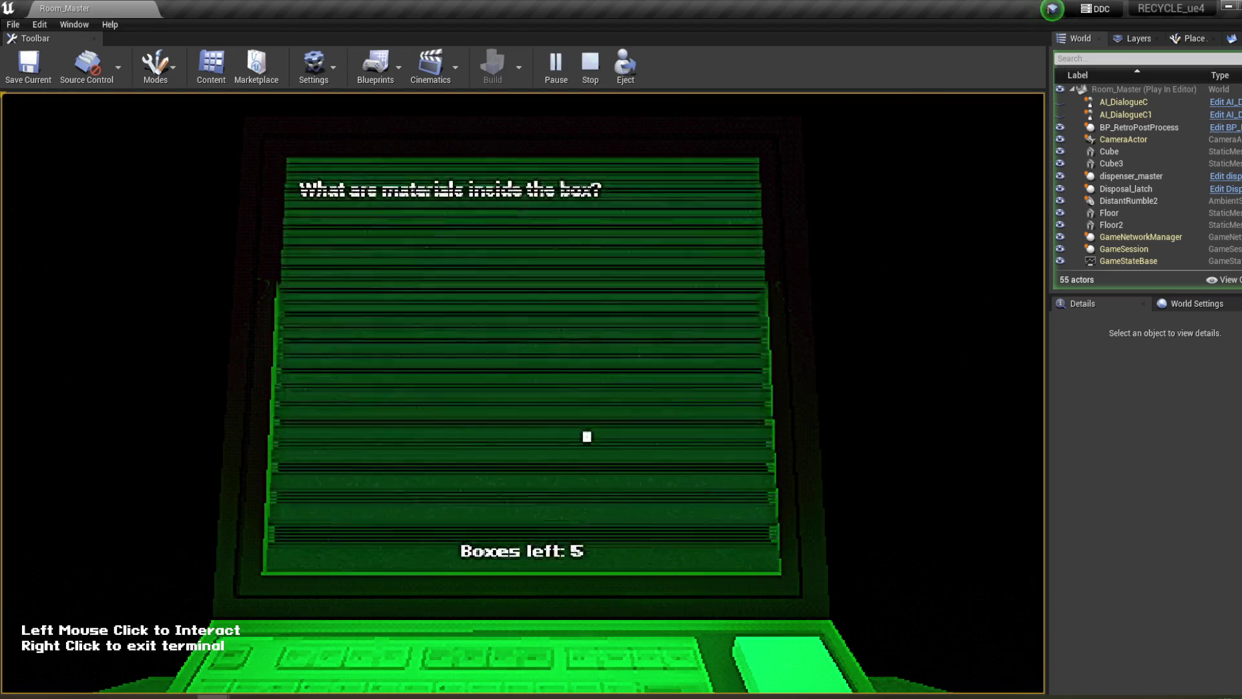
- Answer Plastic for the box materials, then answer the block question on the terminal
{"action": "right_click", "coordinate": [587, 437]}
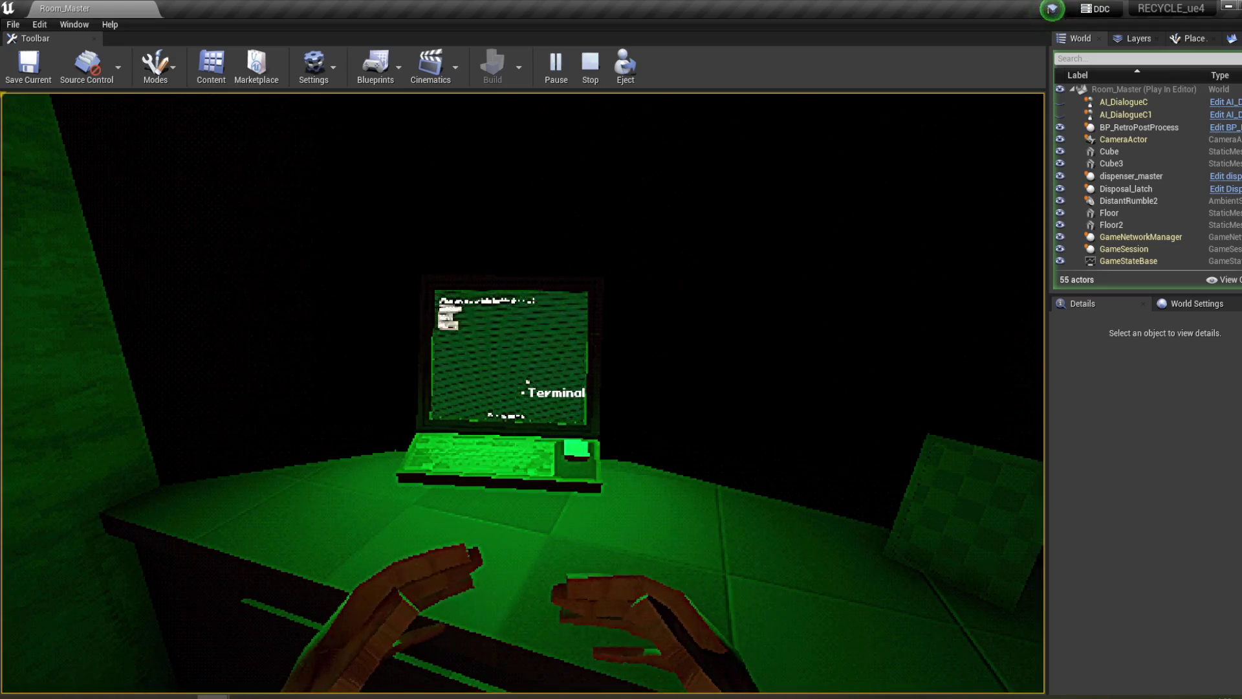
{"action": "left_click", "coordinate": [522, 393]}
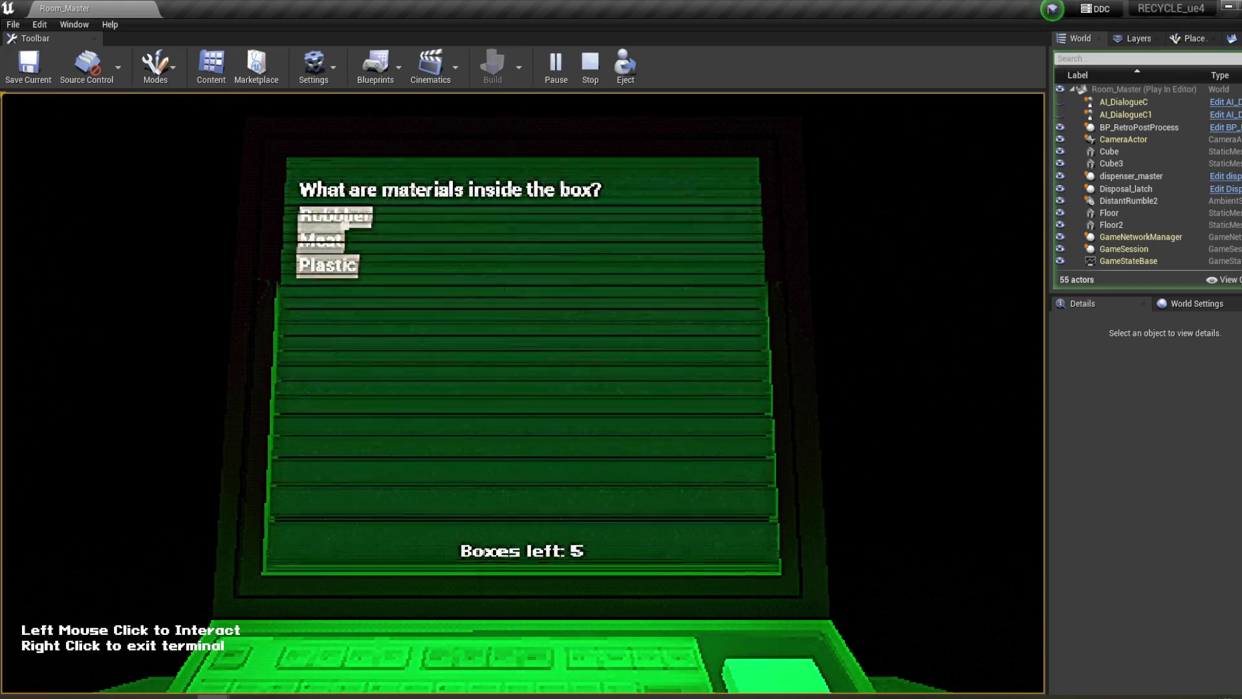
{"action": "left_click", "coordinate": [344, 271]}
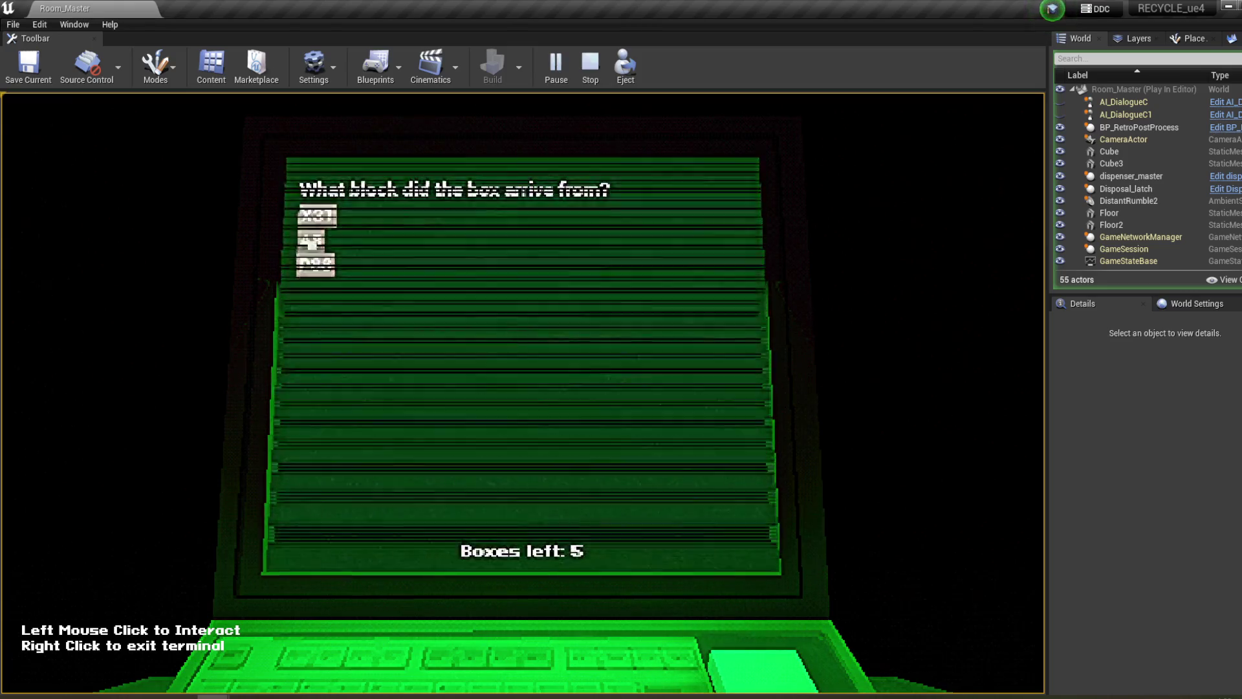
{"action": "left_click", "coordinate": [343, 263]}
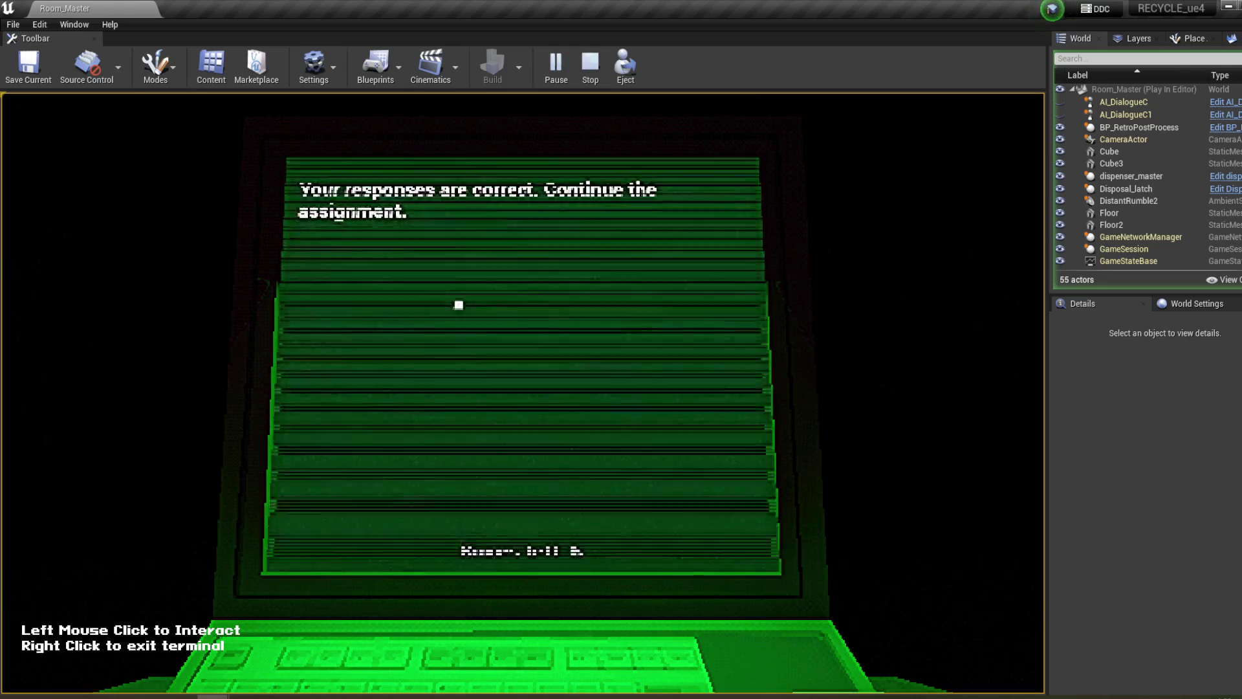
- Exit the terminal and stop the play test with Esc
{"action": "right_click", "coordinate": [491, 308]}
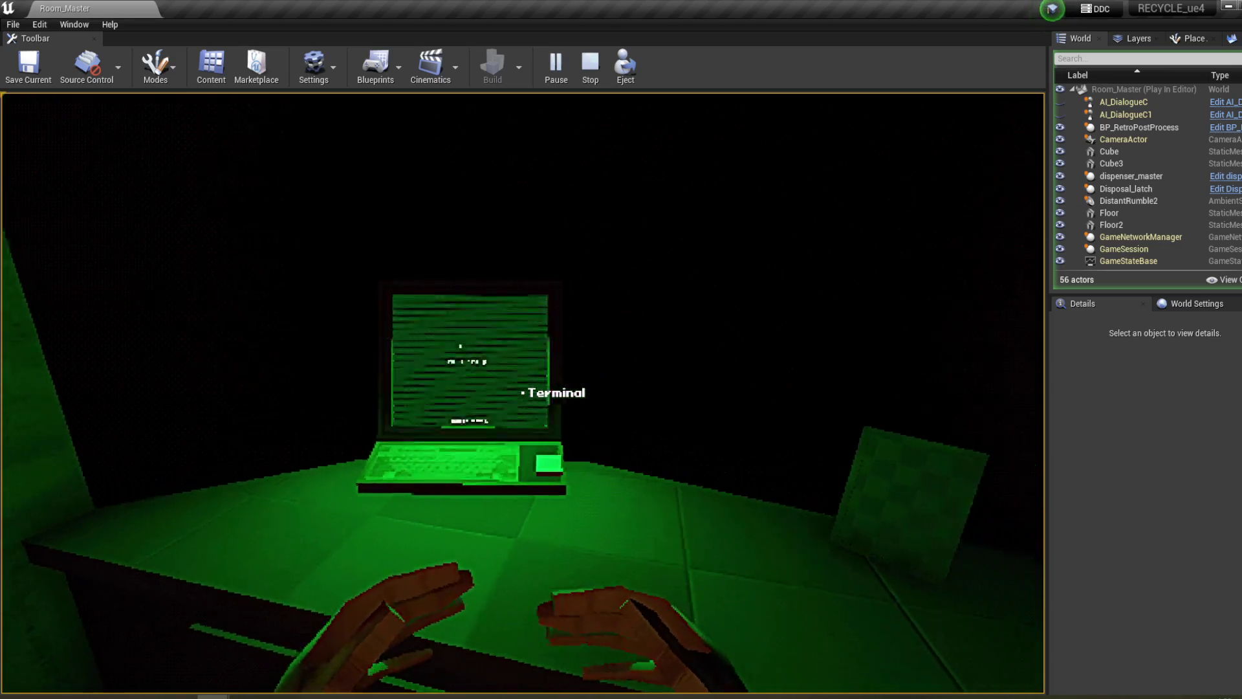
{"action": "mouse_move", "coordinate": [523, 393]}
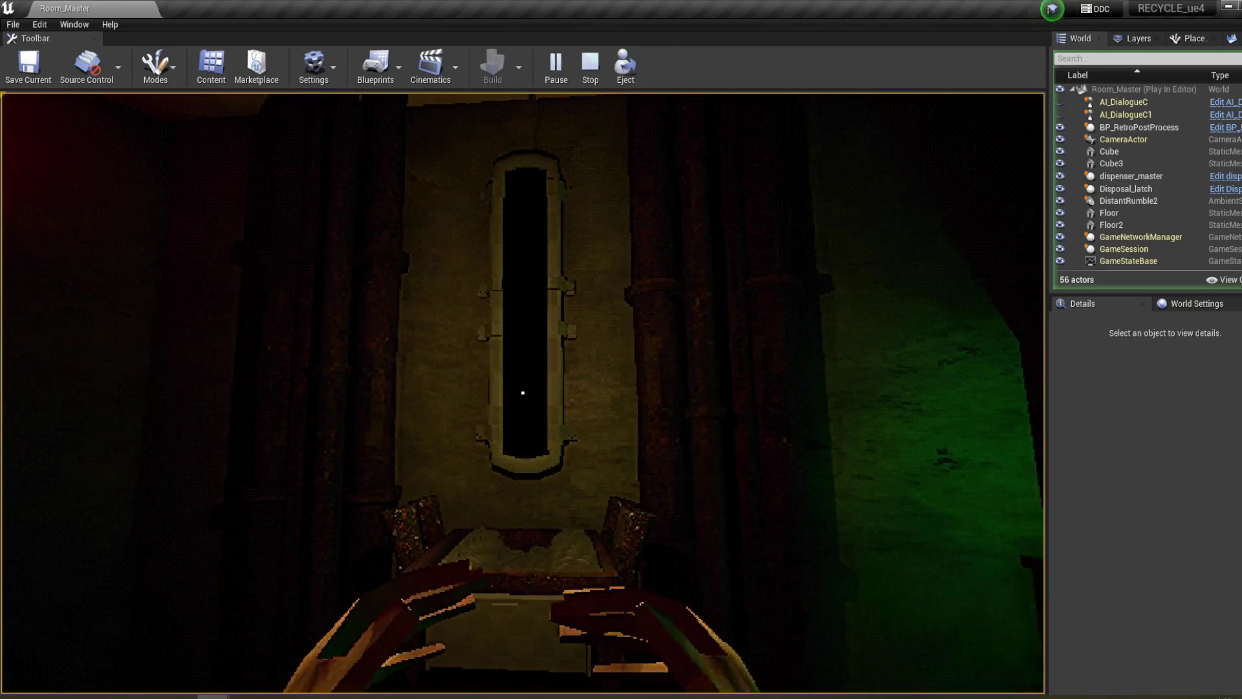
{"action": "key", "text": "Escape"}
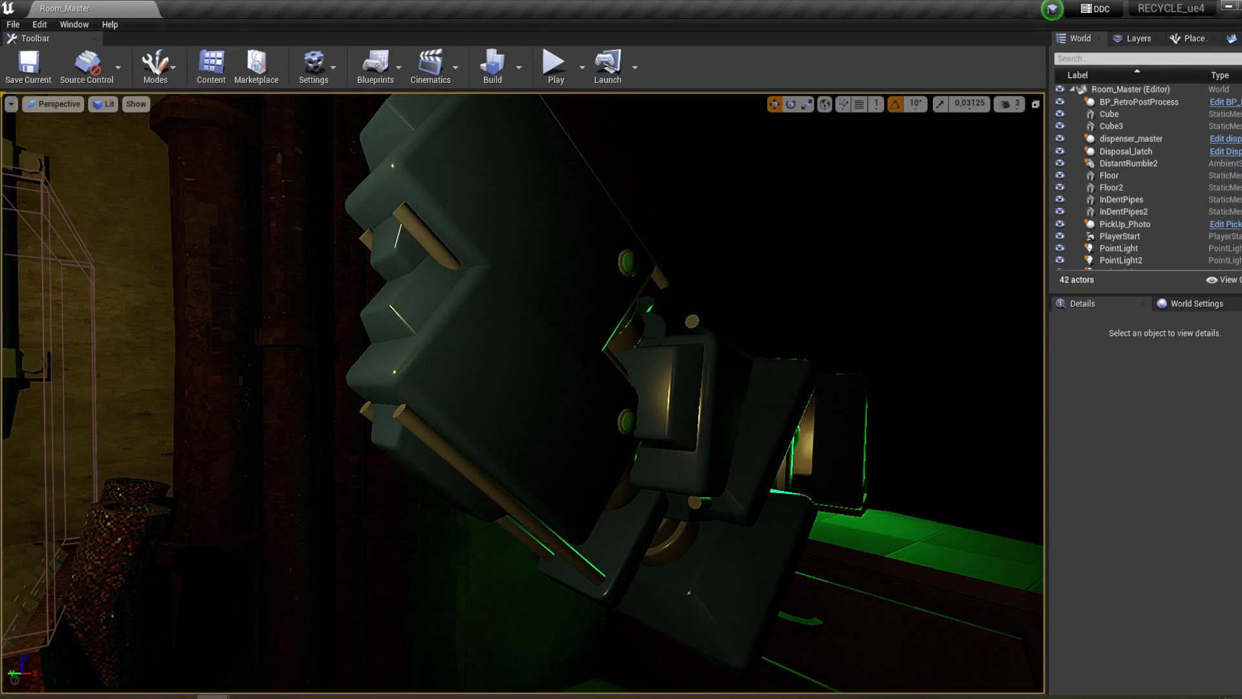
- Open the Terminal widget's event graph and look at the Get_Boxes_Text_0 function
{"action": "mouse_move", "coordinate": [213, 696]}
{"action": "left_click", "coordinate": [83, 640]}
{"action": "left_click", "coordinate": [369, 667]}
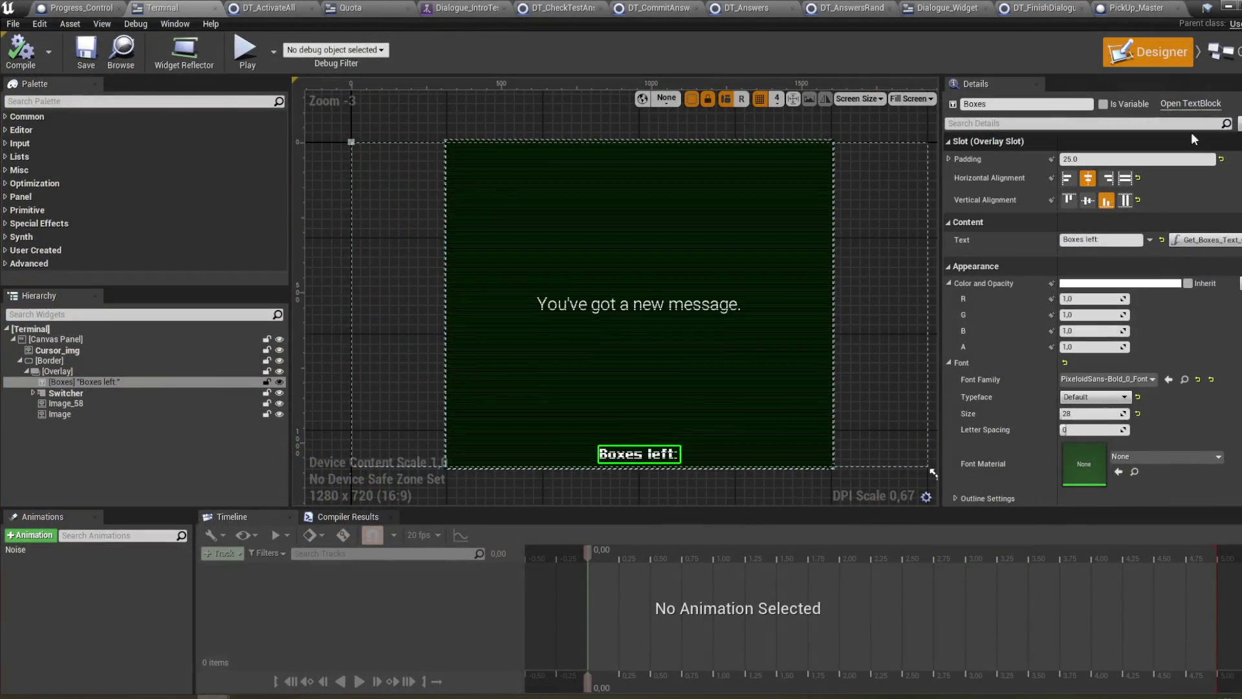
{"action": "left_click", "coordinate": [1220, 52]}
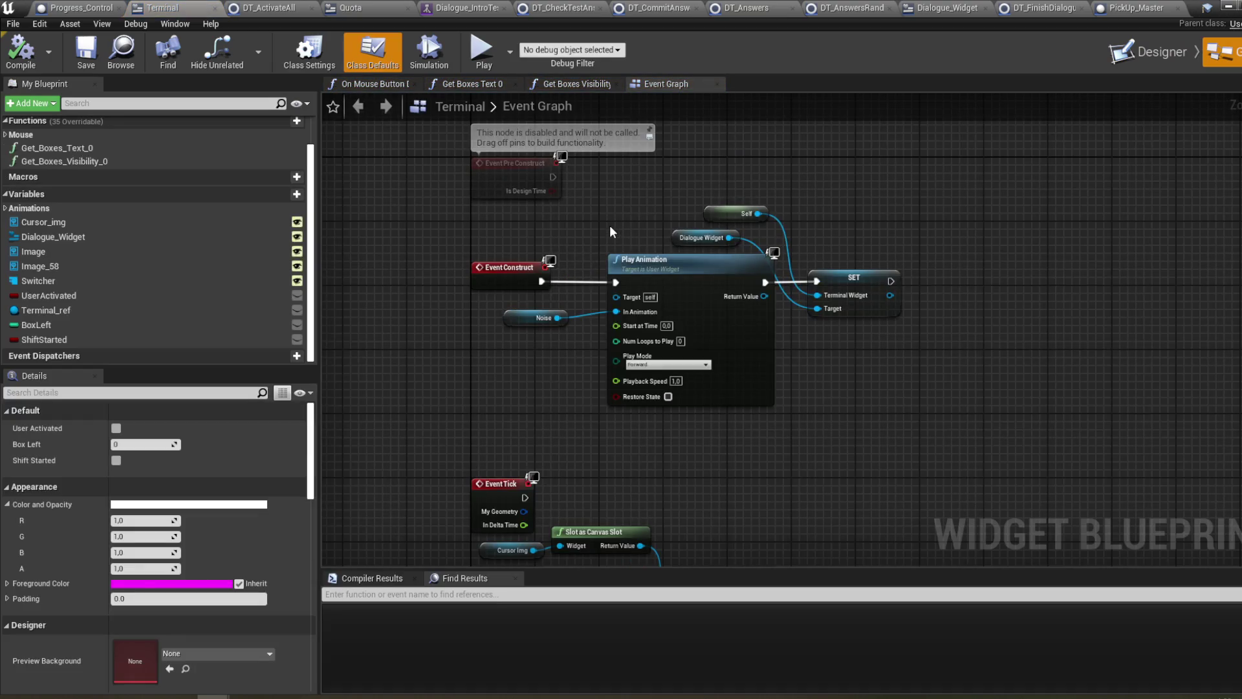
{"action": "mouse_move", "coordinate": [847, 385]}
{"action": "left_mouse_down"}
{"action": "mouse_move", "coordinate": [847, 246]}
{"action": "mouse_move", "coordinate": [845, 423]}
{"action": "left_mouse_up"}
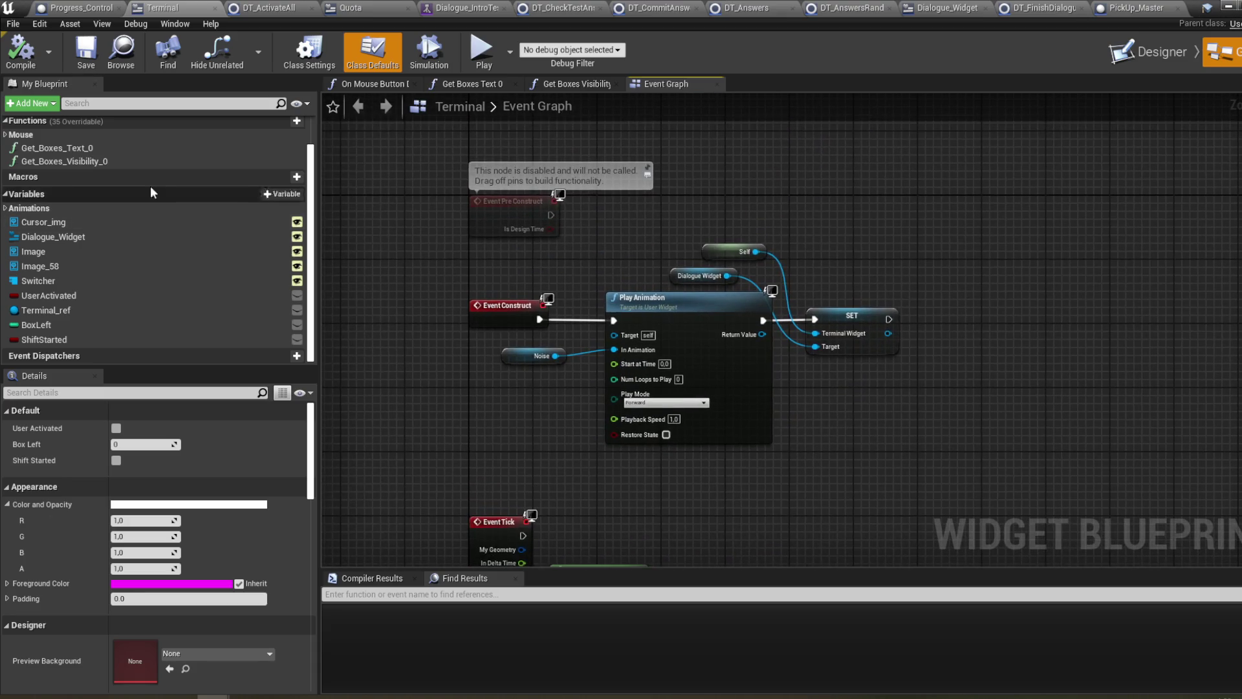
{"action": "double_click", "coordinate": [124, 149]}
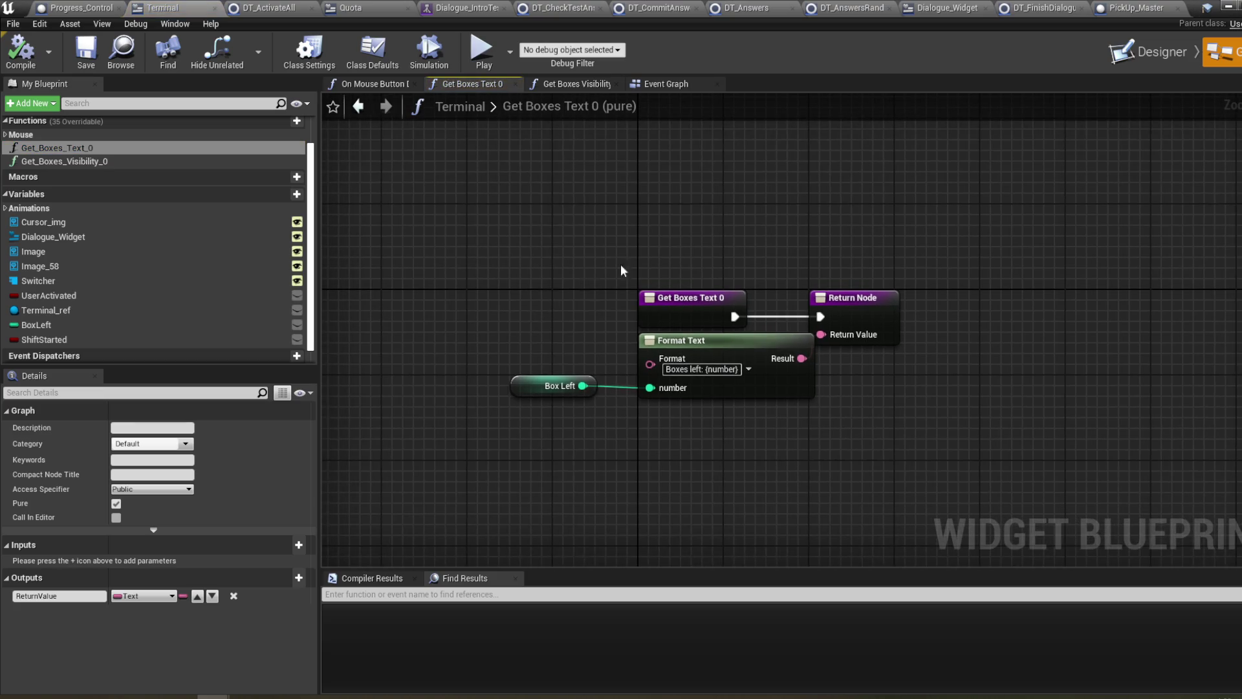
{"action": "left_click", "coordinate": [682, 88]}
{"action": "left_click_drag", "start_coordinate": [738, 206], "coordinate": [665, 205]}
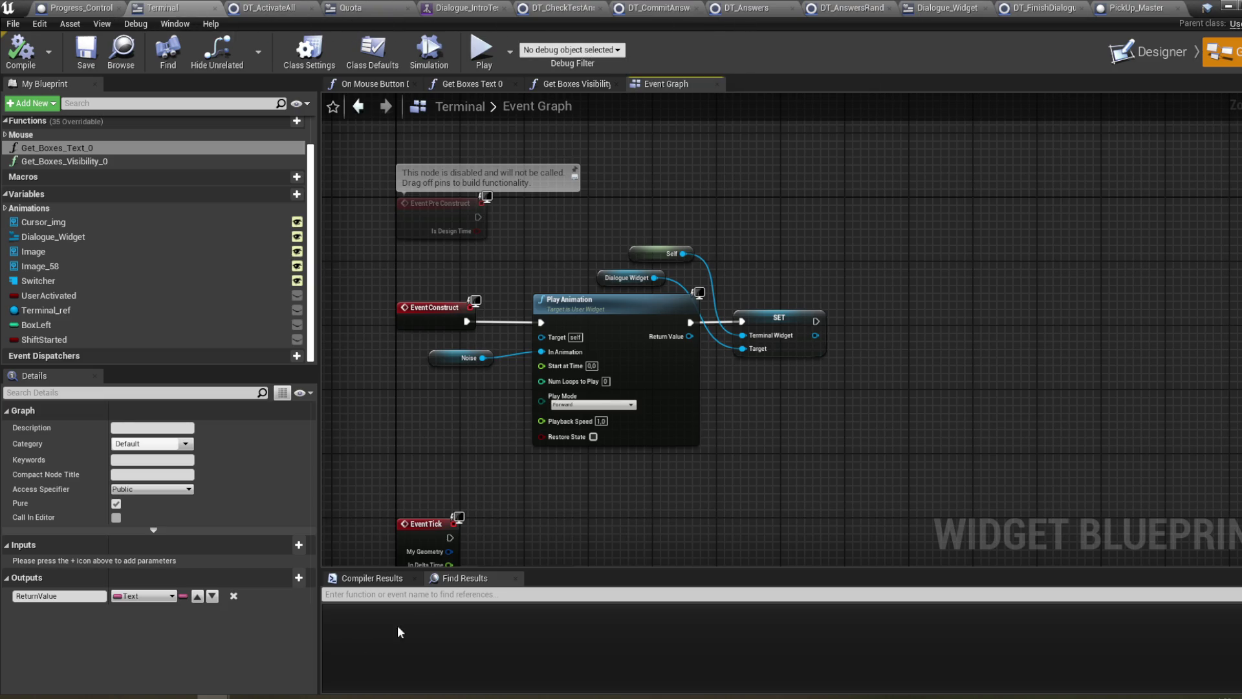
- Open the Terminal_Master blueprint from the Terminal folder and review its graph
{"action": "mouse_move", "coordinate": [220, 696]}
{"action": "left_click", "coordinate": [126, 658]}
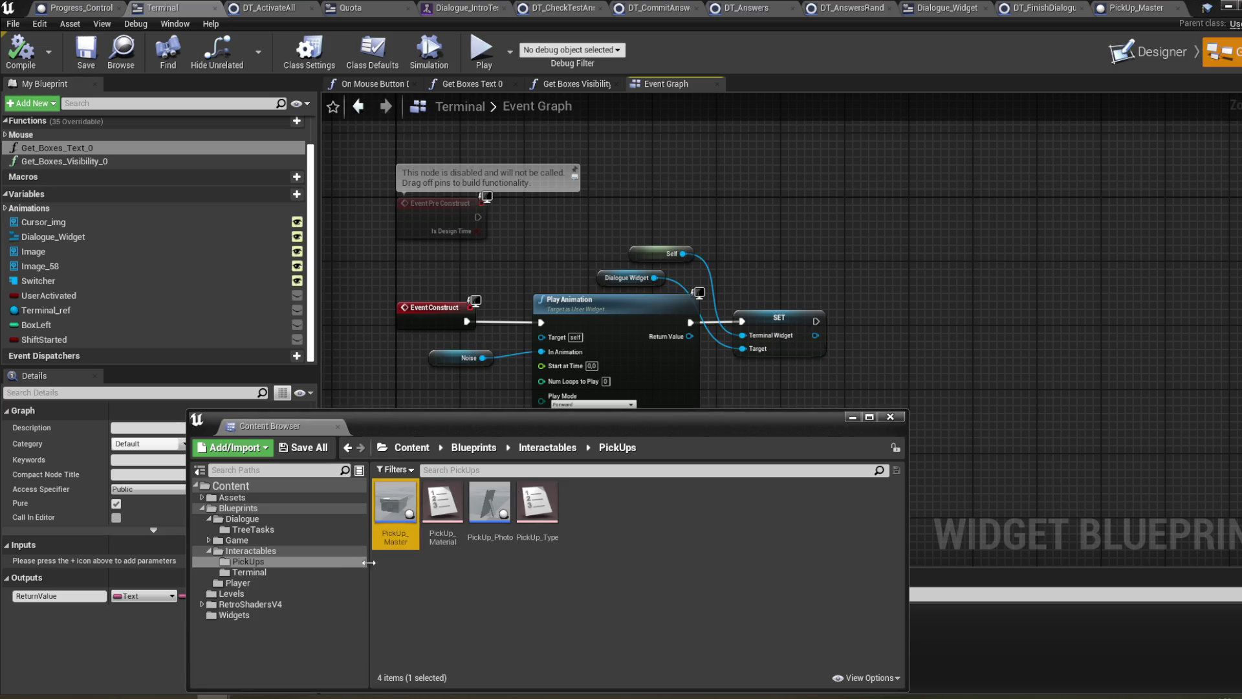
{"action": "left_click", "coordinate": [253, 568]}
{"action": "double_click", "coordinate": [448, 532]}
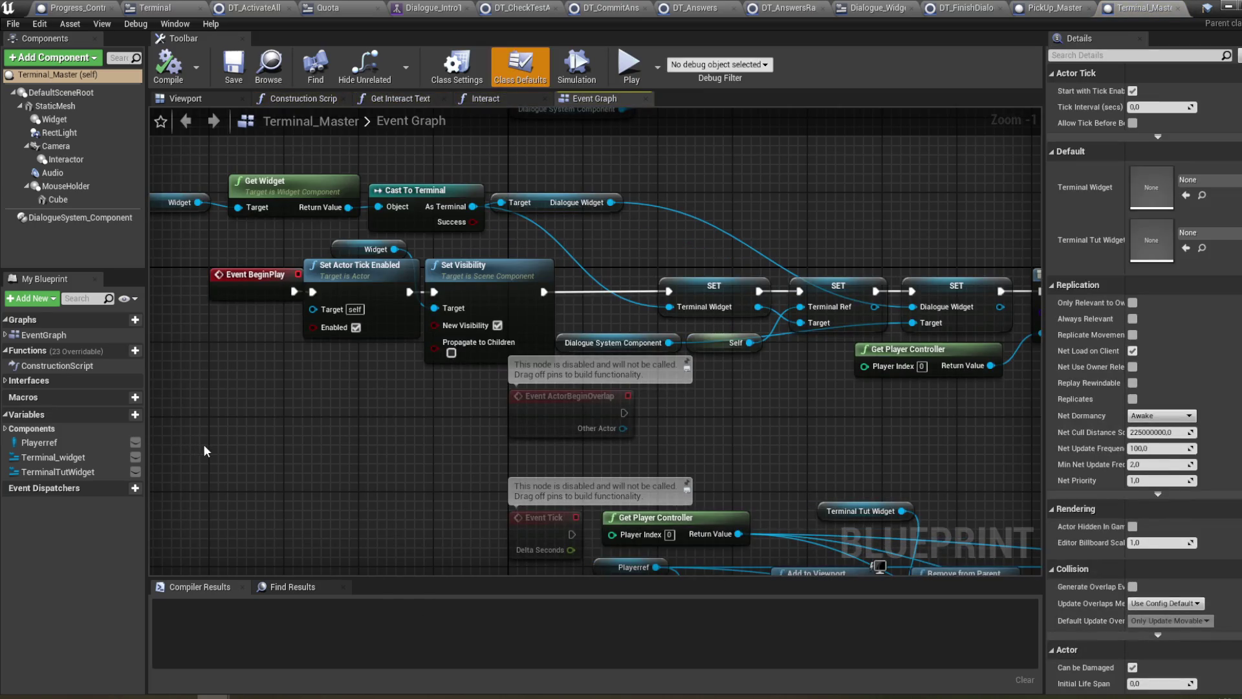
{"action": "left_click_drag", "start_coordinate": [222, 441], "coordinate": [247, 398]}
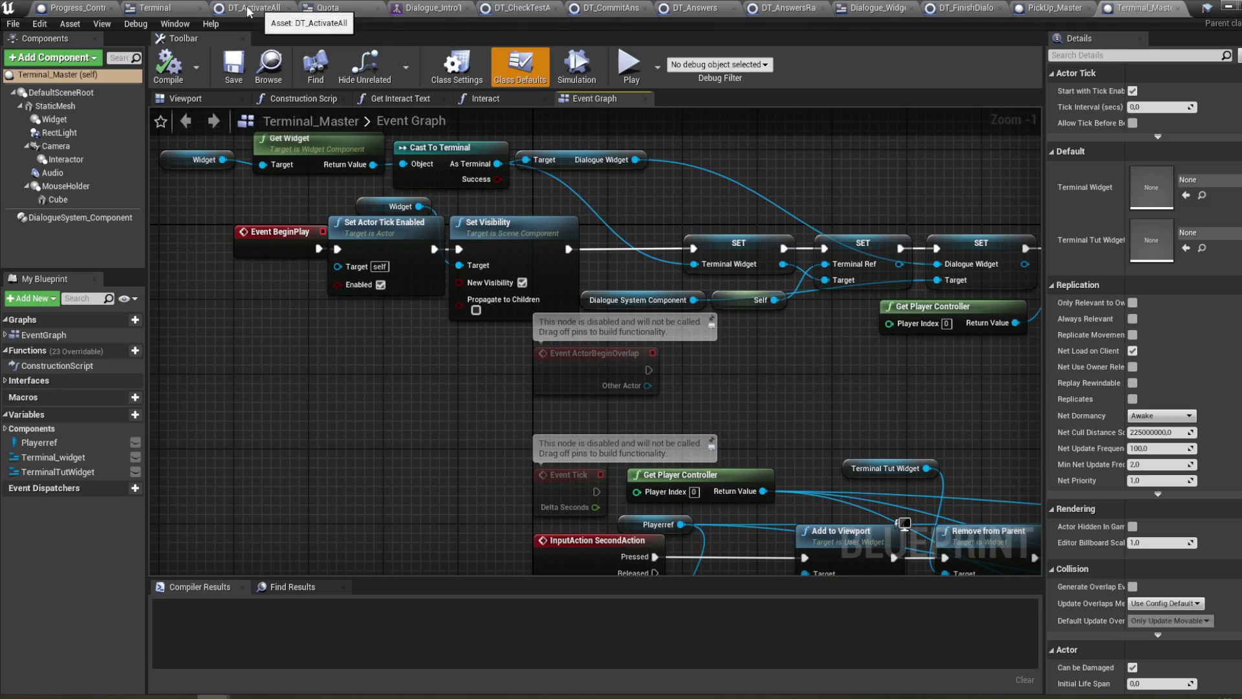
- Check the BoxLeft variable and the Box Left node in Get Boxes Text 0, then view Progress_Control
{"action": "left_click", "coordinate": [161, 8]}
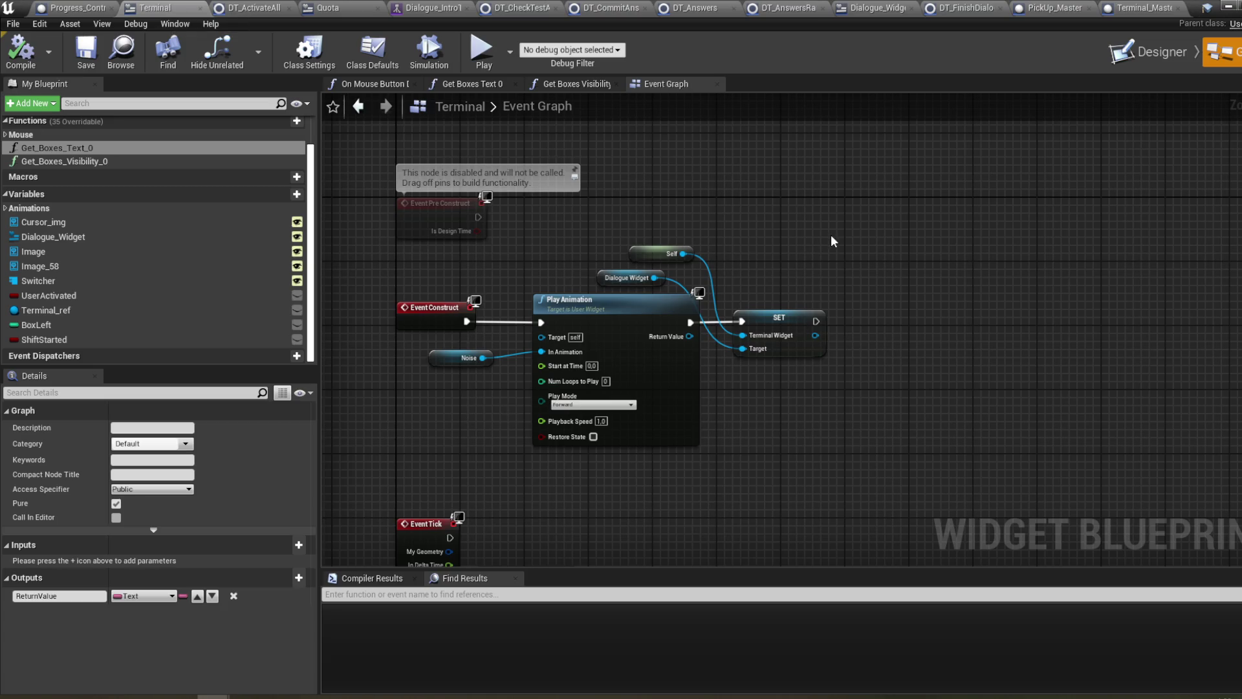
{"action": "left_click", "coordinate": [234, 325]}
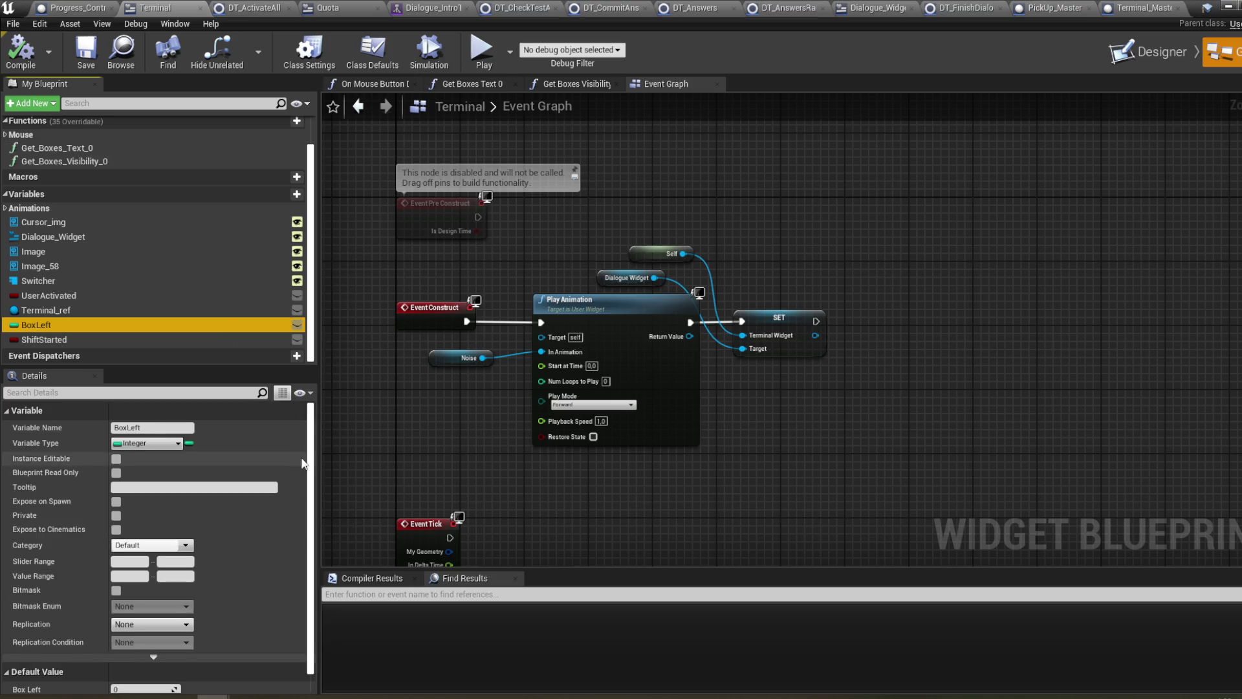
{"action": "scroll", "coordinate": [295, 476], "scroll_direction": "down", "scroll_amount": 1}
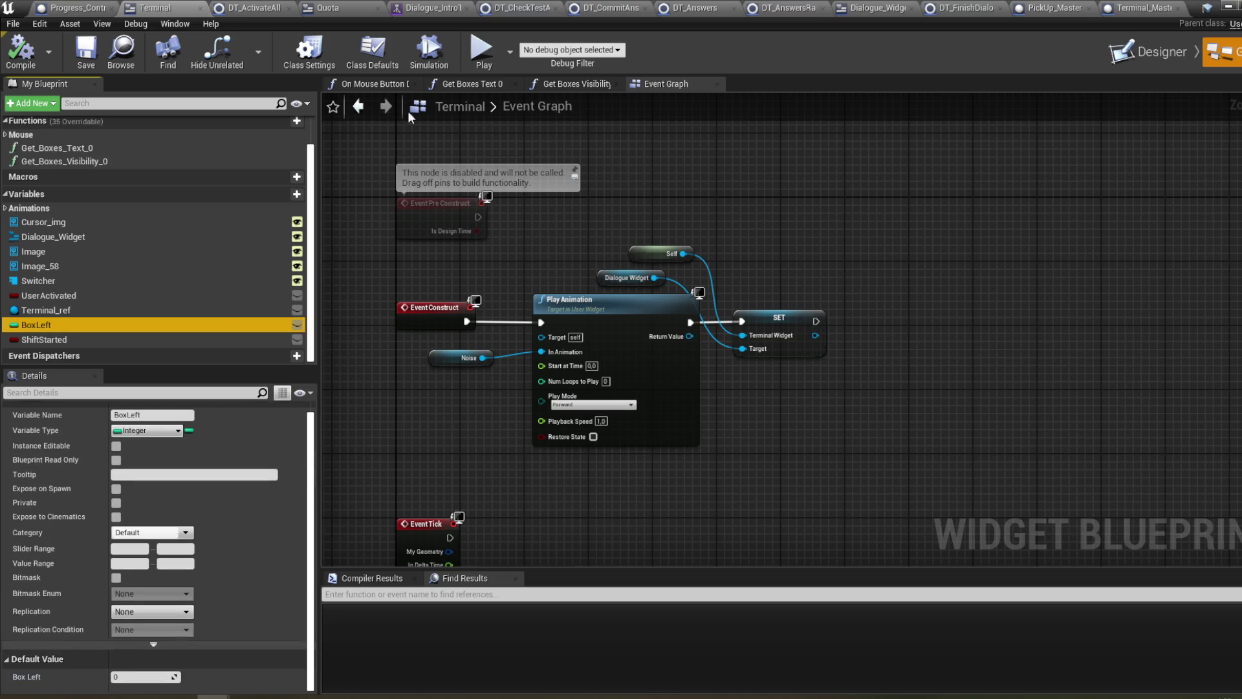
{"action": "double_click", "coordinate": [152, 148]}
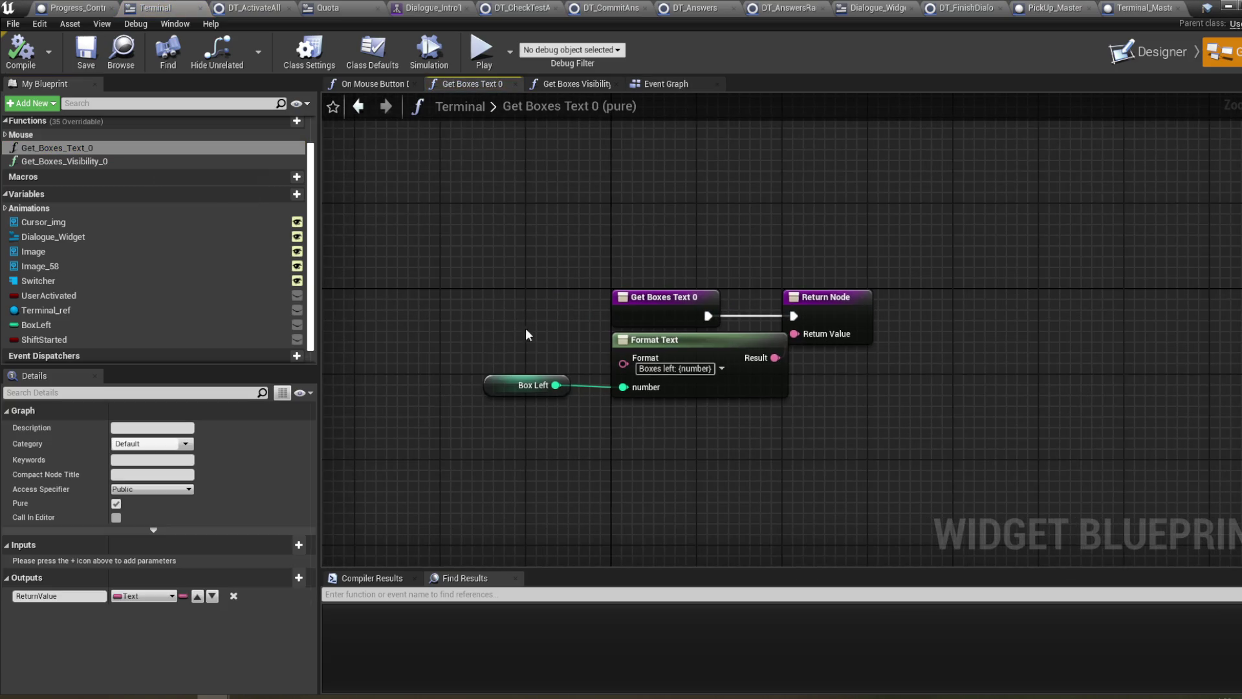
{"action": "left_click", "coordinate": [509, 387]}
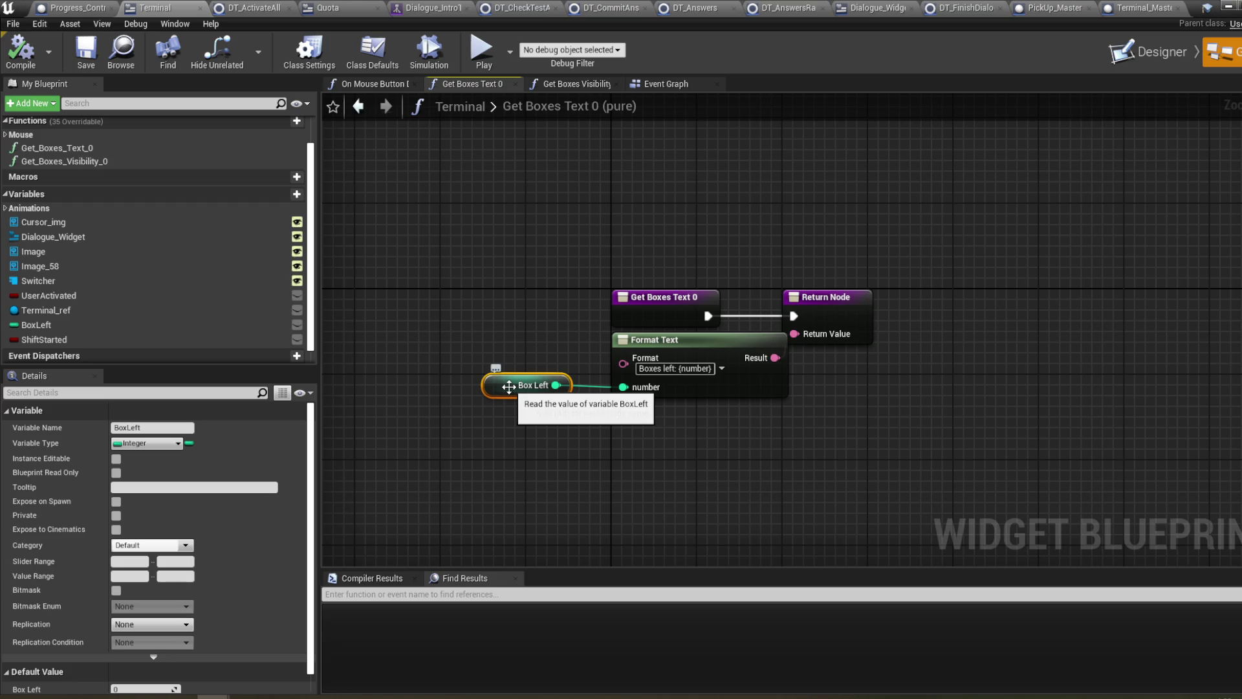
{"action": "left_click", "coordinate": [71, 6]}
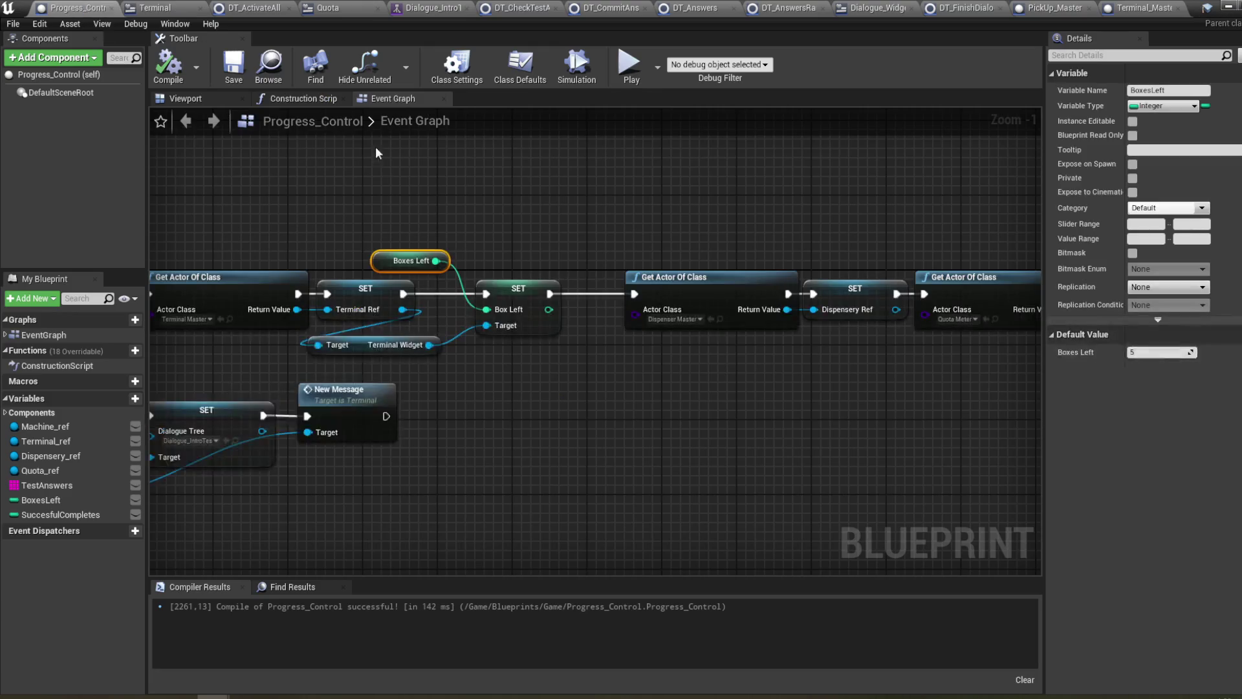
- Delete the SET Box Left node from the Progress_Control graph
{"action": "scroll", "coordinate": [543, 234], "scroll_direction": "down", "scroll_amount": 2}
{"action": "mouse_move", "coordinate": [544, 344]}
{"action": "left_mouse_down"}
{"action": "mouse_move", "coordinate": [527, 529]}
{"action": "mouse_move", "coordinate": [596, 469]}
{"action": "left_mouse_up"}
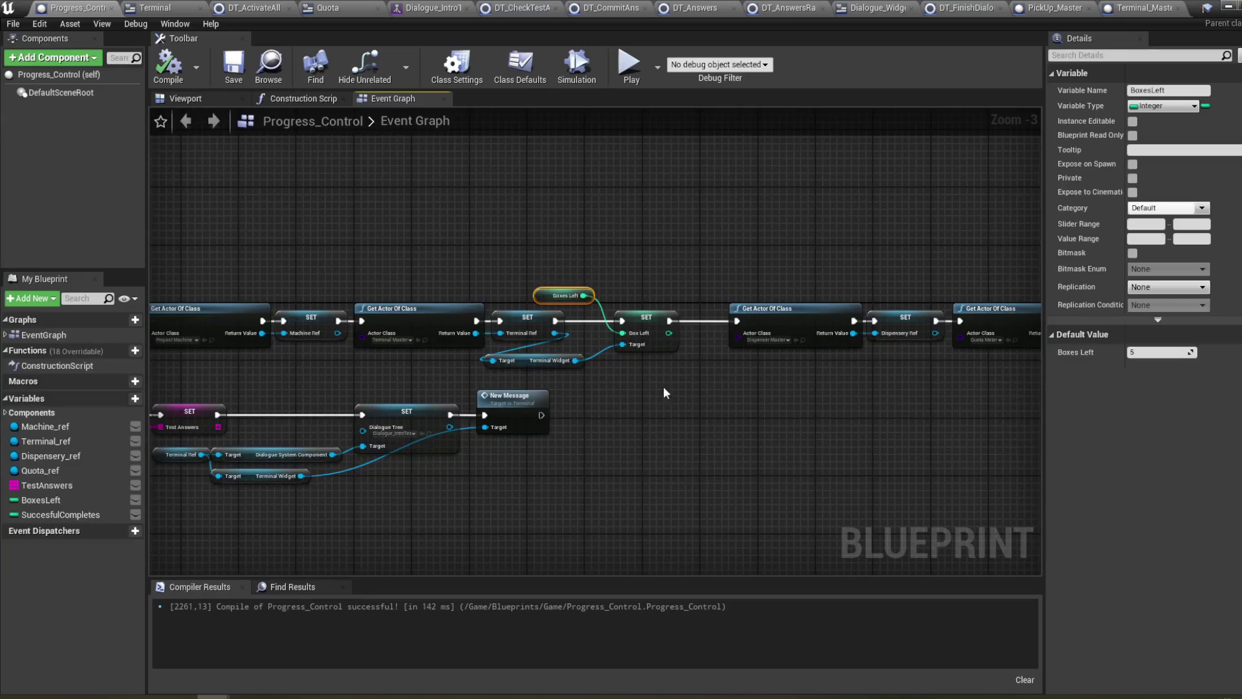
{"action": "left_click_drag", "start_coordinate": [623, 377], "coordinate": [618, 396]}
{"action": "left_click", "coordinate": [615, 388]}
{"action": "scroll", "coordinate": [612, 387], "scroll_direction": "up", "scroll_amount": 3}
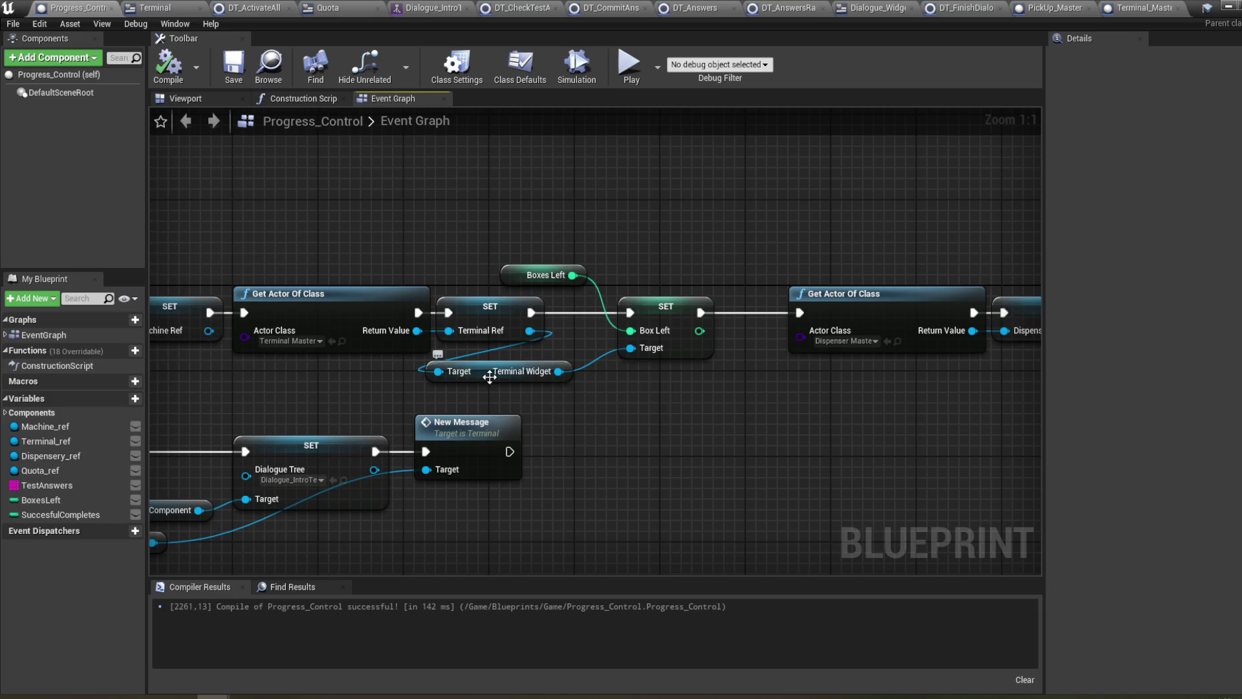
{"action": "left_click", "coordinate": [676, 349]}
{"action": "left_click", "coordinate": [699, 409]}
{"action": "left_click", "coordinate": [686, 350]}
{"action": "key", "text": "Delete"}
- Delete the Boxes Left getter and nudge the Terminal Widget node into place
{"action": "left_click", "coordinate": [523, 270]}
{"action": "key", "text": "Delete"}
{"action": "left_click_drag", "start_coordinate": [482, 370], "coordinate": [482, 361]}
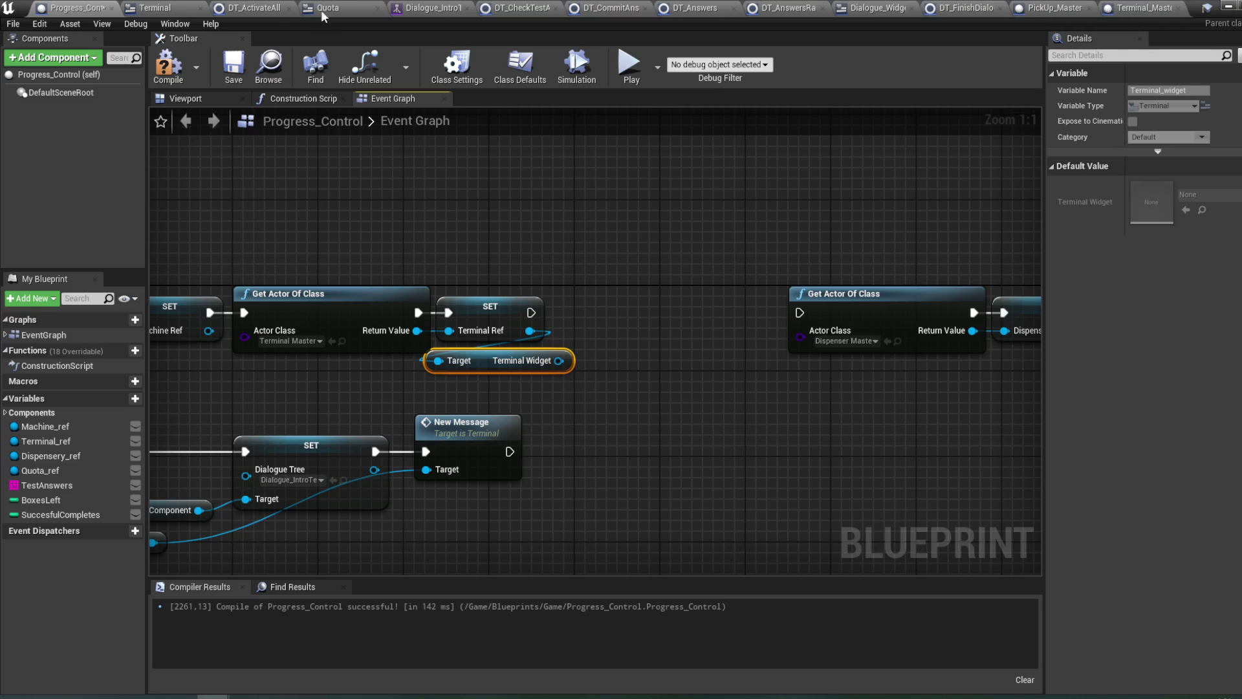
{"action": "left_click", "coordinate": [187, 8]}
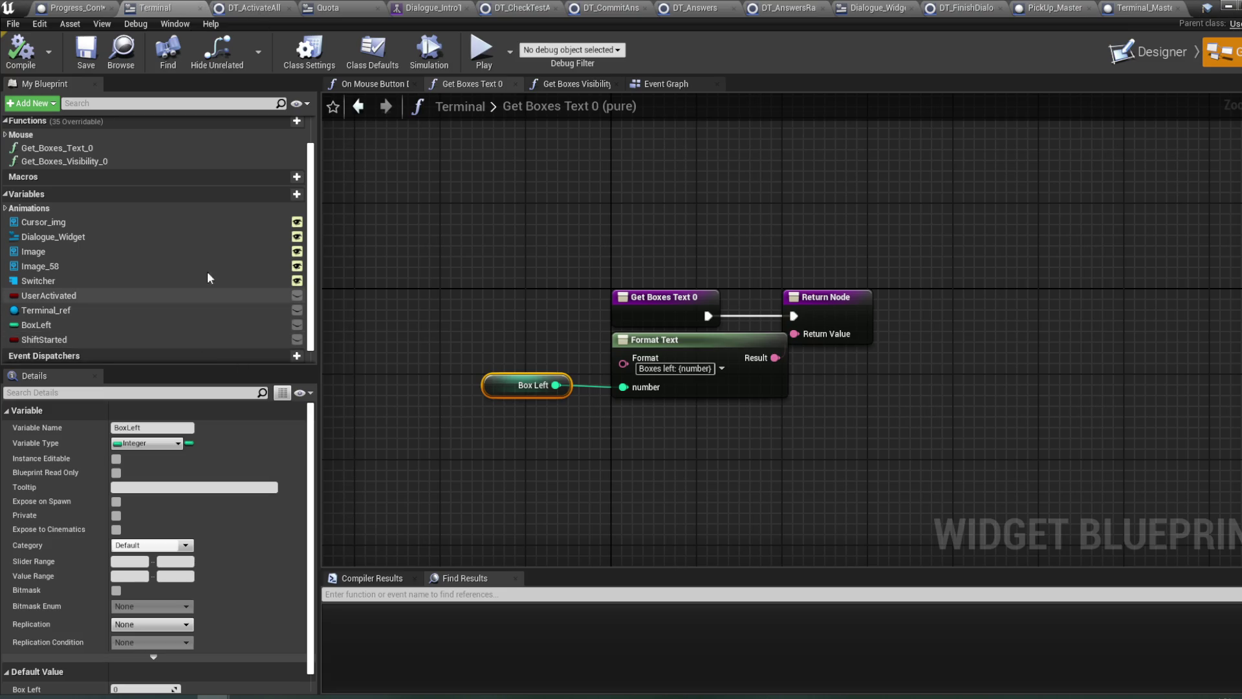
- Add a Progress_ref variable of type Progress Control object reference and compile
{"action": "left_click", "coordinate": [273, 194]}
{"action": "type", "text": "Progress"}
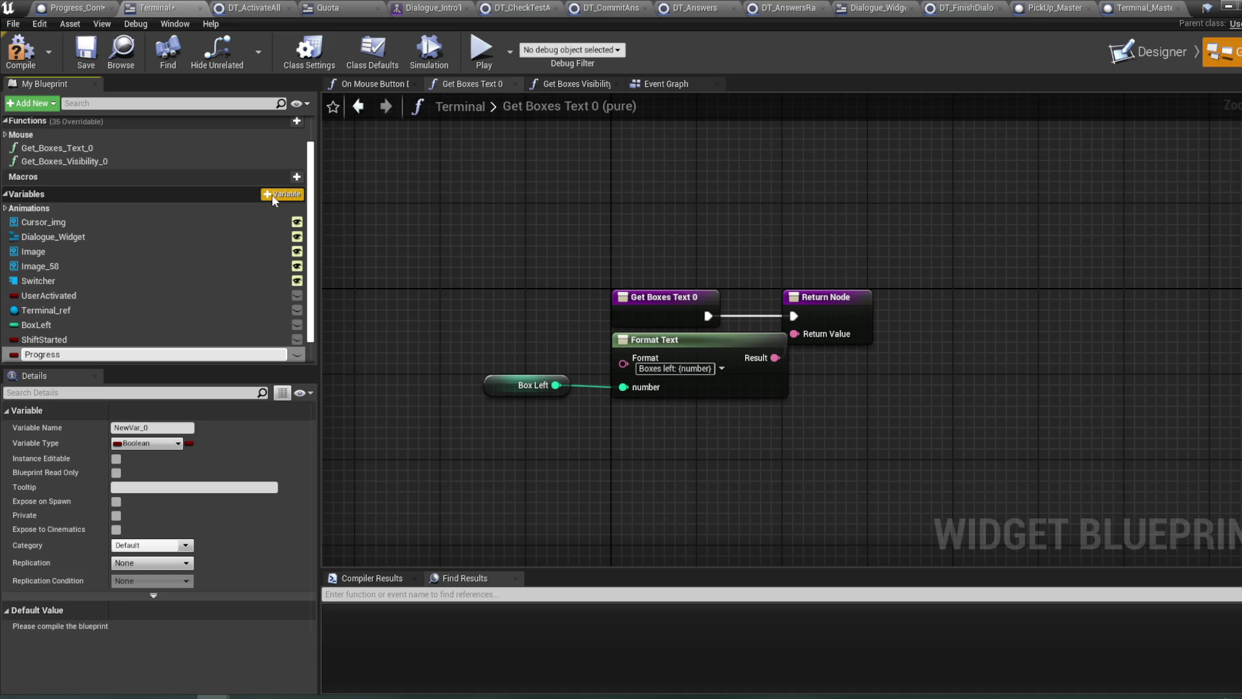
{"action": "type", "text": "_ref"}
{"action": "key", "text": "Return"}
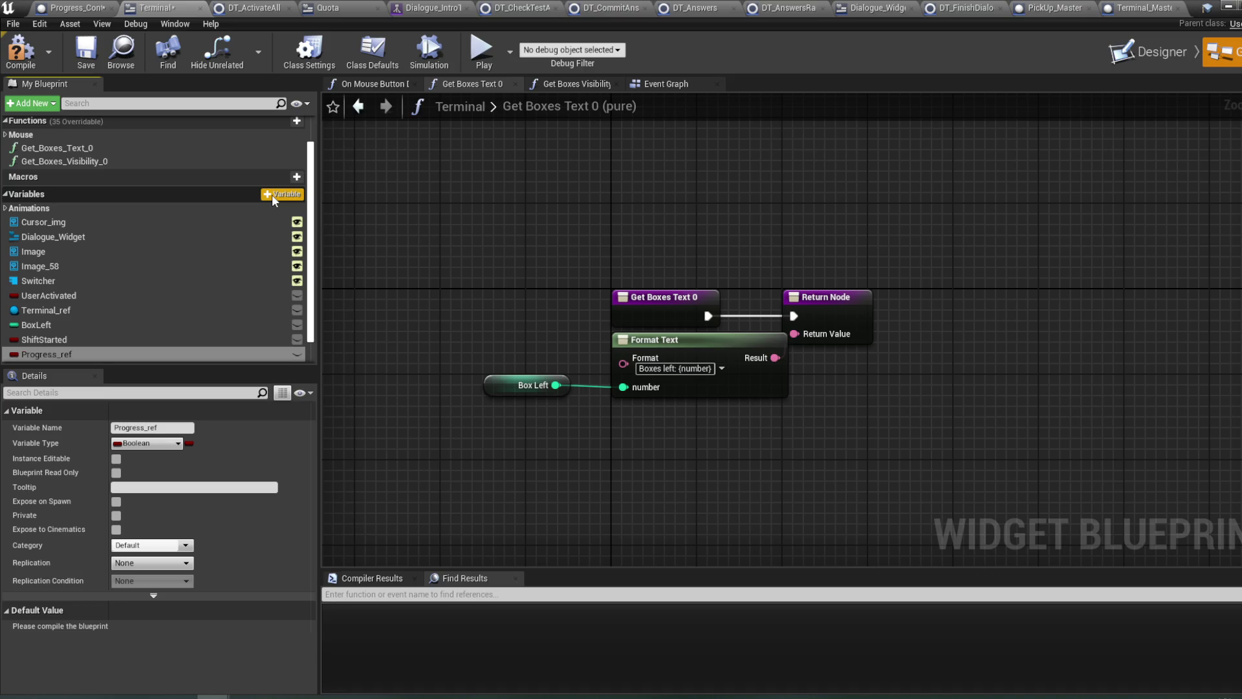
{"action": "left_click", "coordinate": [167, 444]}
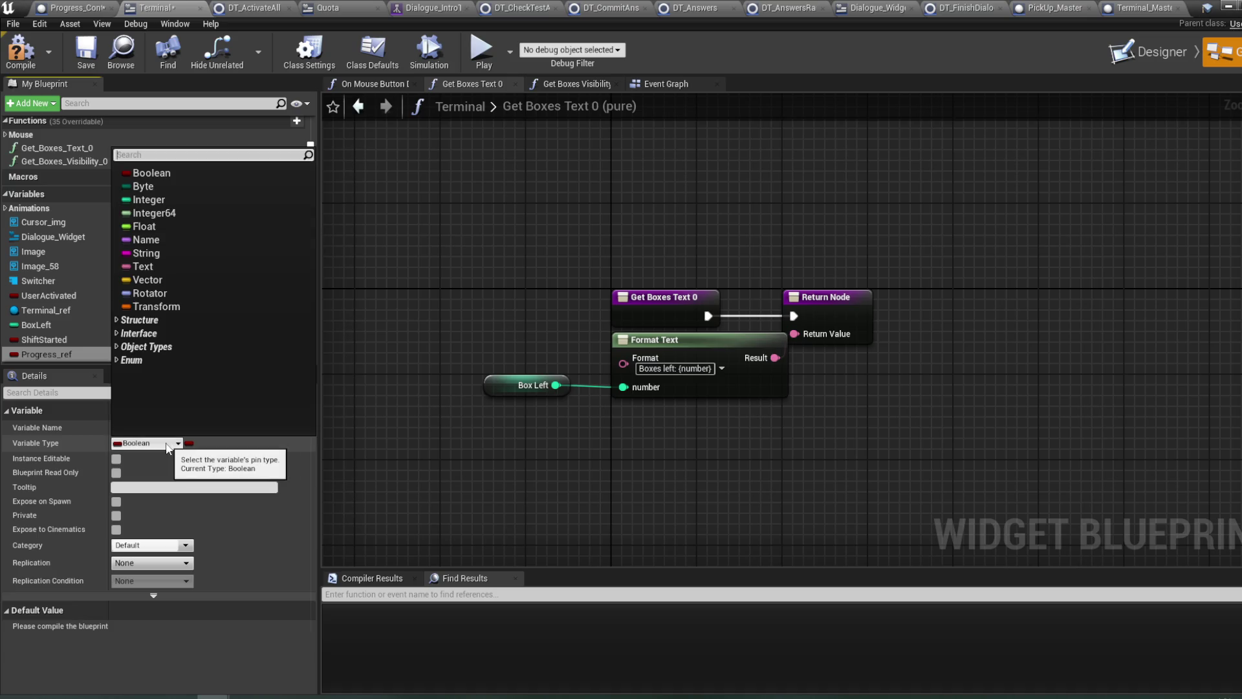
{"action": "type", "text": "progress"}
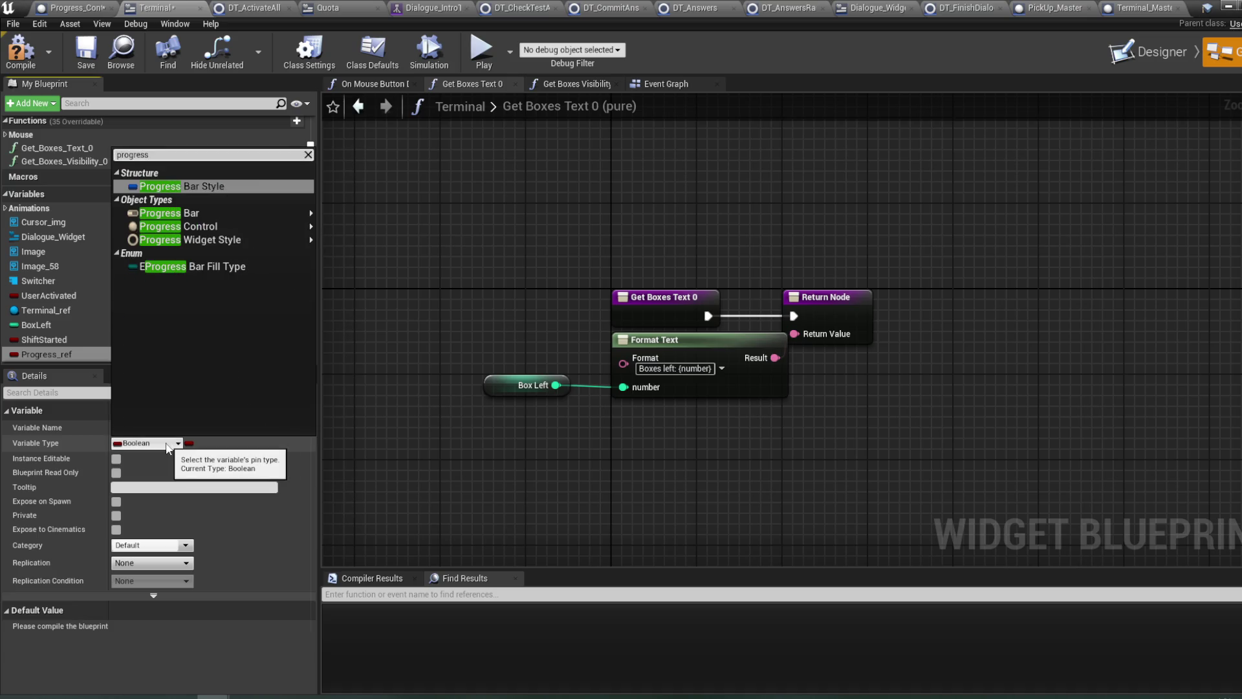
{"action": "key", "text": "Down"}
{"action": "key", "text": "Down"}
{"action": "key", "text": "Down"}
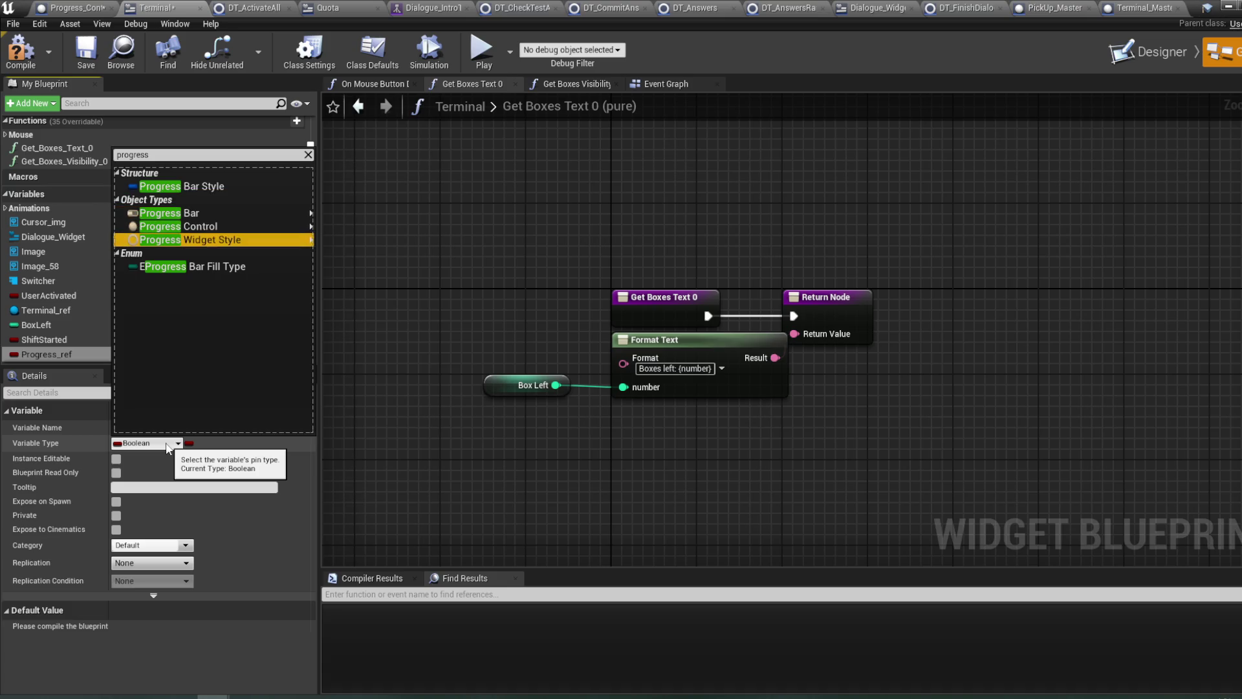
{"action": "key", "text": "Up"}
{"action": "key", "text": "Right"}
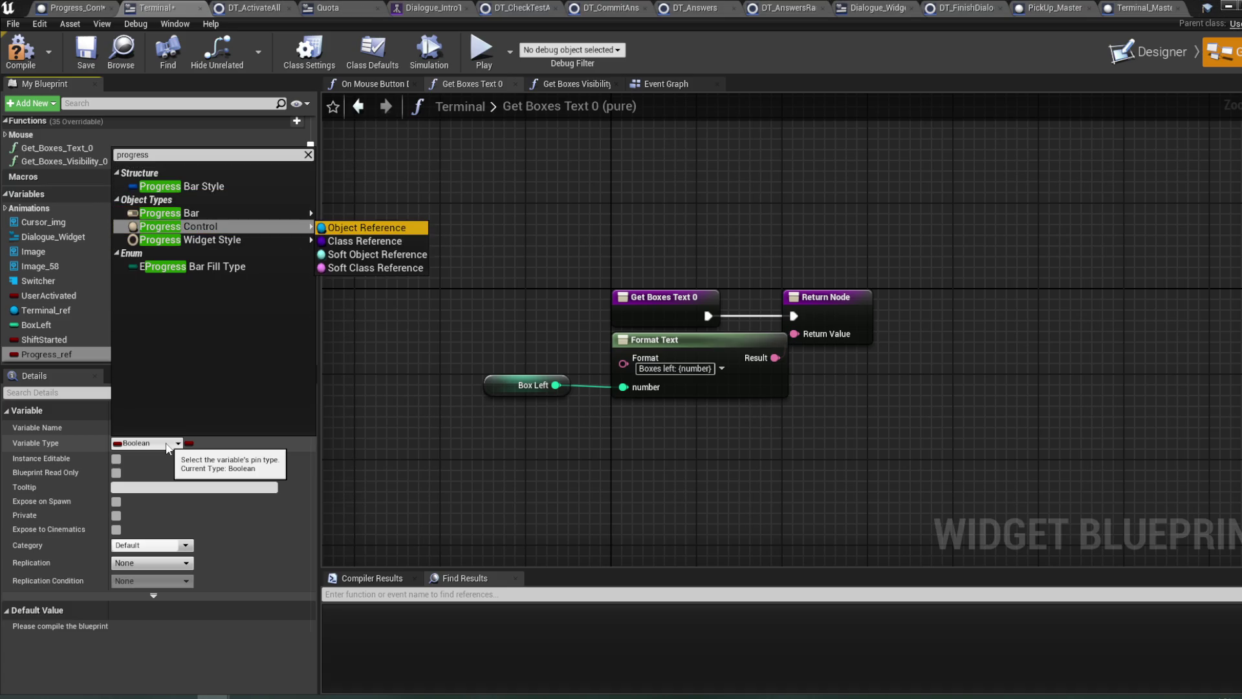
{"action": "key", "text": "Return"}
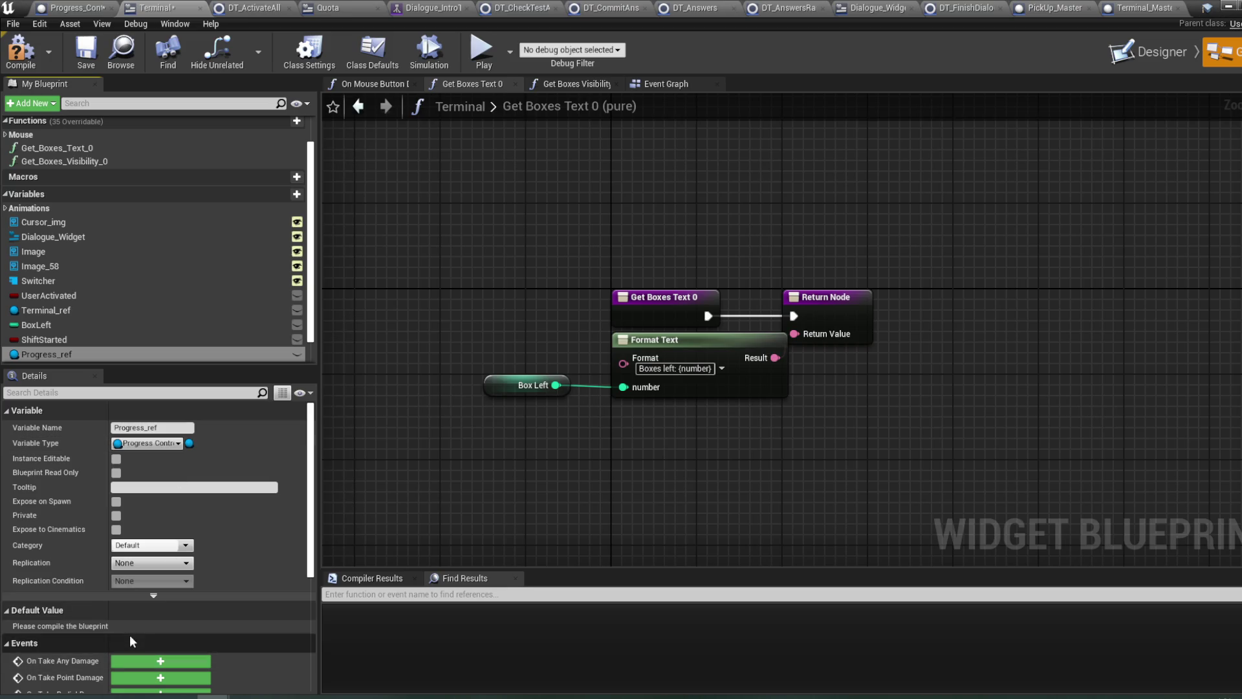
{"action": "left_click", "coordinate": [20, 51]}
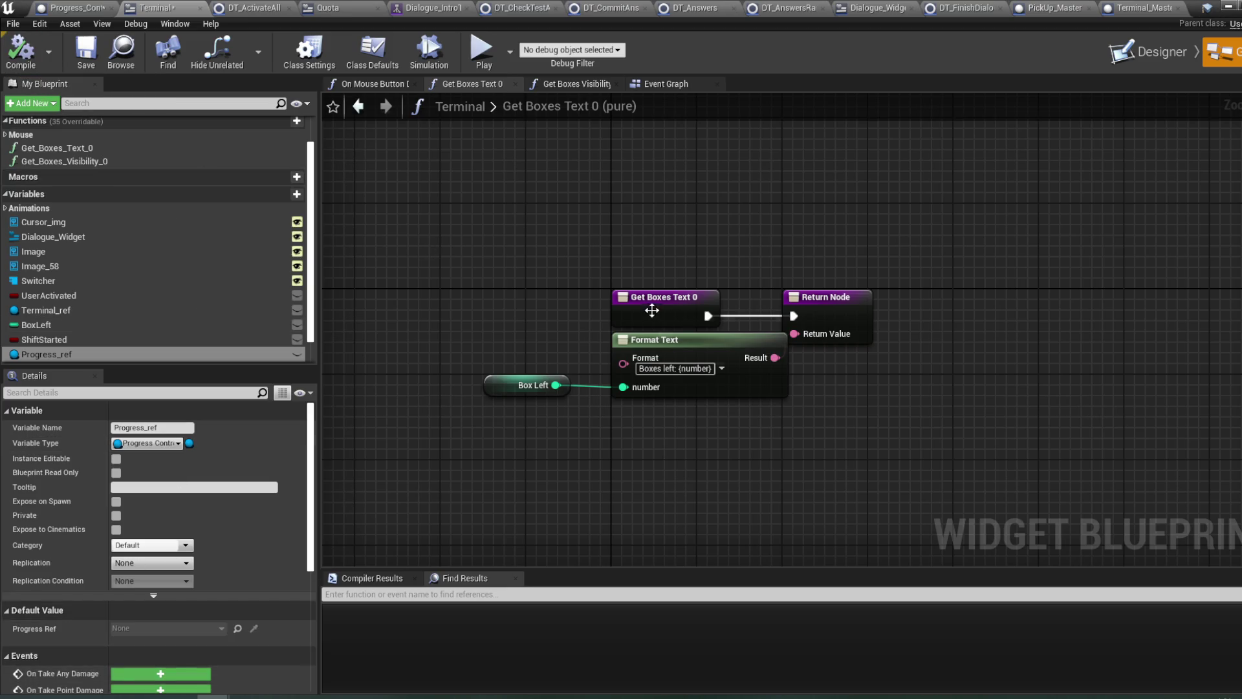
- Place a Progress_ref getter in Get Boxes Text 0 and route the return through Is Valid
{"action": "left_click_drag", "start_coordinate": [659, 306], "coordinate": [423, 305]}
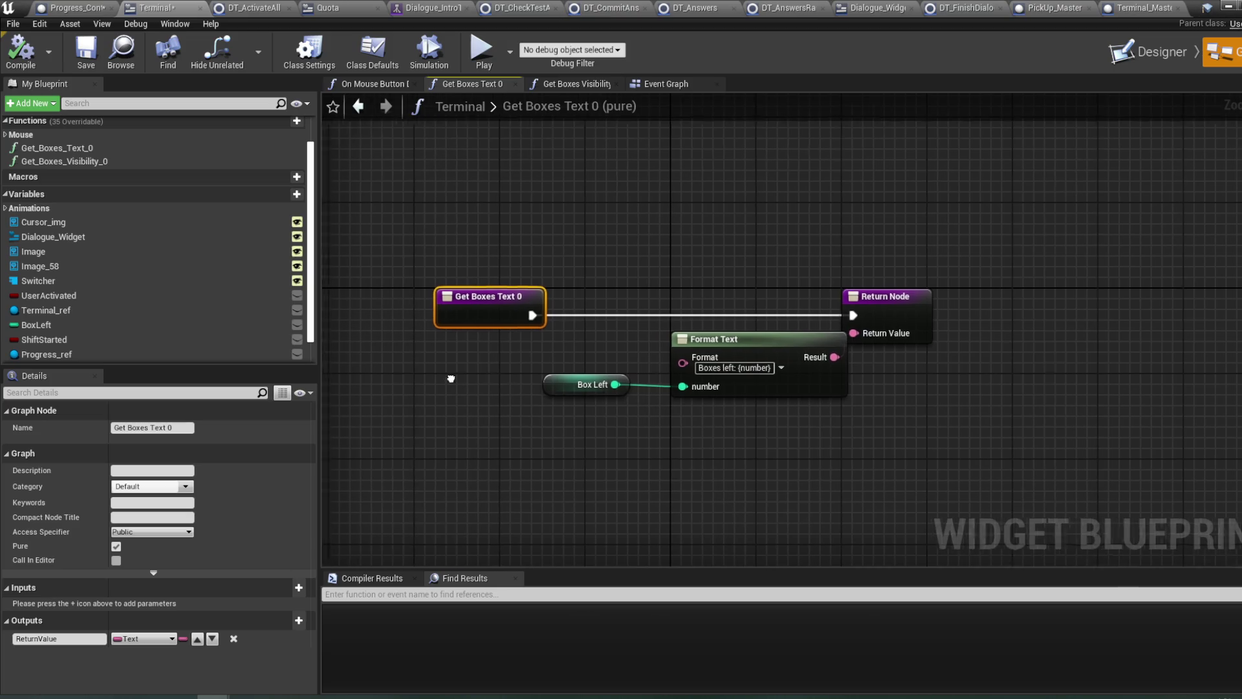
{"action": "mouse_move", "coordinate": [46, 353]}
{"action": "left_mouse_down"}
{"action": "mouse_move", "coordinate": [454, 250]}
{"action": "mouse_move", "coordinate": [591, 248]}
{"action": "left_mouse_up"}
{"action": "left_click", "coordinate": [463, 264]}
{"action": "type", "text": "is valid"}
{"action": "key", "text": "Down"}
{"action": "key", "text": "Return"}
{"action": "left_click_drag", "start_coordinate": [691, 275], "coordinate": [660, 307]}
{"action": "left_click_drag", "start_coordinate": [538, 316], "coordinate": [569, 314]}
{"action": "left_click_drag", "start_coordinate": [691, 314], "coordinate": [861, 315]}
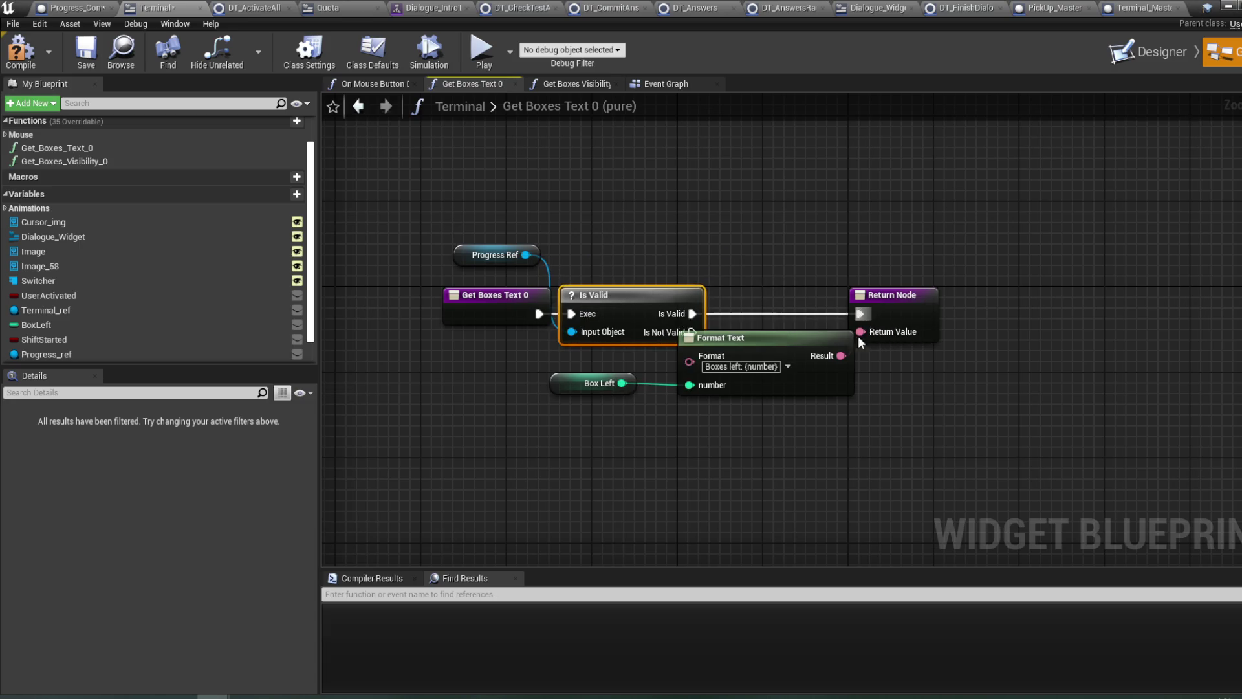
- Replace the old Box Left node with Progress Ref's Boxes Left feeding Format Text
{"action": "left_click", "coordinate": [598, 381]}
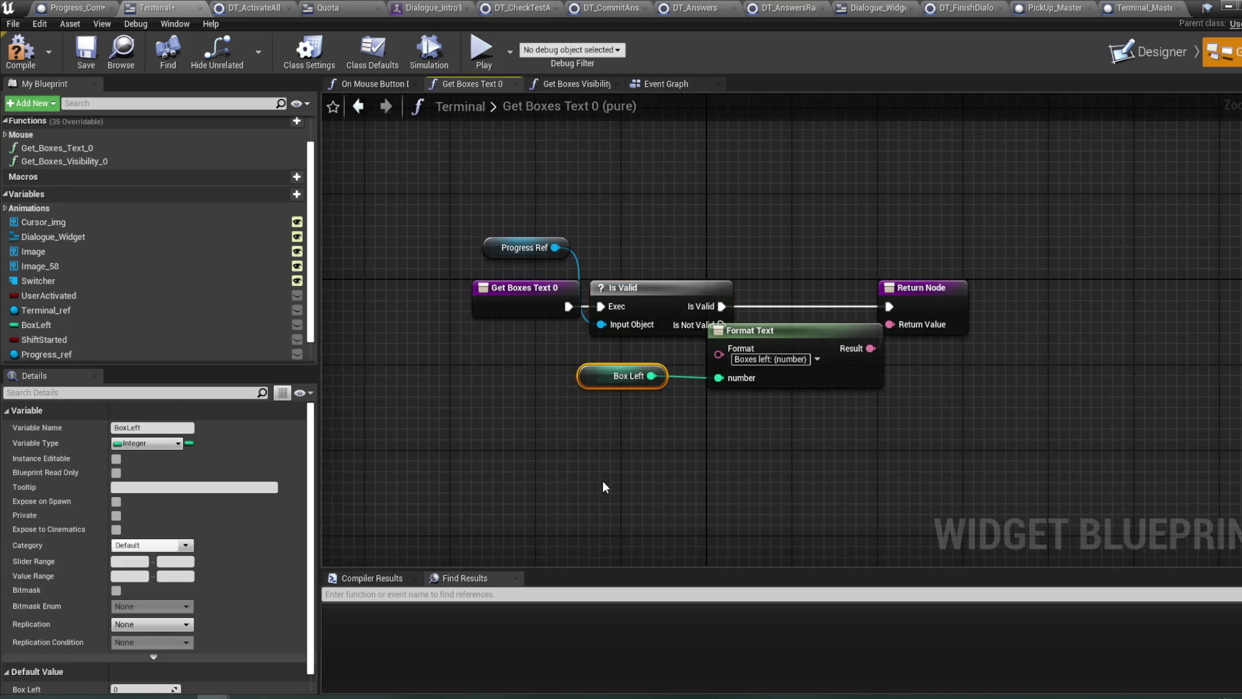
{"action": "key", "text": "Delete"}
{"action": "left_click_drag", "start_coordinate": [556, 248], "coordinate": [608, 217]}
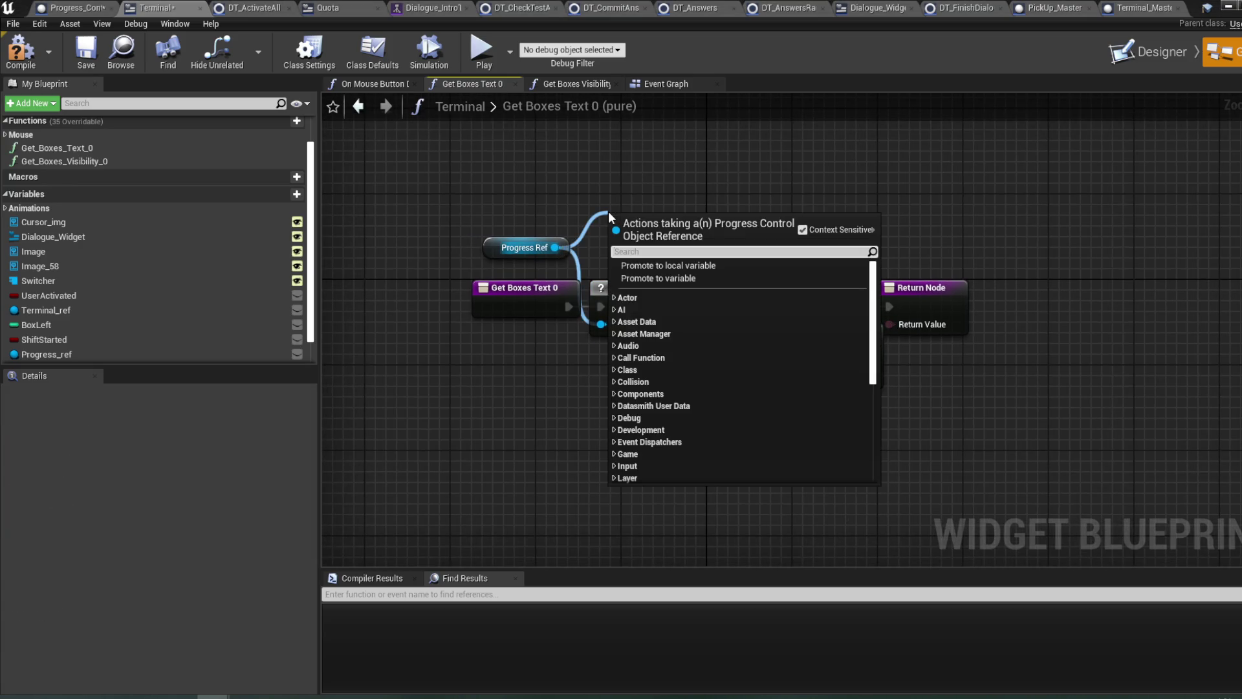
{"action": "type", "text": "box"}
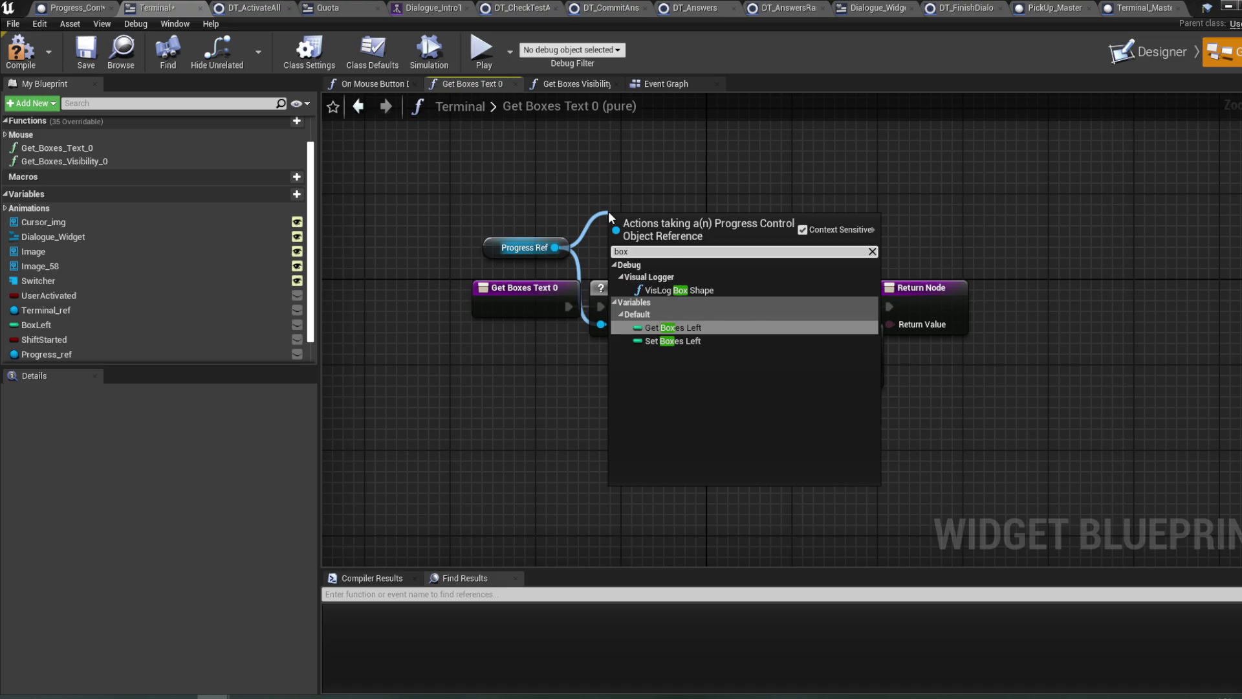
{"action": "key", "text": "Return"}
{"action": "mouse_move", "coordinate": [663, 221]}
{"action": "left_mouse_down"}
{"action": "mouse_move", "coordinate": [624, 371]}
{"action": "mouse_move", "coordinate": [719, 378]}
{"action": "left_mouse_up"}
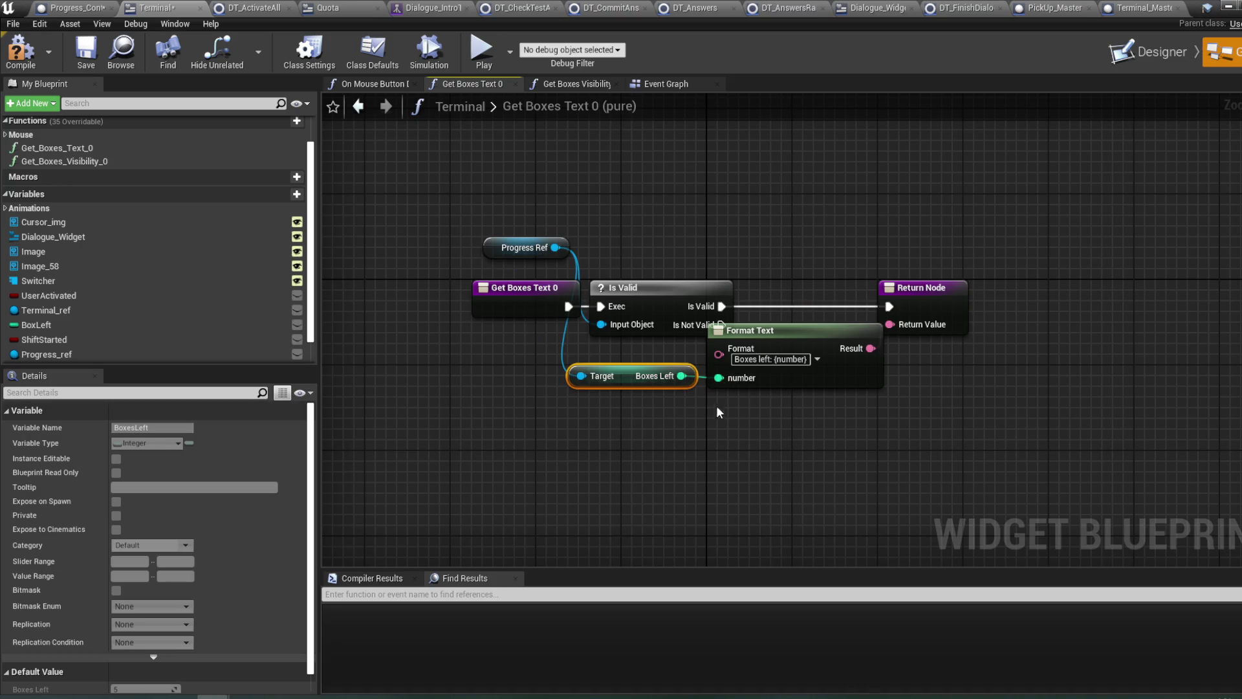
{"action": "left_click_drag", "start_coordinate": [445, 195], "coordinate": [421, 192]}
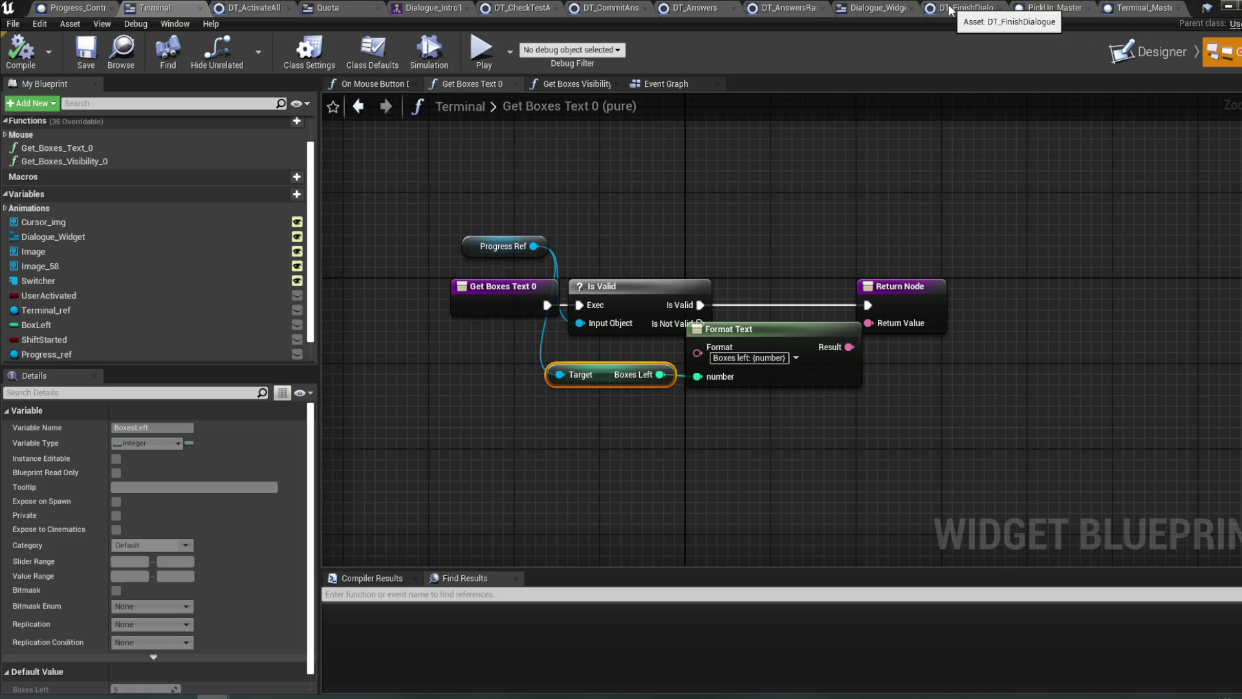
- Review the percent logic in the Quota widget's Get Percent 0 function
{"action": "left_click", "coordinate": [328, 7]}
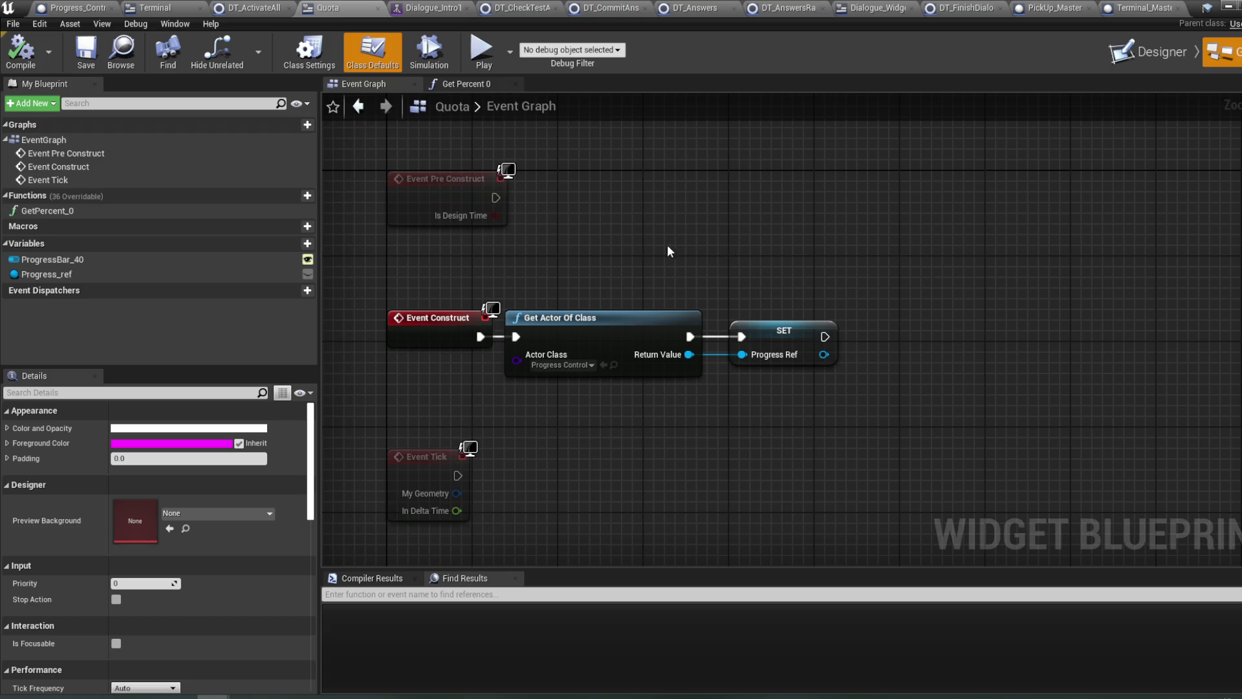
{"action": "left_click", "coordinate": [469, 84]}
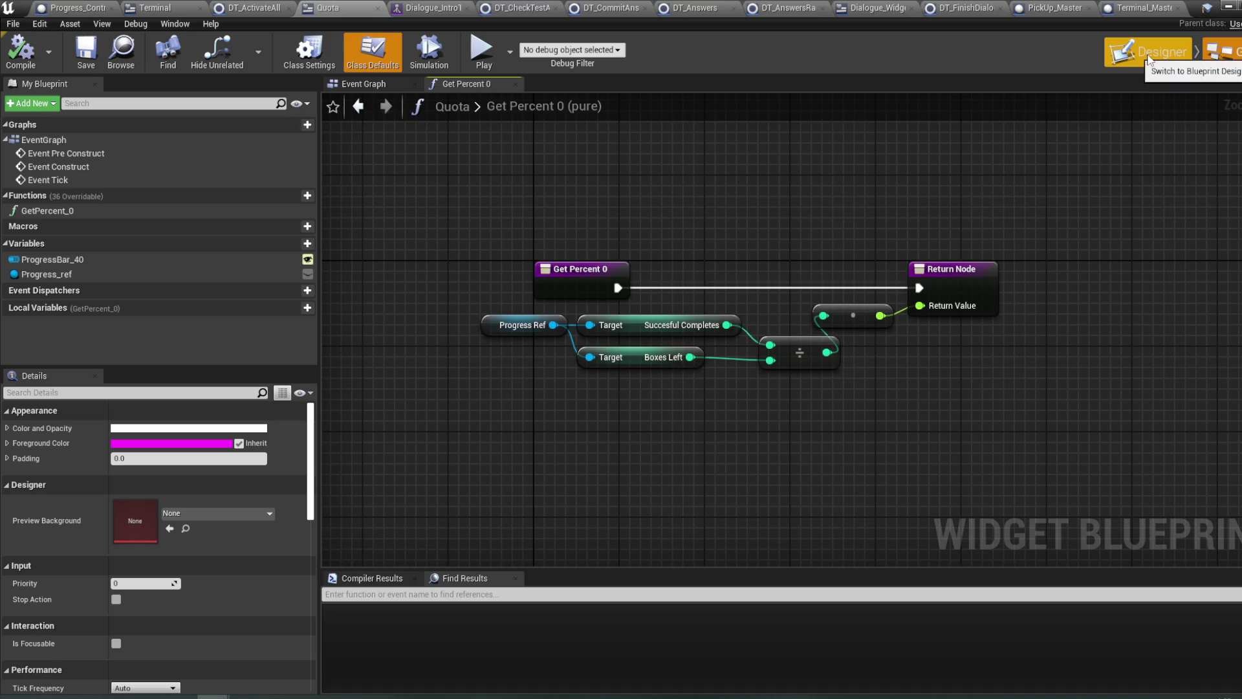
{"action": "left_click_drag", "start_coordinate": [962, 186], "coordinate": [957, 196]}
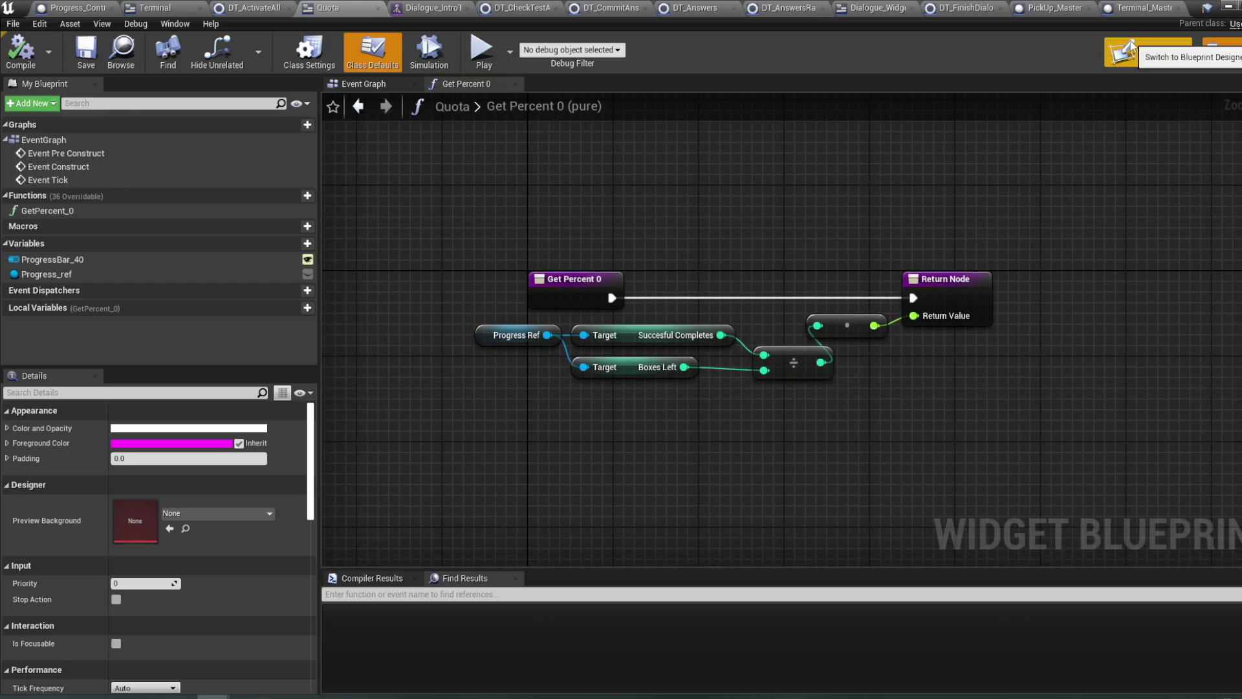
- Select ProgressBar_40 in the Quota Designer, preview its fill, and recompile the widget
{"action": "left_click", "coordinate": [1158, 53]}
{"action": "left_click", "coordinate": [781, 154]}
{"action": "left_click", "coordinate": [155, 349]}
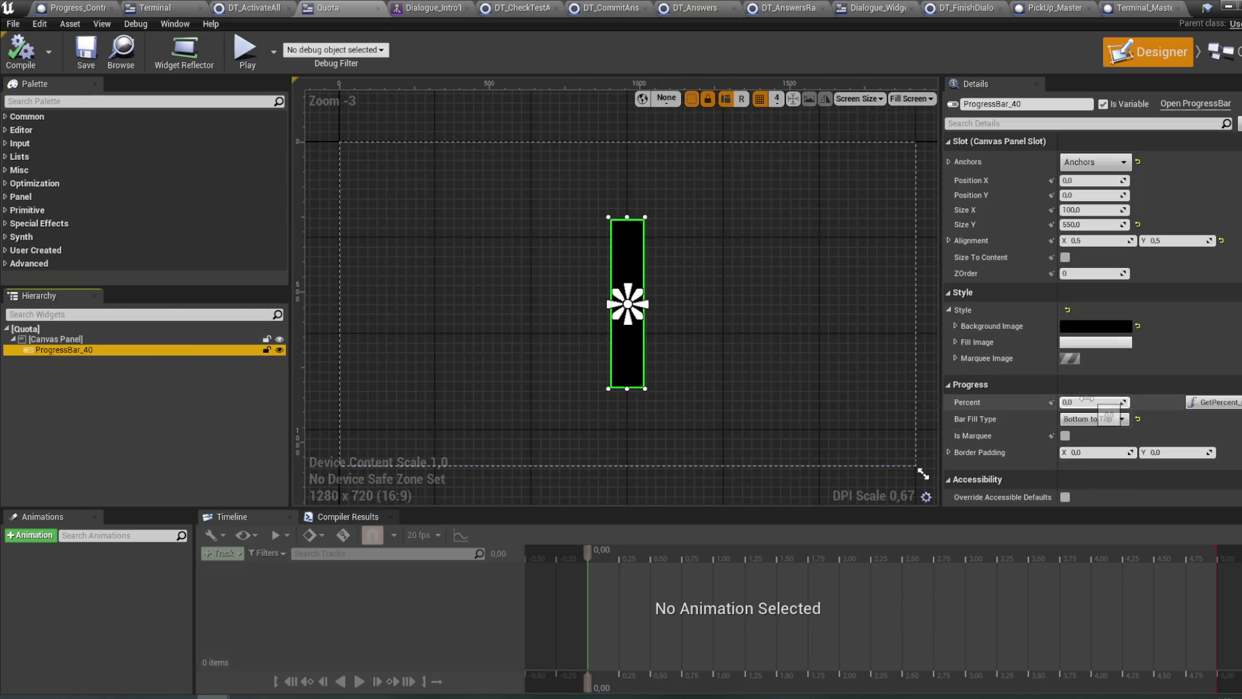
{"action": "mouse_move", "coordinate": [1087, 399]}
{"action": "left_mouse_down"}
{"action": "mouse_move", "coordinate": [1100, 399]}
{"action": "mouse_move", "coordinate": [1087, 400]}
{"action": "left_mouse_up"}
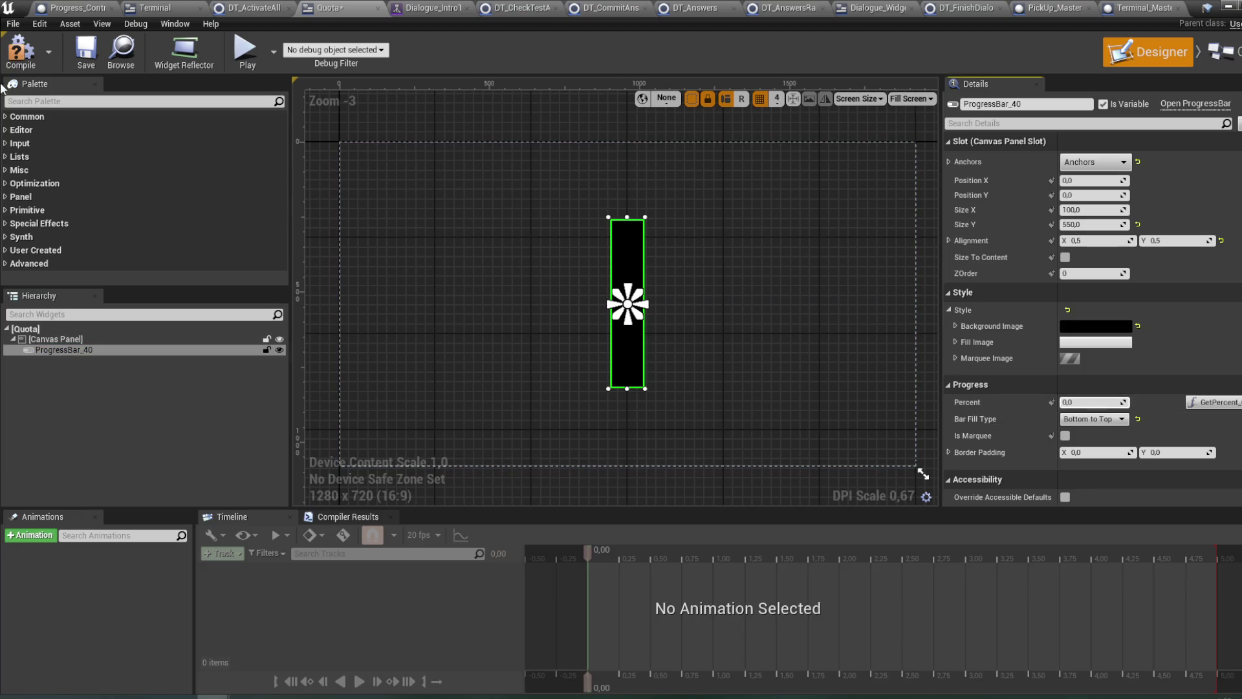
{"action": "left_click", "coordinate": [21, 64]}
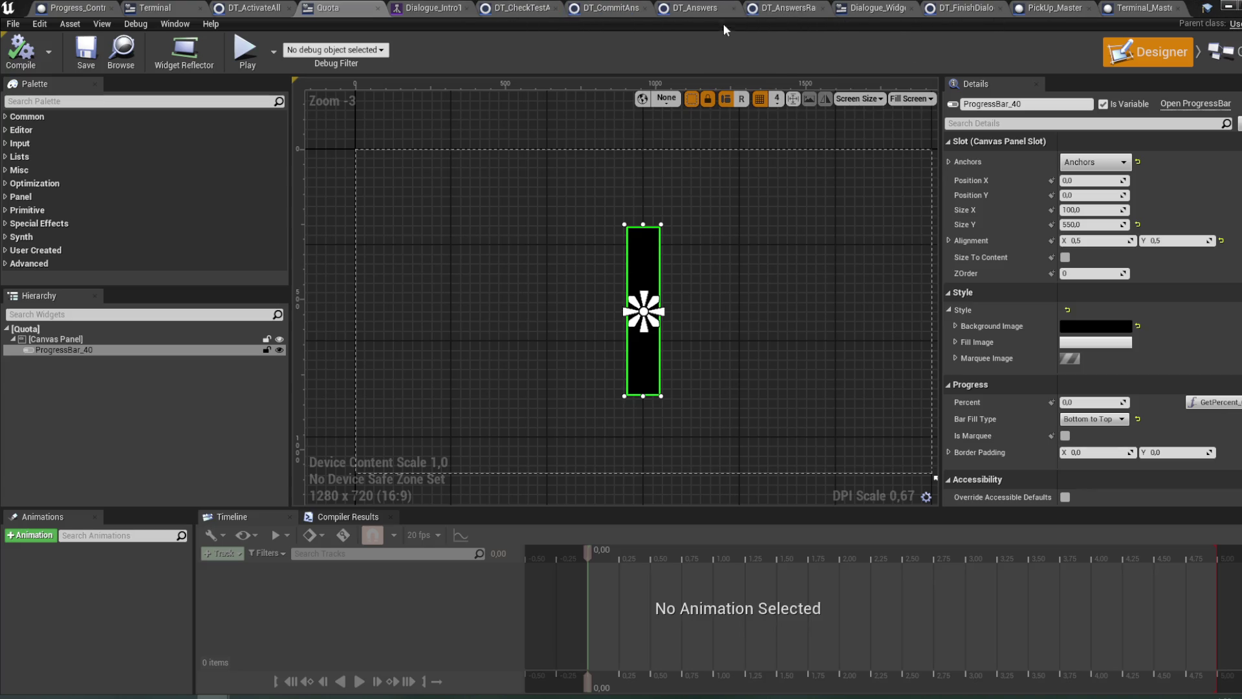
{"action": "left_click", "coordinate": [608, 8]}
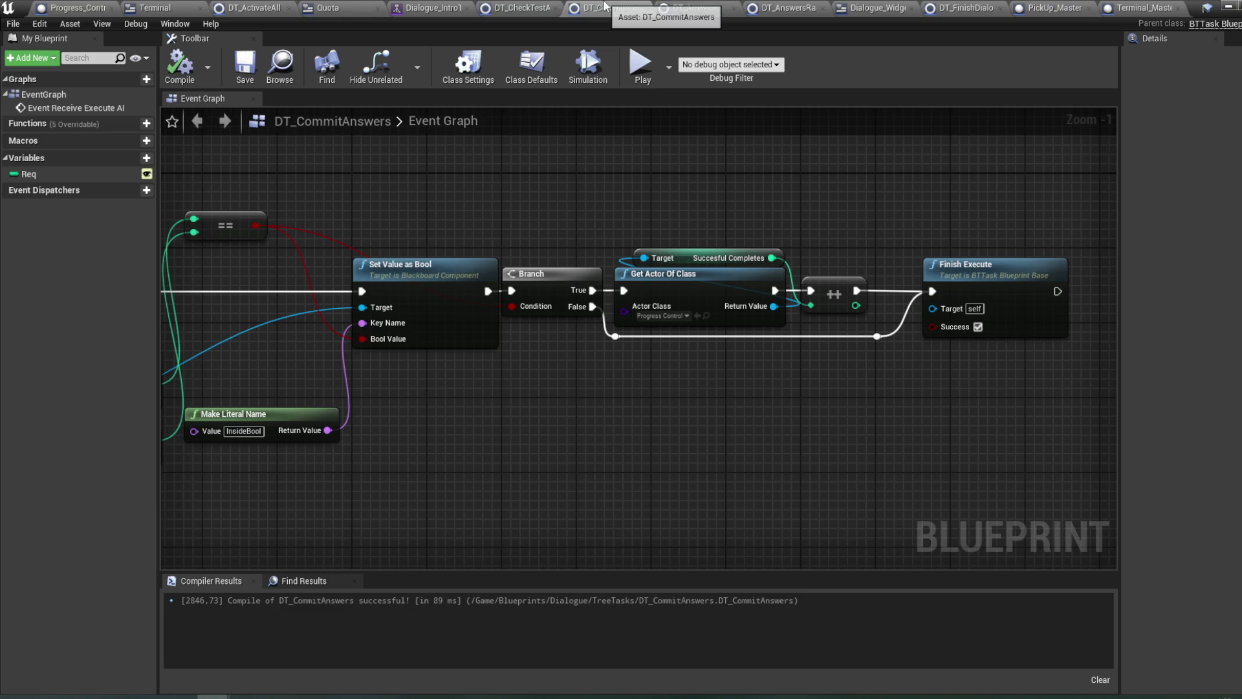
- Rearrange the increment and Successful Completes getter nodes in the DT_CommitAnswers graph
{"action": "left_click_drag", "start_coordinate": [734, 225], "coordinate": [595, 232]}
{"action": "left_click", "coordinate": [721, 305]}
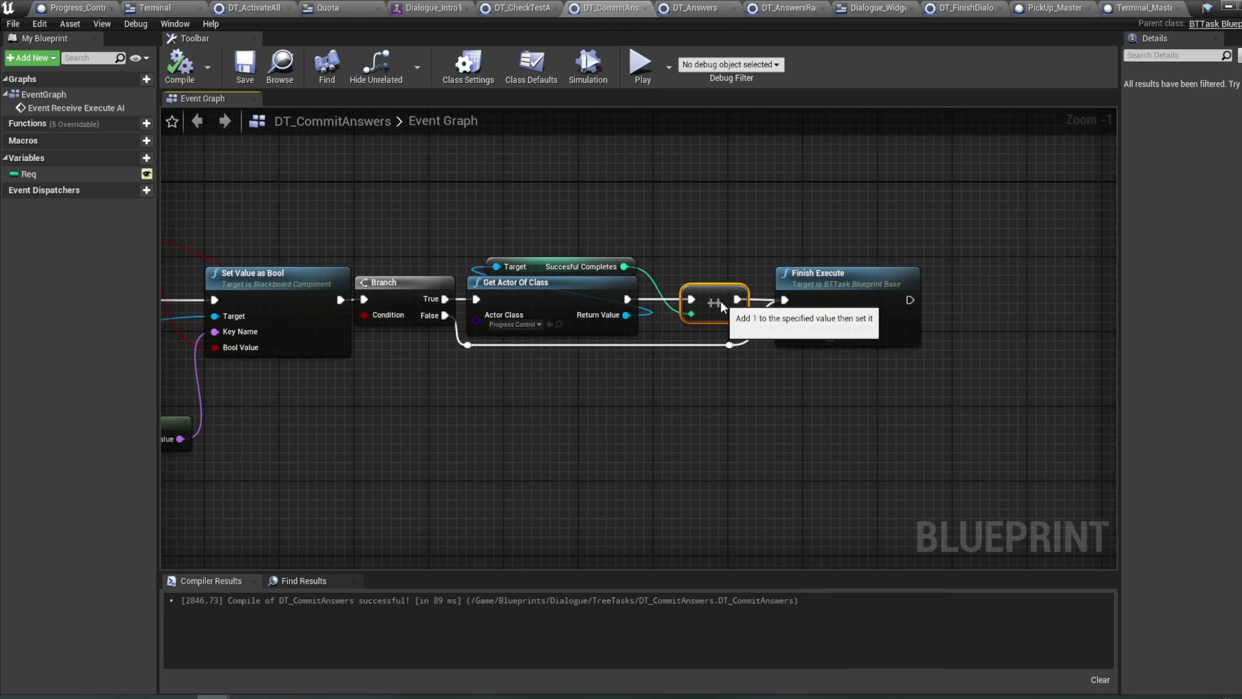
{"action": "left_click_drag", "start_coordinate": [722, 305], "coordinate": [731, 306]}
{"action": "mouse_move", "coordinate": [531, 268]}
{"action": "left_mouse_down"}
{"action": "mouse_move", "coordinate": [578, 259]}
{"action": "mouse_move", "coordinate": [544, 263]}
{"action": "left_mouse_up"}
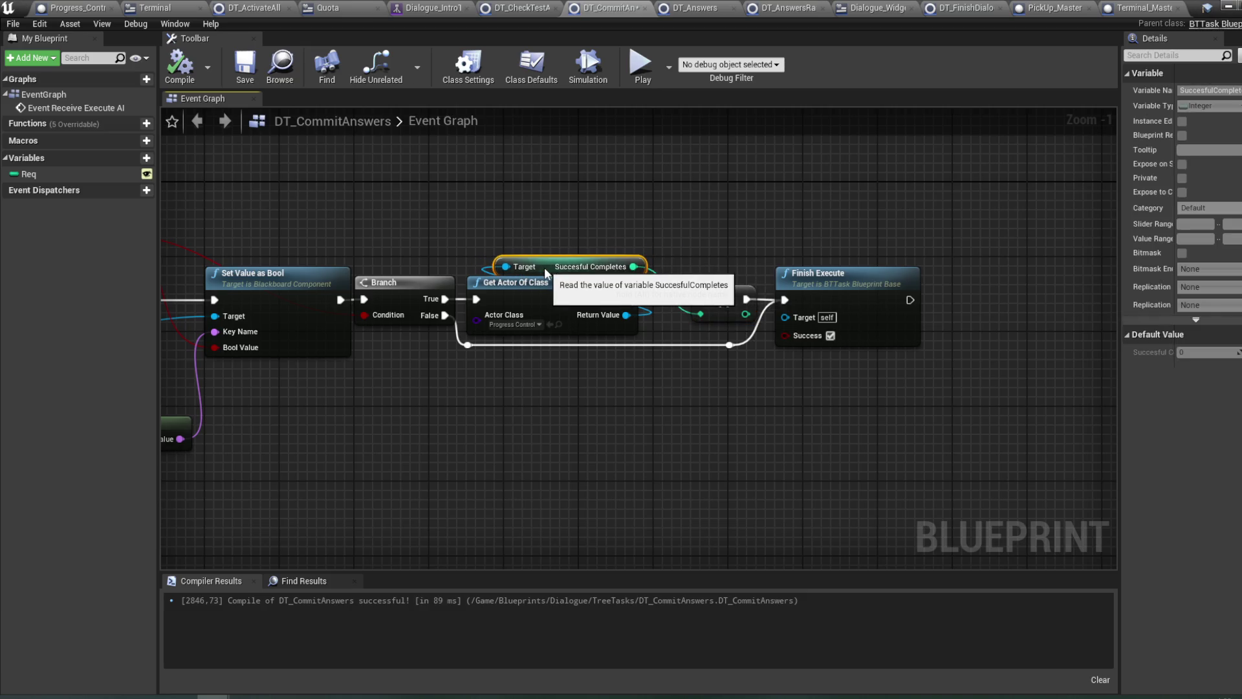
{"action": "mouse_move", "coordinate": [491, 217]}
{"action": "left_mouse_down"}
{"action": "mouse_move", "coordinate": [765, 214]}
{"action": "mouse_move", "coordinate": [464, 206]}
{"action": "left_mouse_up"}
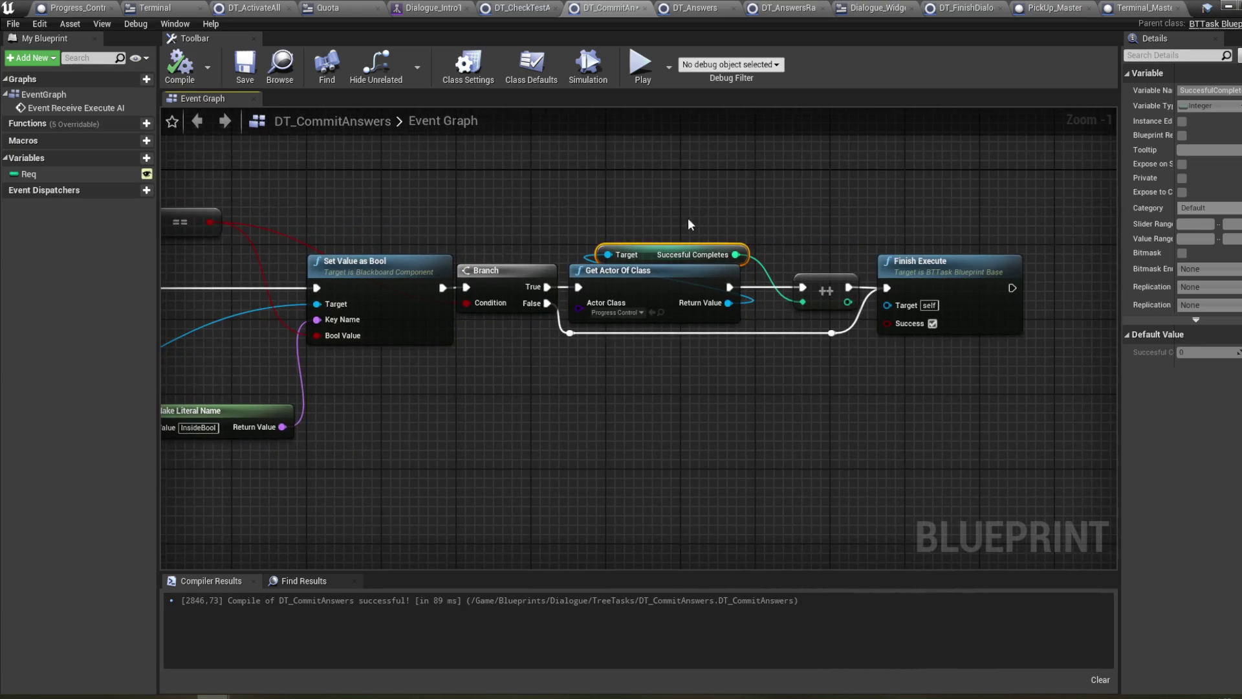
{"action": "left_click_drag", "start_coordinate": [690, 223], "coordinate": [693, 250]}
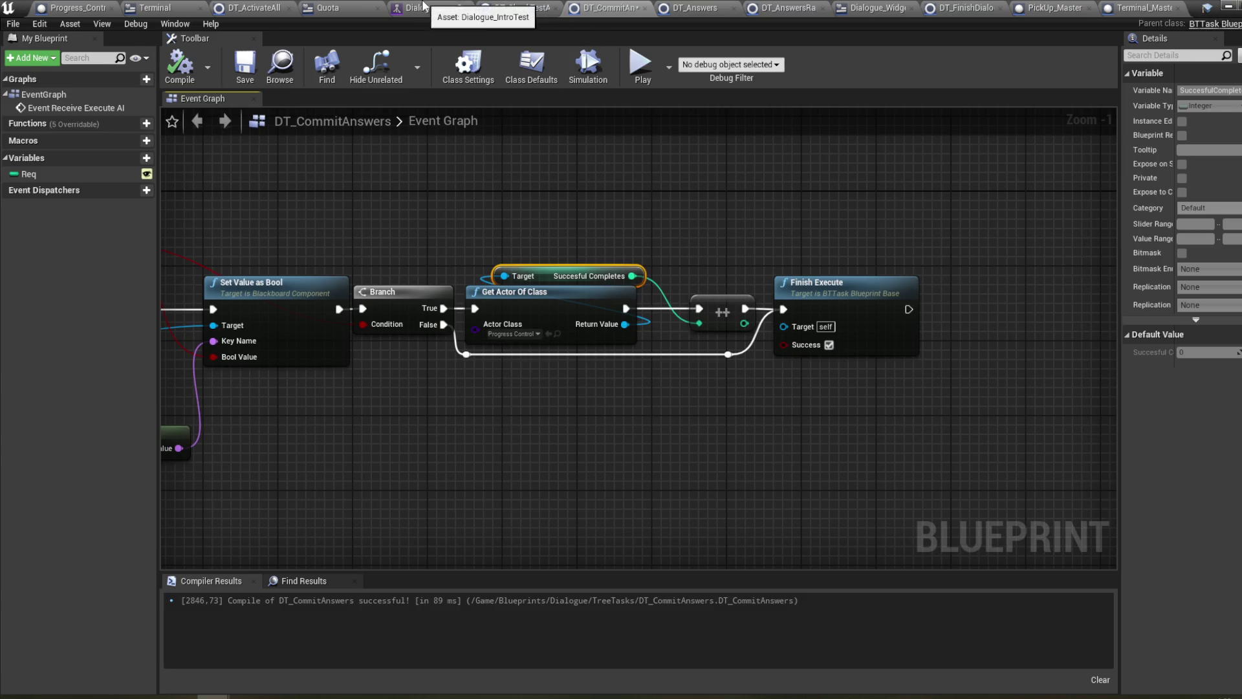
- Switch to the Dialogue_IntroTest behavior tree and bring its Selector branches into view
{"action": "left_click", "coordinate": [437, 8]}
{"action": "mouse_move", "coordinate": [693, 485]}
{"action": "left_mouse_down"}
{"action": "mouse_move", "coordinate": [664, 223]}
{"action": "mouse_move", "coordinate": [646, 301]}
{"action": "mouse_move", "coordinate": [634, 292]}
{"action": "left_mouse_up"}
{"action": "scroll", "coordinate": [662, 250], "scroll_direction": "up", "scroll_amount": 1}
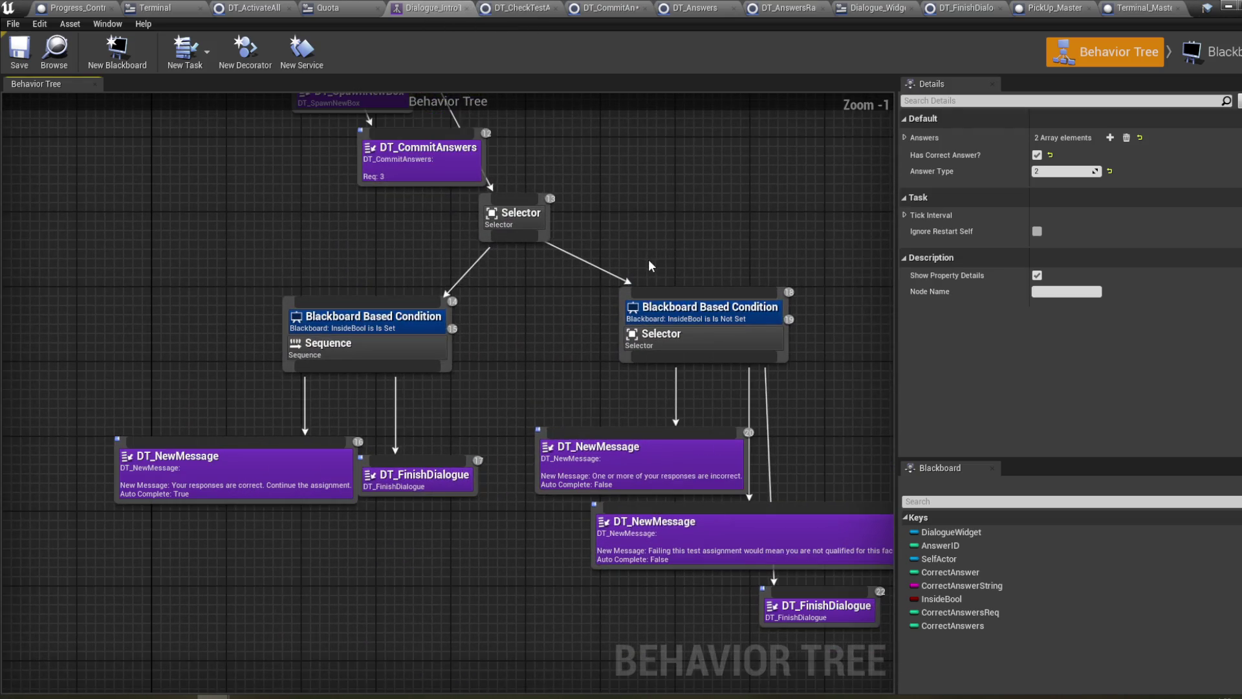
- Reposition the incorrect-answer branch's DT_NewMessage and DT_FinishDialogue nodes, then save
{"action": "left_click_drag", "start_coordinate": [835, 442], "coordinate": [787, 414]}
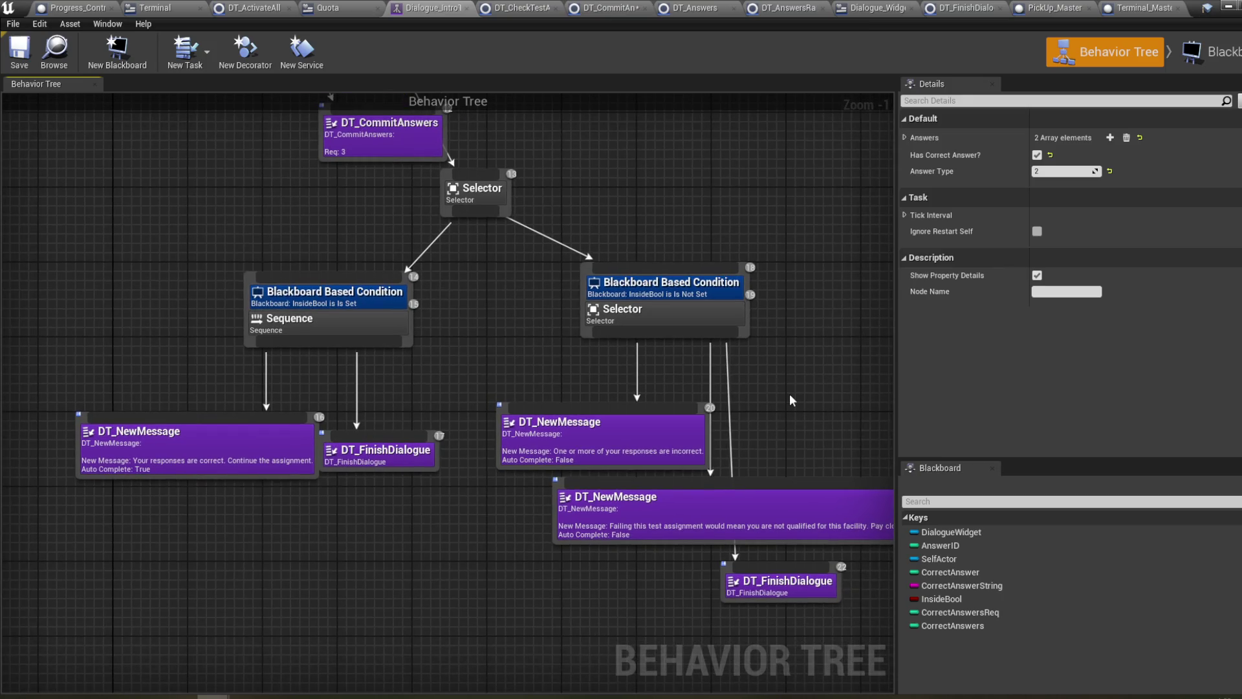
{"action": "left_click", "coordinate": [243, 471]}
{"action": "left_click", "coordinate": [380, 452]}
{"action": "left_click_drag", "start_coordinate": [380, 452], "coordinate": [196, 388]}
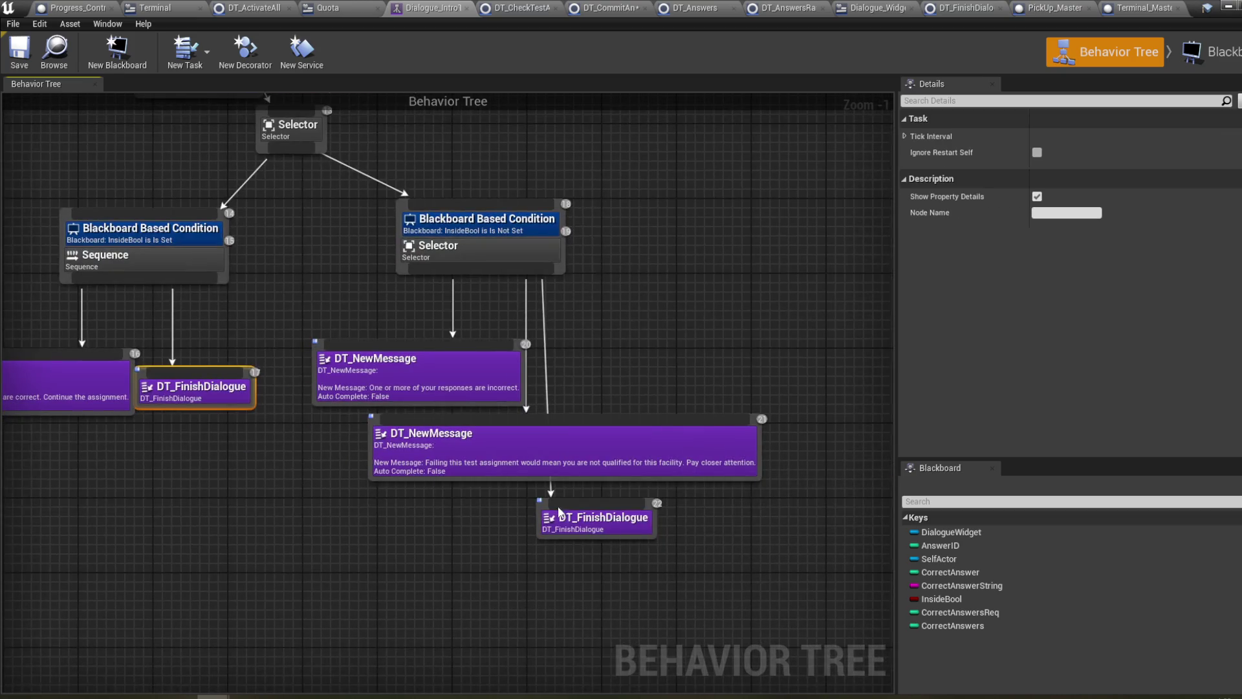
{"action": "left_click", "coordinate": [461, 379]}
{"action": "left_click_drag", "start_coordinate": [576, 452], "coordinate": [613, 414]}
{"action": "mouse_move", "coordinate": [570, 520]}
{"action": "left_mouse_down"}
{"action": "mouse_move", "coordinate": [666, 491]}
{"action": "mouse_move", "coordinate": [667, 472]}
{"action": "left_mouse_up"}
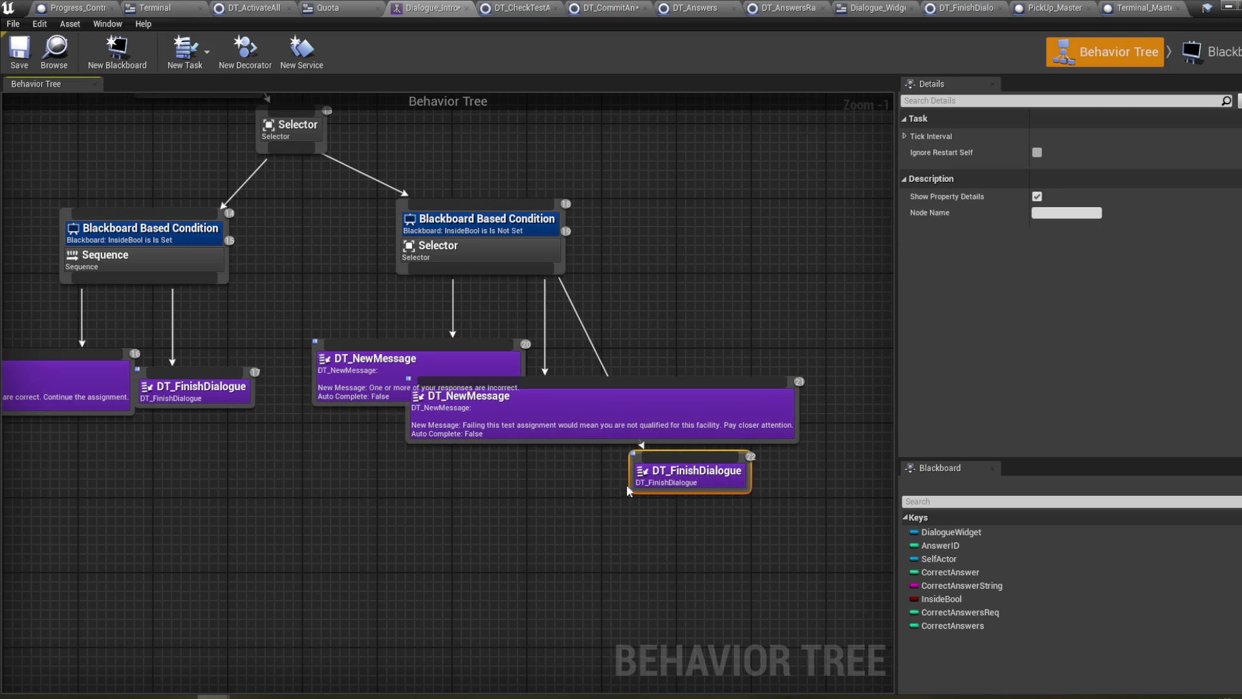
{"action": "left_click_drag", "start_coordinate": [552, 497], "coordinate": [559, 512]}
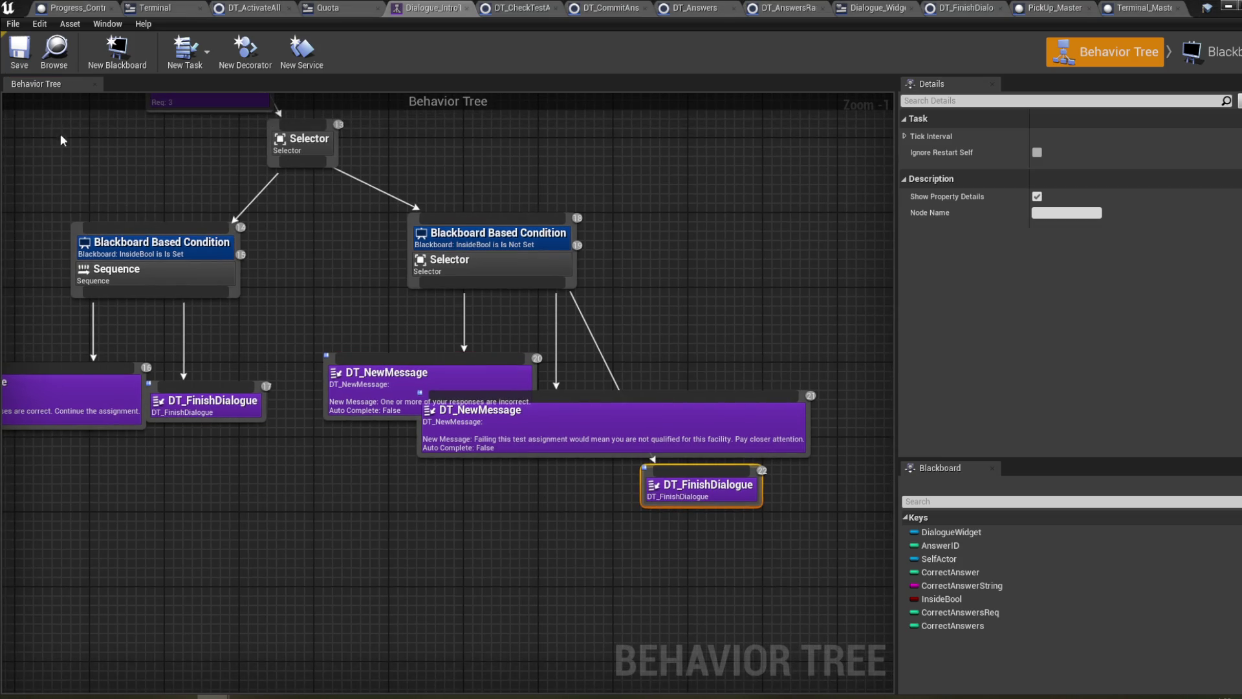
{"action": "left_click", "coordinate": [29, 71]}
- Recompile DT_FinishDialogue's event graph and minimize the editors back to Room_Master
{"action": "left_click_drag", "start_coordinate": [712, 499], "coordinate": [814, 499]}
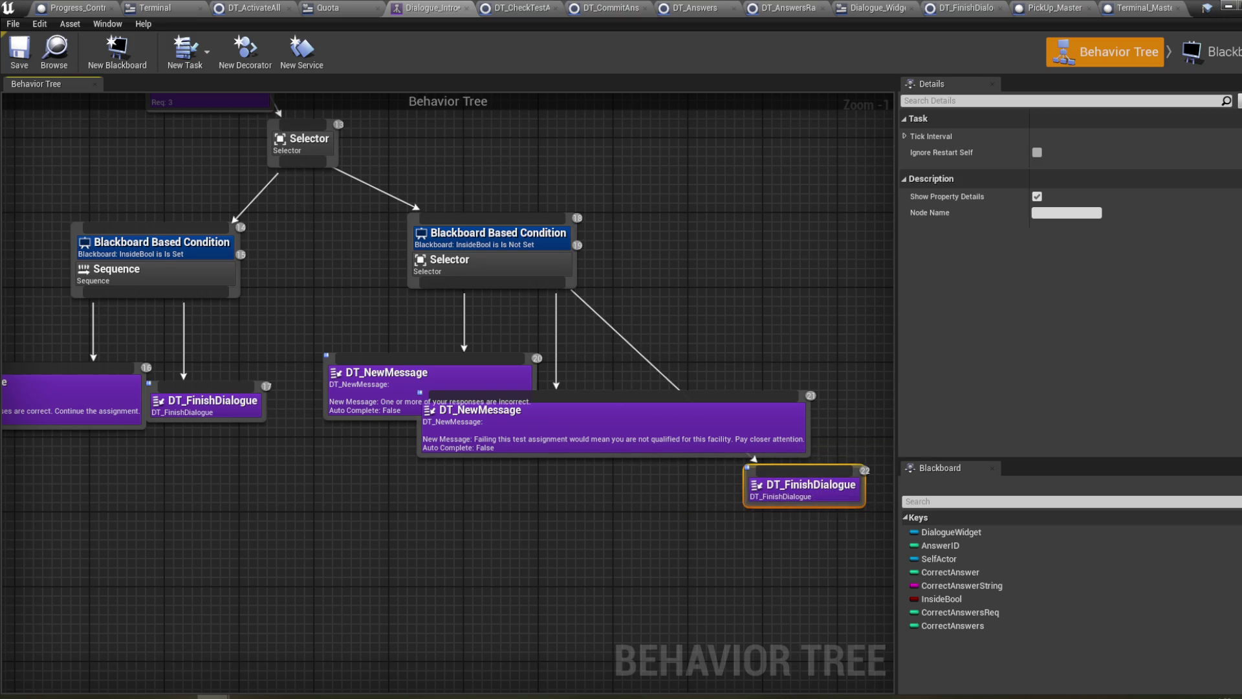
{"action": "double_click", "coordinate": [833, 499]}
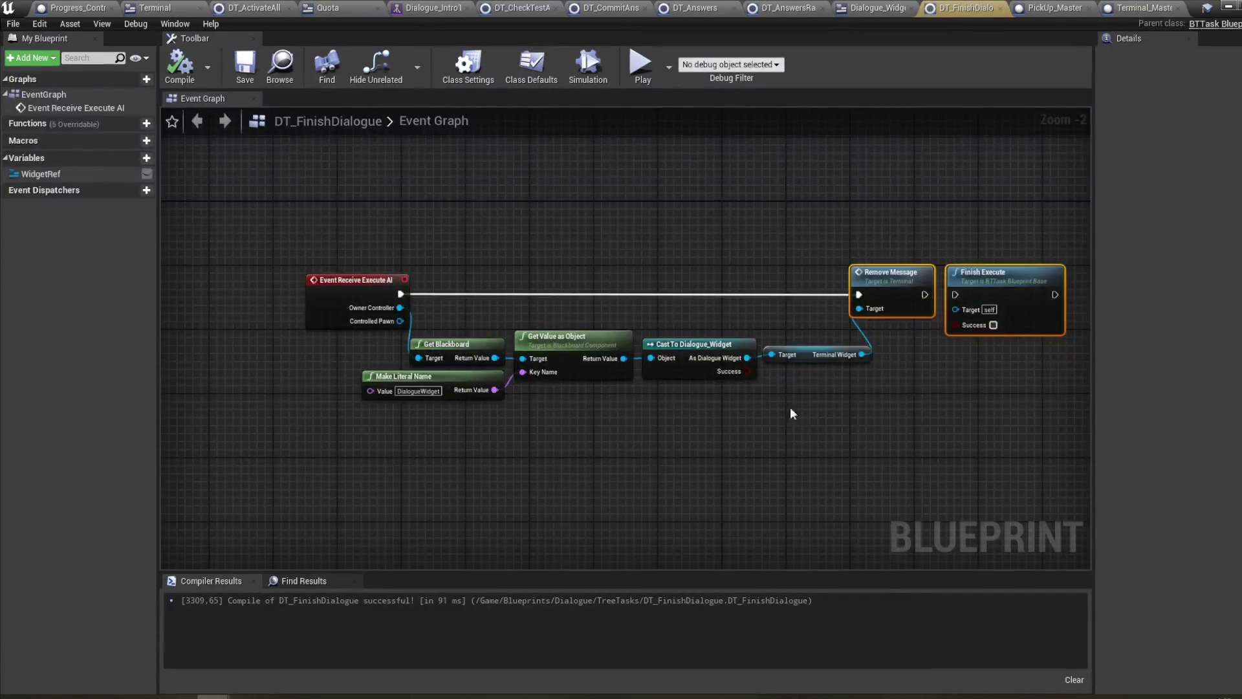
{"action": "left_click_drag", "start_coordinate": [791, 408], "coordinate": [769, 433]}
{"action": "left_click", "coordinate": [179, 65]}
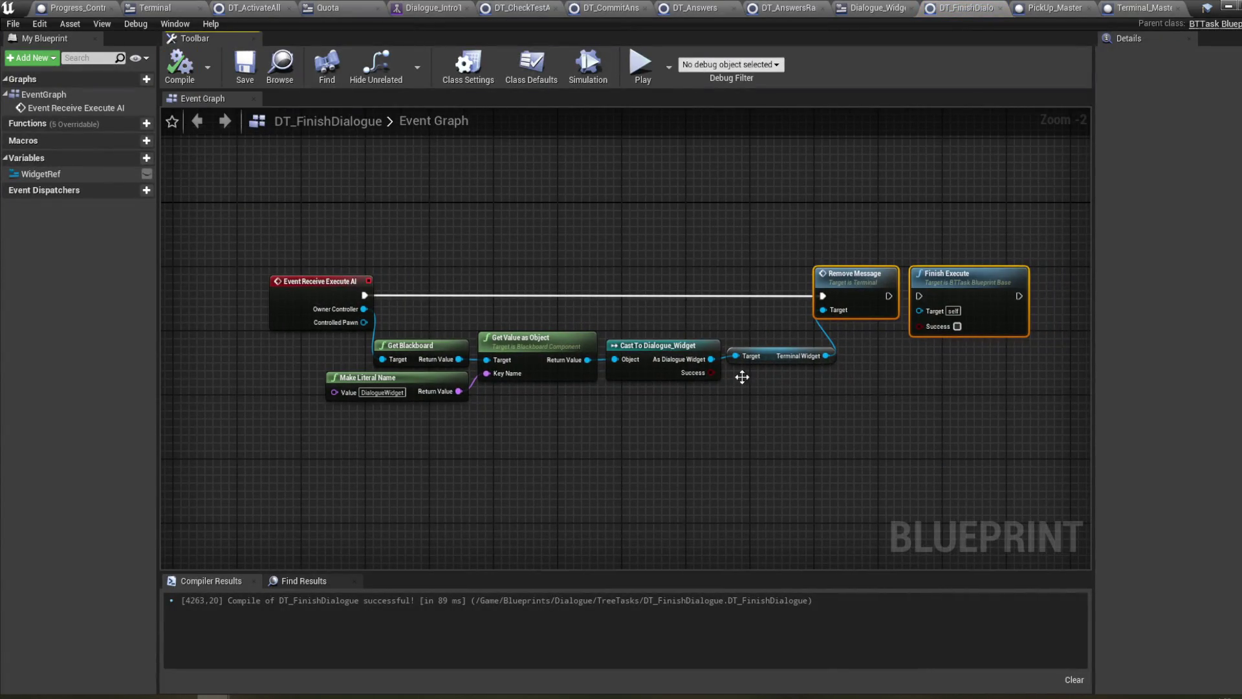
{"action": "left_click_drag", "start_coordinate": [743, 380], "coordinate": [777, 461]}
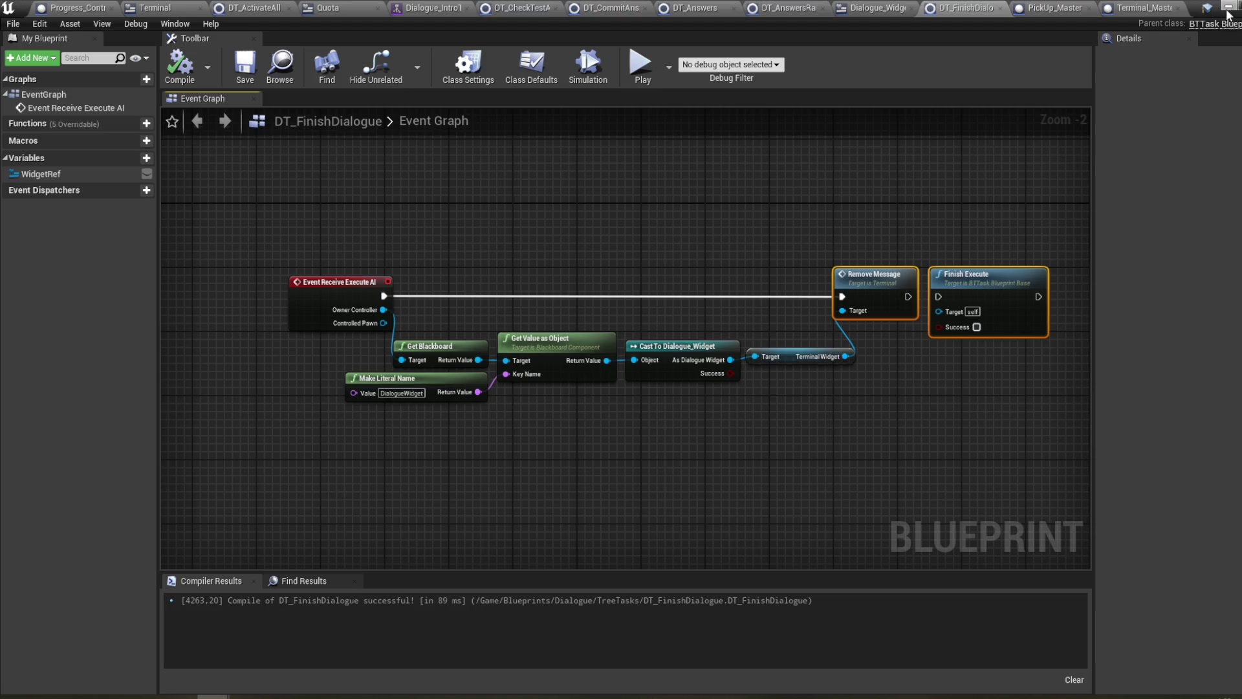
{"action": "left_click", "coordinate": [1228, 9]}
{"action": "left_click", "coordinate": [852, 417]}
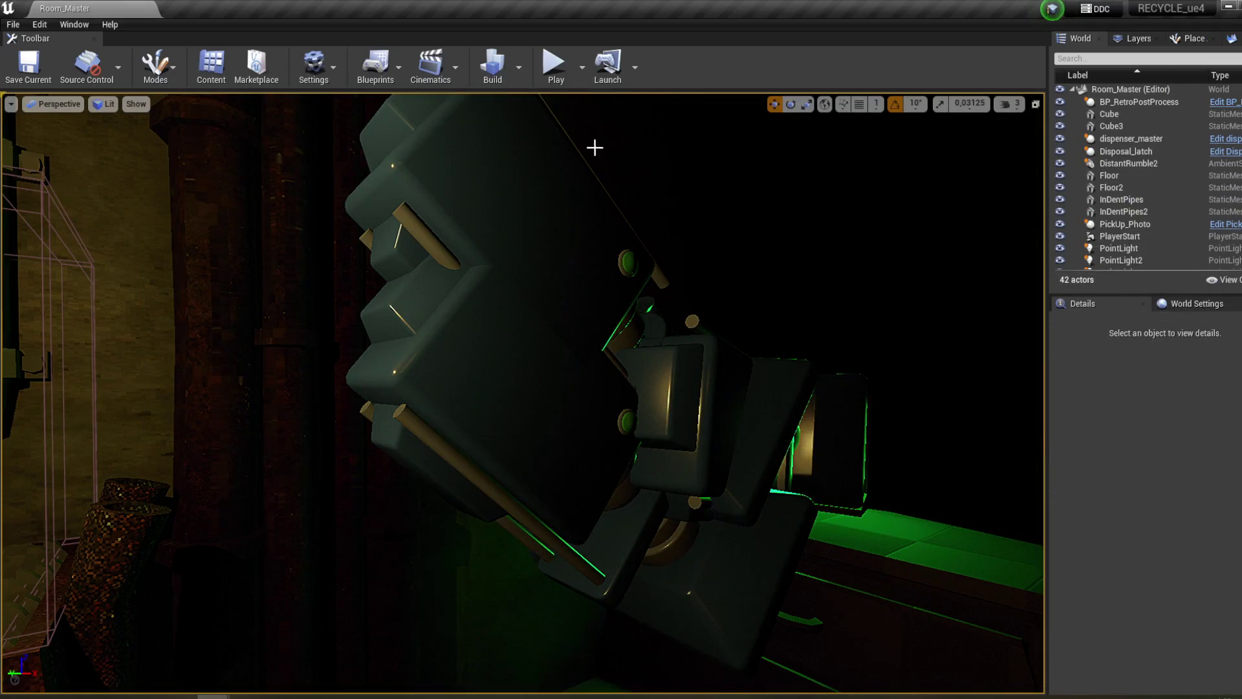
- Start Play mode, walk to the terminal and accept its assignment prompt
{"action": "left_click", "coordinate": [554, 62]}
{"action": "key", "text": "w"}
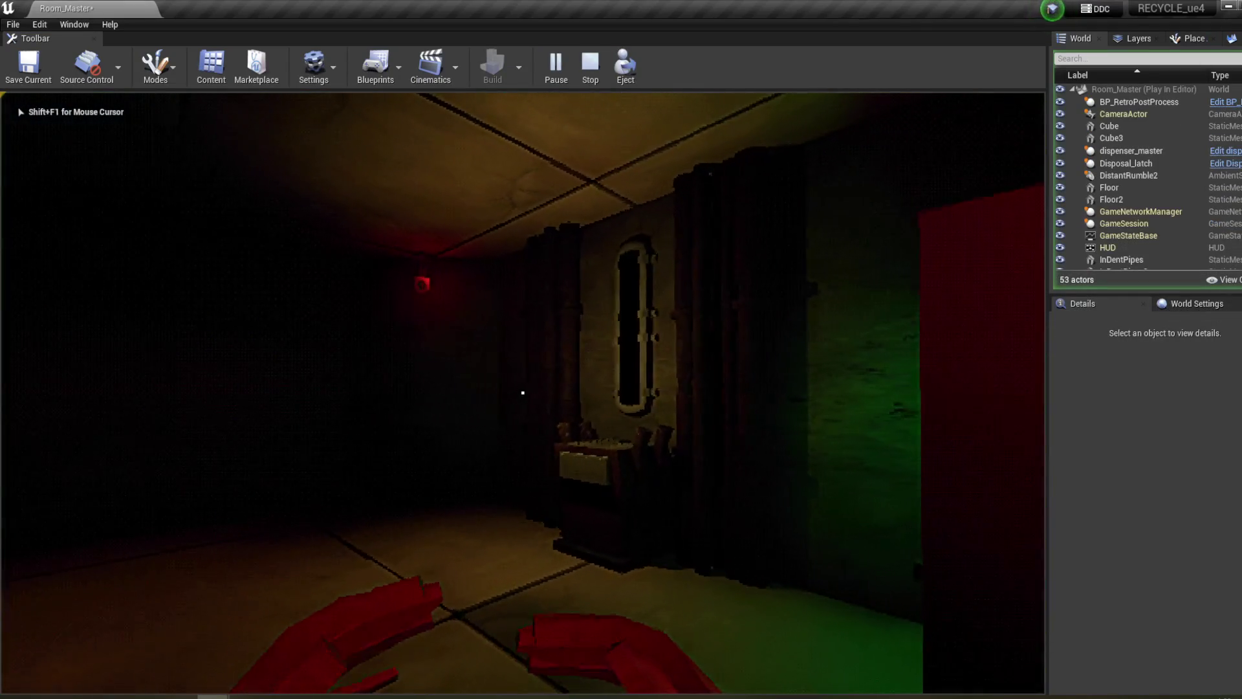
{"action": "key", "text": "e"}
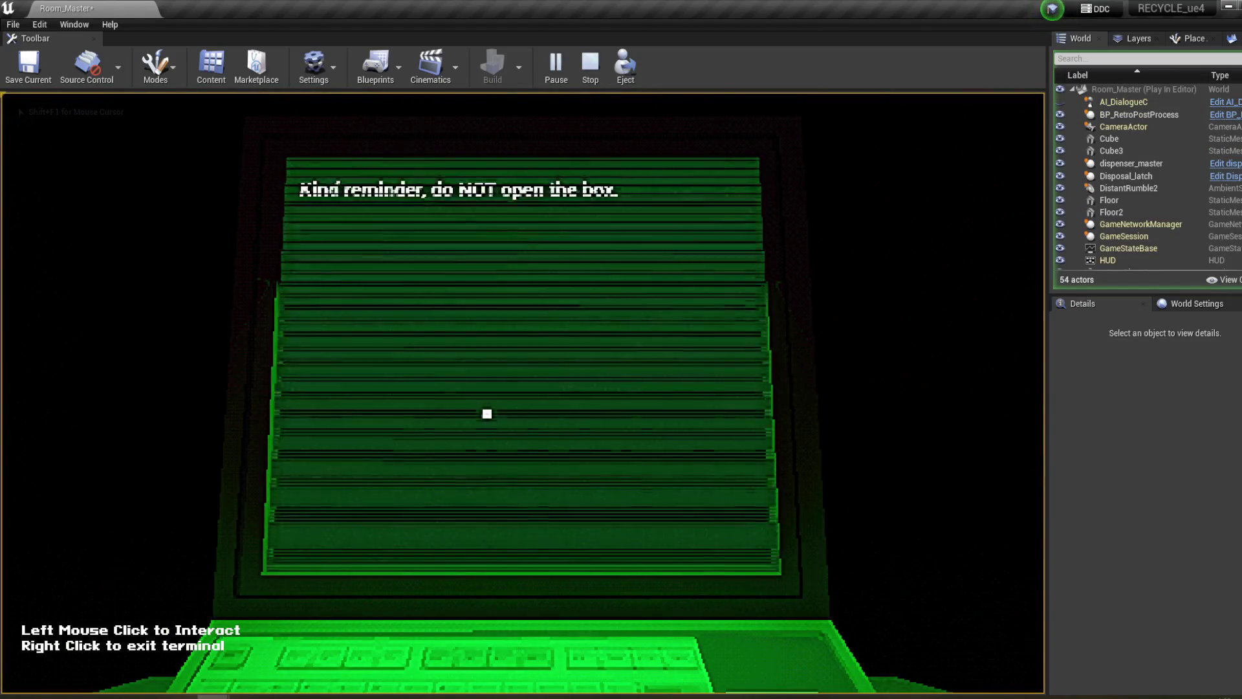
{"action": "left_click", "coordinate": [479, 346]}
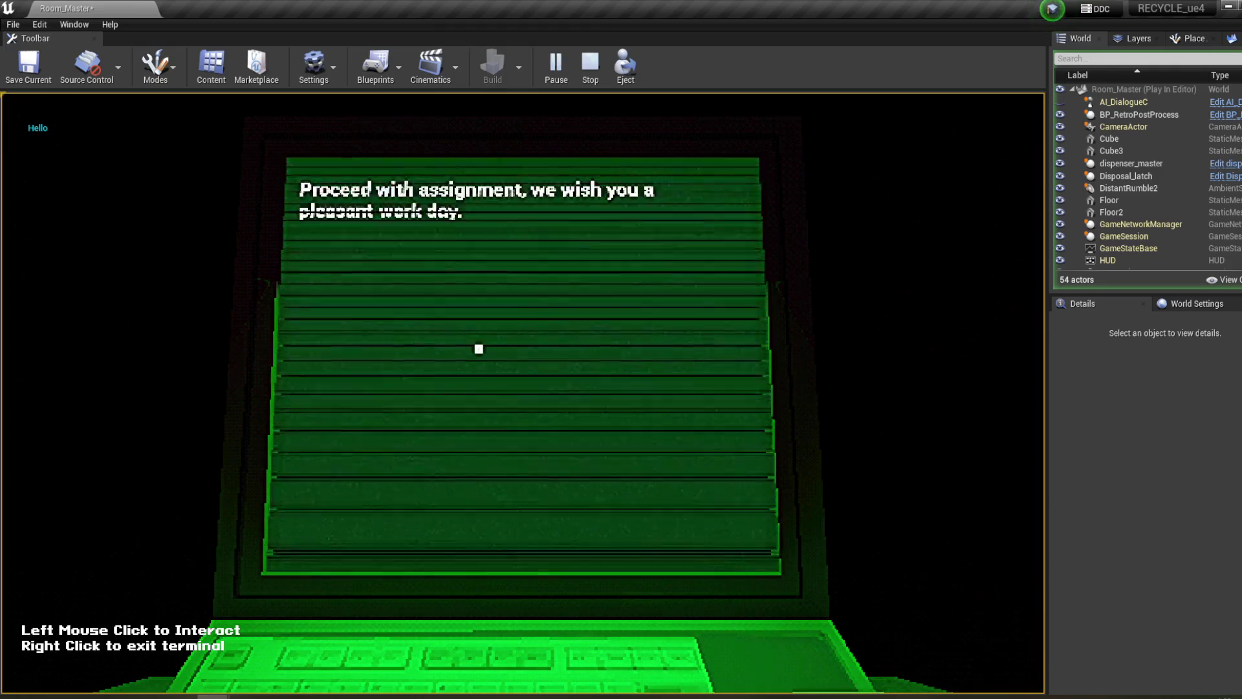
{"action": "right_click", "coordinate": [480, 346]}
- Take a box from the cabinet drawer and drop it into the recycling crate
{"action": "mouse_move", "coordinate": [522, 392]}
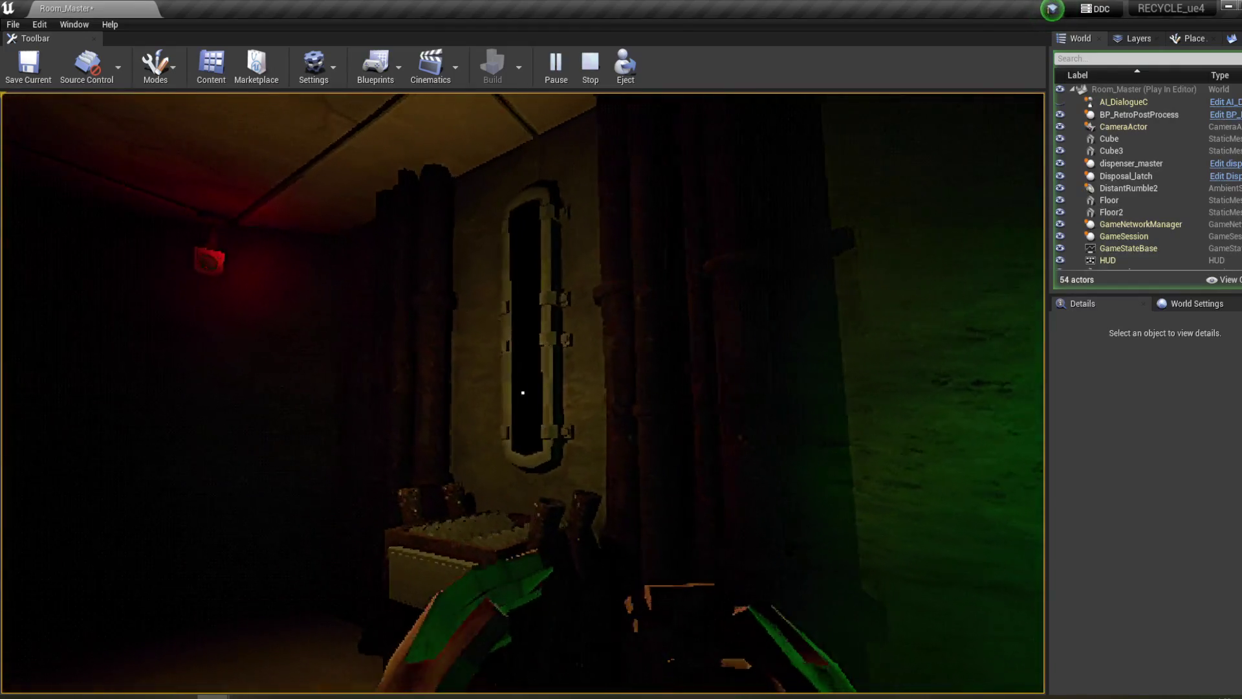
{"action": "key", "text": "w"}
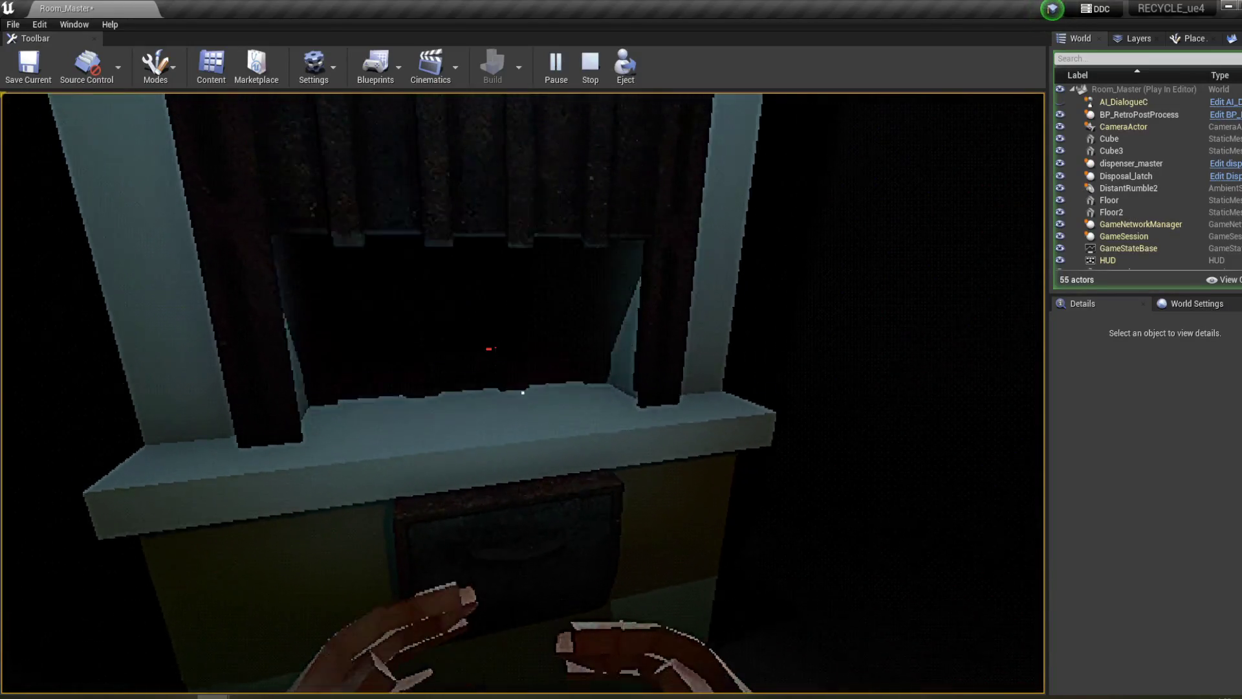
{"action": "left_click", "coordinate": [522, 392]}
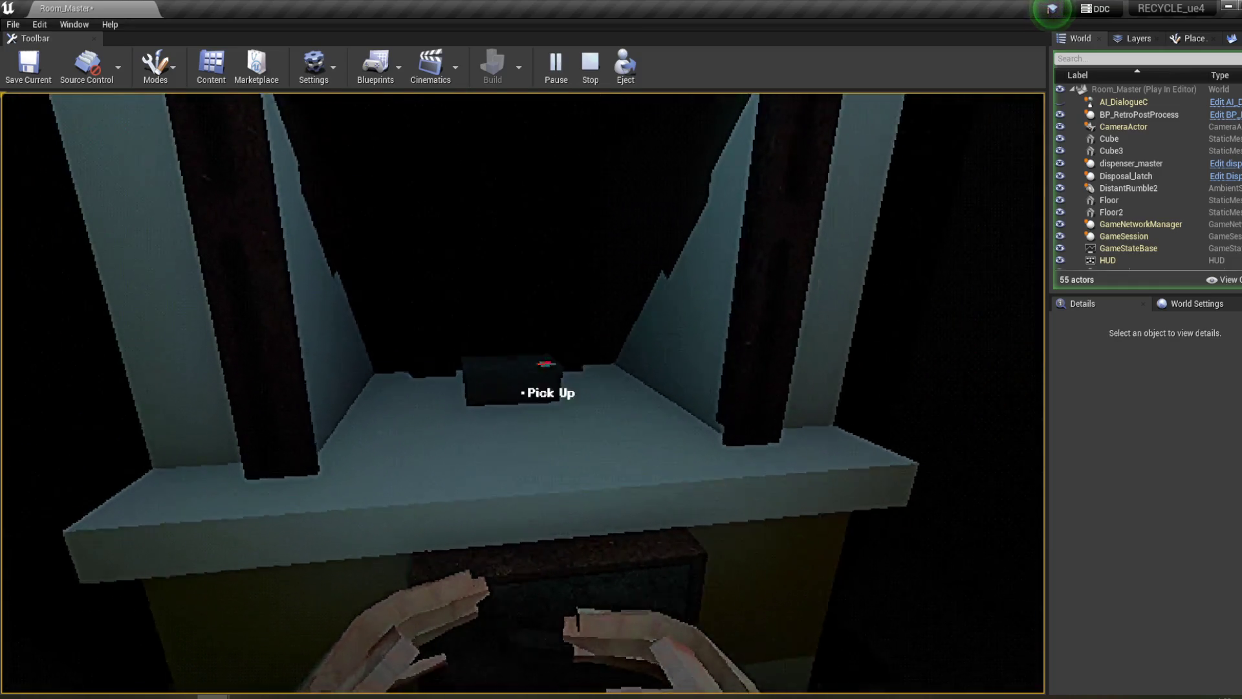
{"action": "left_click", "coordinate": [523, 393]}
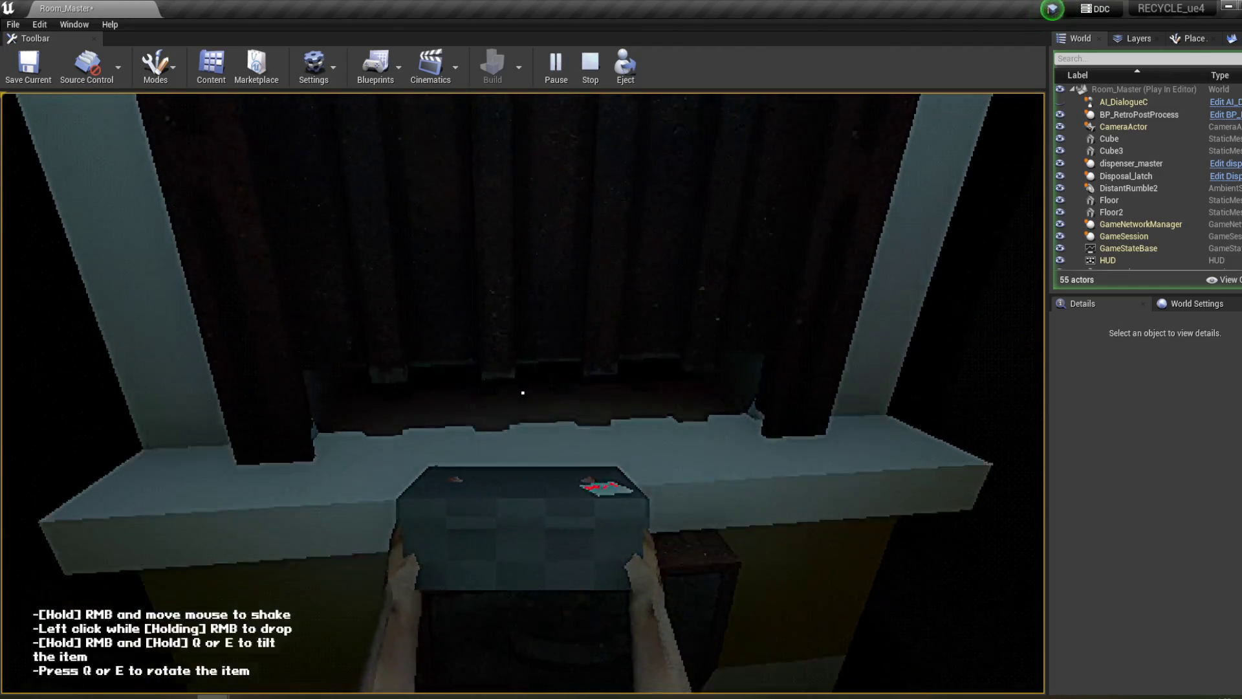
{"action": "mouse_move", "coordinate": [522, 393]}
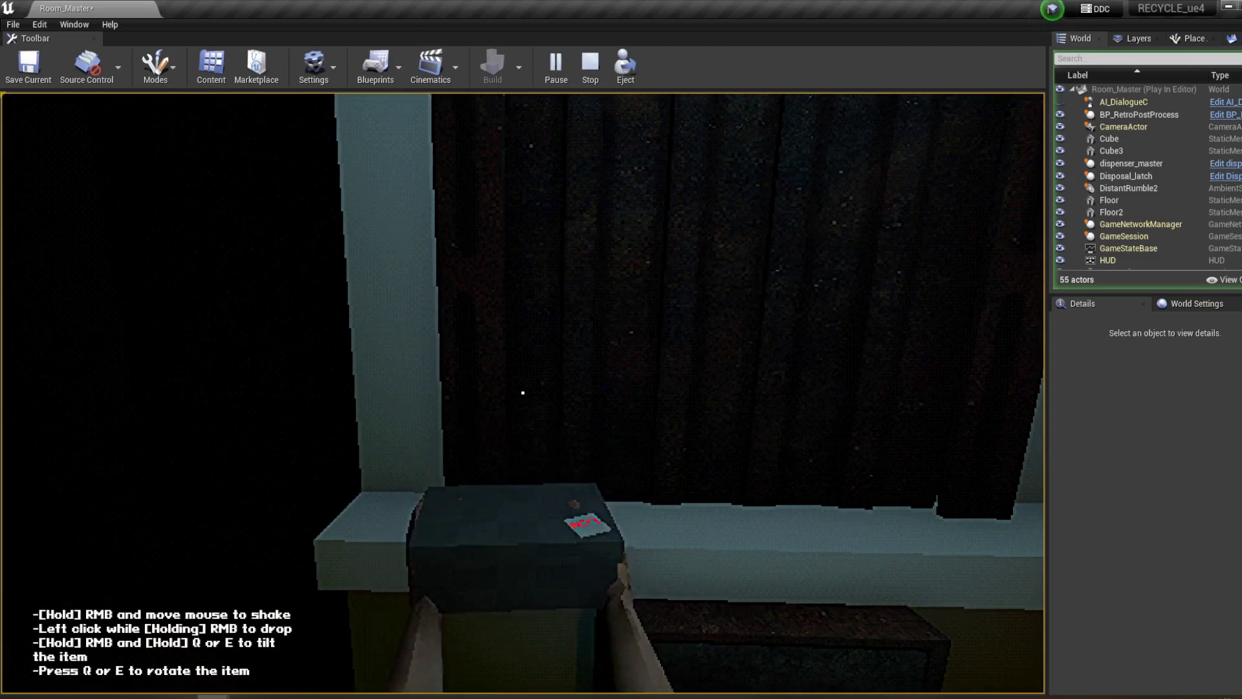
{"action": "right_click", "coordinate": [523, 392]}
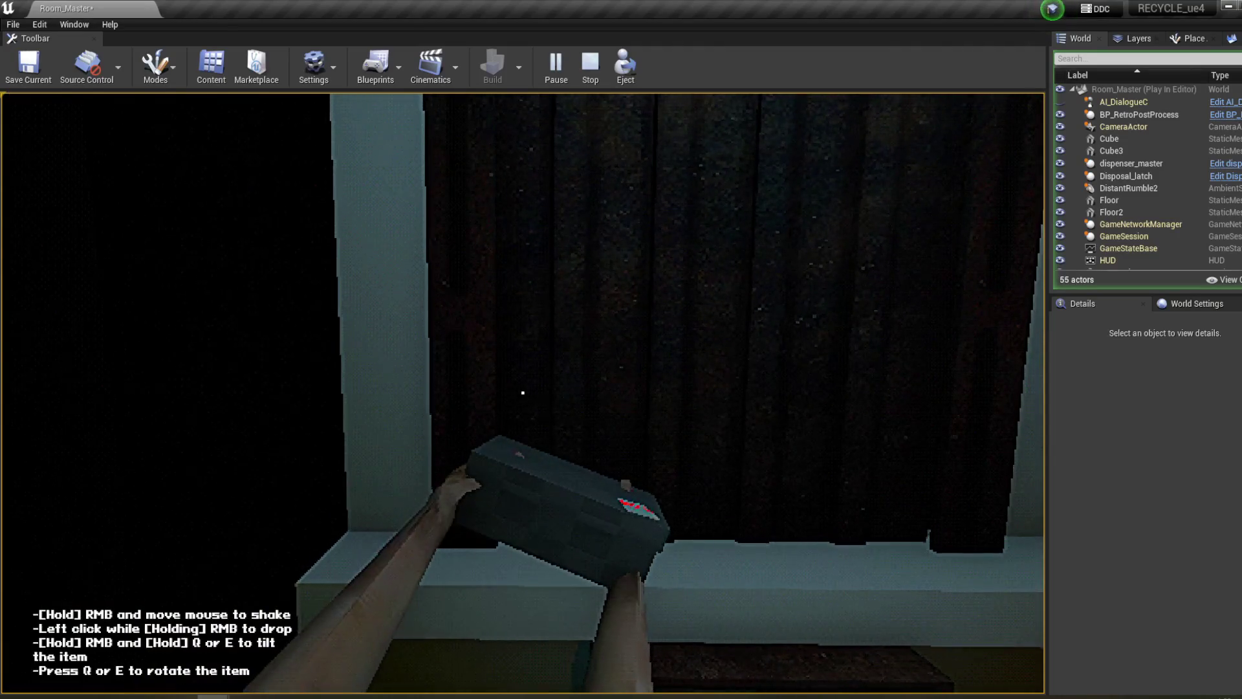
{"action": "mouse_move", "coordinate": [522, 392]}
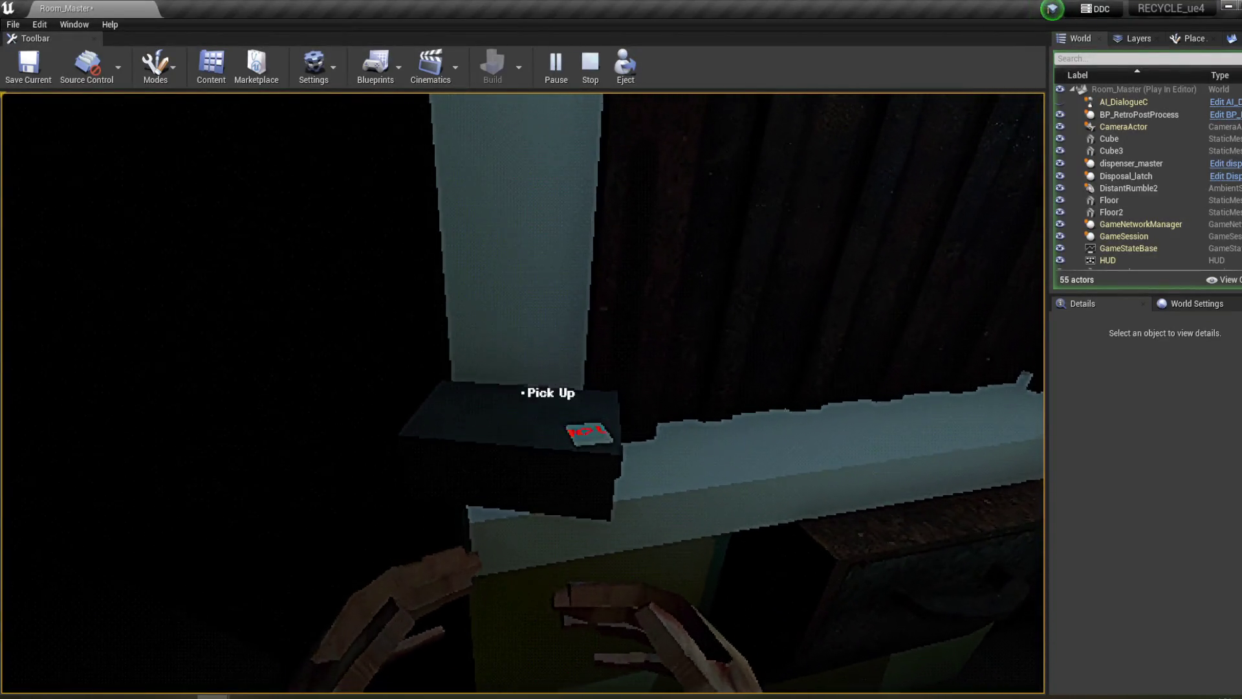
{"action": "left_click", "coordinate": [523, 392]}
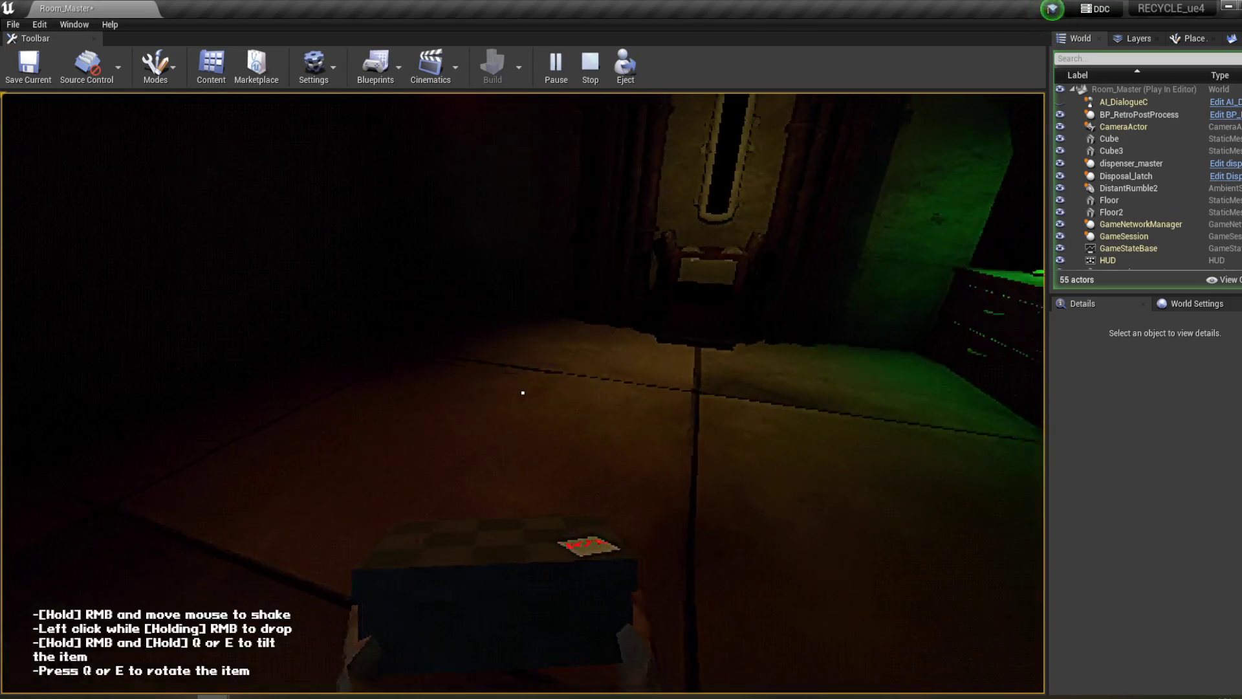
{"action": "key", "text": "w"}
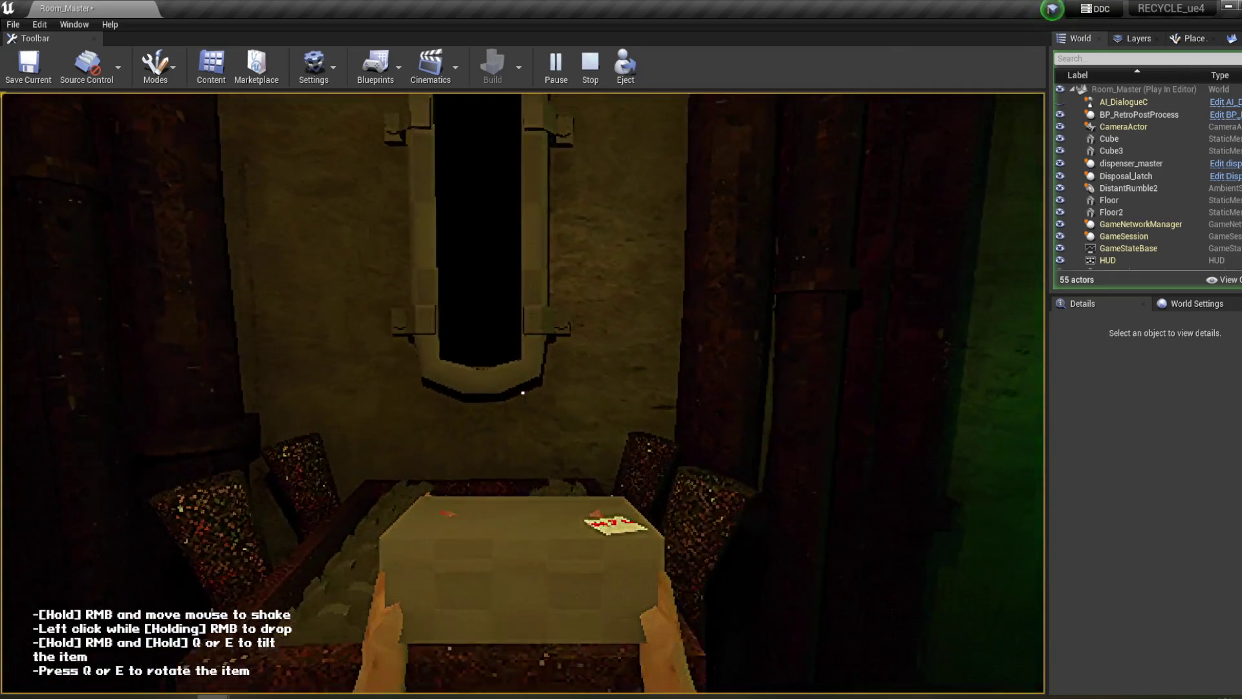
{"action": "left_click", "coordinate": [522, 392]}
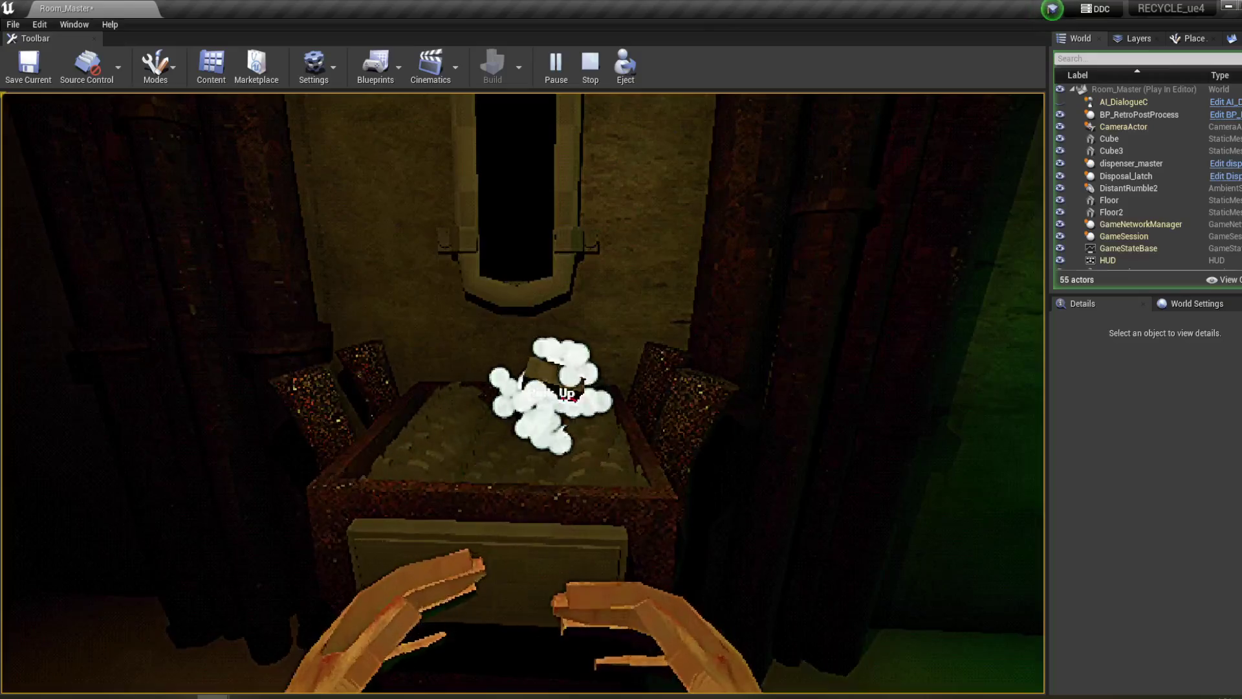
{"action": "key", "text": "s"}
- At the laptop terminal, read the new message and answer the box origin question
{"action": "mouse_move", "coordinate": [523, 392]}
{"action": "key", "text": "w"}
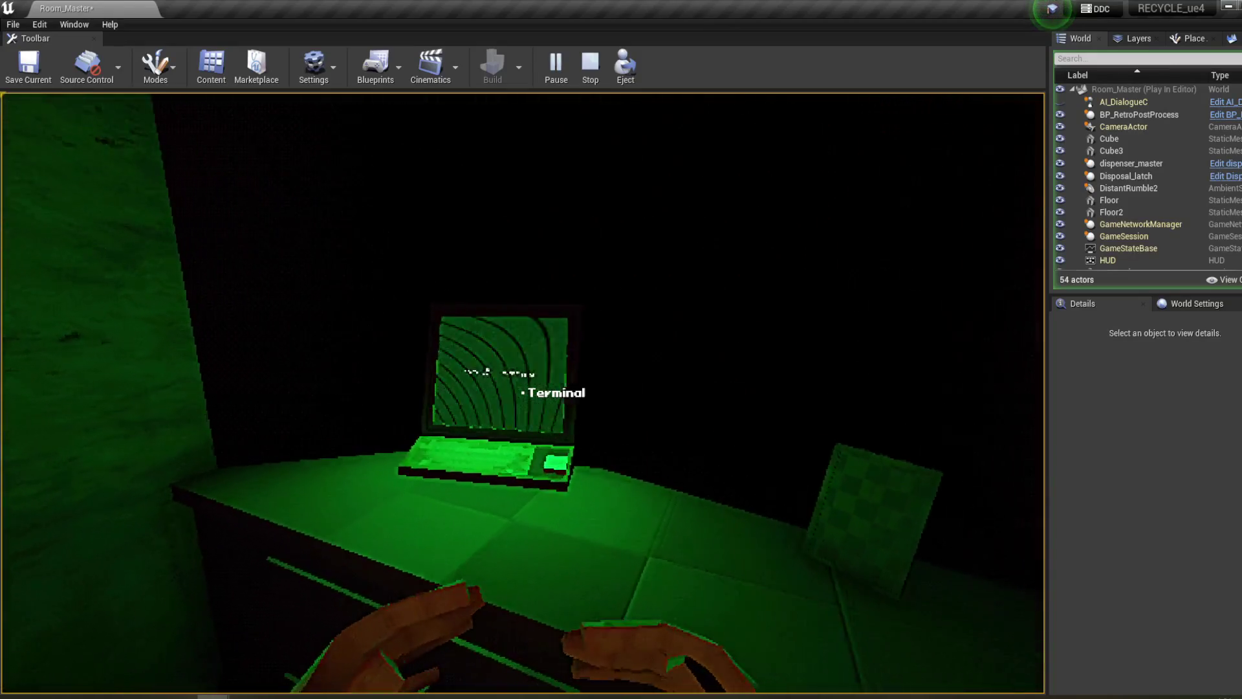
{"action": "left_click", "coordinate": [523, 392]}
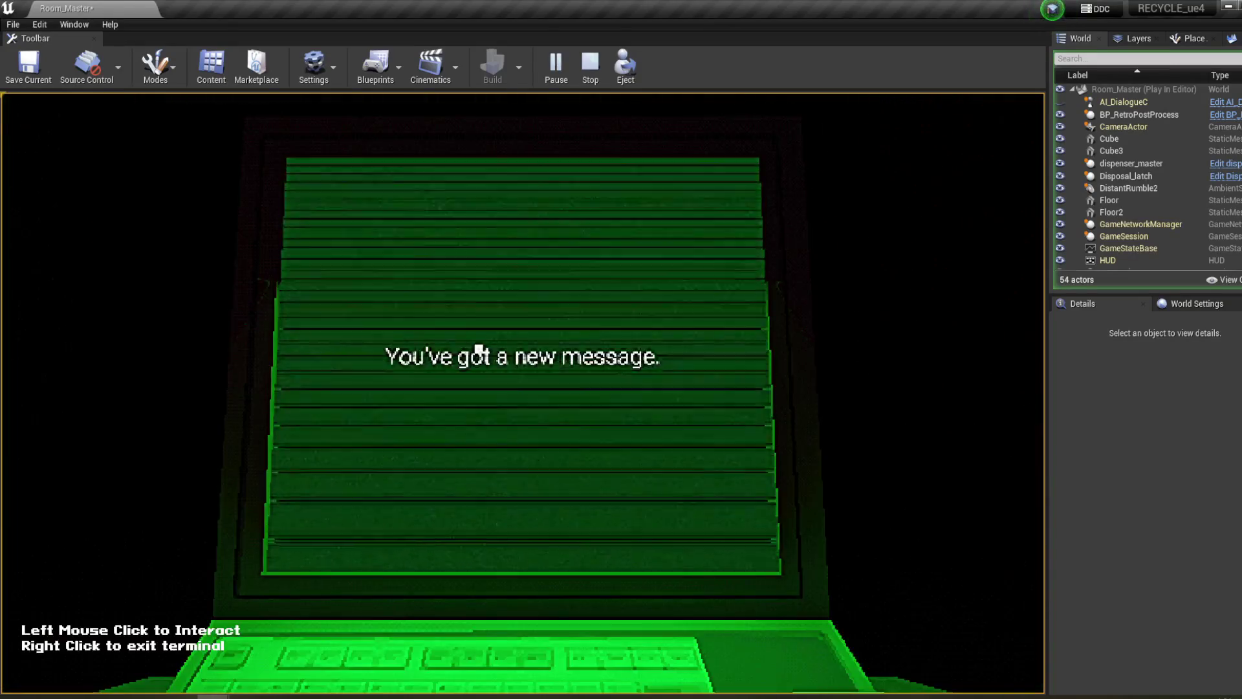
{"action": "left_click", "coordinate": [581, 427]}
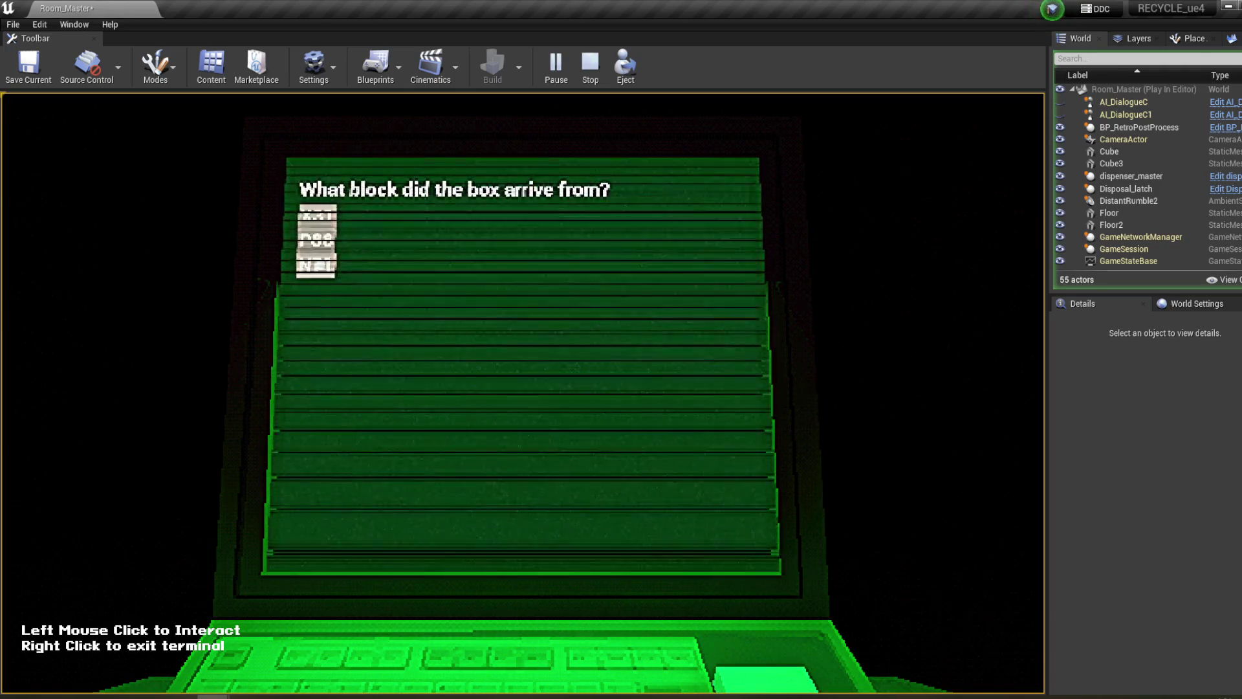
{"action": "left_click", "coordinate": [509, 309]}
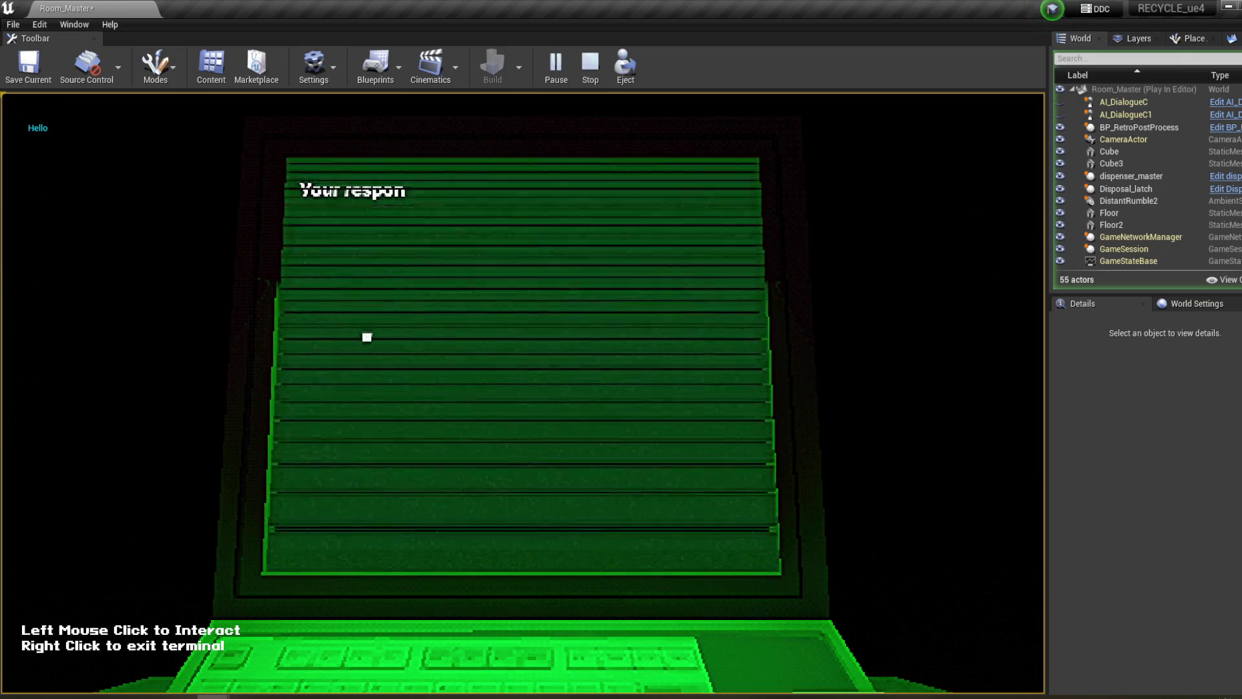
{"action": "right_click", "coordinate": [501, 338]}
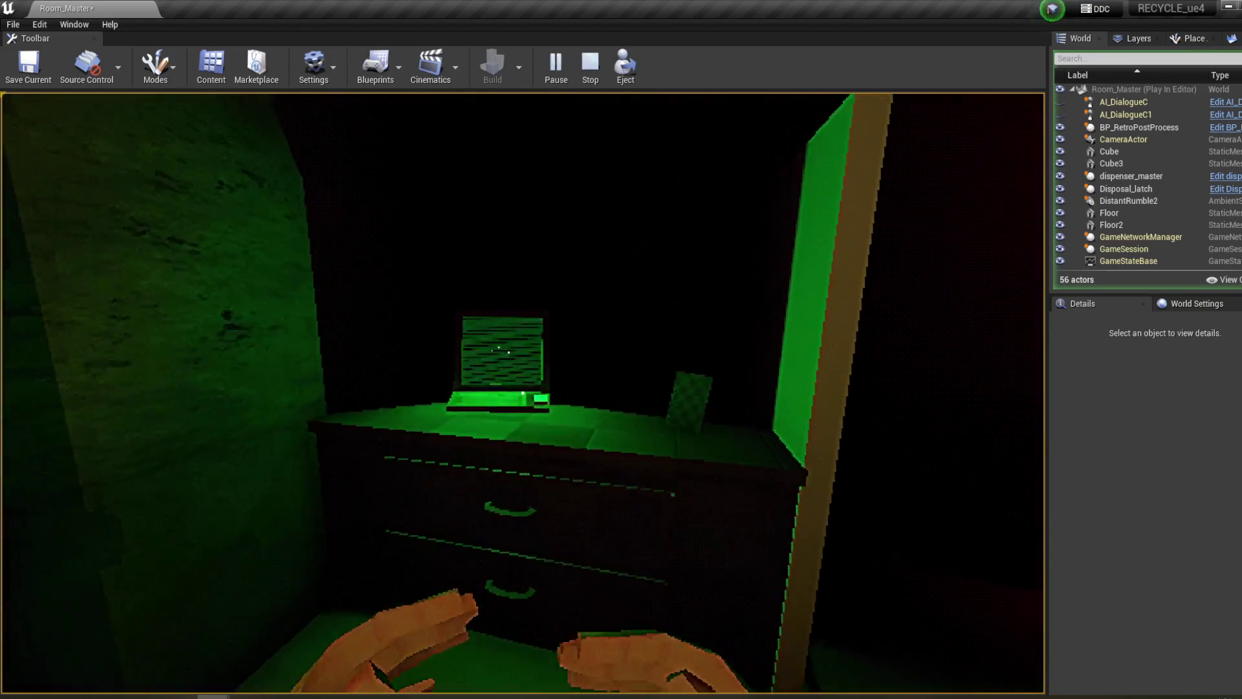
{"action": "left_click", "coordinate": [523, 393]}
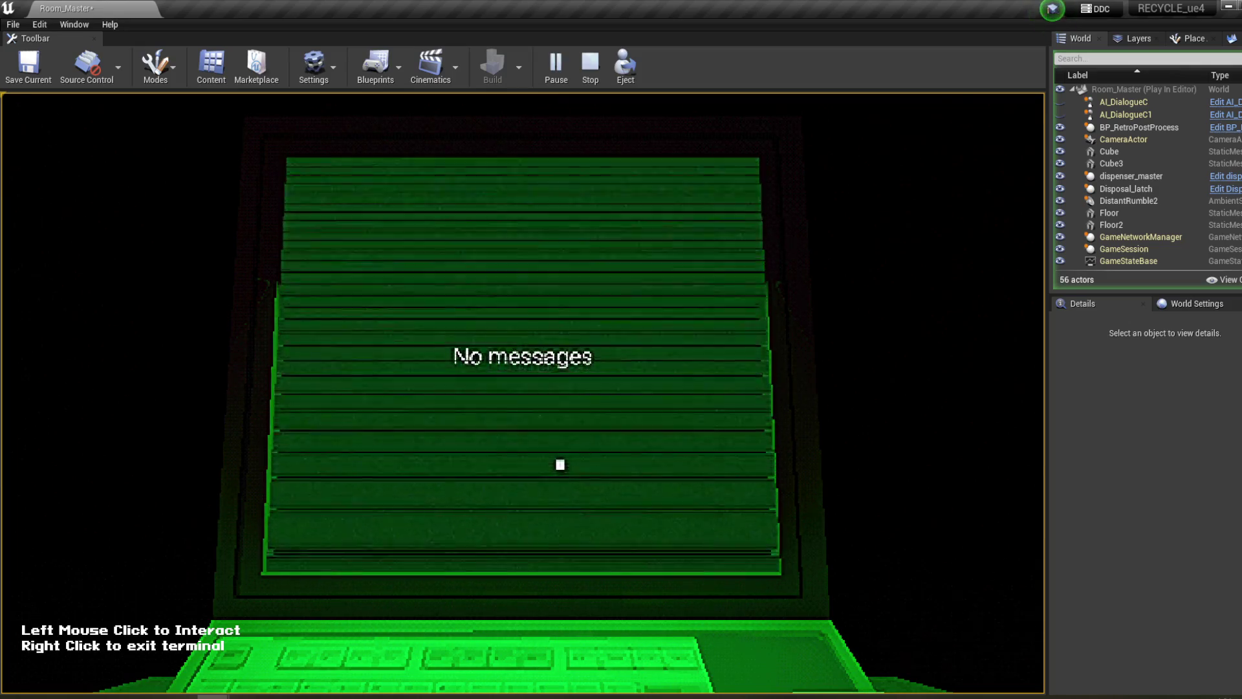
{"action": "right_click", "coordinate": [560, 425]}
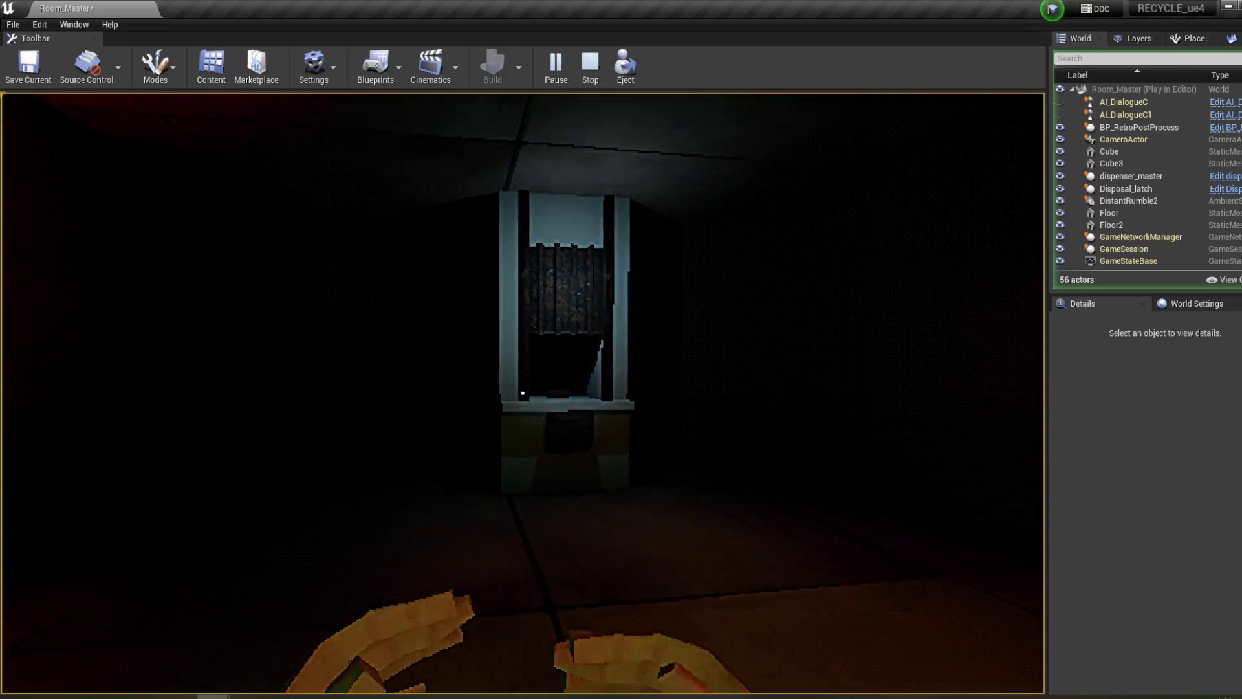
- Grab a box from the dispenser and carry it to the laptop terminal
{"action": "key", "text": "w"}
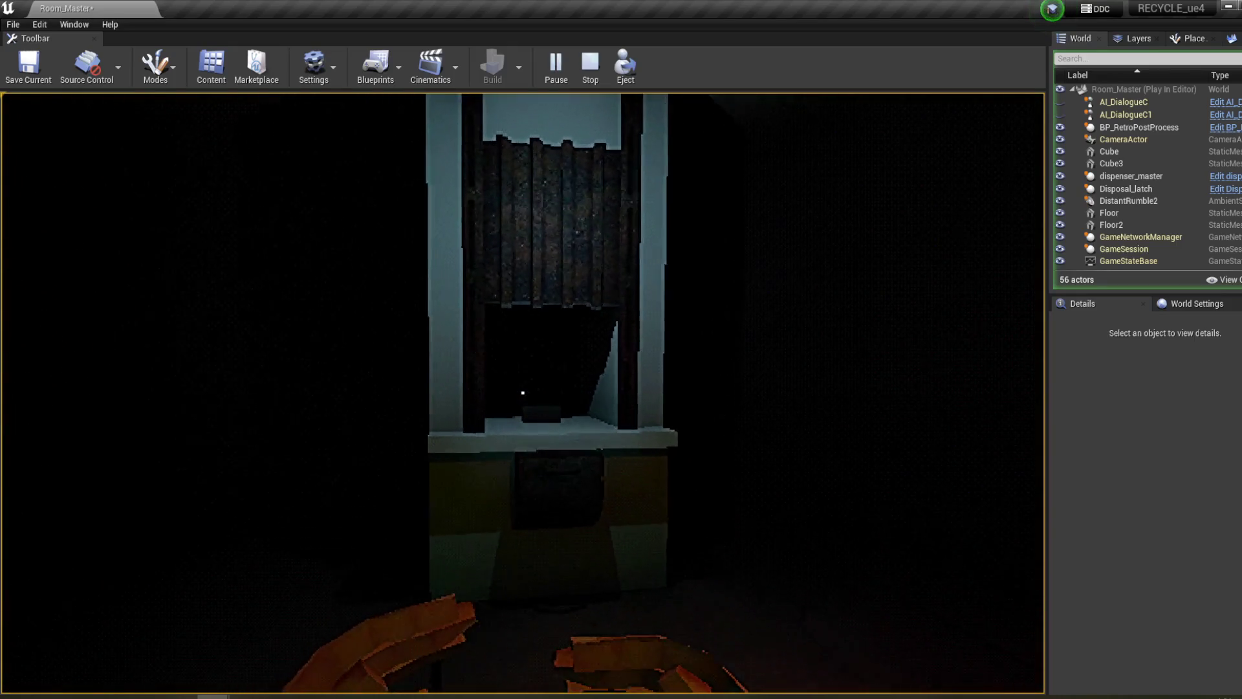
{"action": "key", "text": "w"}
{"action": "left_click", "coordinate": [523, 393]}
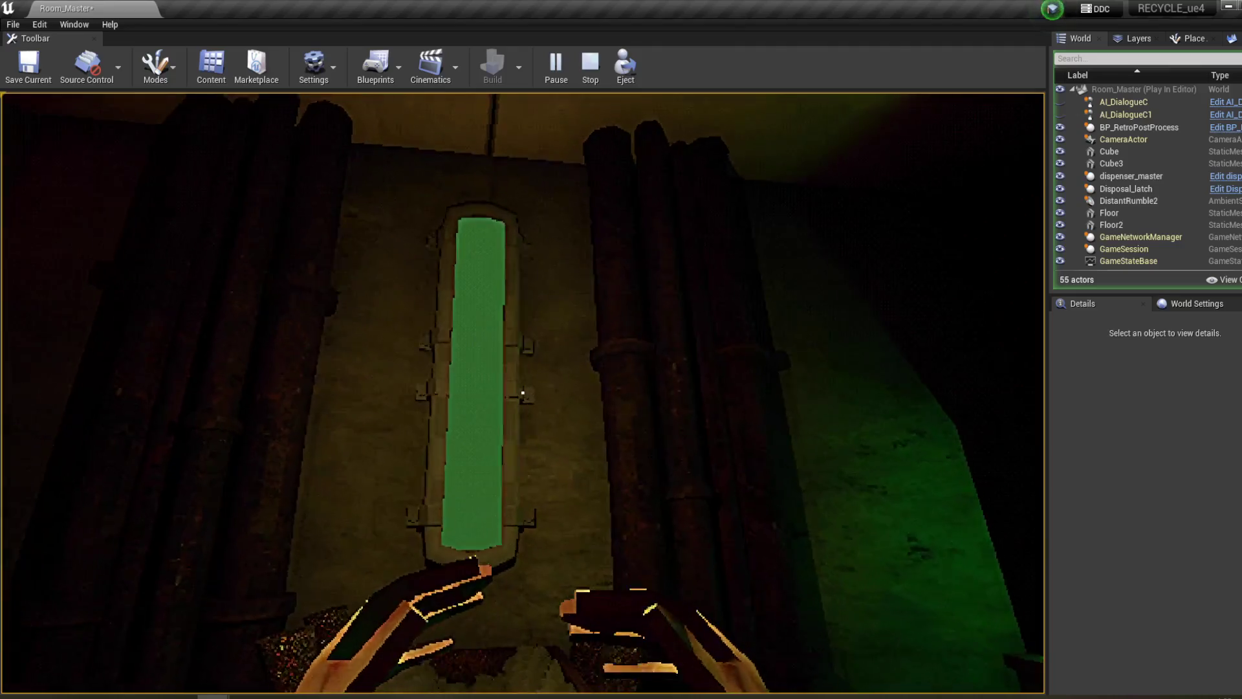
{"action": "key", "text": "w"}
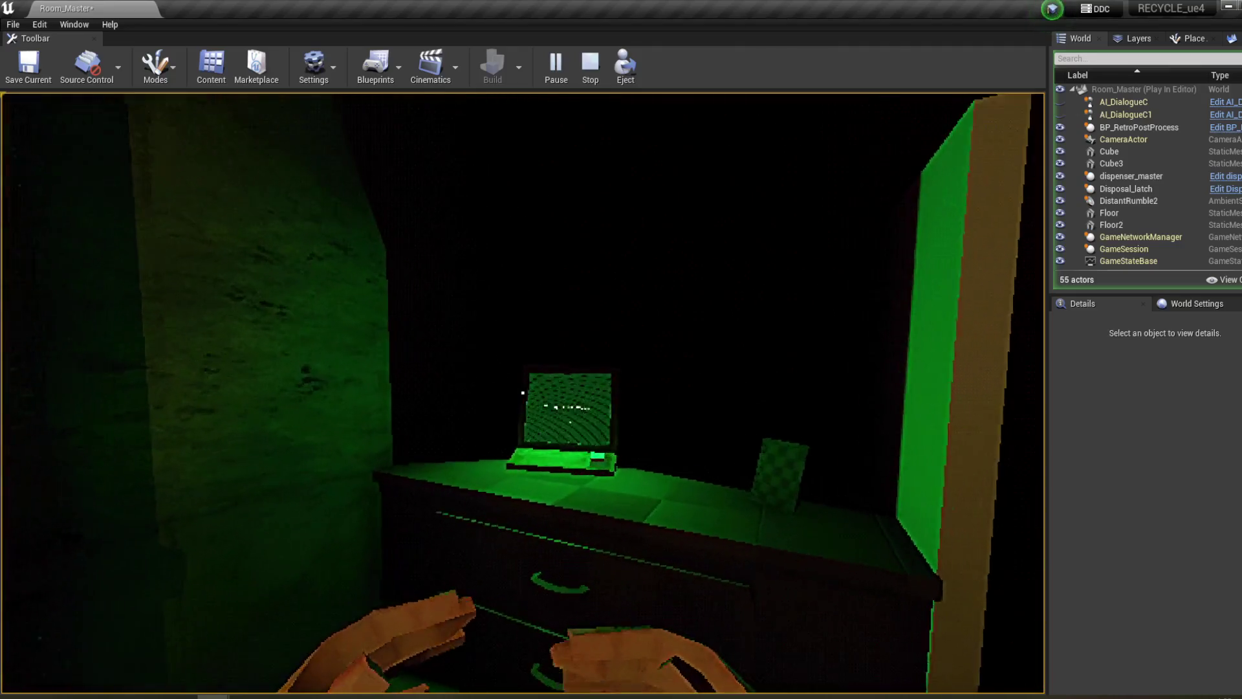
{"action": "key", "text": "e"}
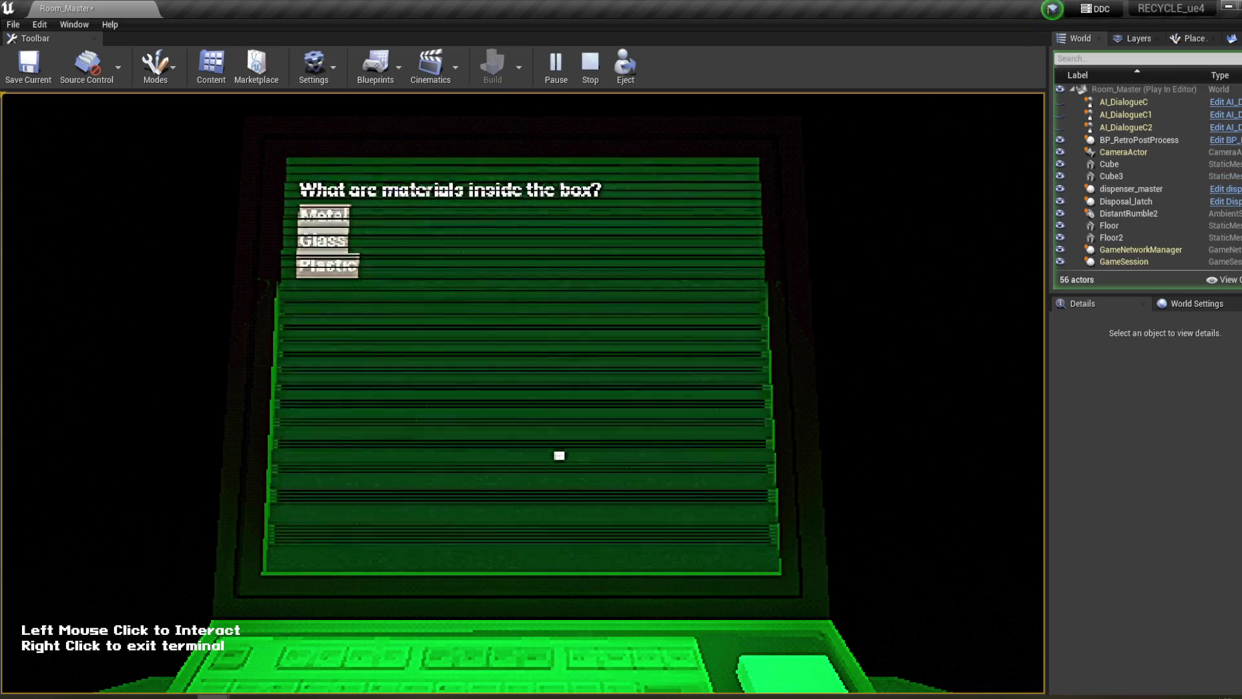
{"action": "right_click", "coordinate": [465, 380]}
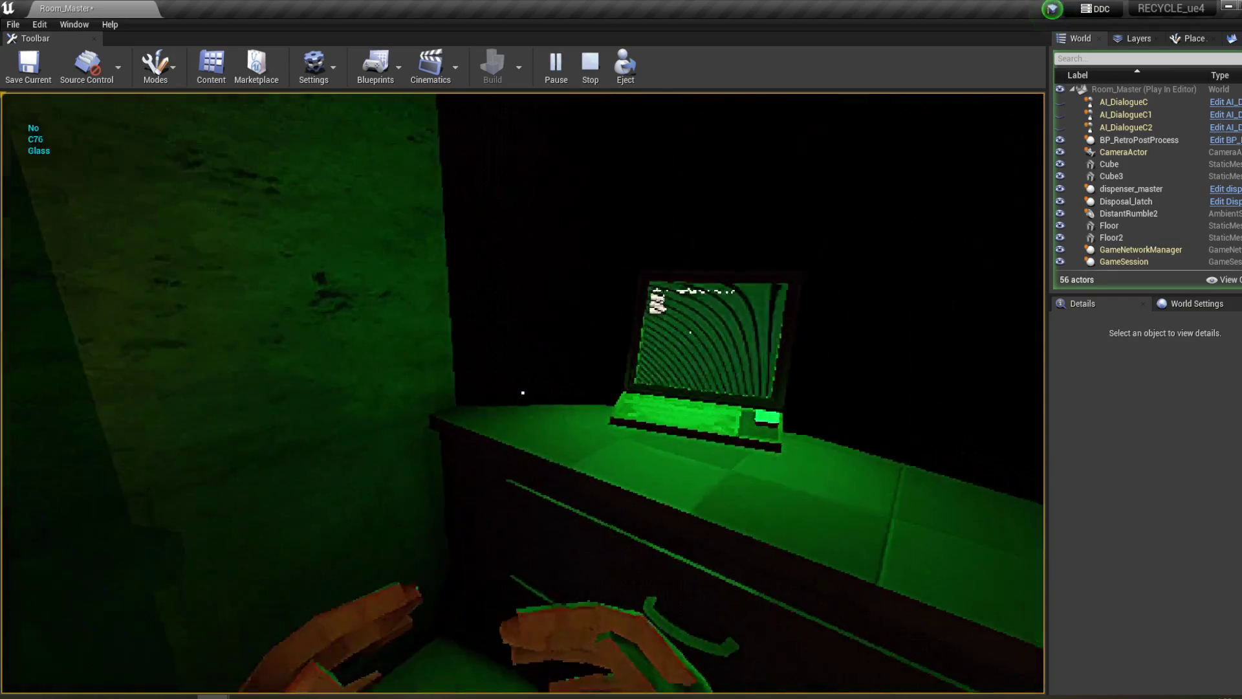
- Answer the quiz on the box's materials, block and barcodes, then stop playing
{"action": "key", "text": "e"}
{"action": "left_click", "coordinate": [335, 244]}
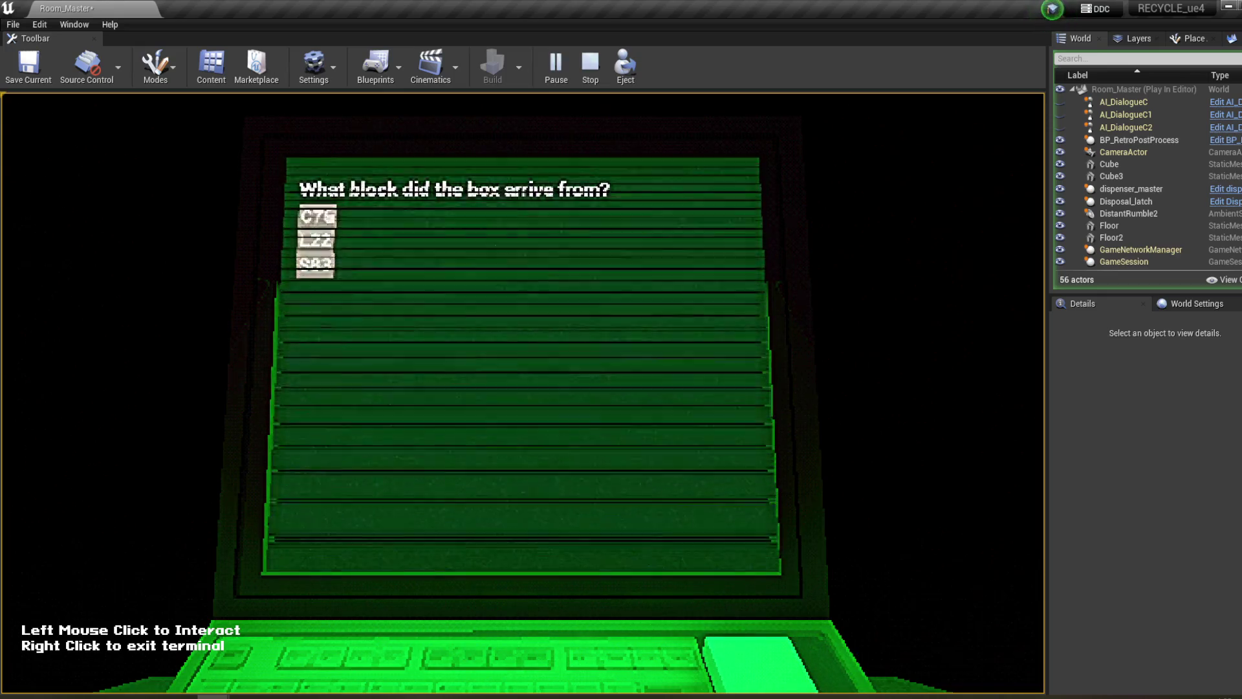
{"action": "left_click", "coordinate": [317, 240]}
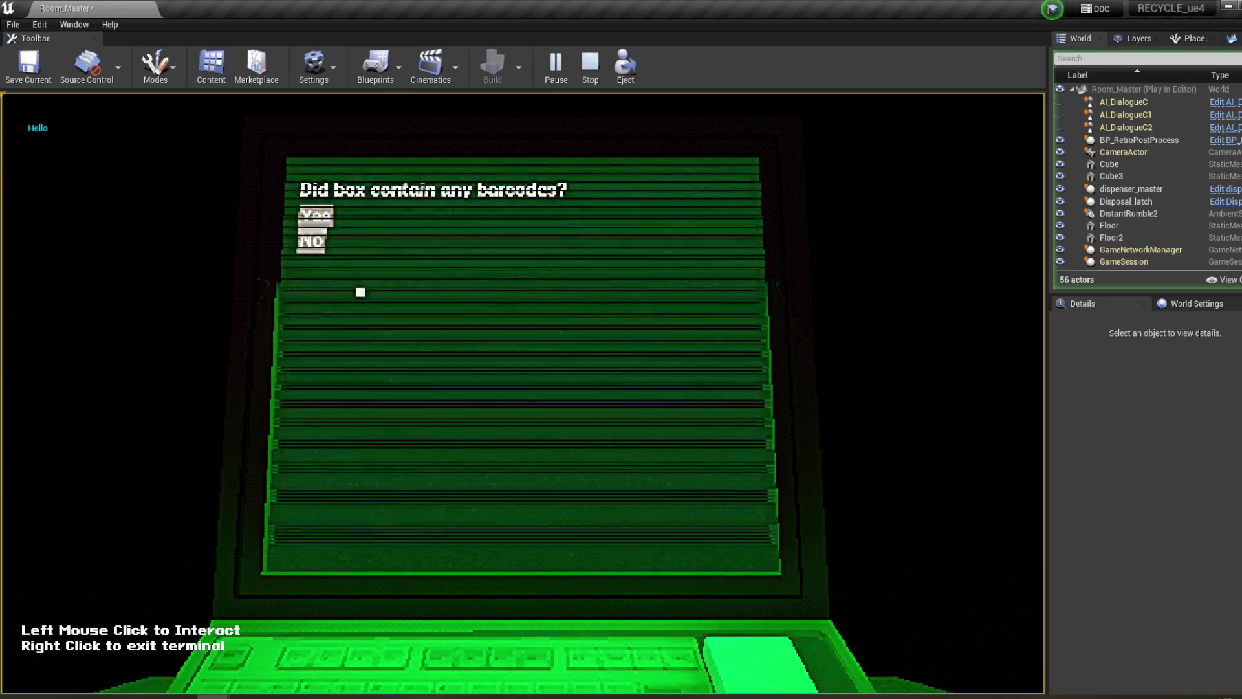
{"action": "left_click", "coordinate": [313, 215]}
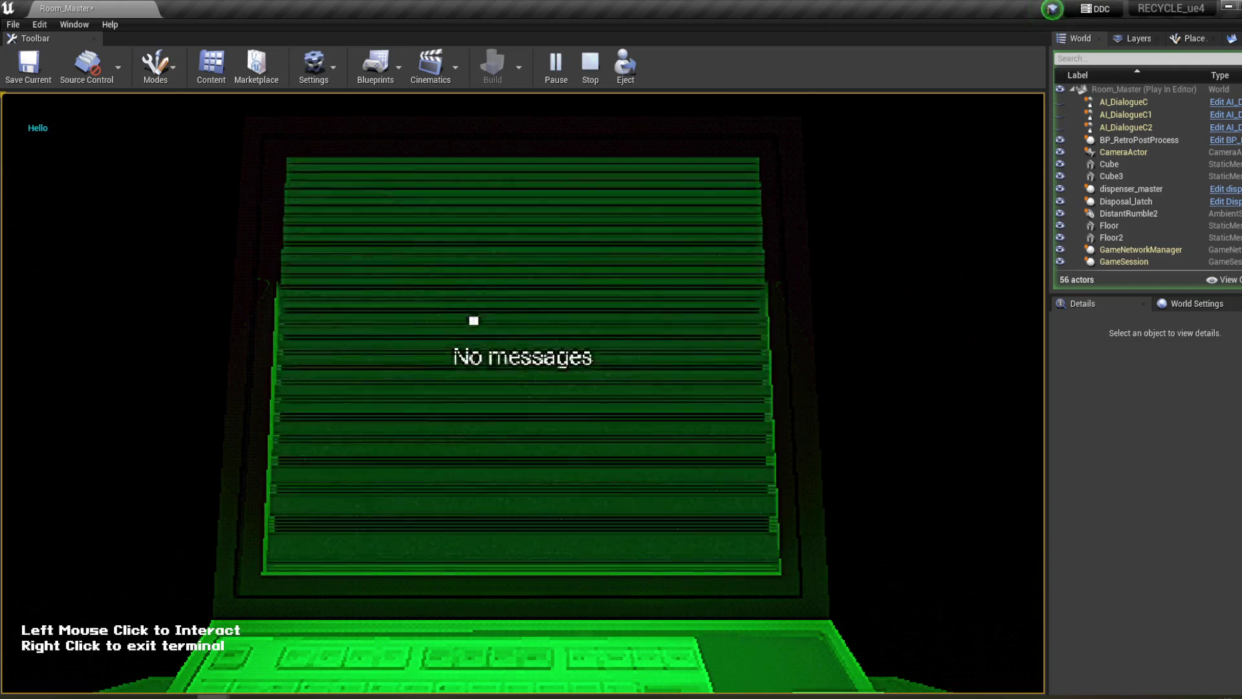
{"action": "right_click", "coordinate": [471, 321]}
{"action": "key", "text": "Escape"}
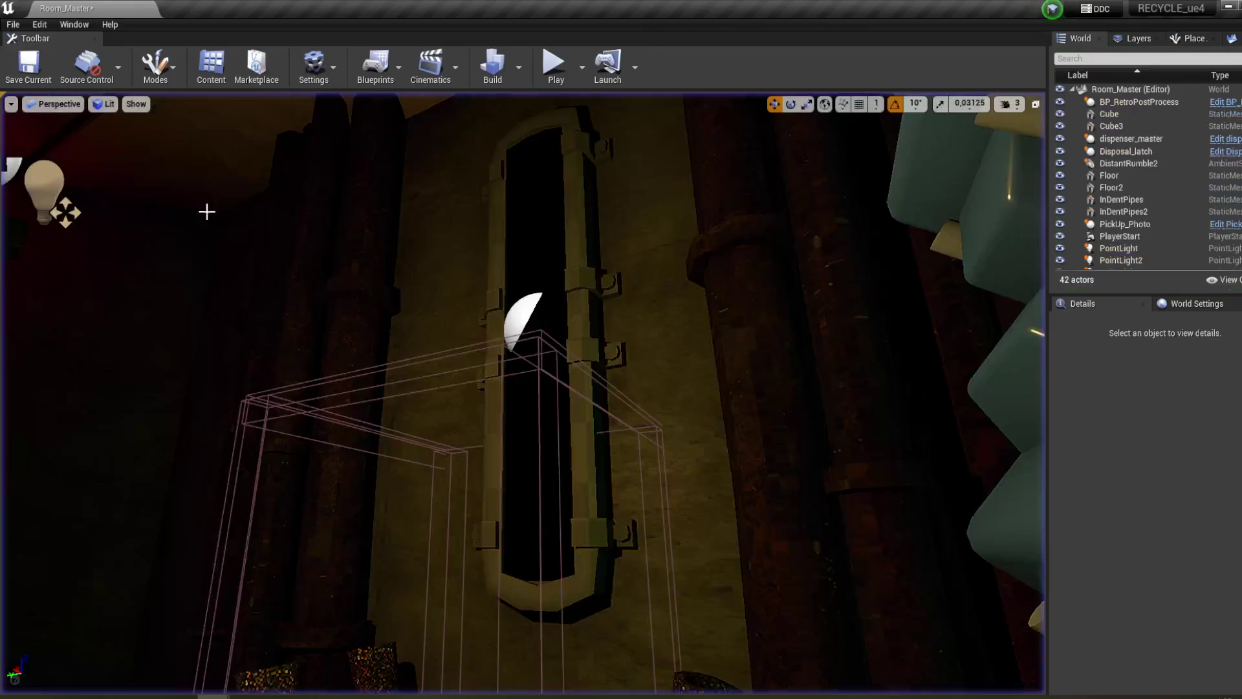
- Open PickUp_Master from Blueprints > Interactables > PickUps, then switch to Progress_Control
{"action": "scroll", "coordinate": [412, 573], "scroll_direction": "up", "scroll_amount": 3}
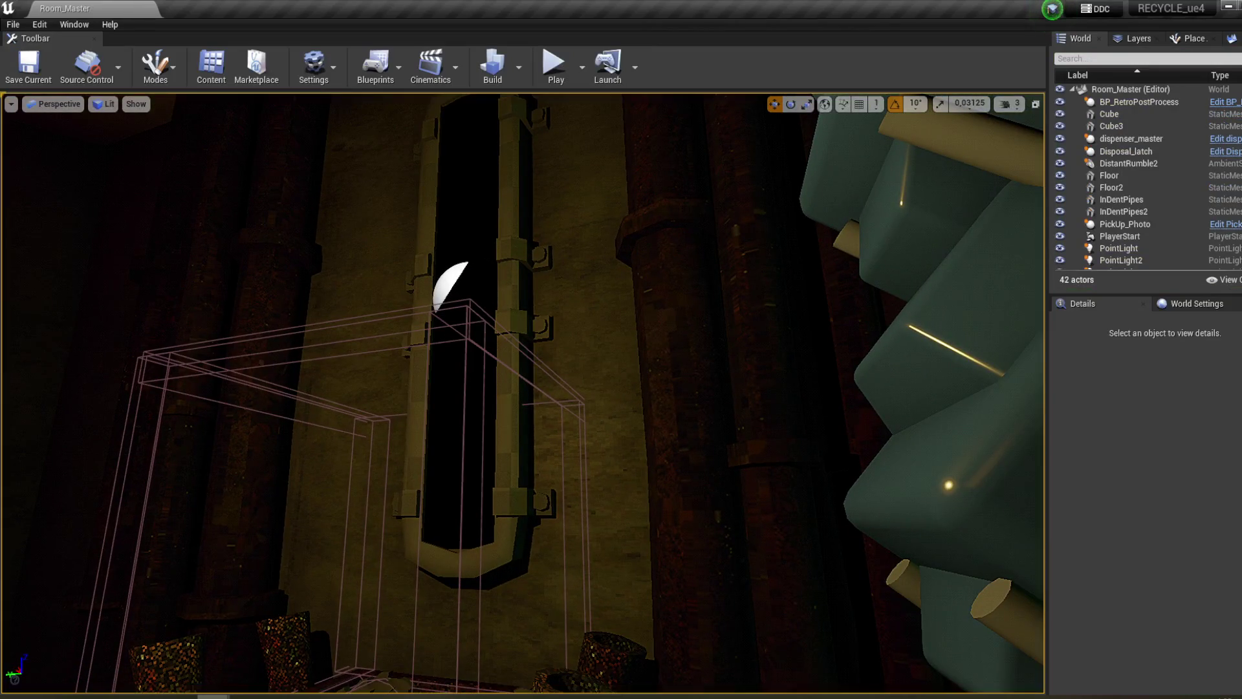
{"action": "mouse_move", "coordinate": [214, 695]}
{"action": "left_click", "coordinate": [100, 670]}
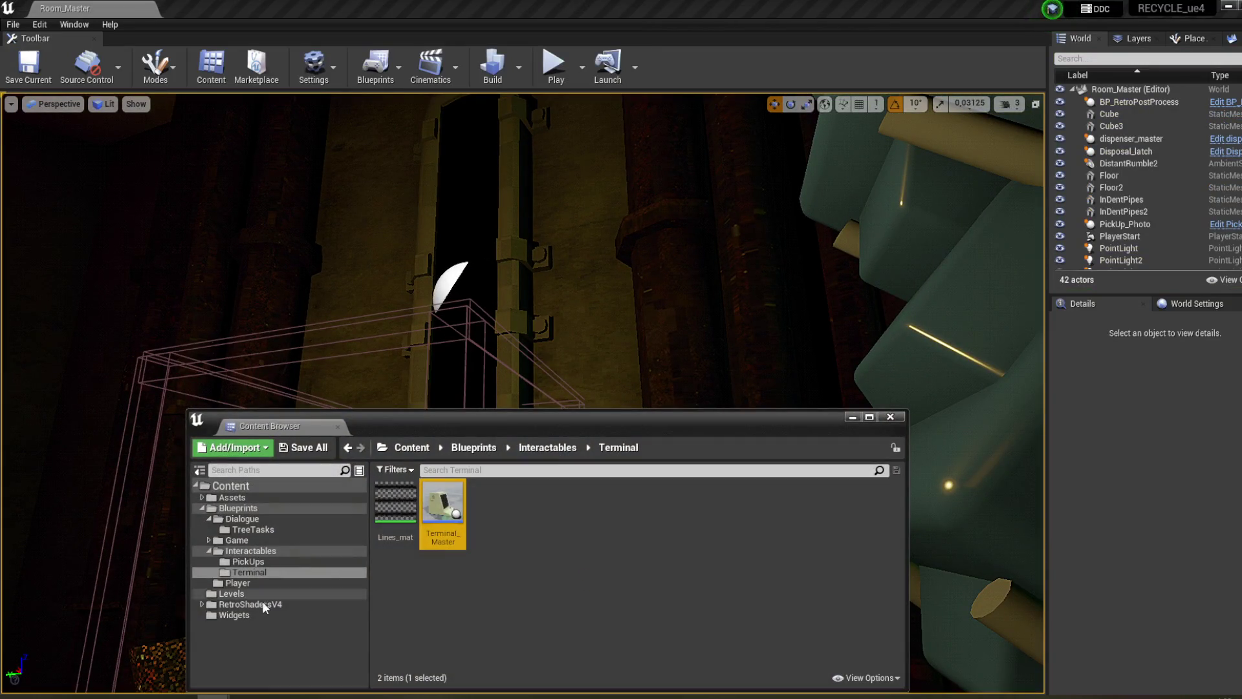
{"action": "left_click", "coordinate": [261, 584]}
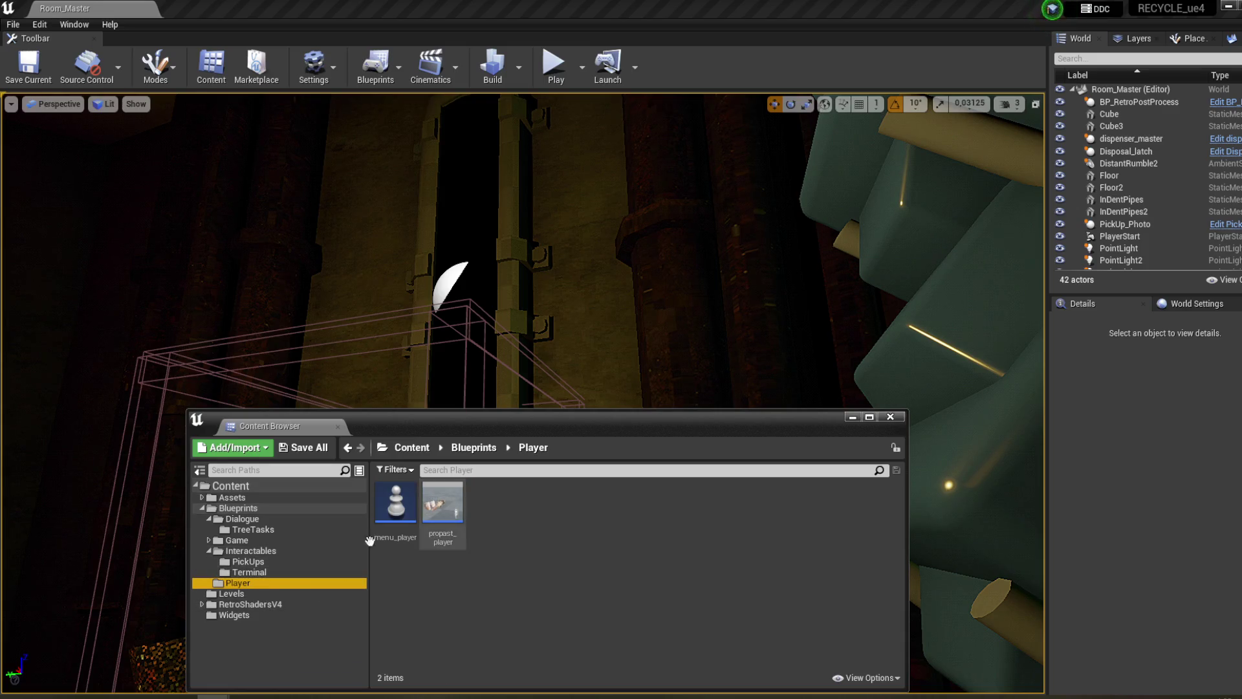
{"action": "left_click", "coordinate": [253, 549]}
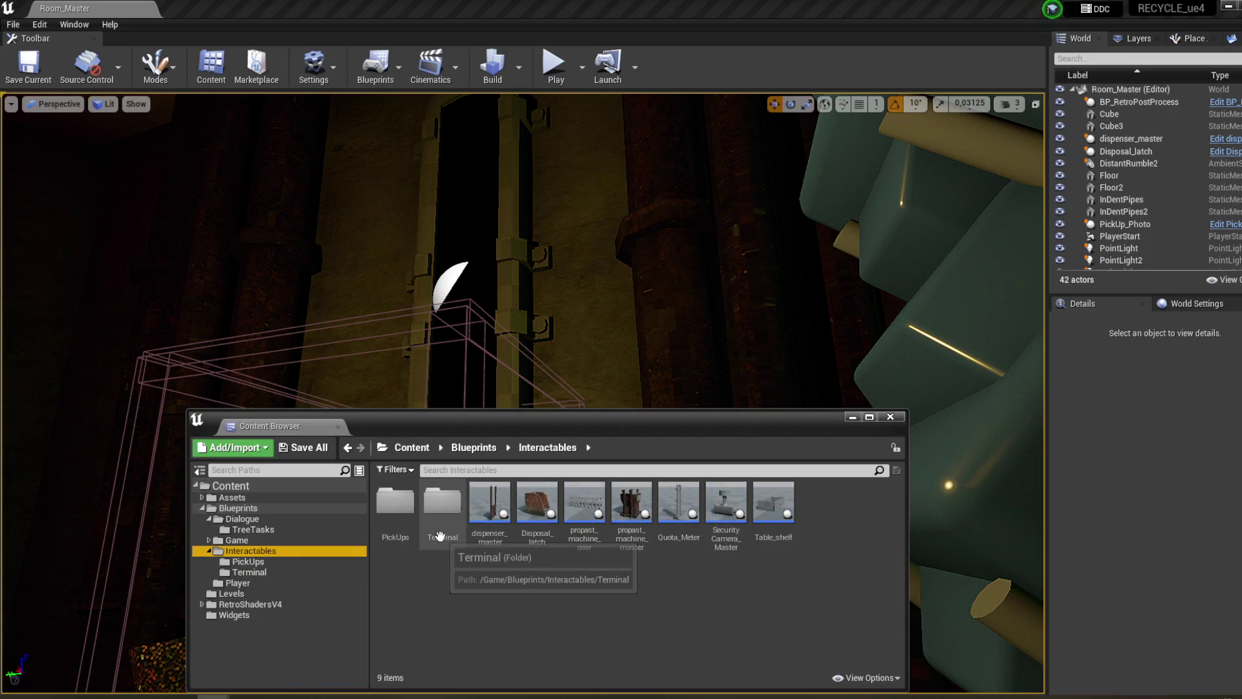
{"action": "double_click", "coordinate": [440, 534]}
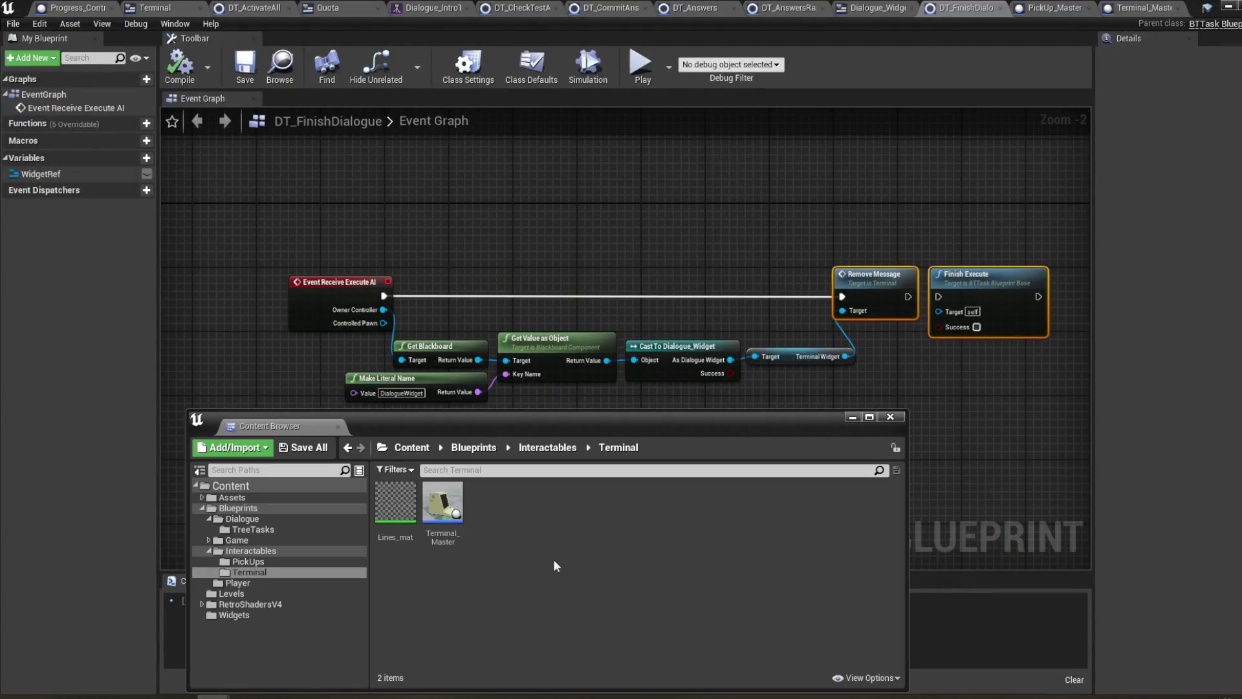
{"action": "left_click", "coordinate": [251, 550]}
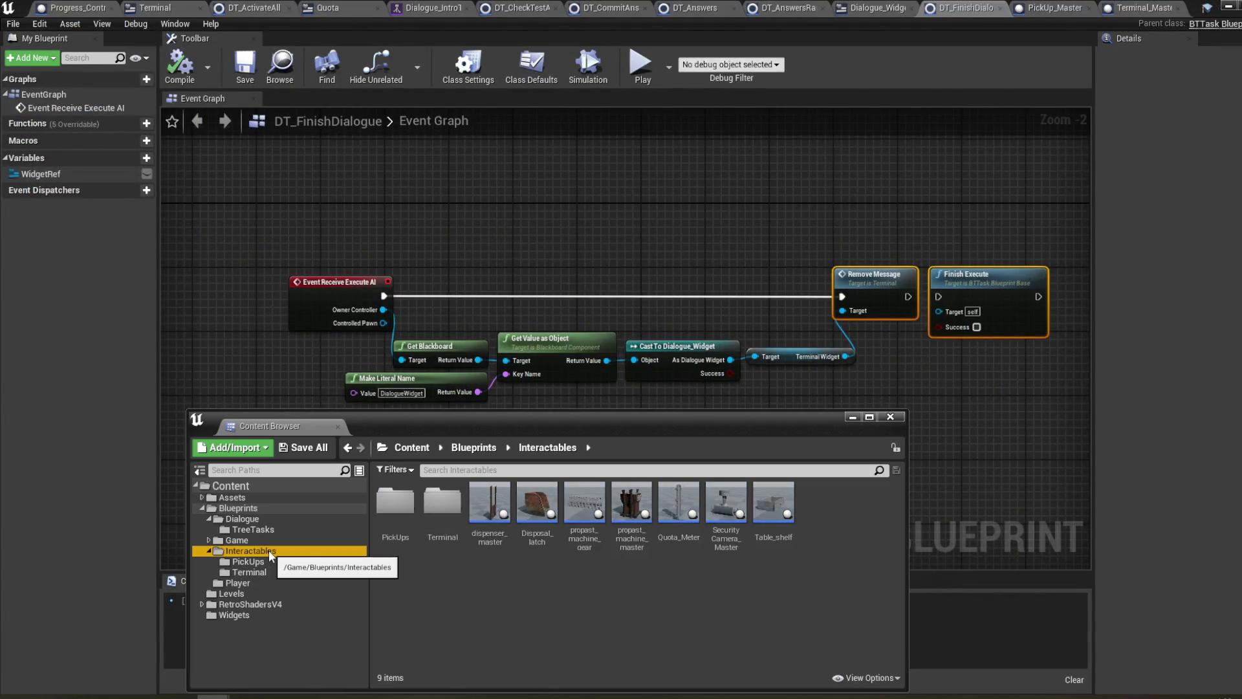
{"action": "double_click", "coordinate": [395, 501]}
{"action": "double_click", "coordinate": [395, 506]}
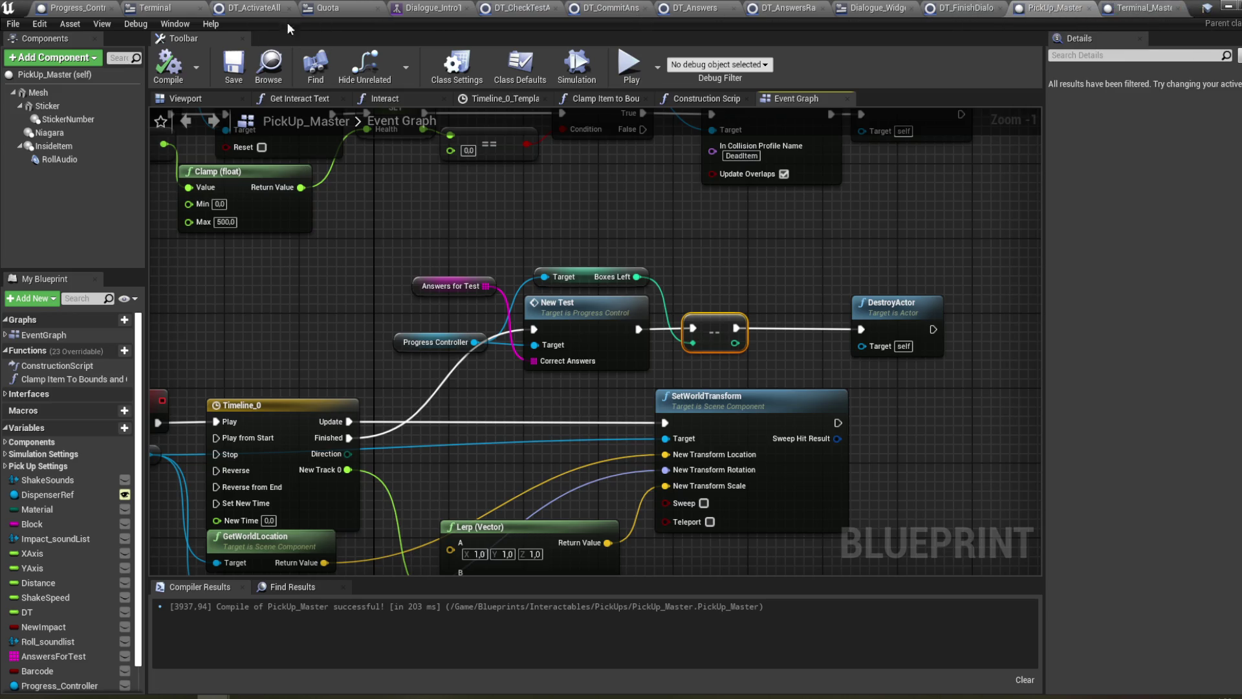
{"action": "left_click", "coordinate": [89, 8]}
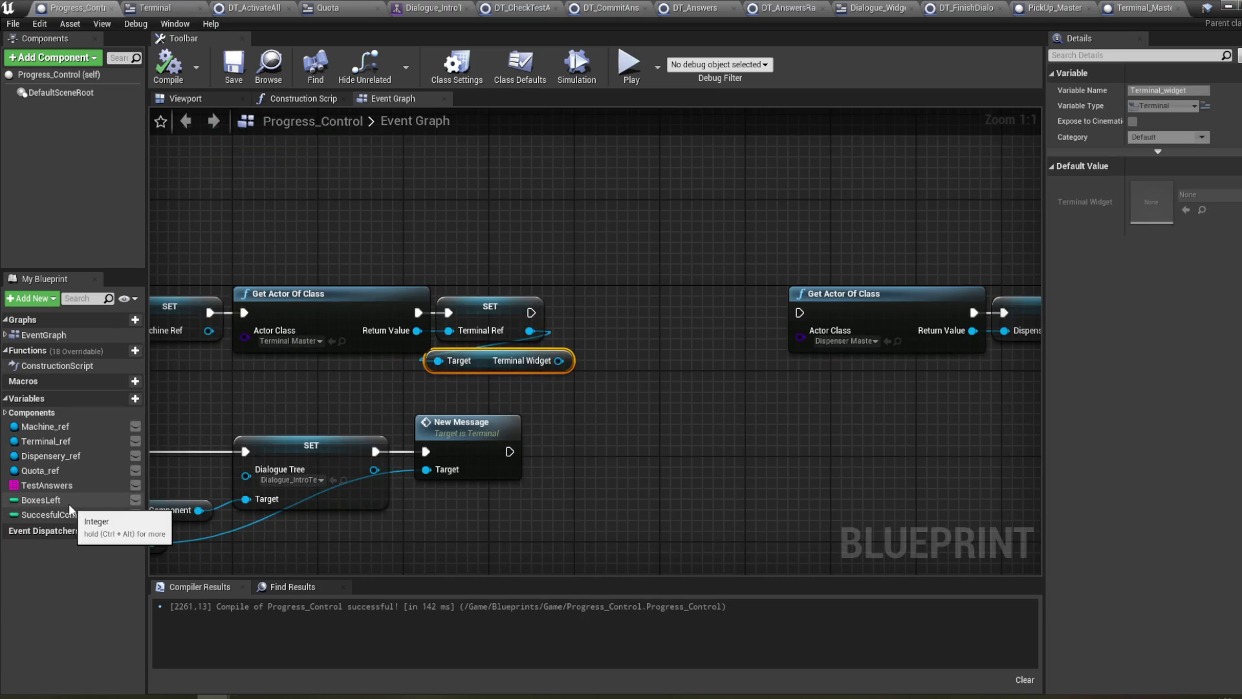
- Duplicate BoxesLeft into an InitialBoxes integer variable defaulting to 5 and compile Progress_Control
{"action": "left_click_drag", "start_coordinate": [333, 375], "coordinate": [507, 370]}
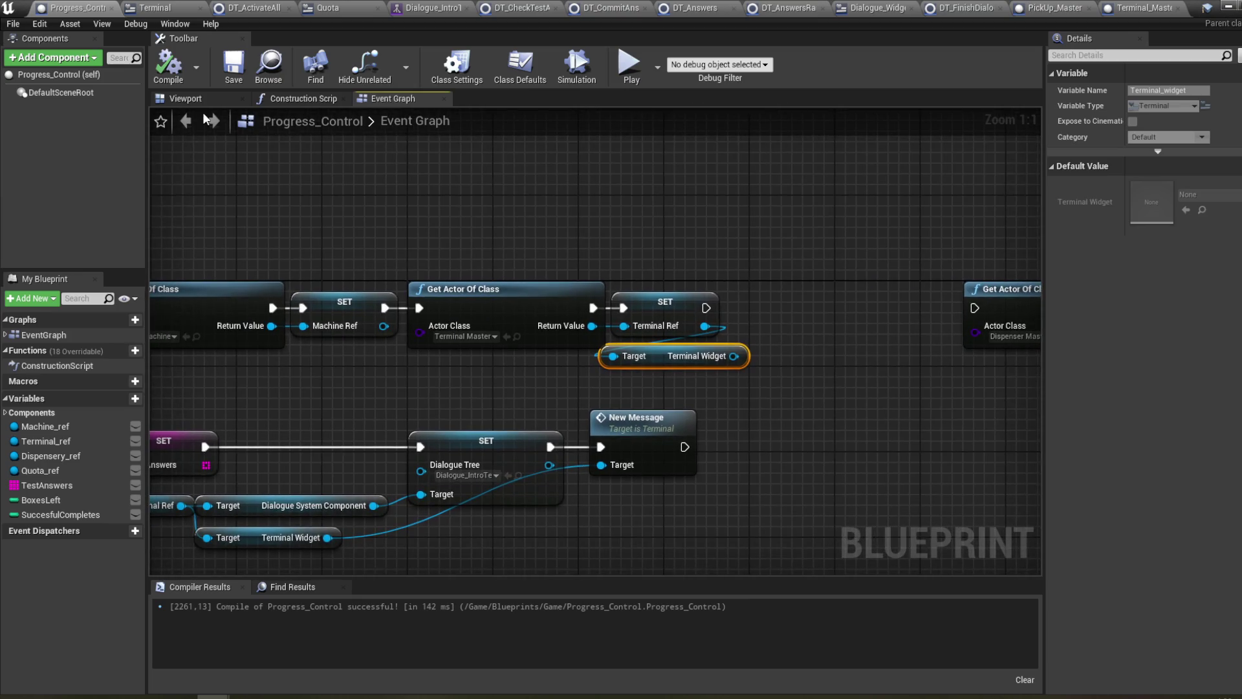
{"action": "left_click", "coordinate": [56, 500]}
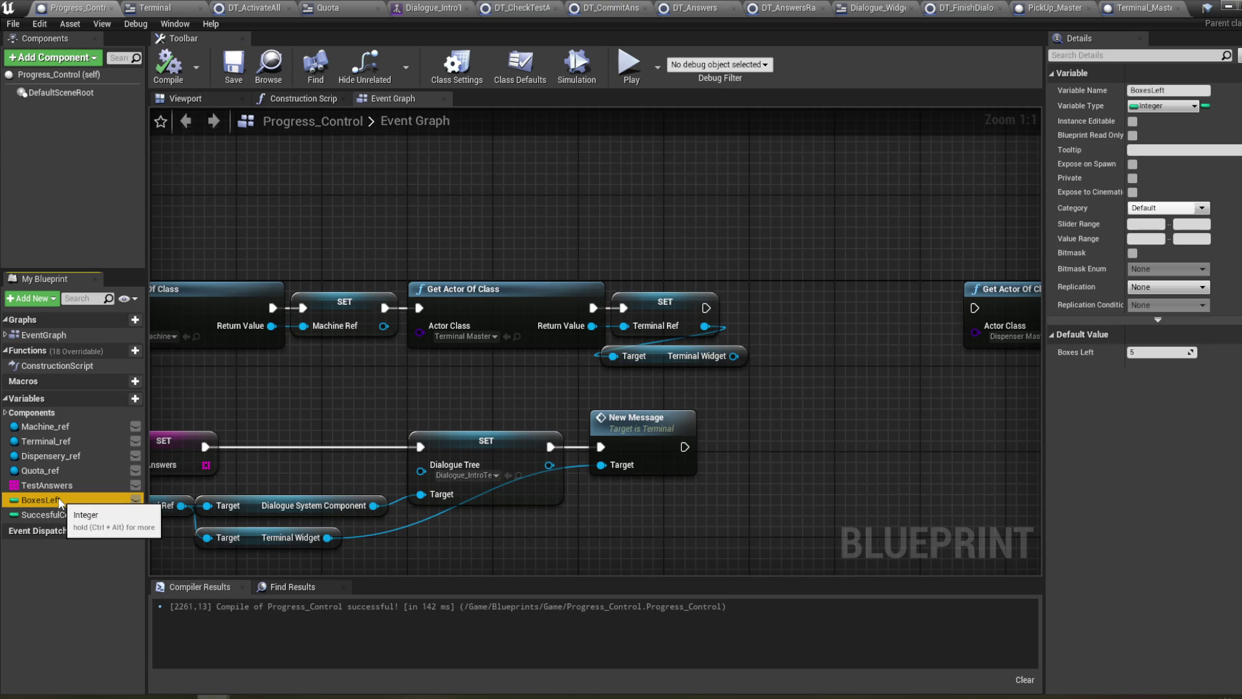
{"action": "right_click", "coordinate": [62, 503]}
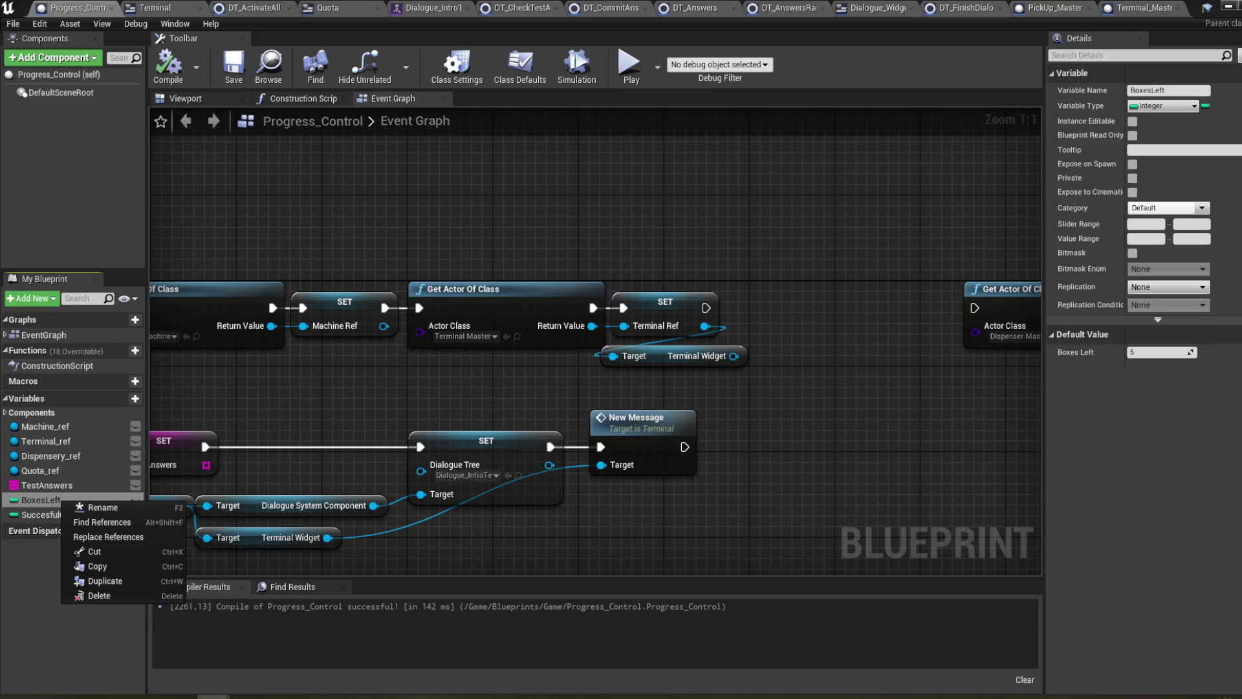
{"action": "key", "text": "Escape"}
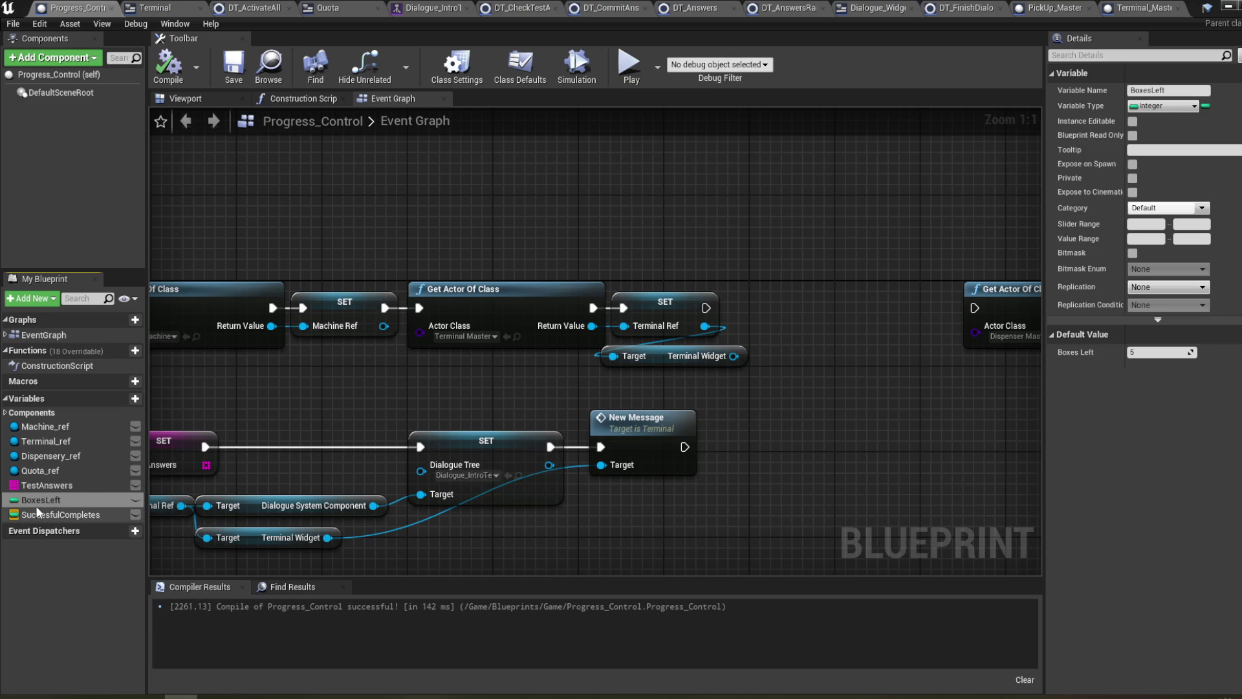
{"action": "right_click", "coordinate": [41, 498]}
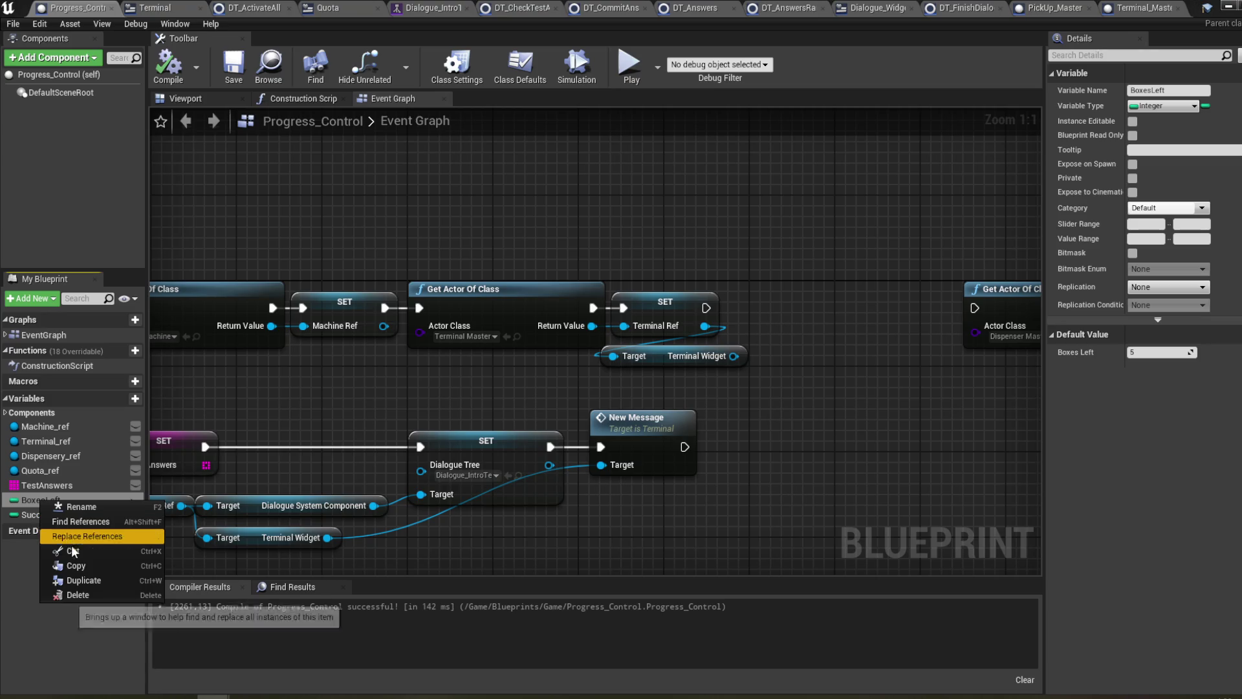
{"action": "left_click", "coordinate": [78, 580]}
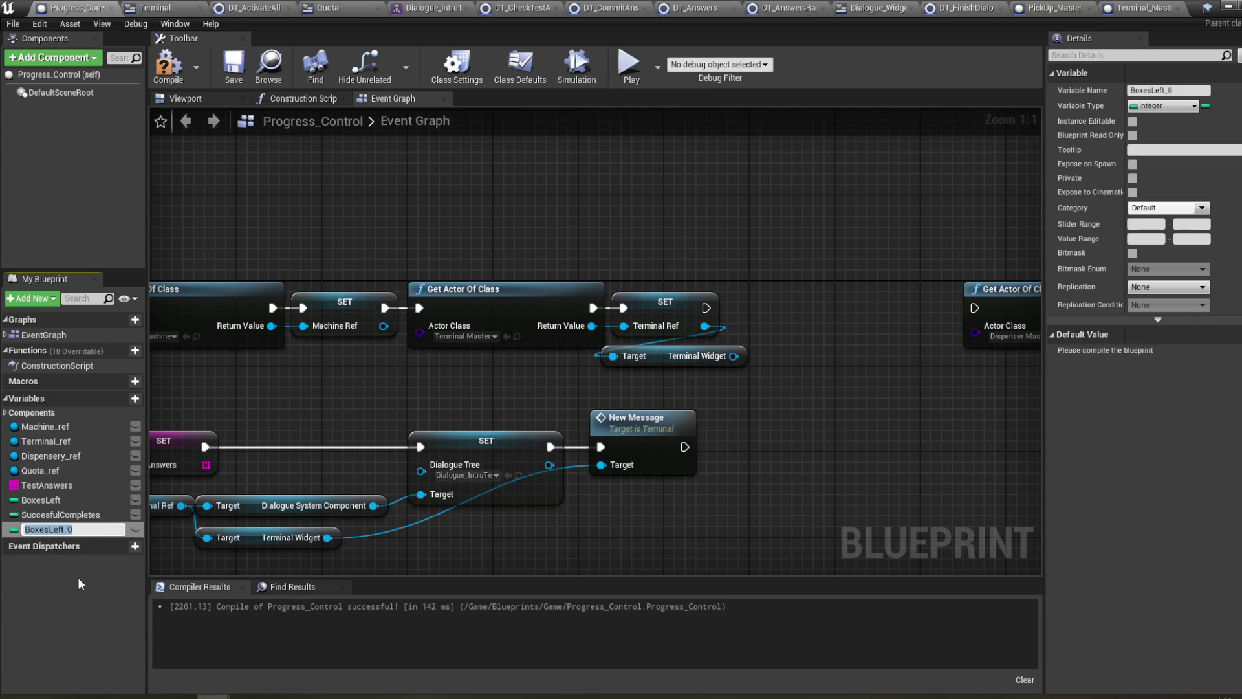
{"action": "type", "text": "InitialB"}
{"action": "type", "text": "oxes"}
{"action": "key", "text": "Return"}
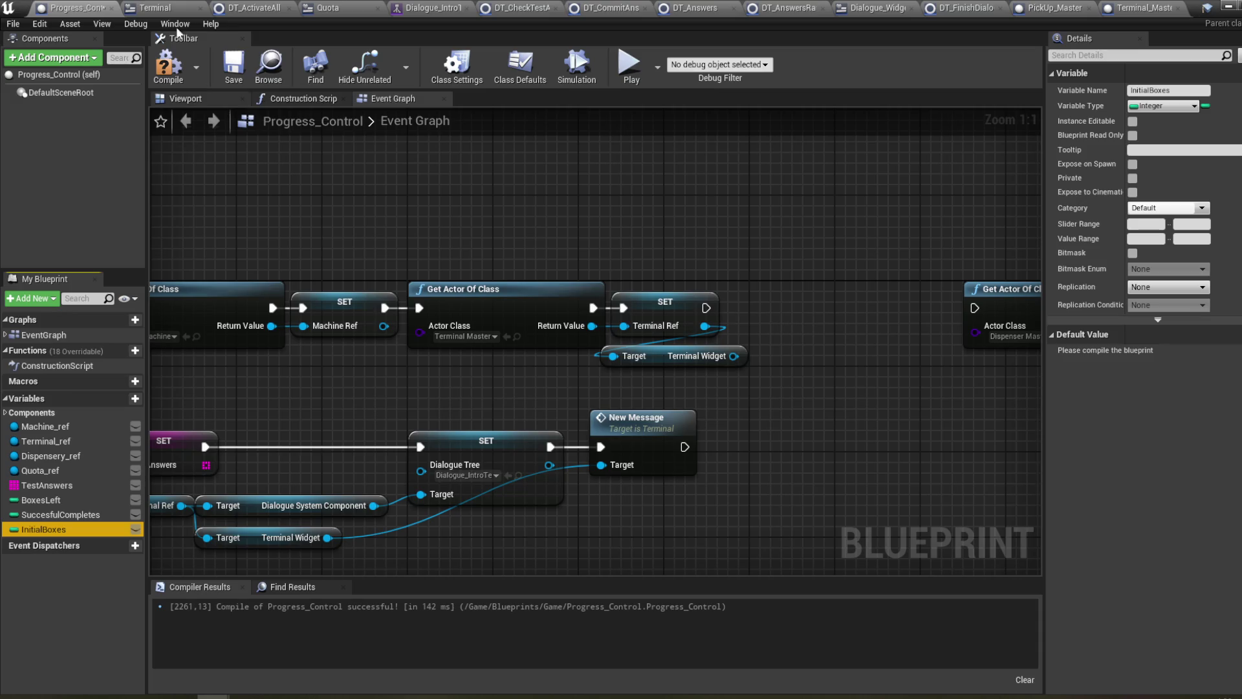
{"action": "left_click", "coordinate": [165, 76]}
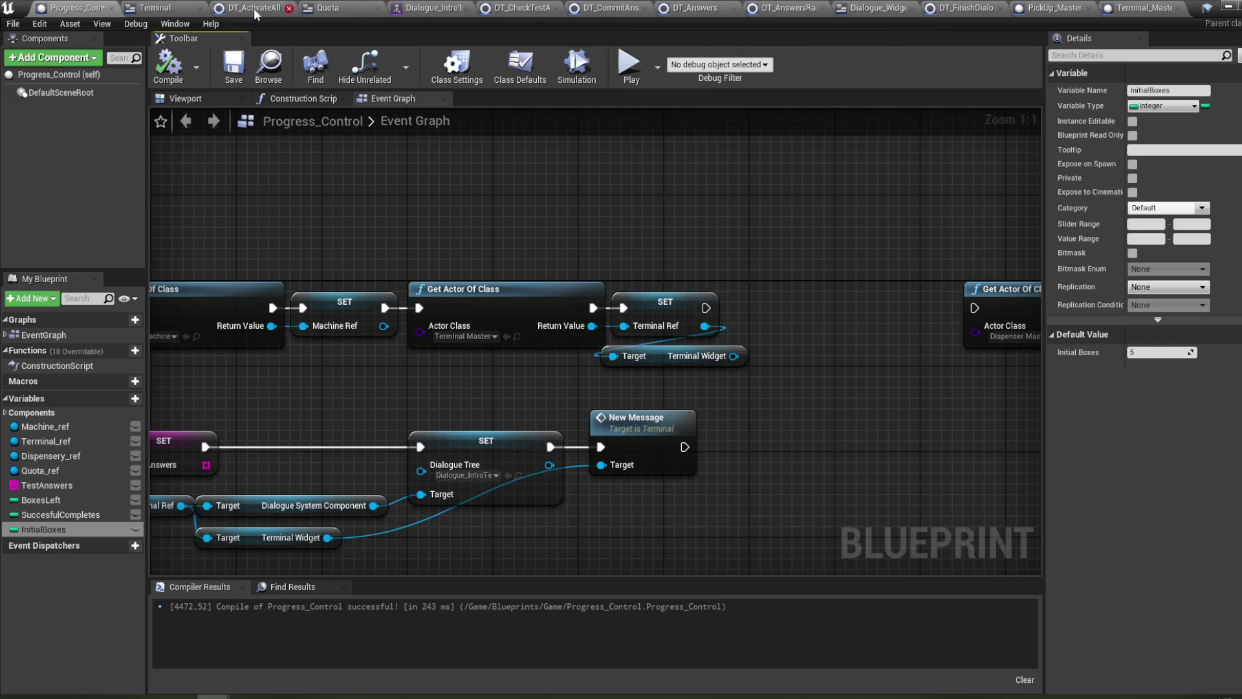
- Bring up the Quota widget's Get Percent 0 function graph
{"action": "left_click", "coordinate": [155, 8]}
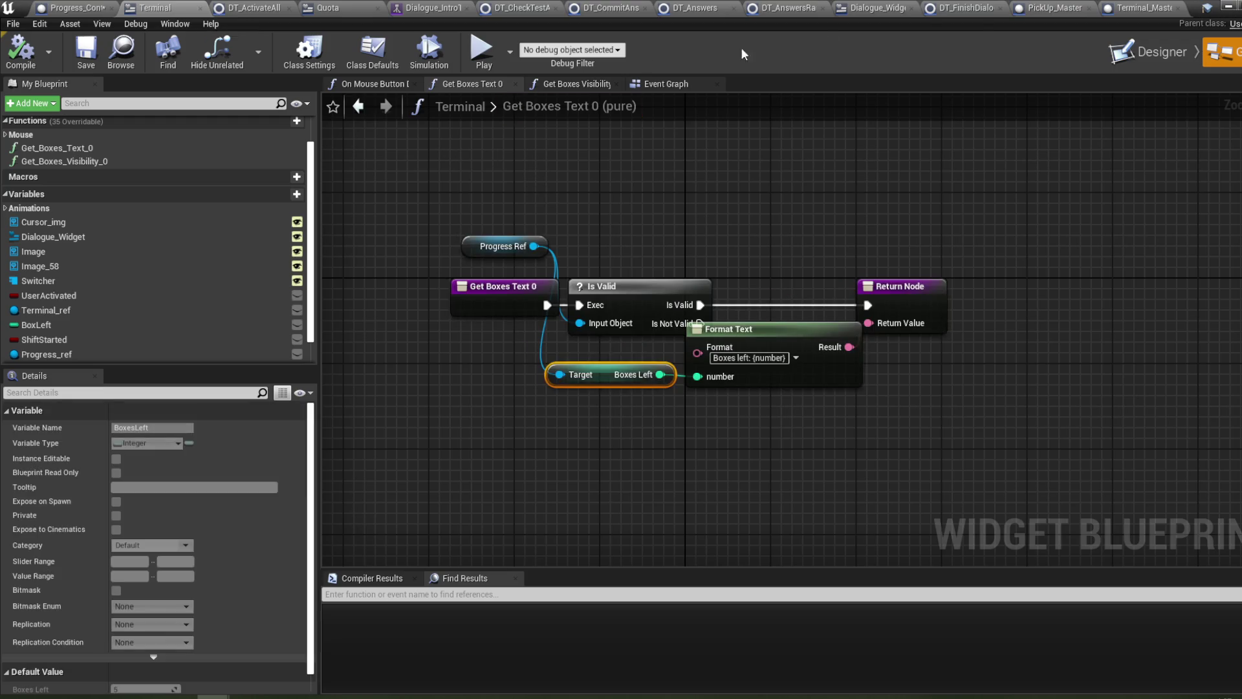
{"action": "left_click", "coordinate": [887, 11]}
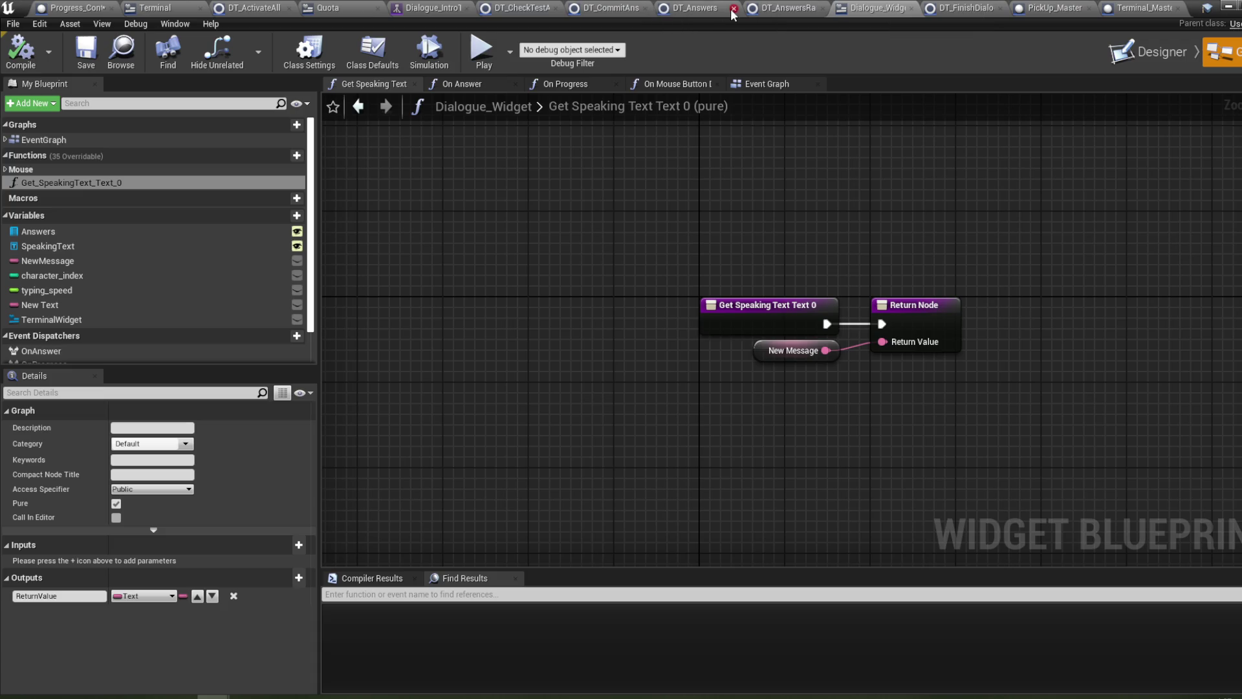
{"action": "left_click", "coordinate": [363, 8]}
{"action": "left_click", "coordinate": [1221, 52]}
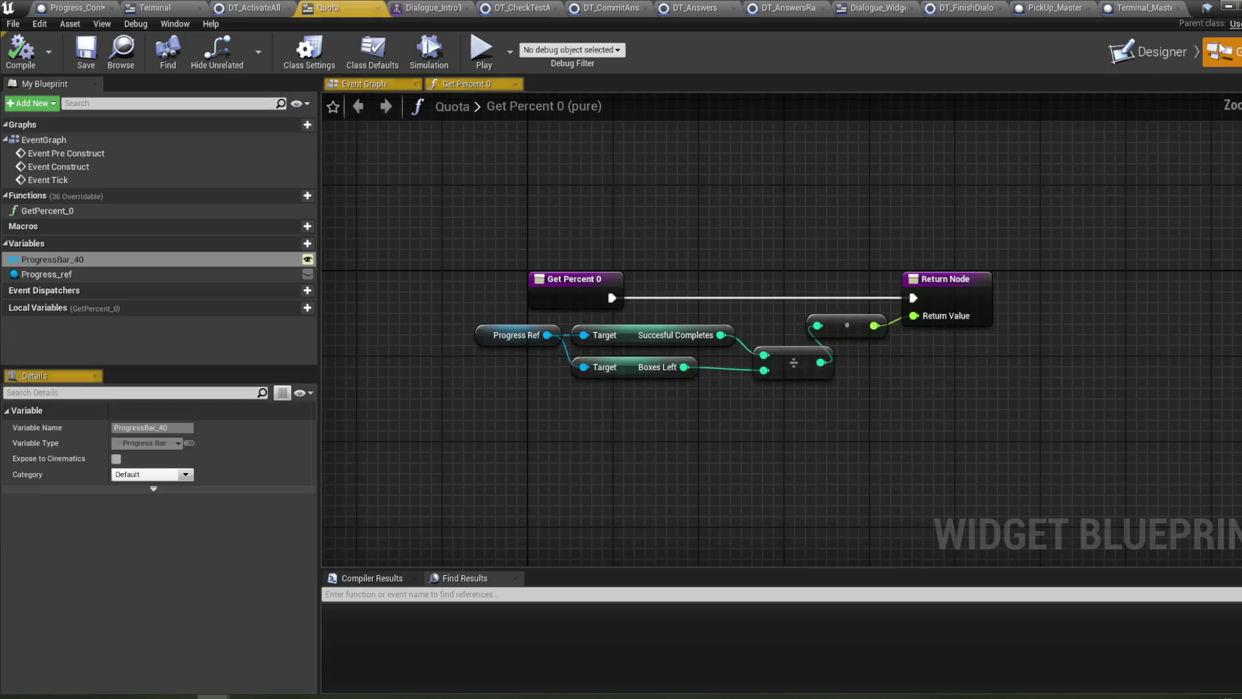
- Replace the Boxes Left getter with Initial Boxes as the divide's divisor and save
{"action": "left_click", "coordinate": [637, 371]}
{"action": "key", "text": "Delete"}
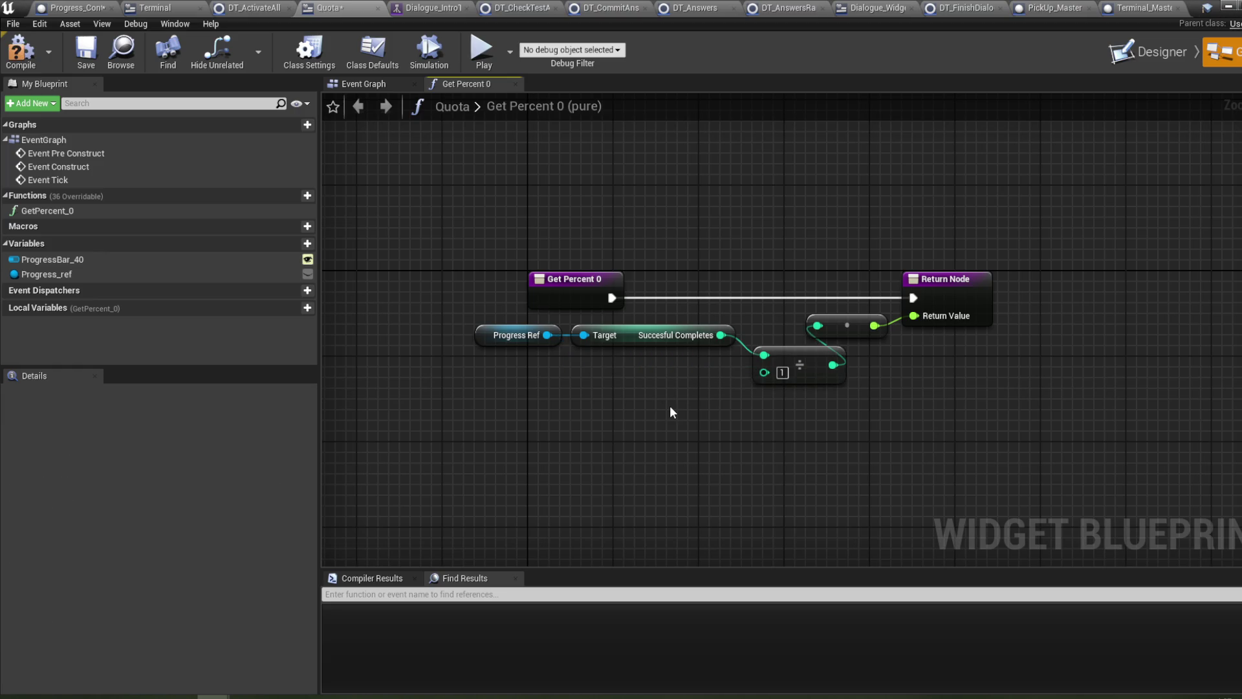
{"action": "mouse_move", "coordinate": [548, 335]}
{"action": "left_mouse_down"}
{"action": "mouse_move", "coordinate": [591, 397]}
{"action": "mouse_move", "coordinate": [574, 383]}
{"action": "left_mouse_up"}
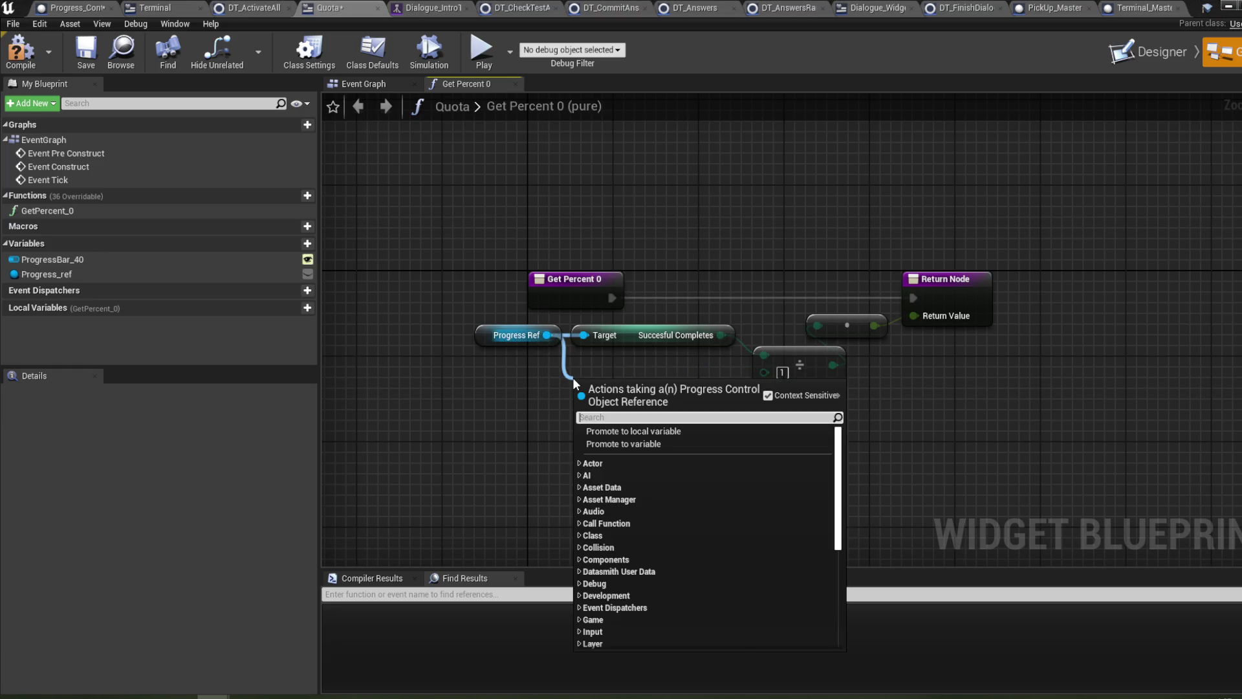
{"action": "type", "text": "initi"}
{"action": "key", "text": "Return"}
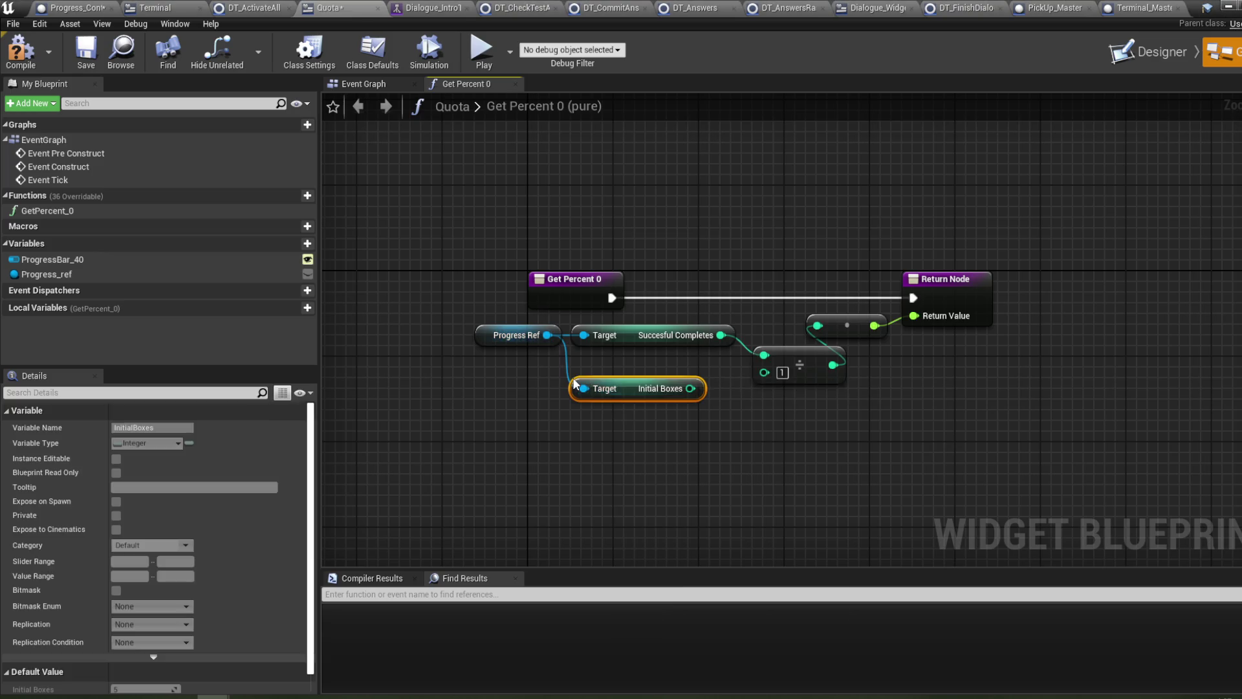
{"action": "left_click_drag", "start_coordinate": [702, 377], "coordinate": [763, 371]}
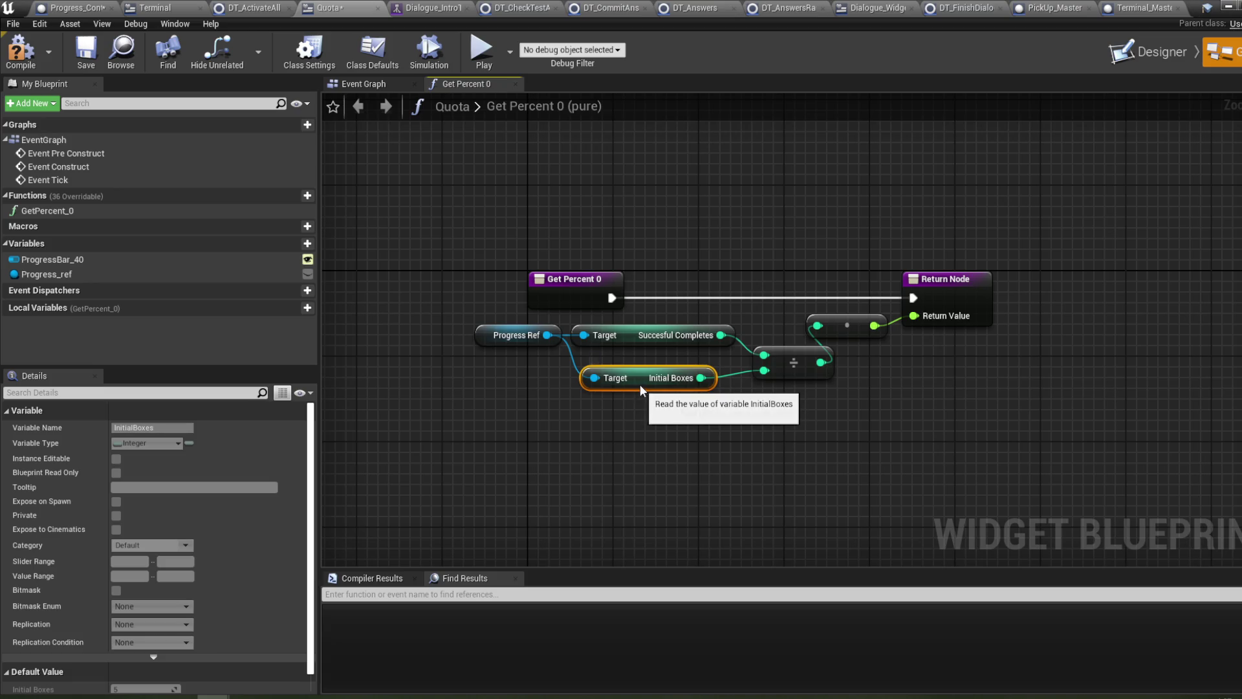
{"action": "left_click_drag", "start_coordinate": [638, 387], "coordinate": [627, 376]}
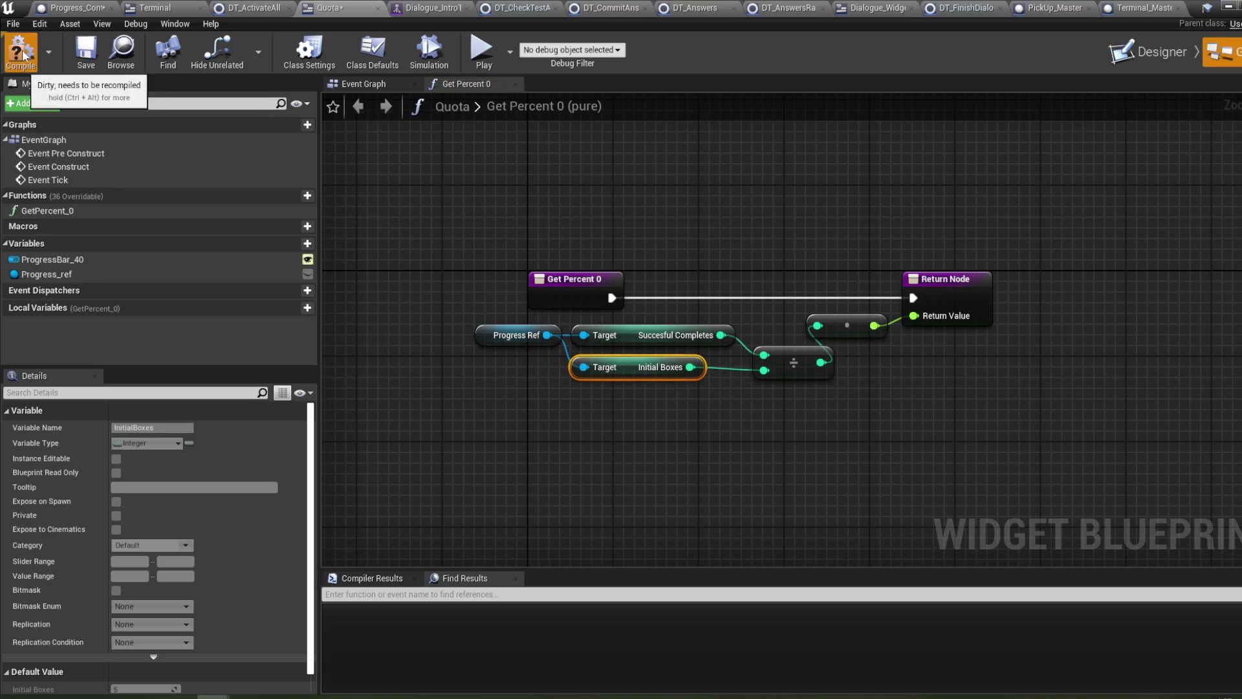
{"action": "left_click_drag", "start_coordinate": [416, 195], "coordinate": [436, 200]}
{"action": "key", "text": "ctrl+s"}
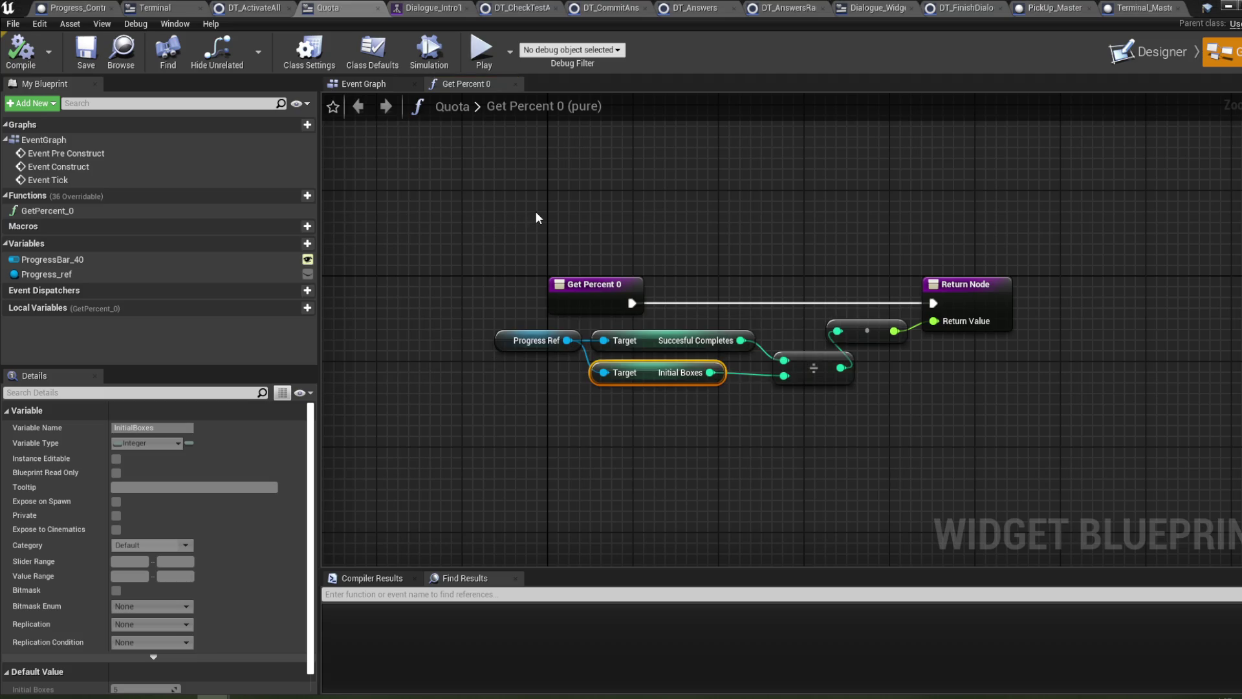
{"action": "left_click", "coordinate": [159, 6]}
{"action": "left_click", "coordinate": [1148, 52]}
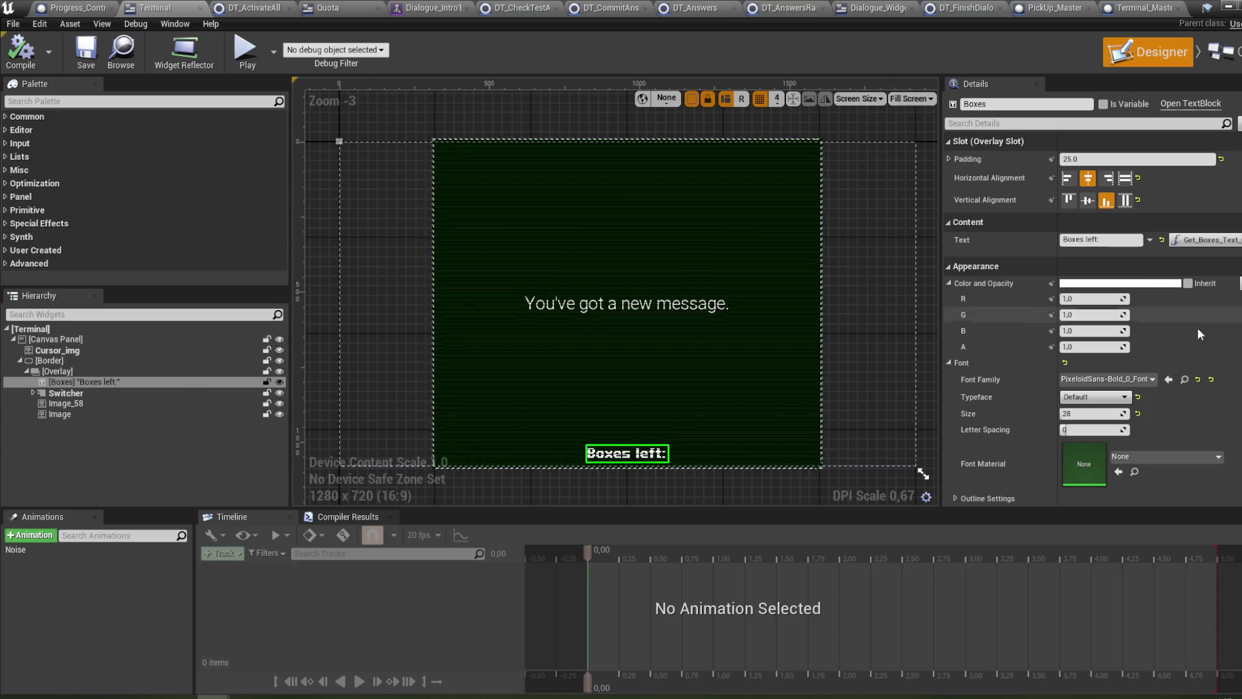
- Check the Boxes text's Visibility binding, then open the Get_Boxes_Visibility_0 function graph
{"action": "scroll", "coordinate": [1229, 259], "scroll_direction": "down", "scroll_amount": 5}
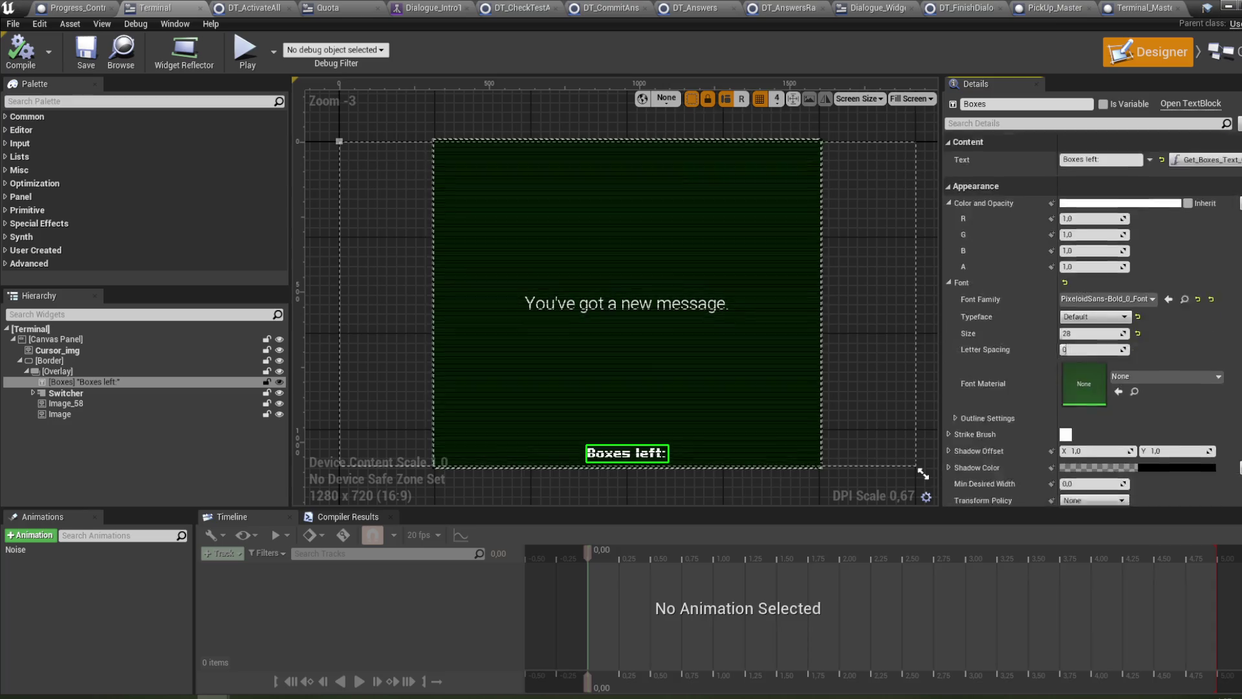
{"action": "scroll", "coordinate": [1094, 311], "scroll_direction": "down", "scroll_amount": 5}
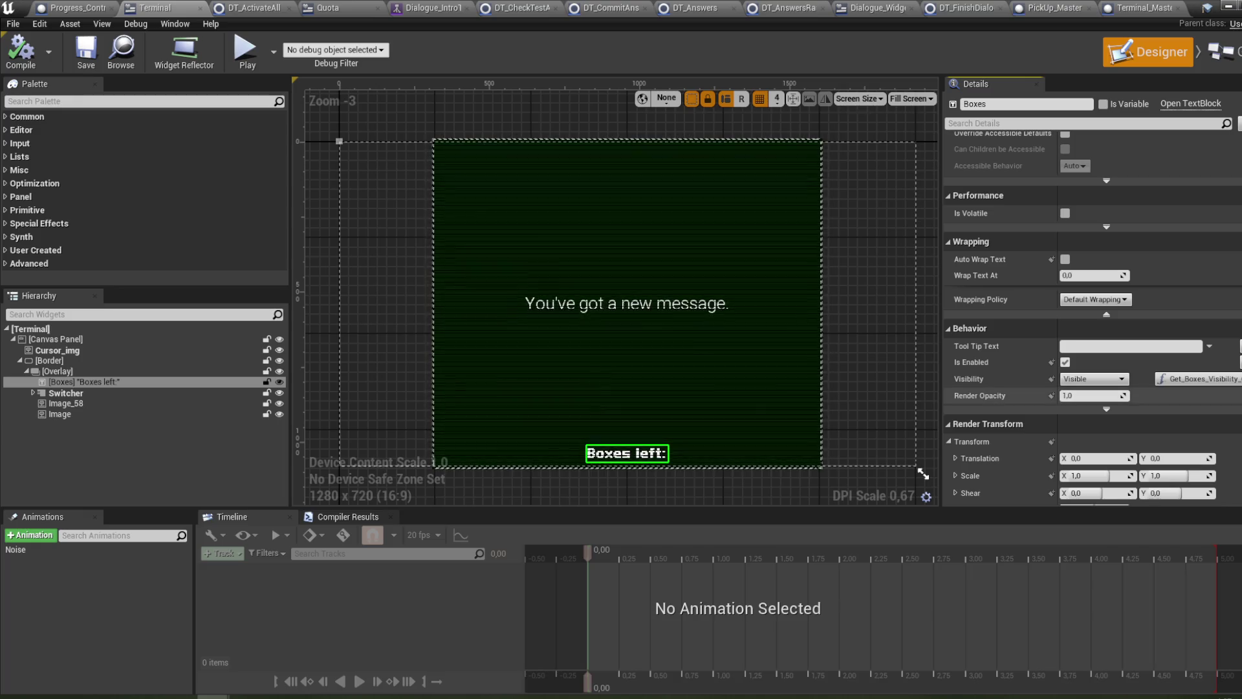
{"action": "left_click", "coordinate": [1220, 52]}
{"action": "double_click", "coordinate": [120, 162]}
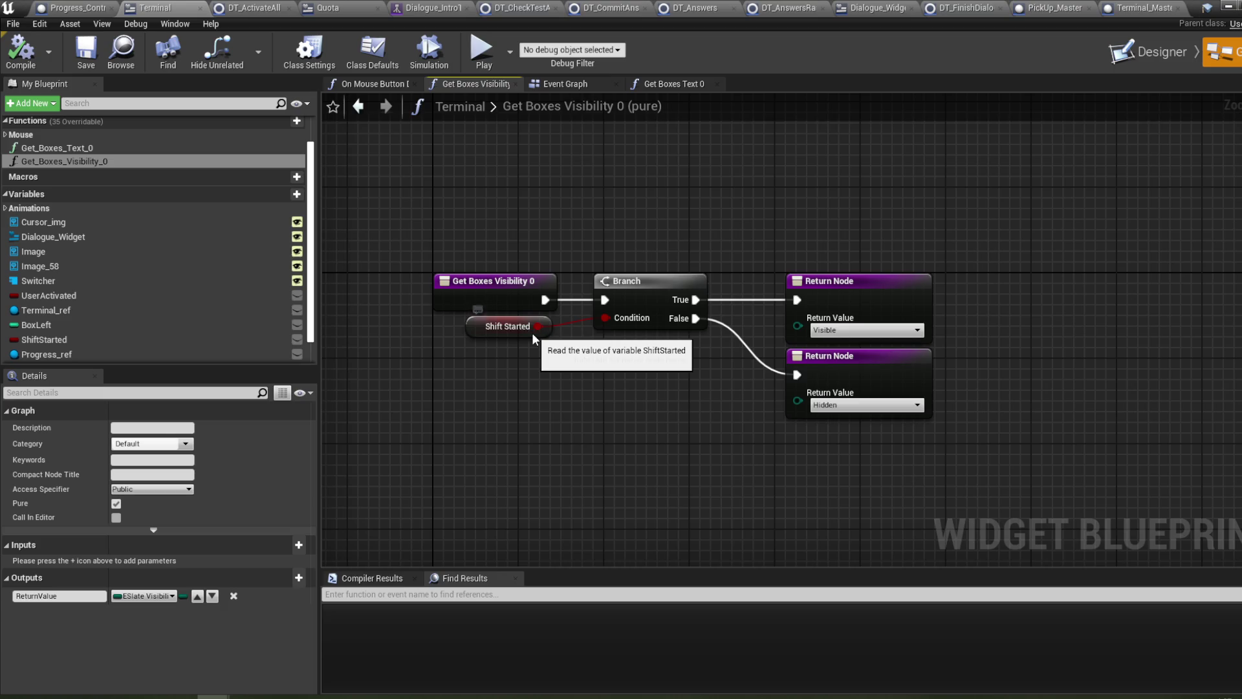
{"action": "left_click", "coordinate": [532, 331]}
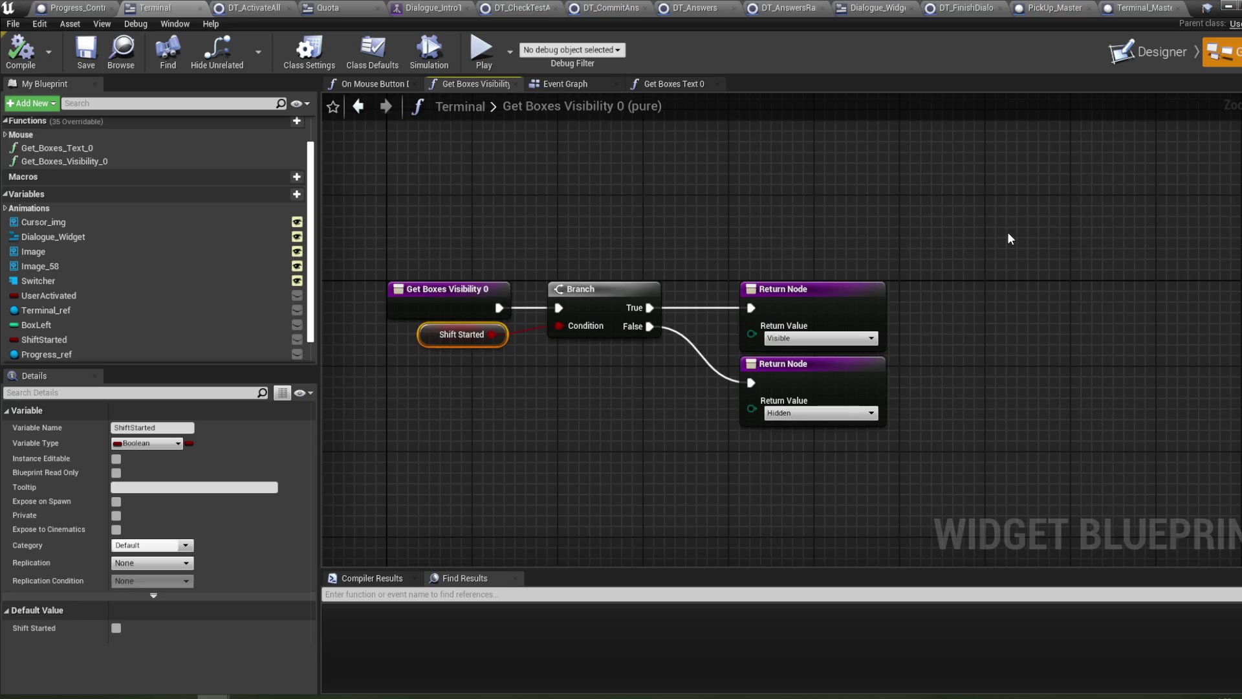
{"action": "left_click", "coordinate": [1227, 9]}
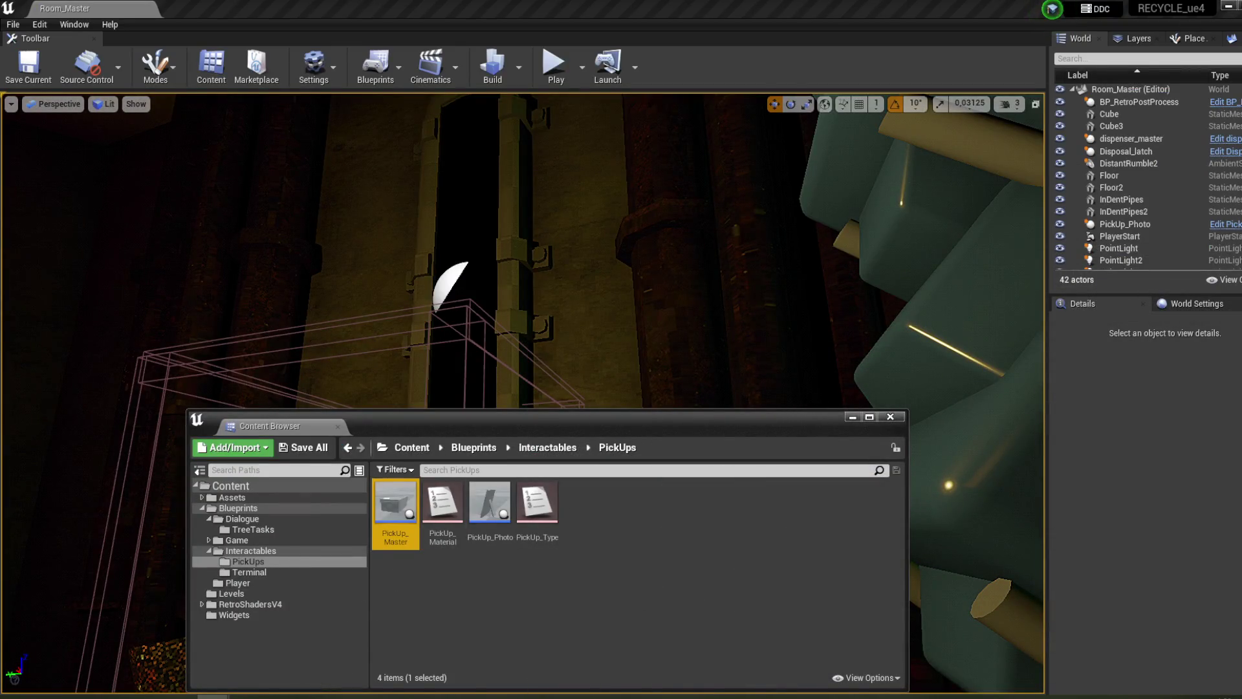
{"action": "mouse_move", "coordinate": [213, 696]}
{"action": "left_click", "coordinate": [356, 647]}
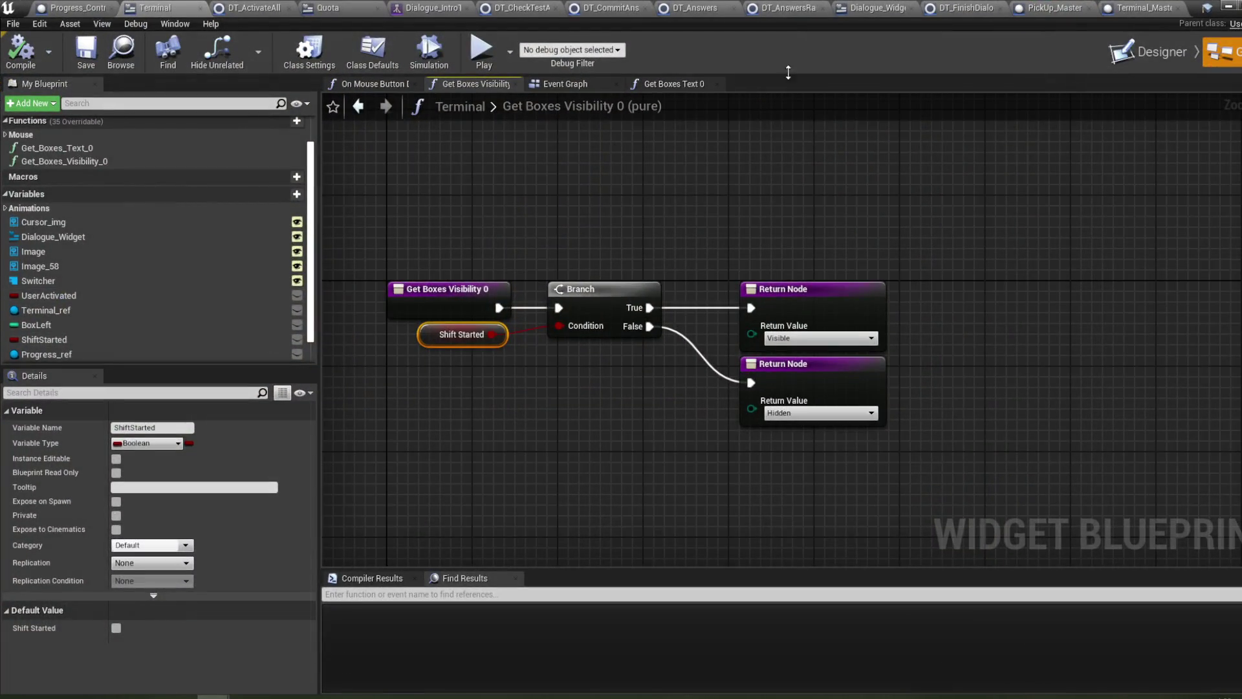
- Cycle the Switcher's Active Widget Index through 2 and 1, ending back on 0
{"action": "left_click", "coordinate": [1149, 52]}
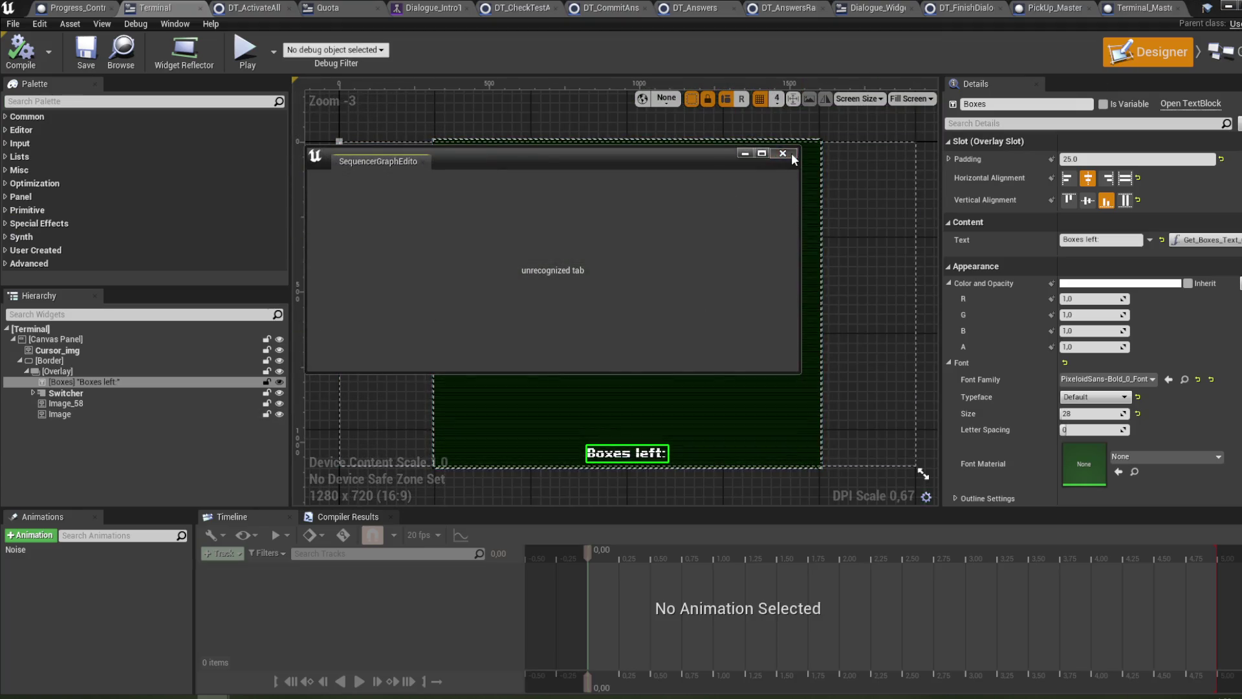
{"action": "left_click", "coordinate": [790, 155]}
{"action": "left_click", "coordinate": [65, 393]}
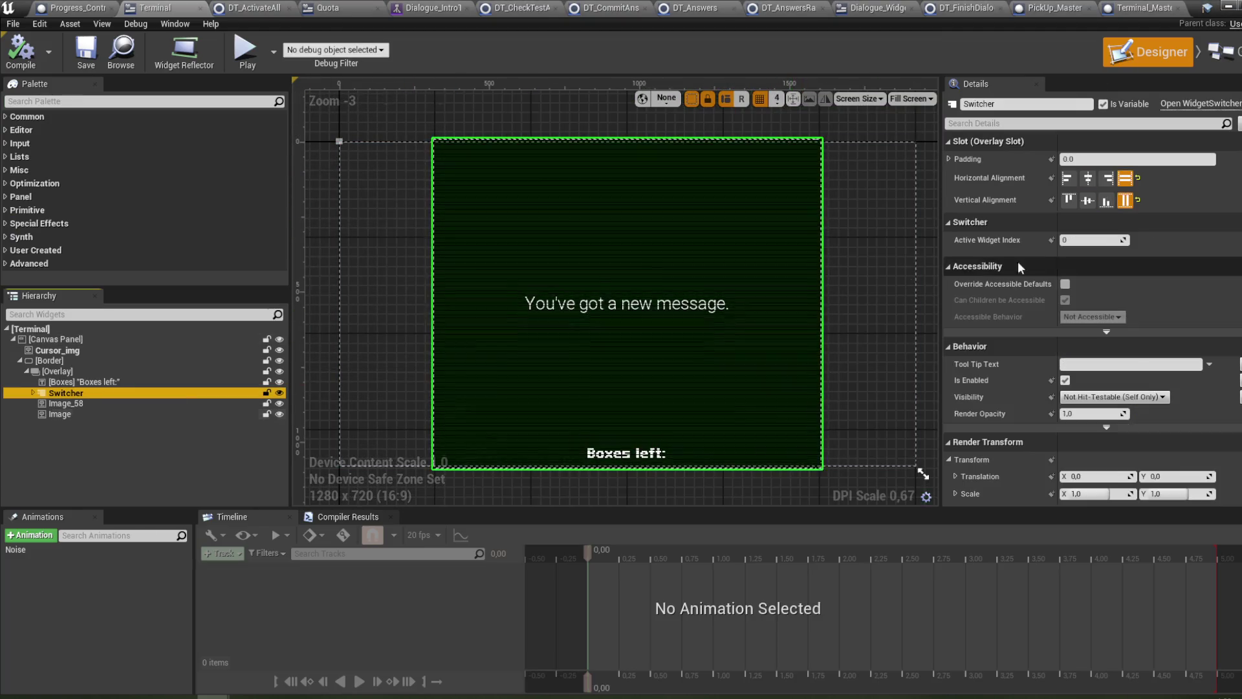
{"action": "left_click", "coordinate": [1078, 239]}
{"action": "type", "text": "2"}
{"action": "key", "text": "Return"}
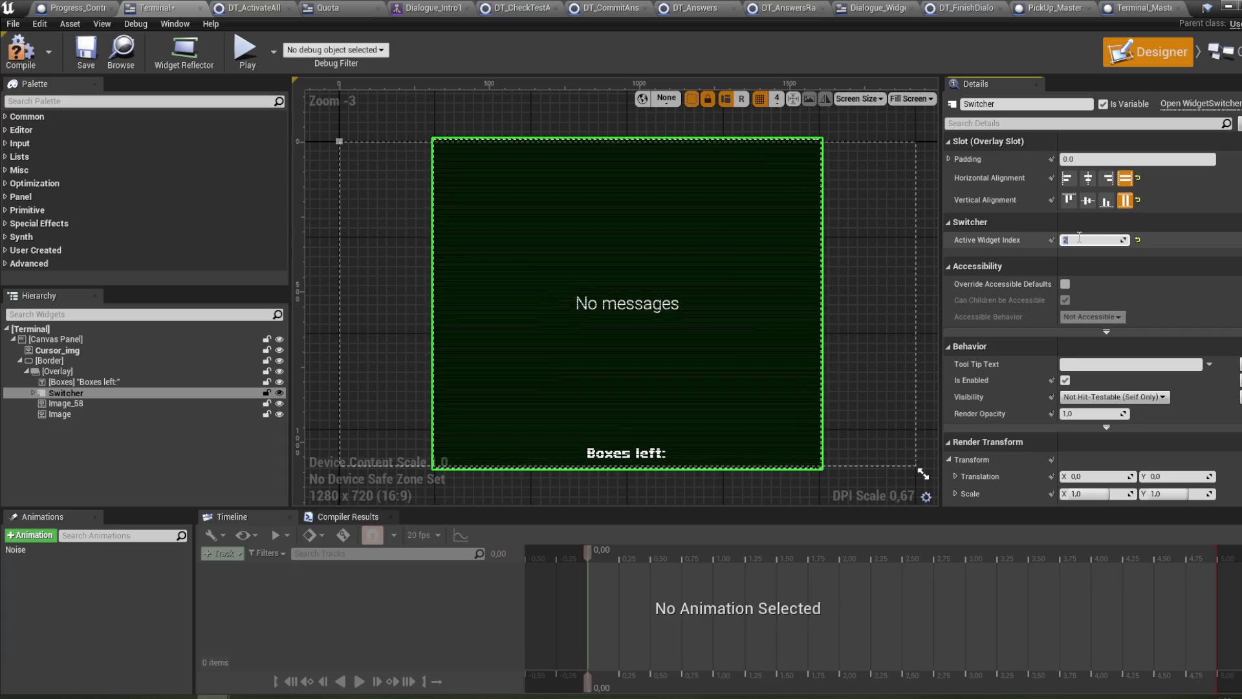
{"action": "key", "text": "Return"}
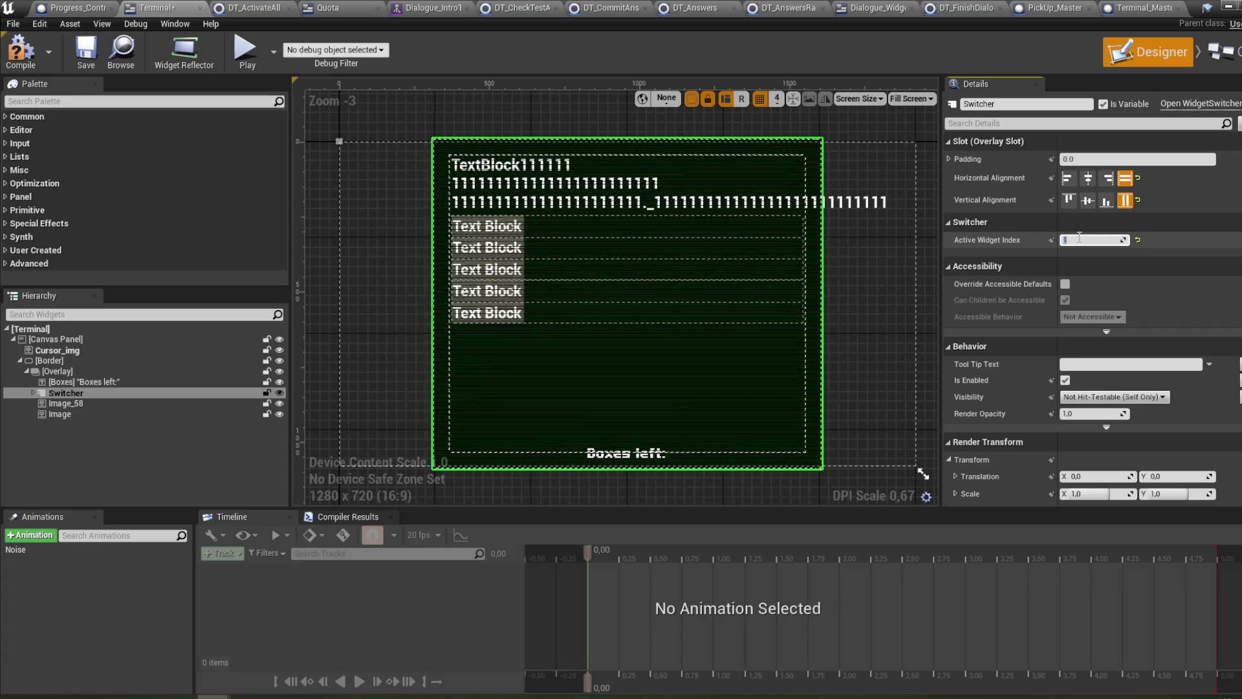
{"action": "left_click", "coordinate": [1080, 240]}
{"action": "type", "text": "0"}
{"action": "key", "text": "Return"}
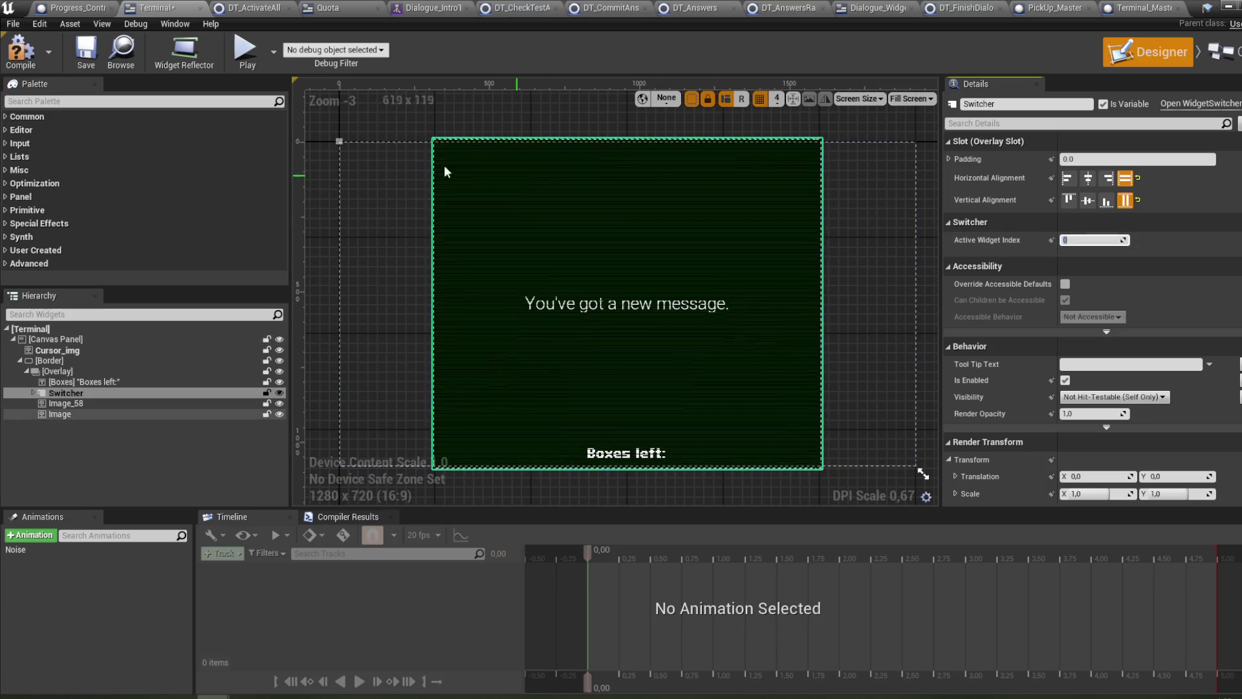
- Save the Terminal widget blueprint and return to the level editor
{"action": "left_click_drag", "start_coordinate": [382, 207], "coordinate": [380, 224]}
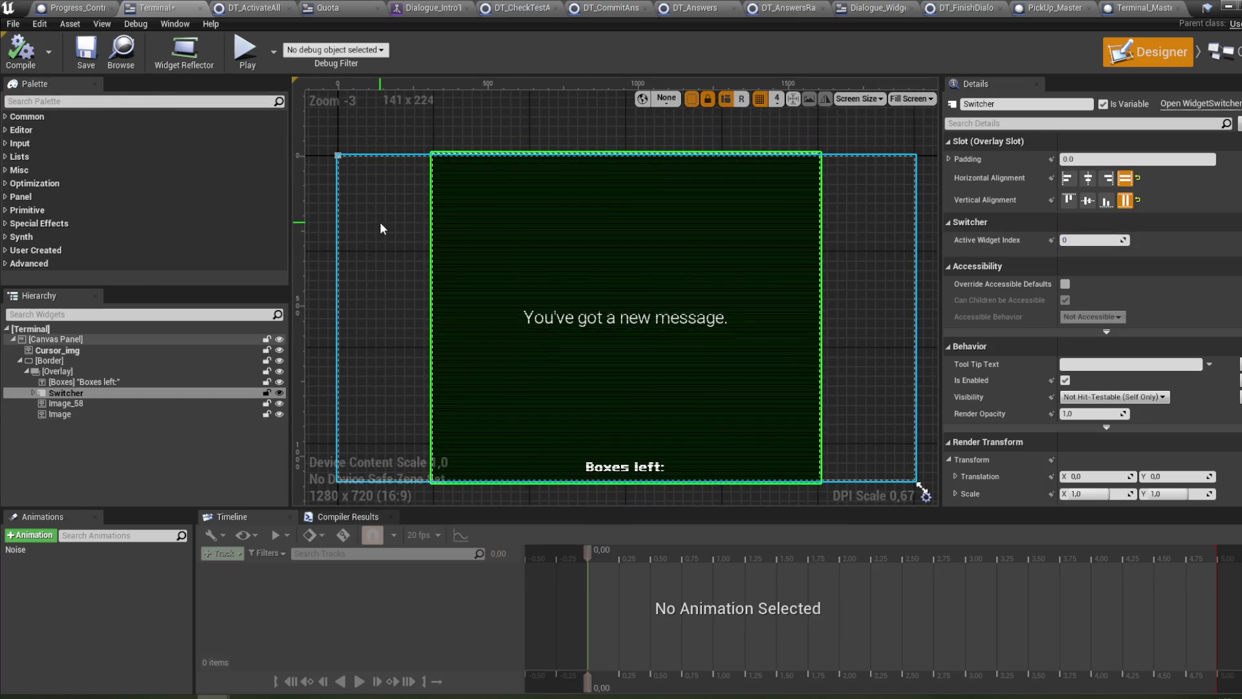
{"action": "key", "text": "ctrl+s"}
{"action": "left_click", "coordinate": [1225, 9]}
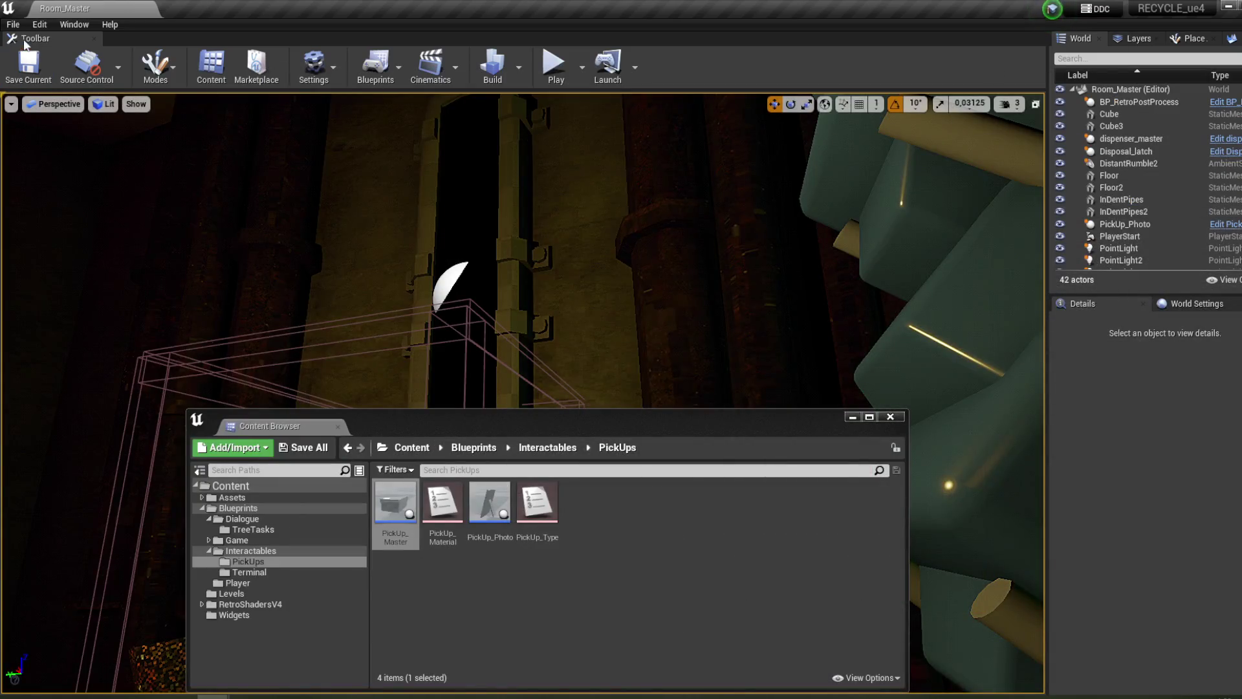
- Dismiss the open menu and get the Content Browser out of the way
{"action": "left_click", "coordinate": [23, 26]}
{"action": "left_click", "coordinate": [508, 224]}
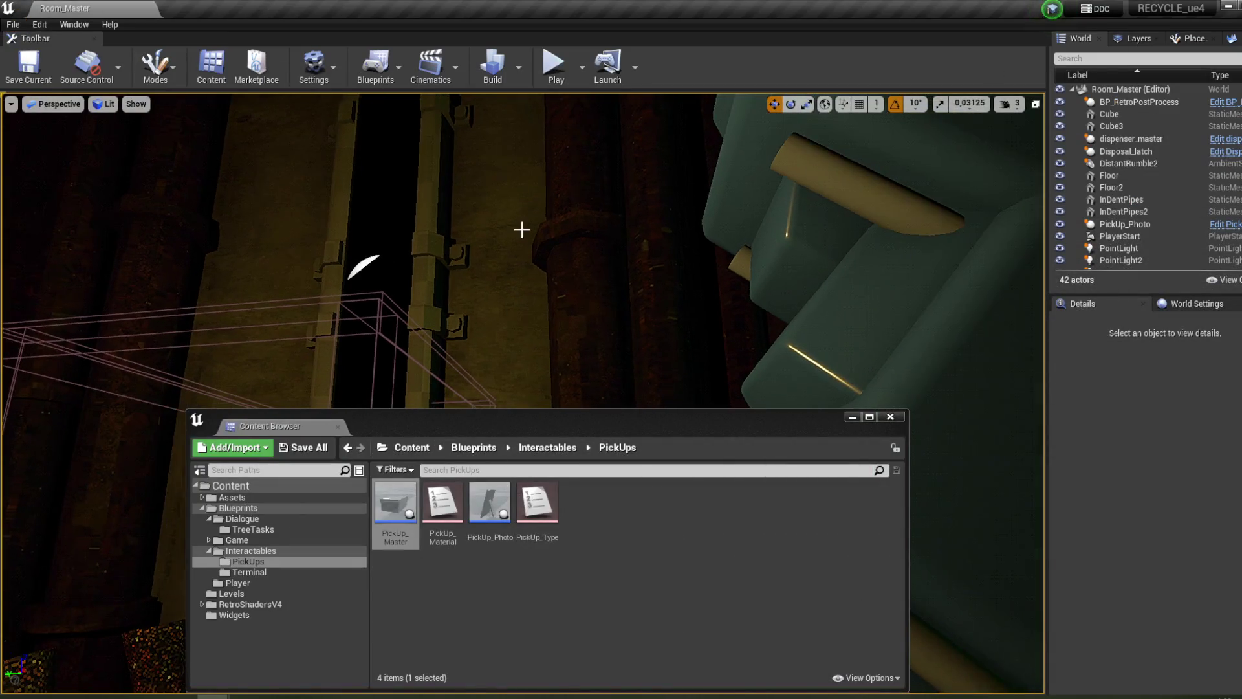
{"action": "left_click", "coordinate": [850, 417]}
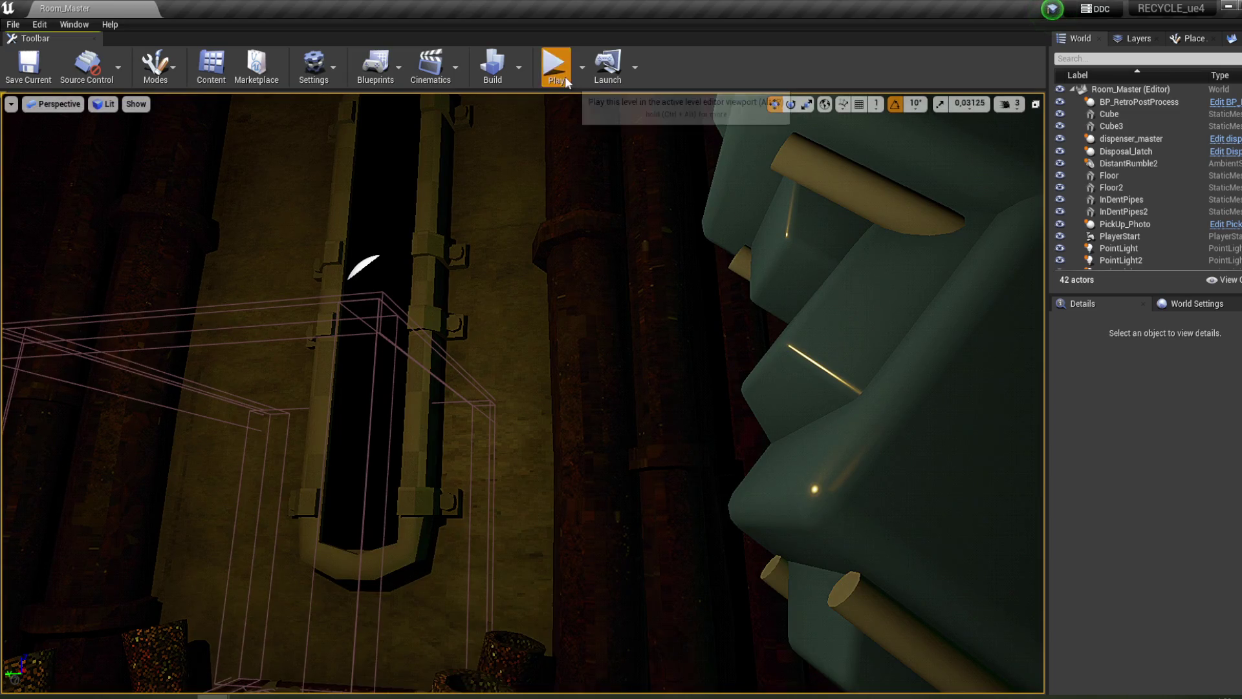
- Play the level, answer Yes at the terminal until it shows No messages, then stop
{"action": "left_click", "coordinate": [555, 63]}
{"action": "key", "text": "w"}
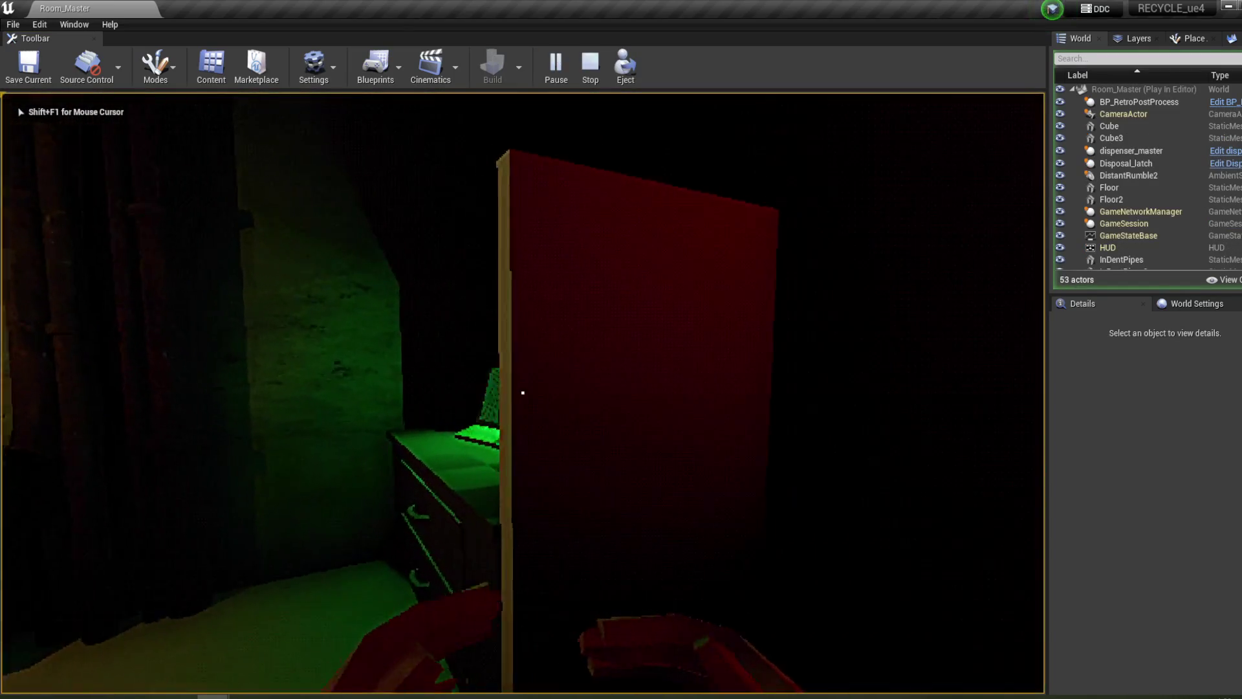
{"action": "left_click", "coordinate": [523, 393]}
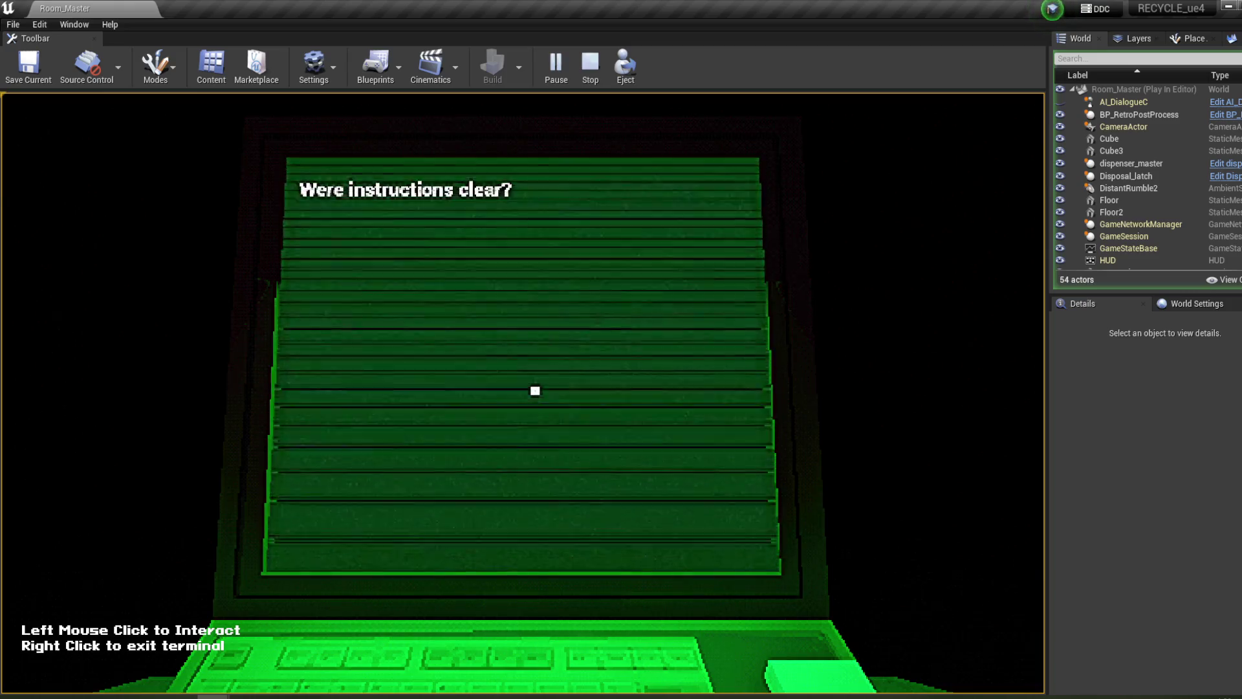
{"action": "left_click", "coordinate": [314, 214]}
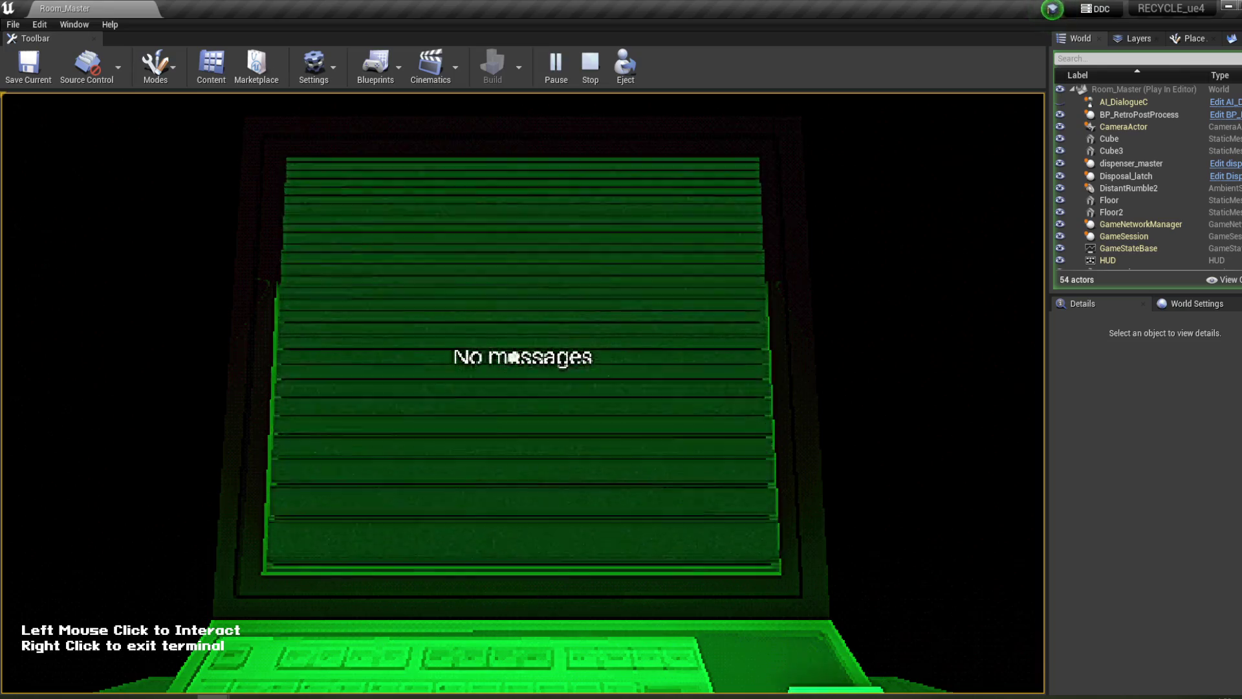
{"action": "right_click", "coordinate": [601, 332]}
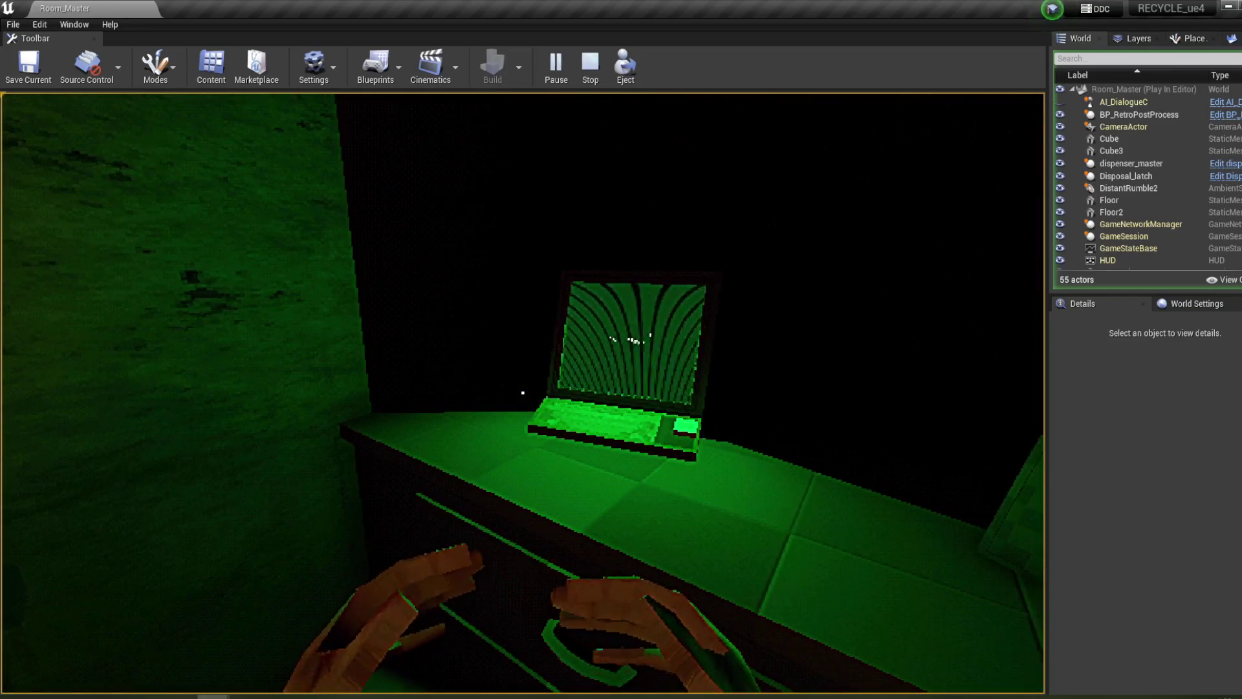
{"action": "left_click", "coordinate": [522, 392]}
{"action": "right_click", "coordinate": [523, 392]}
{"action": "key", "text": "Escape"}
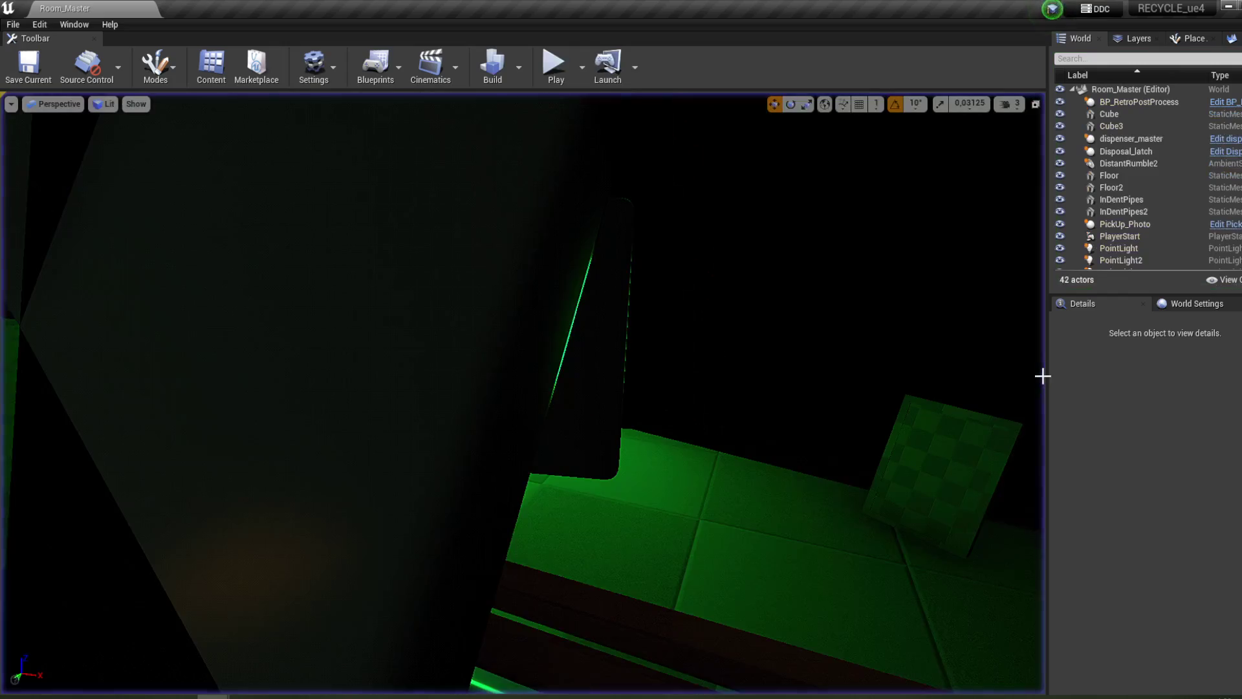
- Review DT_ActivateAll's SET Shift Started node, recompile it, and return to Terminal
{"action": "mouse_move", "coordinate": [213, 695]}
{"action": "left_click", "coordinate": [363, 650]}
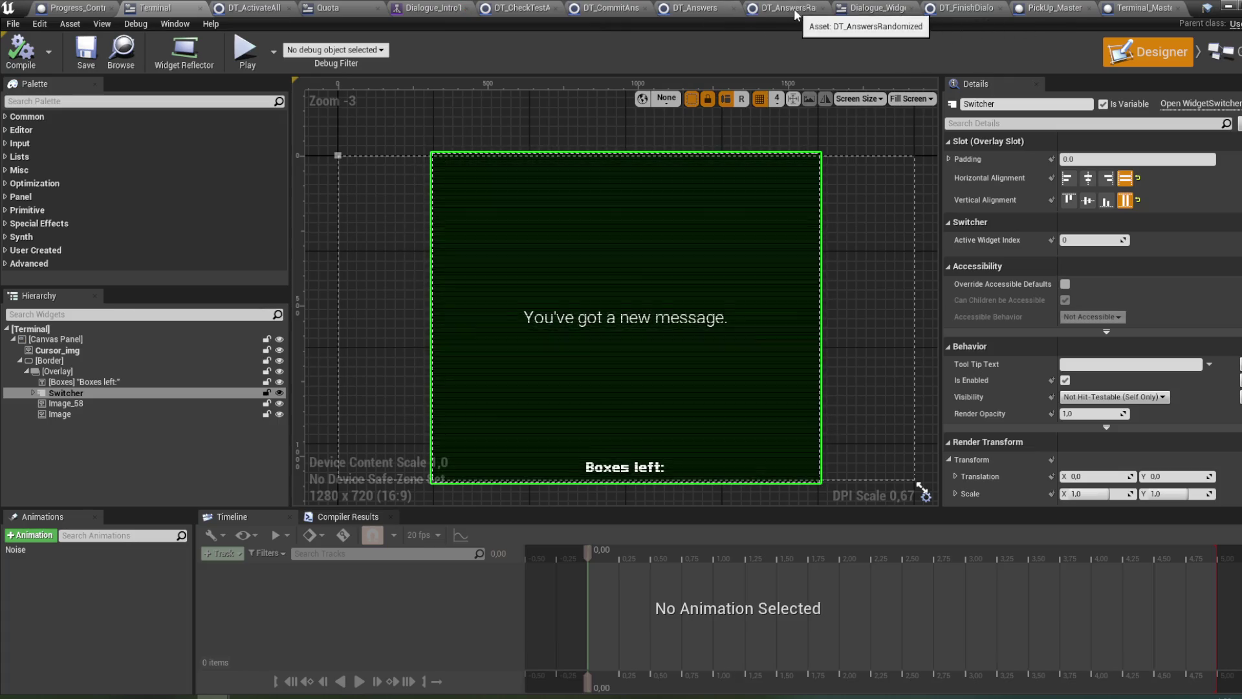
{"action": "left_click", "coordinate": [259, 8]}
{"action": "mouse_move", "coordinate": [461, 184]}
{"action": "left_mouse_down"}
{"action": "mouse_move", "coordinate": [1043, 174]}
{"action": "mouse_move", "coordinate": [507, 163]}
{"action": "left_mouse_up"}
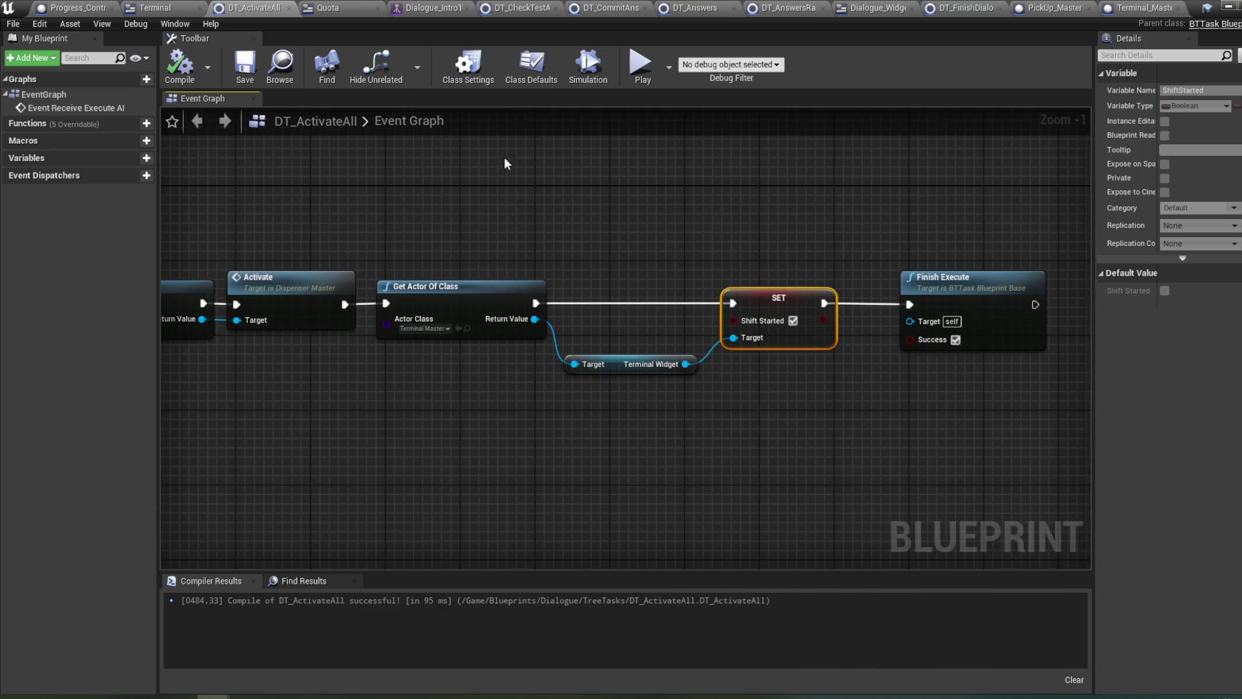
{"action": "left_click", "coordinate": [761, 400]}
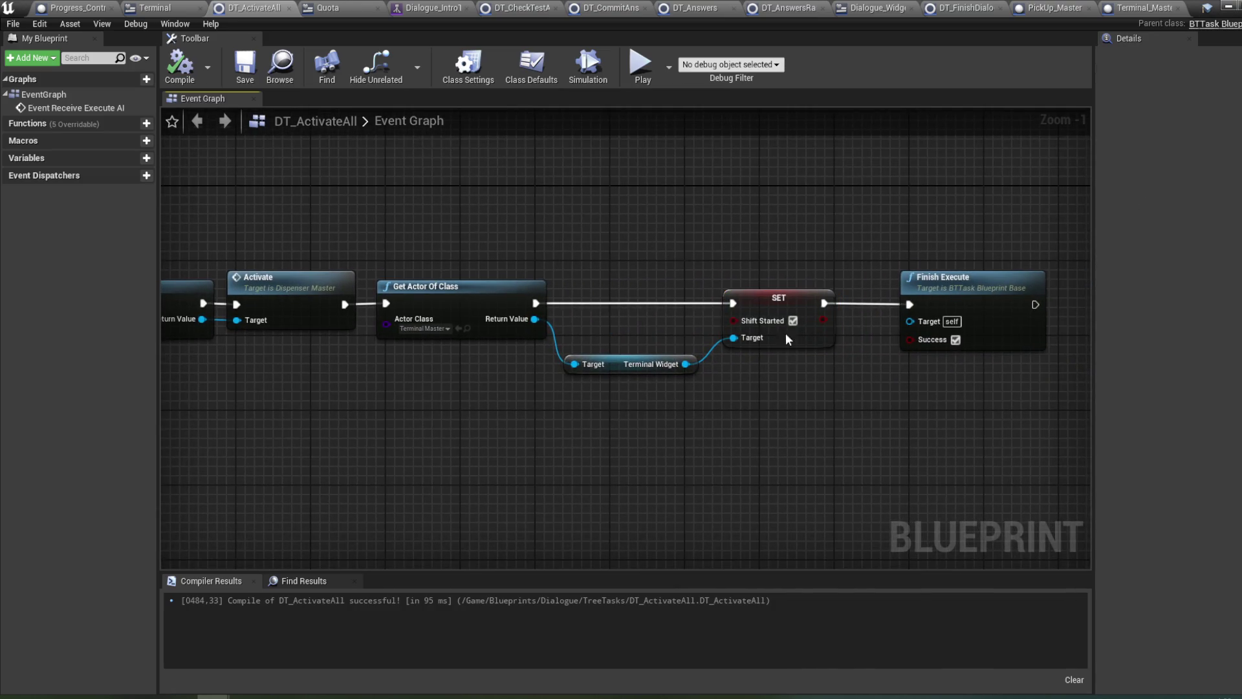
{"action": "left_click_drag", "start_coordinate": [522, 238], "coordinate": [687, 235]}
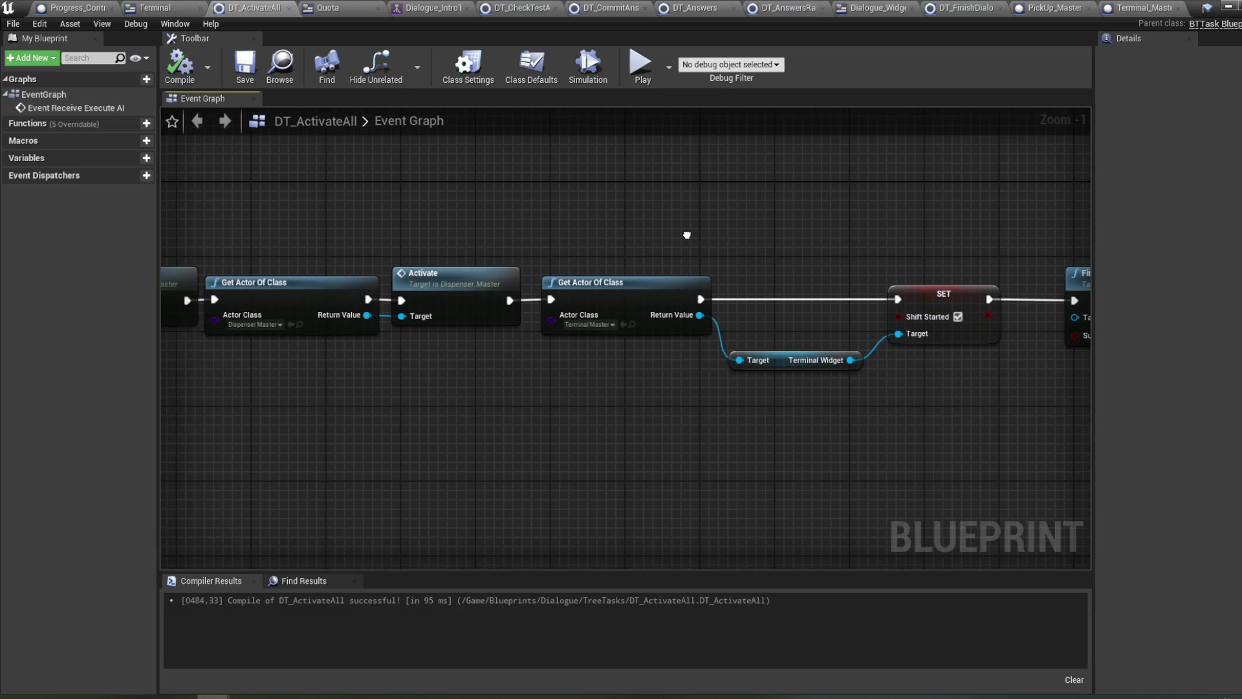
{"action": "left_click", "coordinate": [185, 69]}
{"action": "left_click_drag", "start_coordinate": [844, 254], "coordinate": [637, 247]}
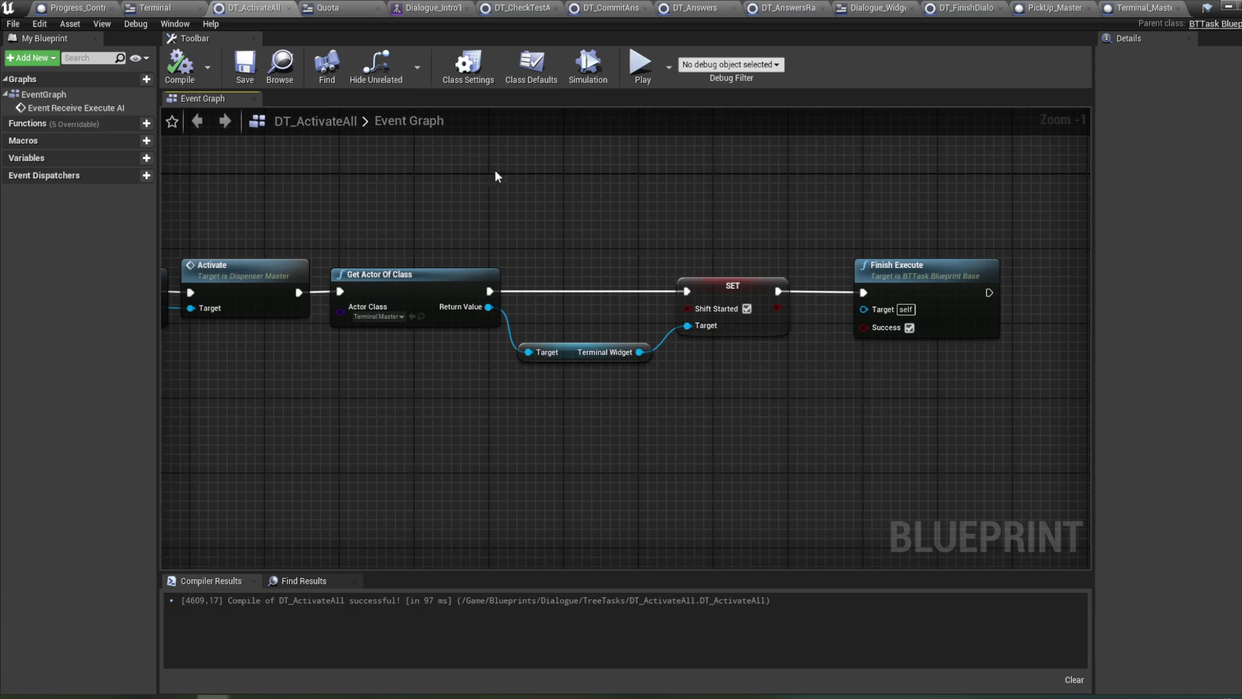
{"action": "left_click", "coordinate": [169, 9]}
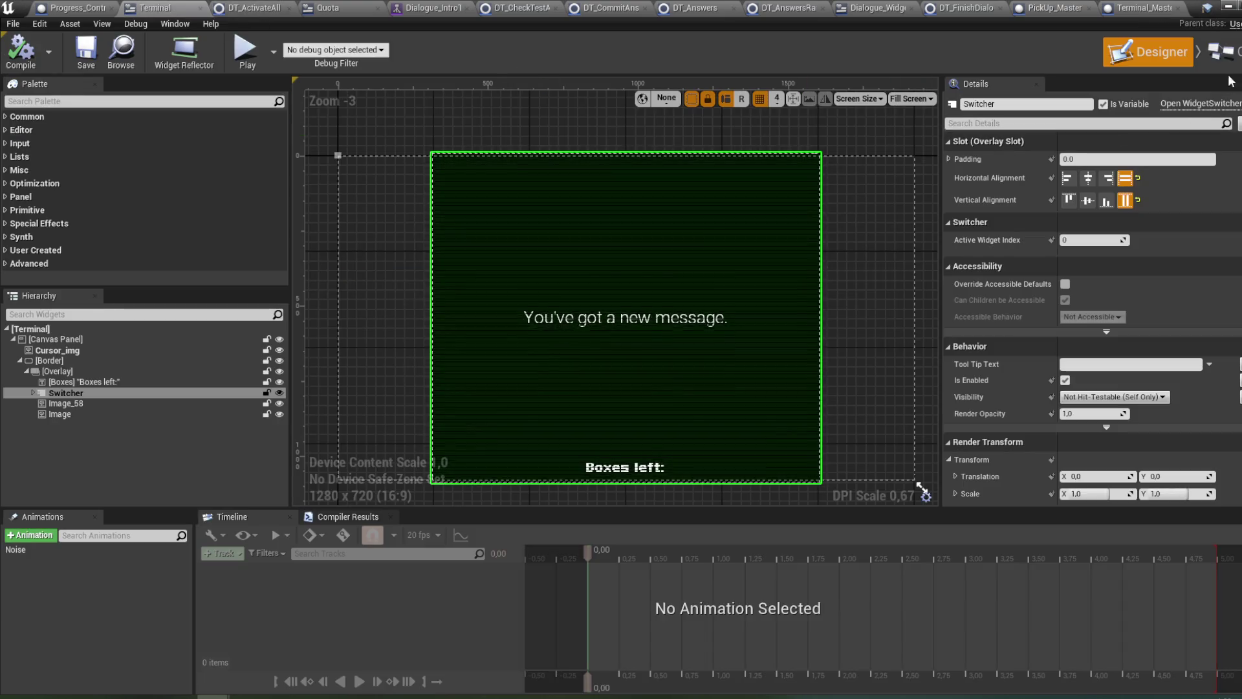
- Inspect the ShiftStarted variable in Terminal's graph, then return to the level editor
{"action": "left_click", "coordinate": [1231, 56]}
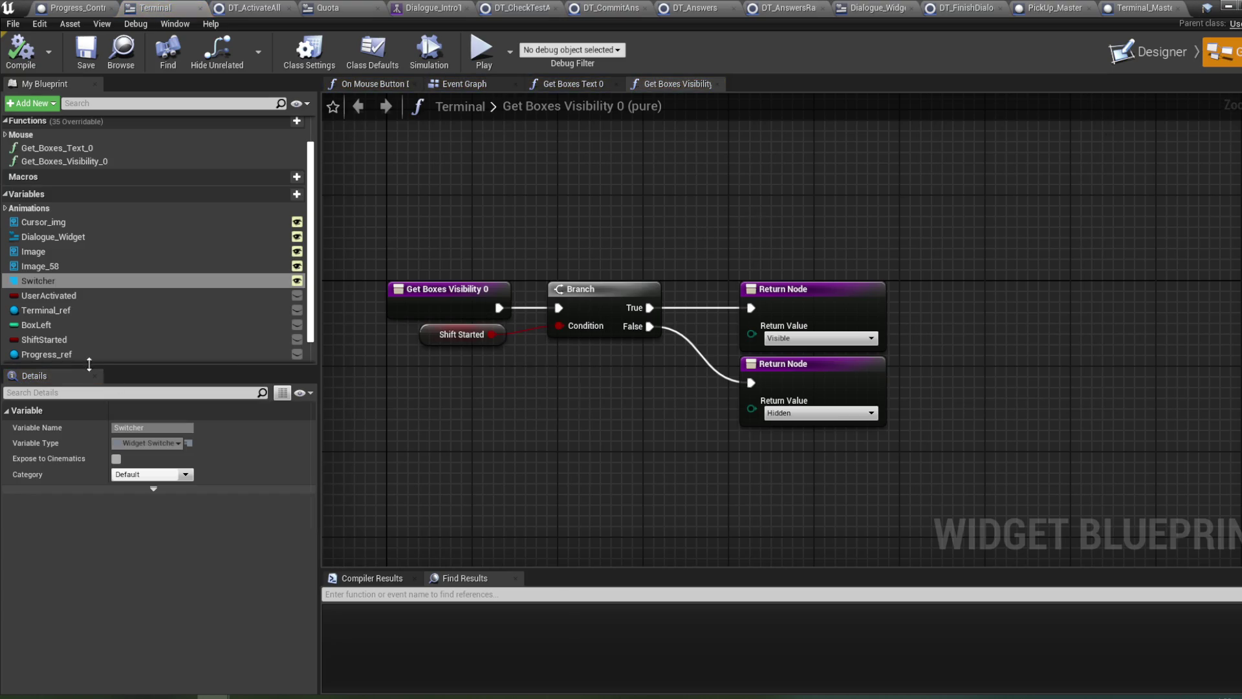
{"action": "left_click", "coordinate": [80, 342]}
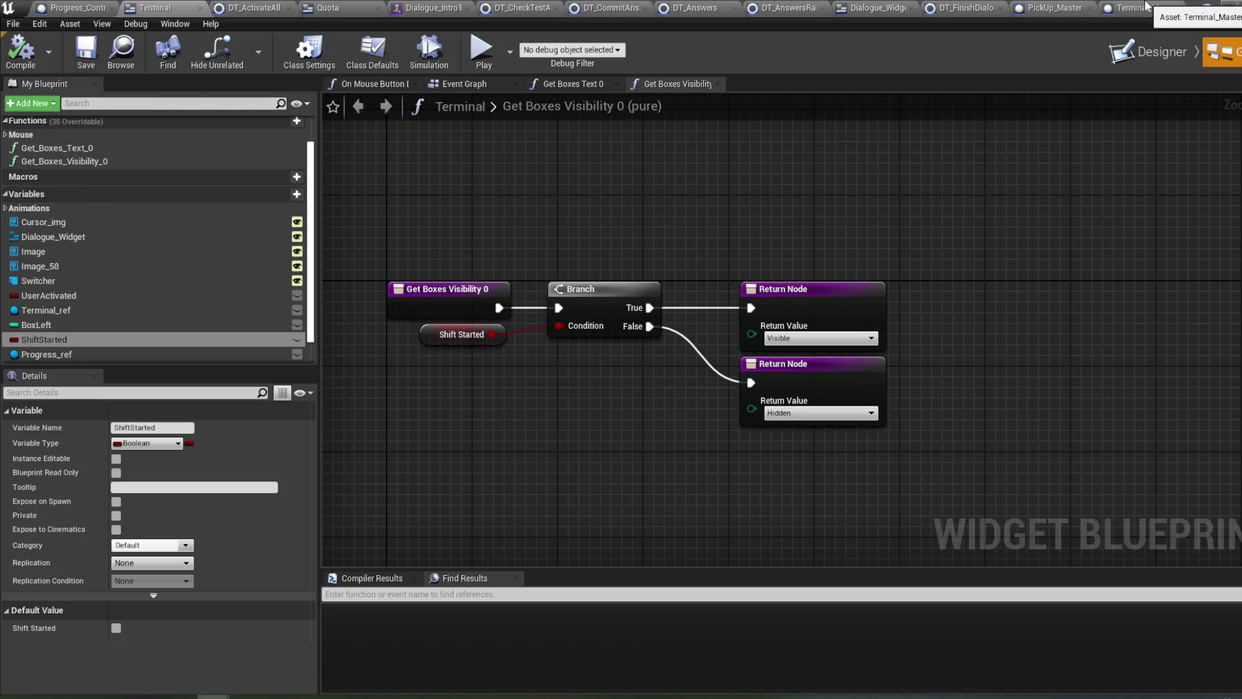
{"action": "left_click", "coordinate": [1224, 7]}
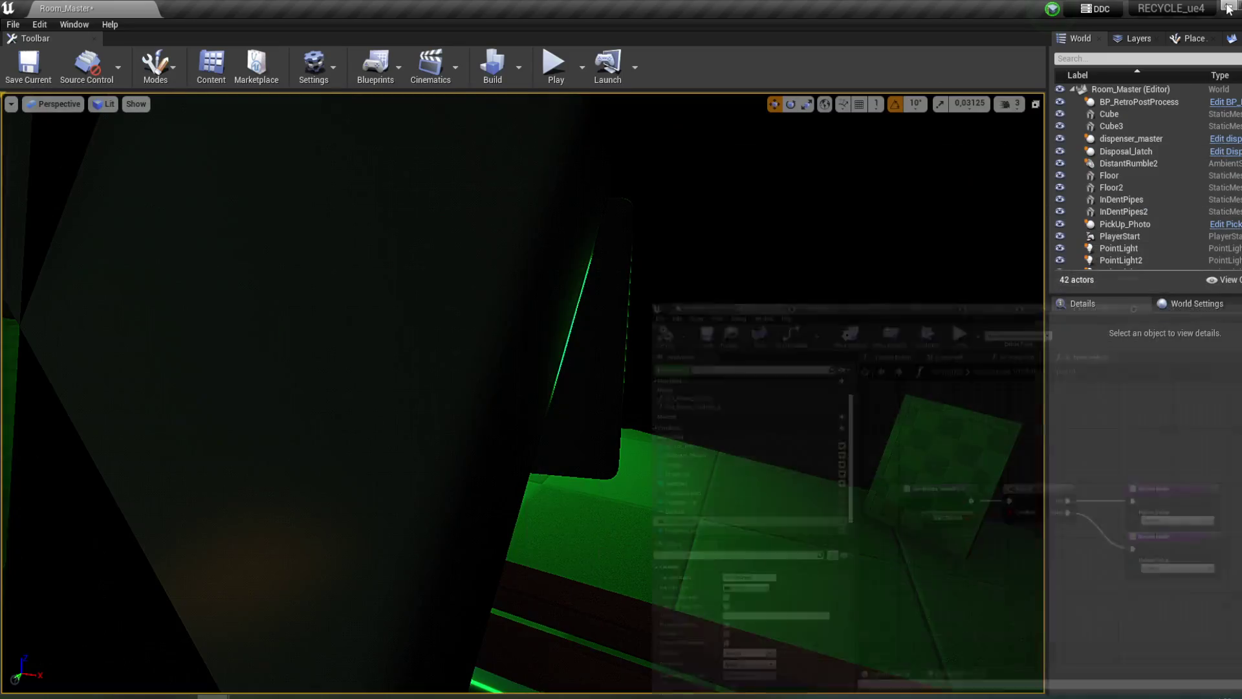
- Start Play mode and answer Yes to the terminal's instructions question
{"action": "left_click", "coordinate": [554, 64]}
{"action": "key", "text": "w"}
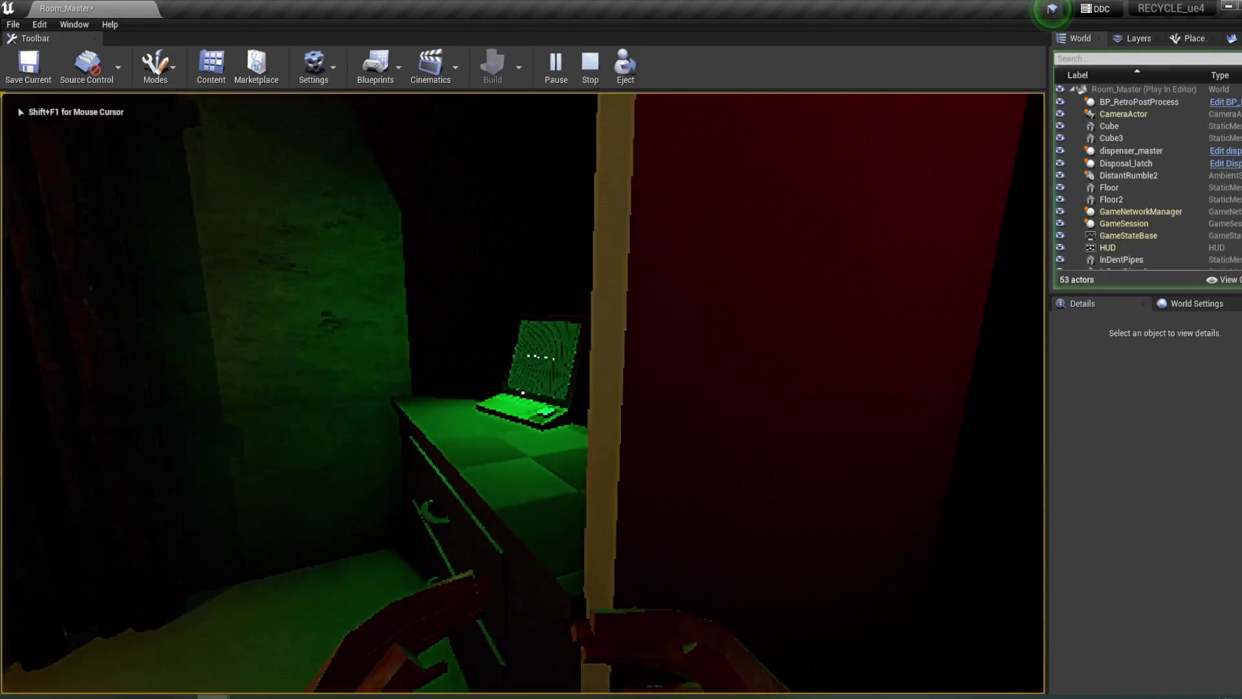
{"action": "left_click", "coordinate": [522, 392]}
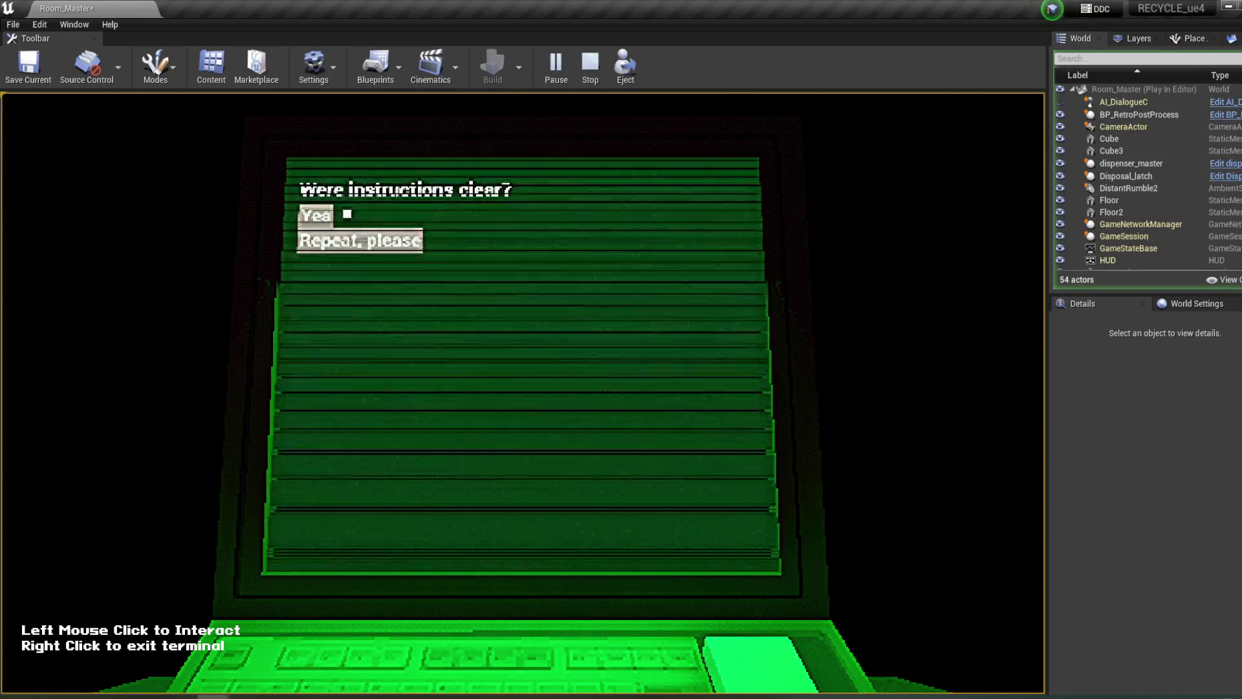
{"action": "left_click", "coordinate": [347, 214]}
{"action": "right_click", "coordinate": [472, 286]}
- Pick up the box from the window sill and drop it into the shredder
{"action": "mouse_move", "coordinate": [523, 392]}
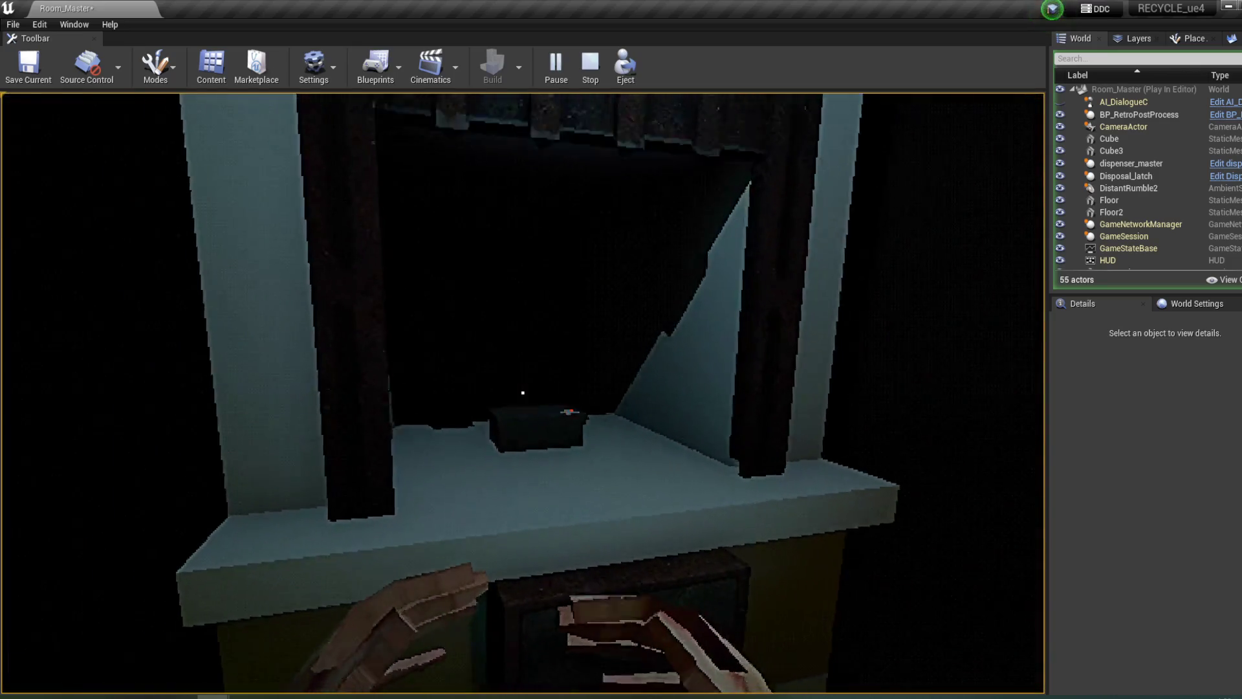
{"action": "left_click", "coordinate": [523, 392]}
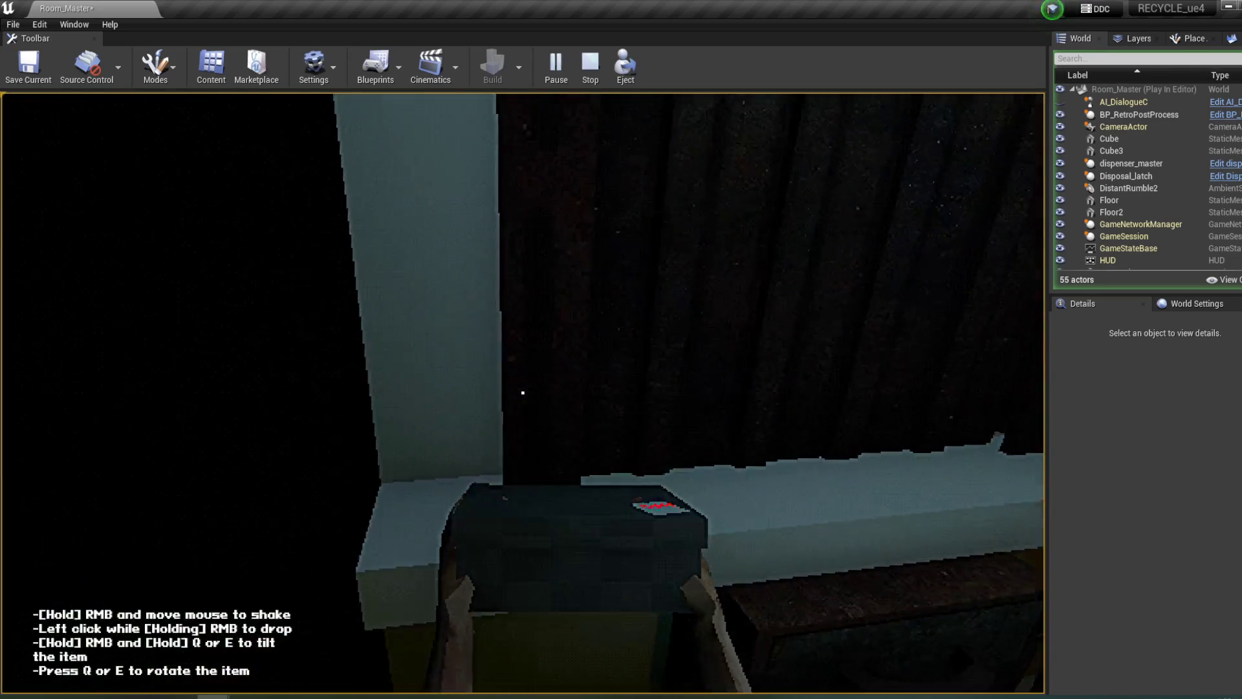
{"action": "left_click", "coordinate": [522, 392]}
{"action": "left_click", "coordinate": [523, 392]}
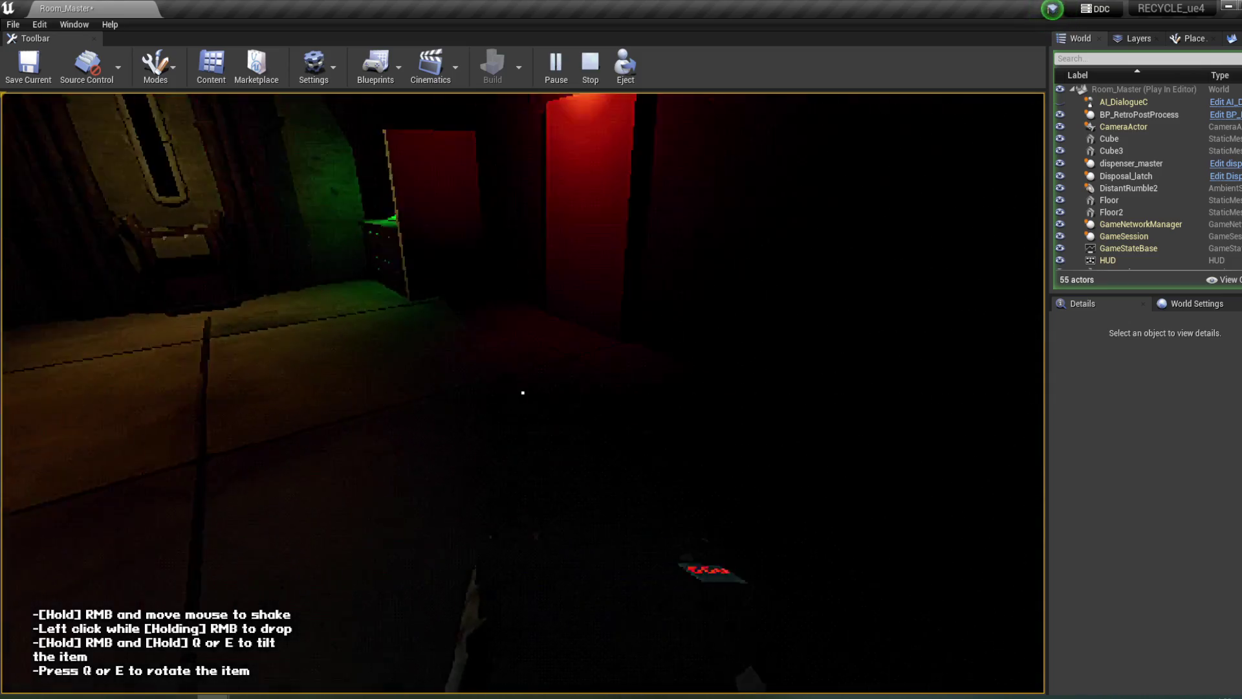
{"action": "key", "text": "w"}
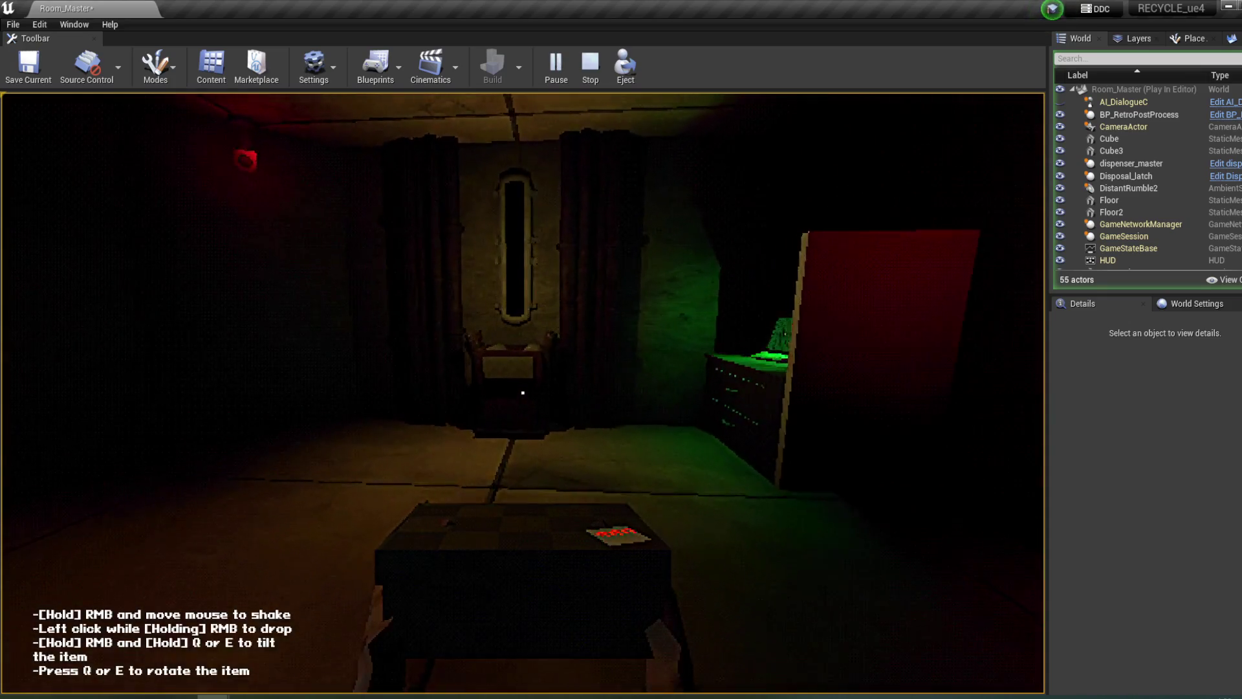
{"action": "key", "text": "w"}
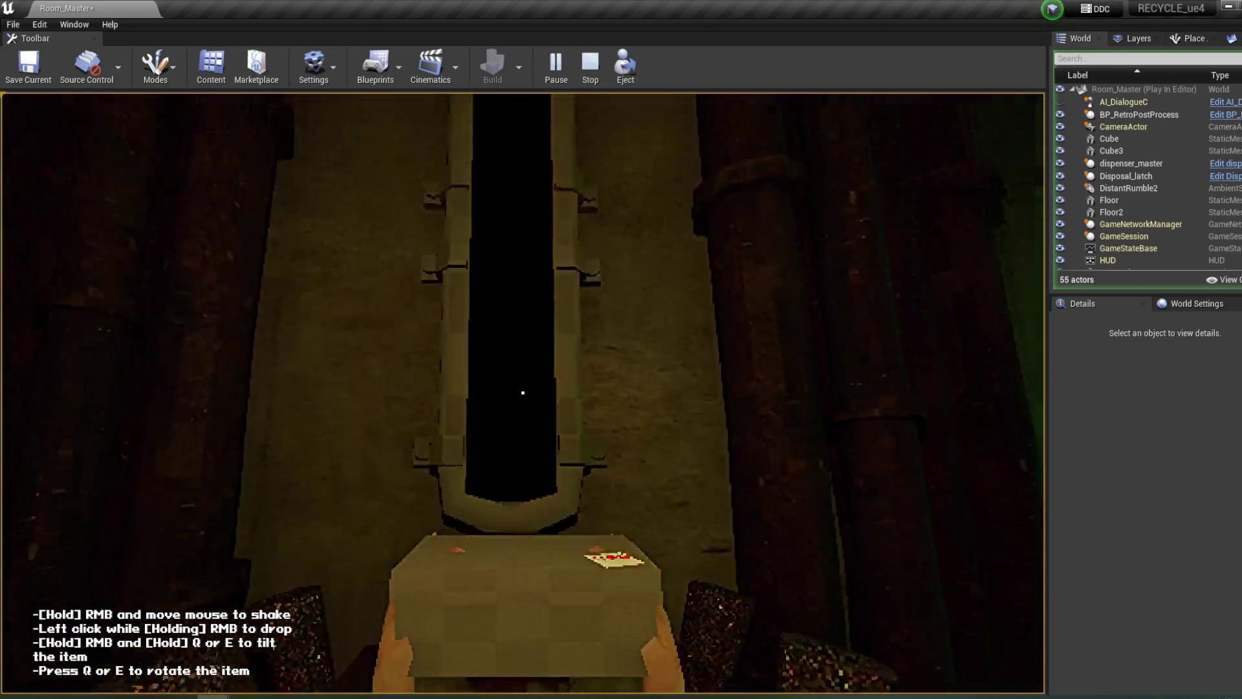
{"action": "left_click", "coordinate": [523, 393]}
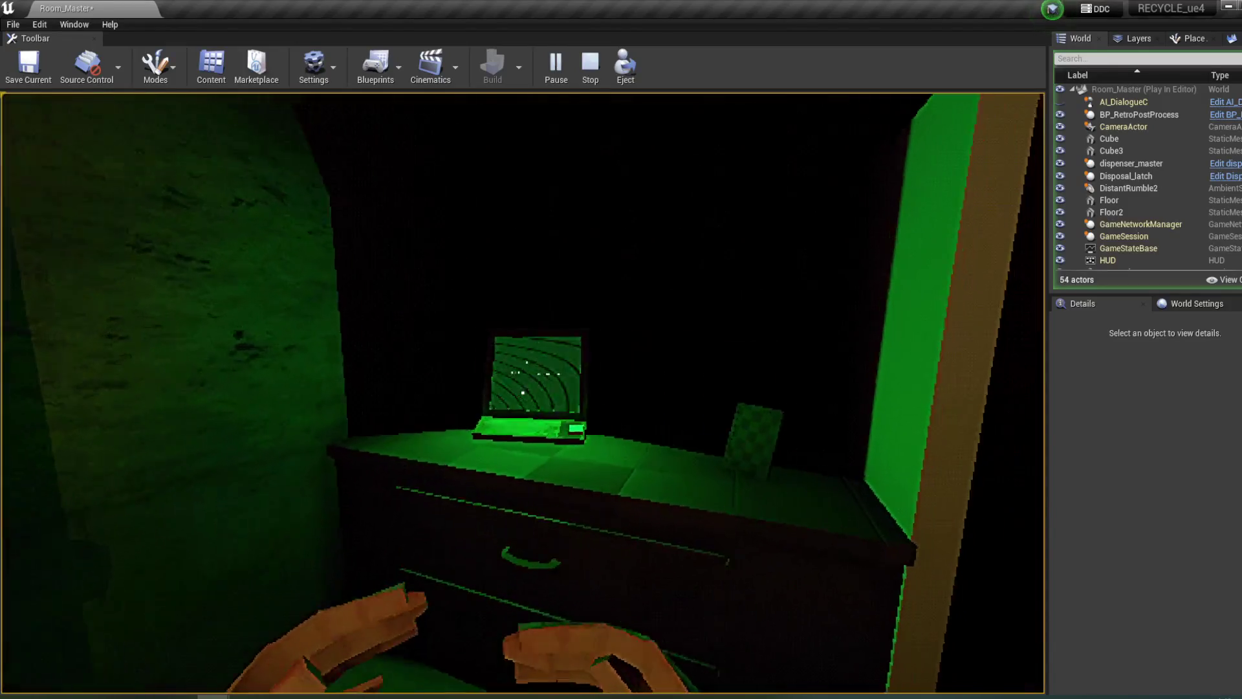
- Answer Fabric, S60 and the barcode question at the terminal, then end play
{"action": "left_click", "coordinate": [523, 393]}
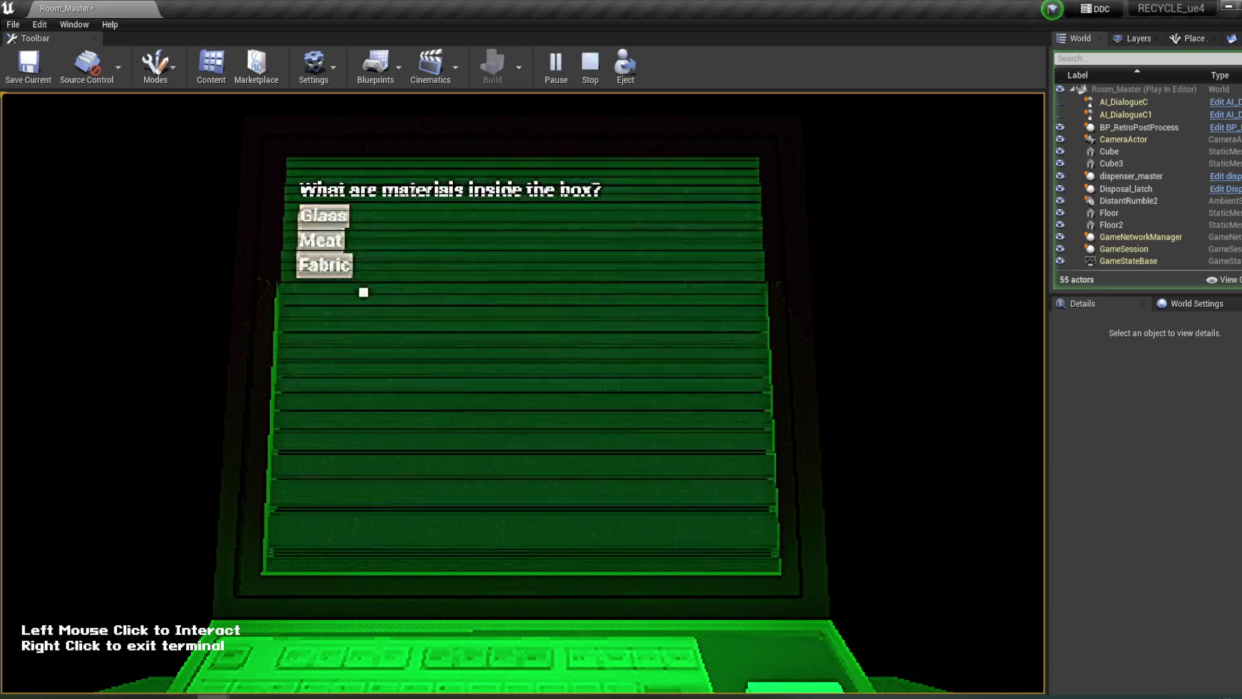
{"action": "left_click", "coordinate": [334, 265]}
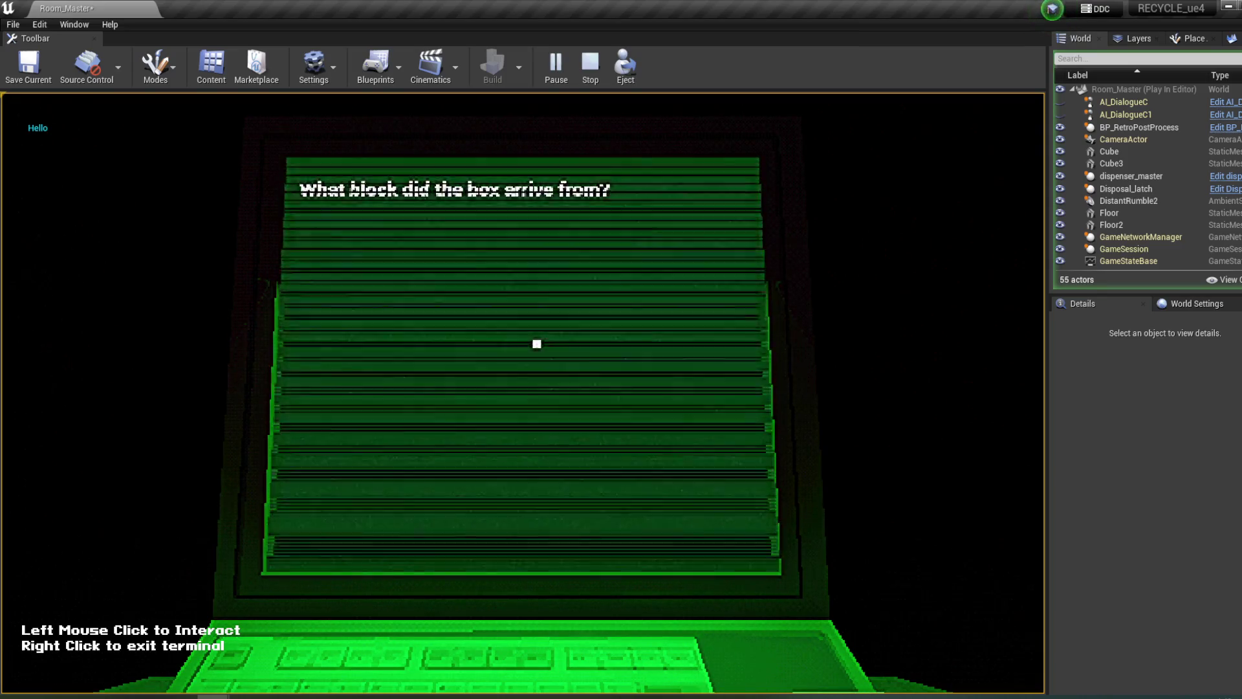
{"action": "right_click", "coordinate": [368, 300]}
{"action": "left_click", "coordinate": [507, 352]}
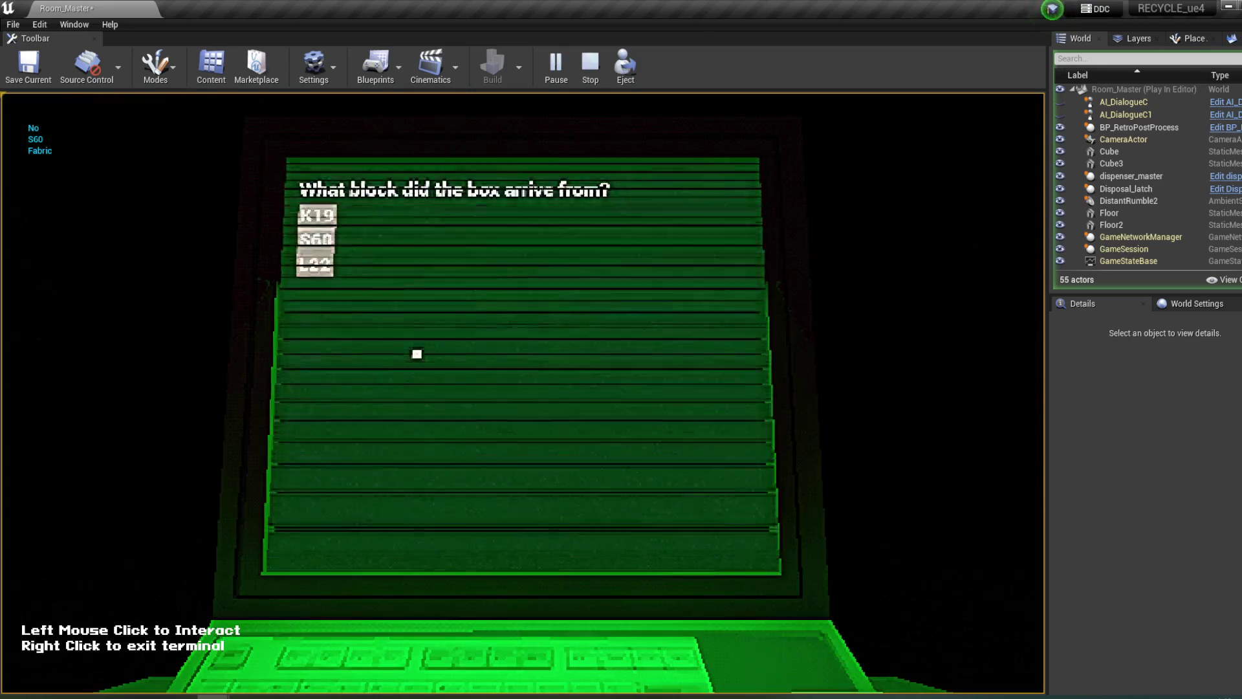
{"action": "left_click", "coordinate": [327, 249]}
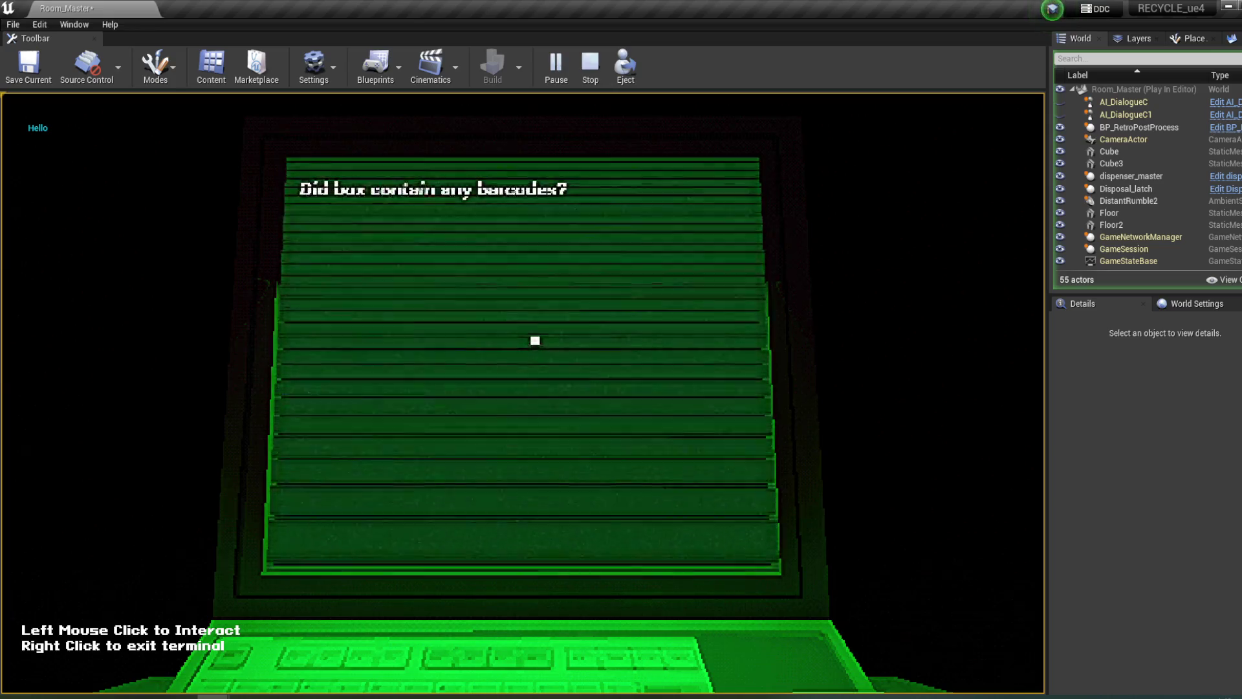
{"action": "left_click", "coordinate": [349, 264]}
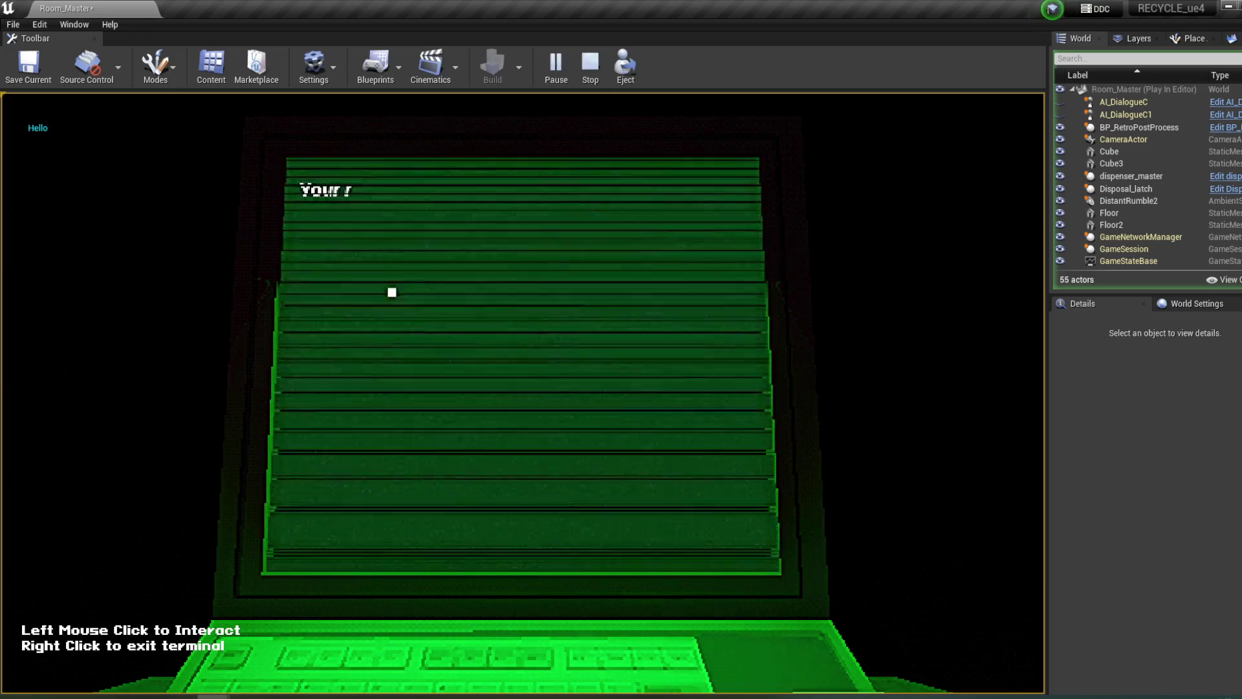
{"action": "right_click", "coordinate": [576, 313]}
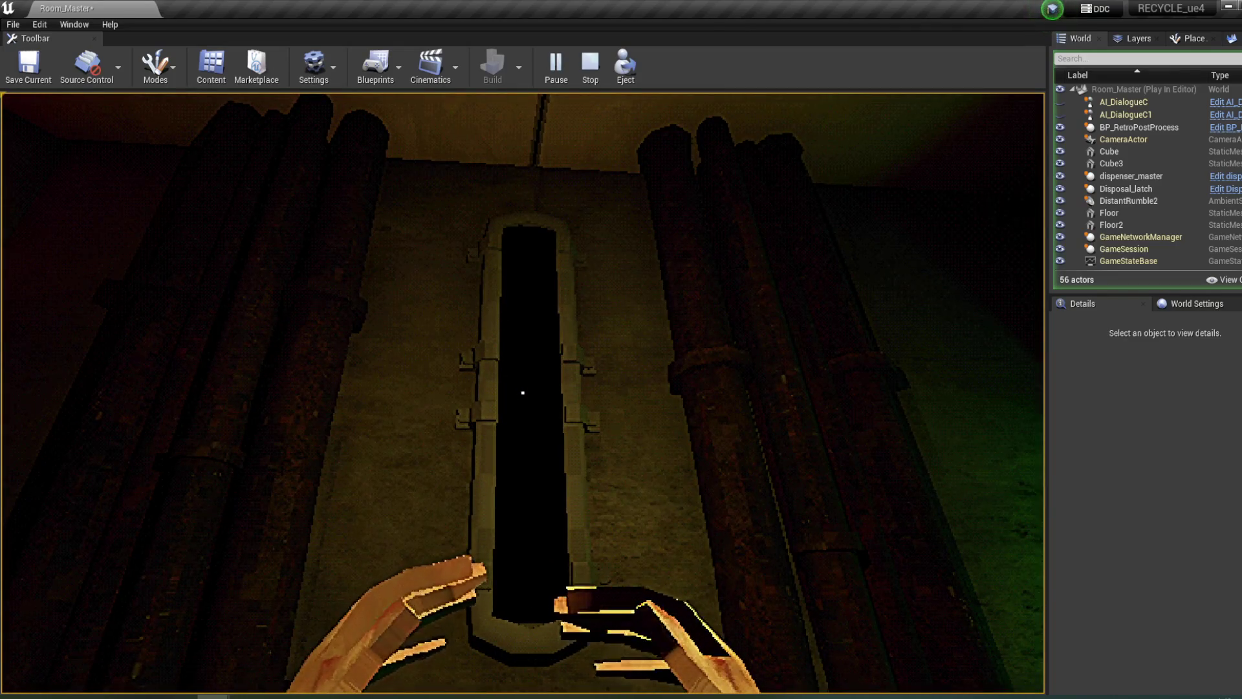
{"action": "key", "text": "Escape"}
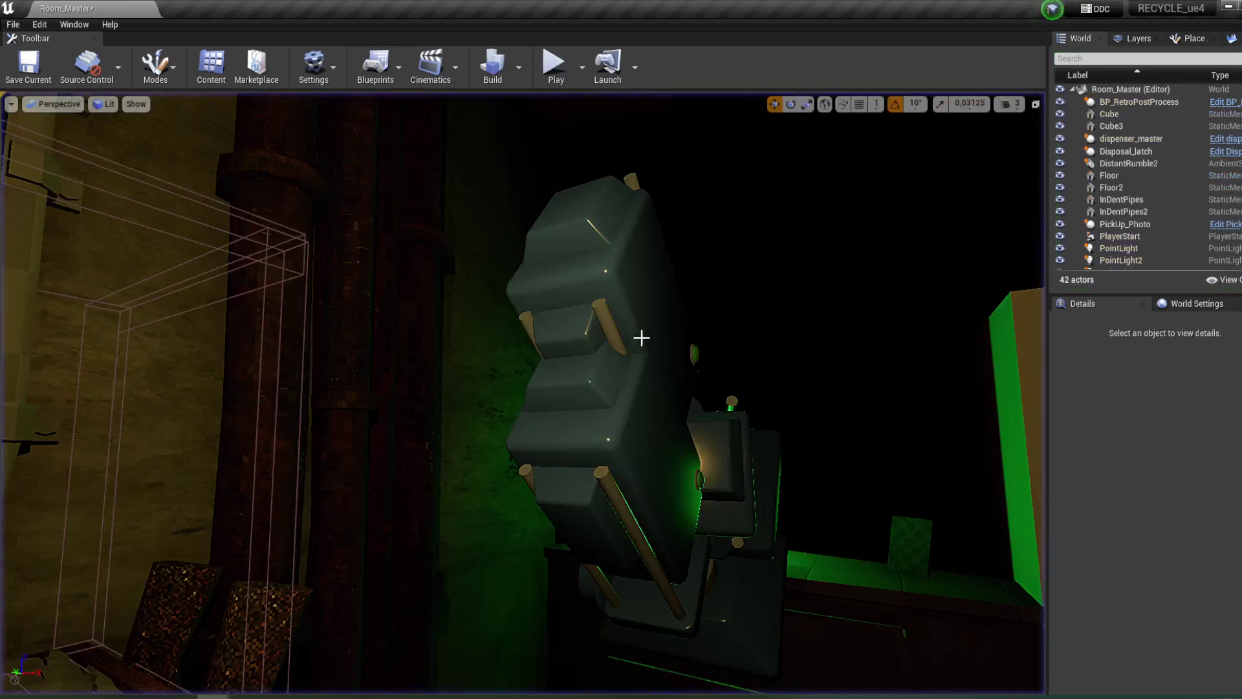
{"action": "scroll", "coordinate": [641, 337], "scroll_direction": "down", "scroll_amount": 3}
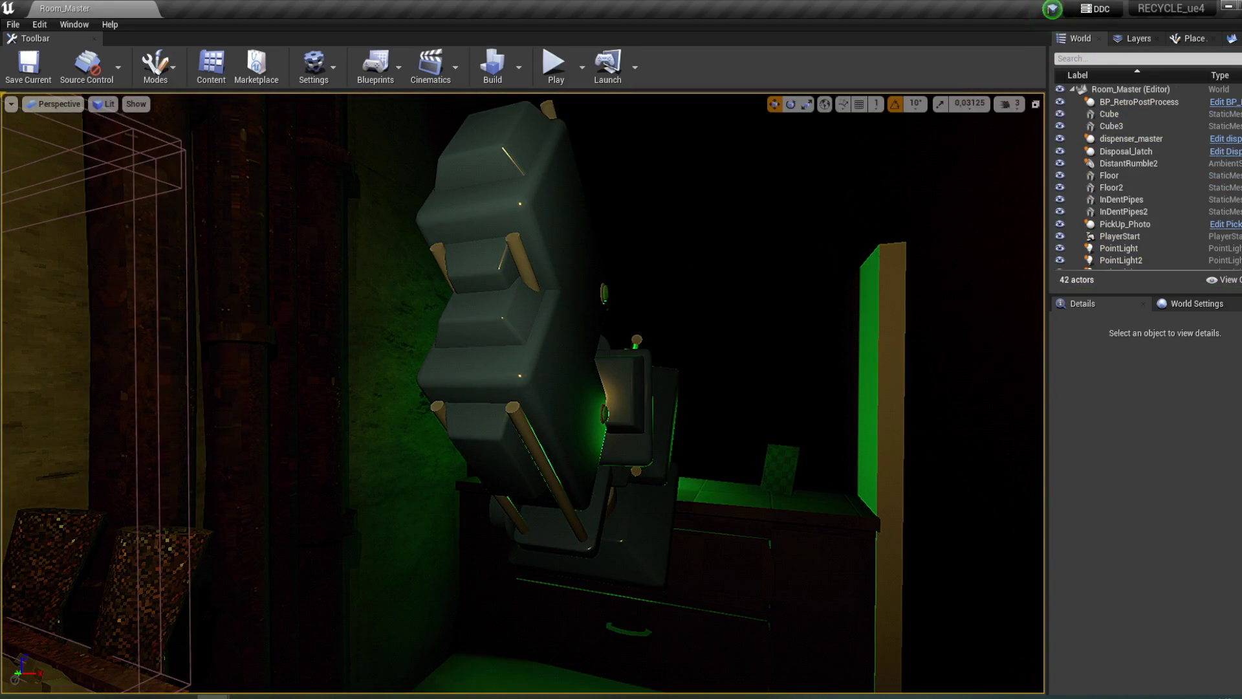
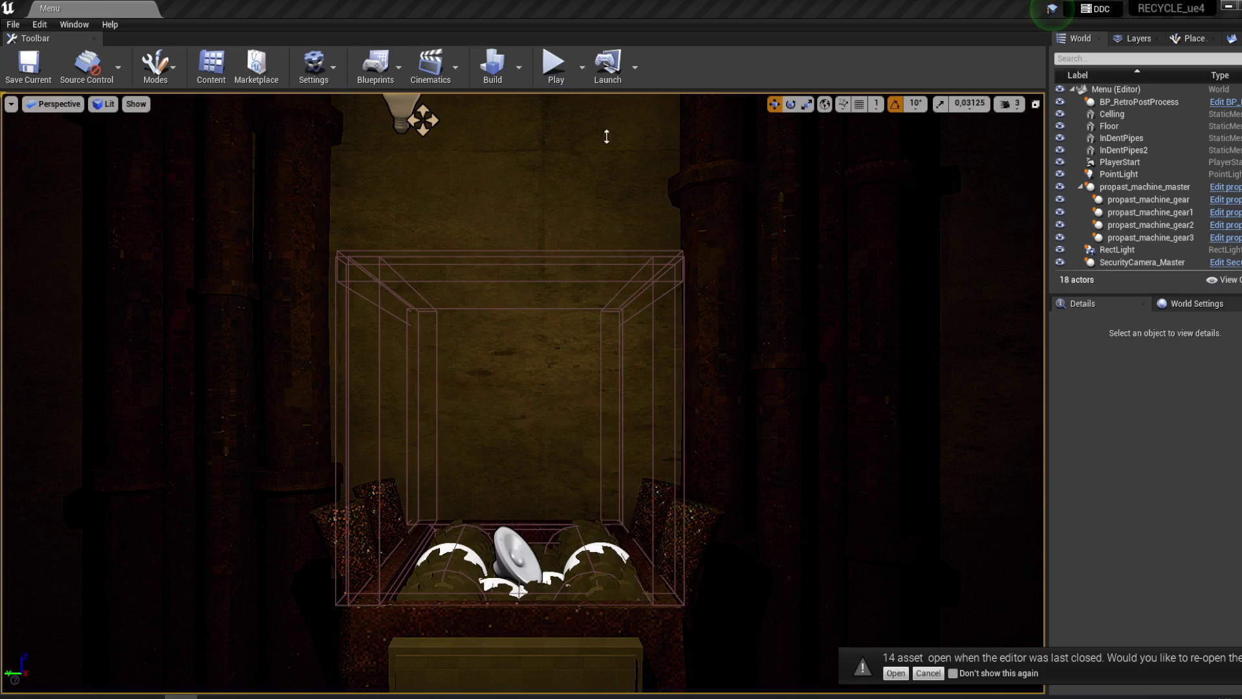
- Reopen the 14 assets from the last session so Terminal_Master's Event Graph shows
{"action": "left_click", "coordinate": [906, 674]}
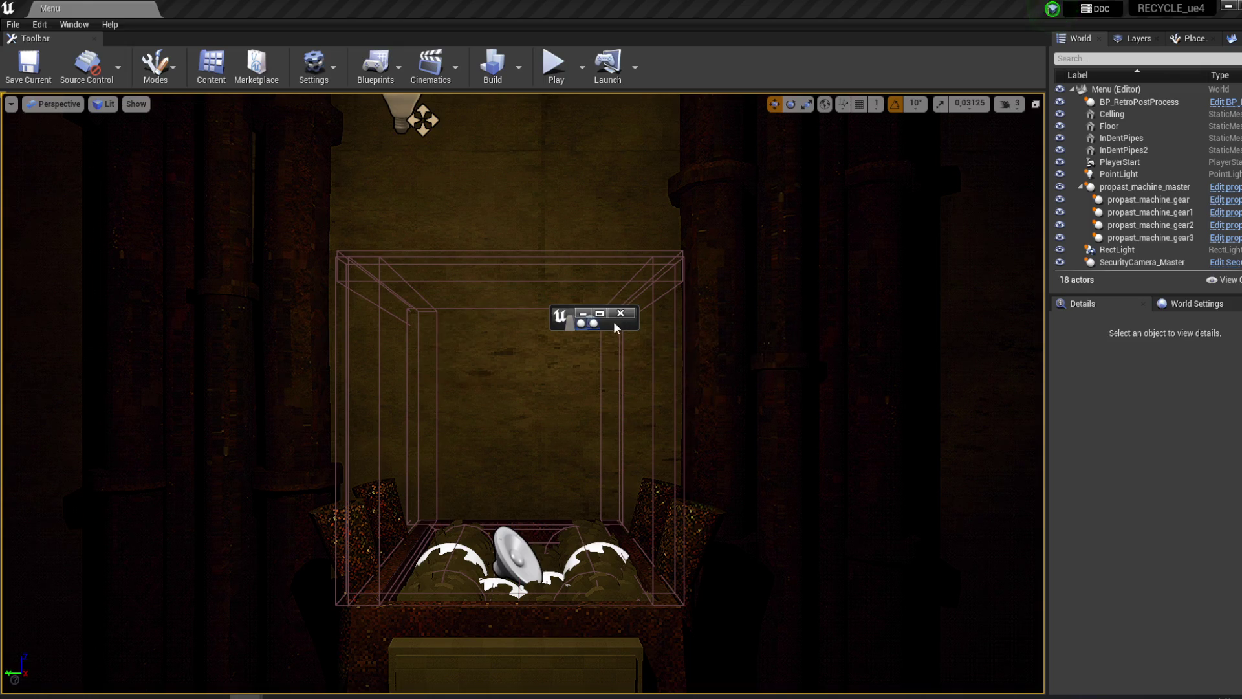
{"action": "scroll", "coordinate": [759, 230], "scroll_direction": "down", "scroll_amount": 2}
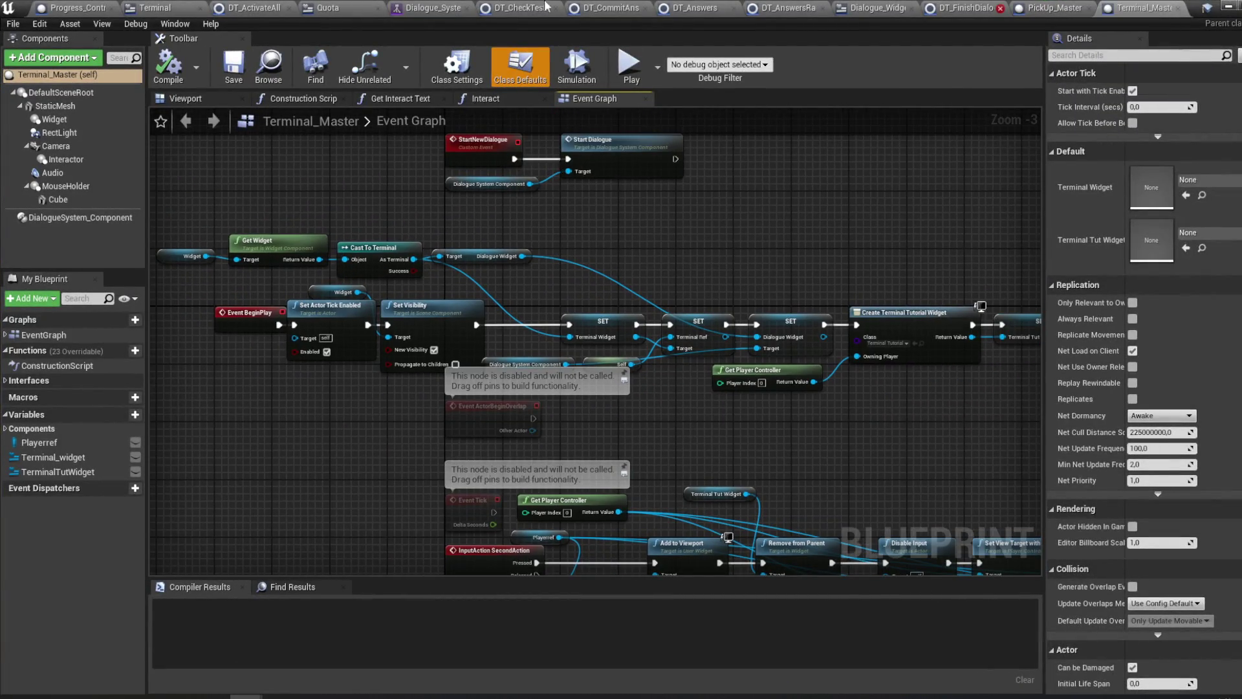
- Inspect the Quota widget's Get Percent 0 graph and its Succesful Completes getter, then show DT_CommitAnswers
{"action": "left_click", "coordinate": [330, 8]}
{"action": "left_click", "coordinate": [783, 152]}
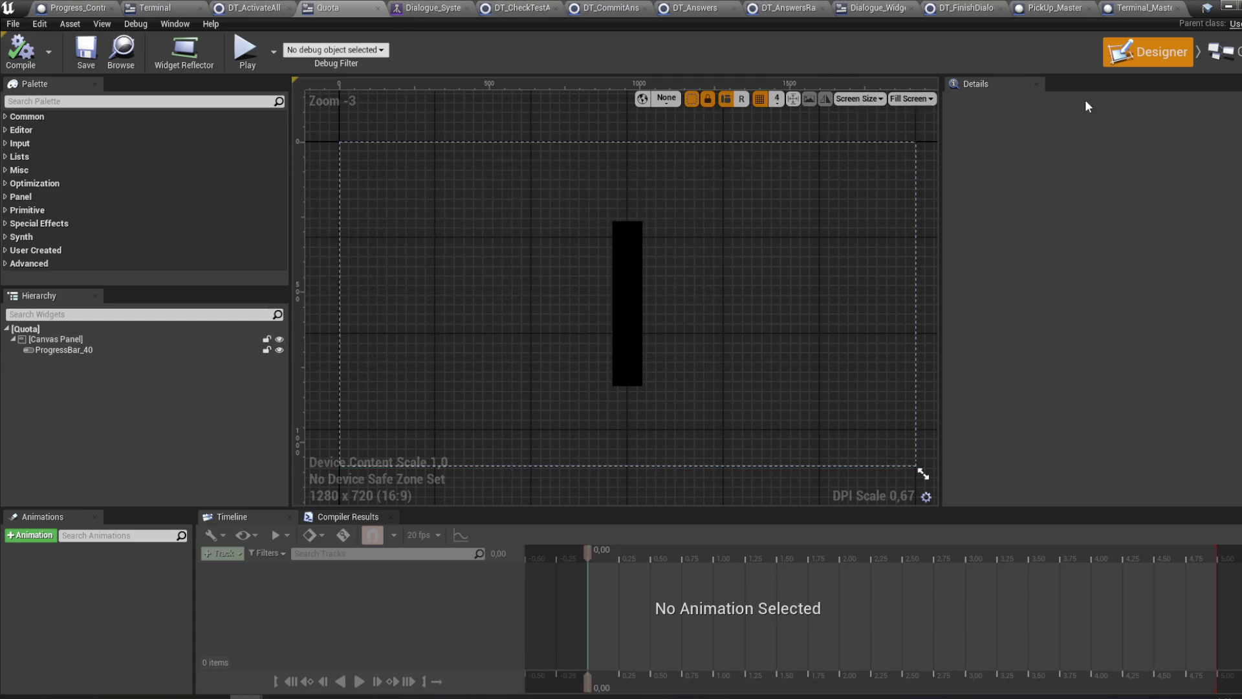
{"action": "left_click", "coordinate": [1225, 59]}
{"action": "left_click_drag", "start_coordinate": [719, 227], "coordinate": [745, 223]}
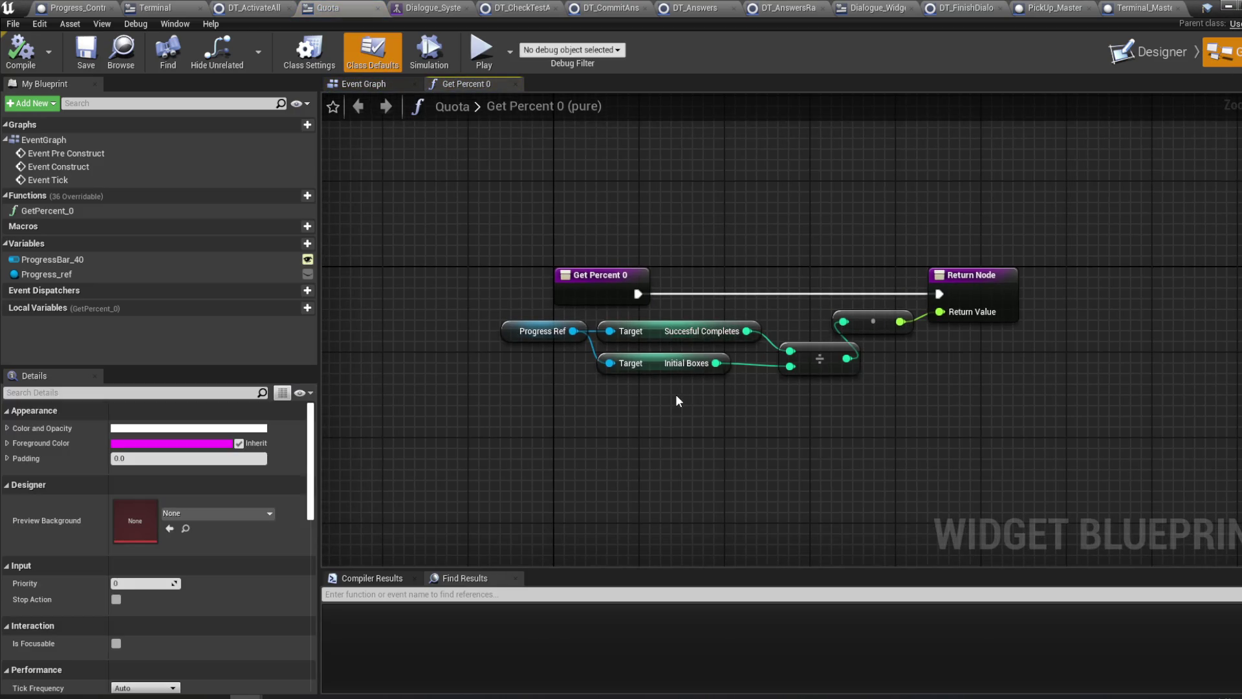
{"action": "left_click_drag", "start_coordinate": [676, 394], "coordinate": [674, 407]}
{"action": "scroll", "coordinate": [674, 406], "scroll_direction": "up", "scroll_amount": 1}
{"action": "scroll", "coordinate": [671, 406], "scroll_direction": "down", "scroll_amount": 1}
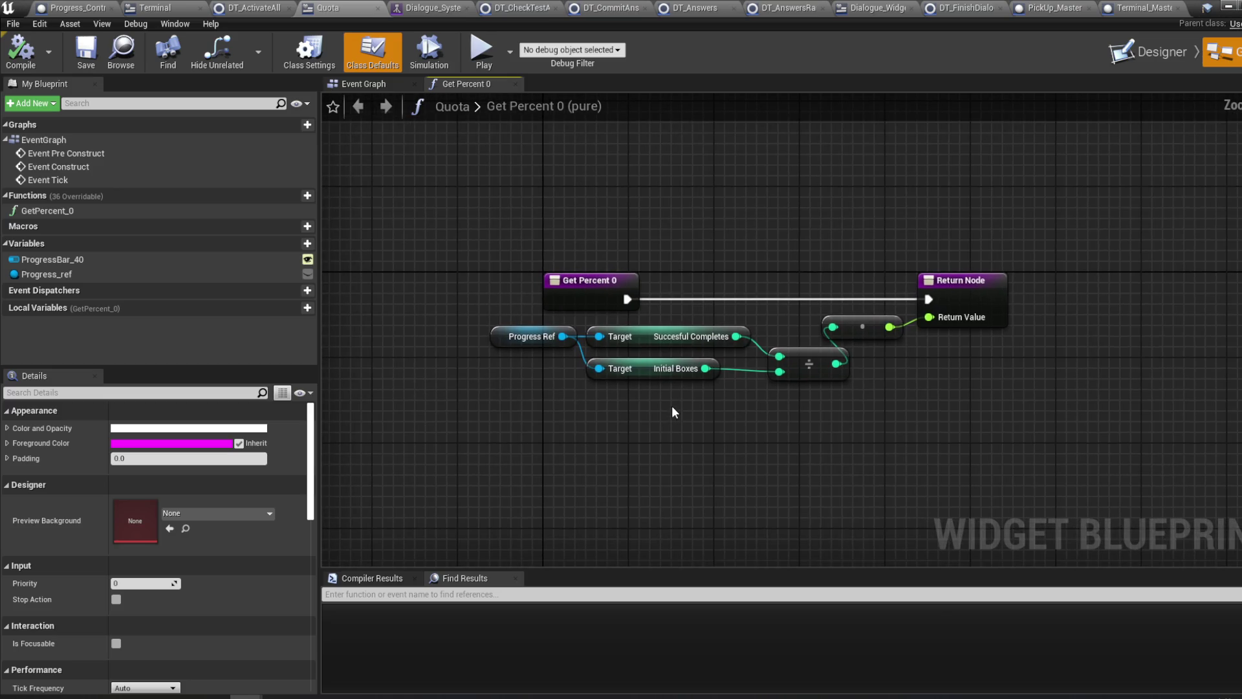
{"action": "left_click", "coordinate": [647, 336]}
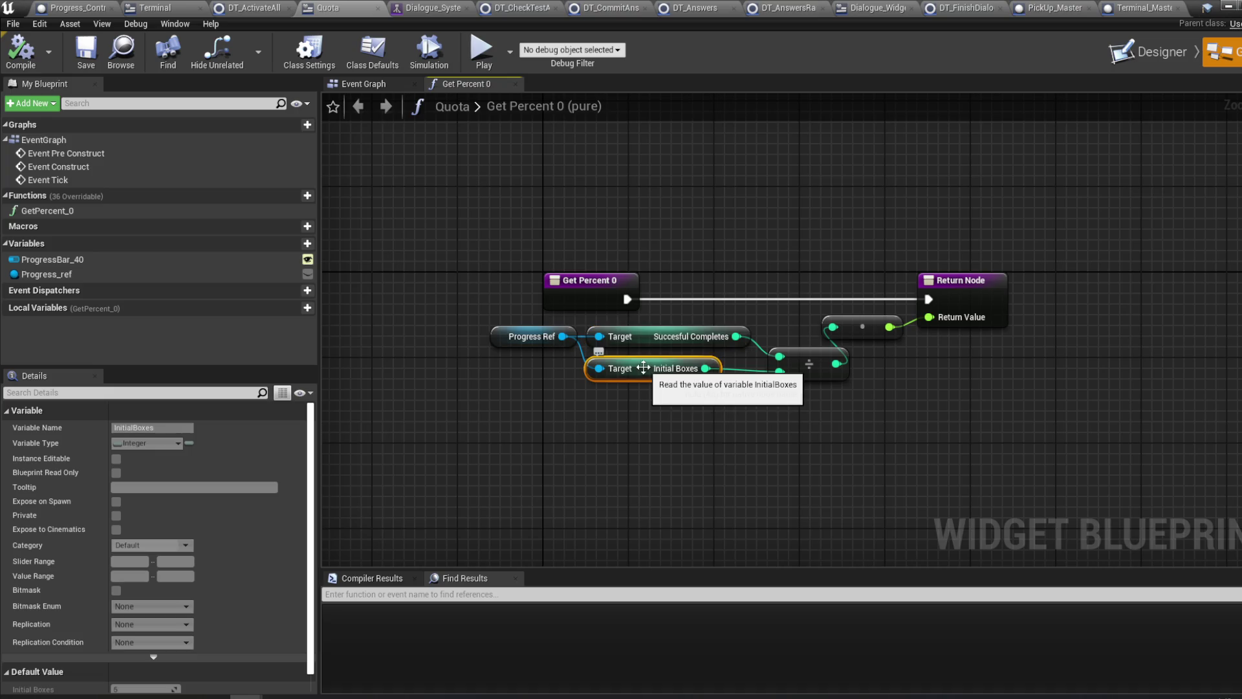
{"action": "left_click", "coordinate": [608, 8]}
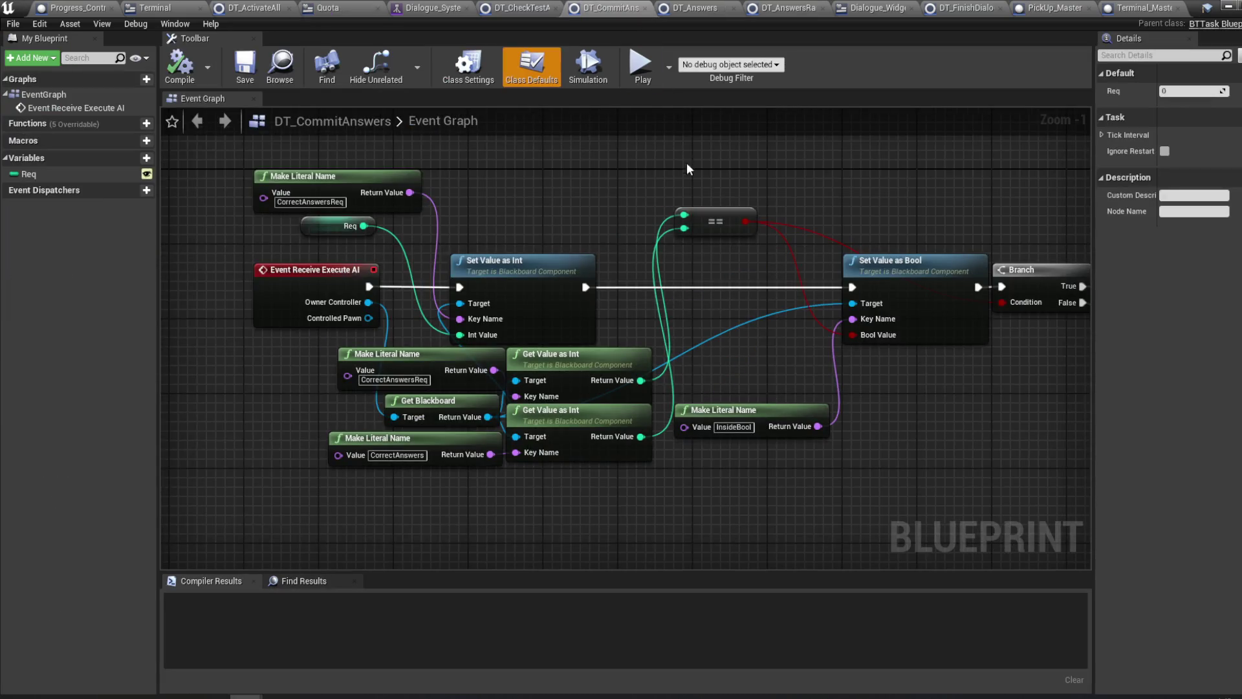
- Place Get Blackboard beside the Get Value as Int nodes, then check the Dialogue_System blackboard keys
{"action": "mouse_move", "coordinate": [708, 229]}
{"action": "left_mouse_down"}
{"action": "mouse_move", "coordinate": [468, 216]}
{"action": "mouse_move", "coordinate": [589, 231]}
{"action": "left_mouse_up"}
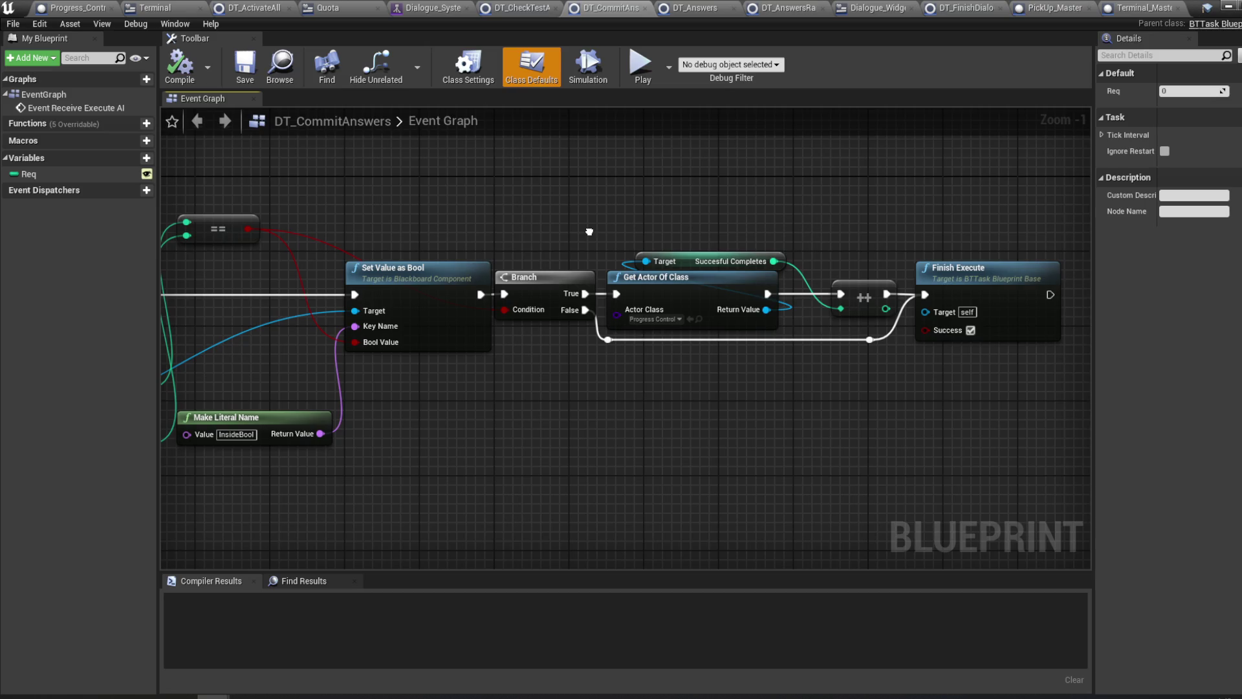
{"action": "left_click_drag", "start_coordinate": [588, 232], "coordinate": [757, 237]}
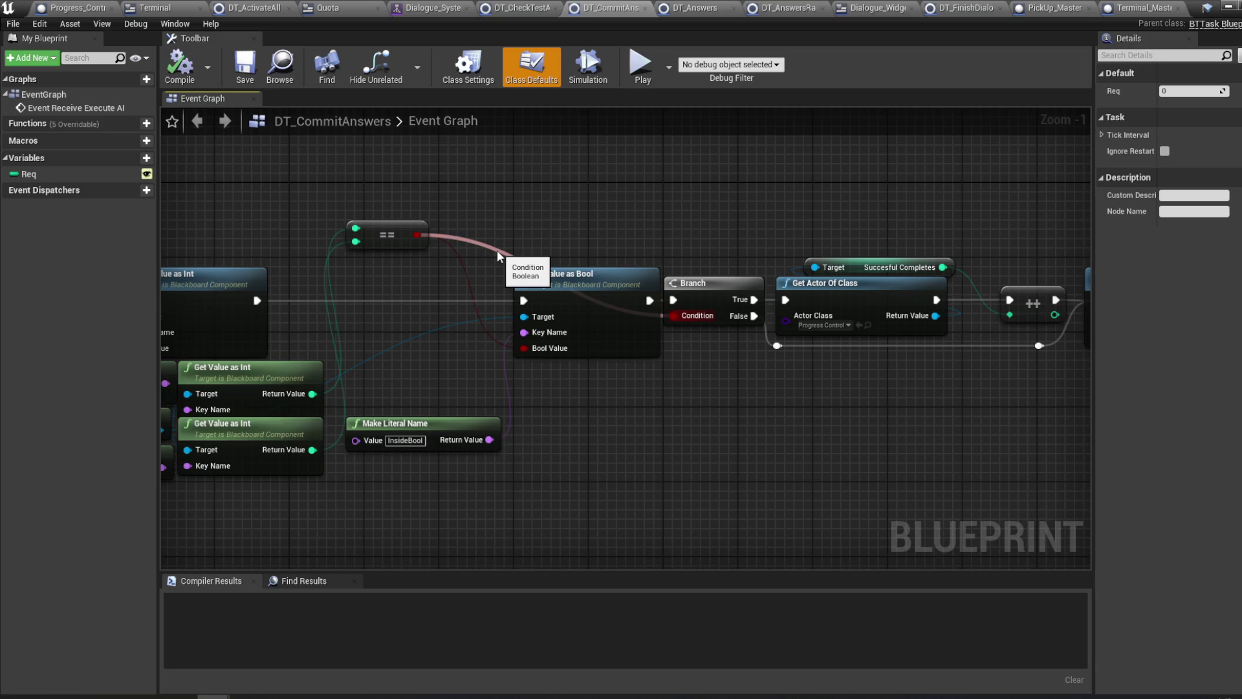
{"action": "mouse_move", "coordinate": [497, 255]}
{"action": "left_mouse_down"}
{"action": "mouse_move", "coordinate": [660, 241]}
{"action": "mouse_move", "coordinate": [693, 214]}
{"action": "left_mouse_up"}
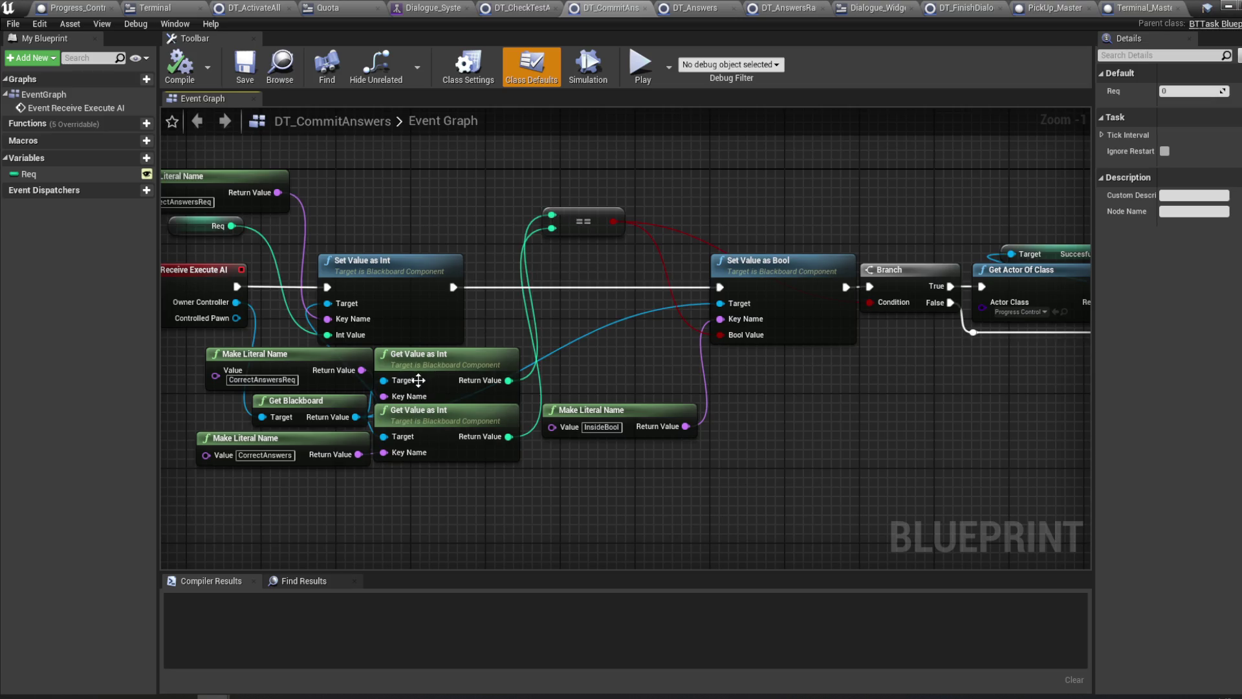
{"action": "mouse_move", "coordinate": [403, 356]}
{"action": "left_mouse_down"}
{"action": "mouse_move", "coordinate": [571, 315]}
{"action": "mouse_move", "coordinate": [299, 332]}
{"action": "left_mouse_up"}
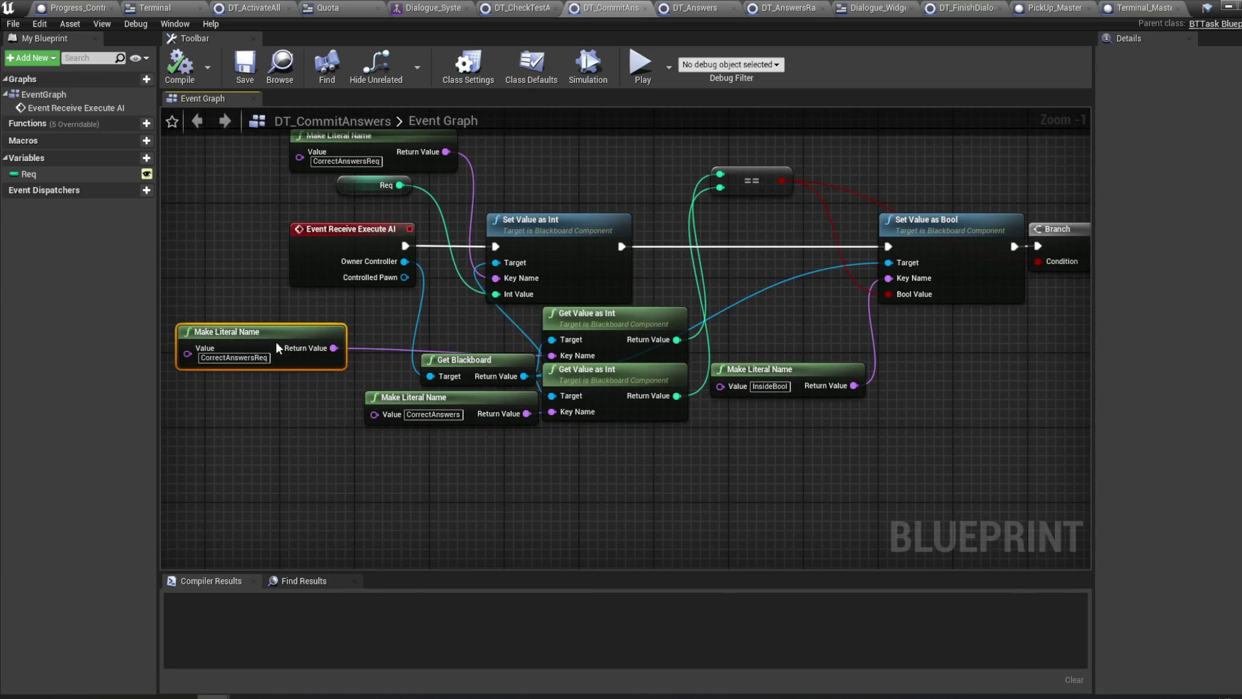
{"action": "left_click_drag", "start_coordinate": [472, 368], "coordinate": [462, 321]}
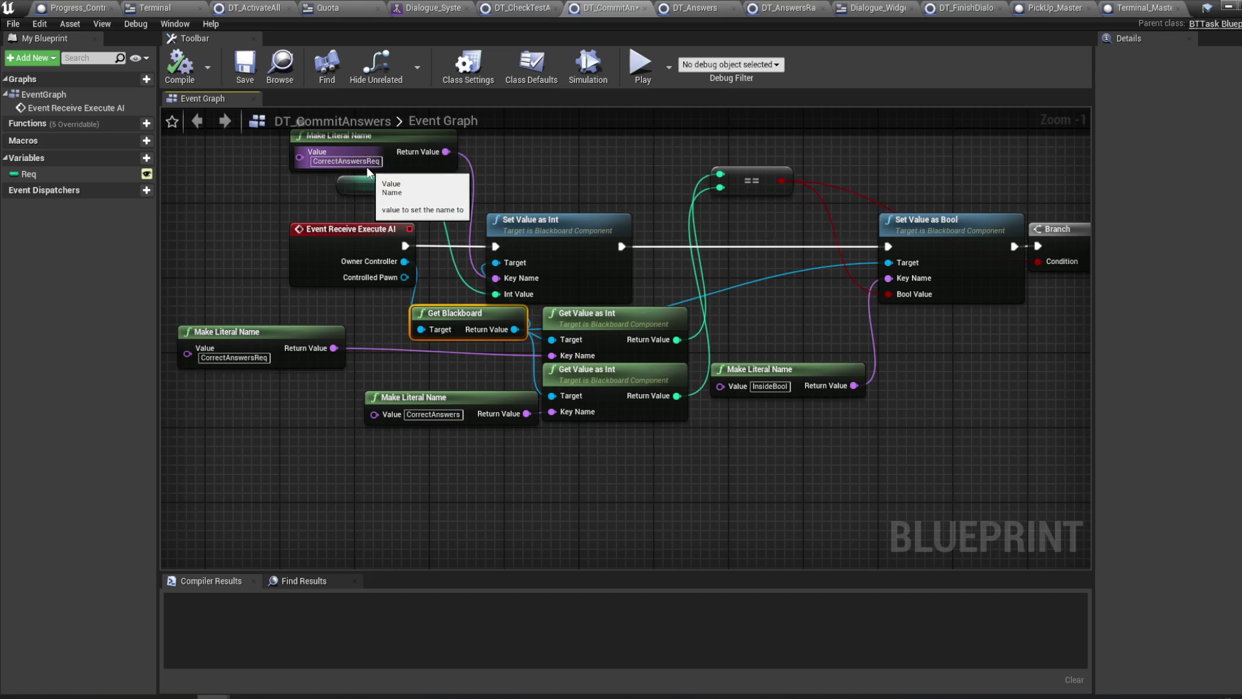
{"action": "left_click", "coordinate": [446, 8]}
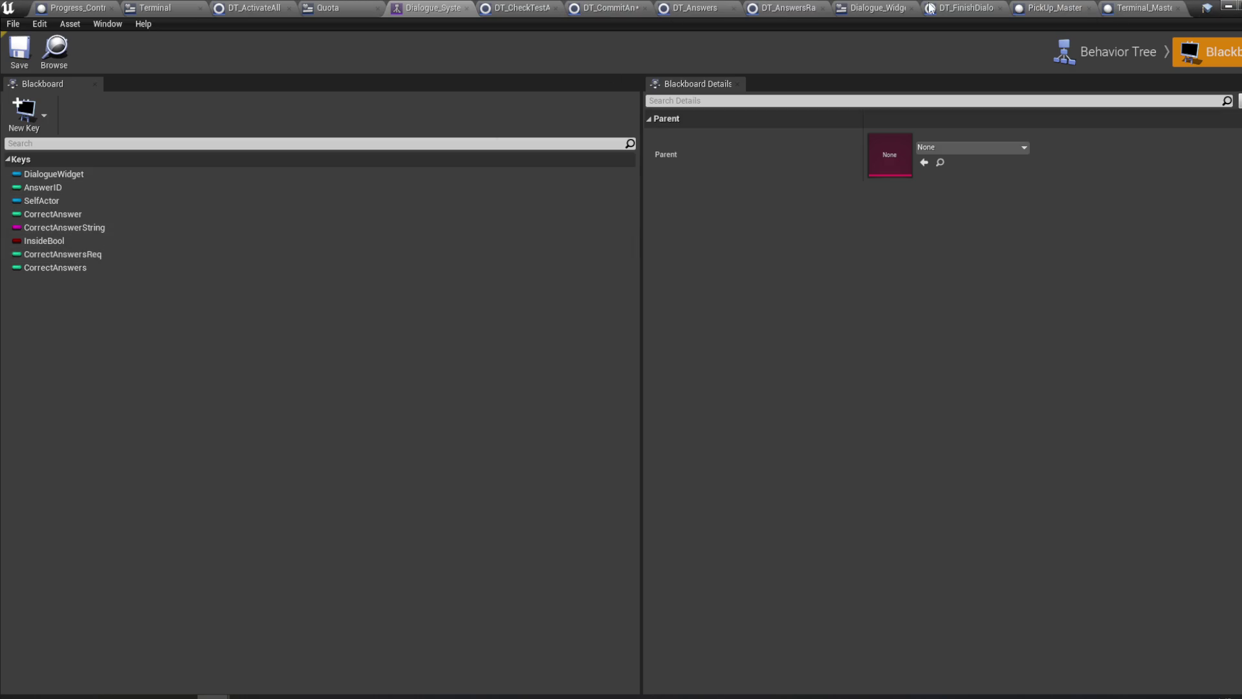
- Compile DT_CommitAnswers, check the Branch to Finish Execute chain, and minimize the blueprint editor
{"action": "left_click", "coordinate": [609, 8]}
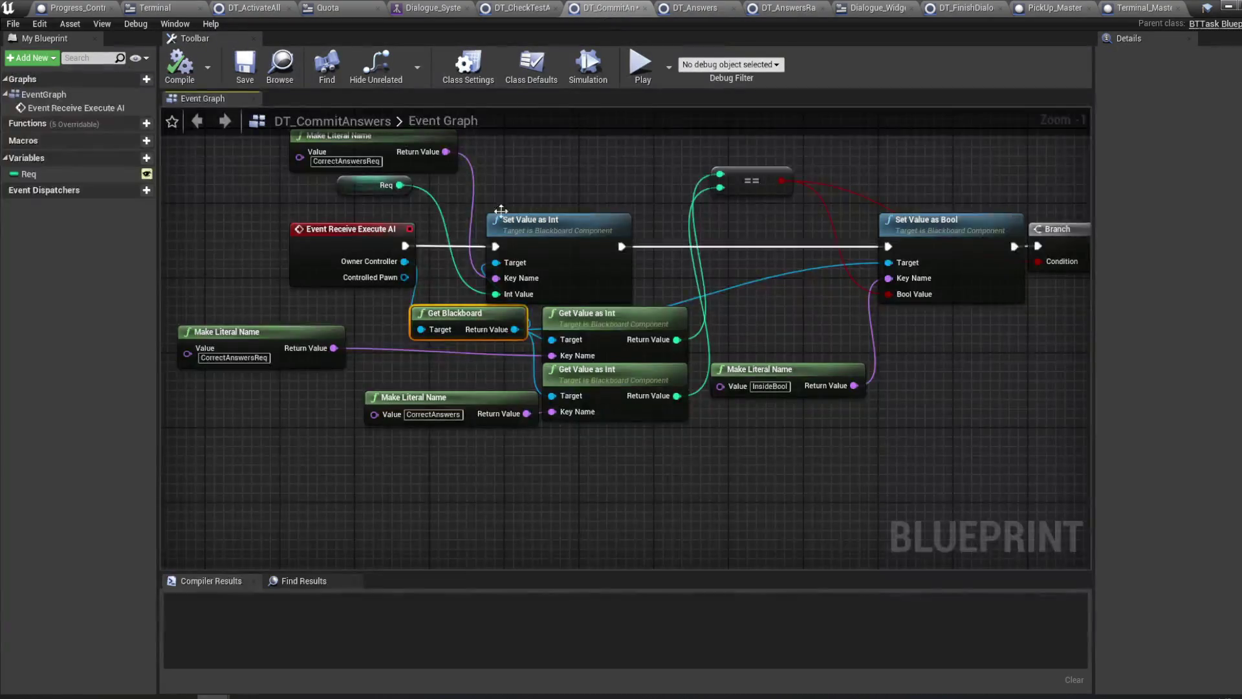
{"action": "left_click", "coordinate": [179, 67]}
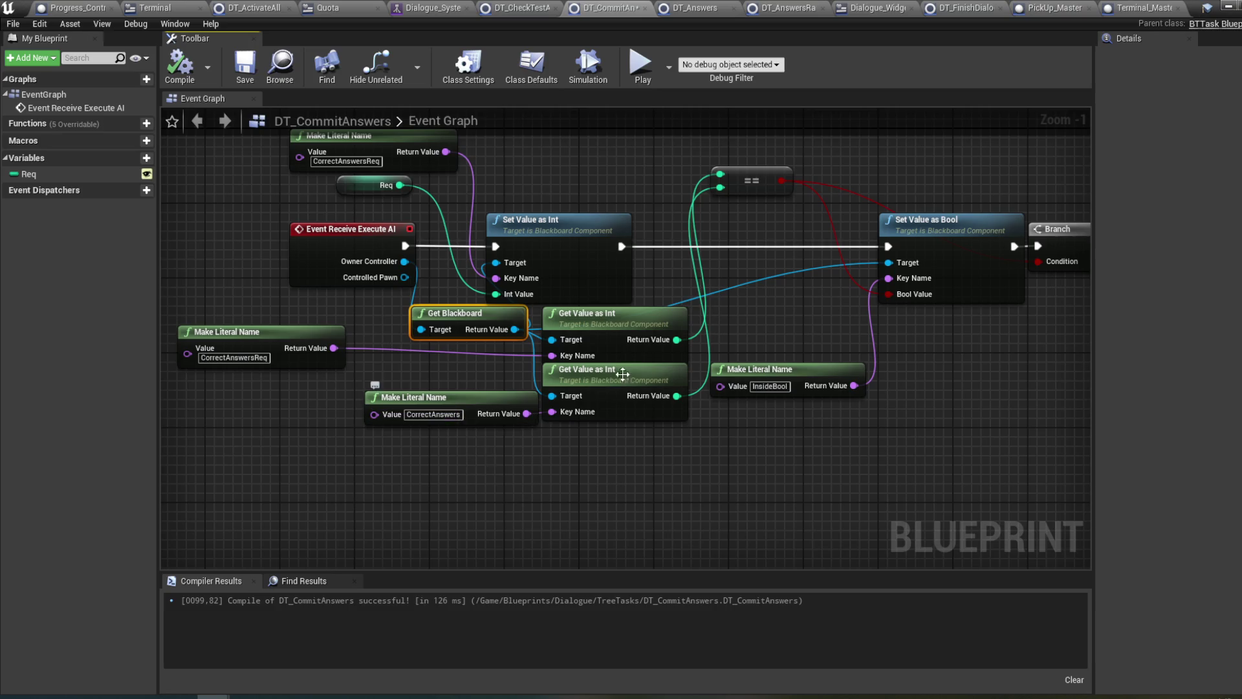
{"action": "left_click_drag", "start_coordinate": [869, 180], "coordinate": [571, 233]}
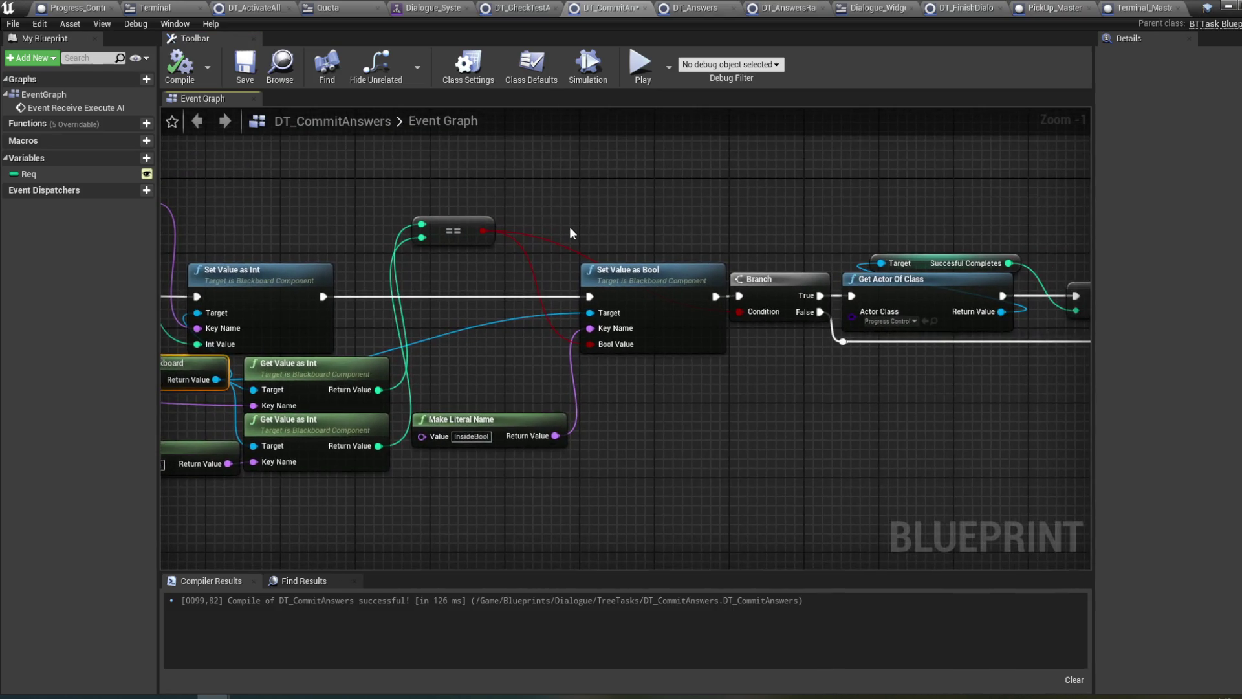
{"action": "left_click_drag", "start_coordinate": [671, 225], "coordinate": [643, 212]}
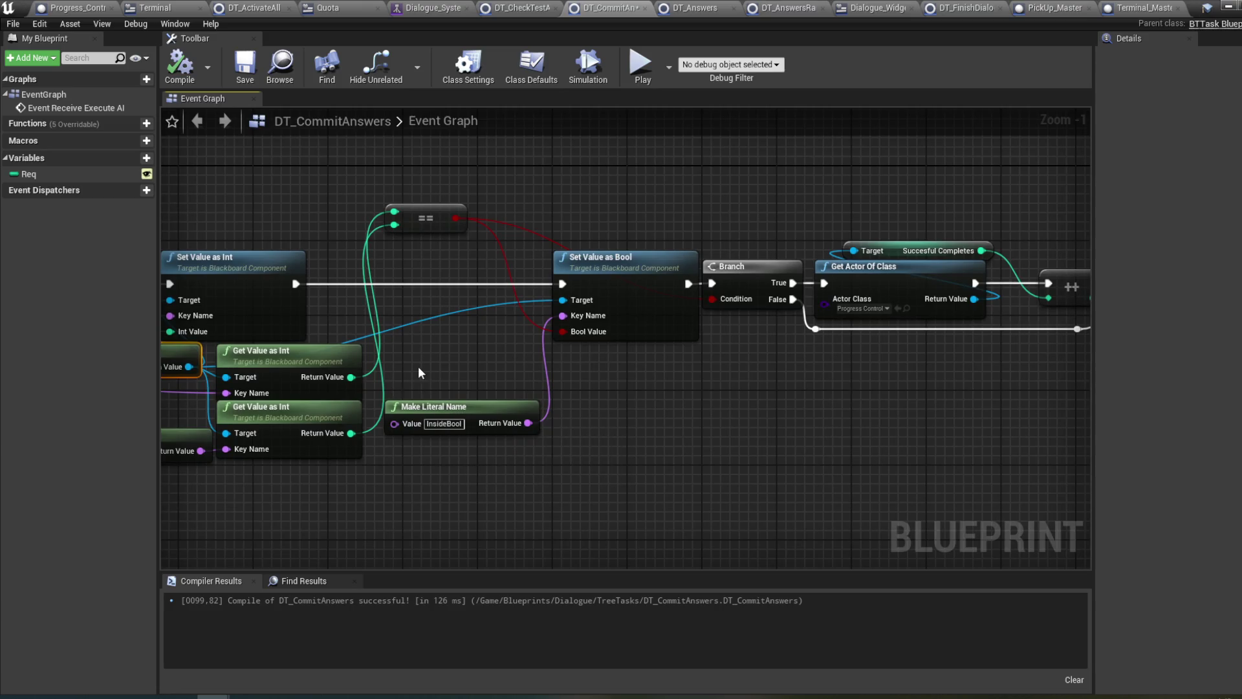
{"action": "left_click_drag", "start_coordinate": [608, 375], "coordinate": [528, 411]}
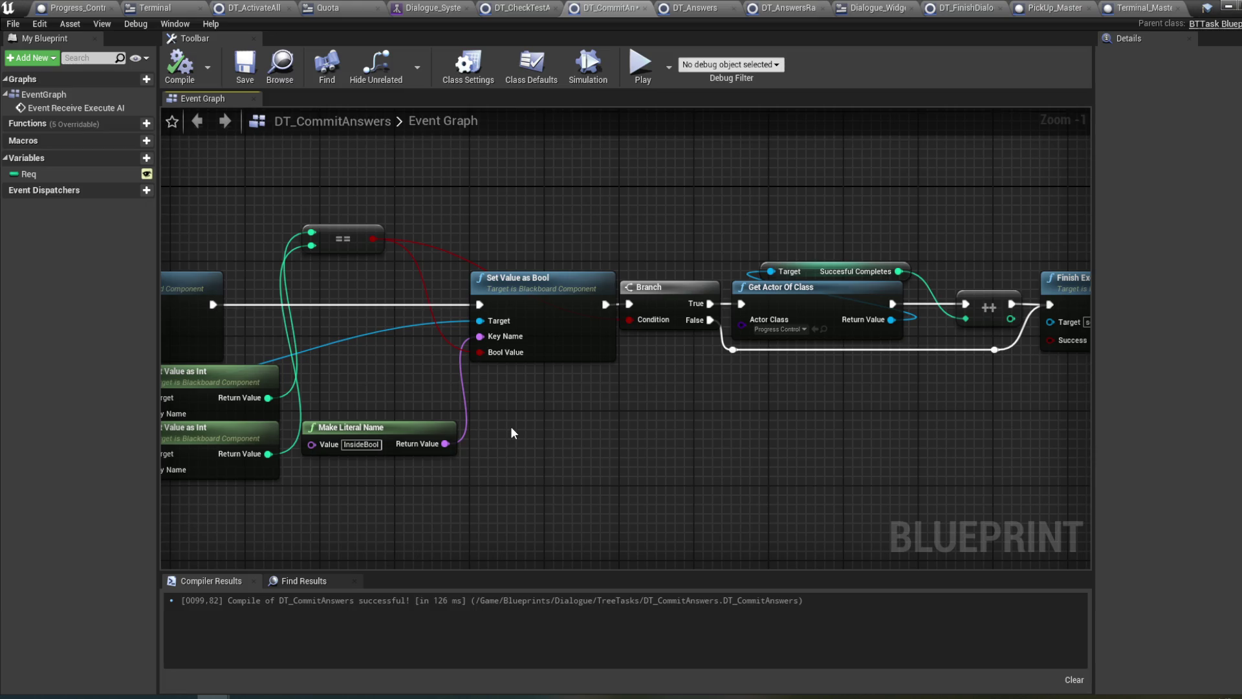
{"action": "left_click_drag", "start_coordinate": [569, 419], "coordinate": [518, 418]}
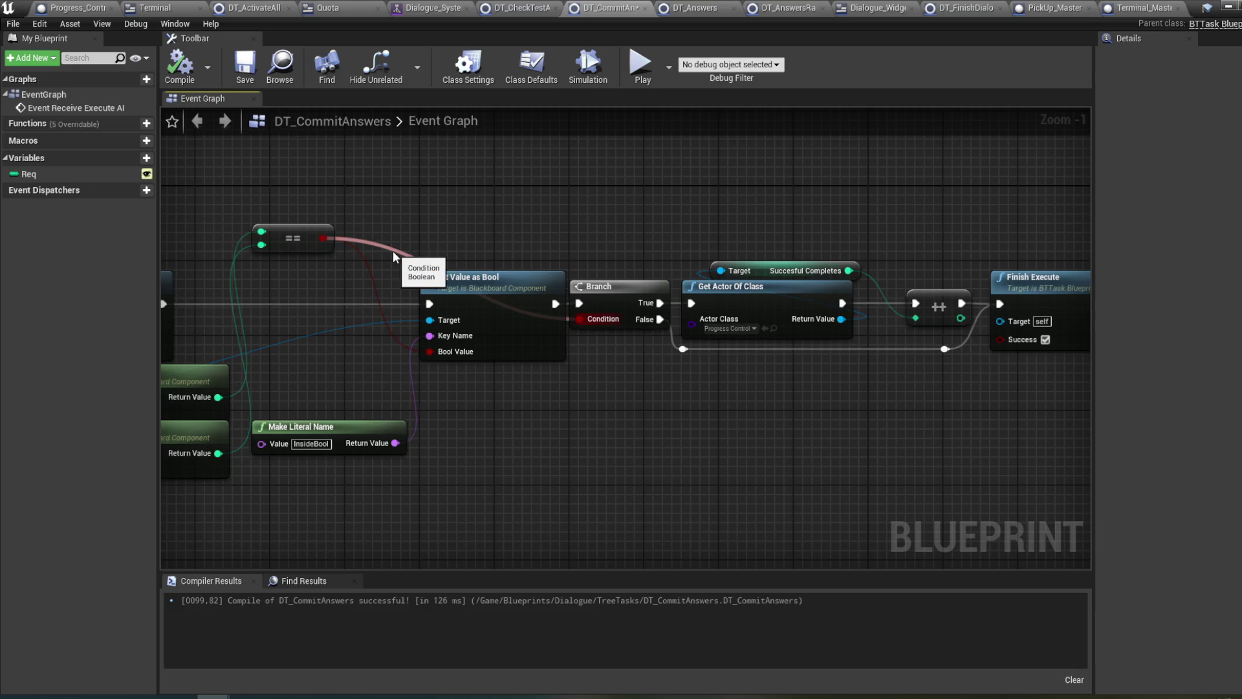
{"action": "mouse_move", "coordinate": [421, 229]}
{"action": "left_mouse_down"}
{"action": "mouse_move", "coordinate": [603, 219]}
{"action": "mouse_move", "coordinate": [508, 227]}
{"action": "left_mouse_up"}
{"action": "left_click_drag", "start_coordinate": [615, 223], "coordinate": [414, 233]}
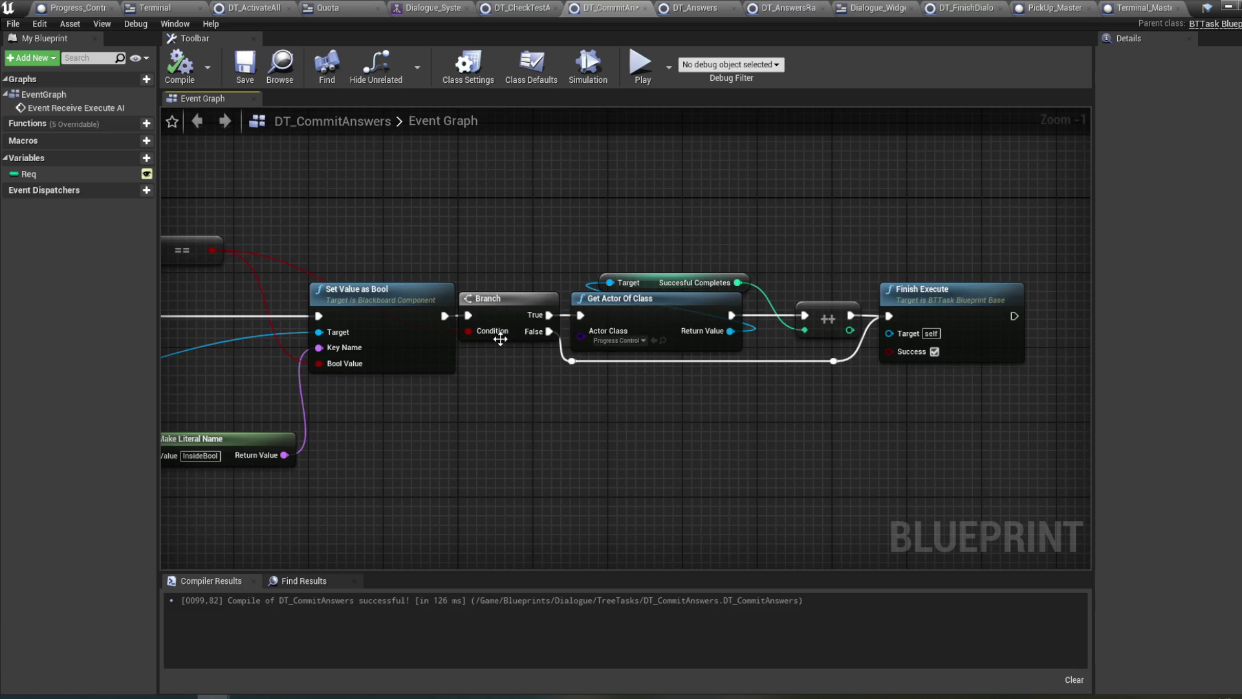
{"action": "left_click_drag", "start_coordinate": [523, 356], "coordinate": [492, 351]}
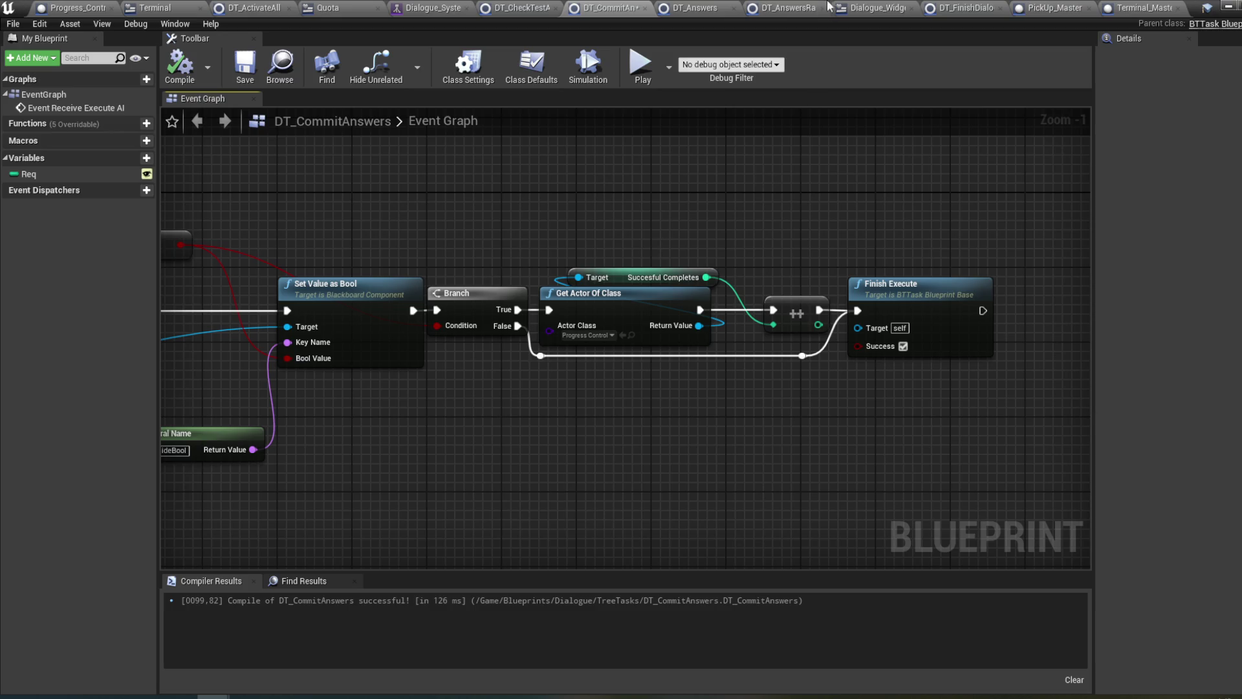
{"action": "left_click", "coordinate": [1228, 6]}
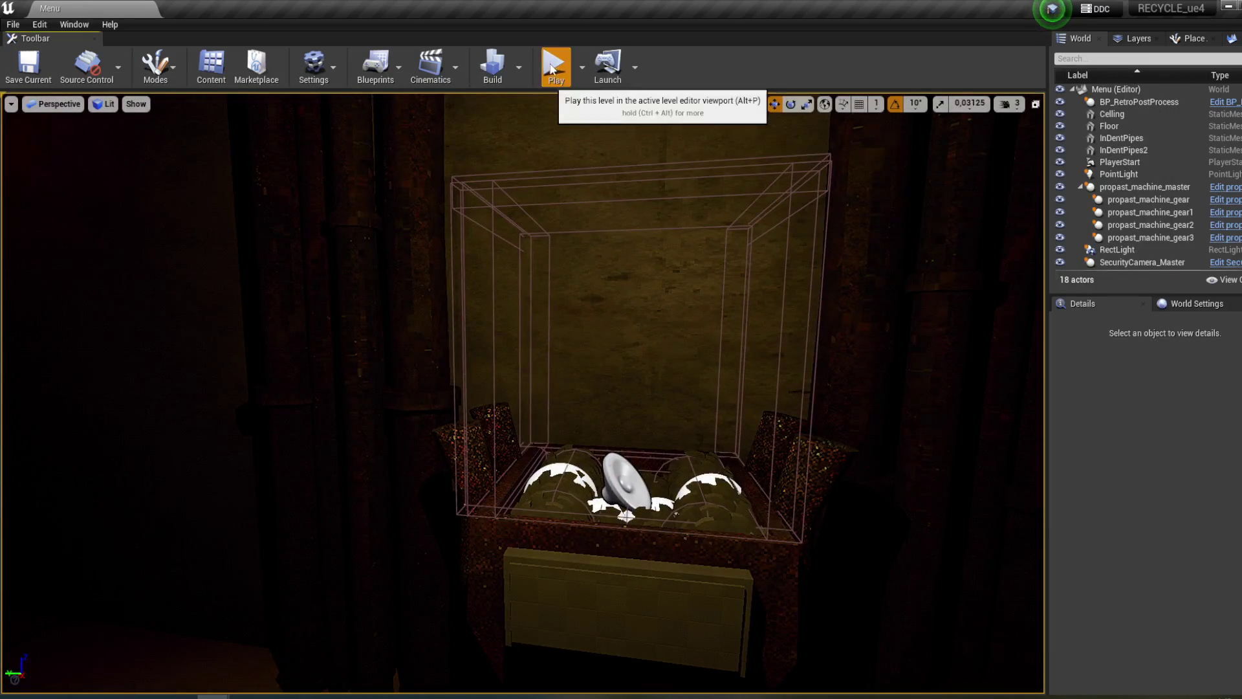
- Start Play-In-Editor and begin the game from the PROPAST menu
{"action": "left_click", "coordinate": [555, 63]}
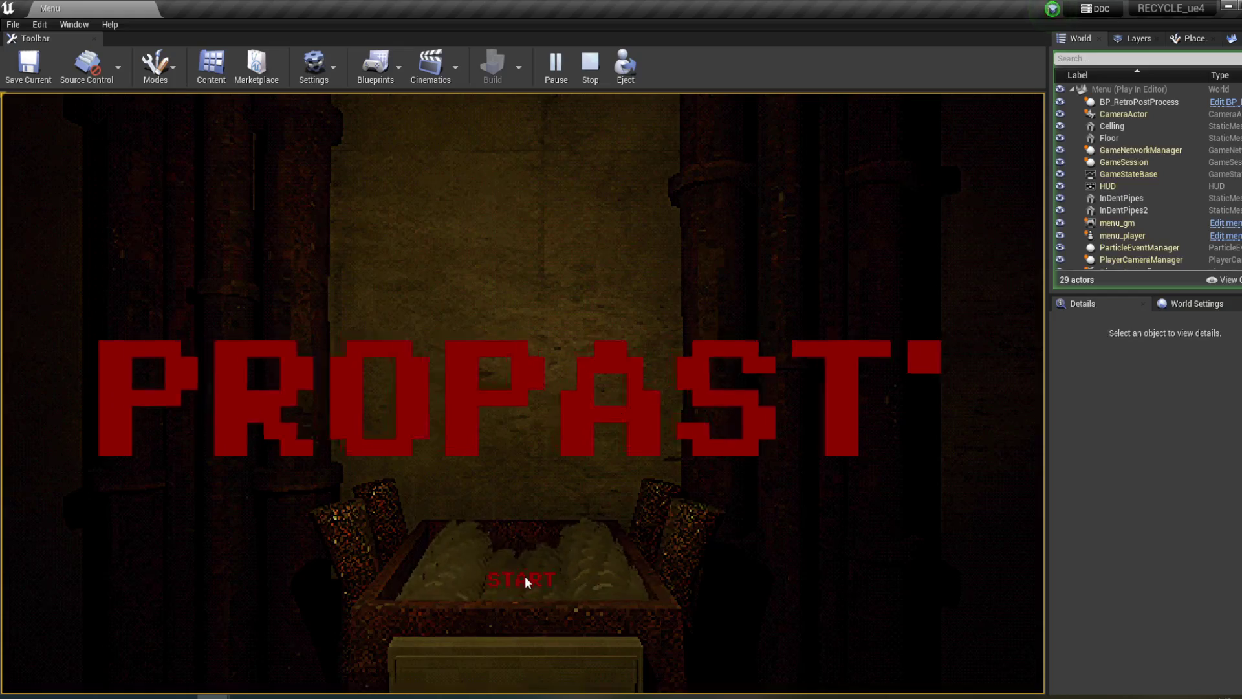
{"action": "left_click", "coordinate": [526, 577]}
{"action": "left_click", "coordinate": [564, 535]}
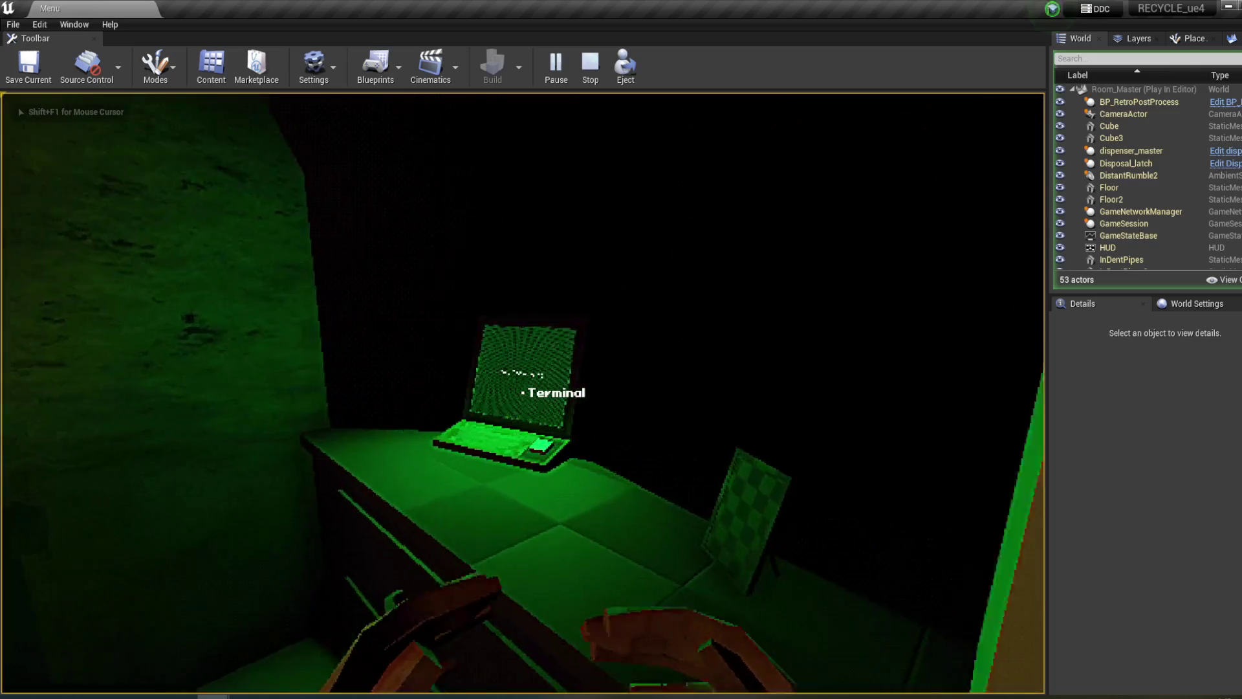
- Go through the terminal's intro dialogue, answer 'Were instructions clear?', and exit the close-up
{"action": "left_click", "coordinate": [523, 392]}
{"action": "left_click", "coordinate": [567, 388]}
{"action": "left_click", "coordinate": [566, 387]}
{"action": "left_click", "coordinate": [567, 387]}
{"action": "left_click", "coordinate": [566, 388]}
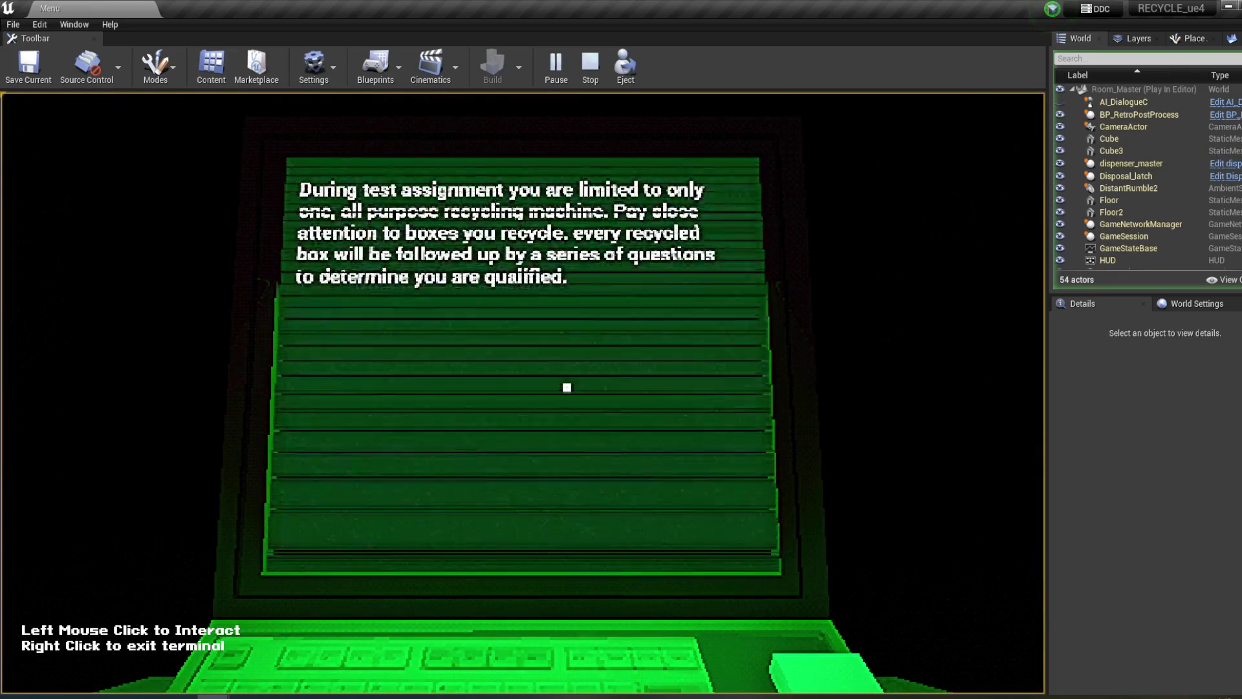
{"action": "left_click", "coordinate": [567, 388]}
{"action": "left_click", "coordinate": [566, 387]}
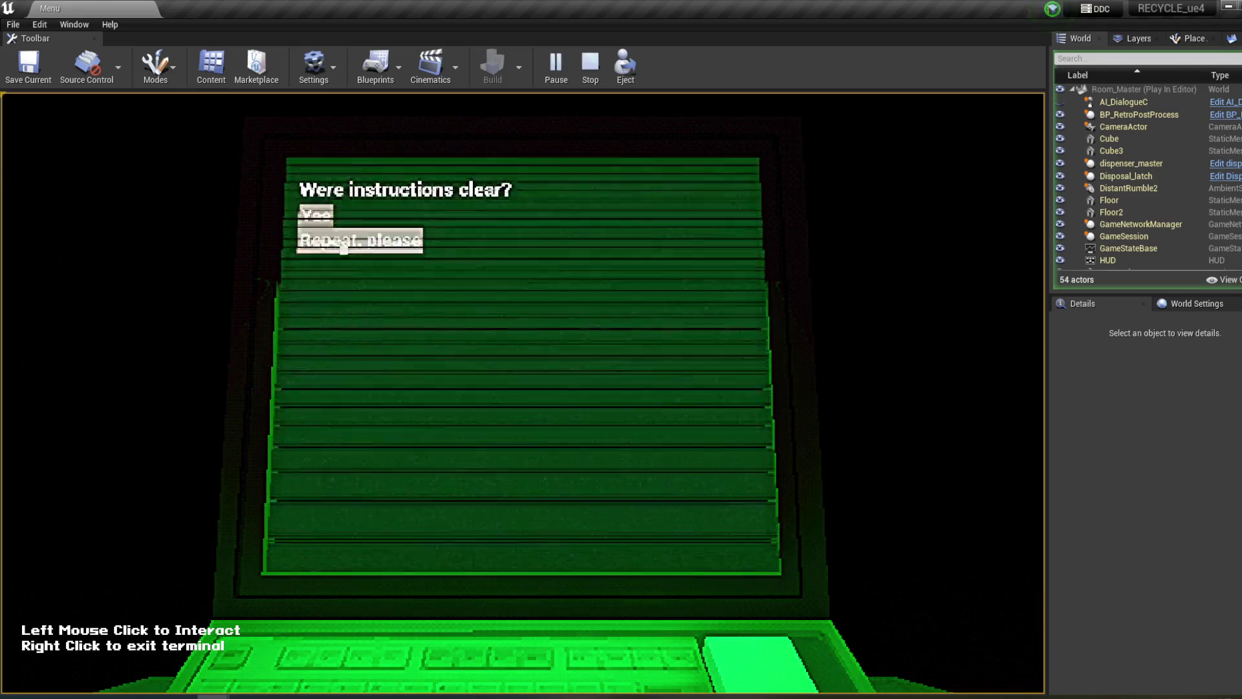
{"action": "left_click", "coordinate": [488, 331]}
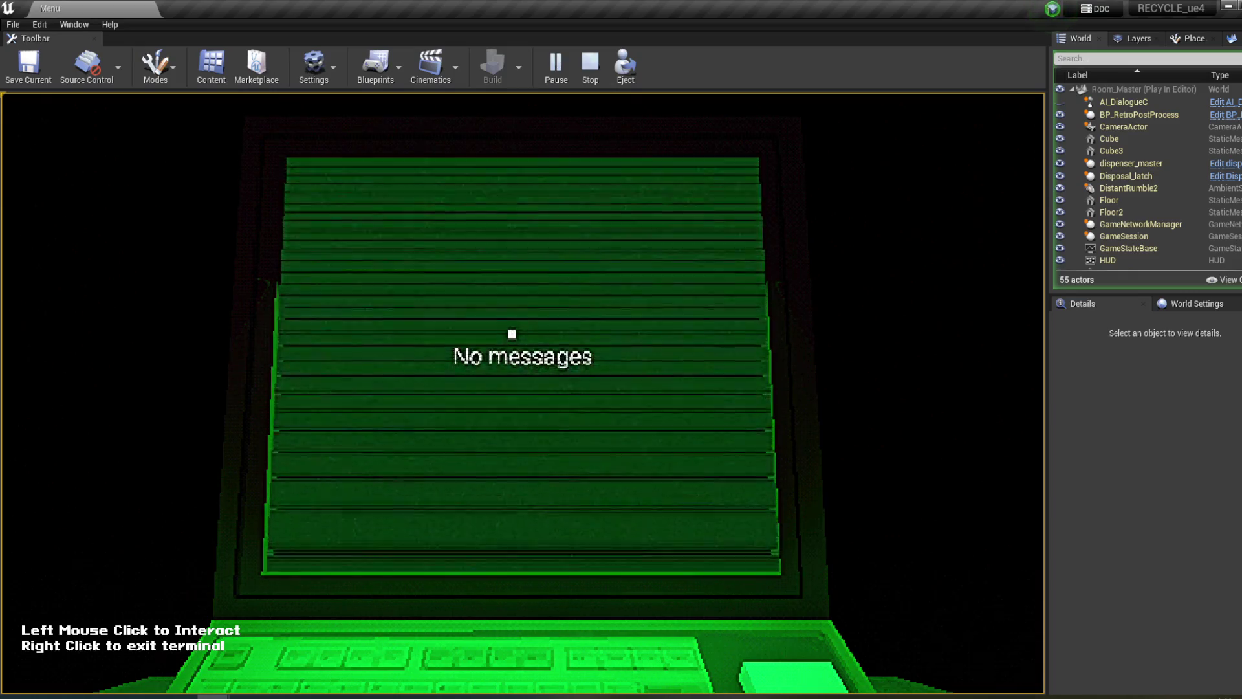
{"action": "right_click", "coordinate": [512, 334]}
{"action": "left_click", "coordinate": [515, 399]}
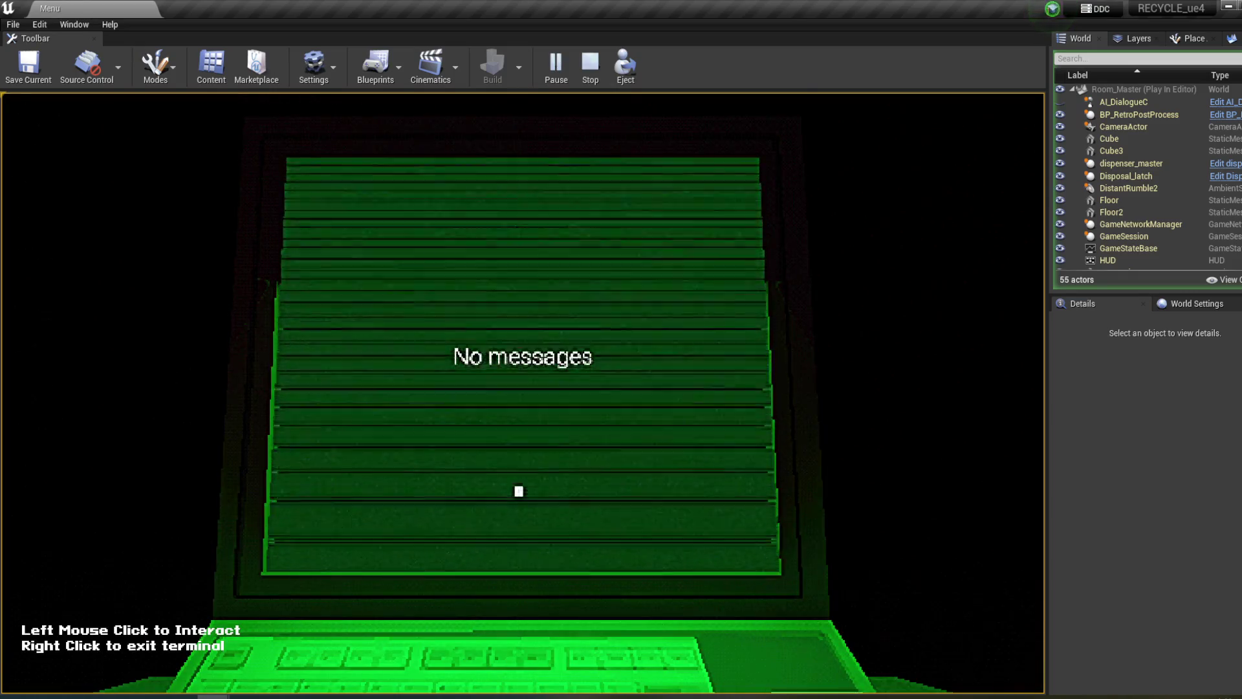
{"action": "right_click", "coordinate": [510, 280]}
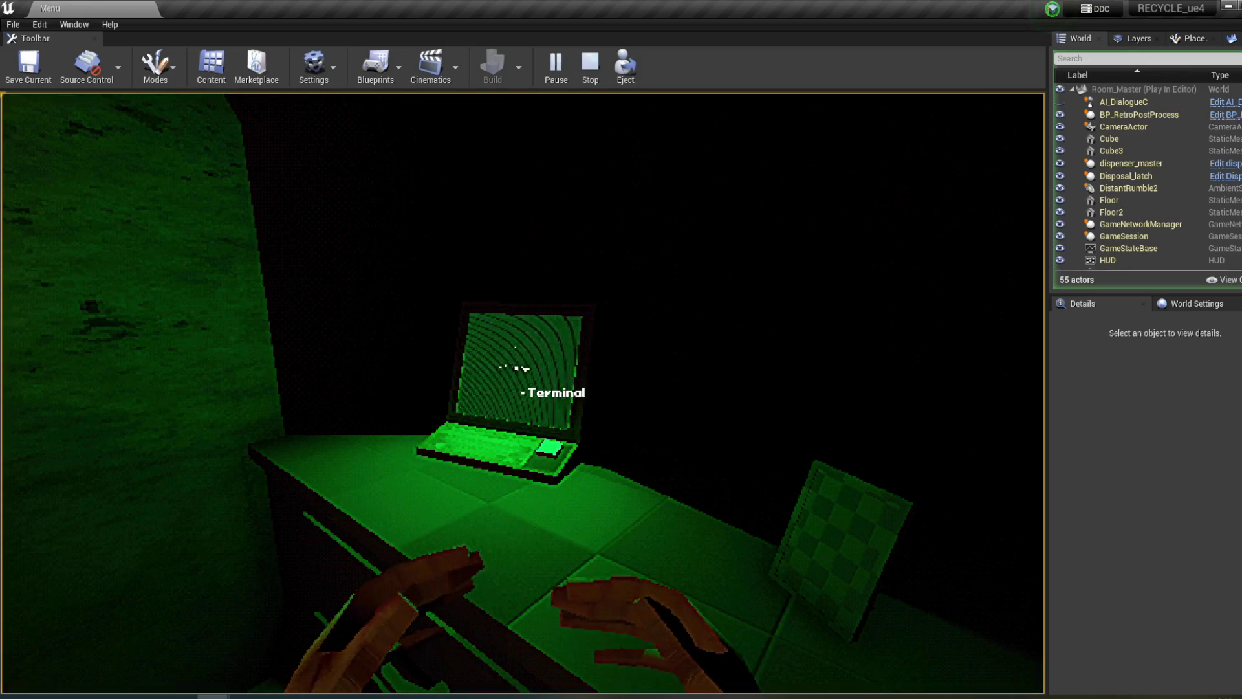
- Carry the box from the window sill and drop it into the crate
{"action": "key", "text": "w"}
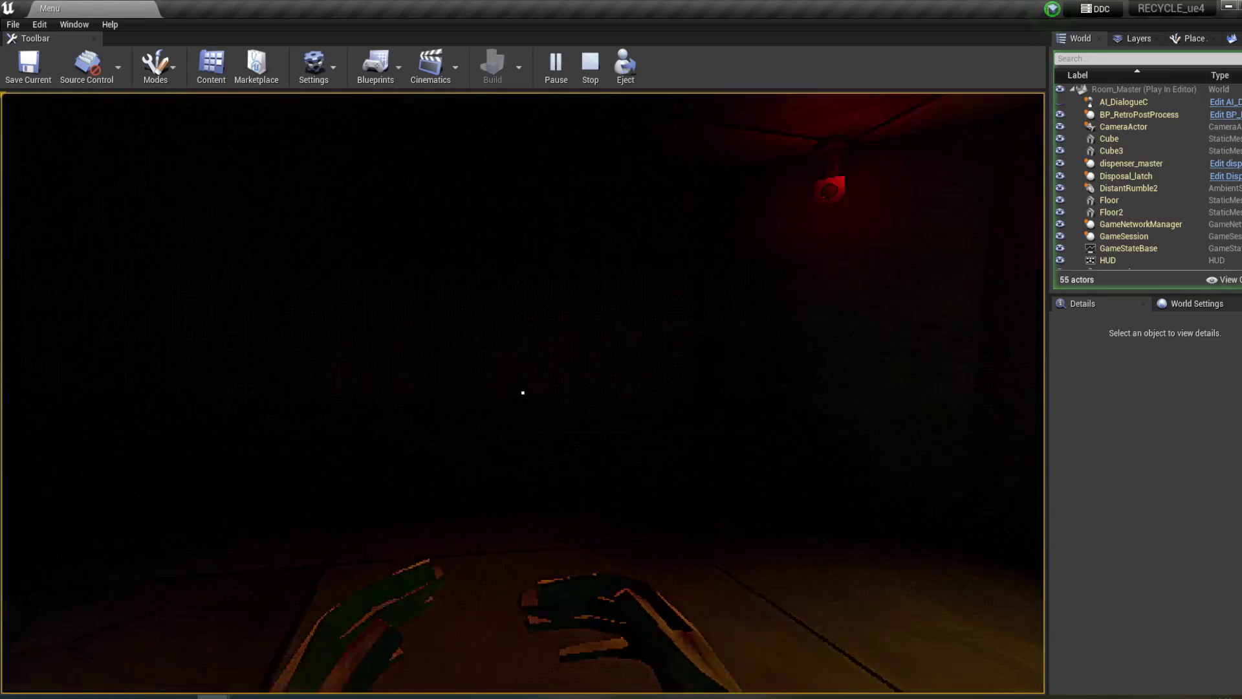
{"action": "key", "text": "w"}
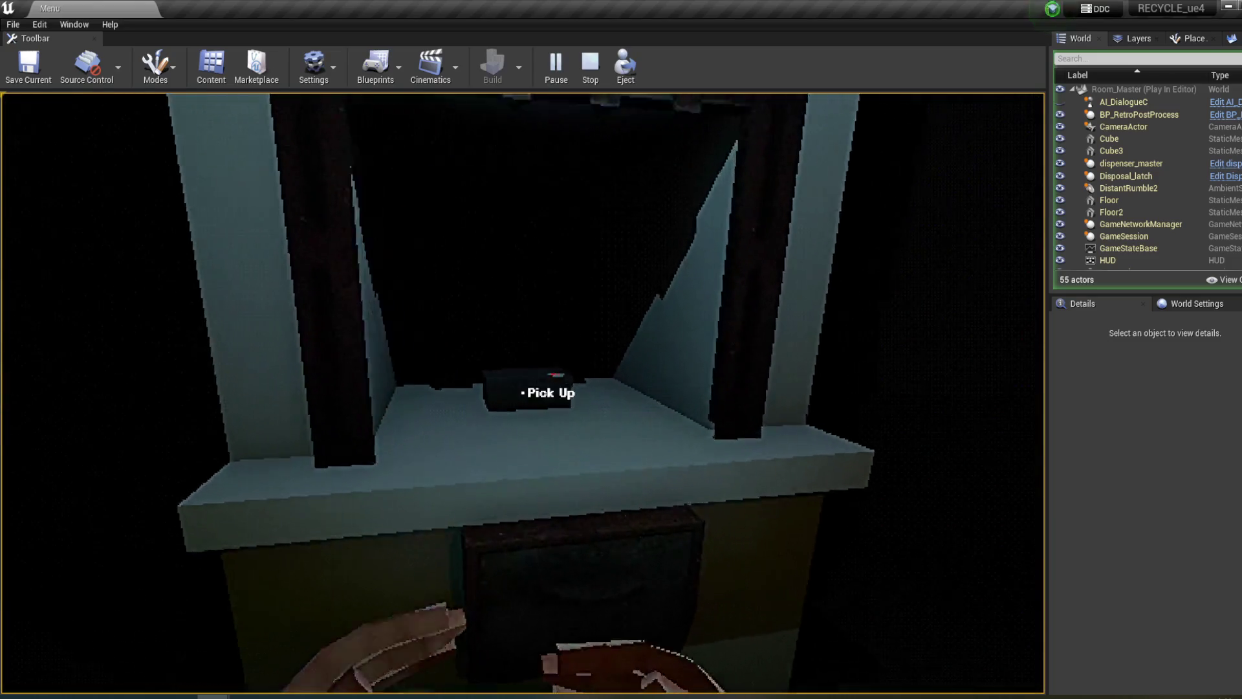
{"action": "left_click", "coordinate": [522, 392]}
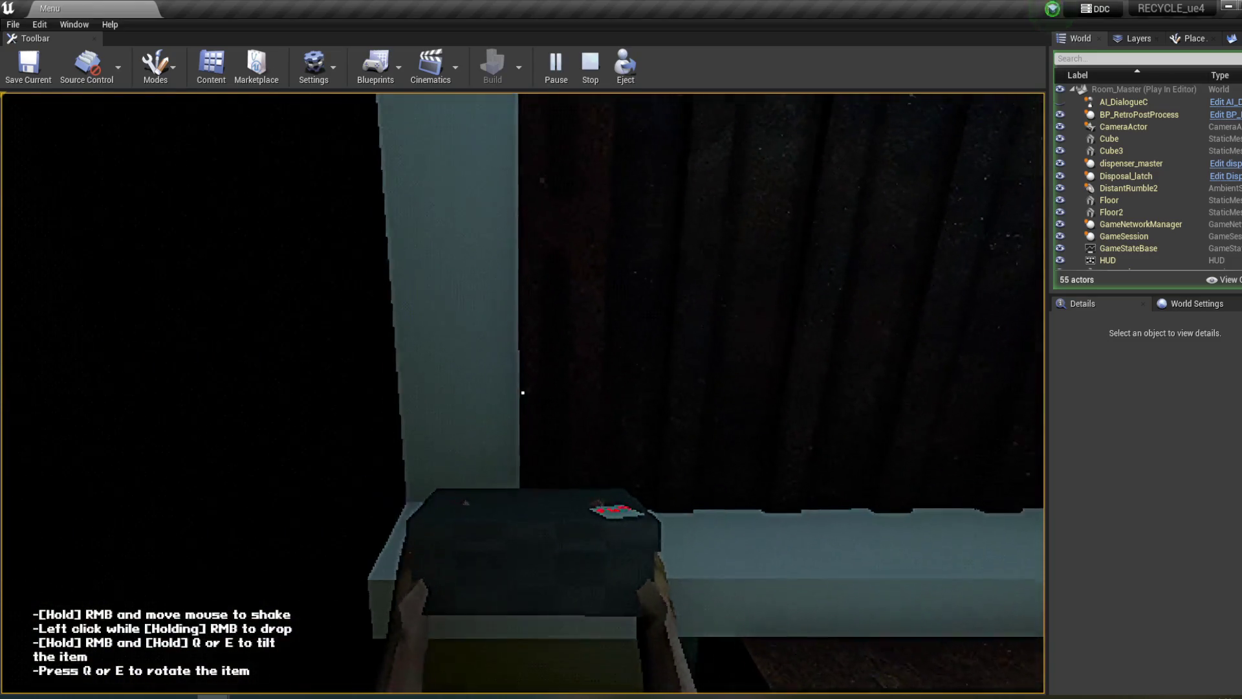
{"action": "left_click", "coordinate": [523, 392]}
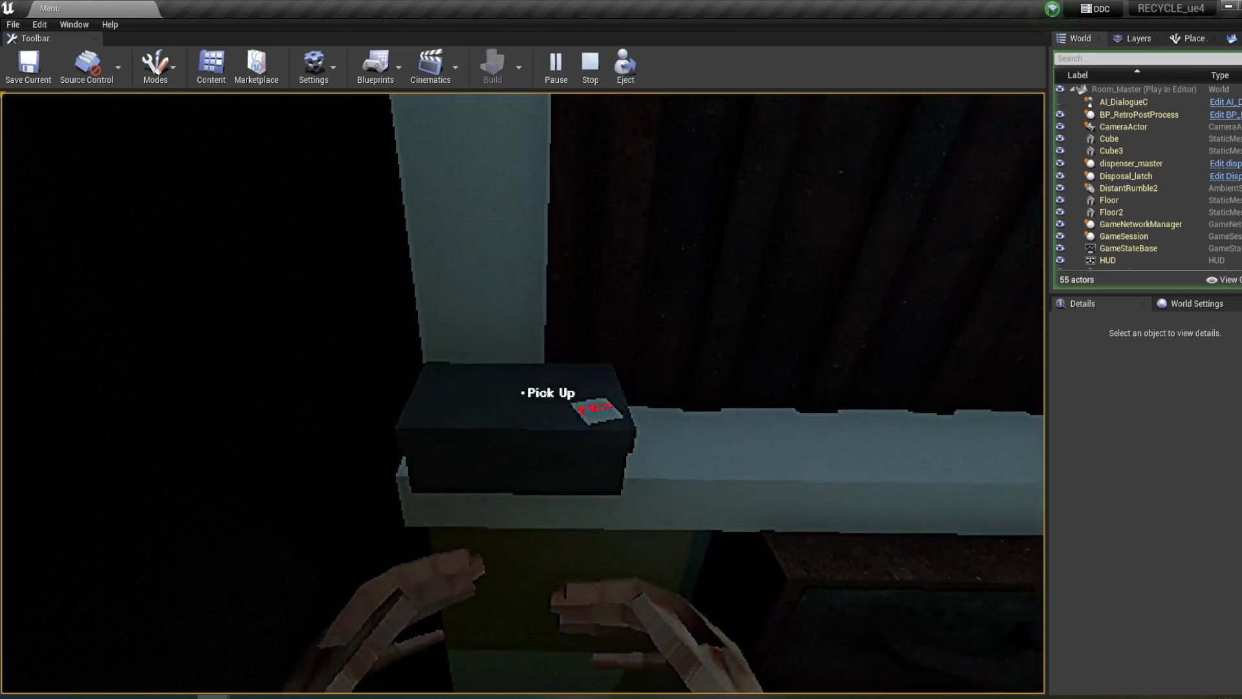
{"action": "left_click", "coordinate": [523, 392]}
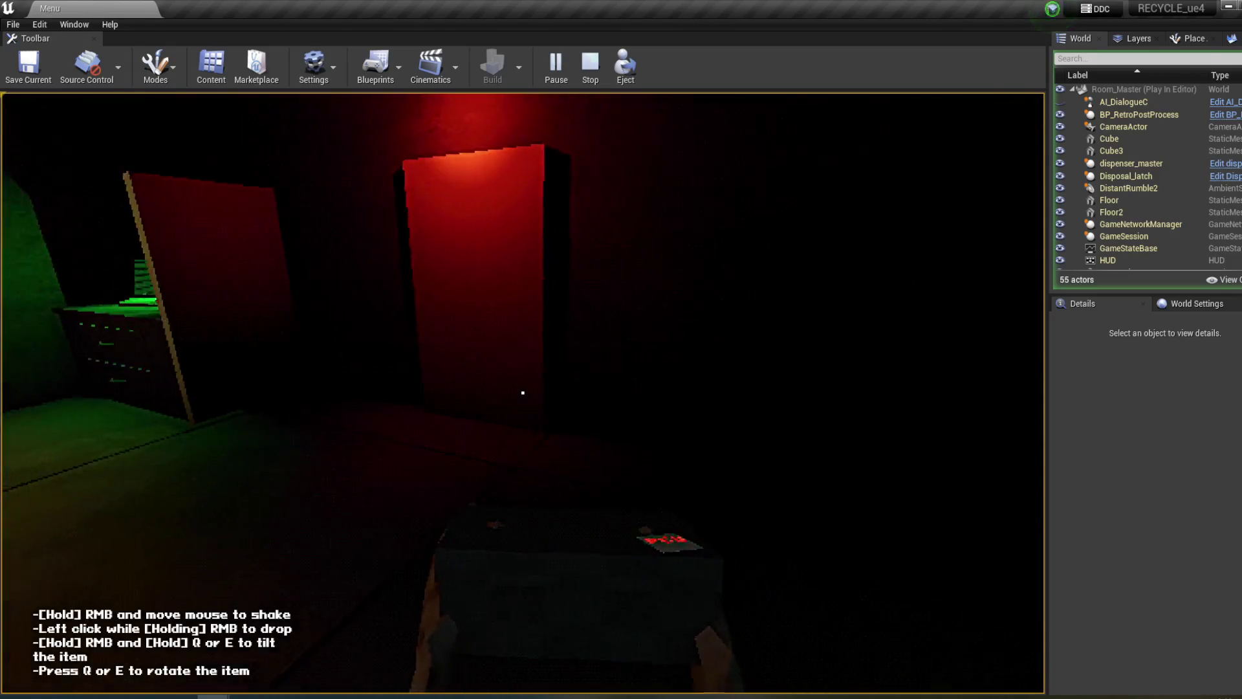
{"action": "key", "text": "w"}
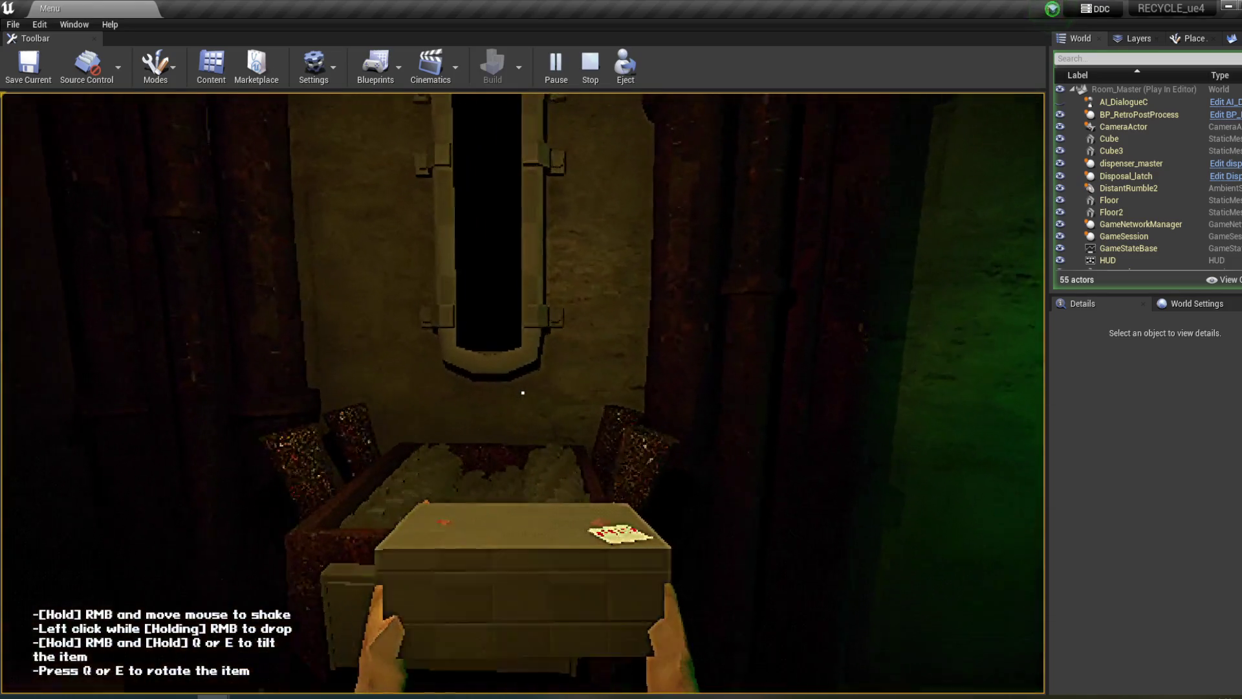
{"action": "left_click", "coordinate": [522, 392]}
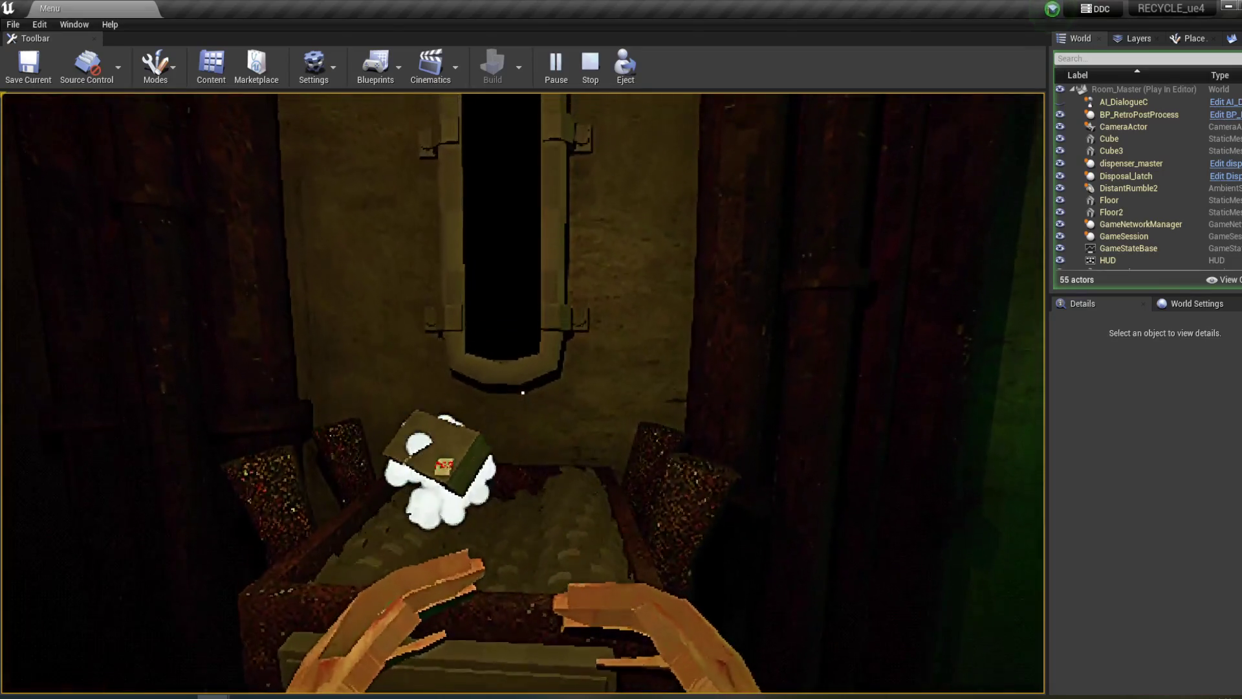
- Answer the terminal's block and barcode questions, leave the terminal, and stop the play session
{"action": "mouse_move", "coordinate": [522, 392]}
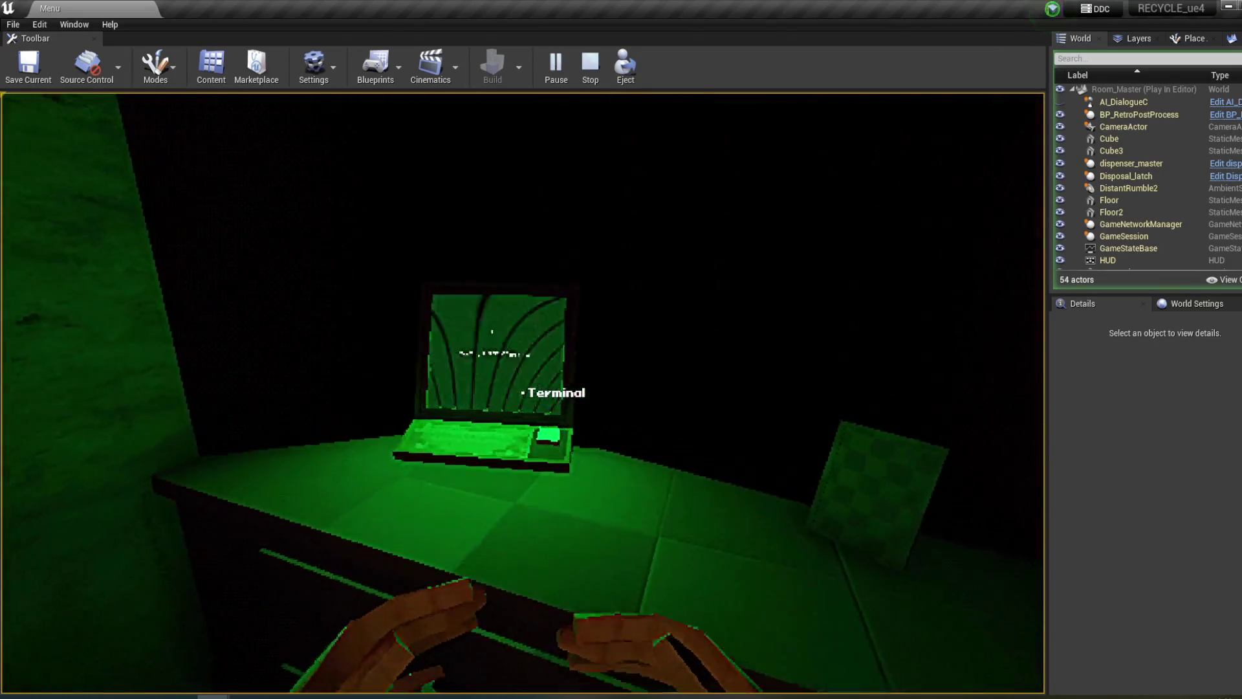
{"action": "left_click", "coordinate": [522, 392]}
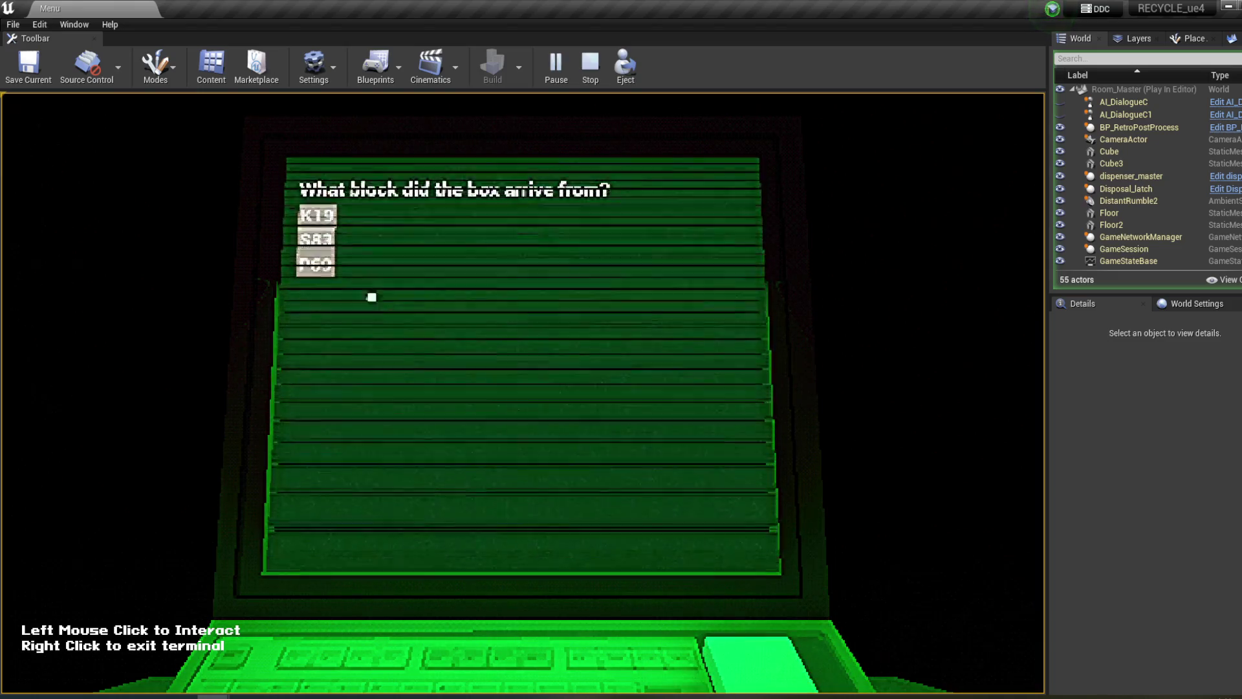
{"action": "left_click", "coordinate": [316, 267]}
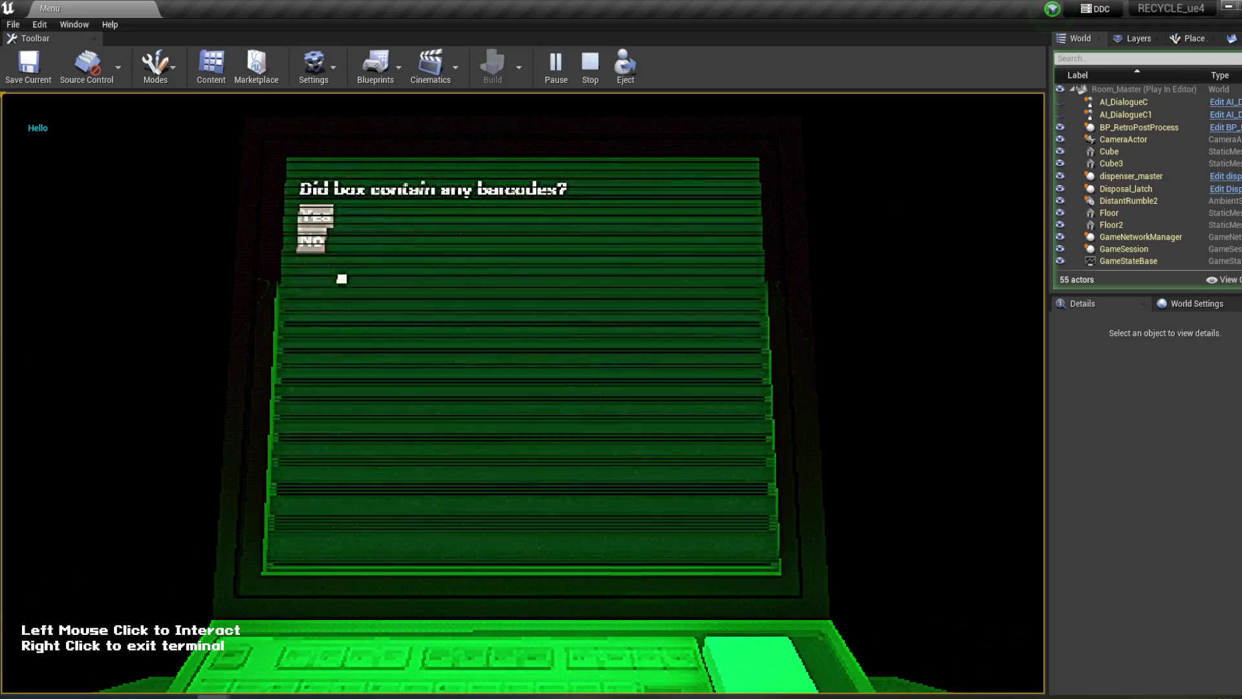
{"action": "left_click", "coordinate": [313, 241]}
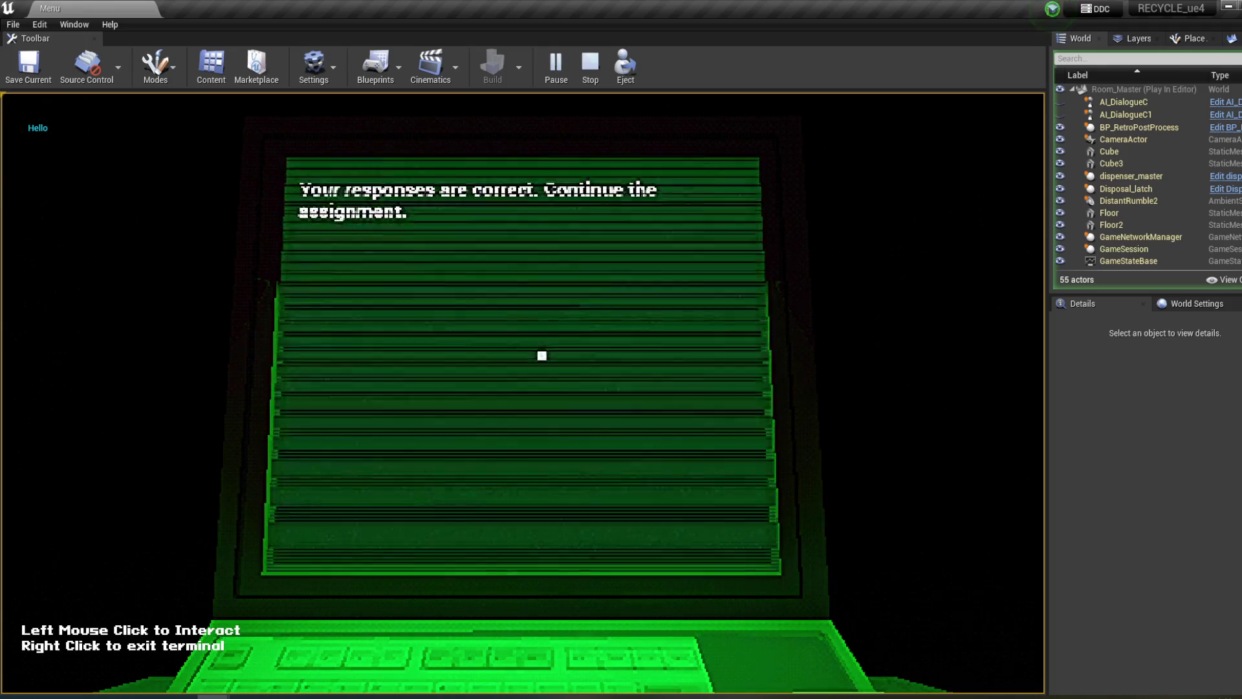
{"action": "right_click", "coordinate": [543, 355]}
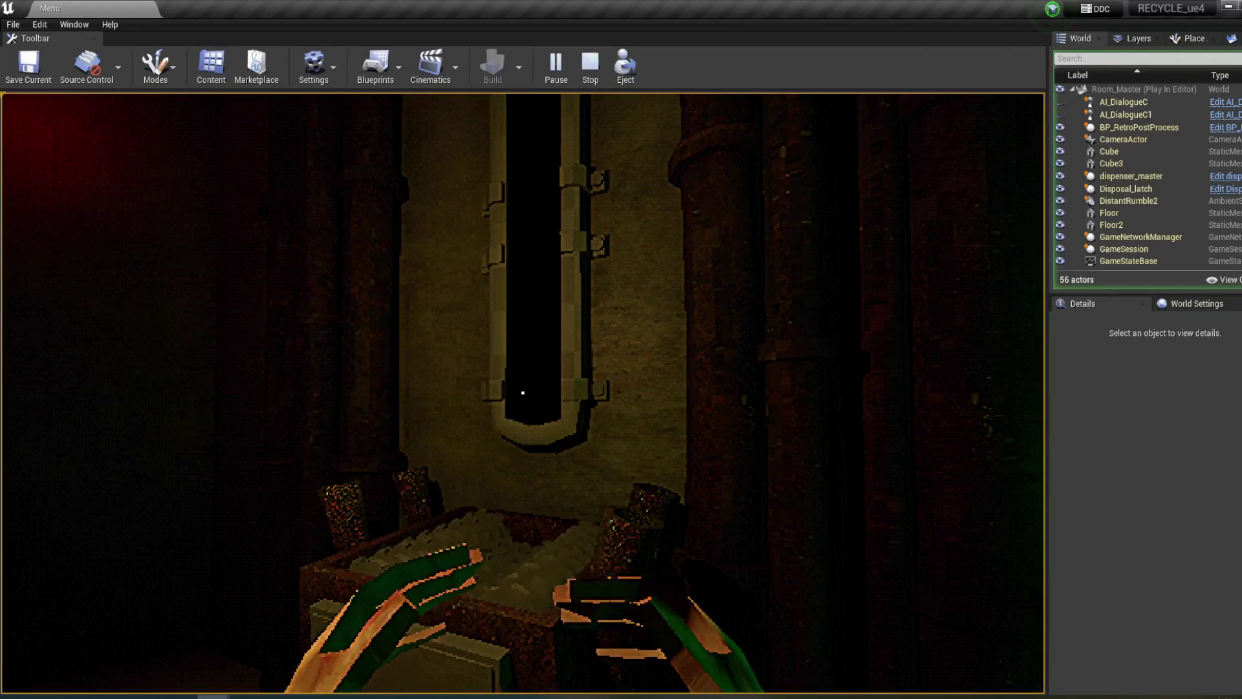
{"action": "mouse_move", "coordinate": [523, 393]}
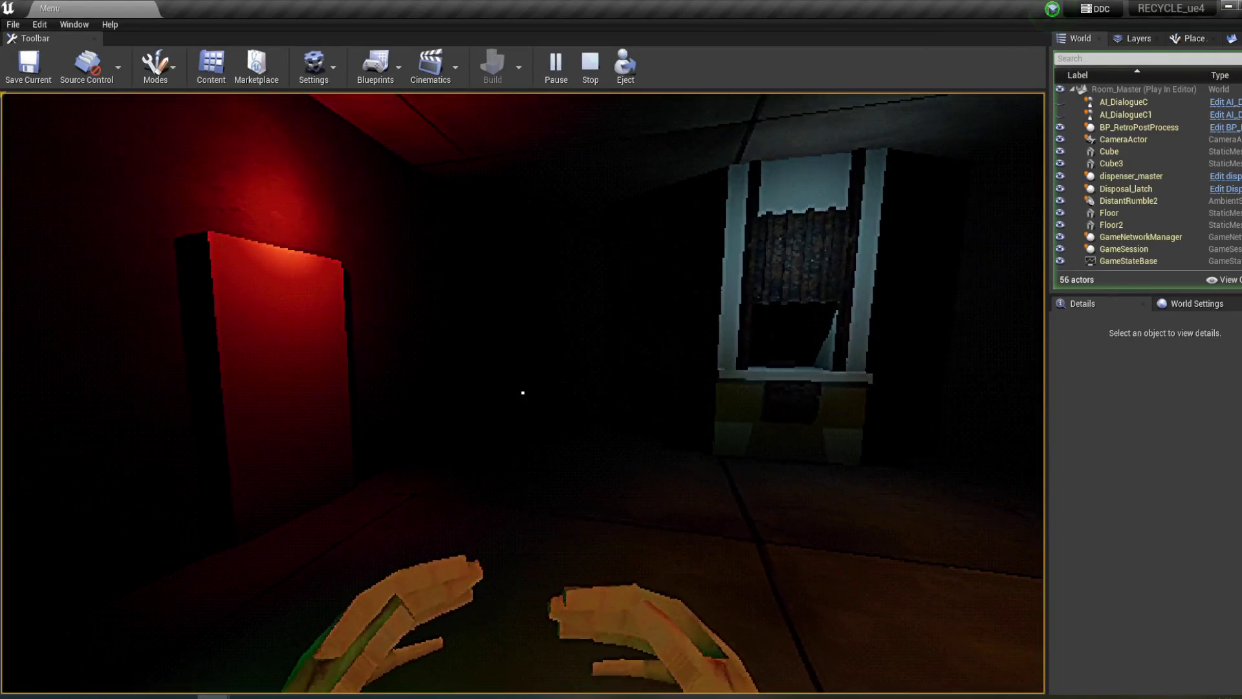
{"action": "key", "text": "Escape"}
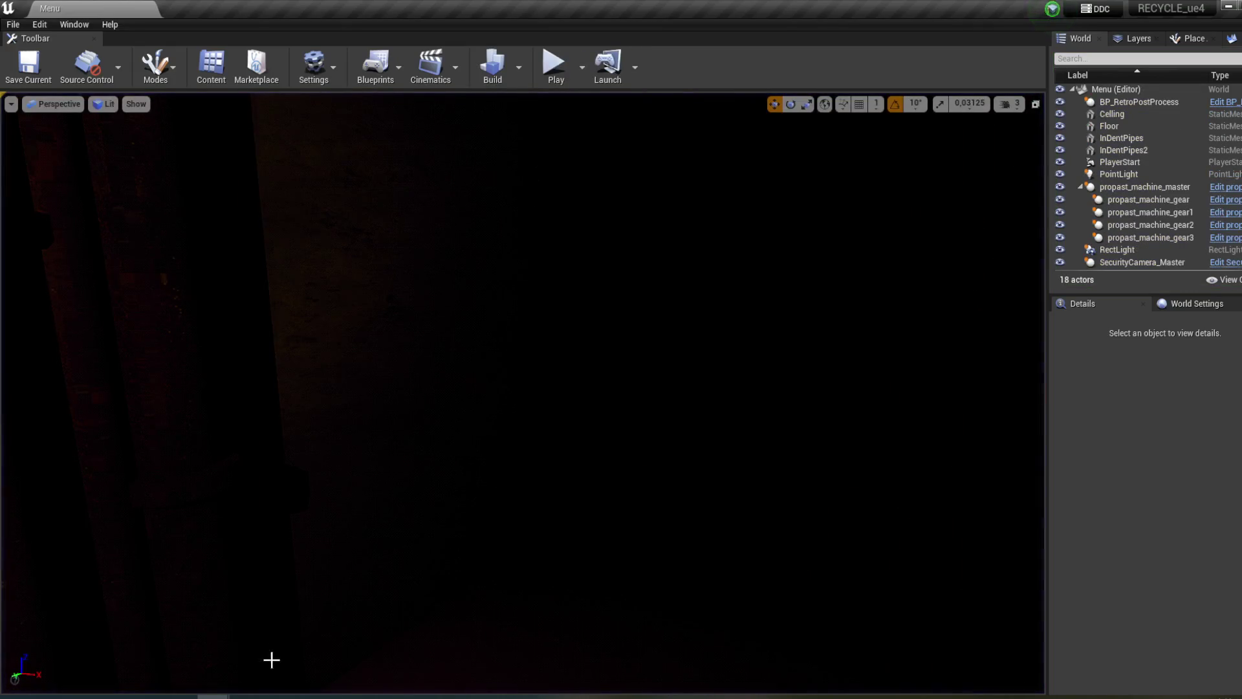
- Make the Terminal widget's [Boxes] text block a variable
{"action": "mouse_move", "coordinate": [213, 696]}
{"action": "left_click", "coordinate": [328, 650]}
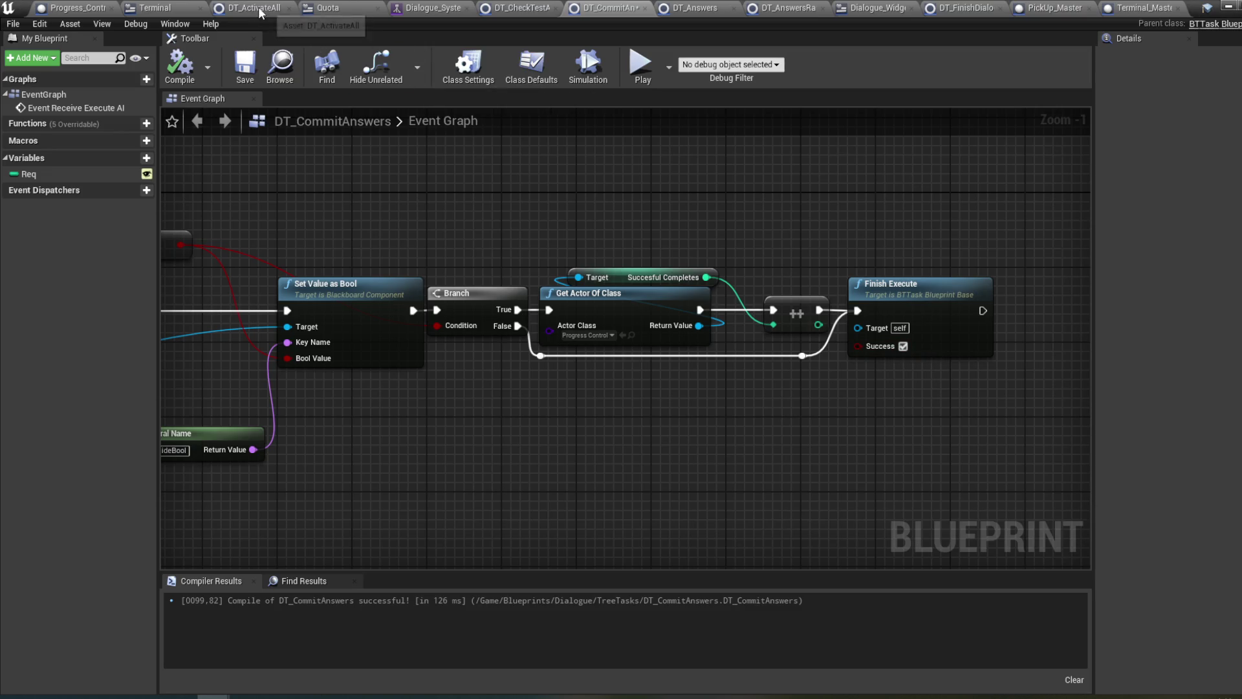
{"action": "left_click", "coordinate": [163, 13]}
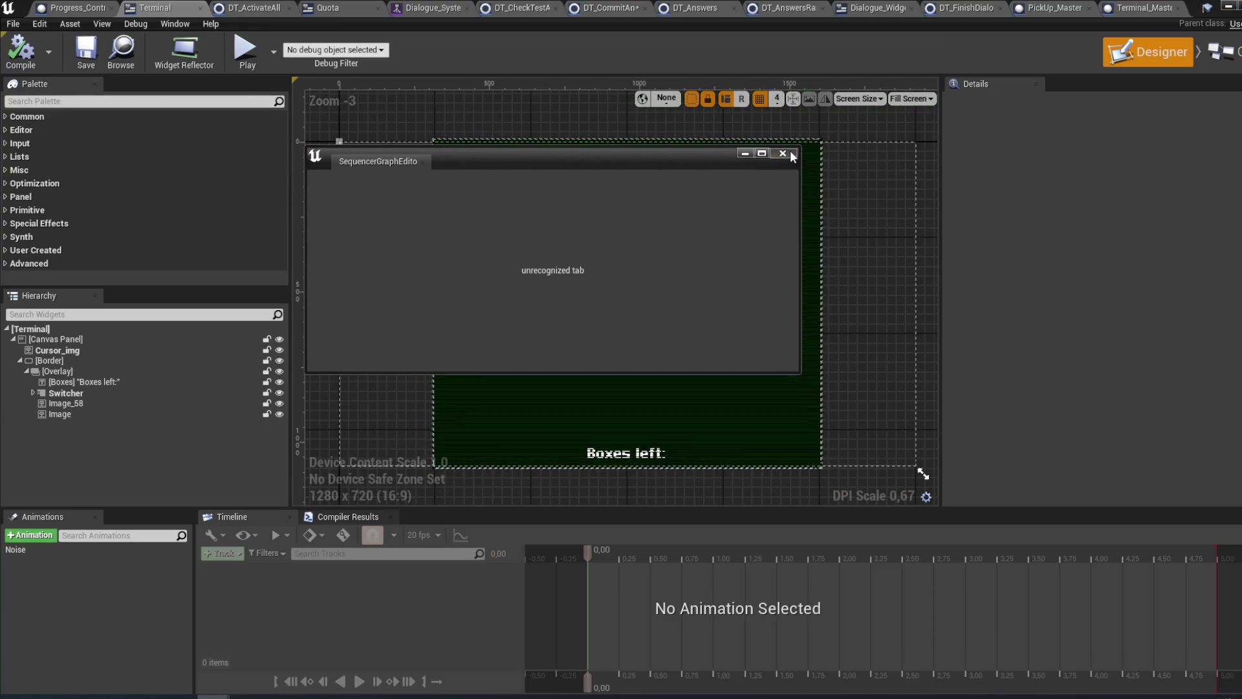
{"action": "left_click", "coordinate": [69, 379]}
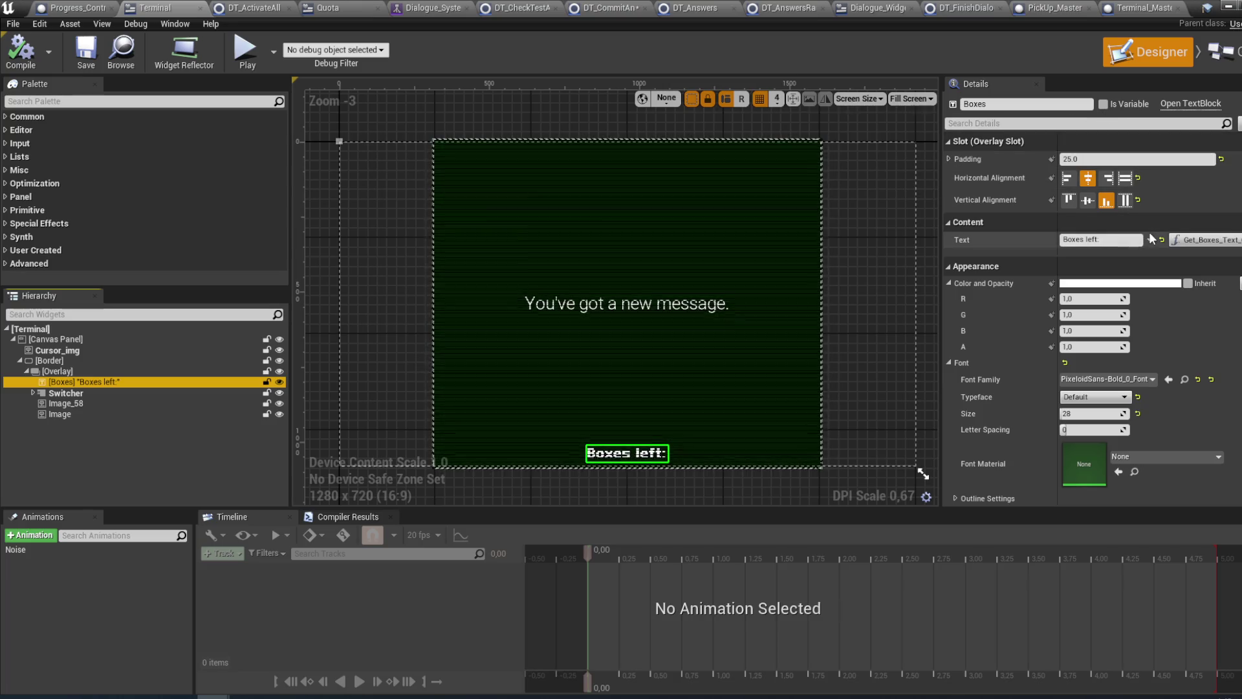
{"action": "left_click", "coordinate": [1103, 105]}
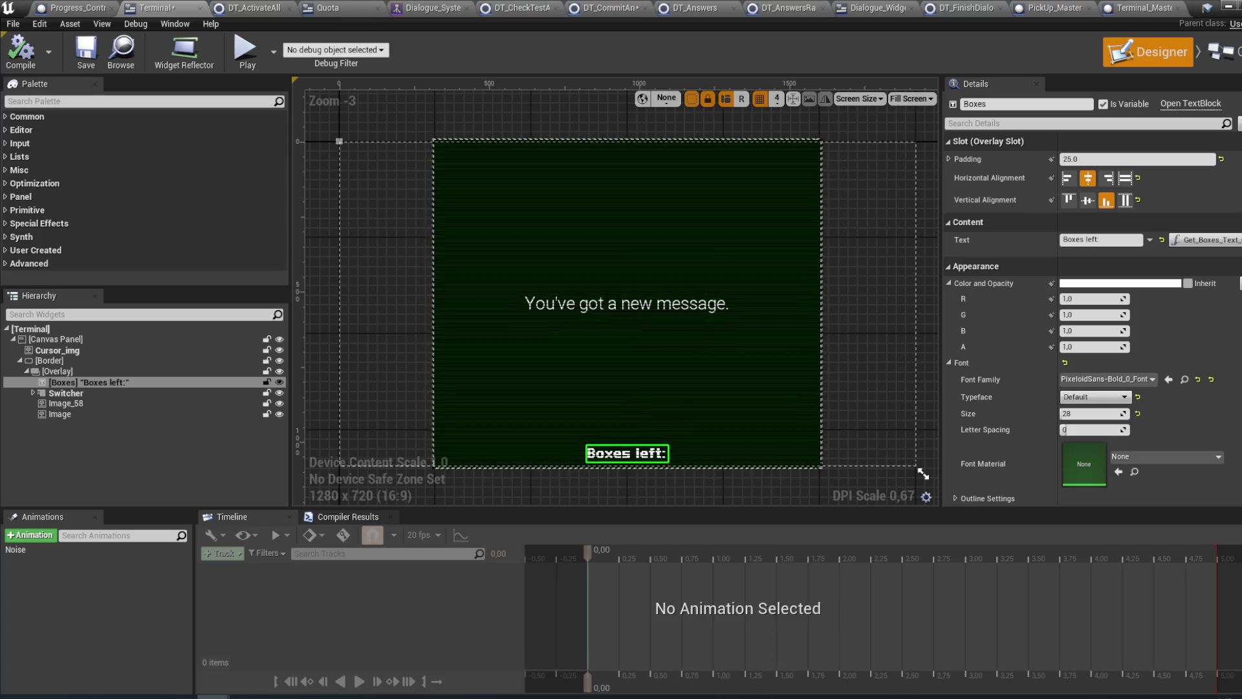
- Open the Boxes Visibility binding function, Get Boxes Visibility 0
{"action": "scroll", "coordinate": [1093, 311], "scroll_direction": "down", "scroll_amount": 10}
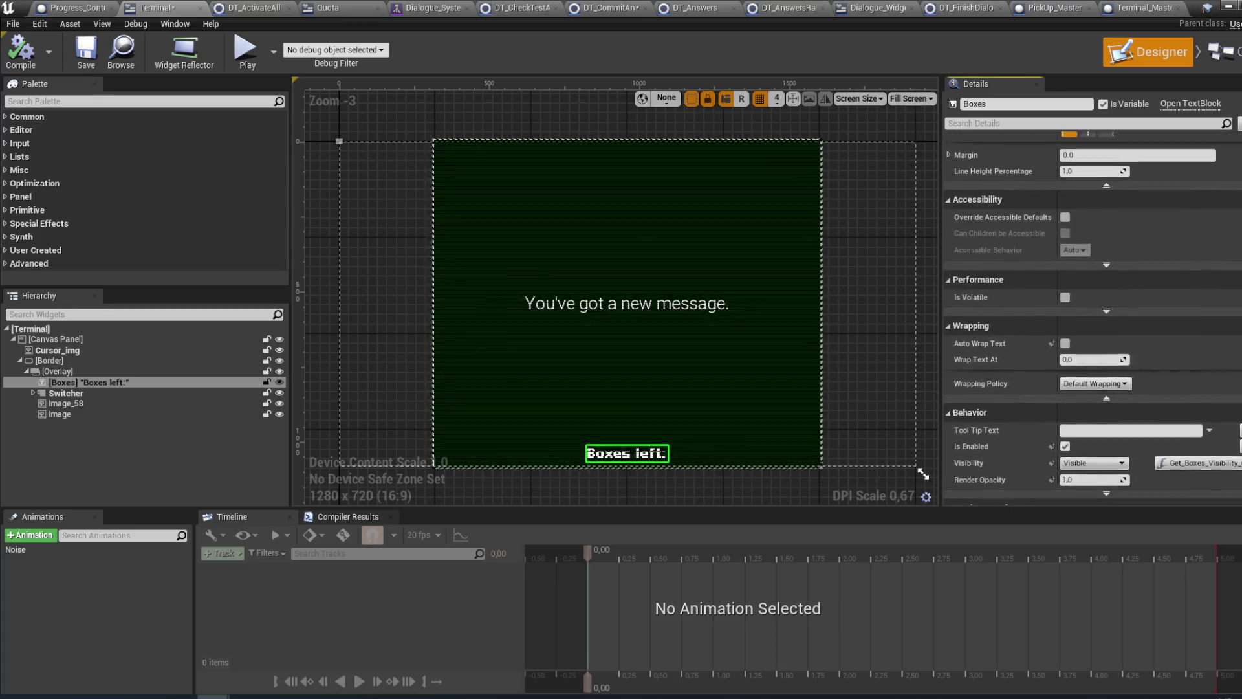
{"action": "scroll", "coordinate": [1093, 311], "scroll_direction": "down", "scroll_amount": 1}
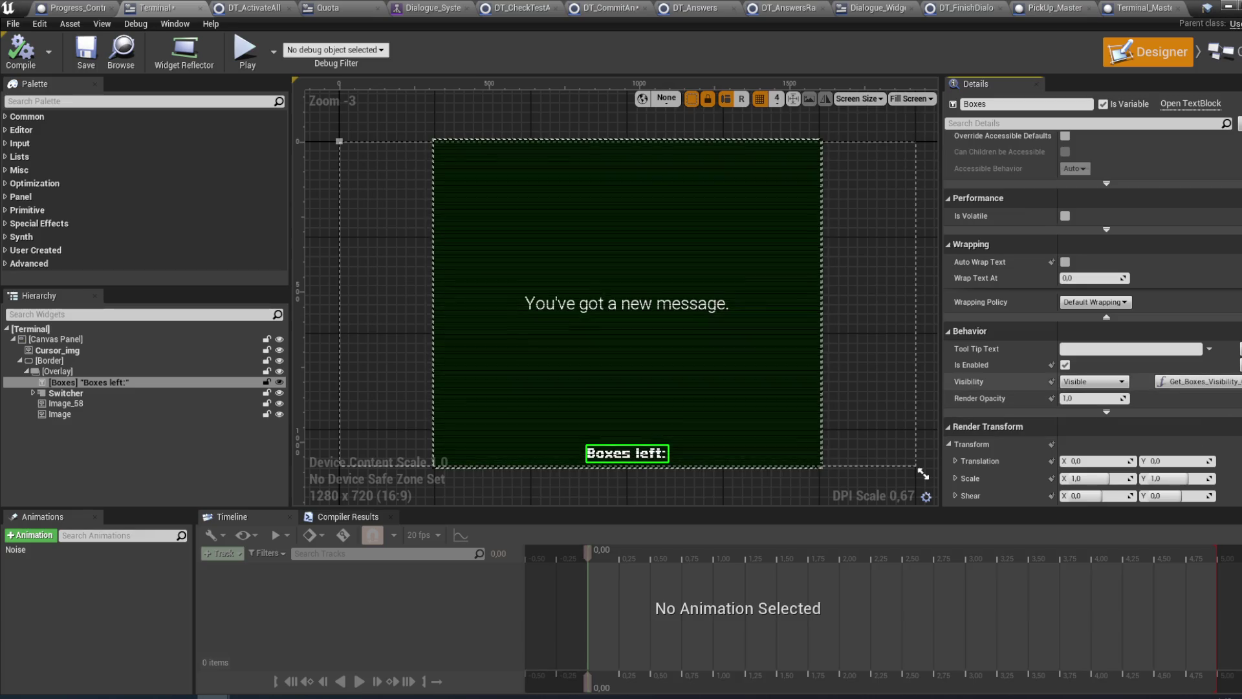
{"action": "left_click", "coordinate": [1220, 52]}
{"action": "left_click", "coordinate": [93, 196]}
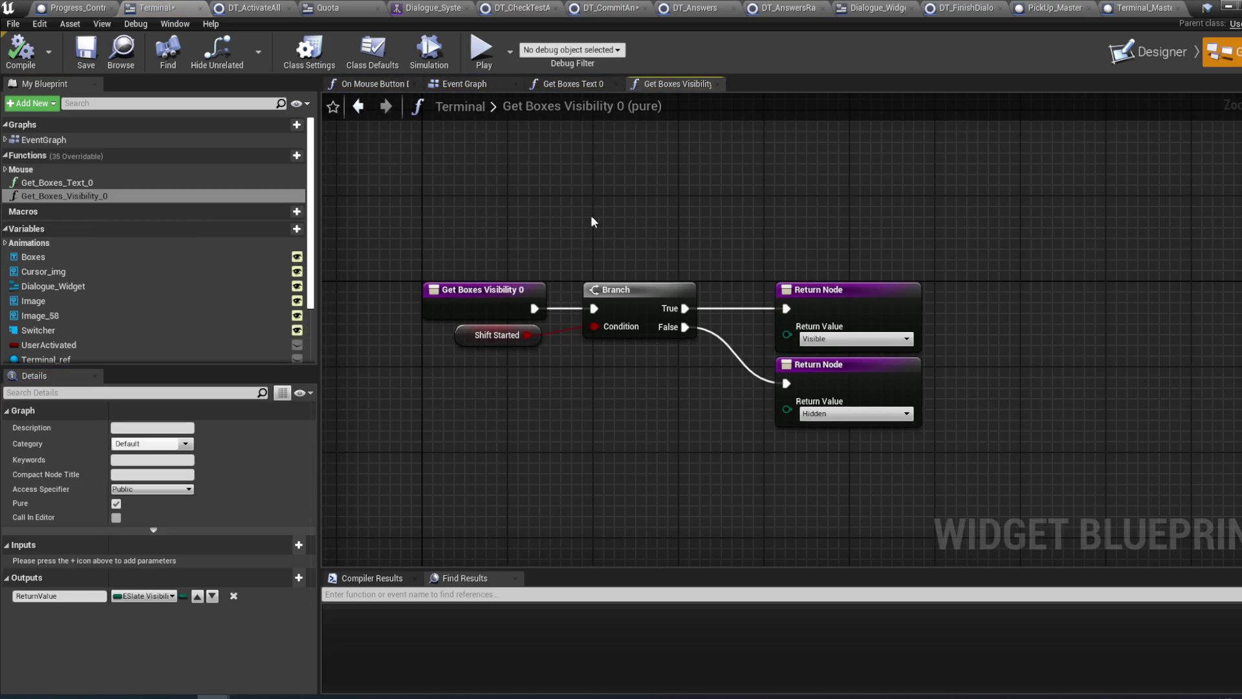
- Inspect Shift Started, the Visible return node and ShiftStarted's settings, then show DT_ActivateAll
{"action": "left_click", "coordinate": [499, 346]}
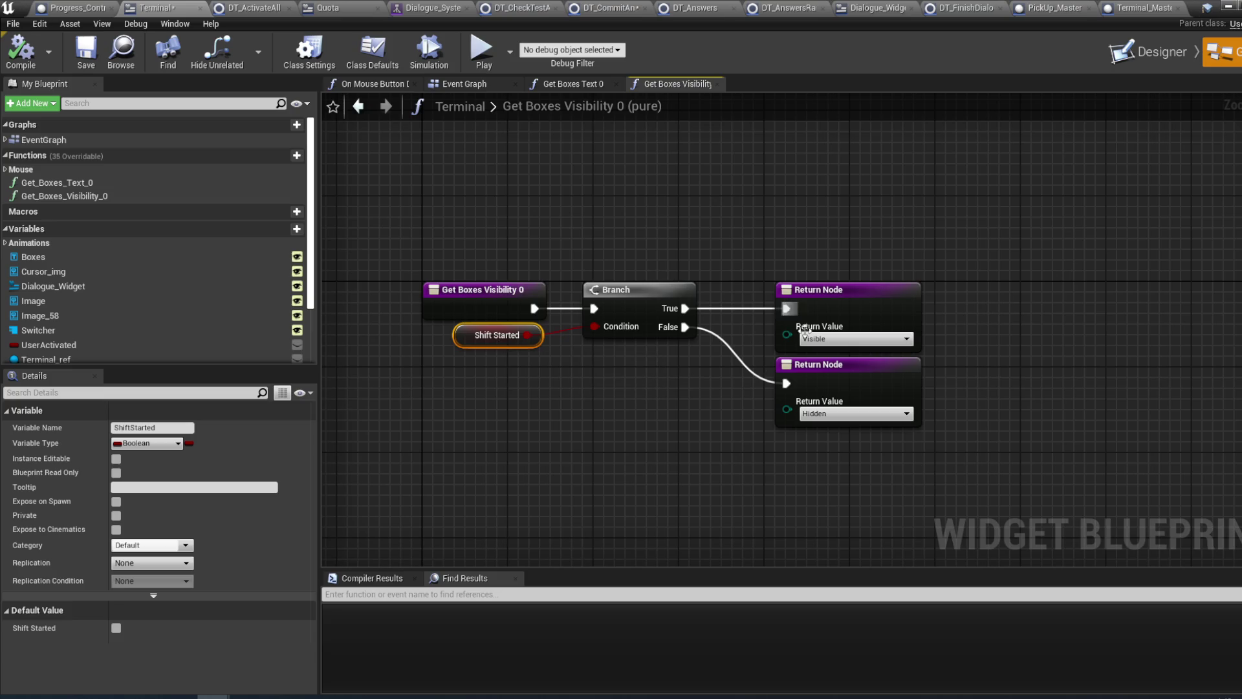
{"action": "left_click", "coordinate": [843, 293]}
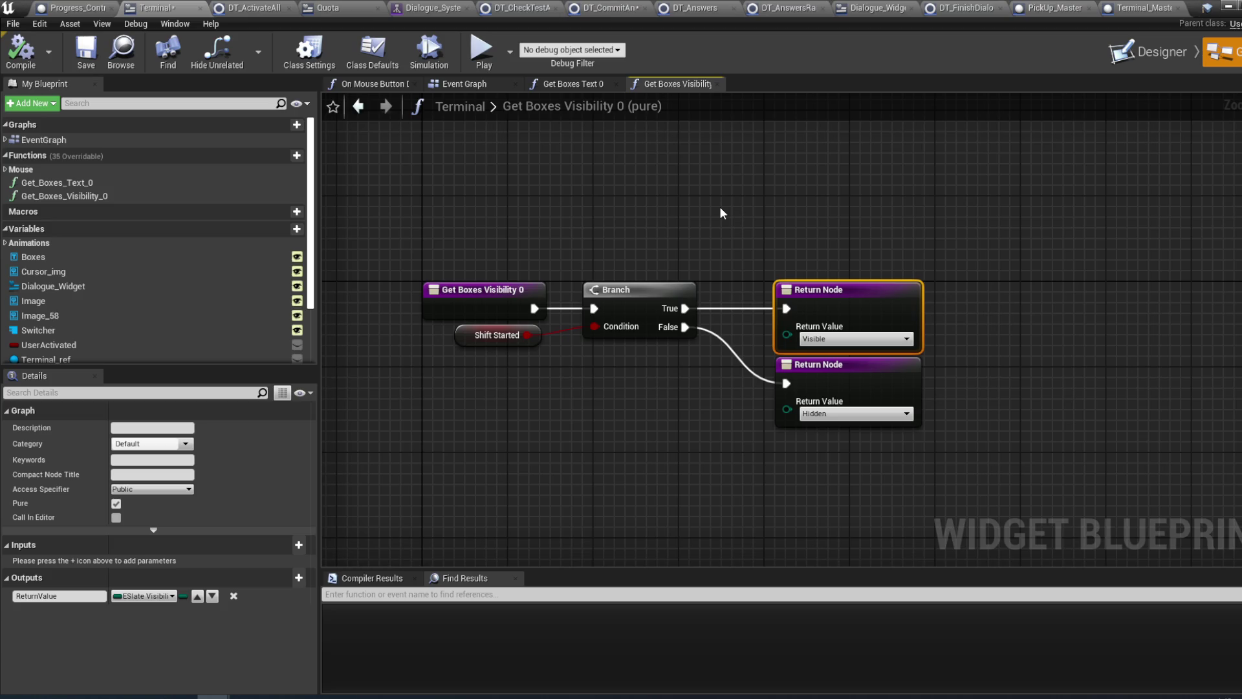
{"action": "left_click", "coordinate": [452, 87]}
{"action": "scroll", "coordinate": [181, 305], "scroll_direction": "down", "scroll_amount": 3}
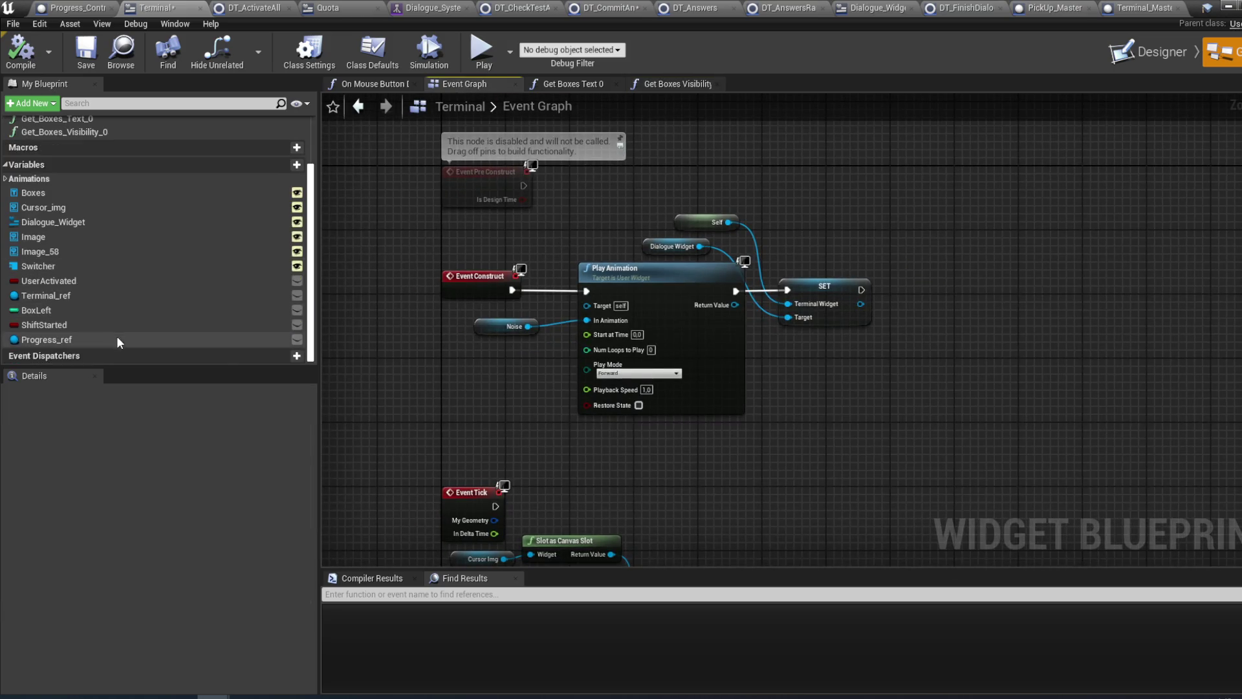
{"action": "left_click", "coordinate": [111, 321]}
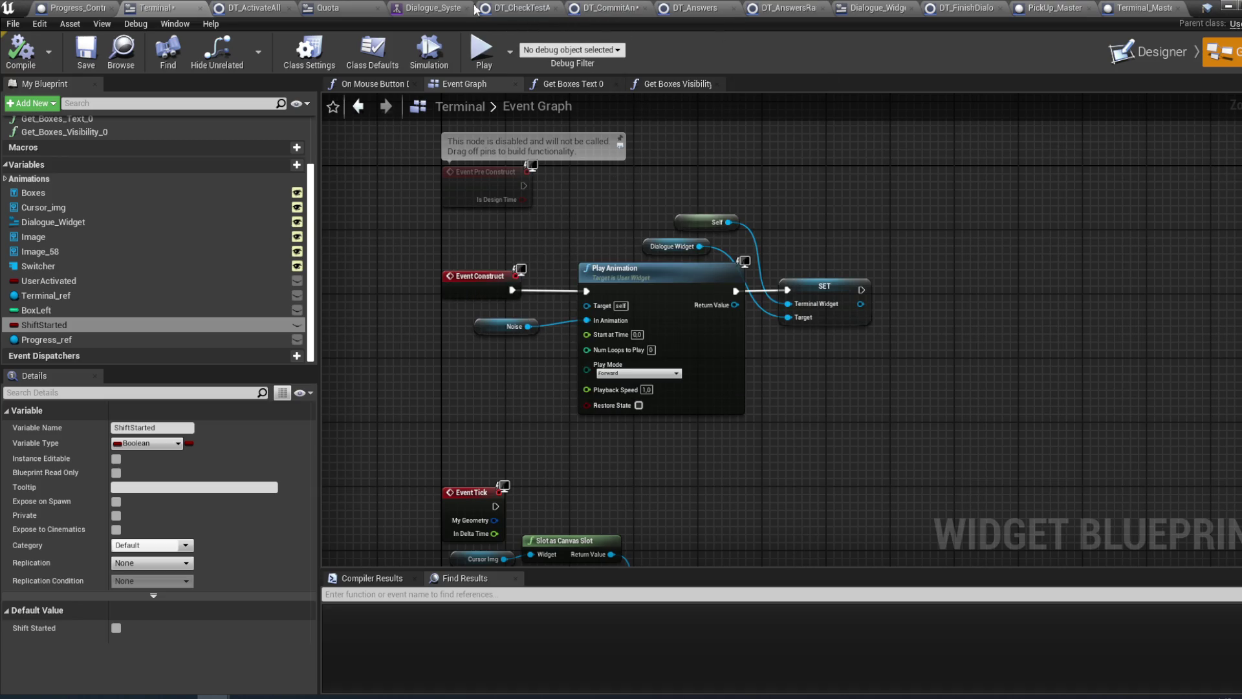
{"action": "left_click", "coordinate": [247, 9]}
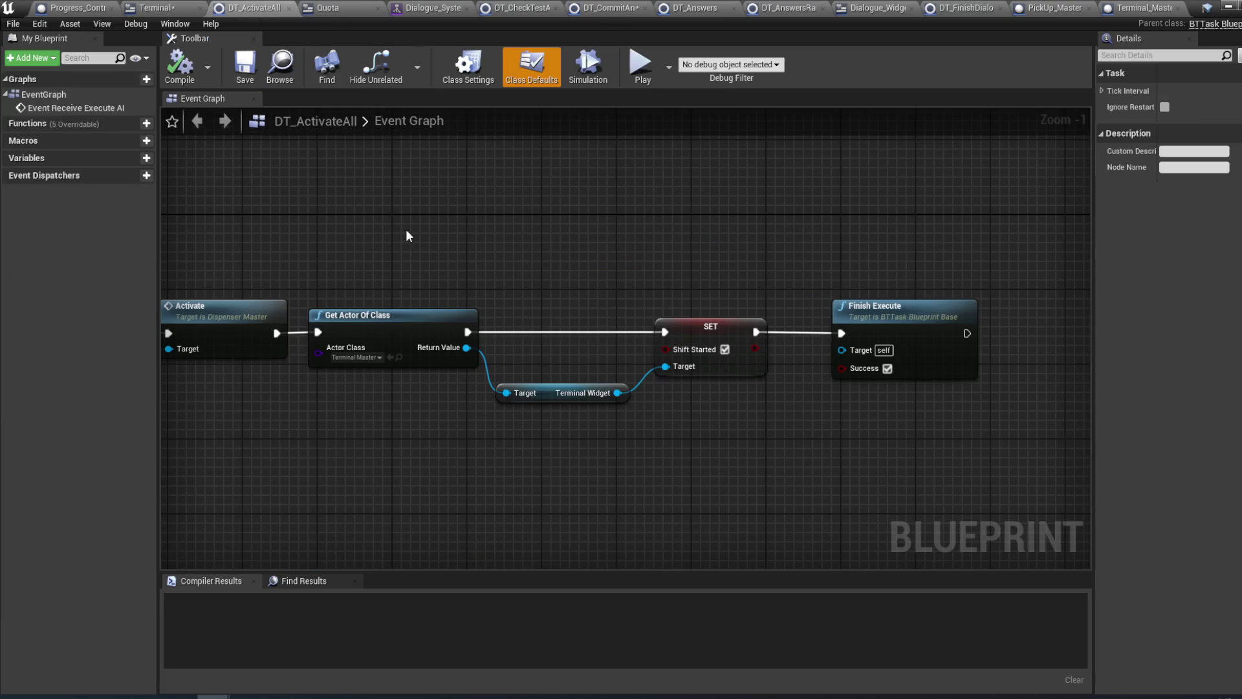
- Rewire DT_ActivateAll so Get Actor Of Class executes directly into the SET node
{"action": "scroll", "coordinate": [804, 222], "scroll_direction": "down", "scroll_amount": 2}
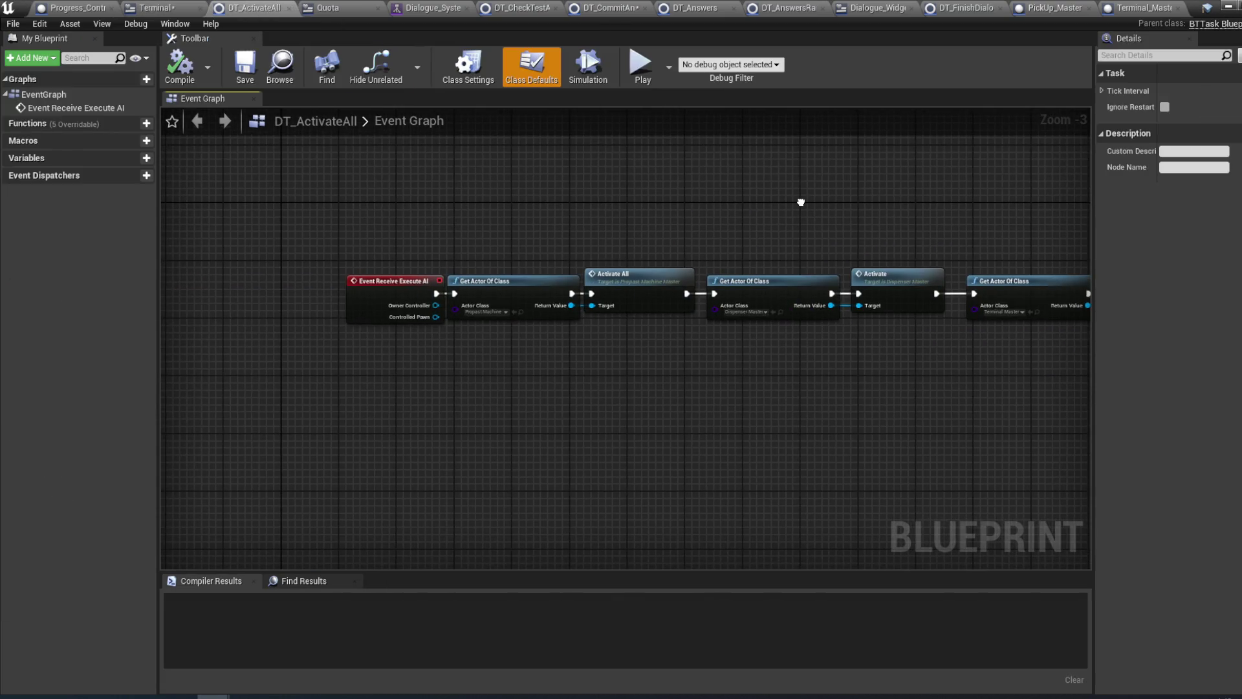
{"action": "left_click_drag", "start_coordinate": [801, 202], "coordinate": [800, 200]}
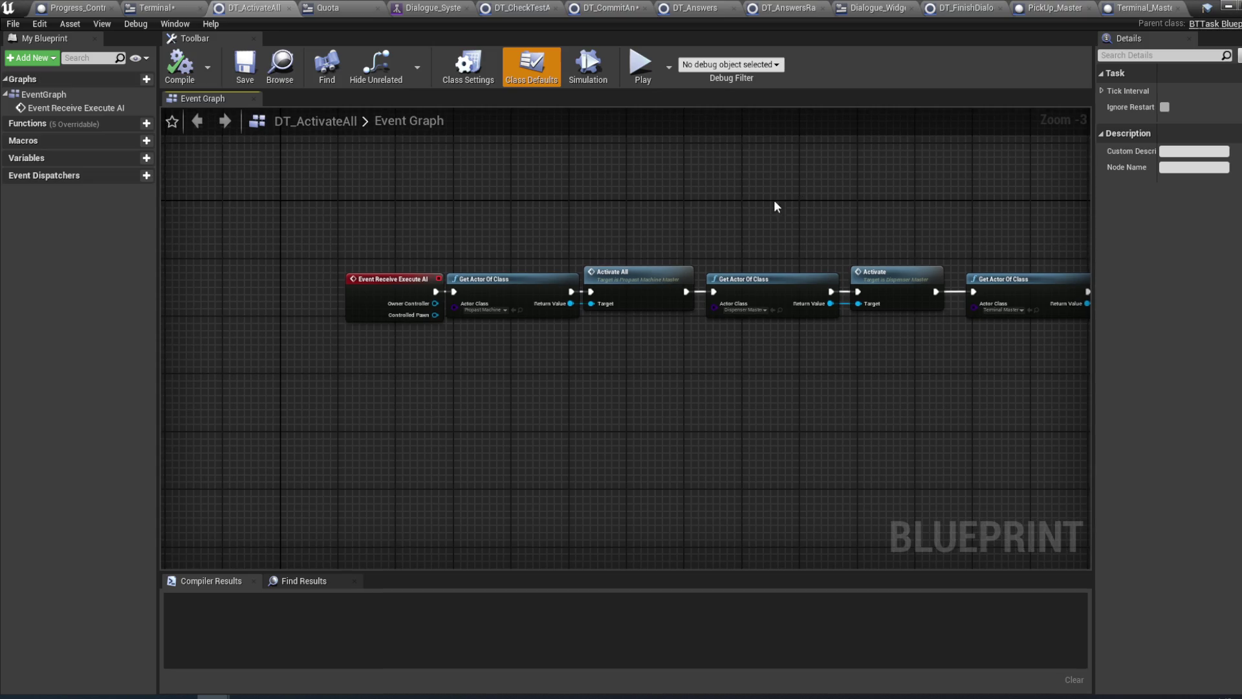
{"action": "scroll", "coordinate": [735, 203], "scroll_direction": "up", "scroll_amount": 2}
{"action": "left_click_drag", "start_coordinate": [813, 207], "coordinate": [414, 242]}
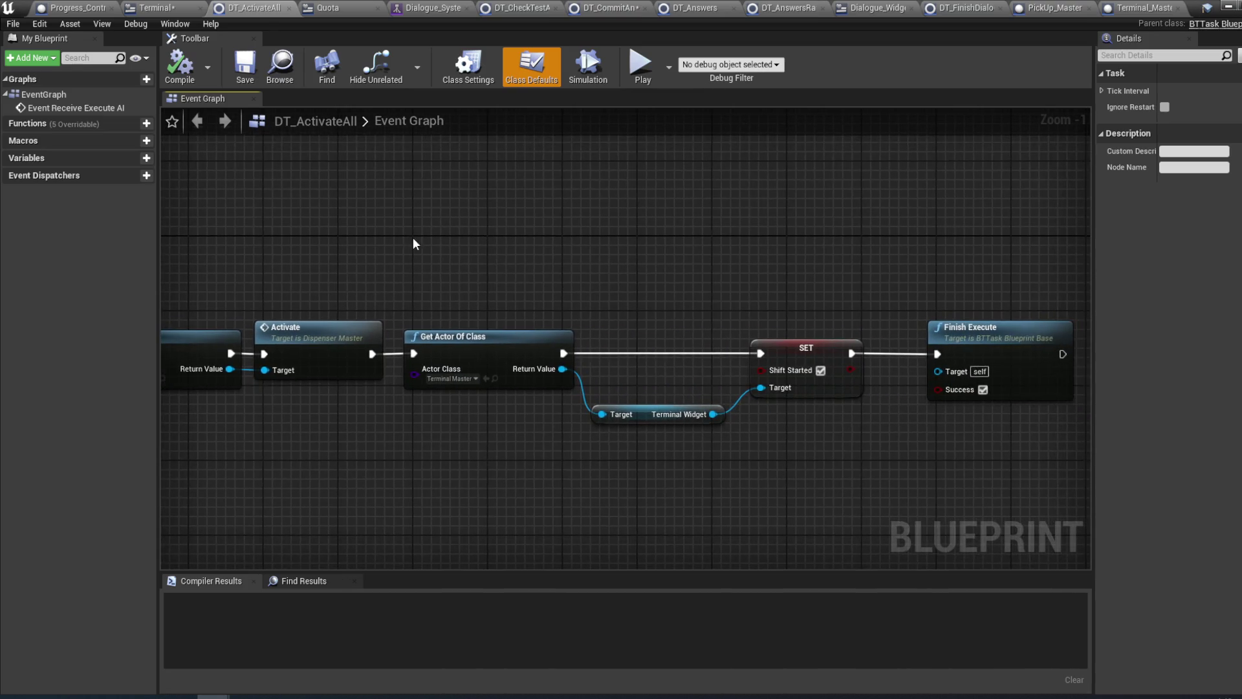
{"action": "left_click", "coordinate": [762, 354], "text": "alt"}
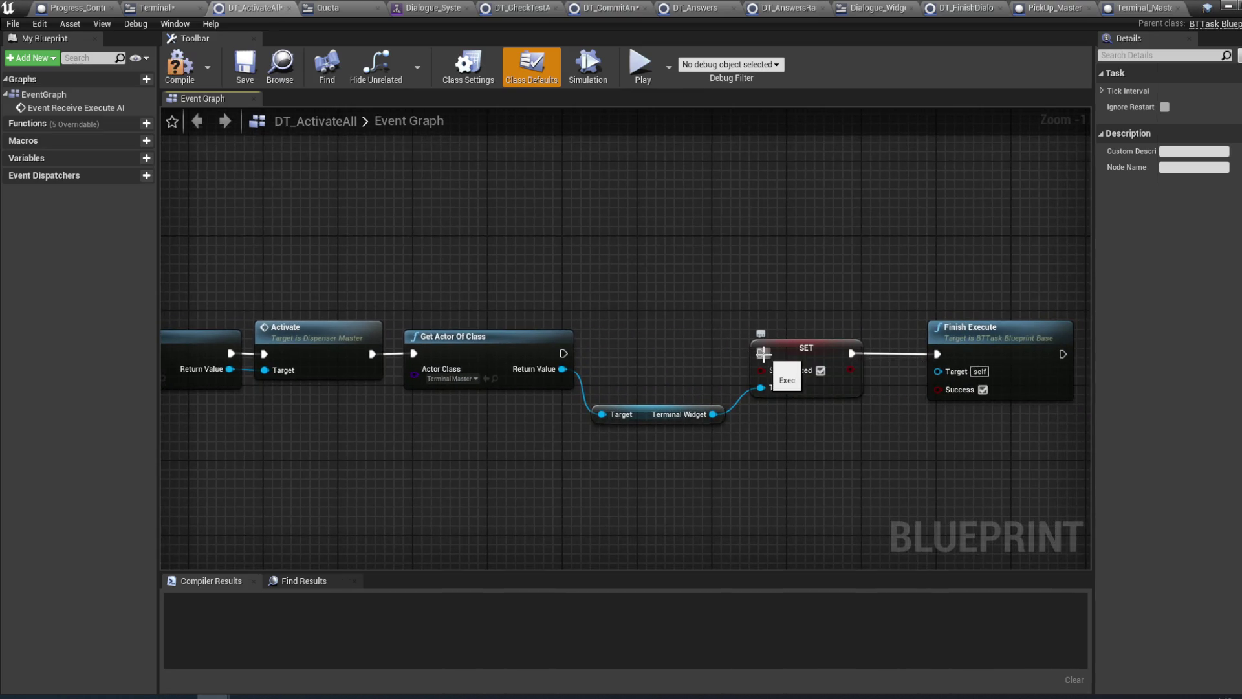
{"action": "mouse_move", "coordinate": [563, 354]}
{"action": "left_mouse_down"}
{"action": "mouse_move", "coordinate": [585, 365]}
{"action": "mouse_move", "coordinate": [810, 356]}
{"action": "mouse_move", "coordinate": [759, 411]}
{"action": "mouse_move", "coordinate": [818, 396]}
{"action": "left_mouse_up"}
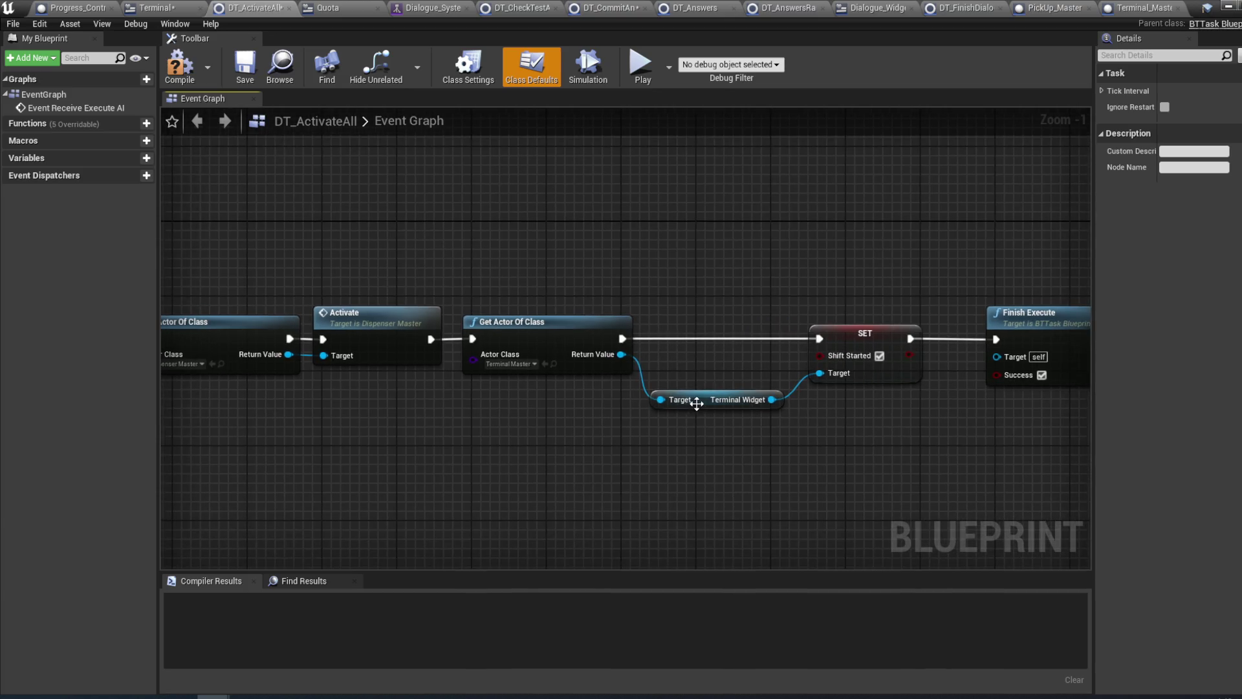
- Move the Terminal Widget getter, SET and Finish Execute nodes next to Get Actor Of Class
{"action": "left_click", "coordinate": [703, 400]}
{"action": "mouse_move", "coordinate": [703, 400]}
{"action": "left_mouse_down"}
{"action": "mouse_move", "coordinate": [583, 404]}
{"action": "mouse_move", "coordinate": [552, 391]}
{"action": "left_mouse_up"}
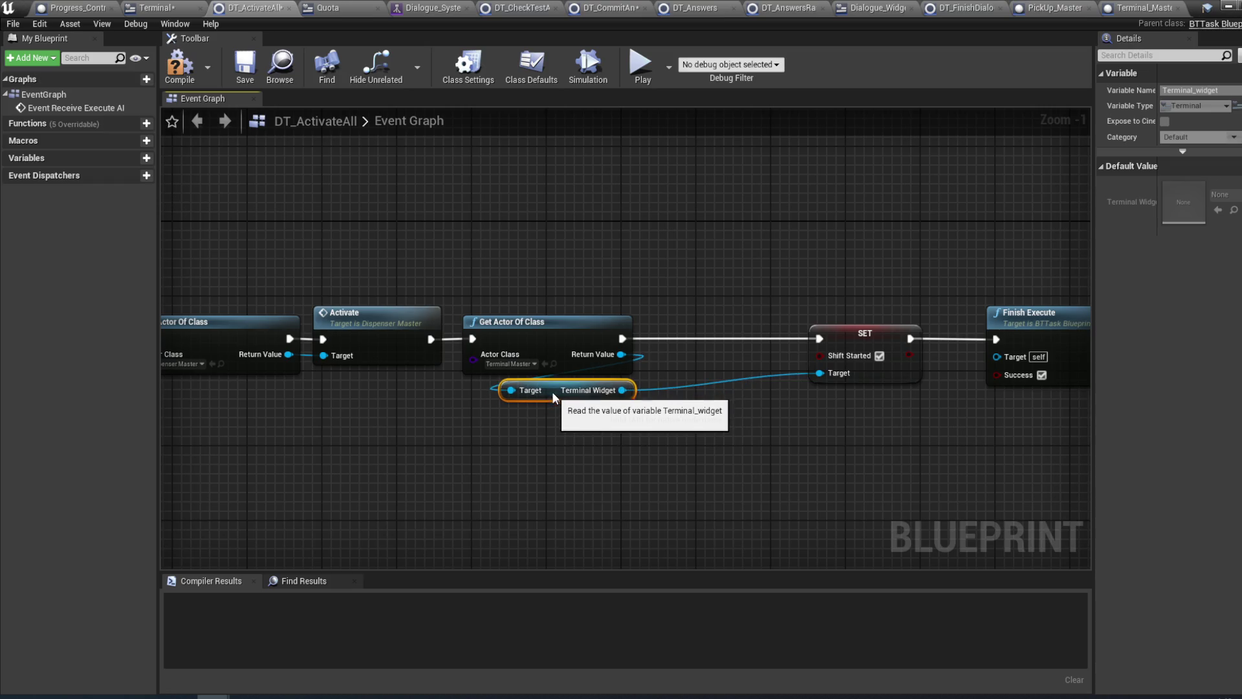
{"action": "left_click_drag", "start_coordinate": [869, 337], "coordinate": [709, 337]}
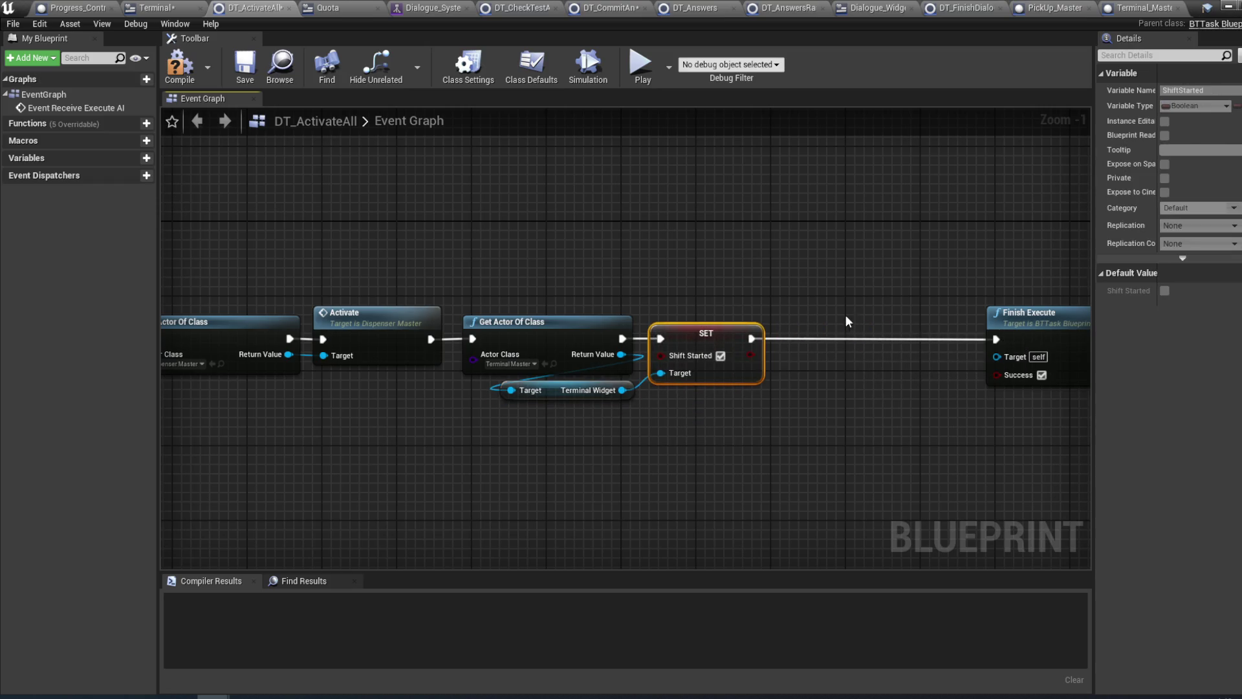
{"action": "left_click_drag", "start_coordinate": [996, 317], "coordinate": [779, 322]}
{"action": "left_click_drag", "start_coordinate": [624, 265], "coordinate": [632, 265]}
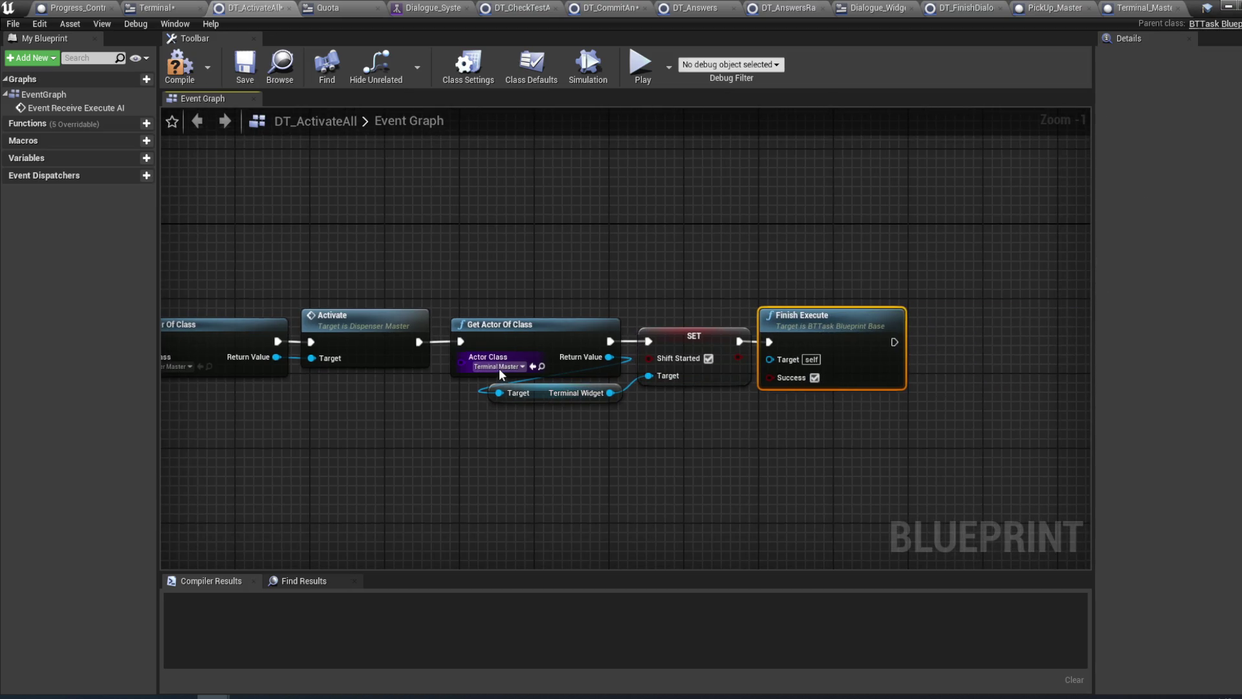
{"action": "left_click_drag", "start_coordinate": [582, 211], "coordinate": [570, 235]}
- Compile and save DT_ActivateAll, then return to the Quota widget graph
{"action": "left_click", "coordinate": [181, 64]}
{"action": "left_click_drag", "start_coordinate": [438, 238], "coordinate": [472, 239]}
{"action": "key", "text": "ctrl+shift+s"}
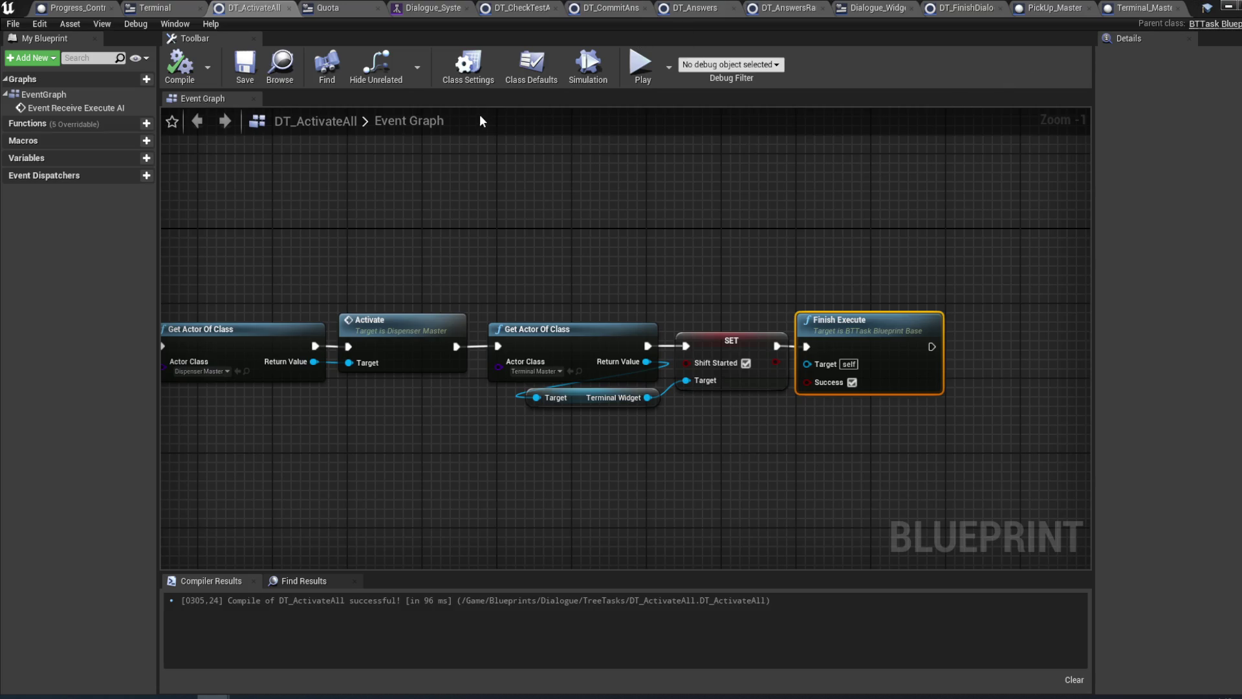
{"action": "left_click", "coordinate": [349, 8]}
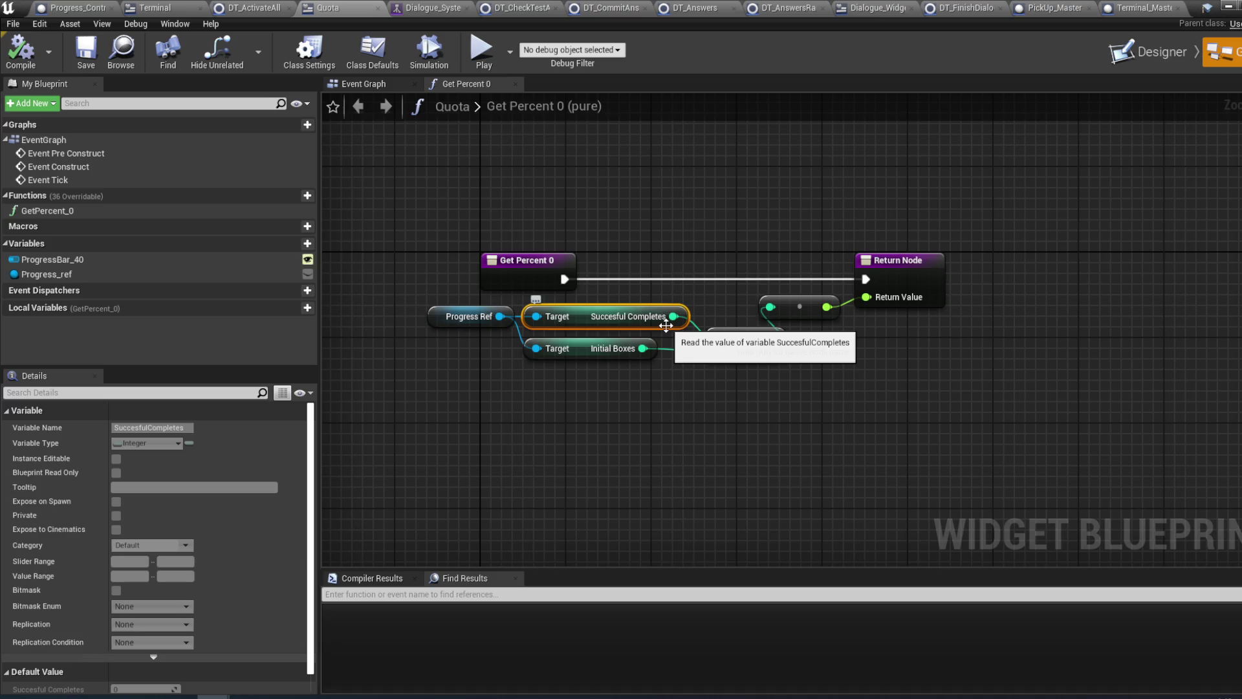
- Start a Windows search for the calculator app
{"action": "left_click", "coordinate": [16, 697]}
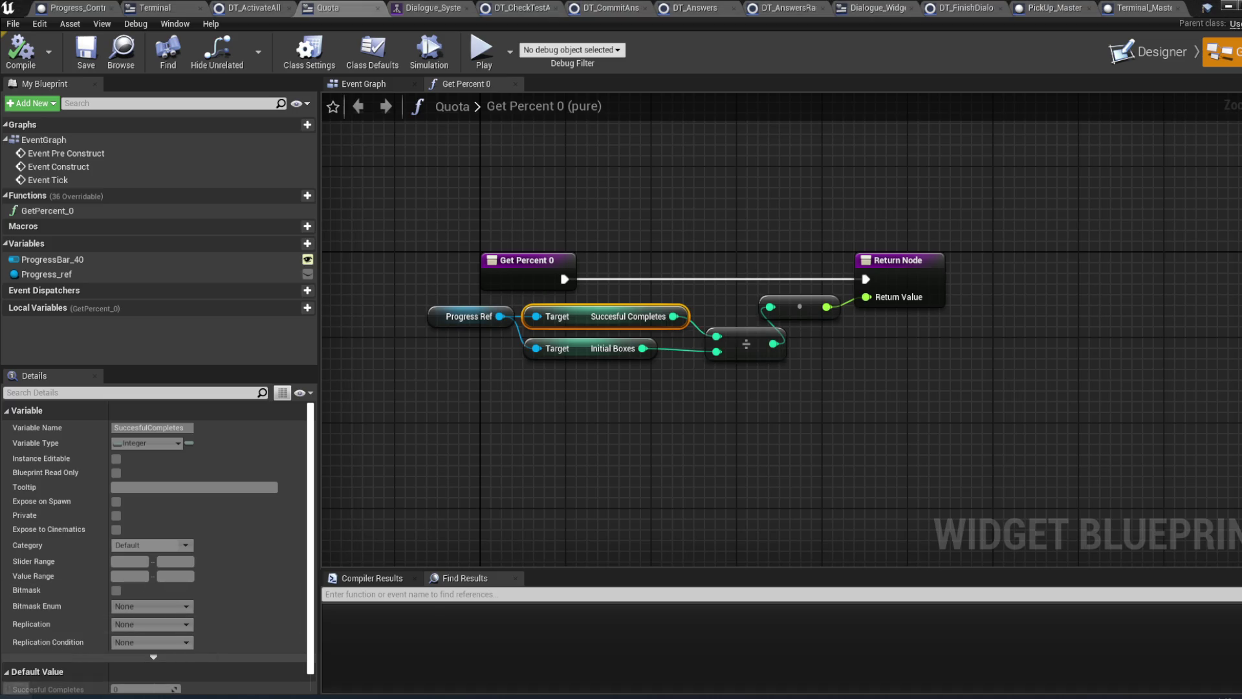
- Launch Calculator via 'калькулятор', compute 1 ÷ 5 = 0,2, close it, and select To Float
{"action": "type", "text": "калькулятор"}
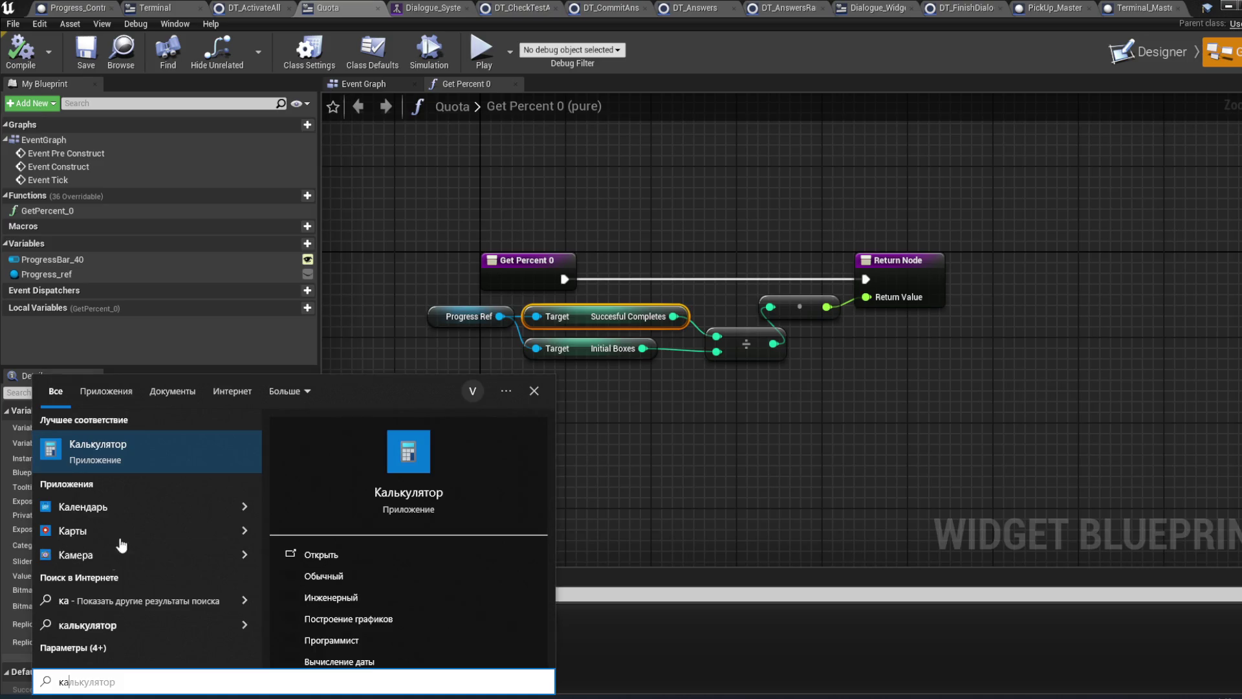
{"action": "left_click", "coordinate": [133, 460]}
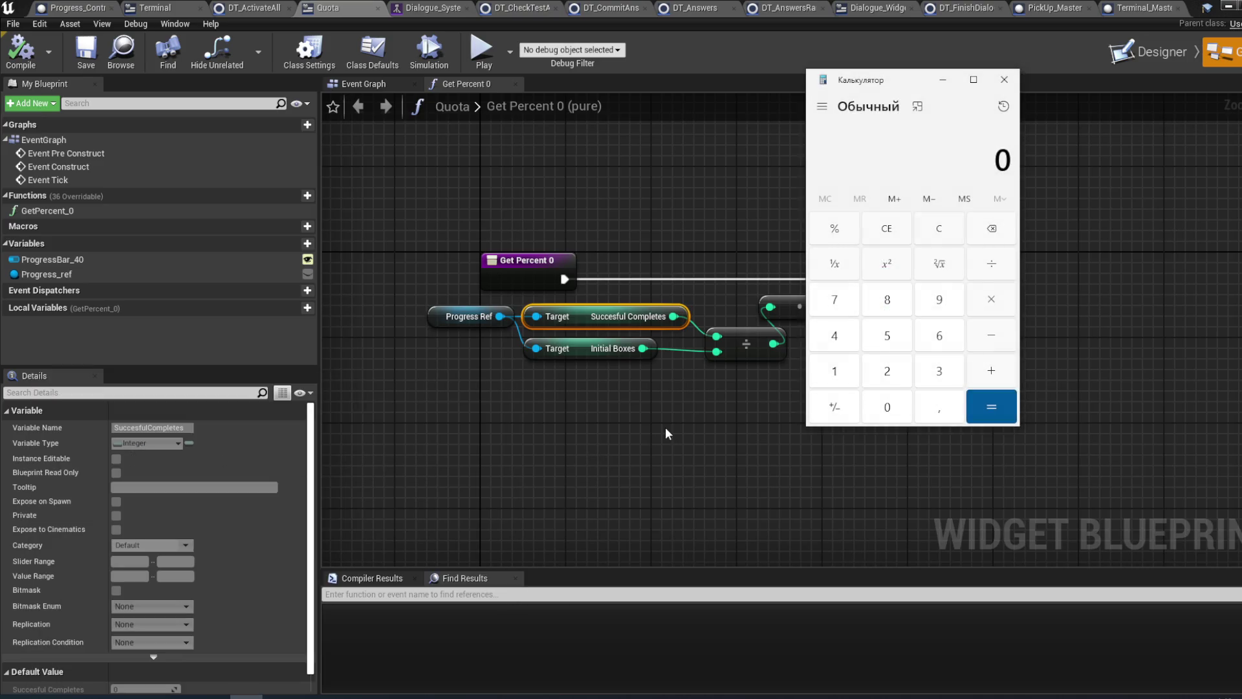
{"action": "type", "text": "1 ÷ "}
{"action": "type", "text": "6"}
{"action": "key", "text": "BackSpace"}
{"action": "type", "text": "5"}
{"action": "left_click", "coordinate": [990, 405]}
{"action": "left_click", "coordinate": [1011, 84]}
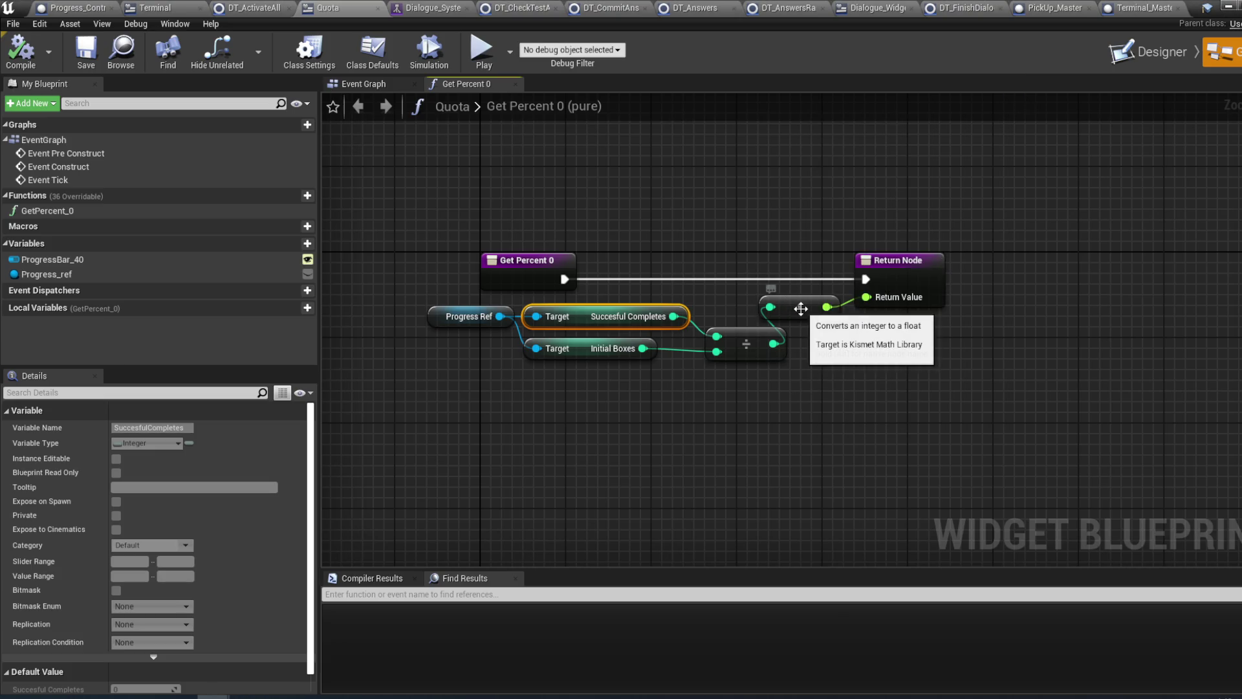
{"action": "left_click", "coordinate": [801, 309]}
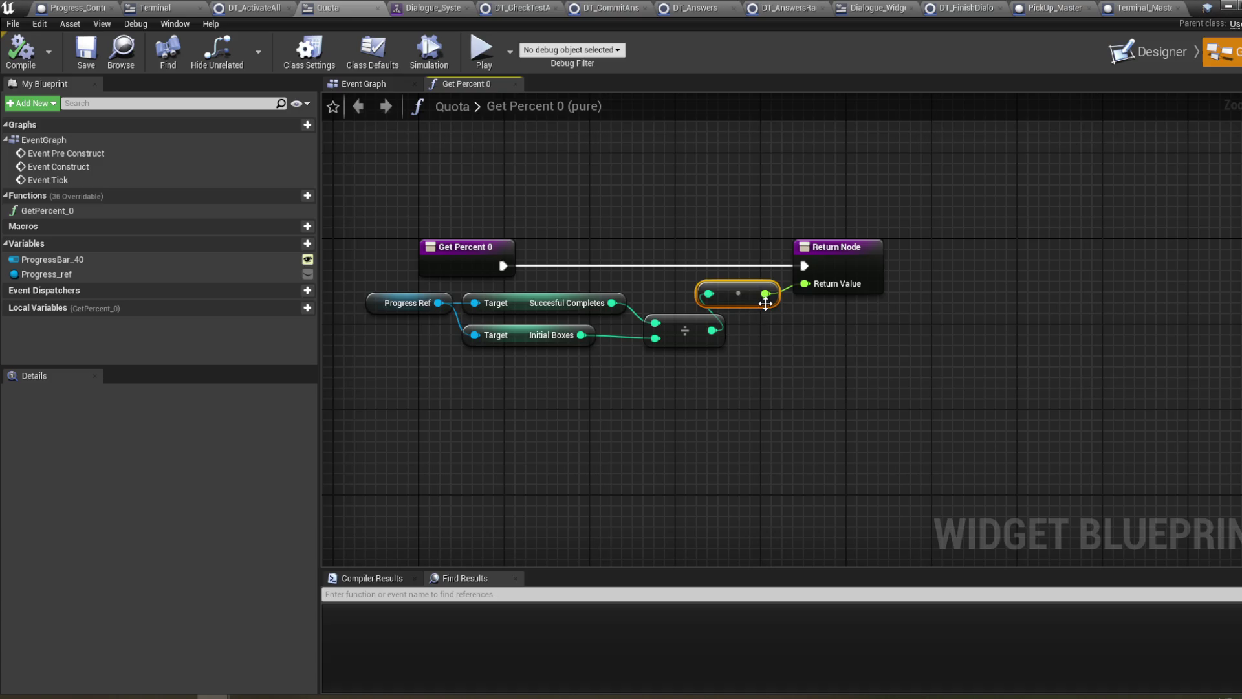
{"action": "left_click_drag", "start_coordinate": [576, 250], "coordinate": [612, 262]}
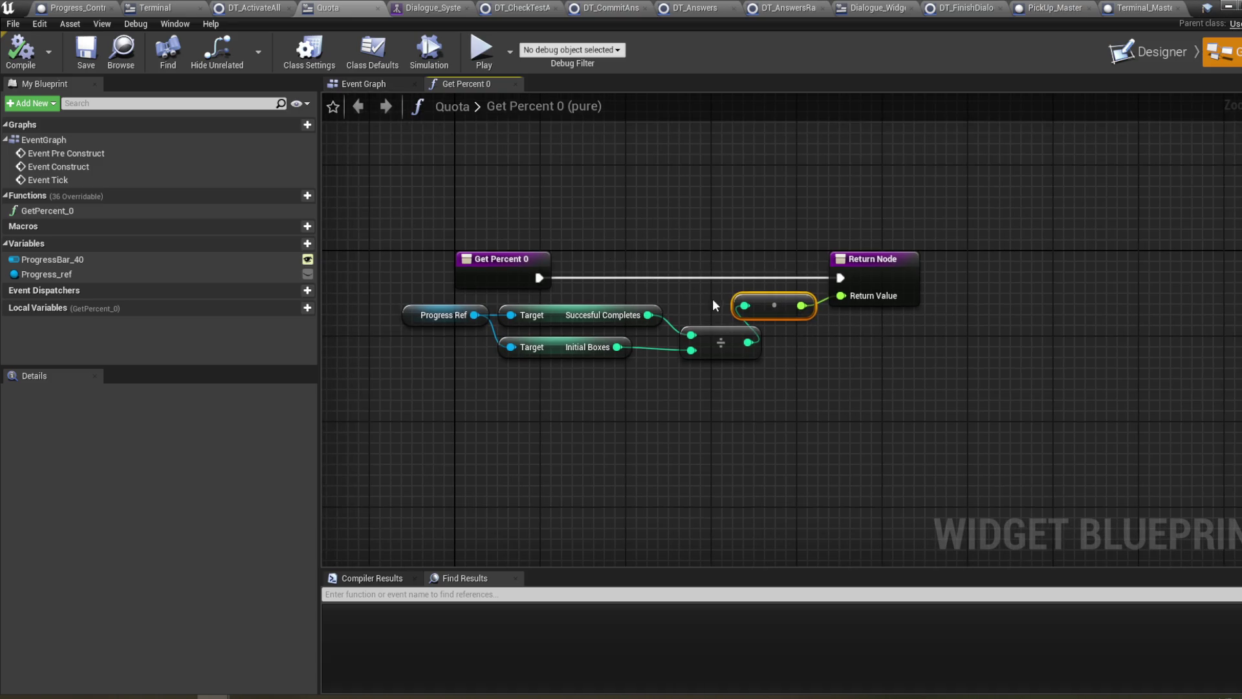
- Open the Terminal widget's Get_Boxes_Text_0 function and move the Format Text and Boxes Left nodes down
{"action": "left_click", "coordinate": [171, 12]}
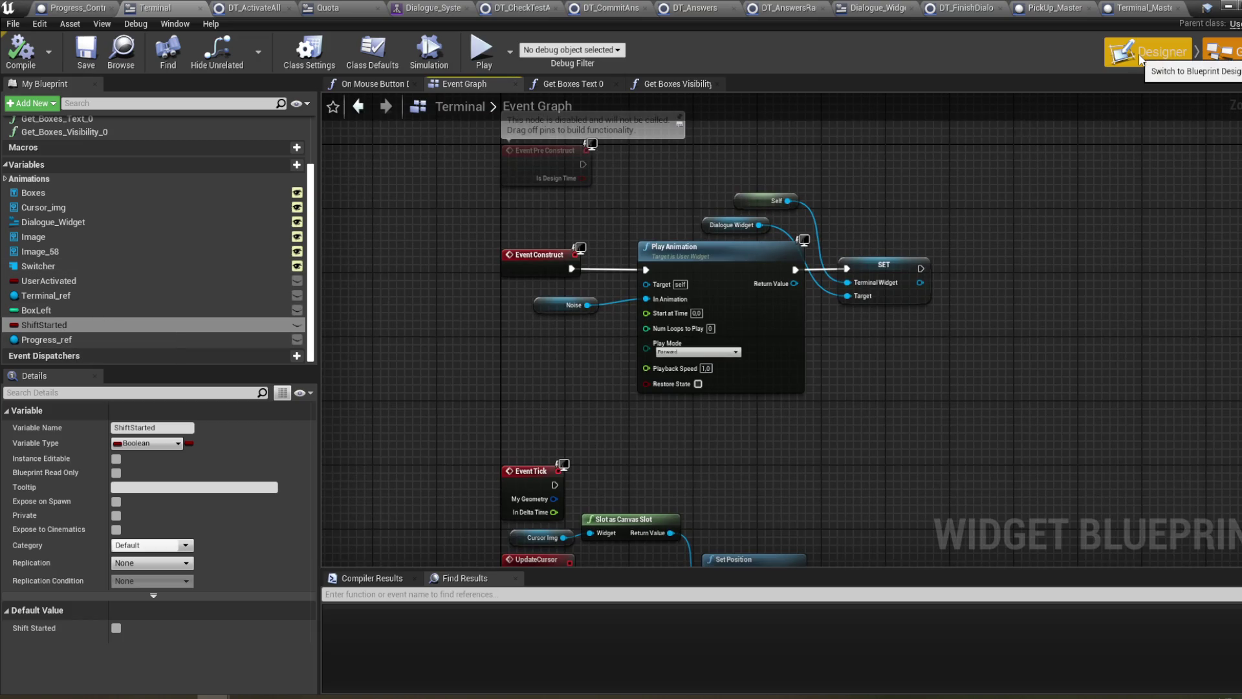
{"action": "double_click", "coordinate": [132, 133]}
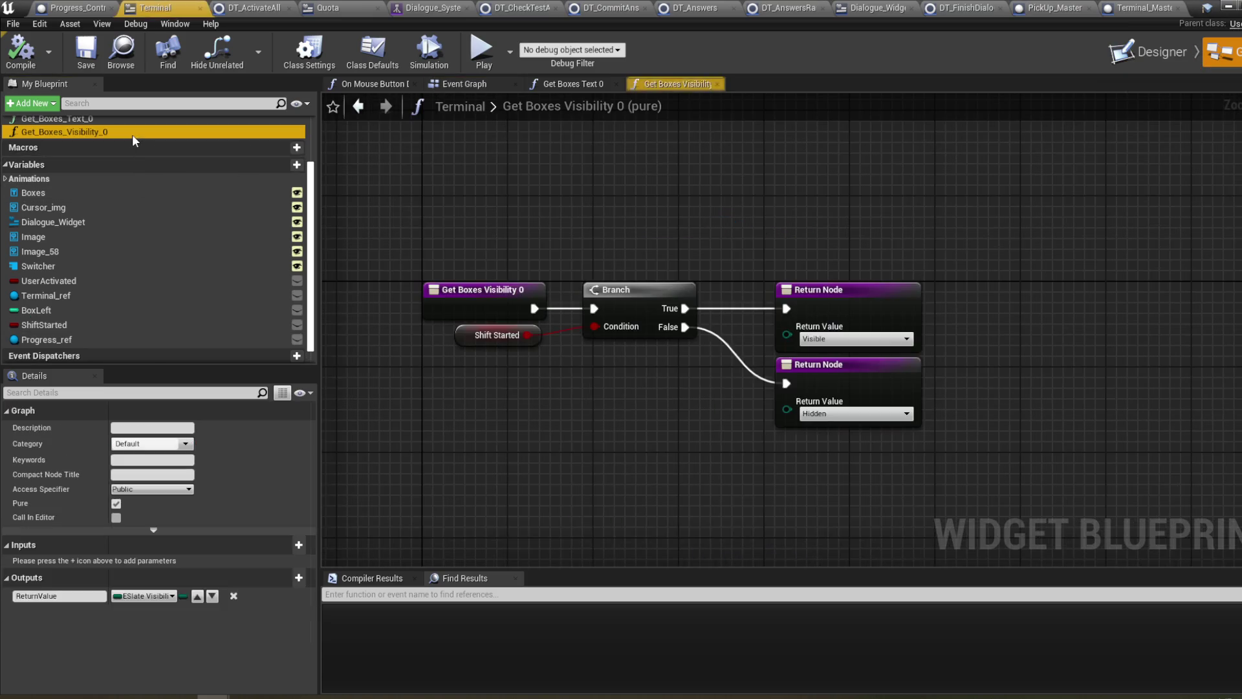
{"action": "left_click_drag", "start_coordinate": [621, 253], "coordinate": [603, 236]}
{"action": "scroll", "coordinate": [130, 156], "scroll_direction": "up", "scroll_amount": 1}
{"action": "double_click", "coordinate": [124, 139]}
{"action": "mouse_move", "coordinate": [831, 388]}
{"action": "left_mouse_down"}
{"action": "mouse_move", "coordinate": [657, 458]}
{"action": "mouse_move", "coordinate": [667, 380]}
{"action": "left_mouse_up"}
{"action": "left_click_drag", "start_coordinate": [738, 383], "coordinate": [787, 409]}
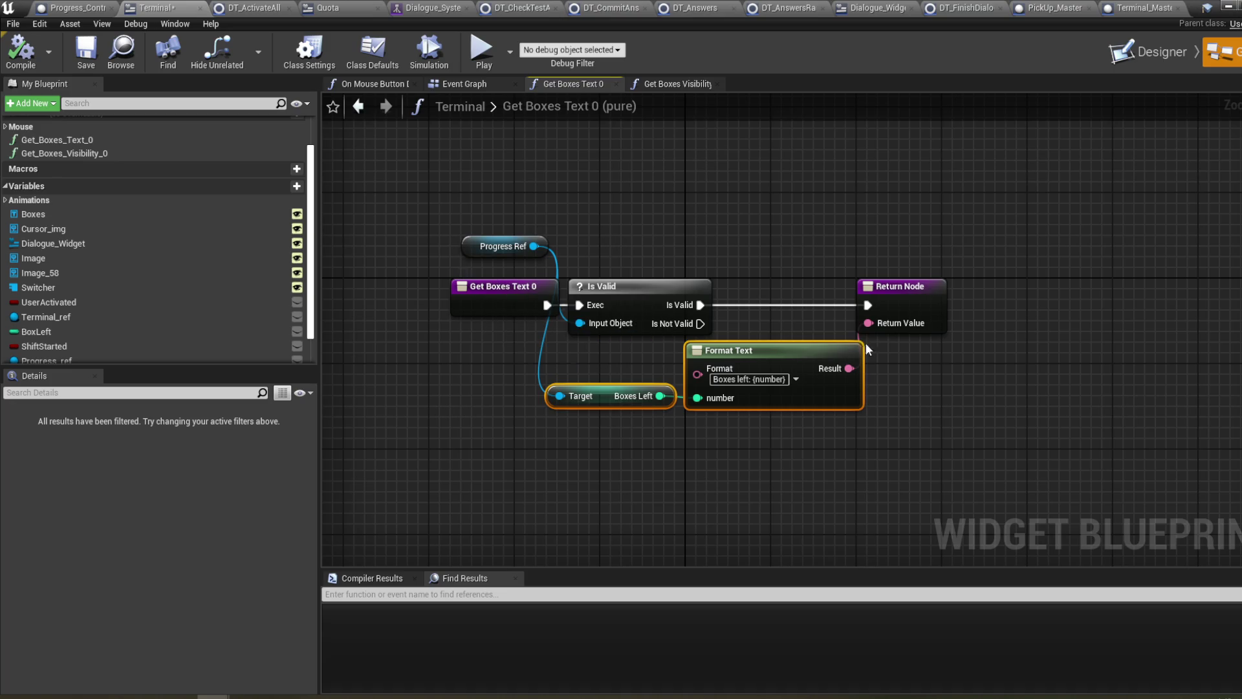
- Delete the Is Valid node, wire the exec straight to the Return Node, then compile and save
{"action": "left_click", "coordinate": [642, 296]}
{"action": "key", "text": "Delete"}
{"action": "mouse_move", "coordinate": [547, 304]}
{"action": "left_mouse_down"}
{"action": "mouse_move", "coordinate": [582, 326]}
{"action": "mouse_move", "coordinate": [868, 308]}
{"action": "left_mouse_up"}
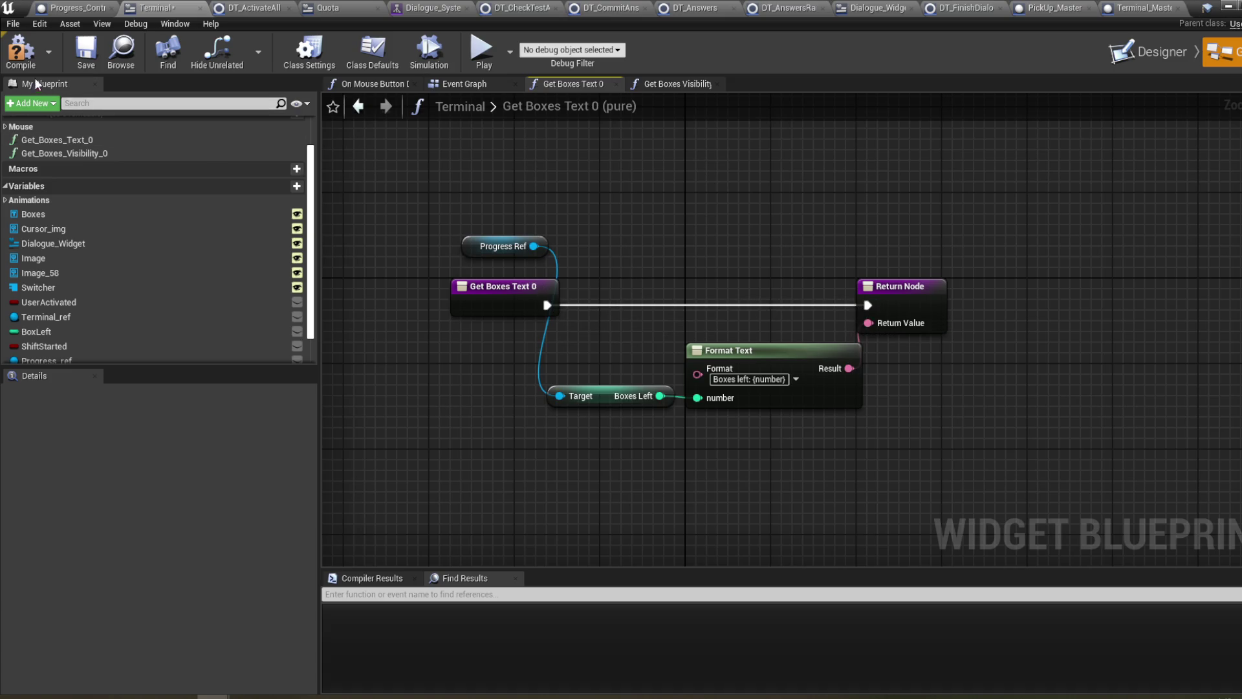
{"action": "left_click", "coordinate": [20, 52]}
{"action": "left_click_drag", "start_coordinate": [599, 223], "coordinate": [637, 225]}
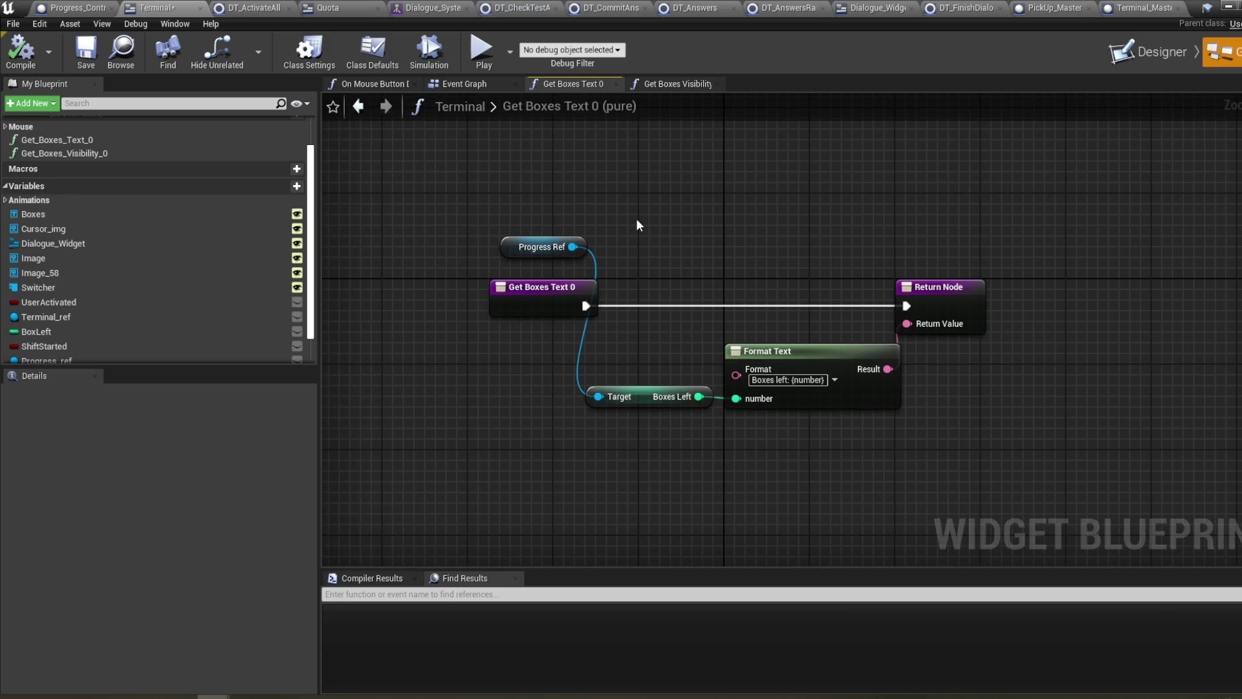
{"action": "key", "text": "ctrl+s"}
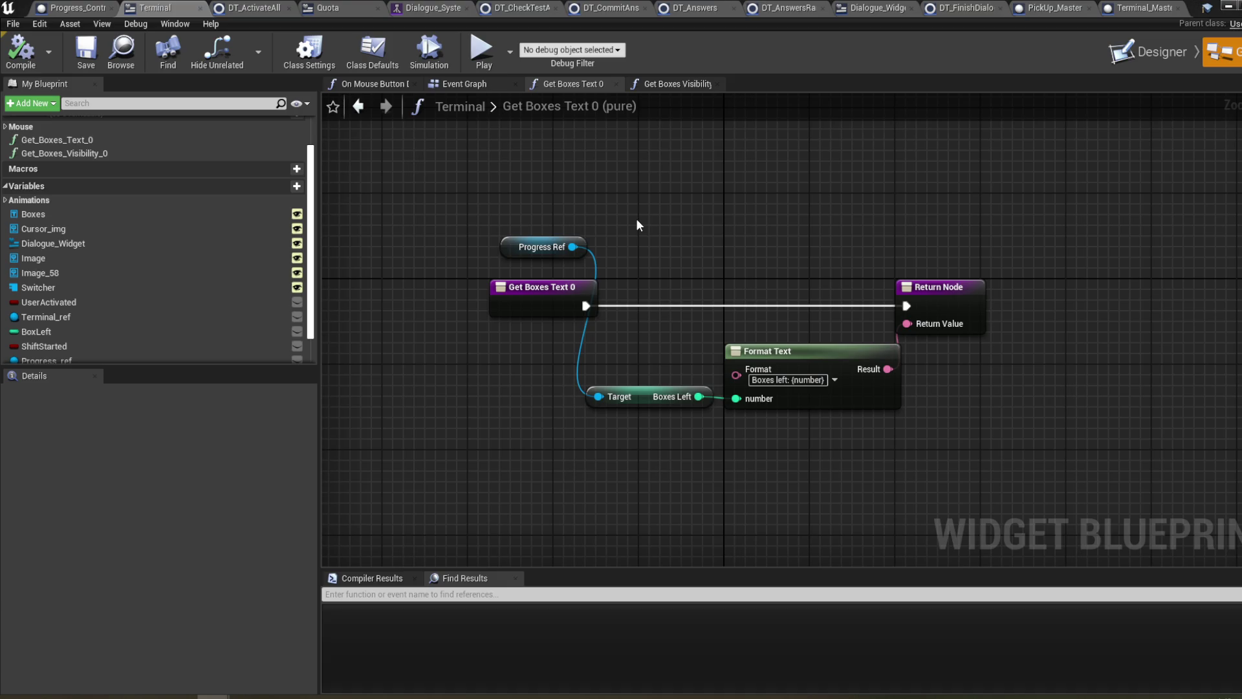
{"action": "left_click", "coordinate": [1228, 5]}
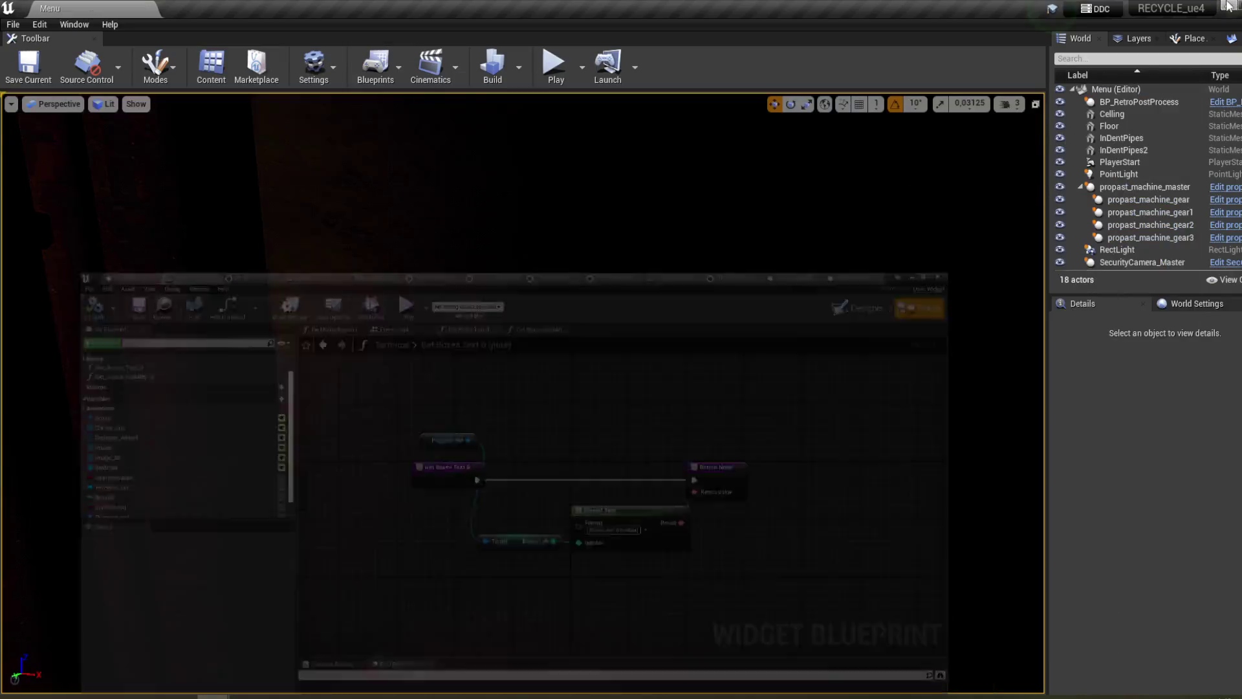
- Load the Room_Master level through File > Open Level
{"action": "left_click", "coordinate": [544, 65]}
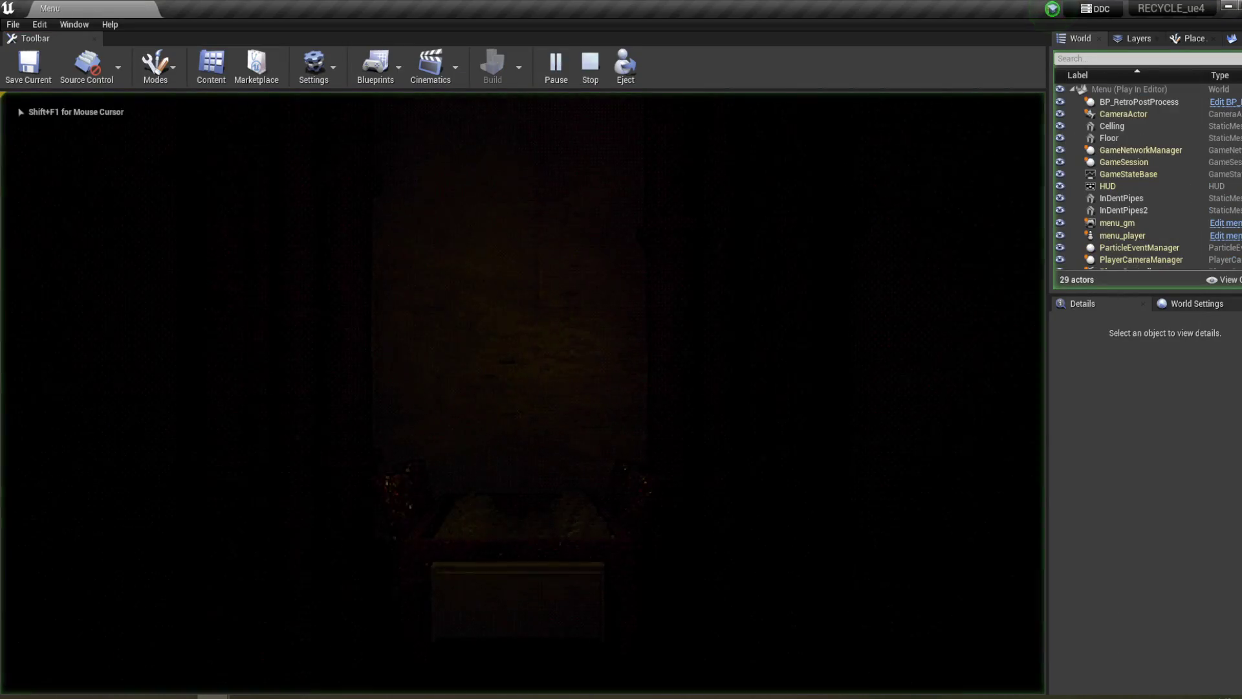
{"action": "key", "text": "Escape"}
{"action": "left_click", "coordinate": [13, 24]}
{"action": "left_click", "coordinate": [31, 64]}
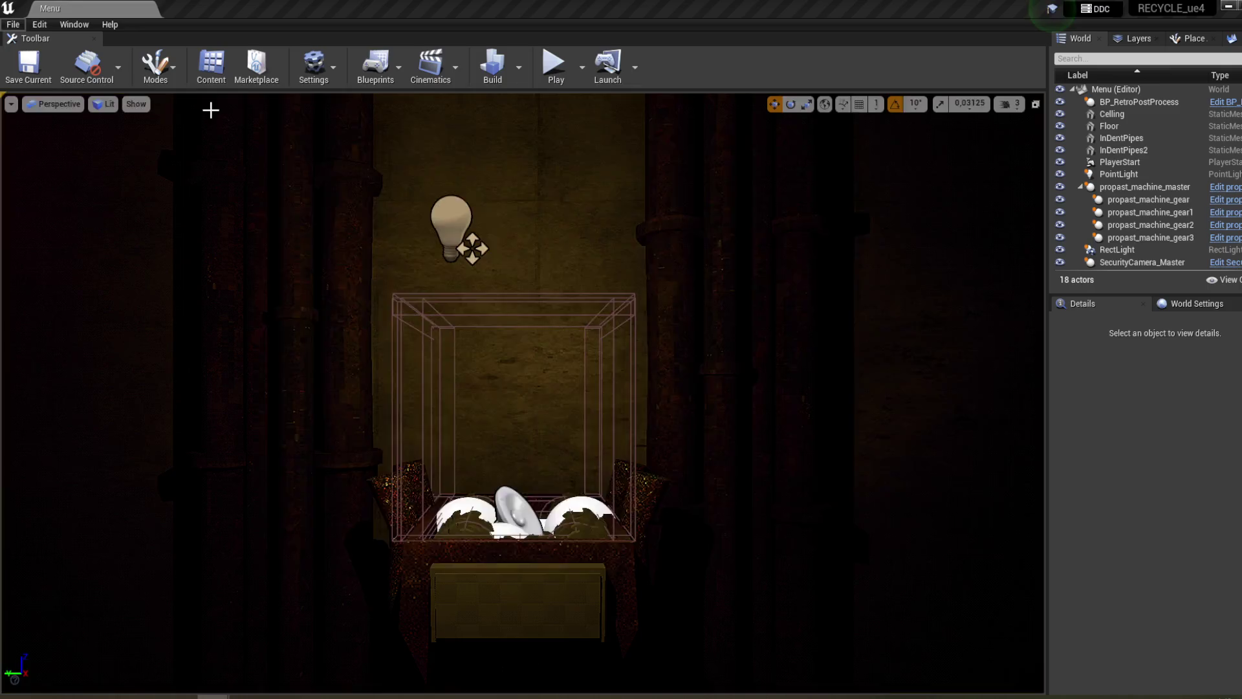
{"action": "double_click", "coordinate": [509, 184]}
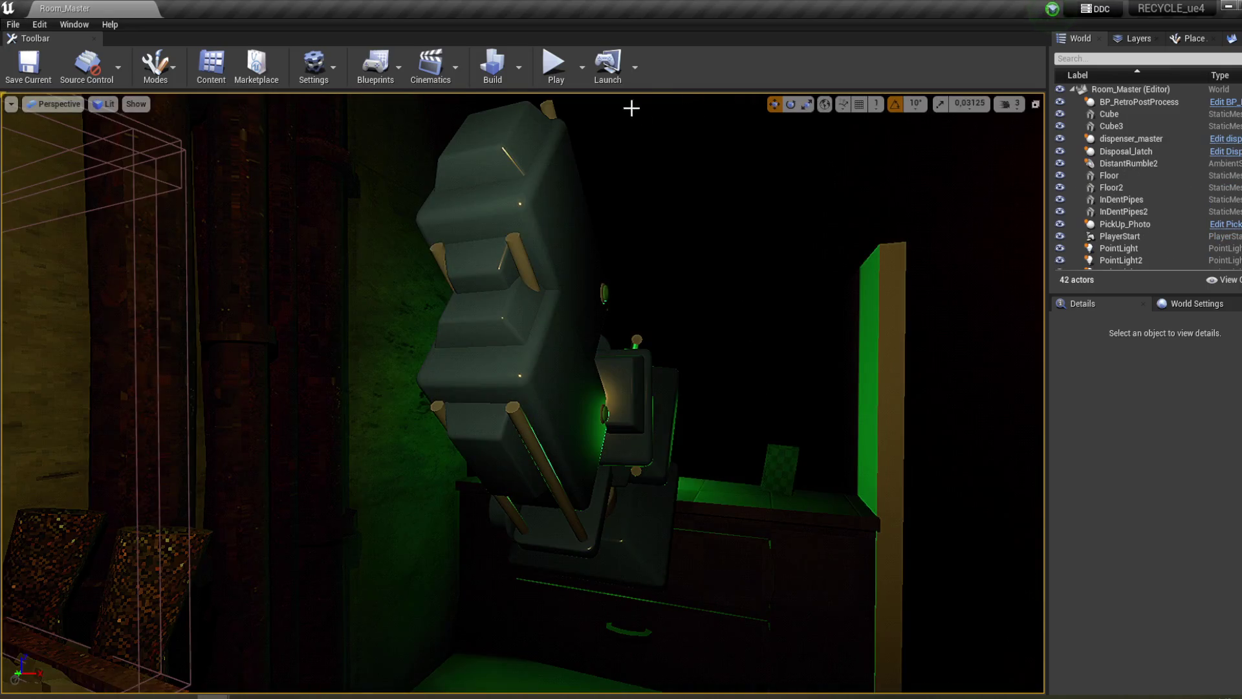
- Playtest Room_Master: use the terminal, answer that instructions were clear, then exit and stop playing
{"action": "left_click", "coordinate": [555, 65]}
{"action": "key", "text": "w"}
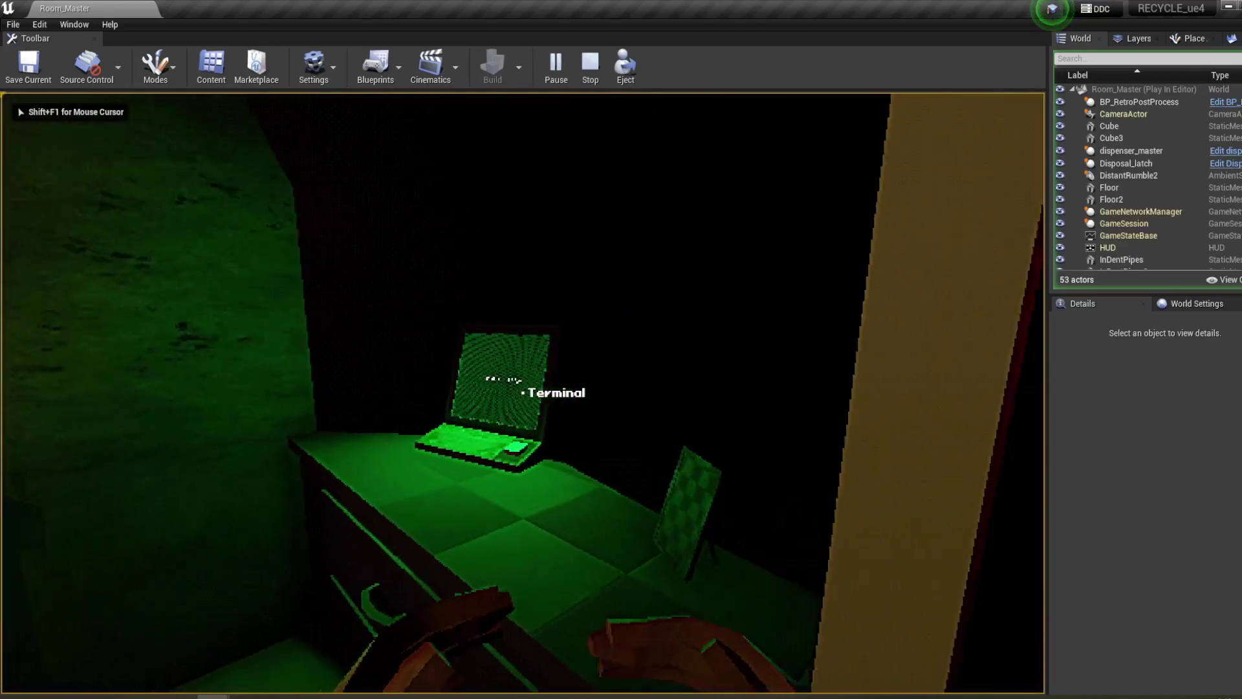
{"action": "left_click", "coordinate": [522, 393]}
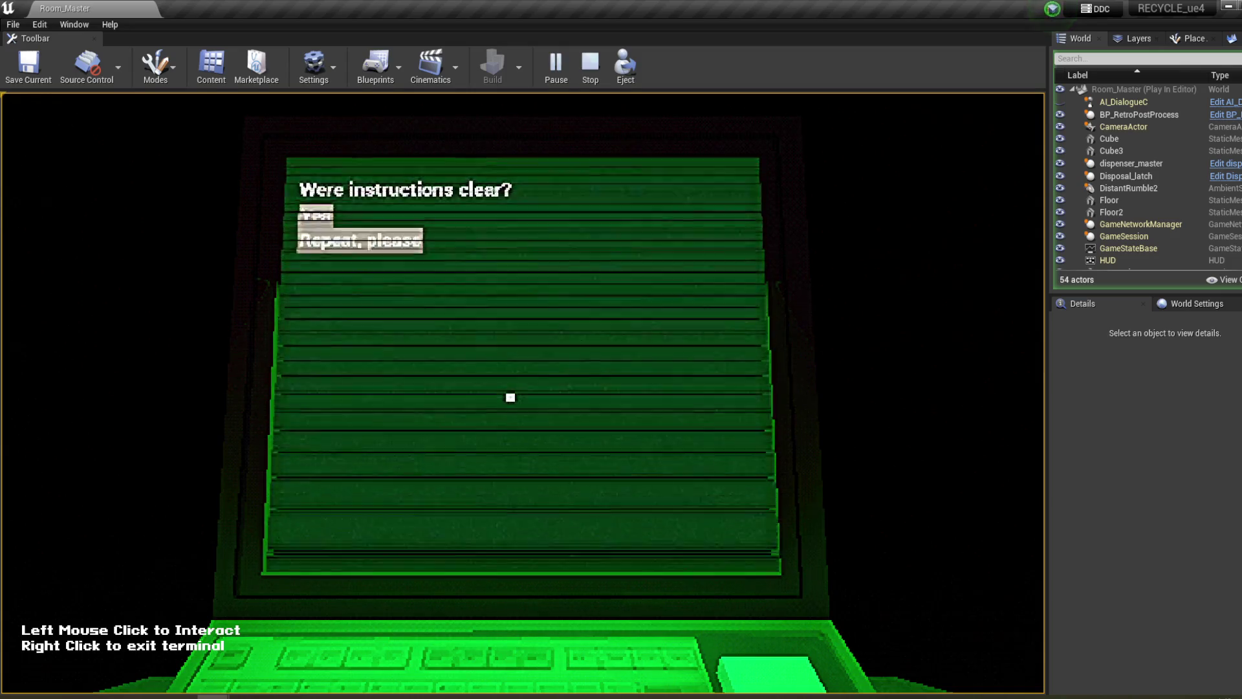
{"action": "left_click", "coordinate": [315, 216]}
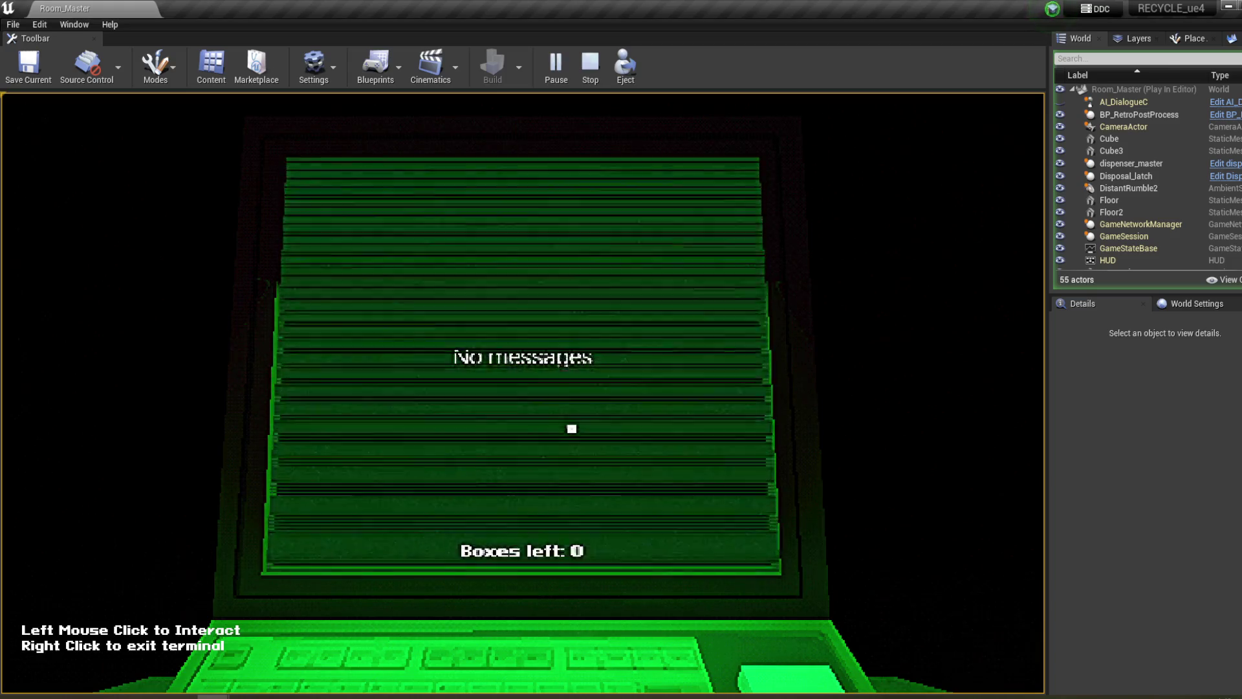
{"action": "right_click", "coordinate": [571, 429]}
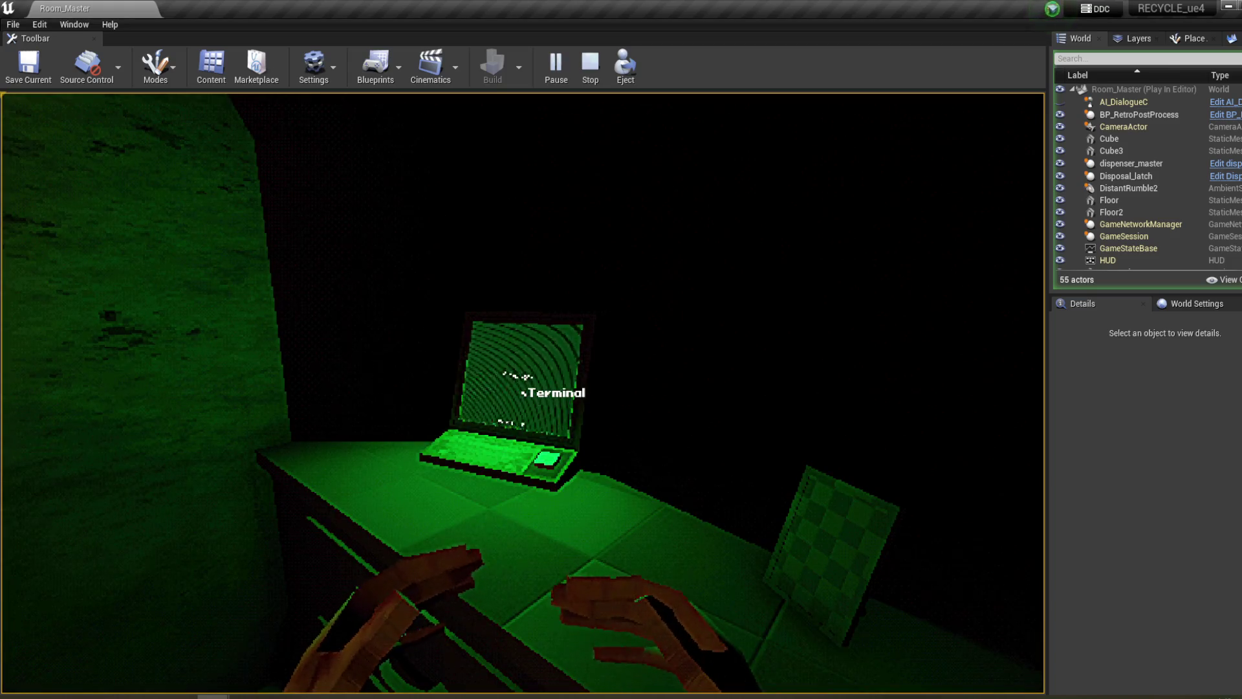
{"action": "key", "text": "s"}
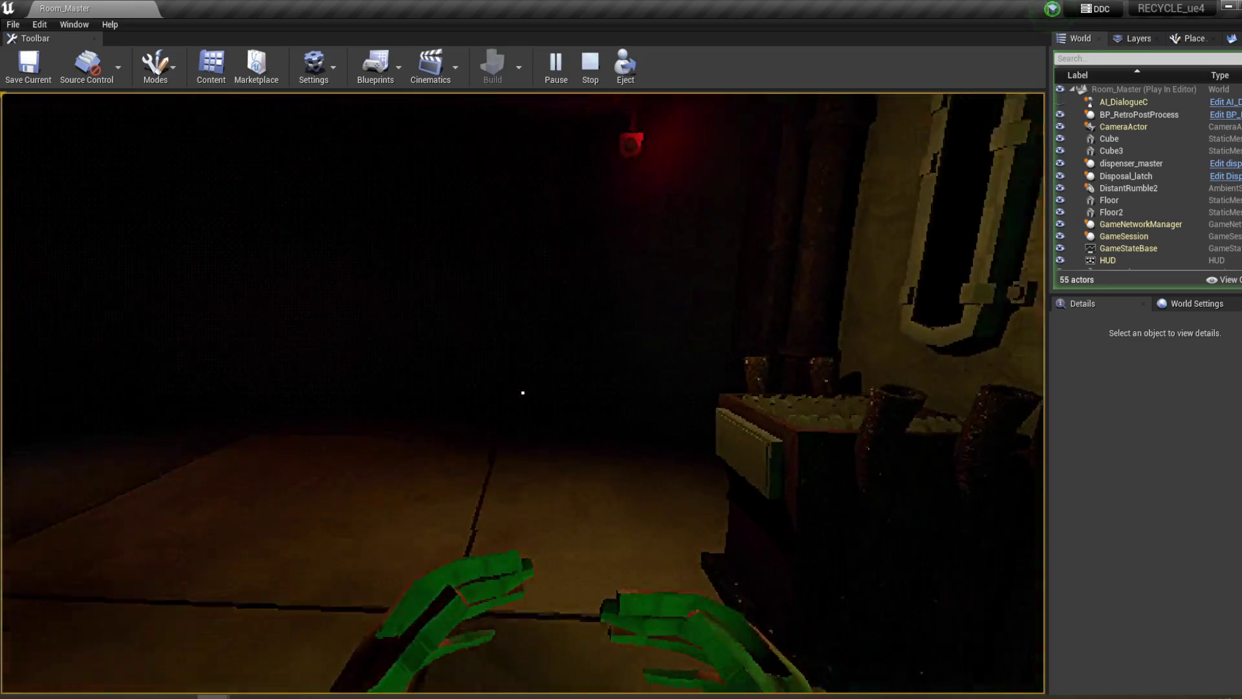
{"action": "key", "text": "Escape"}
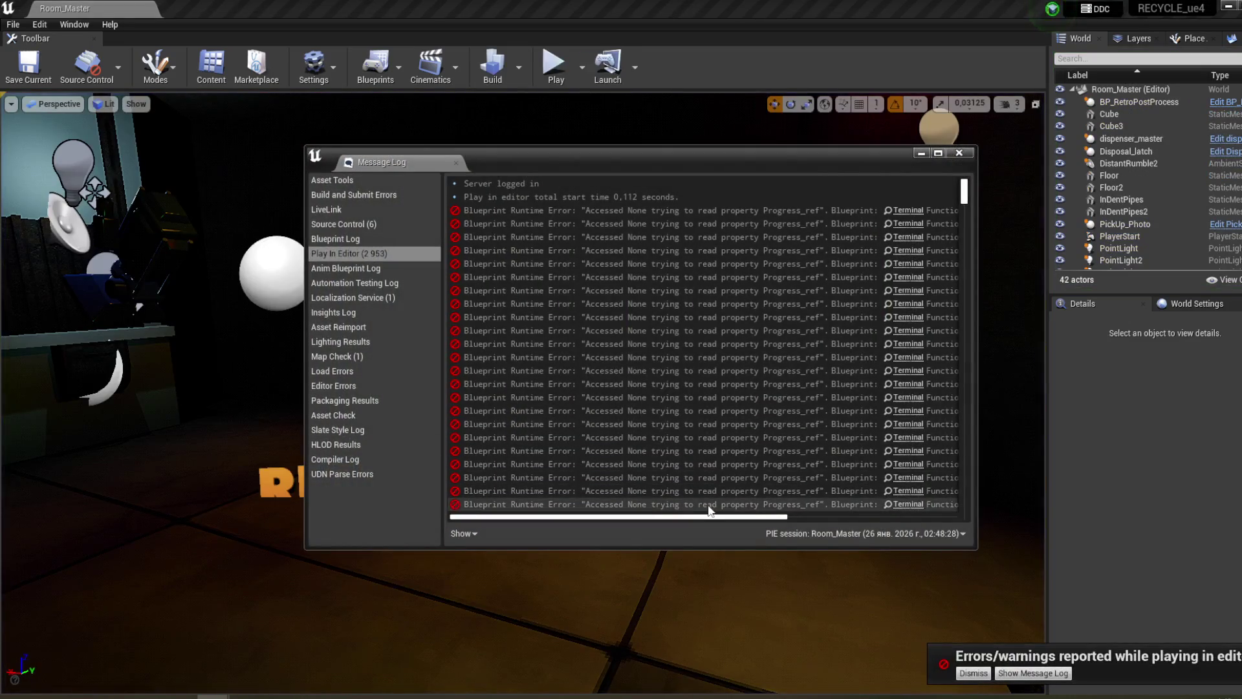
- Jump from the Message Log error to Get Boxes Text 0 and delete the Progress Ref and Boxes Left nodes
{"action": "left_click_drag", "start_coordinate": [728, 517], "coordinate": [888, 503]}
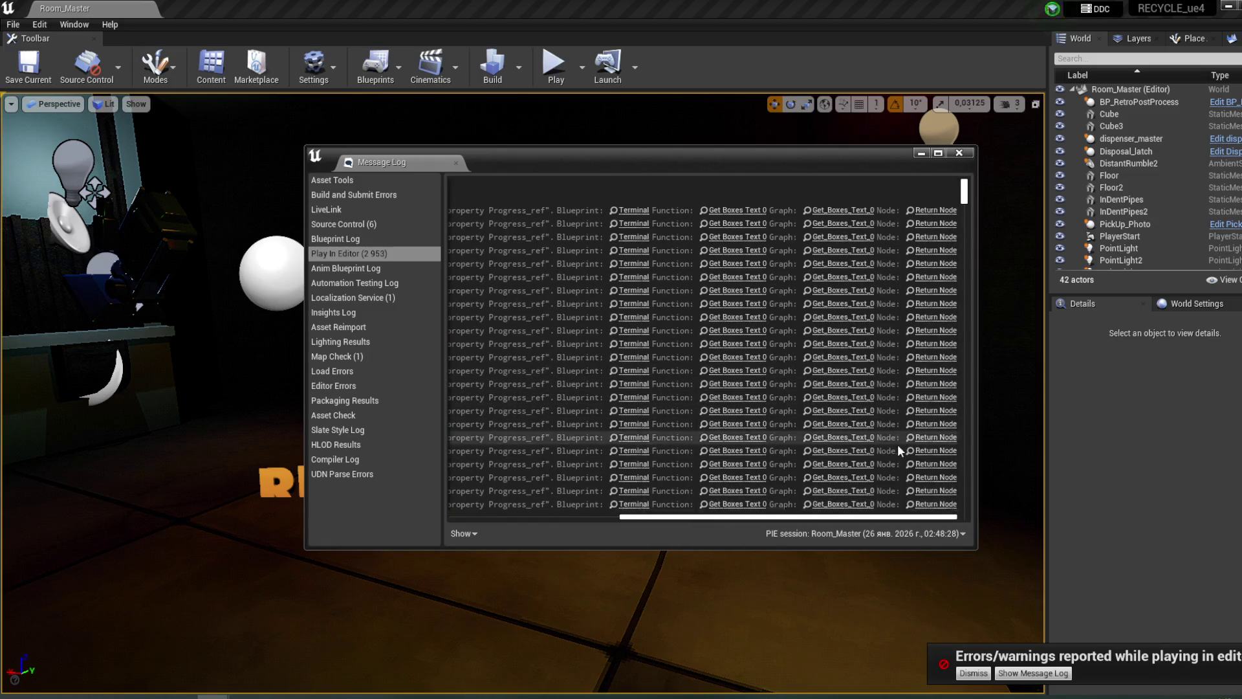
{"action": "left_click", "coordinate": [926, 424]}
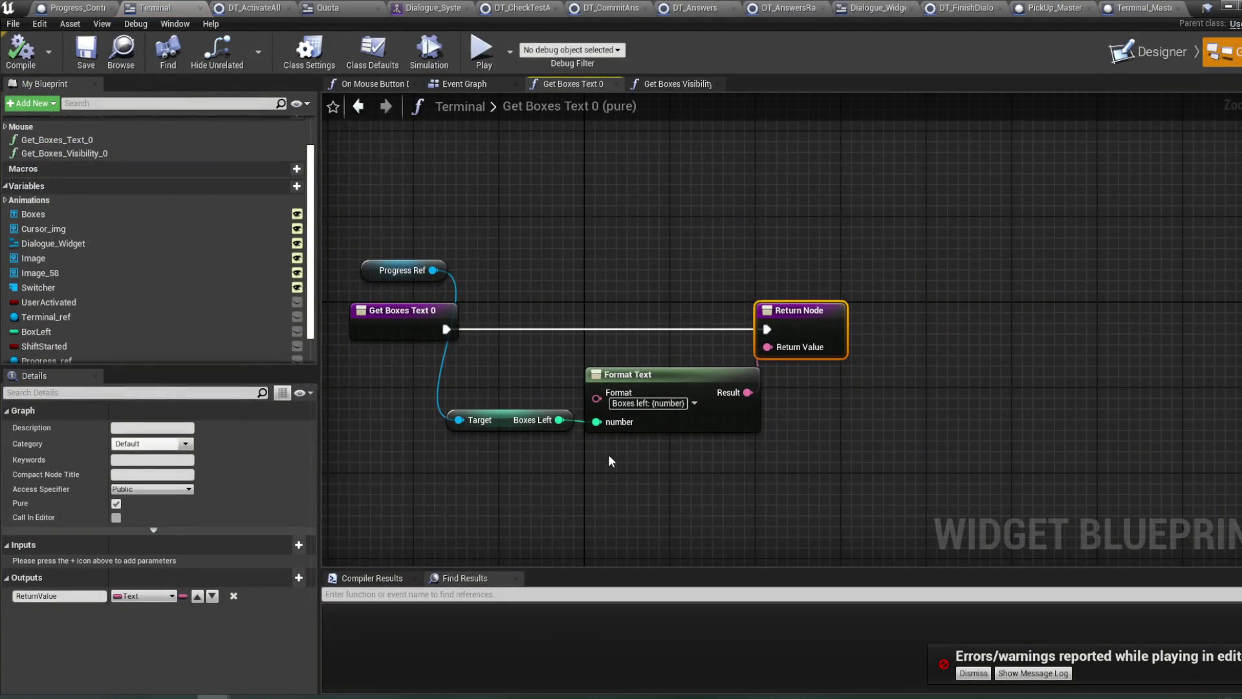
{"action": "left_click_drag", "start_coordinate": [570, 467], "coordinate": [607, 475]}
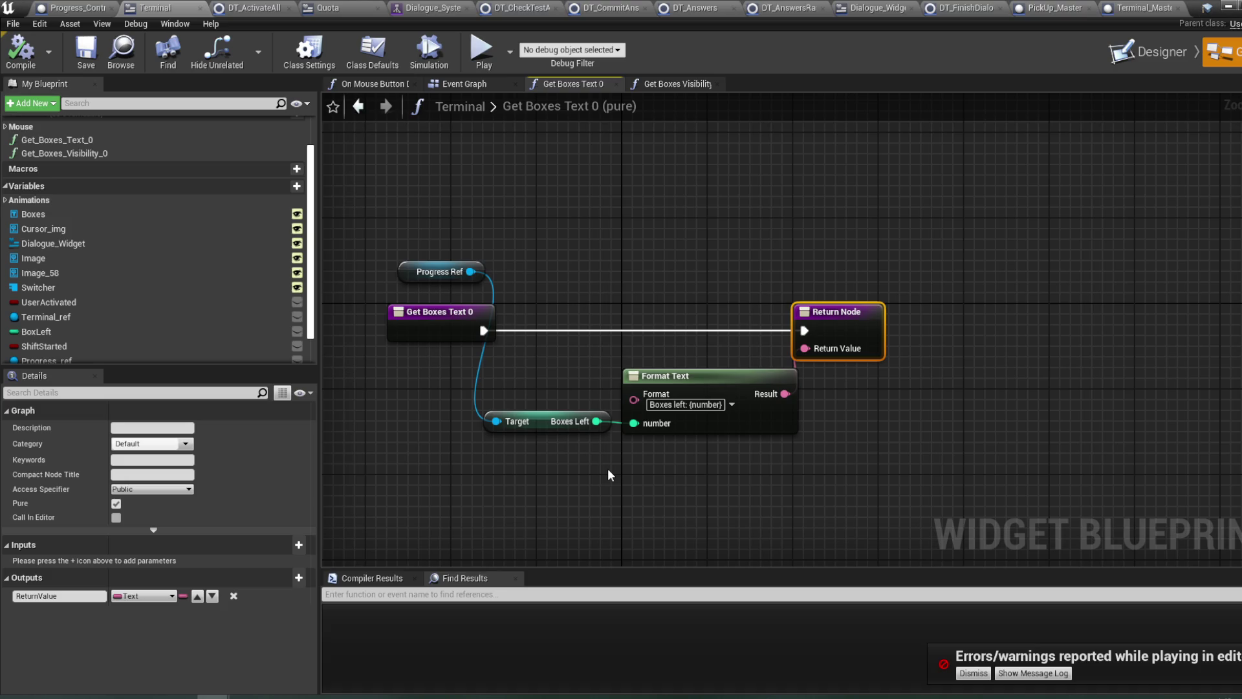
{"action": "left_click", "coordinate": [469, 281]}
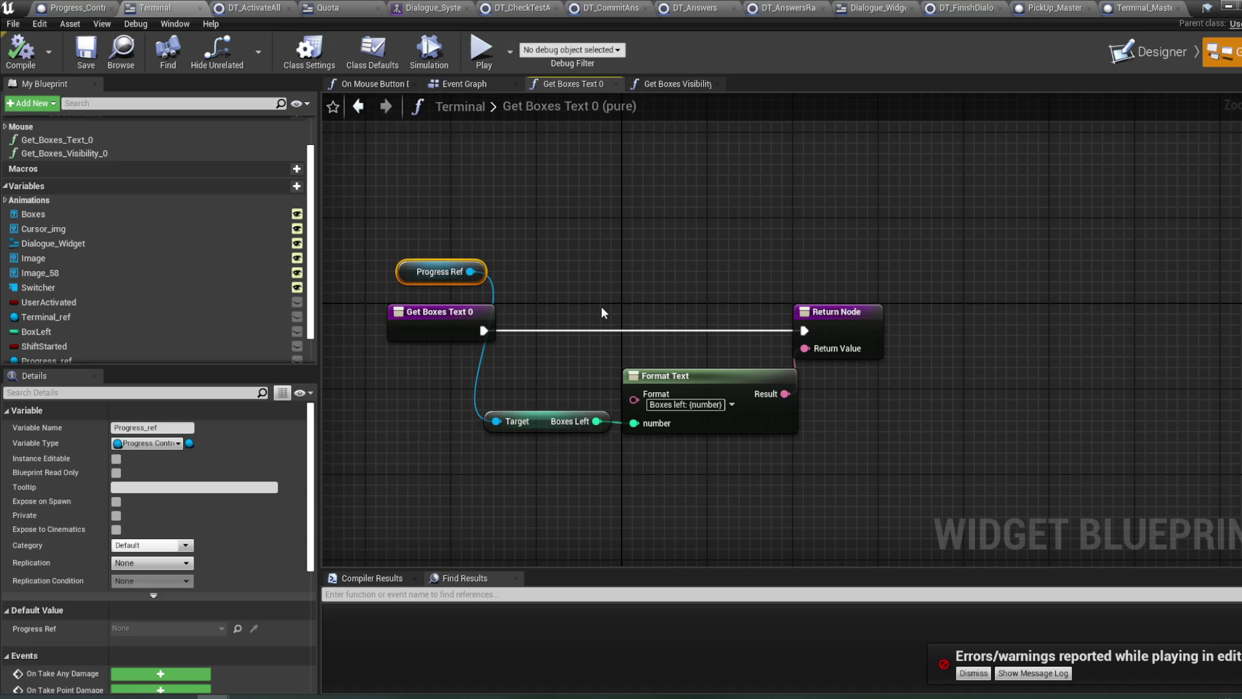
{"action": "key", "text": "Delete"}
{"action": "left_click", "coordinate": [543, 421]}
{"action": "key", "text": "Delete"}
- Feed a BoxLeft getter into Format Text's number input, then browse to the Game blueprints folder
{"action": "mouse_move", "coordinate": [78, 332]}
{"action": "left_mouse_down"}
{"action": "mouse_move", "coordinate": [558, 415]}
{"action": "mouse_move", "coordinate": [557, 430]}
{"action": "mouse_move", "coordinate": [634, 423]}
{"action": "left_mouse_up"}
{"action": "left_click", "coordinate": [557, 430]}
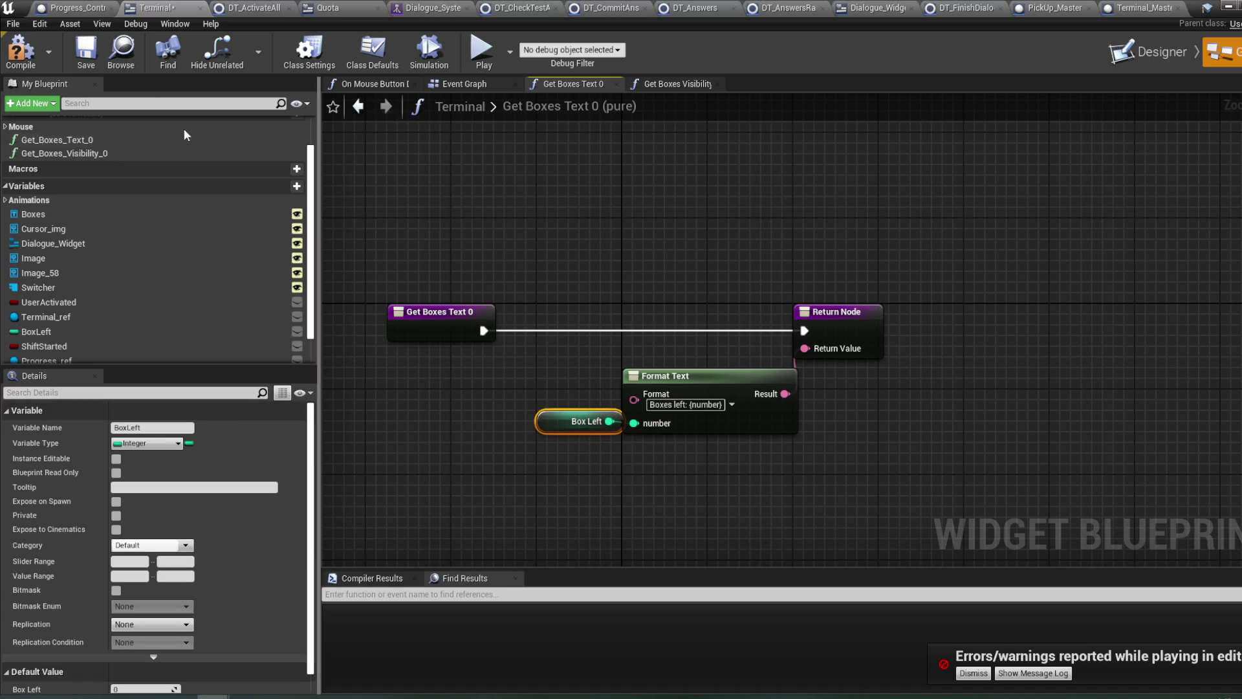
{"action": "left_click_drag", "start_coordinate": [391, 209], "coordinate": [393, 202]}
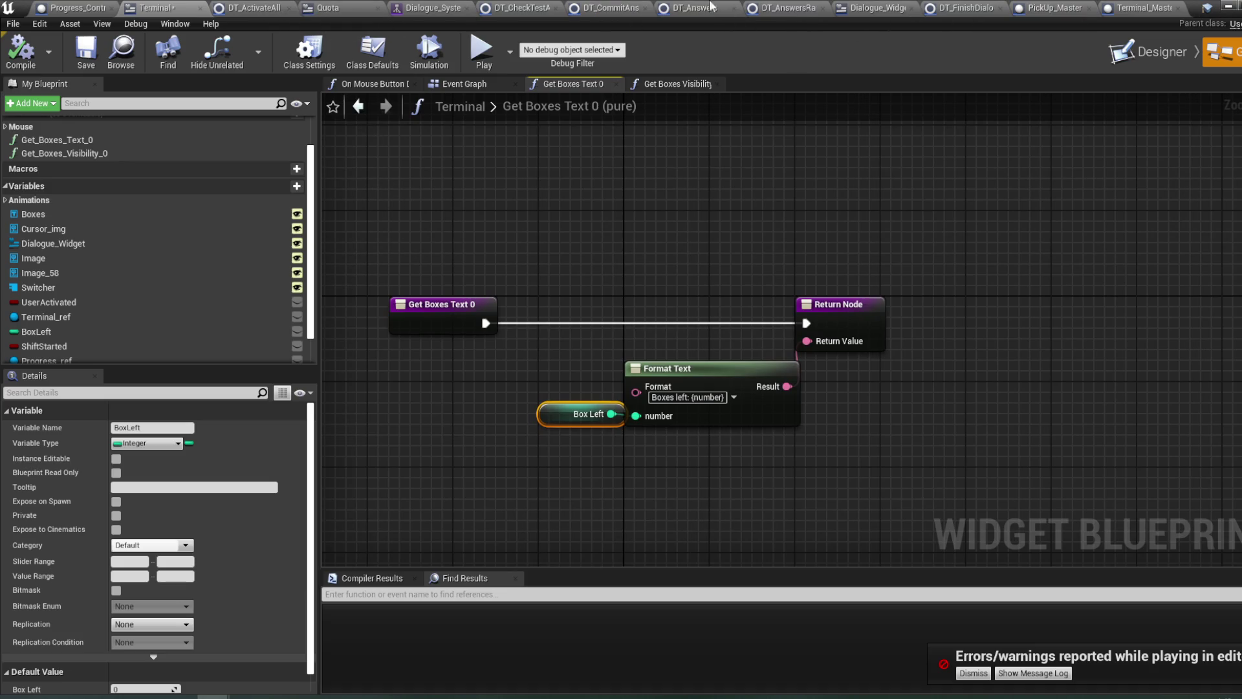
{"action": "mouse_move", "coordinate": [214, 697]}
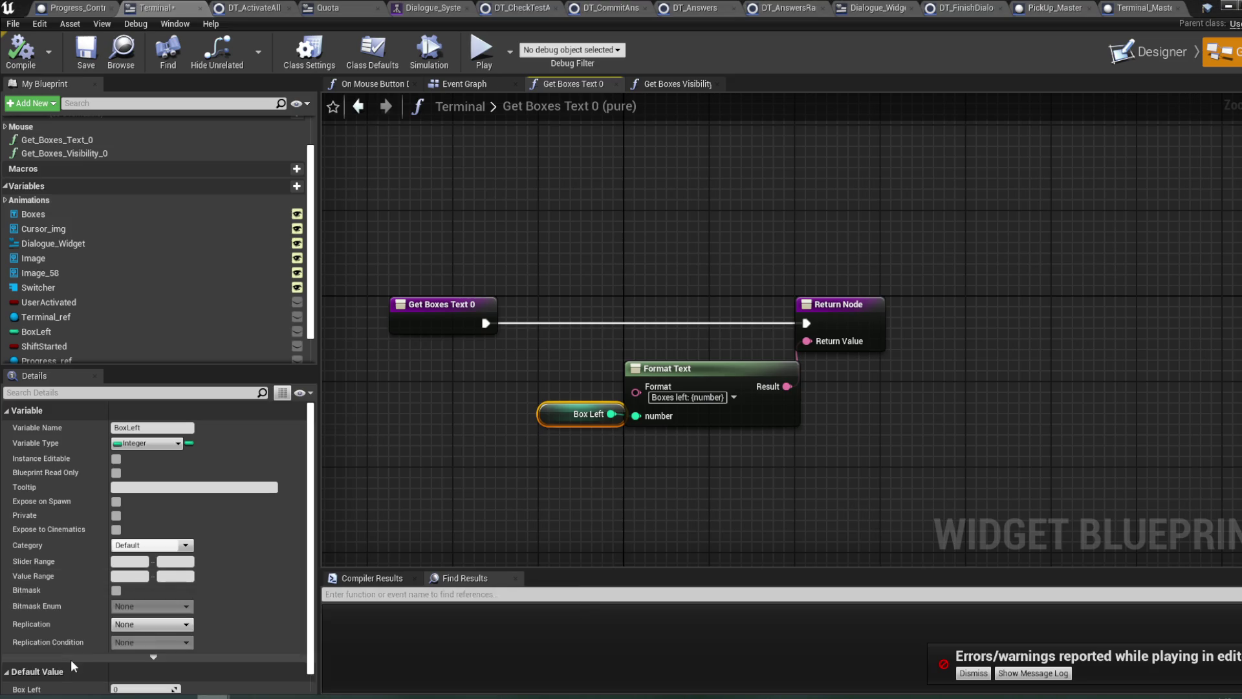
{"action": "left_click", "coordinate": [71, 659]}
{"action": "left_click", "coordinate": [249, 530]}
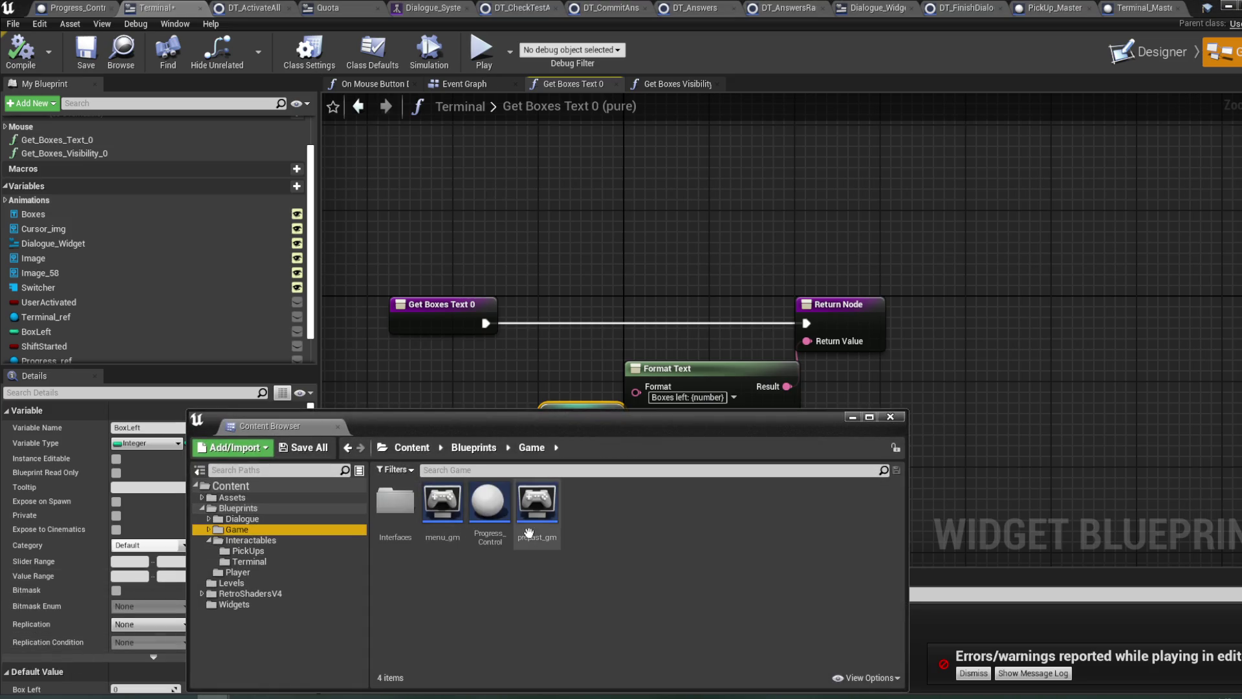
- Open the Progress_Control blueprint and bring its BeginPlay chain with the Terminal Ref setter into view
{"action": "left_click", "coordinate": [287, 540]}
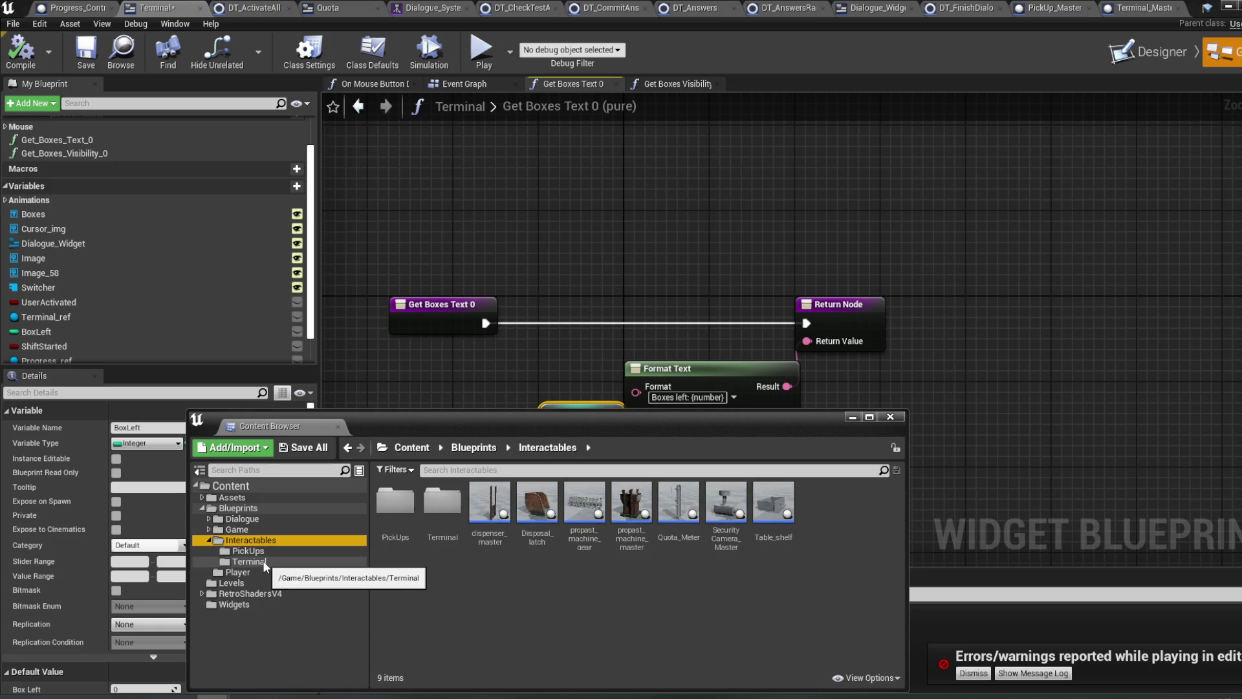
{"action": "left_click", "coordinate": [251, 529]}
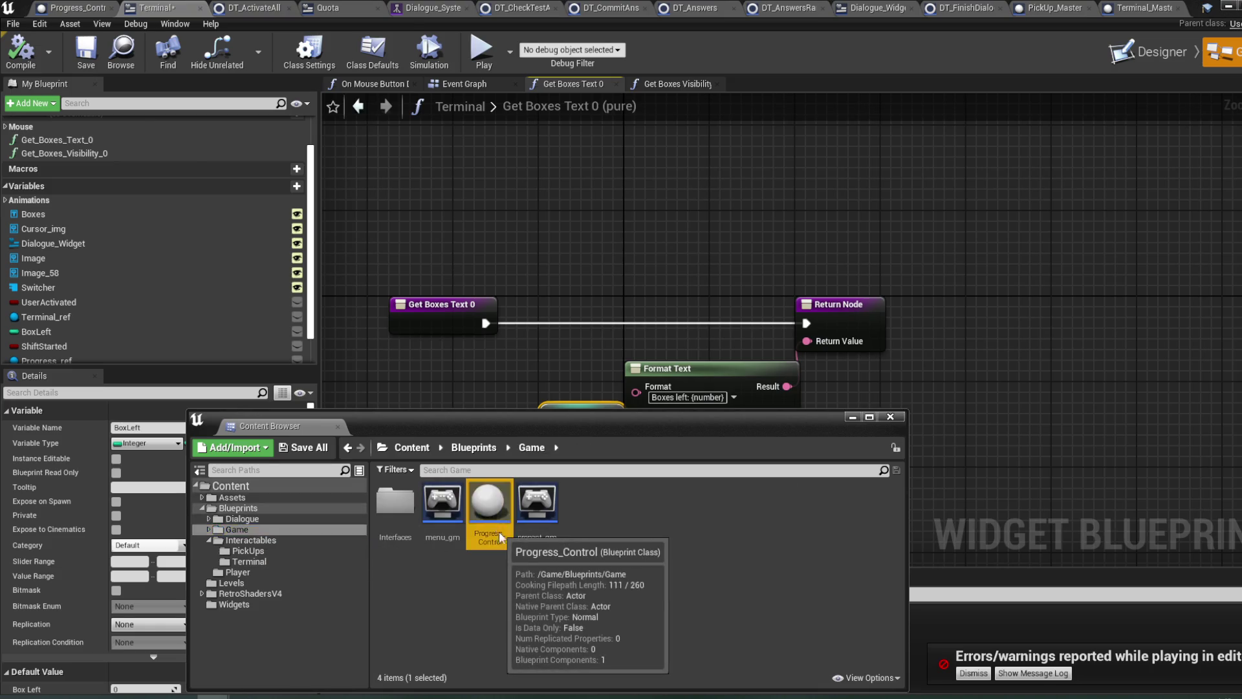
{"action": "double_click", "coordinate": [498, 528]}
{"action": "scroll", "coordinate": [771, 480], "scroll_direction": "down", "scroll_amount": 3}
{"action": "mouse_move", "coordinate": [915, 410]}
{"action": "left_mouse_down"}
{"action": "mouse_move", "coordinate": [805, 429]}
{"action": "mouse_move", "coordinate": [655, 430]}
{"action": "left_mouse_up"}
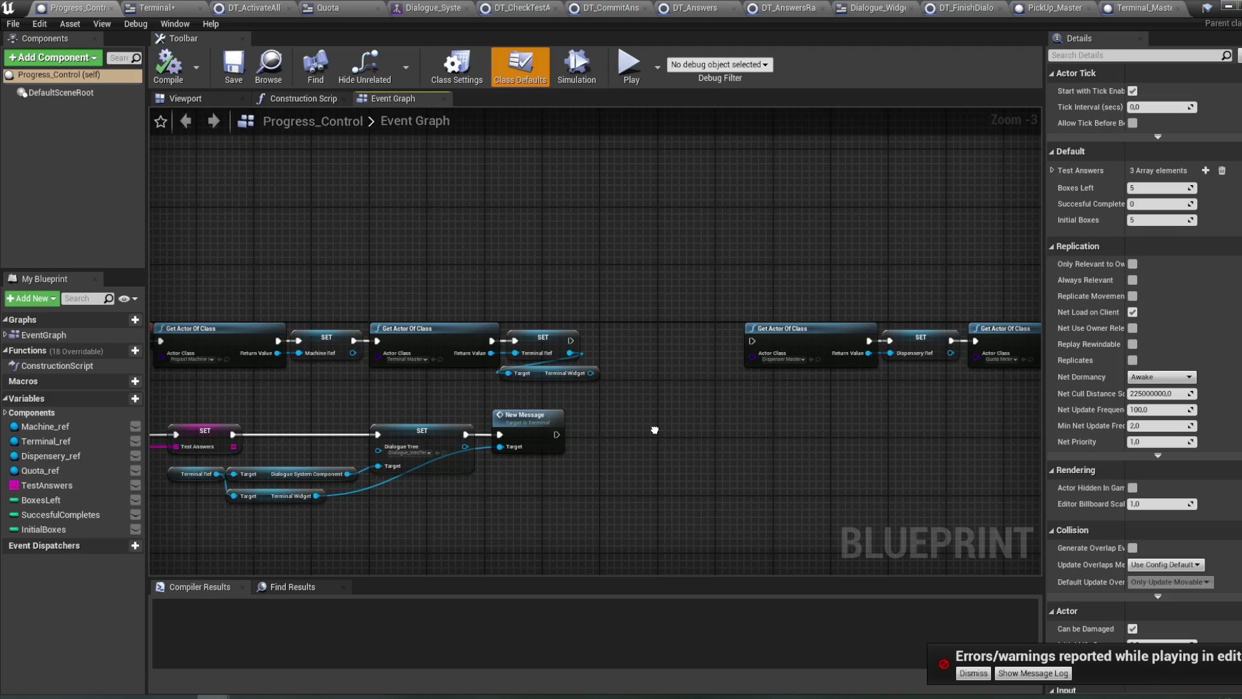
{"action": "mouse_move", "coordinate": [655, 430]}
{"action": "left_mouse_down"}
{"action": "mouse_move", "coordinate": [410, 419]}
{"action": "mouse_move", "coordinate": [632, 419]}
{"action": "mouse_move", "coordinate": [583, 419]}
{"action": "left_mouse_up"}
{"action": "left_click_drag", "start_coordinate": [495, 329], "coordinate": [680, 335]}
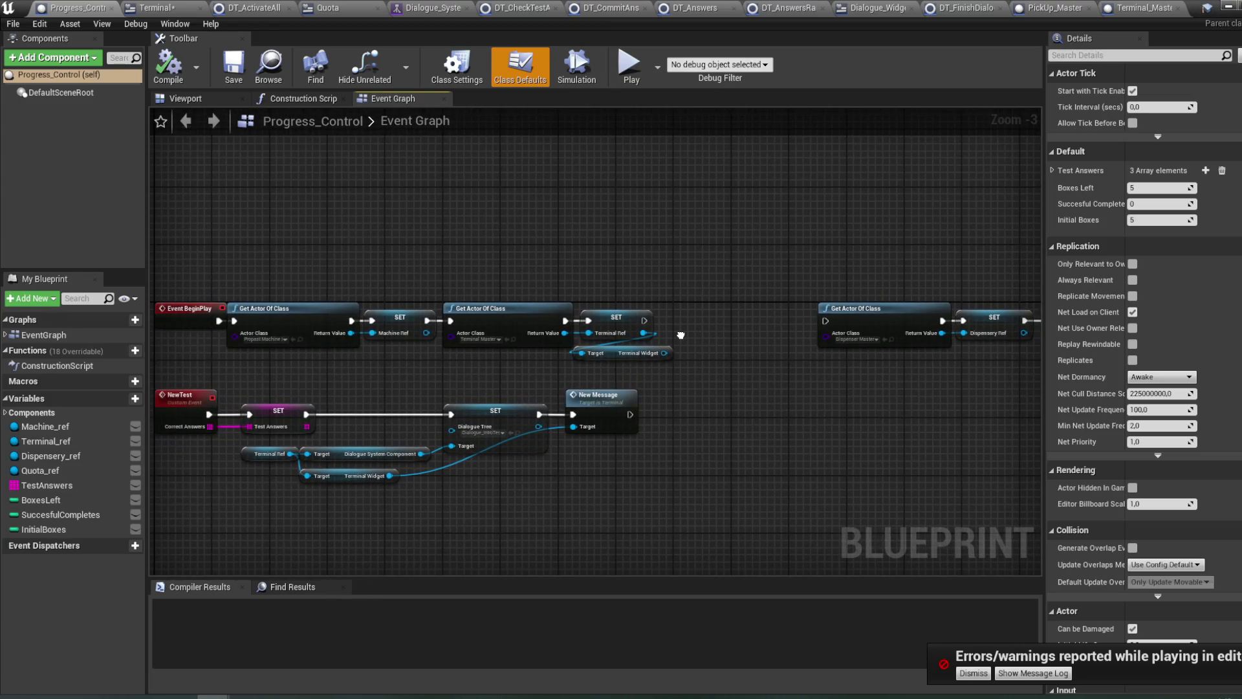
{"action": "scroll", "coordinate": [682, 335], "scroll_direction": "up", "scroll_amount": 2}
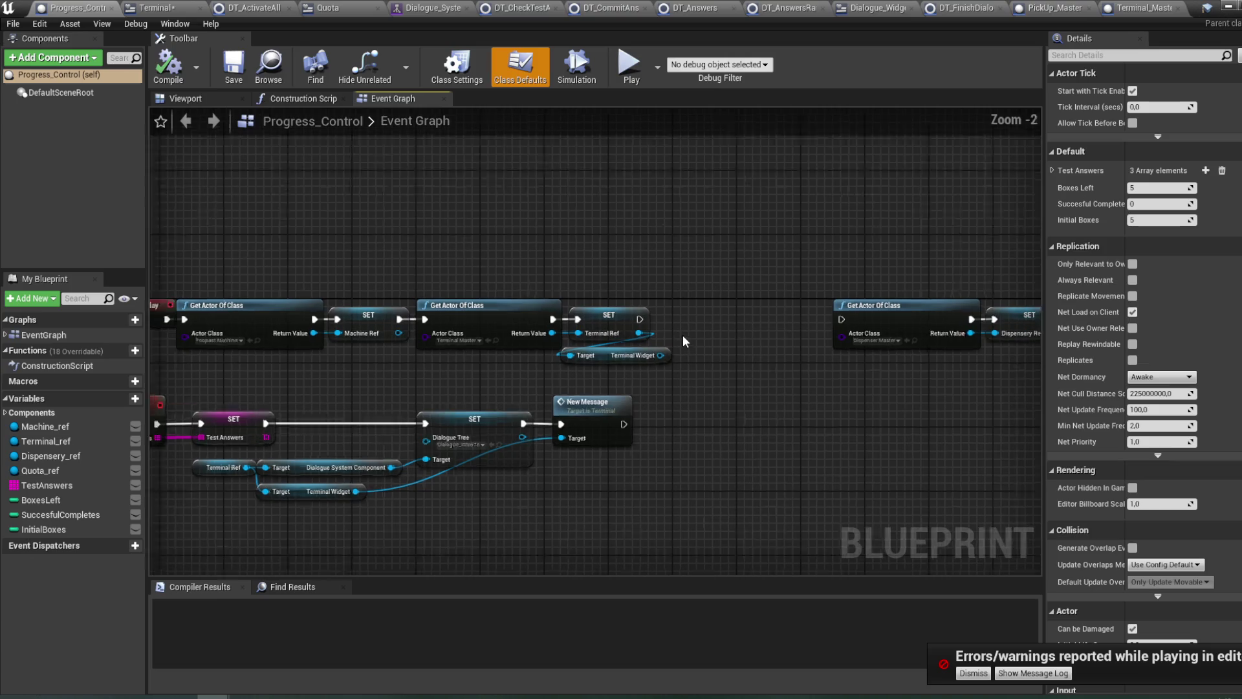
{"action": "mouse_move", "coordinate": [682, 335]}
{"action": "left_mouse_down"}
{"action": "mouse_move", "coordinate": [538, 344]}
{"action": "mouse_move", "coordinate": [693, 339]}
{"action": "mouse_move", "coordinate": [632, 349]}
{"action": "mouse_move", "coordinate": [657, 339]}
{"action": "left_mouse_up"}
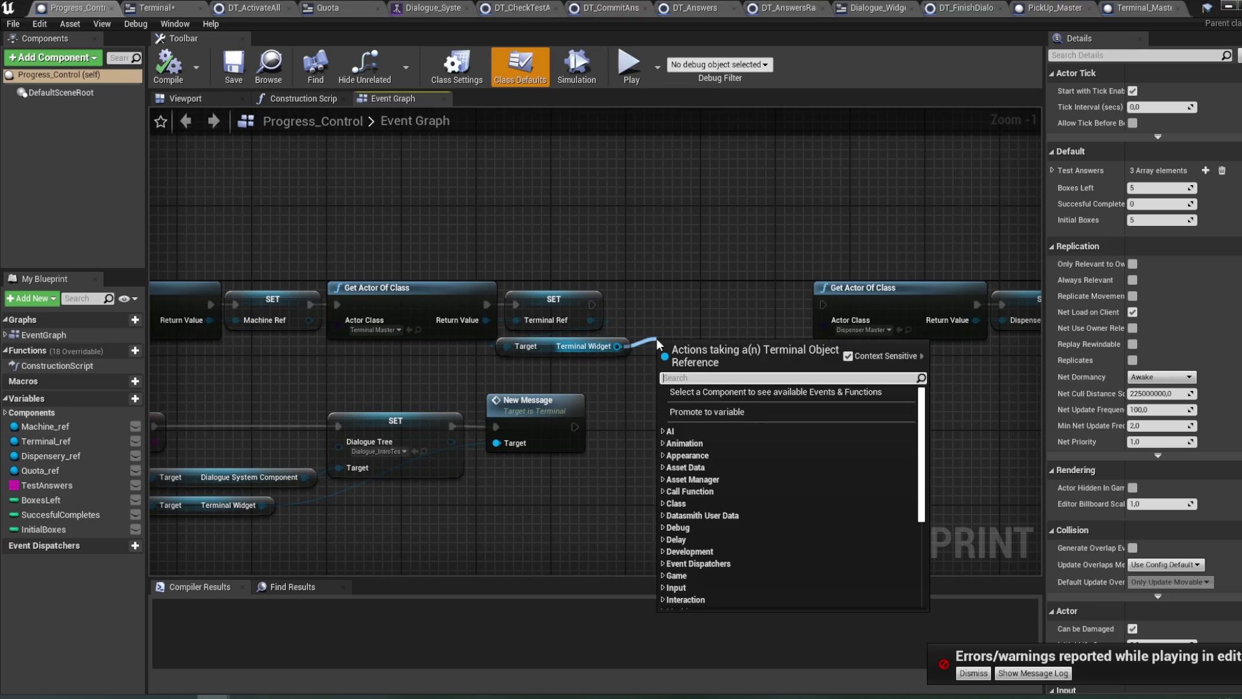
- Add a SET Progress_ref node for the terminal widget, chained after SET Terminal Ref
{"action": "type", "text": "ref"}
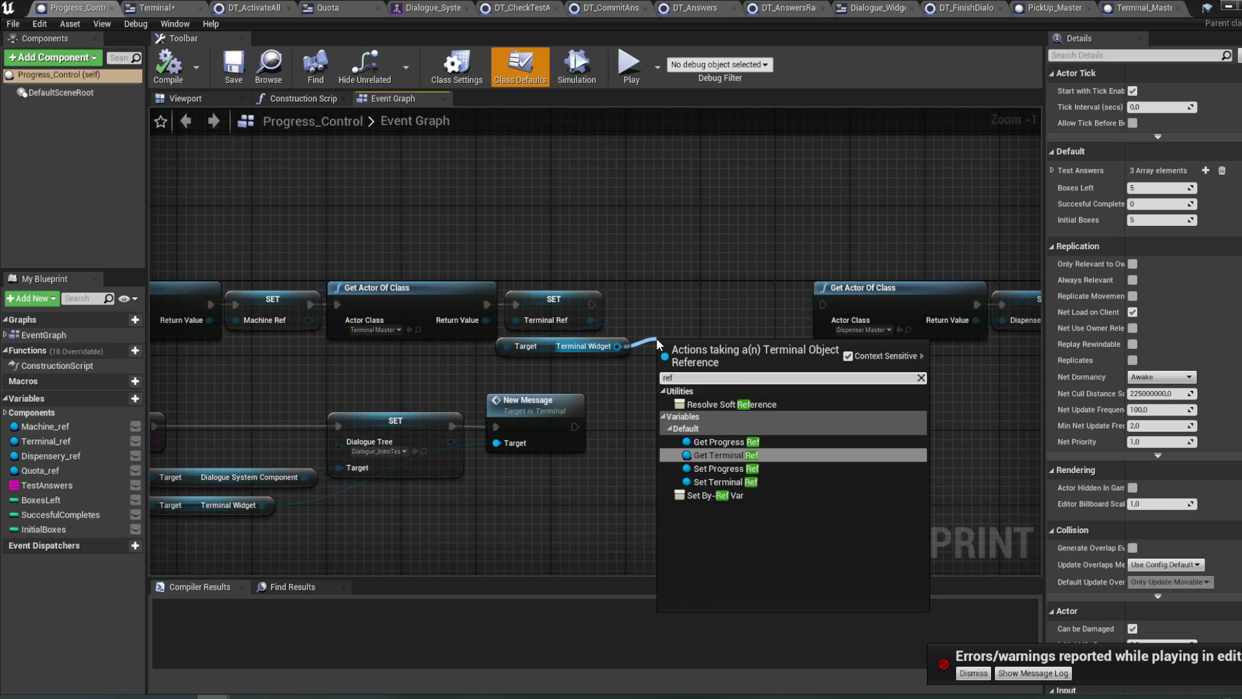
{"action": "left_click", "coordinate": [734, 468]}
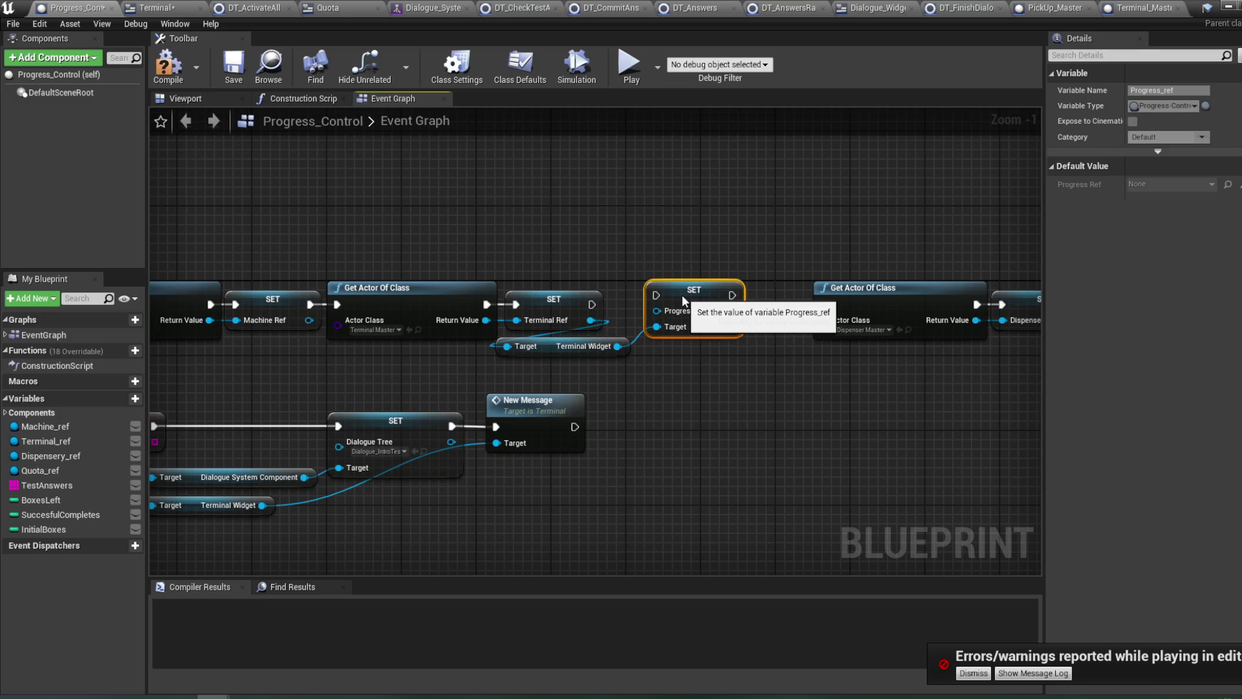
{"action": "left_click_drag", "start_coordinate": [682, 305], "coordinate": [683, 316]}
{"action": "left_click_drag", "start_coordinate": [592, 304], "coordinate": [822, 307]}
{"action": "mouse_move", "coordinate": [671, 328]}
{"action": "left_mouse_down"}
{"action": "mouse_move", "coordinate": [647, 330]}
{"action": "mouse_move", "coordinate": [630, 374]}
{"action": "left_mouse_up"}
- Plug Self into the Progress Ref input and compile Progress_Control
{"action": "type", "text": "self"}
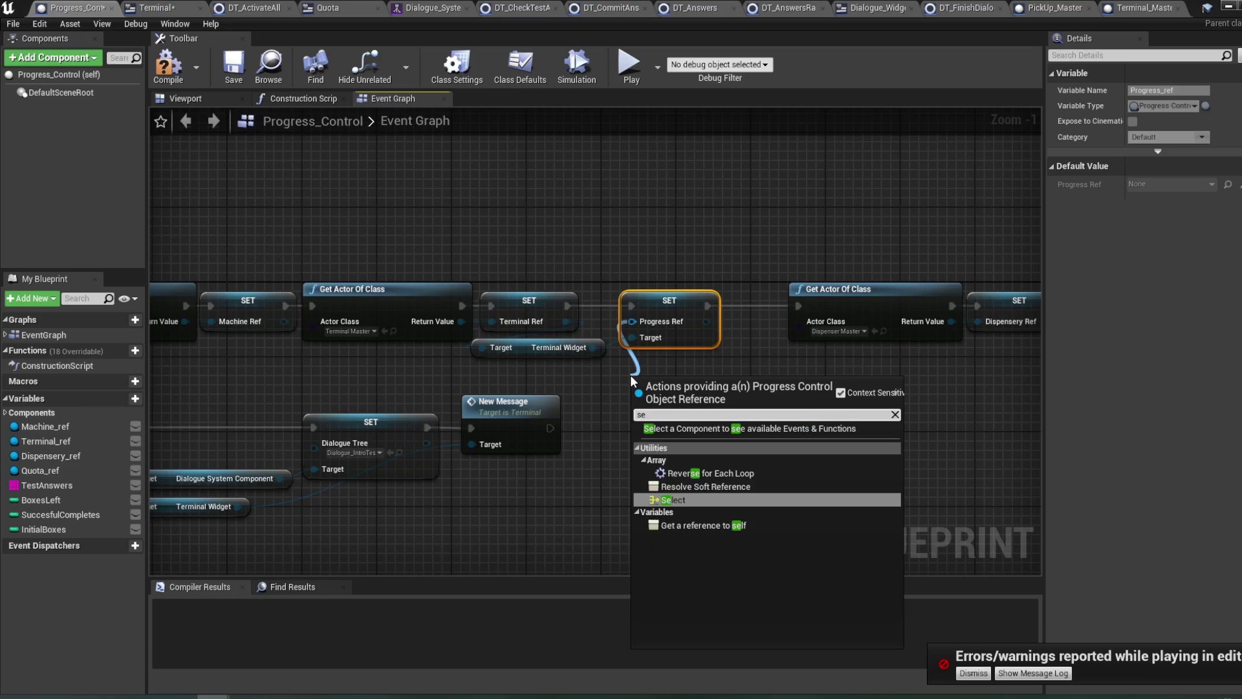
{"action": "left_click", "coordinate": [720, 442]}
{"action": "left_click_drag", "start_coordinate": [637, 387], "coordinate": [561, 377]}
{"action": "left_click", "coordinate": [168, 64]}
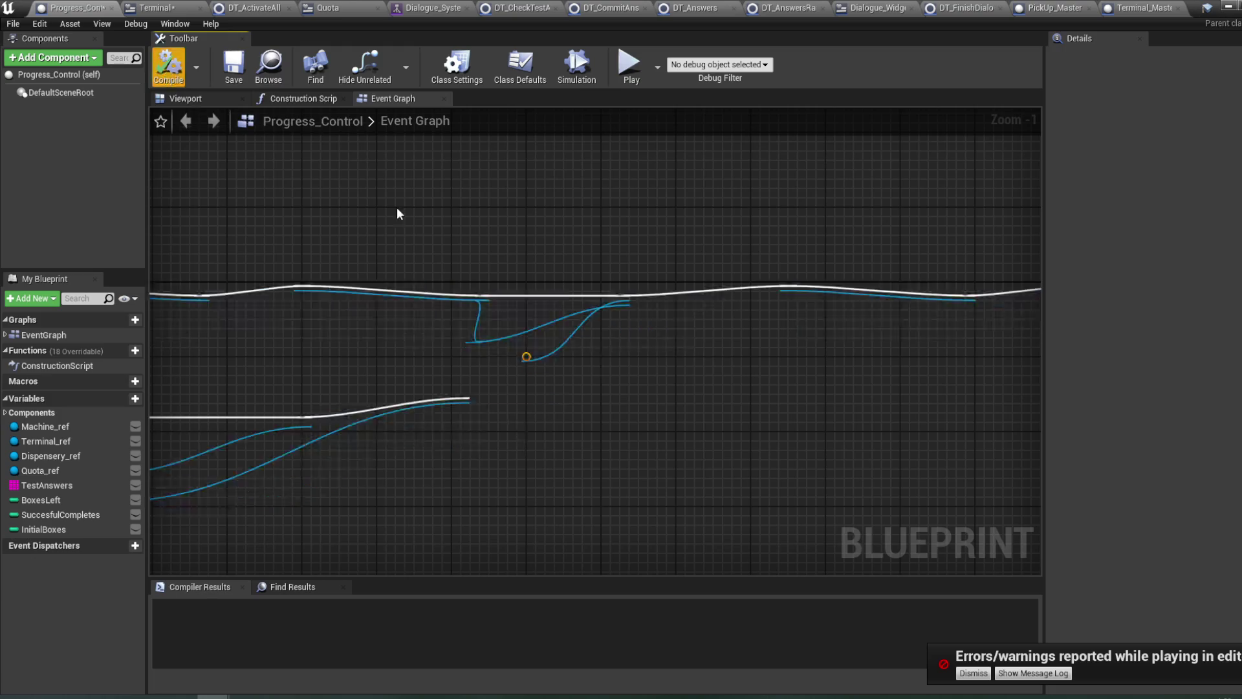
{"action": "mouse_move", "coordinate": [832, 242]}
{"action": "left_mouse_down"}
{"action": "mouse_move", "coordinate": [639, 231]}
{"action": "mouse_move", "coordinate": [669, 237]}
{"action": "left_mouse_up"}
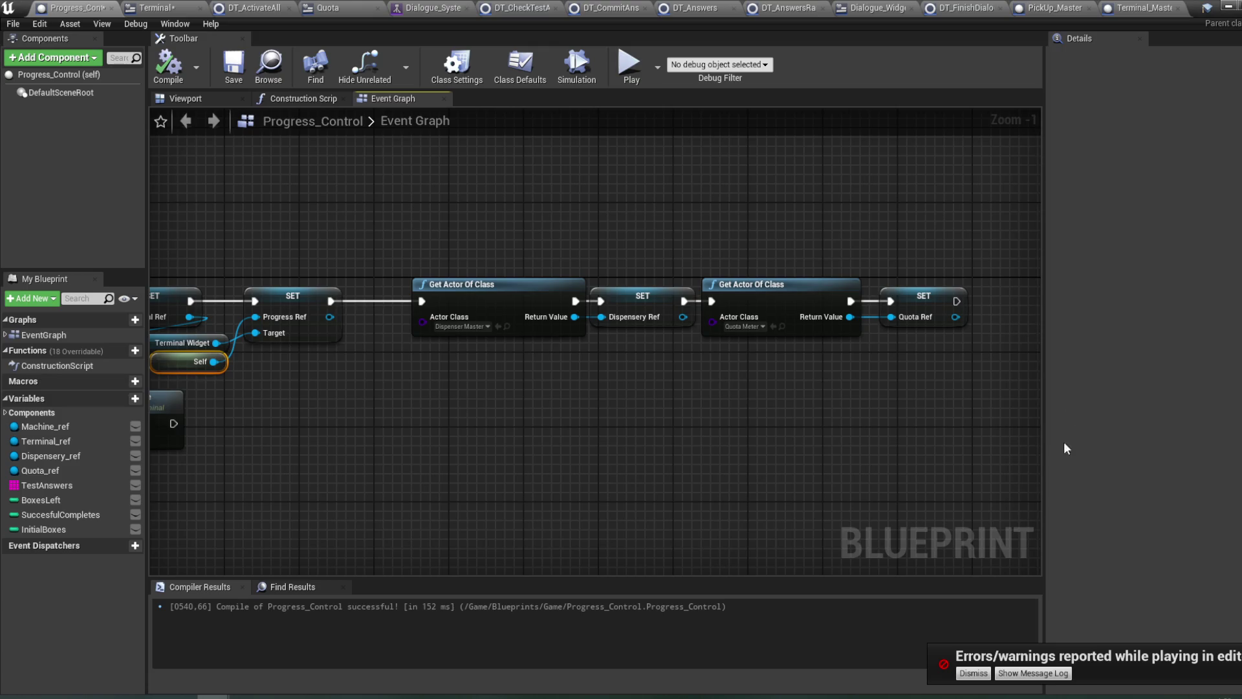
{"action": "left_click", "coordinate": [973, 673]}
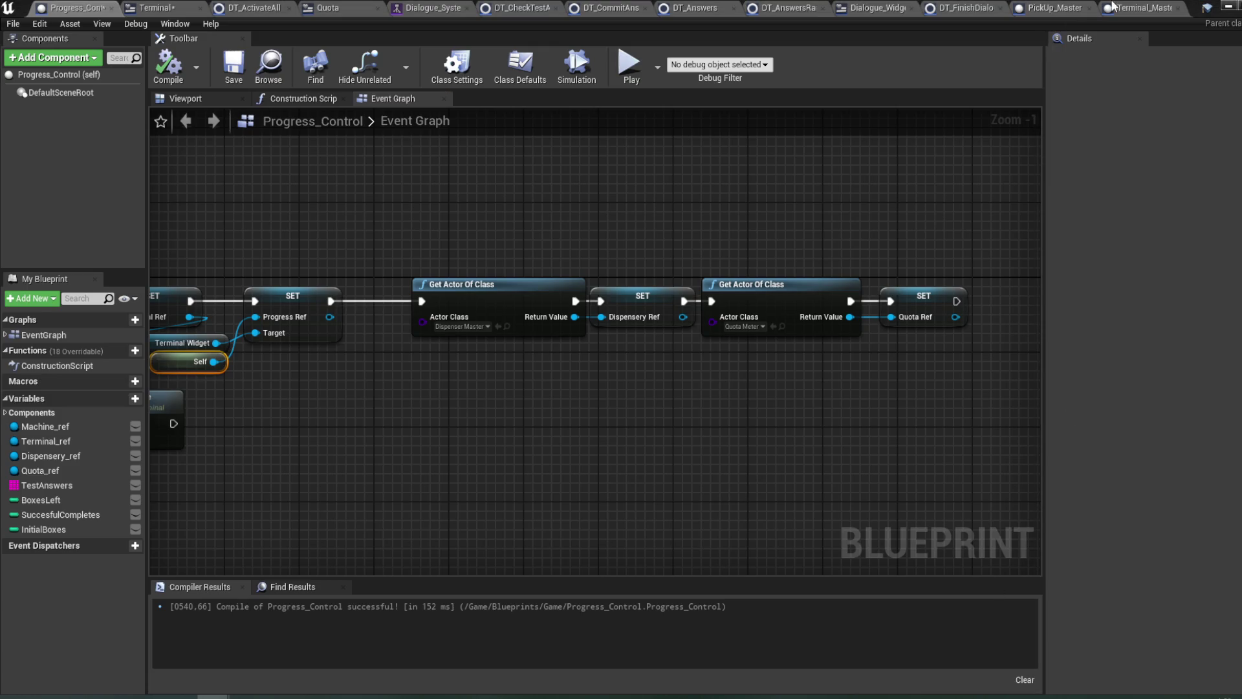
{"action": "left_click", "coordinate": [1115, 8]}
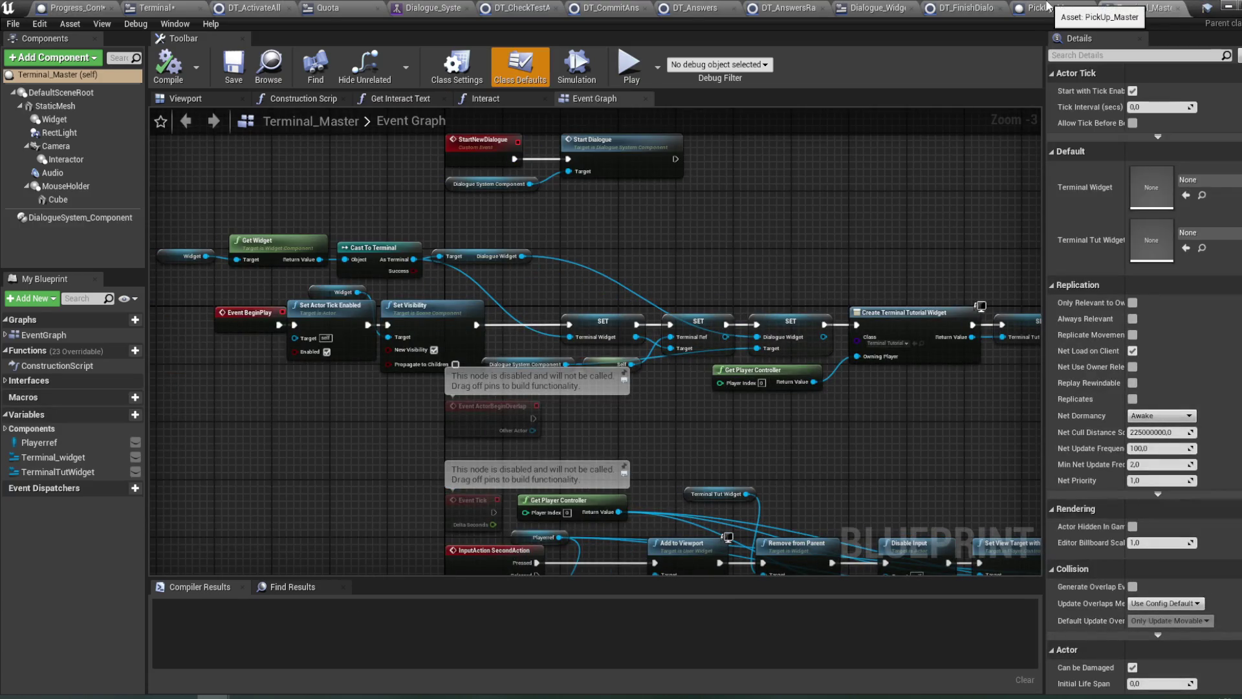
- Return to Terminal's Get Boxes Text 0 and delete the BoxLeft getter, leaving Format Text's number input empty
{"action": "left_click", "coordinate": [1048, 8]}
{"action": "left_click", "coordinate": [176, 79]}
{"action": "left_click", "coordinate": [970, 8]}
{"action": "left_click", "coordinate": [894, 7]}
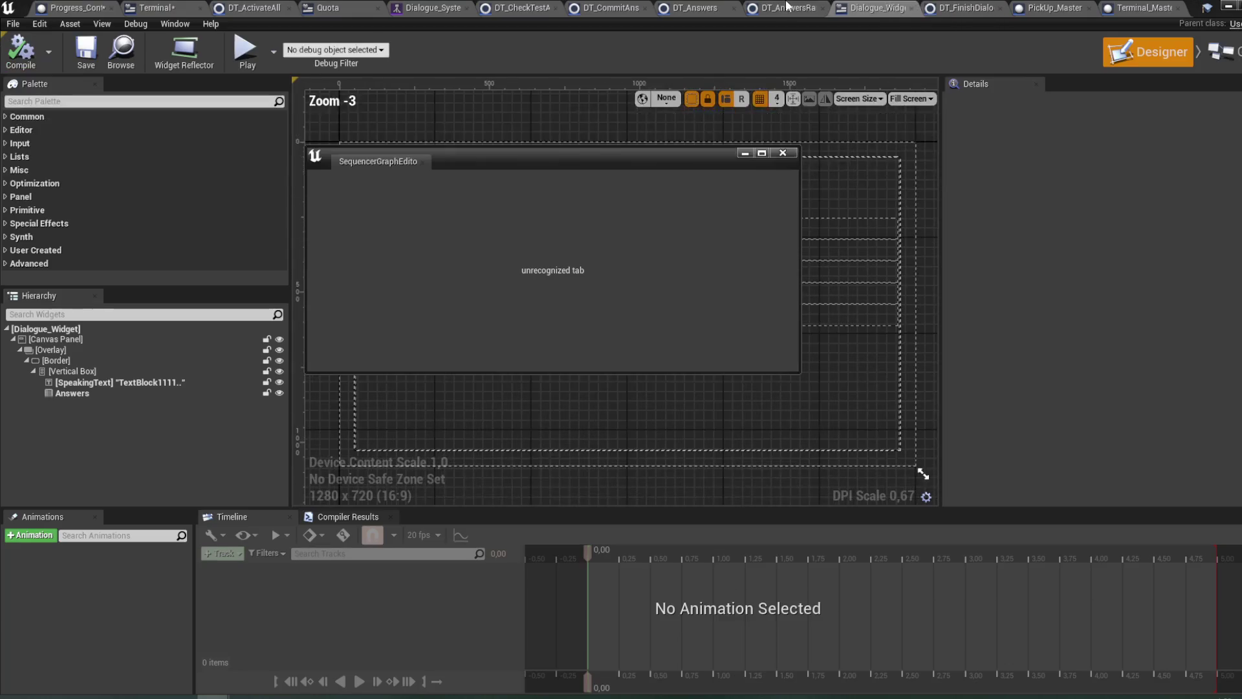
{"action": "left_click", "coordinate": [684, 8]}
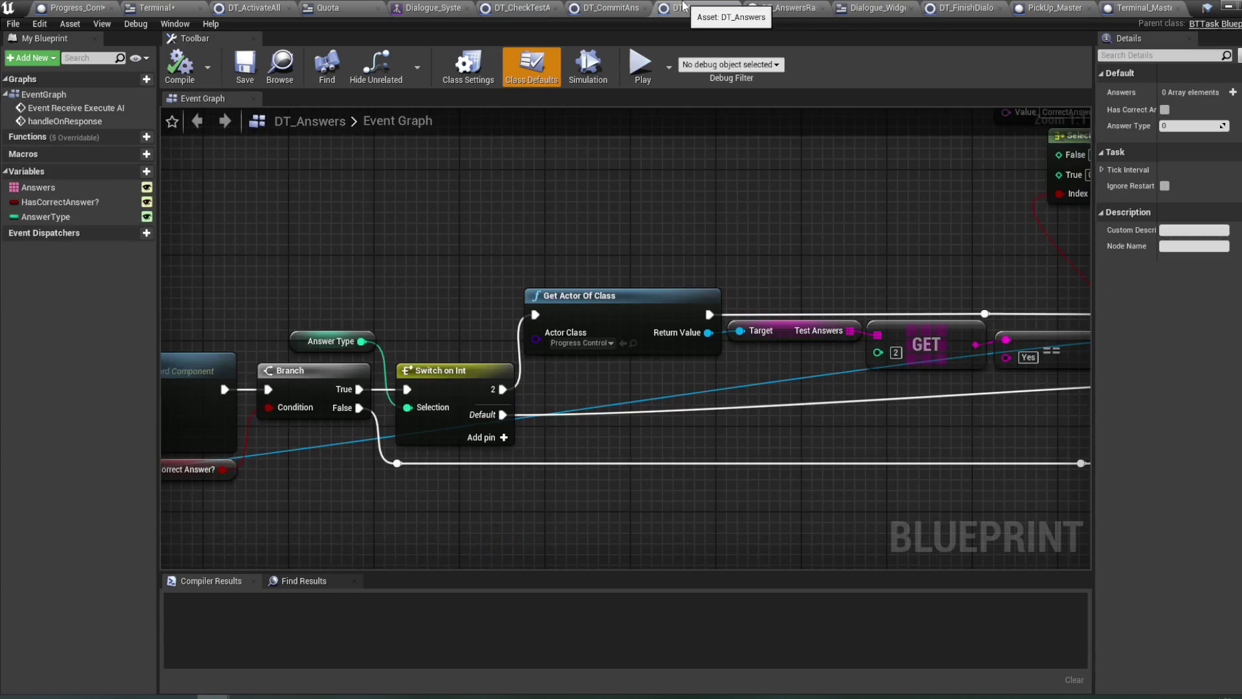
{"action": "left_click", "coordinate": [608, 8]}
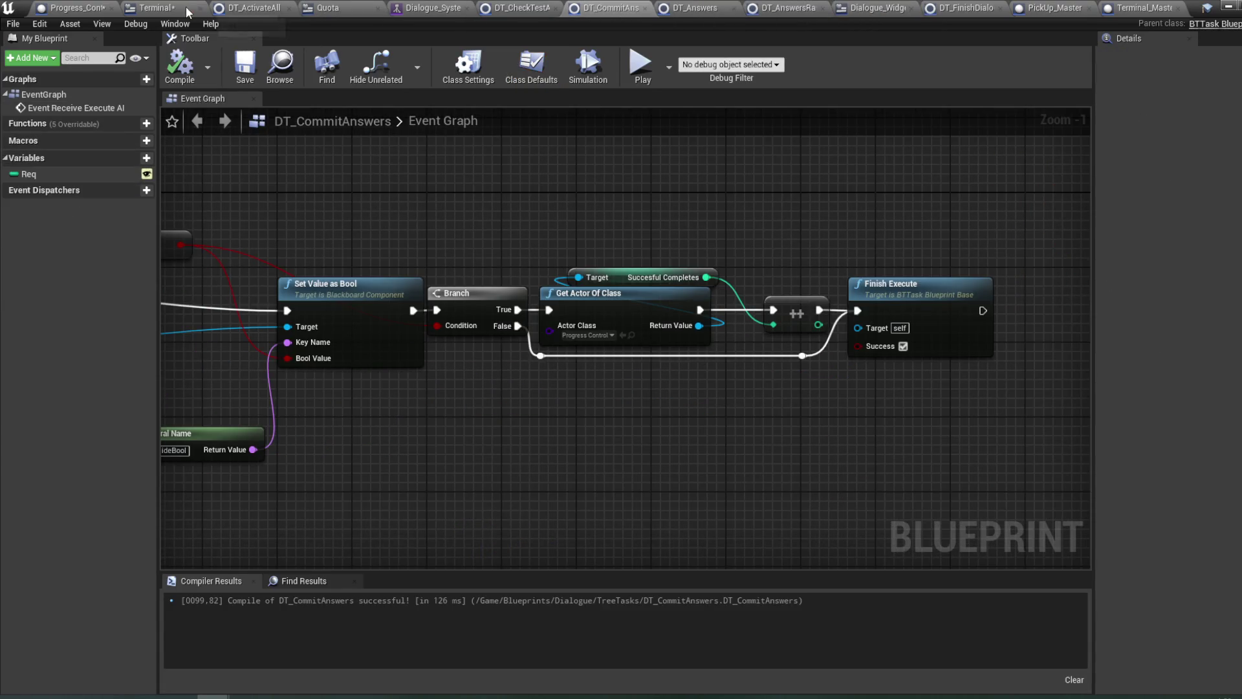
{"action": "left_click", "coordinate": [187, 9]}
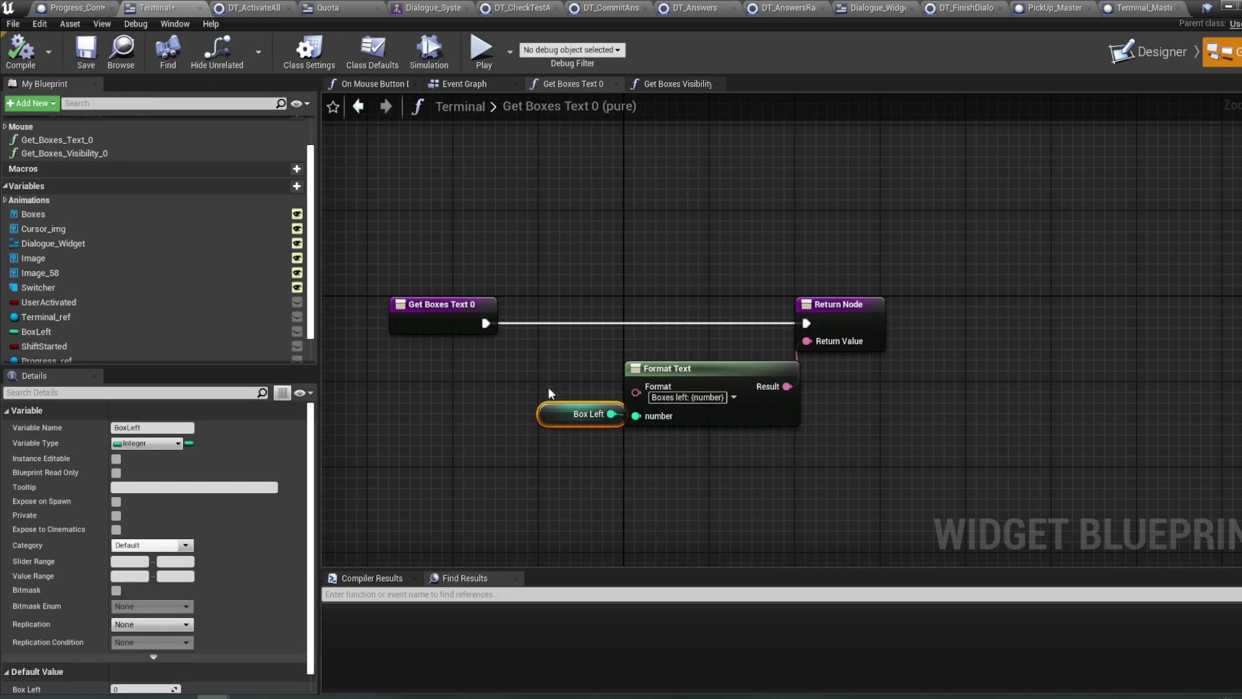
{"action": "key", "text": "Delete"}
{"action": "left_click", "coordinate": [84, 317]}
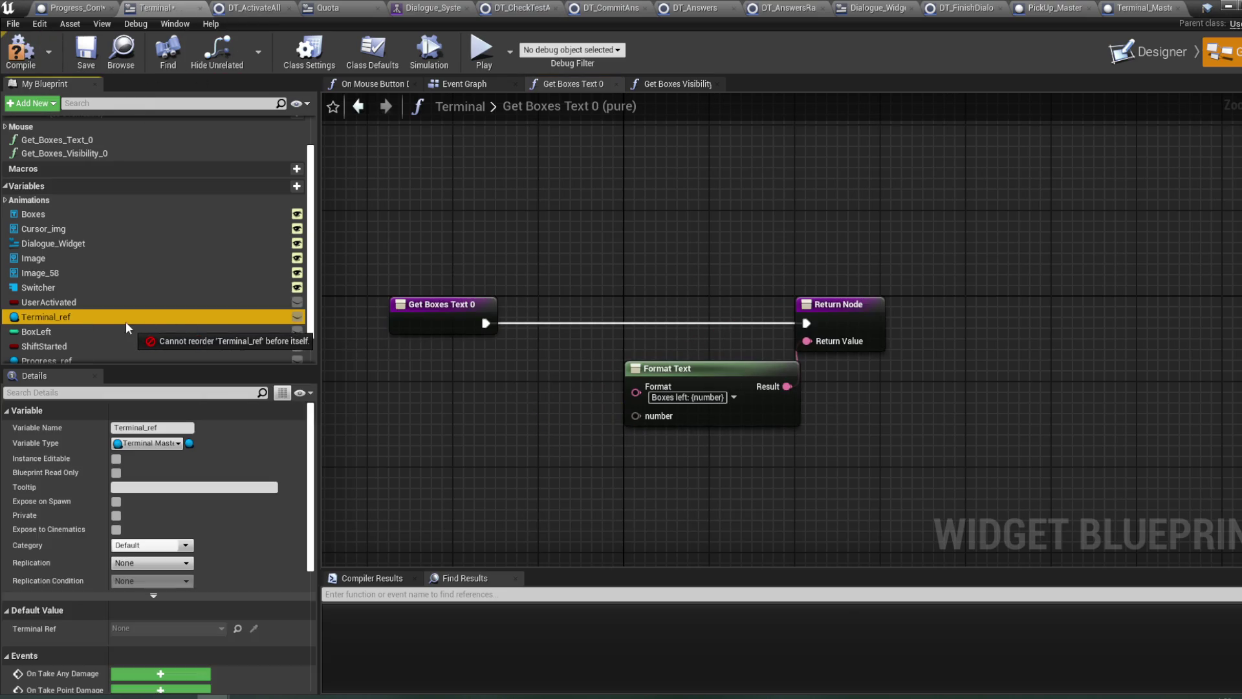